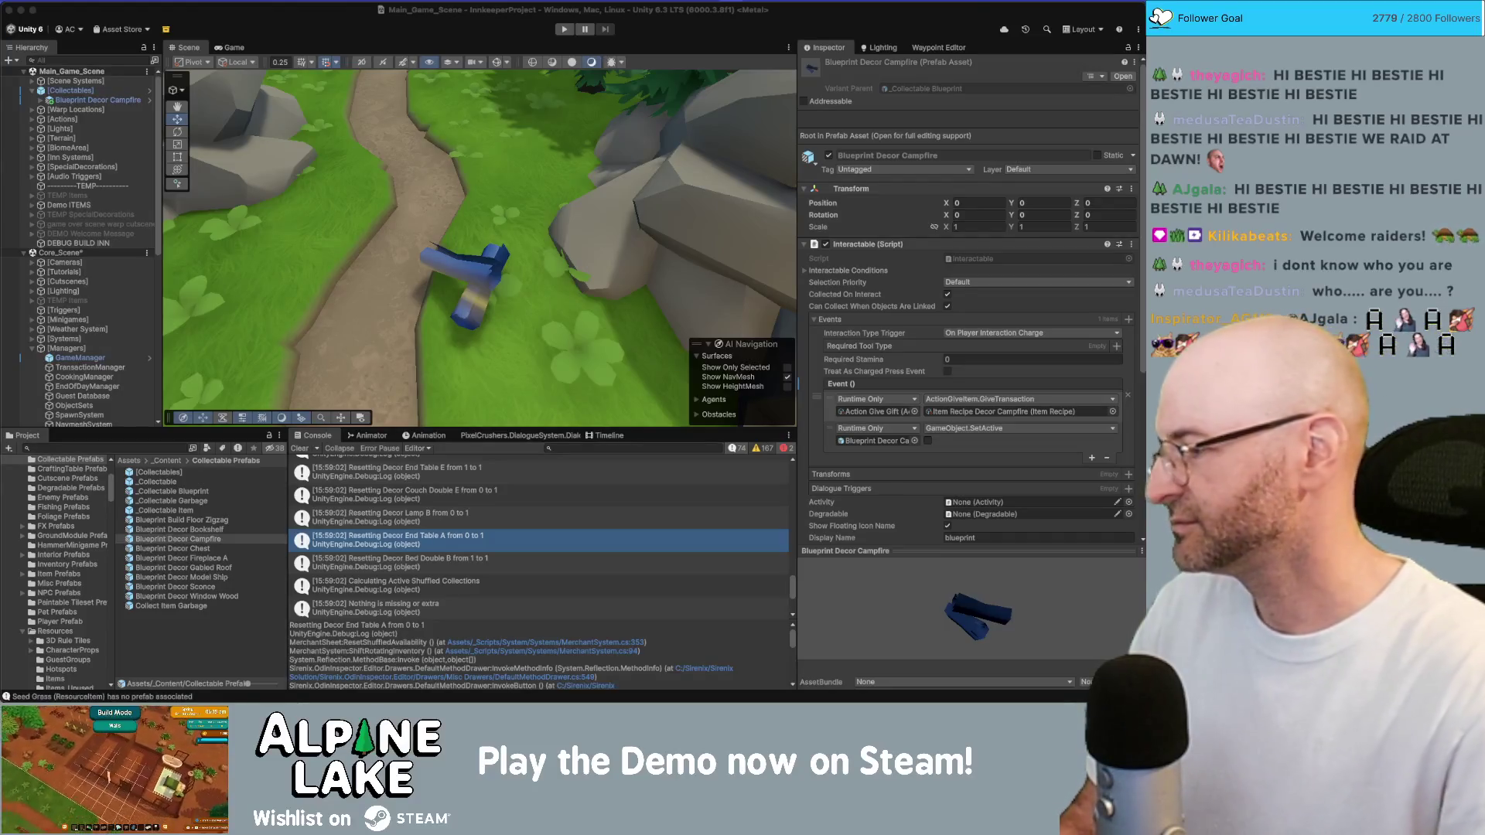
Zoom out and orbit the Scene view from the forest campfire over to the village workshop
scroll(526, 256, "down", 5)
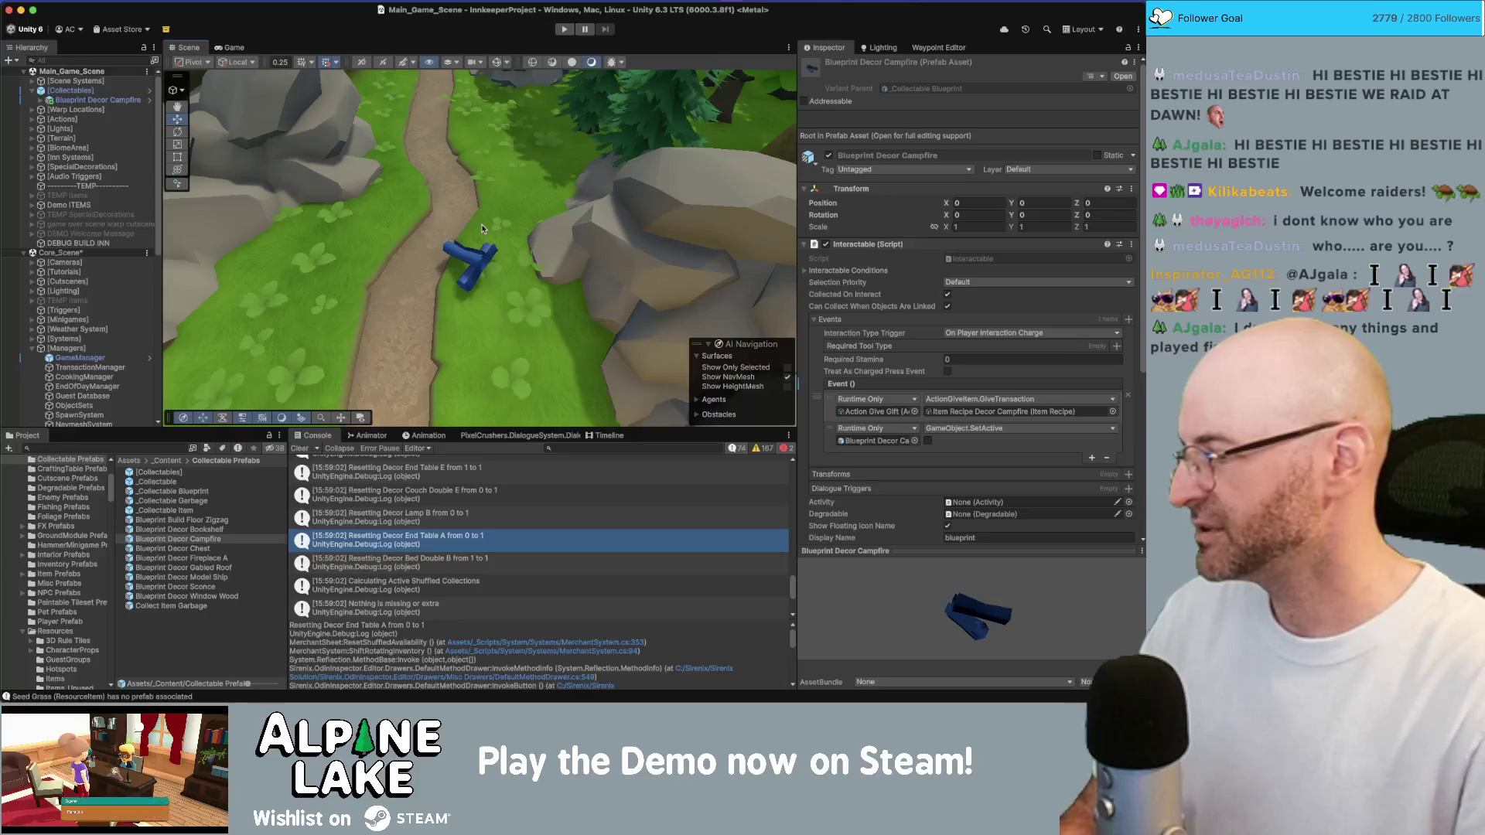
mouse_move(481, 222)
left_mouse_down()
mouse_move(492, 234)
mouse_move(492, 203)
mouse_move(525, 200)
left_mouse_up()
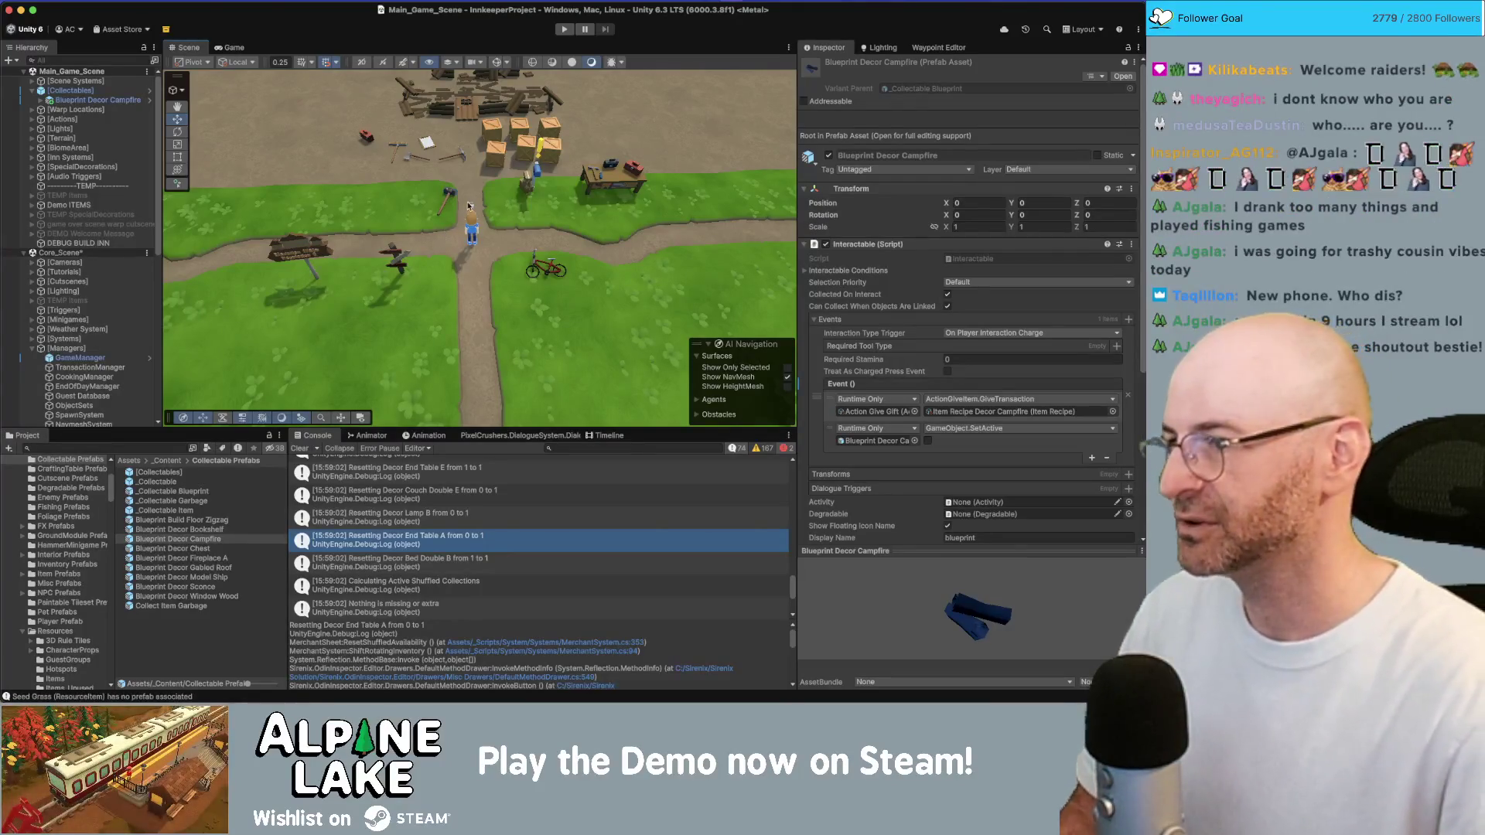
left_click_drag(471, 208, 477, 204)
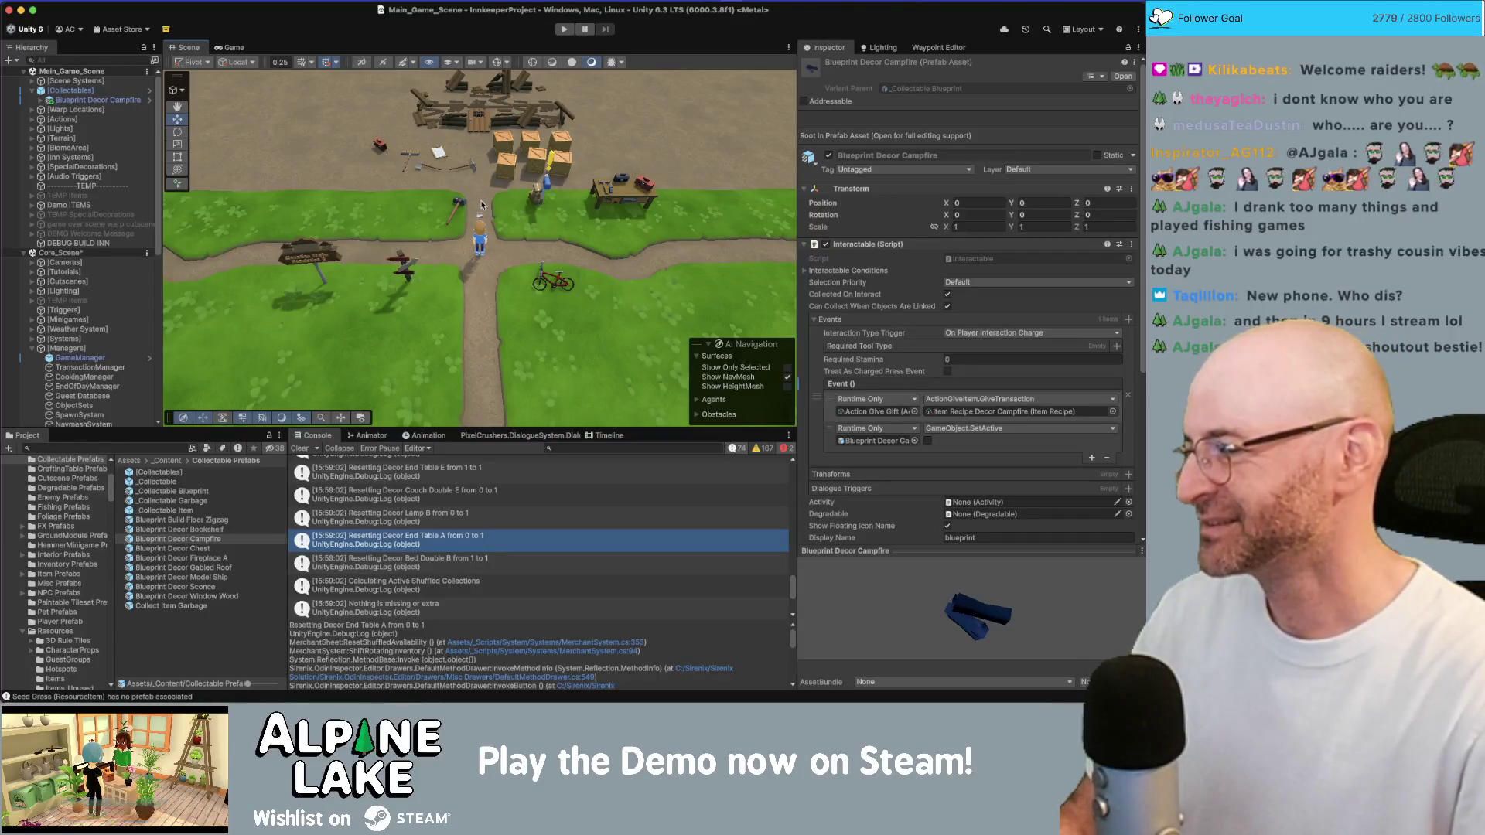
left_click_drag(485, 199, 495, 188)
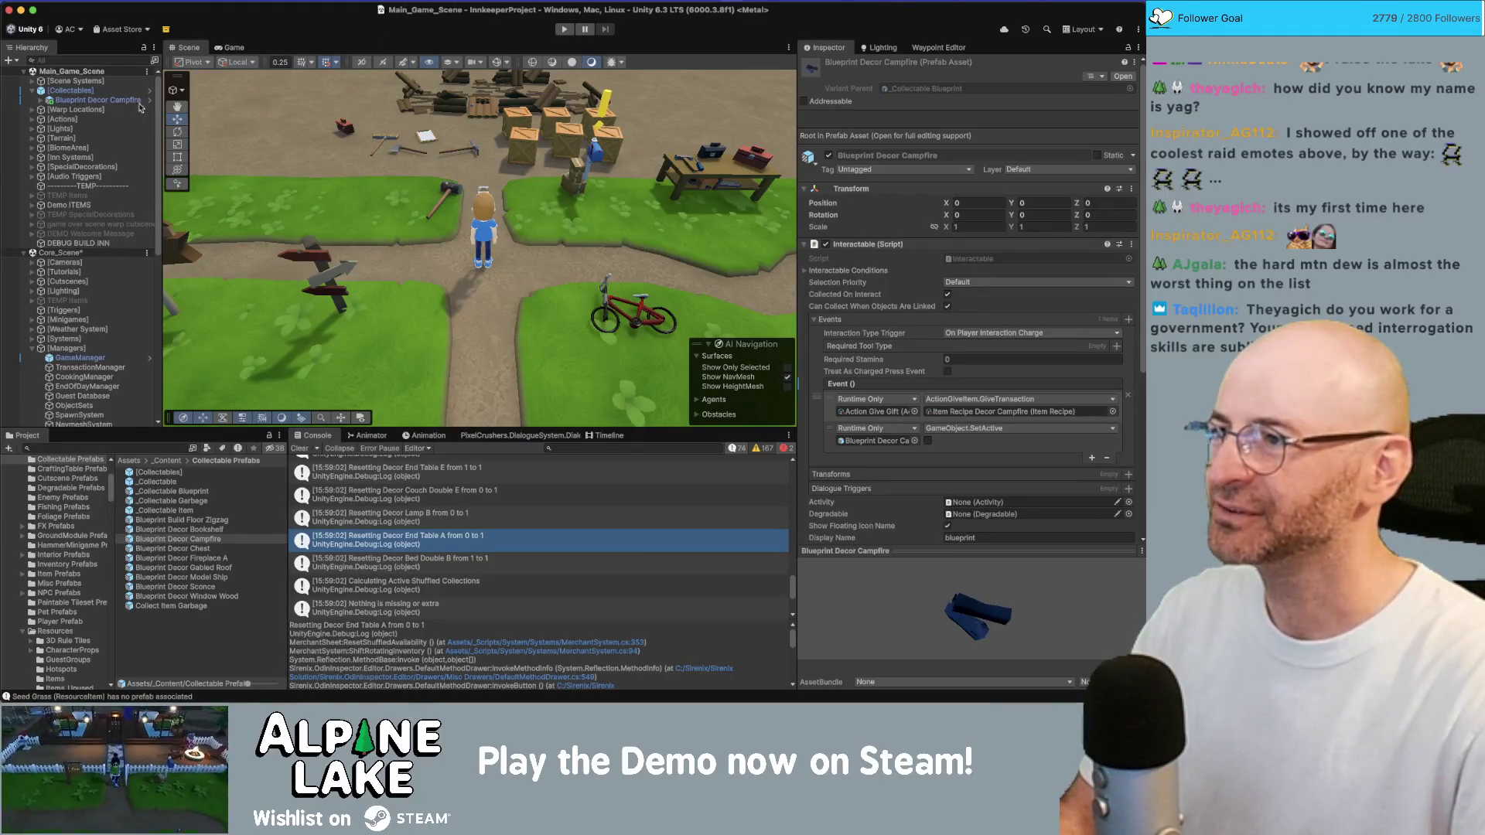
Drag the Blueprint Decor Campfire instance onto the grass near X -3.412, Z -16.436
left_click(98, 101)
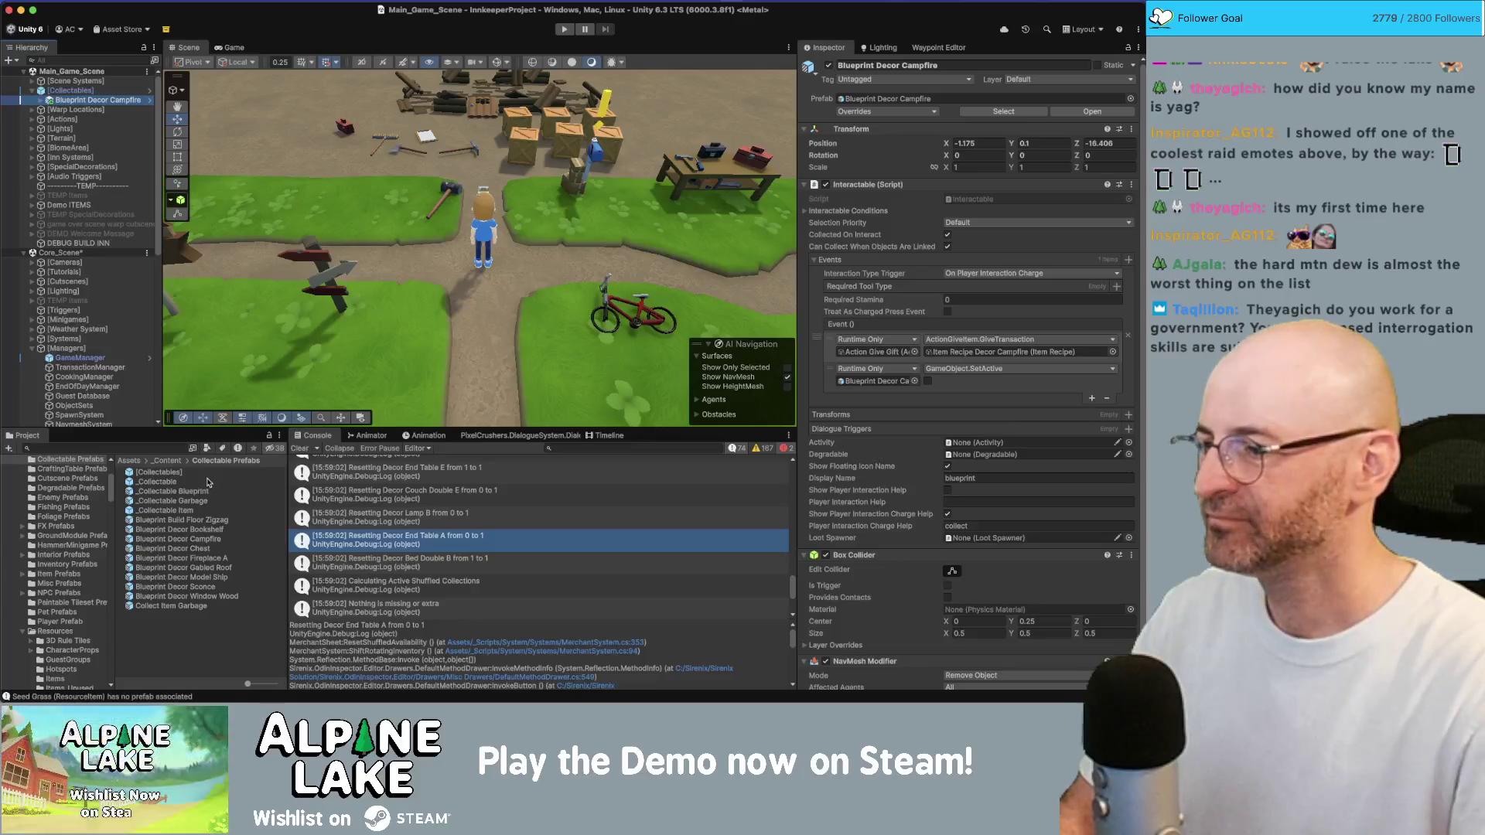
left_click_drag(283, 351, 328, 354)
mouse_move(509, 312)
left_mouse_down()
mouse_move(349, 287)
mouse_move(276, 294)
mouse_move(295, 286)
left_mouse_up()
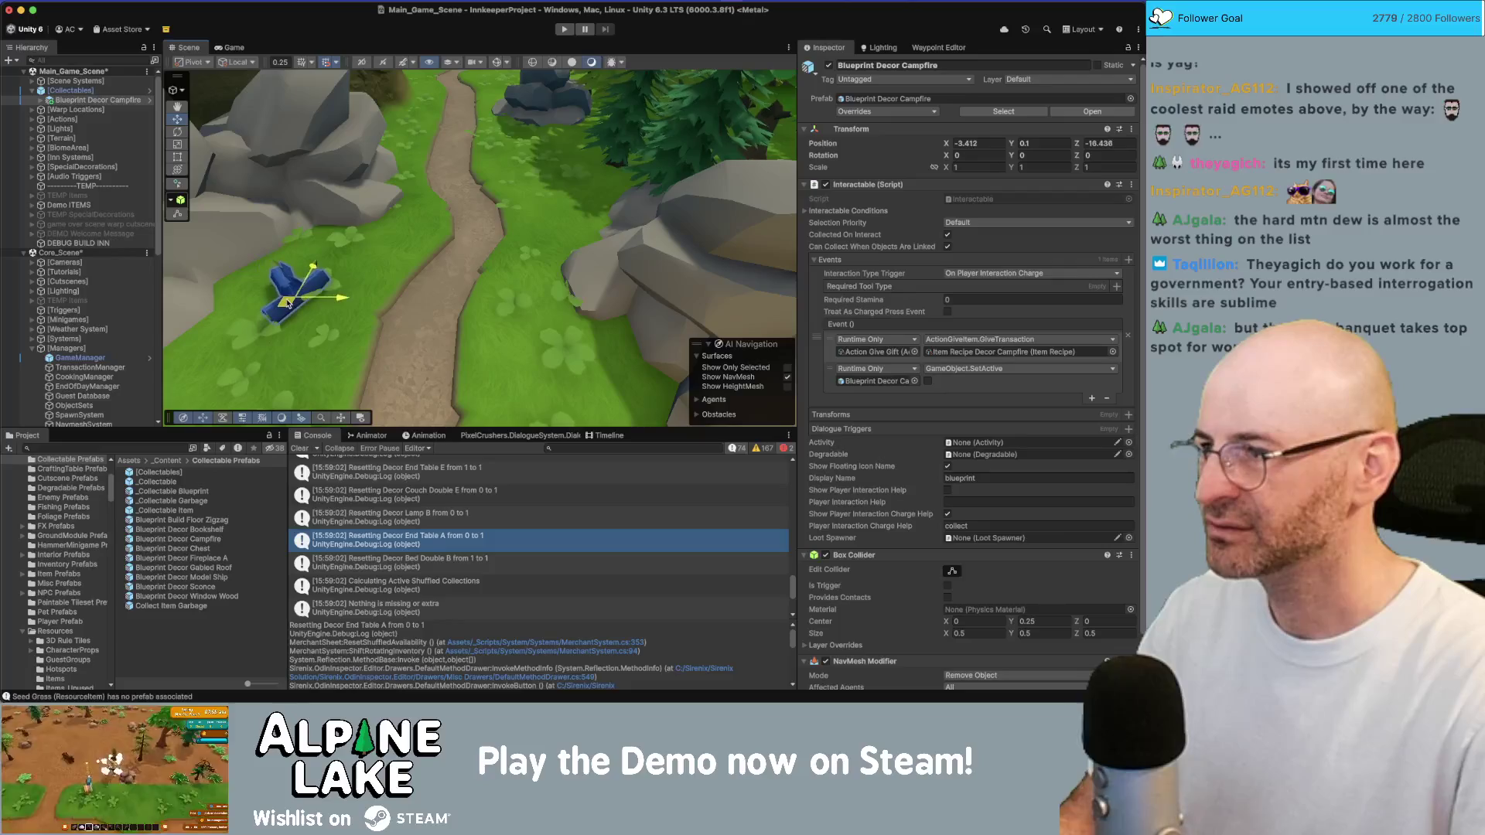
left_click_drag(443, 268, 444, 271)
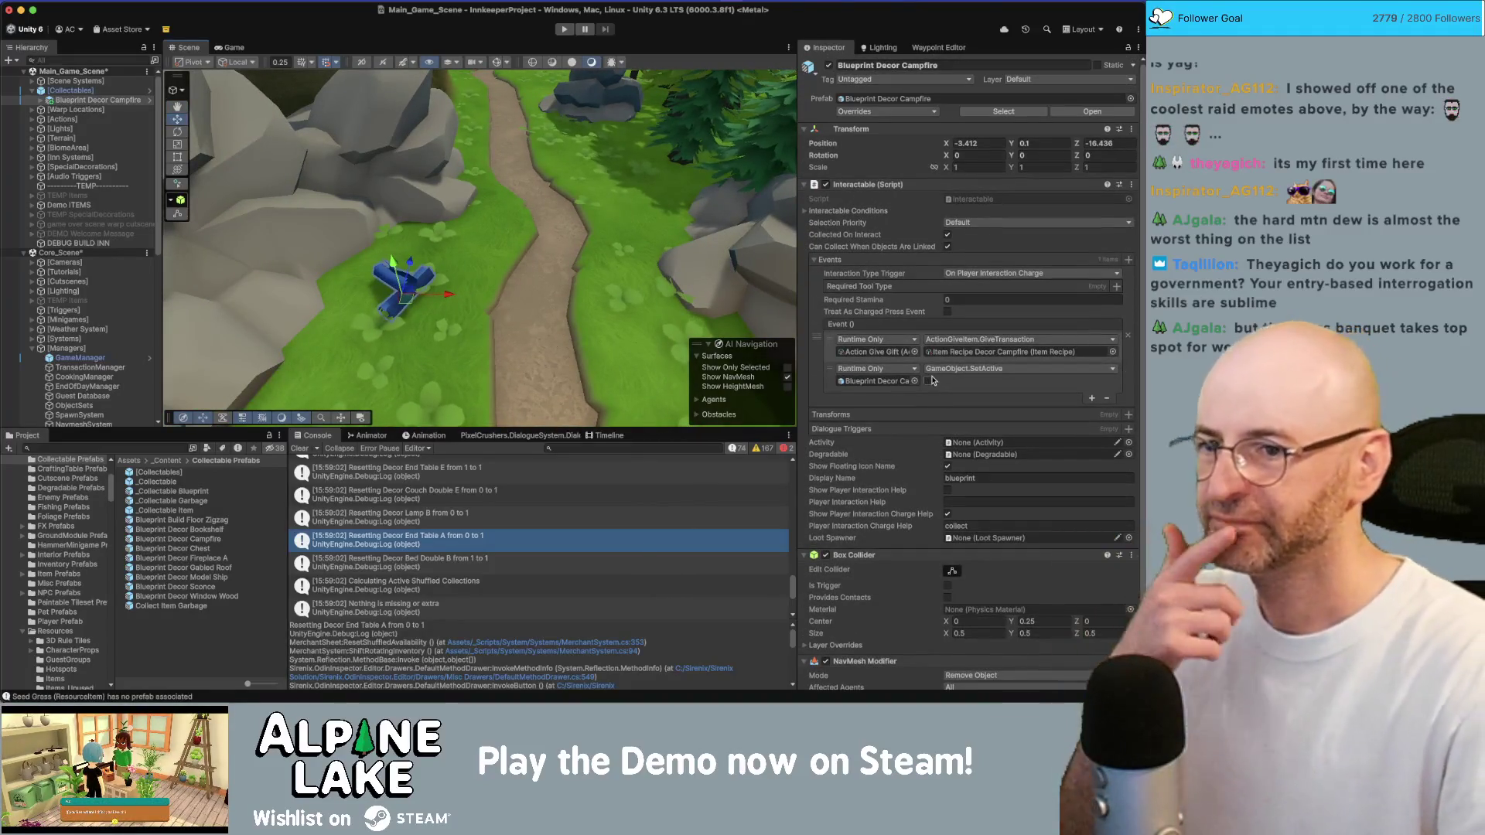
scroll(927, 375, "down", 2)
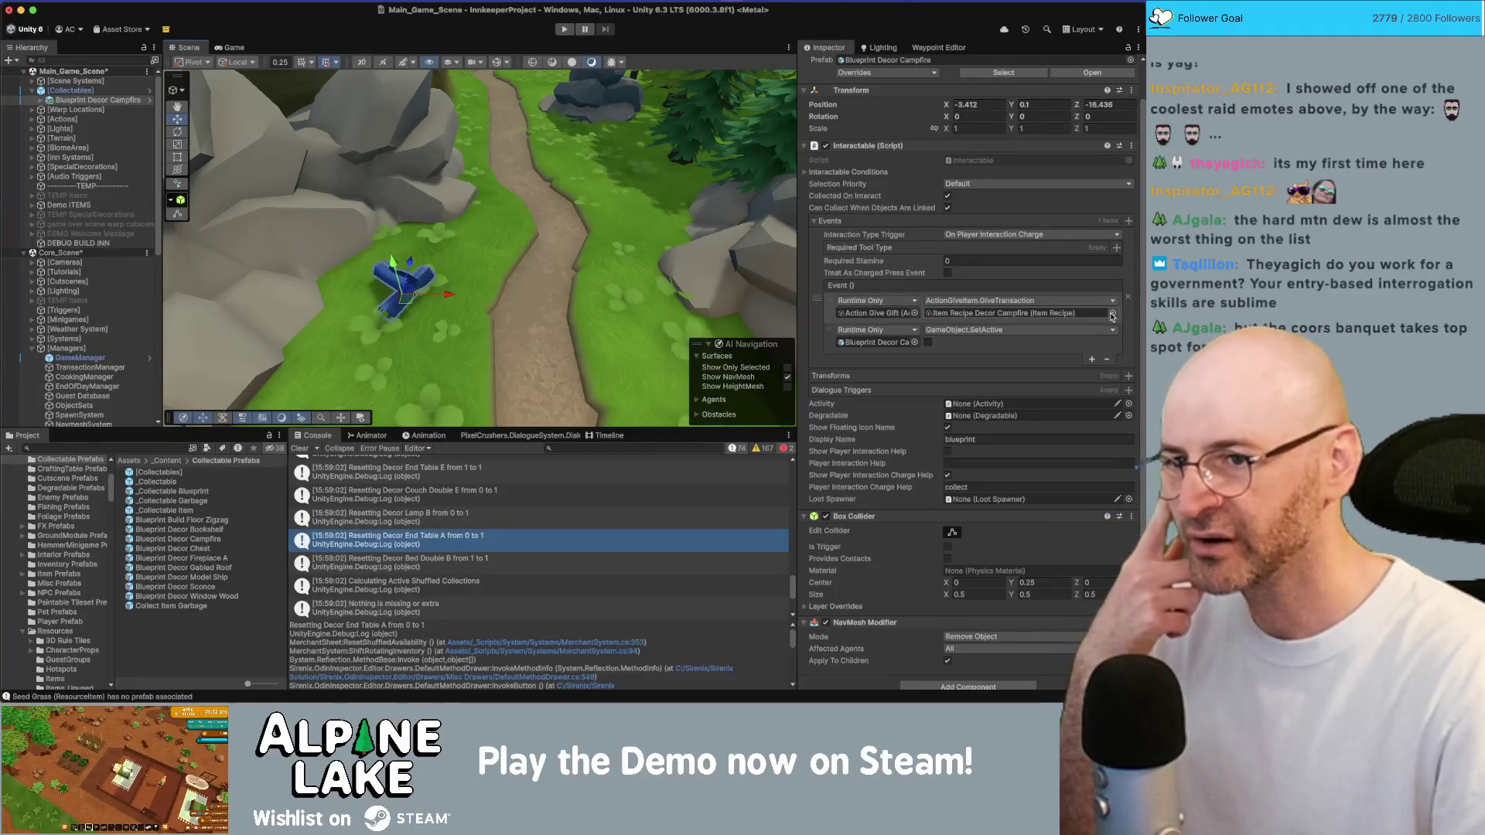
left_click(218, 544)
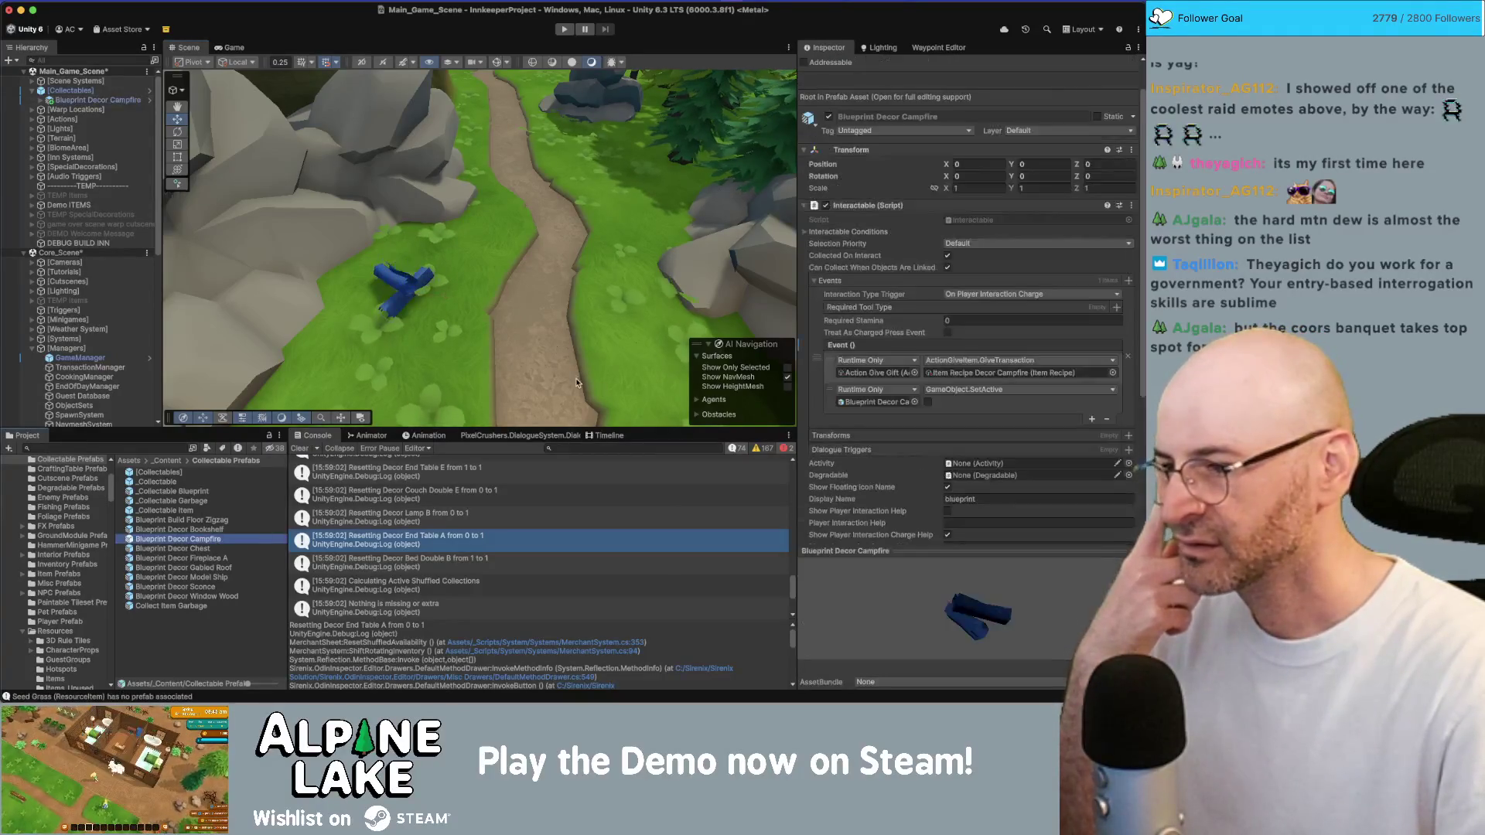
Set the campfire blueprint prefab's Give Gift to Item Recipe Decor Birdhouse
left_click(1116, 378)
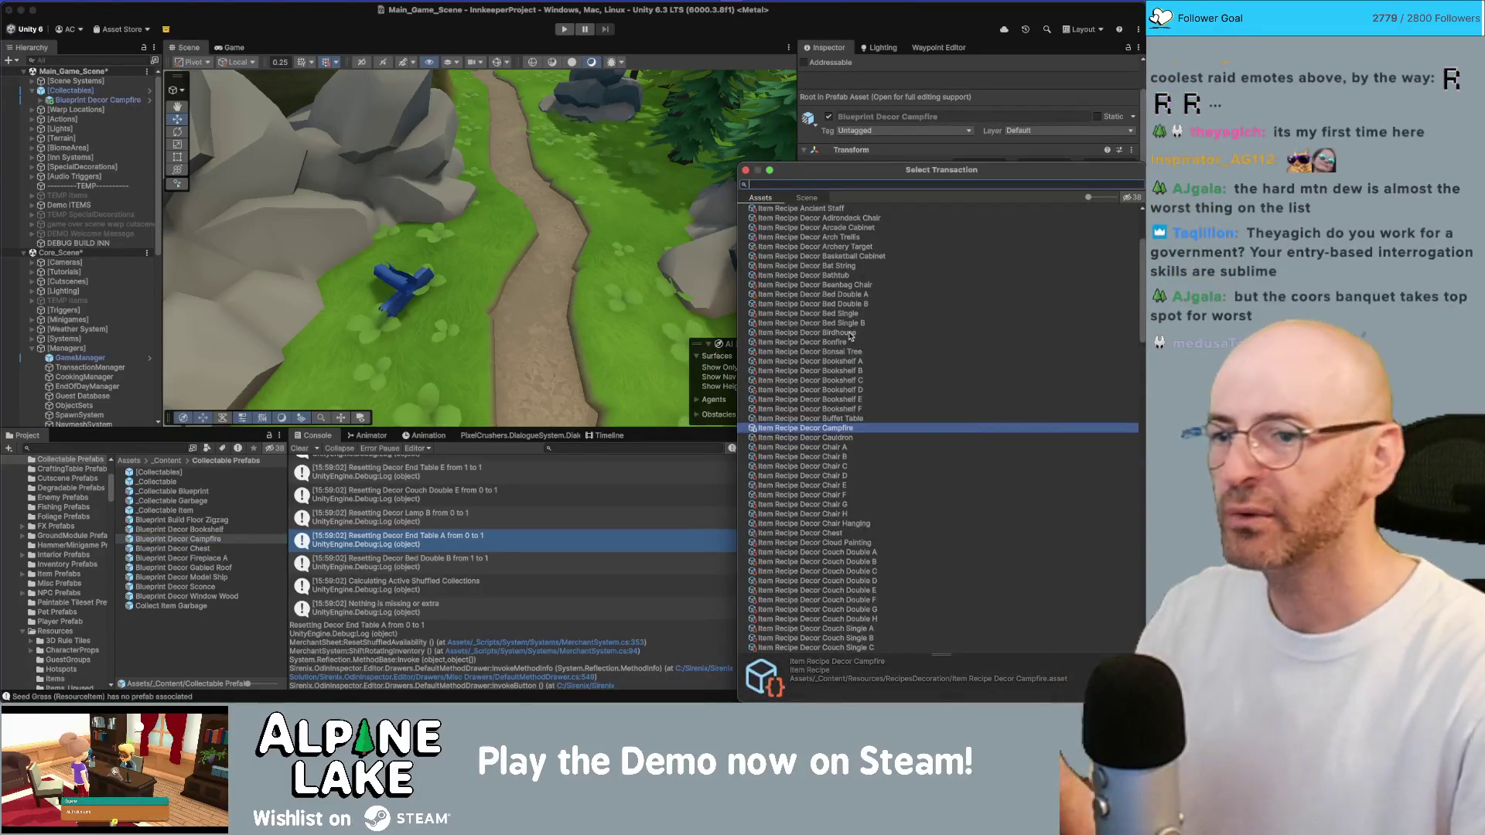
left_click(847, 334)
double_click(848, 334)
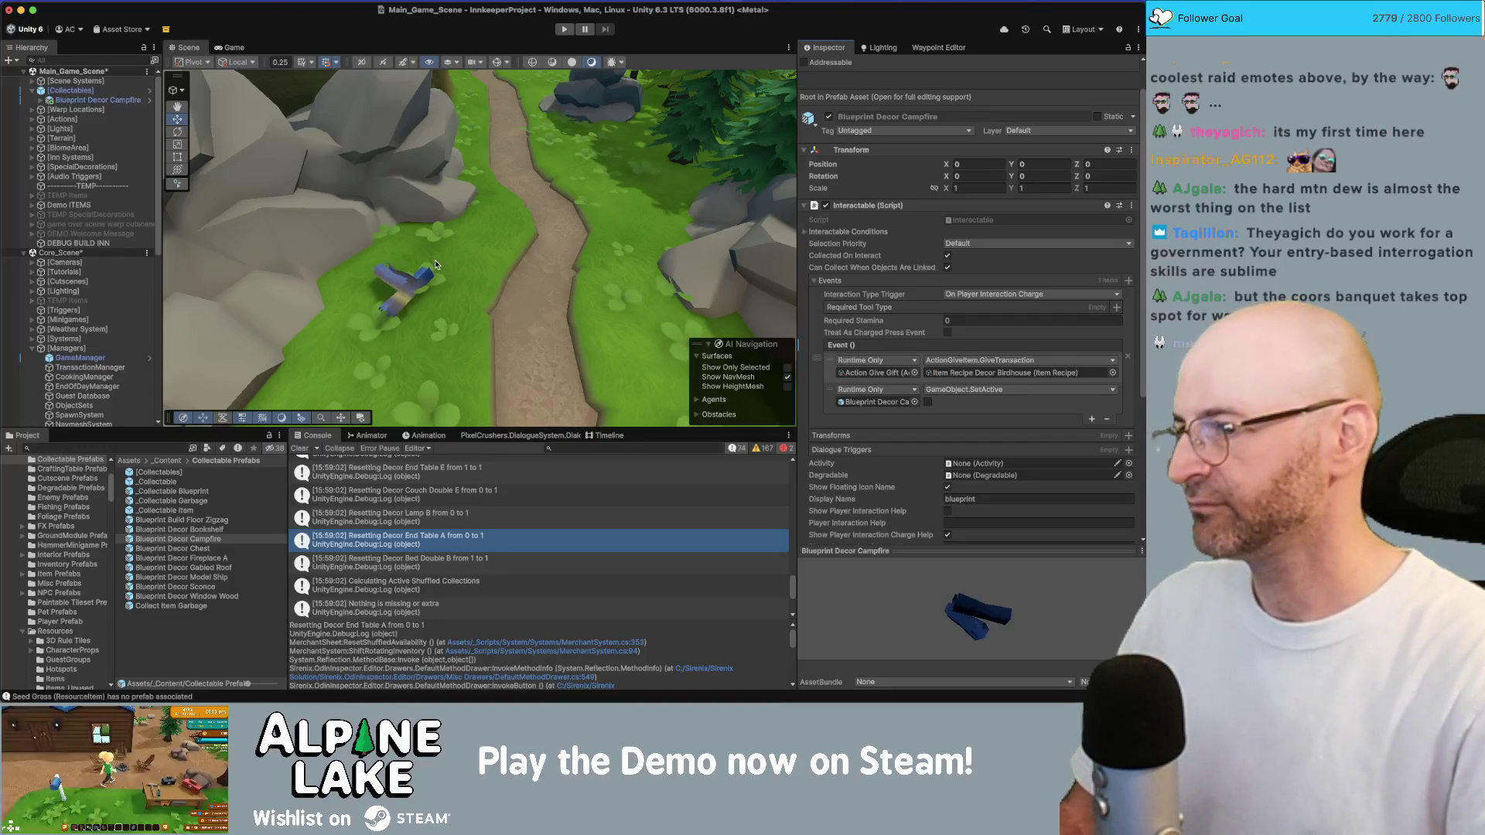
left_click_drag(436, 265, 446, 272)
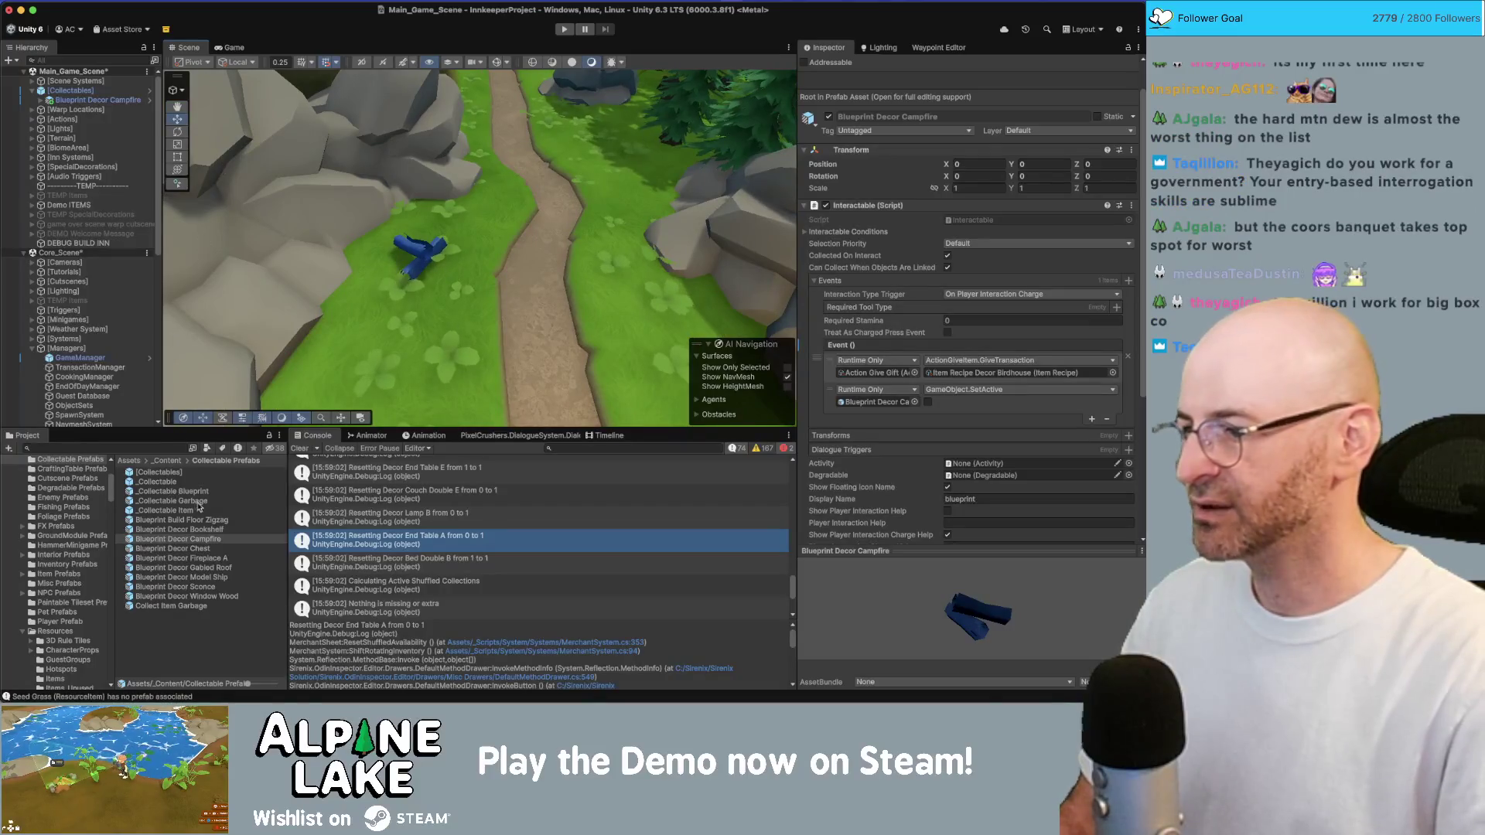
Rename the prefab asset in the Project panel to Blueprint Decor Birdhouse
left_click(204, 537)
key("Return")
key("alt+BackSpace")
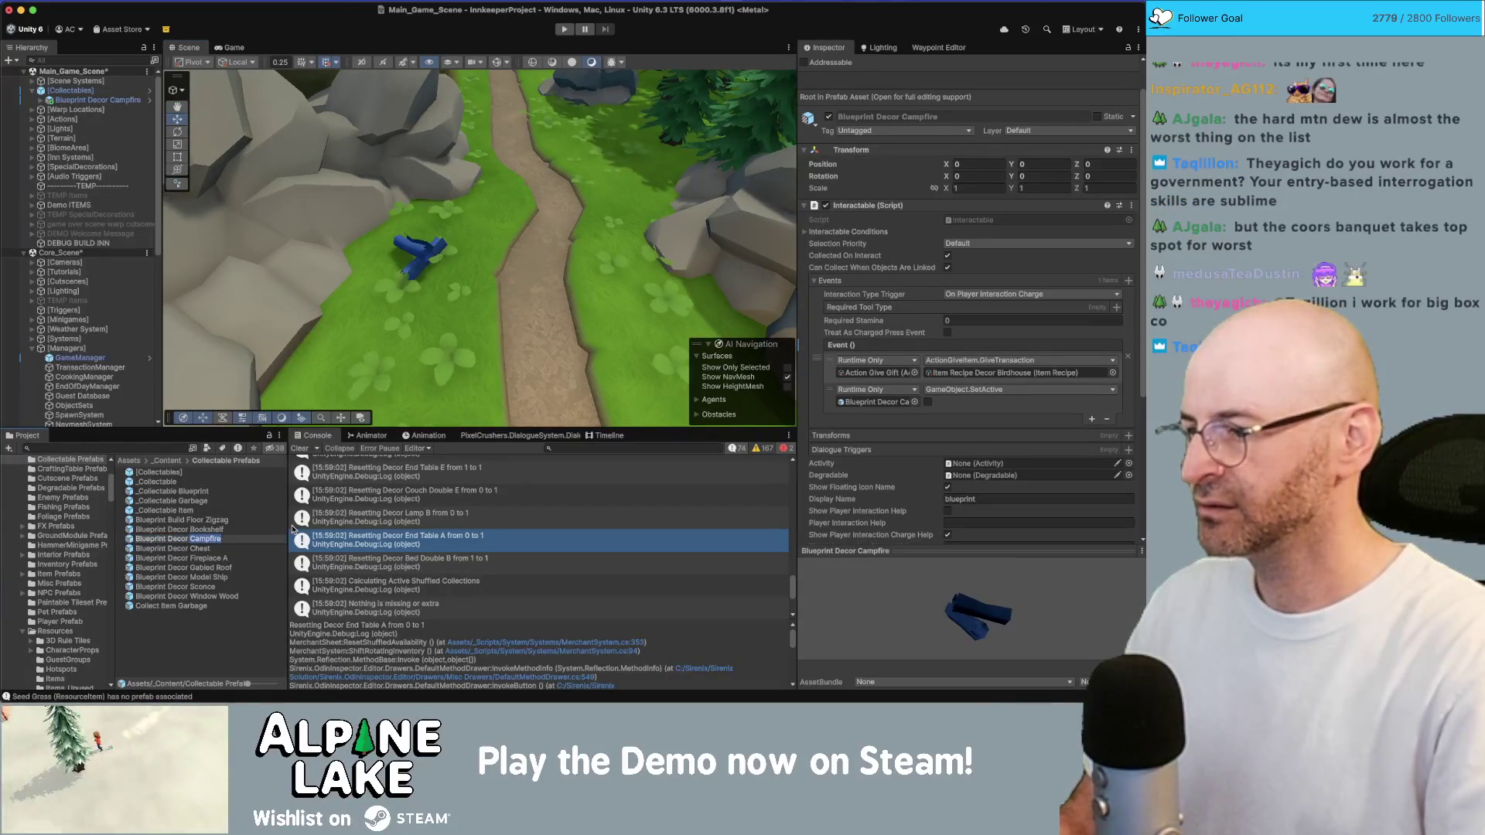
type("Bl")
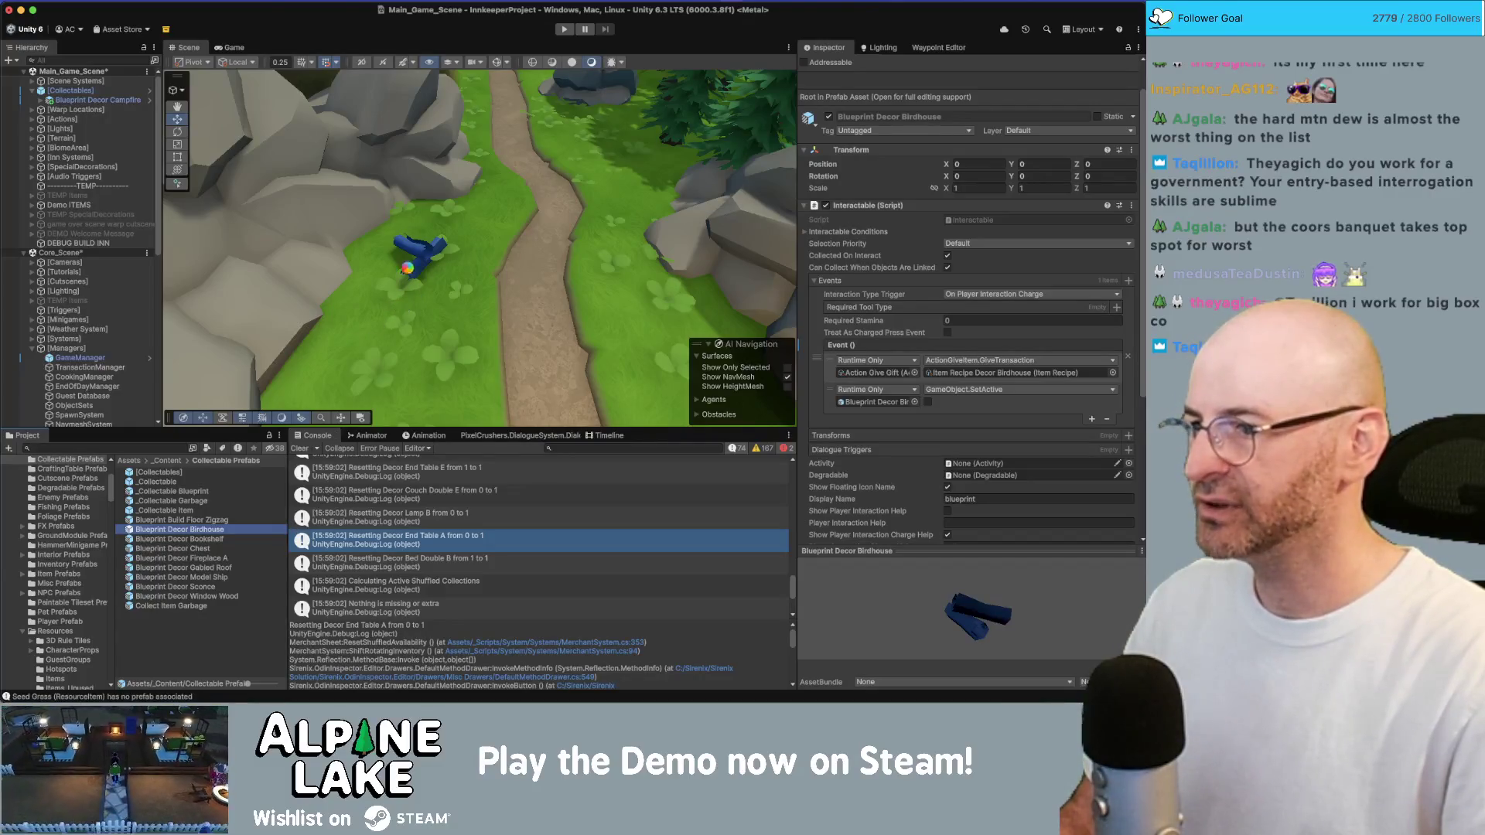
left_click_drag(412, 248, 419, 292)
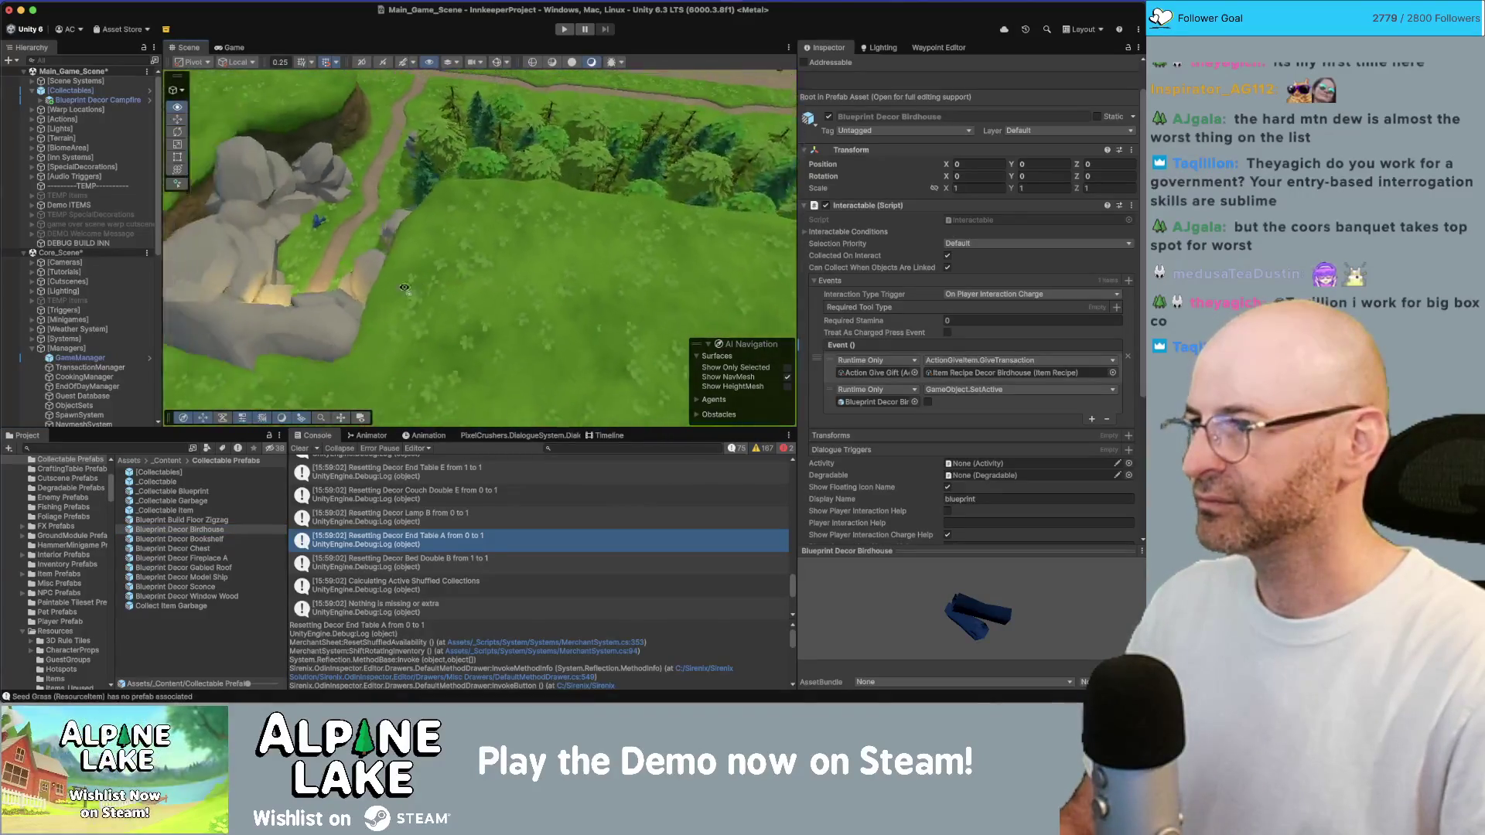
Select the placed campfire blueprint instance and delete 'Campfire' from its name
left_click(143, 100)
key("Right")
key("BackSpace")
key("BackSpace")
key("BackSpace")
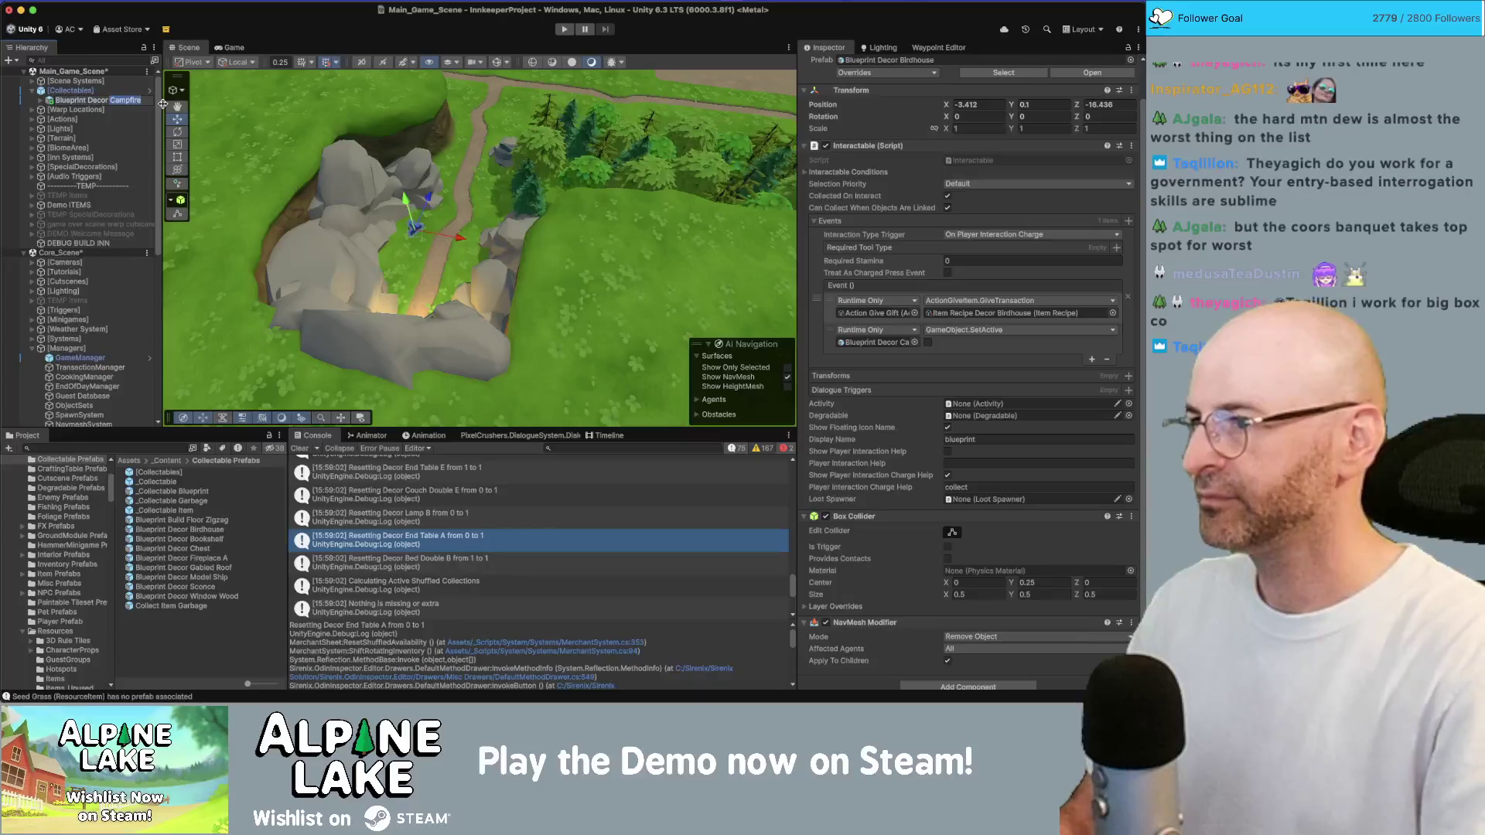
Finish renaming the scene instance to Blueprint Decor Birdhouse
type("Birdhouse")
key("Return")
left_click_drag(221, 109, 382, 165)
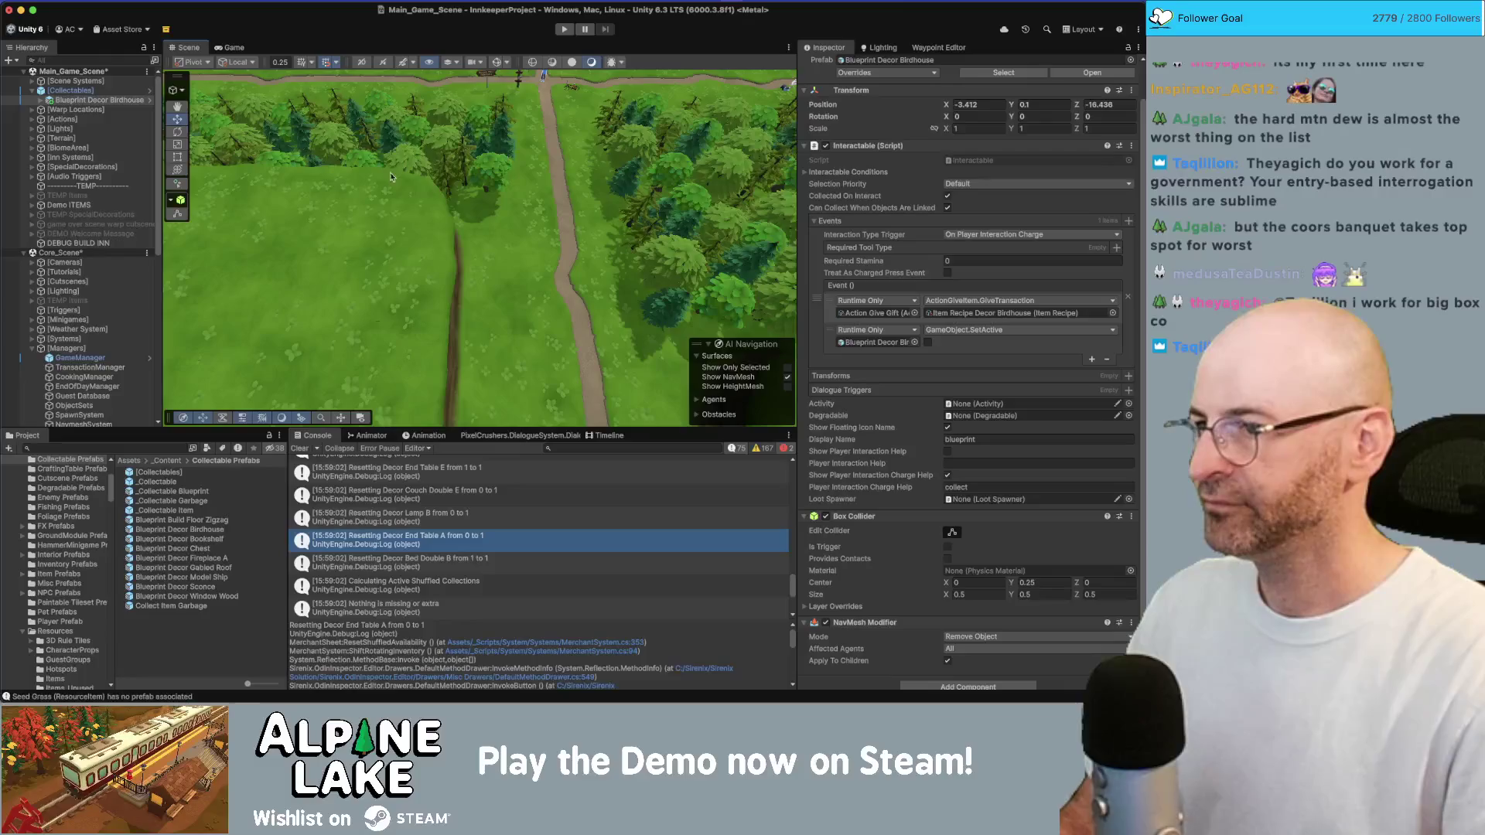
Save the modified scenes
key("super+s")
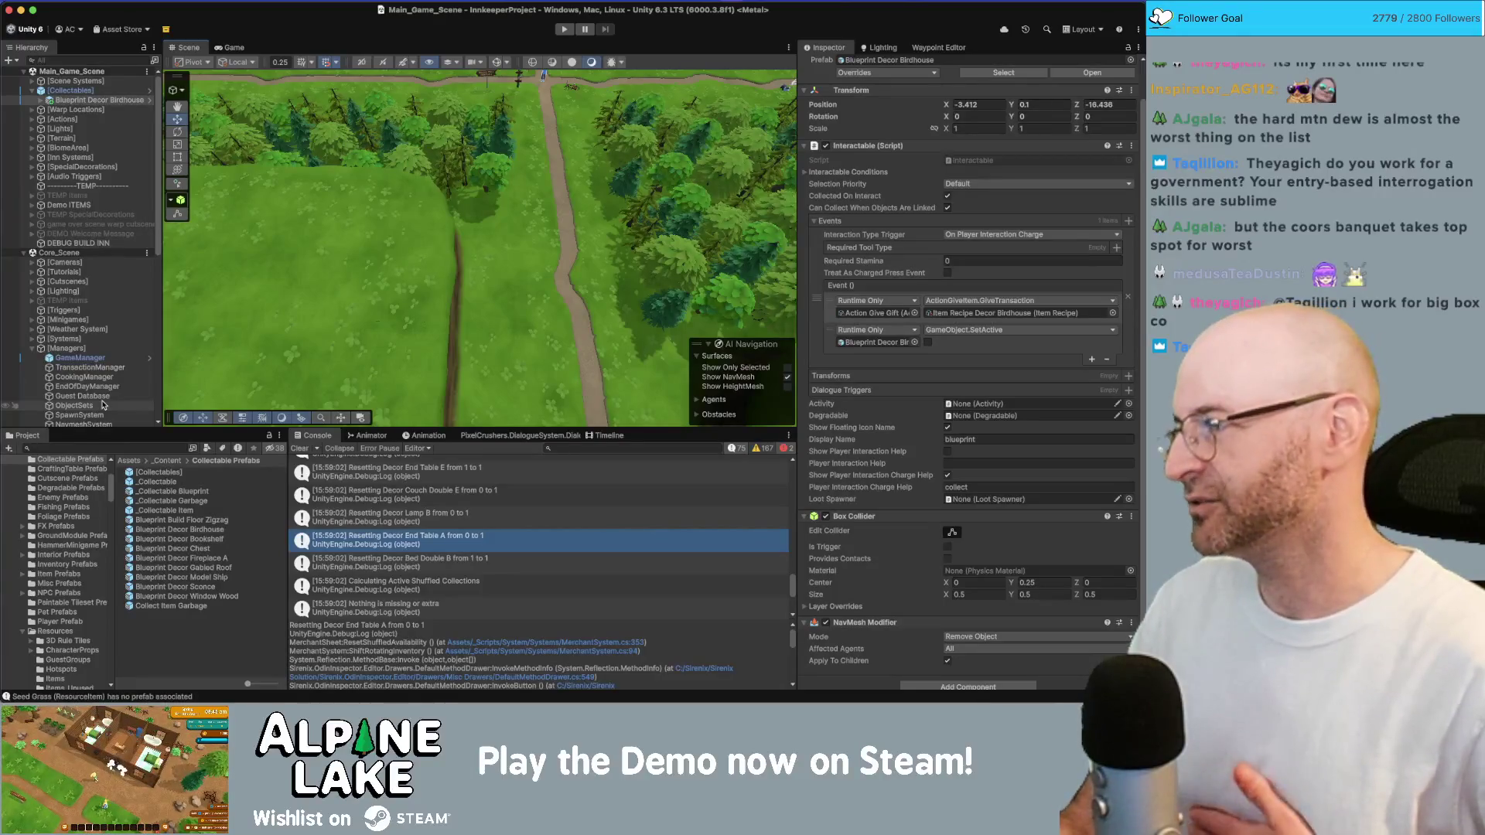
left_click_drag(441, 256, 447, 130)
scroll(444, 132, "up", 10)
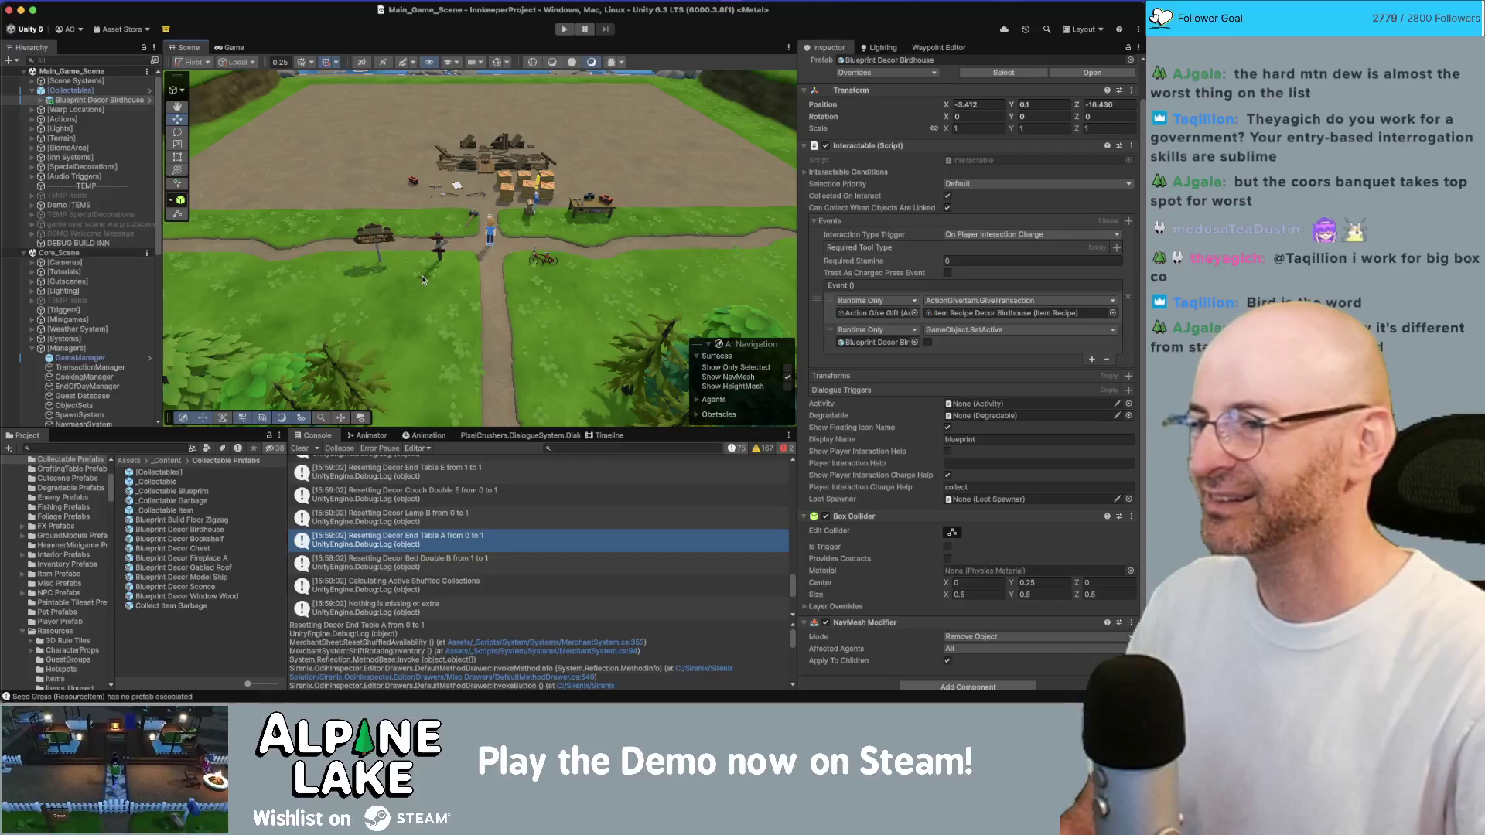
scroll(417, 288, "up", 5)
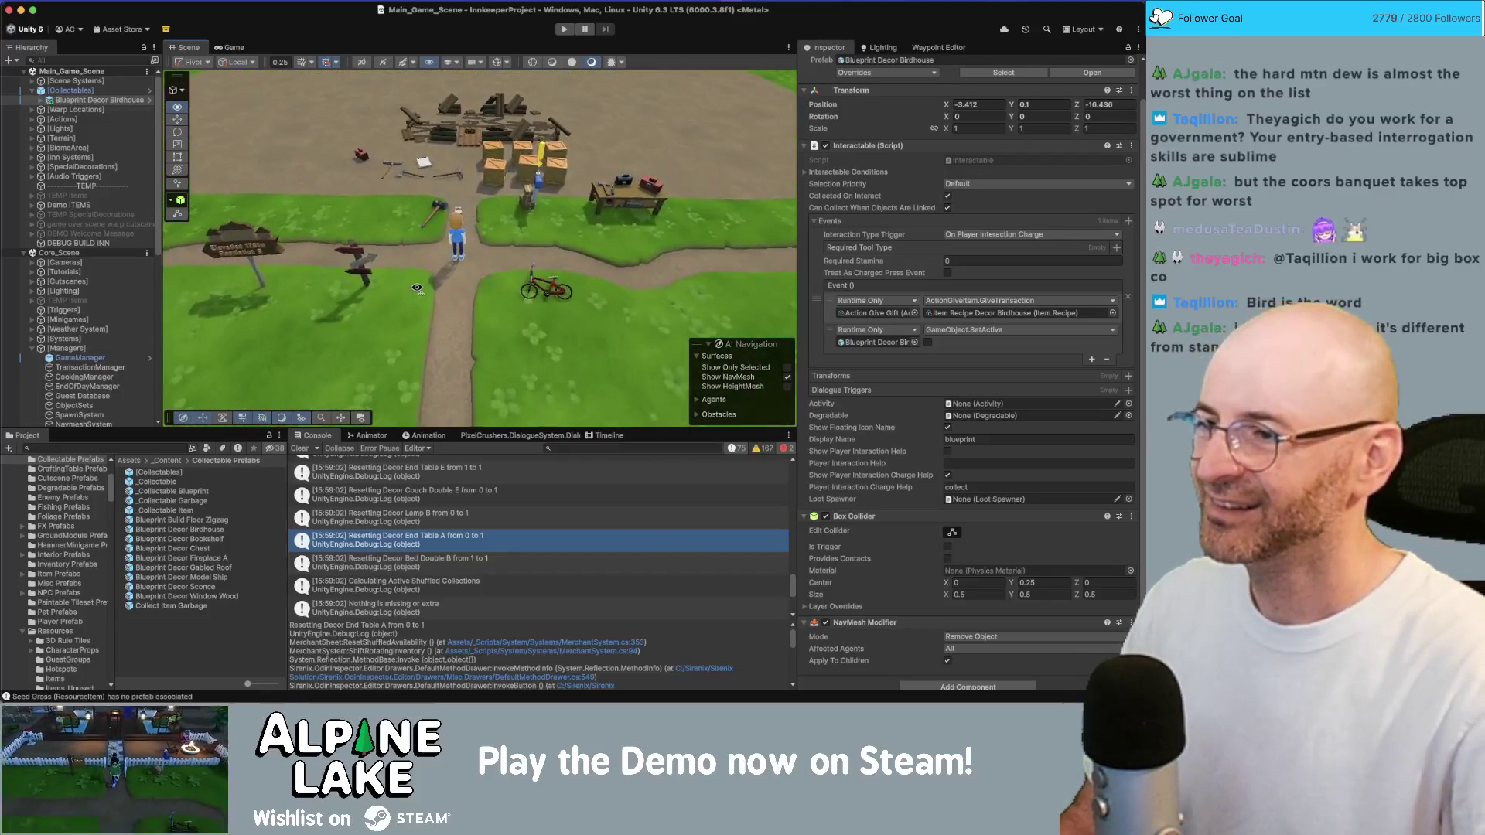
scroll(417, 288, "up", 3)
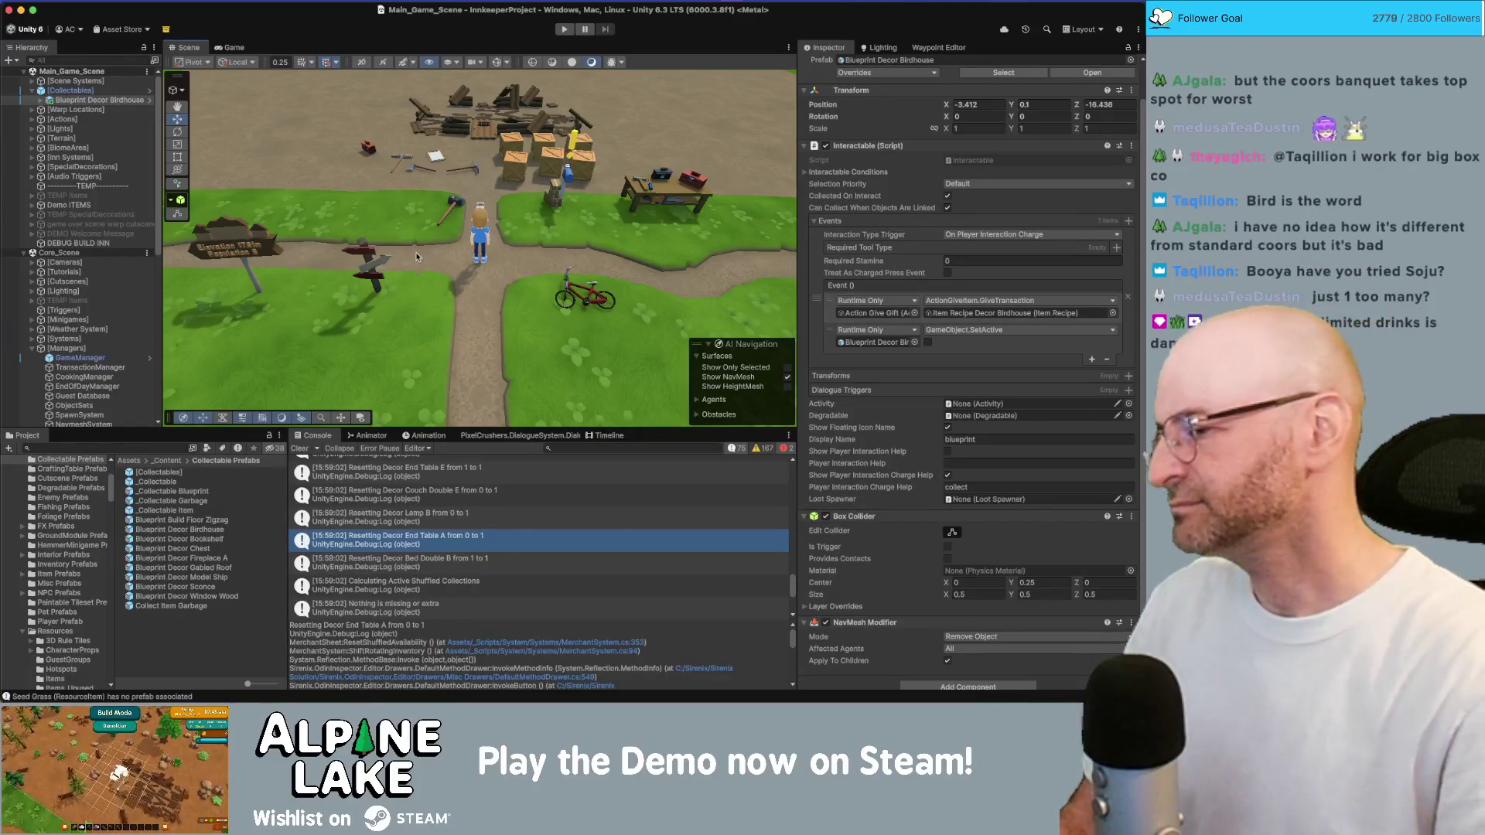
left_click_drag(476, 257, 476, 249)
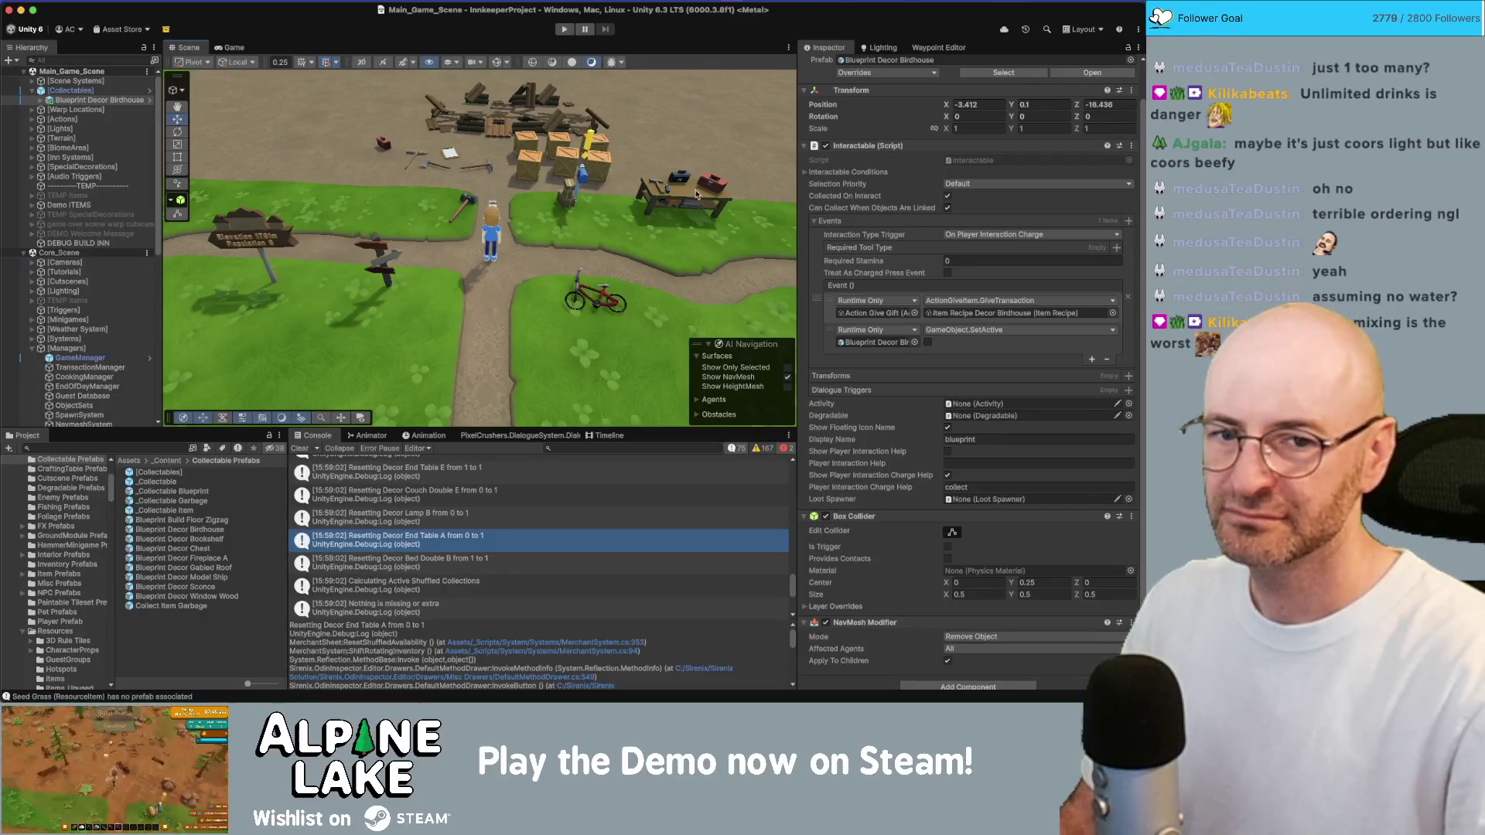
left_click_drag(646, 177, 621, 162)
key("super+Tab")
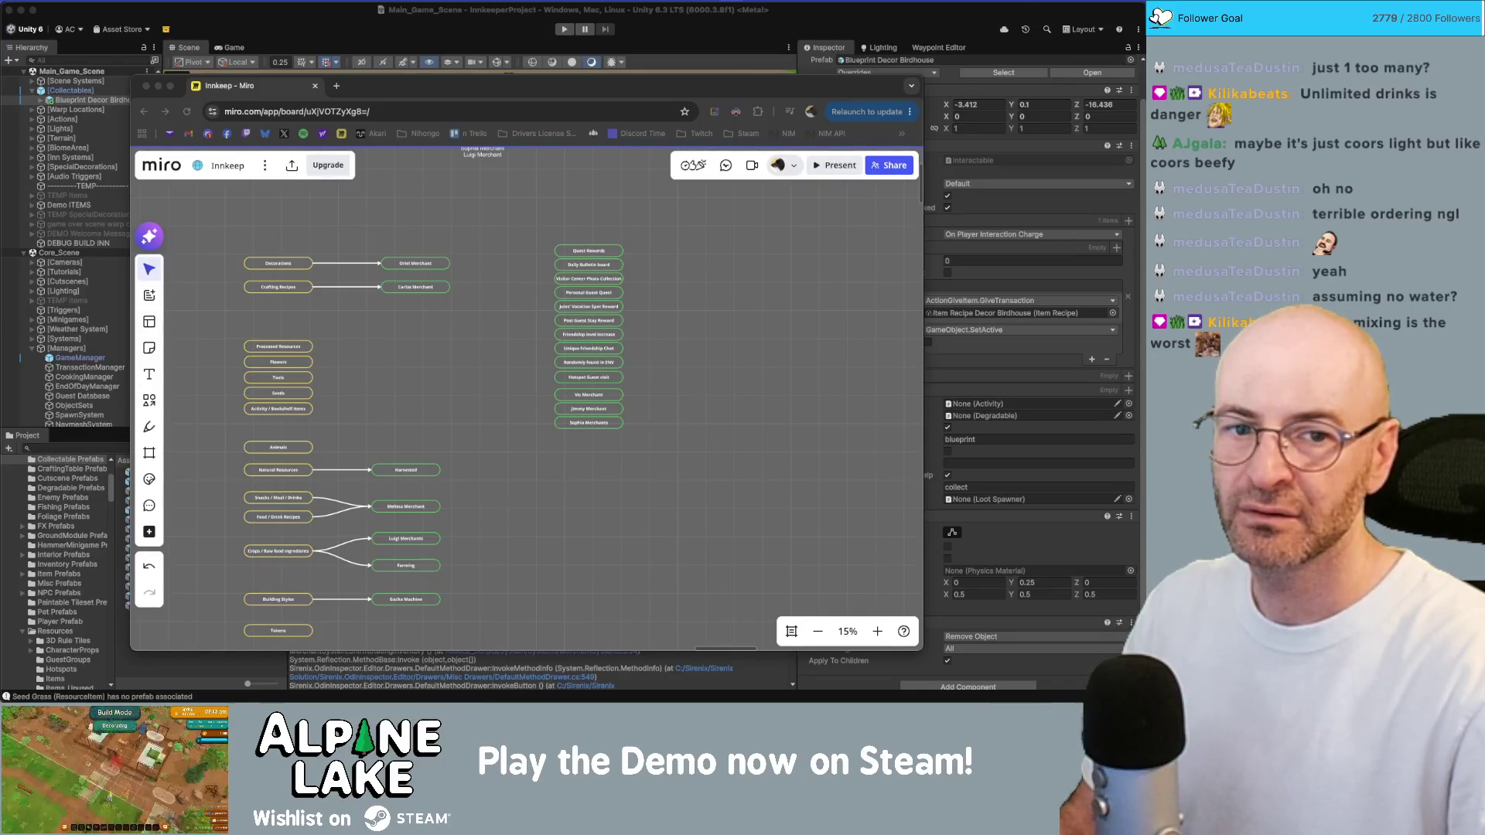
key("super+Tab")
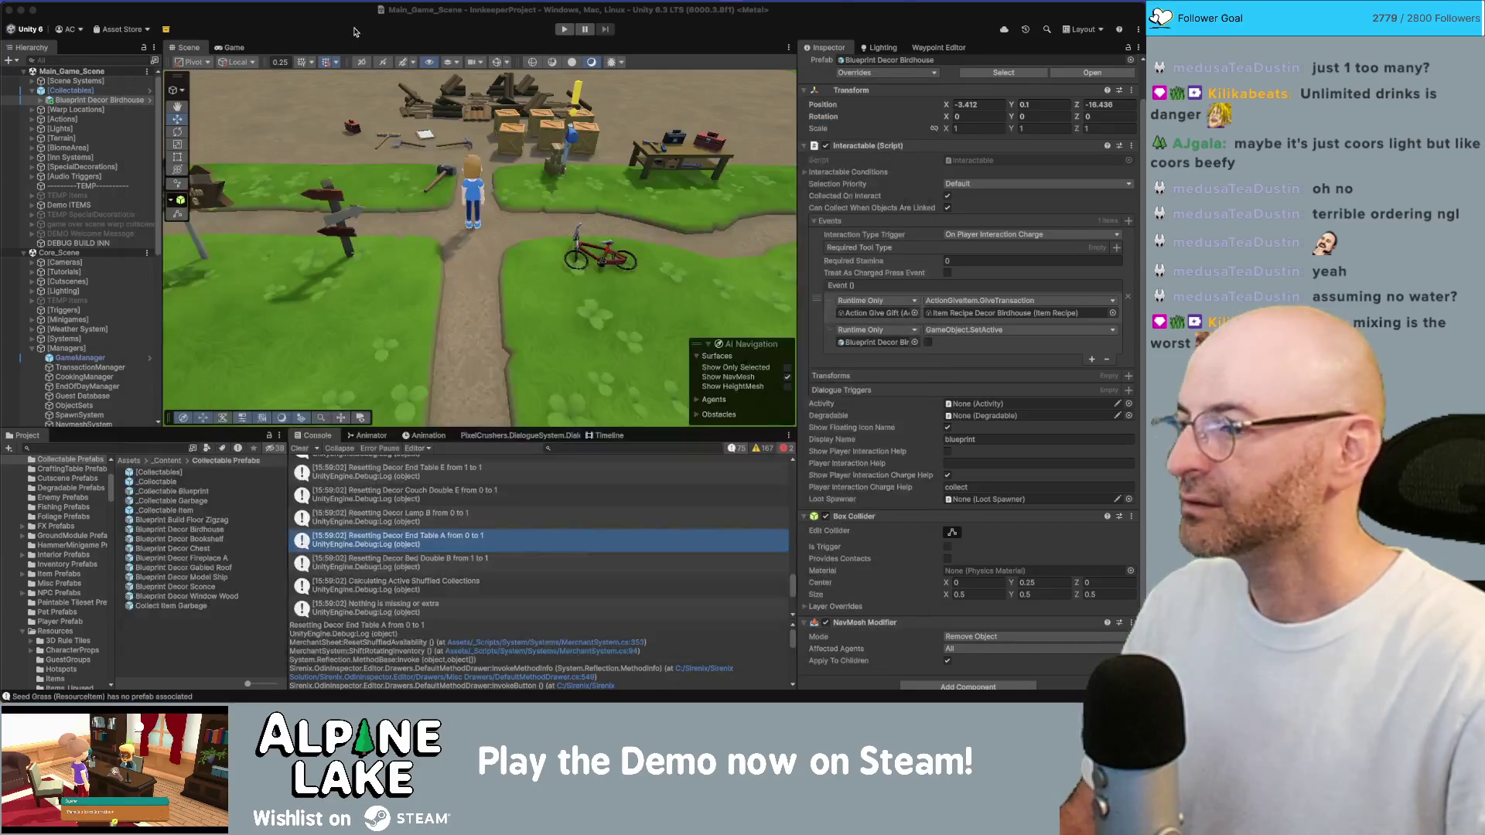
Go to the availability reset debug log in MerchantSystem.cs and comment it out
double_click(446, 537)
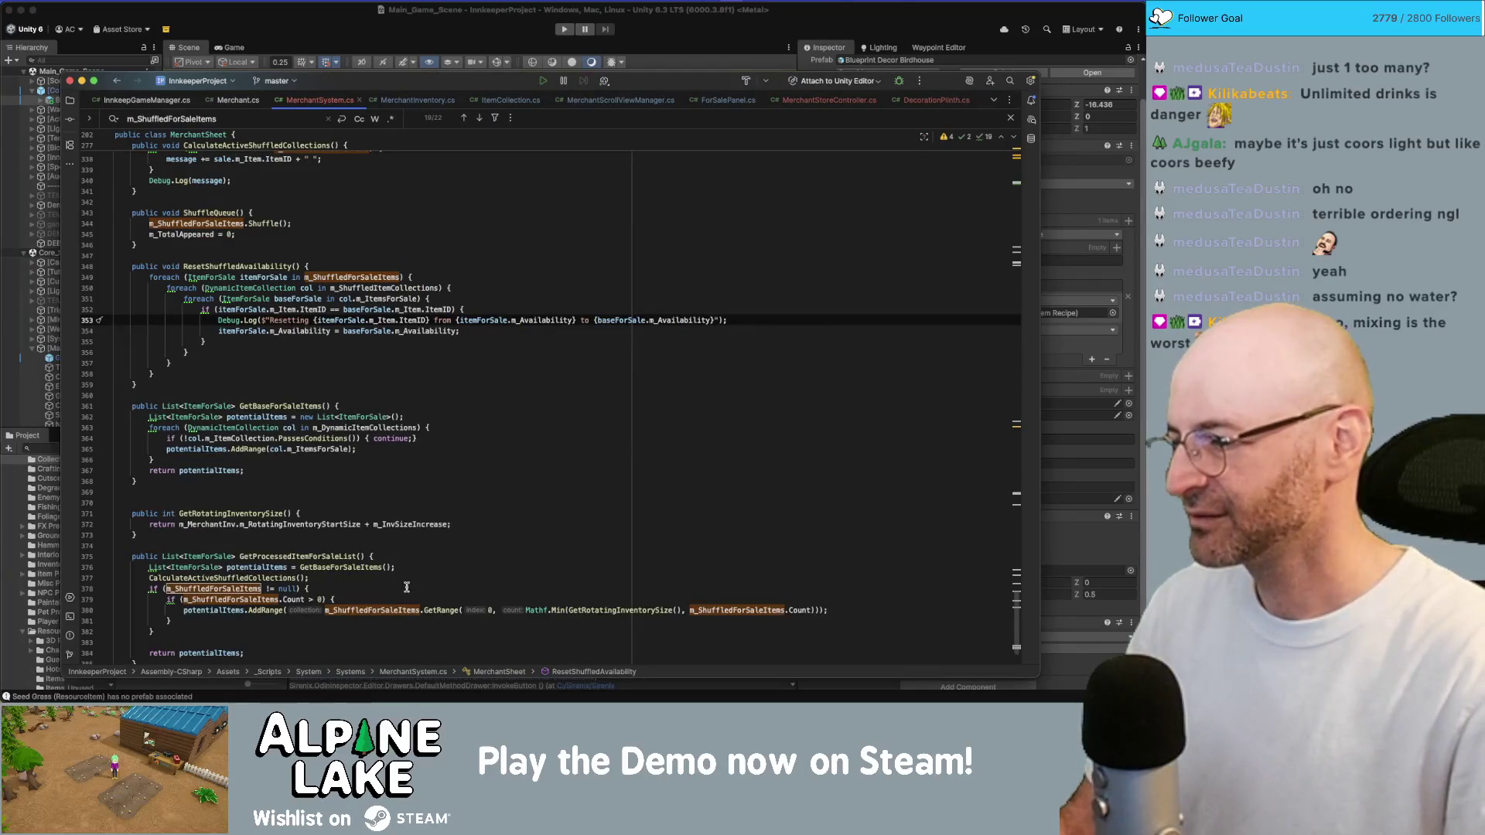
key("super+slash")
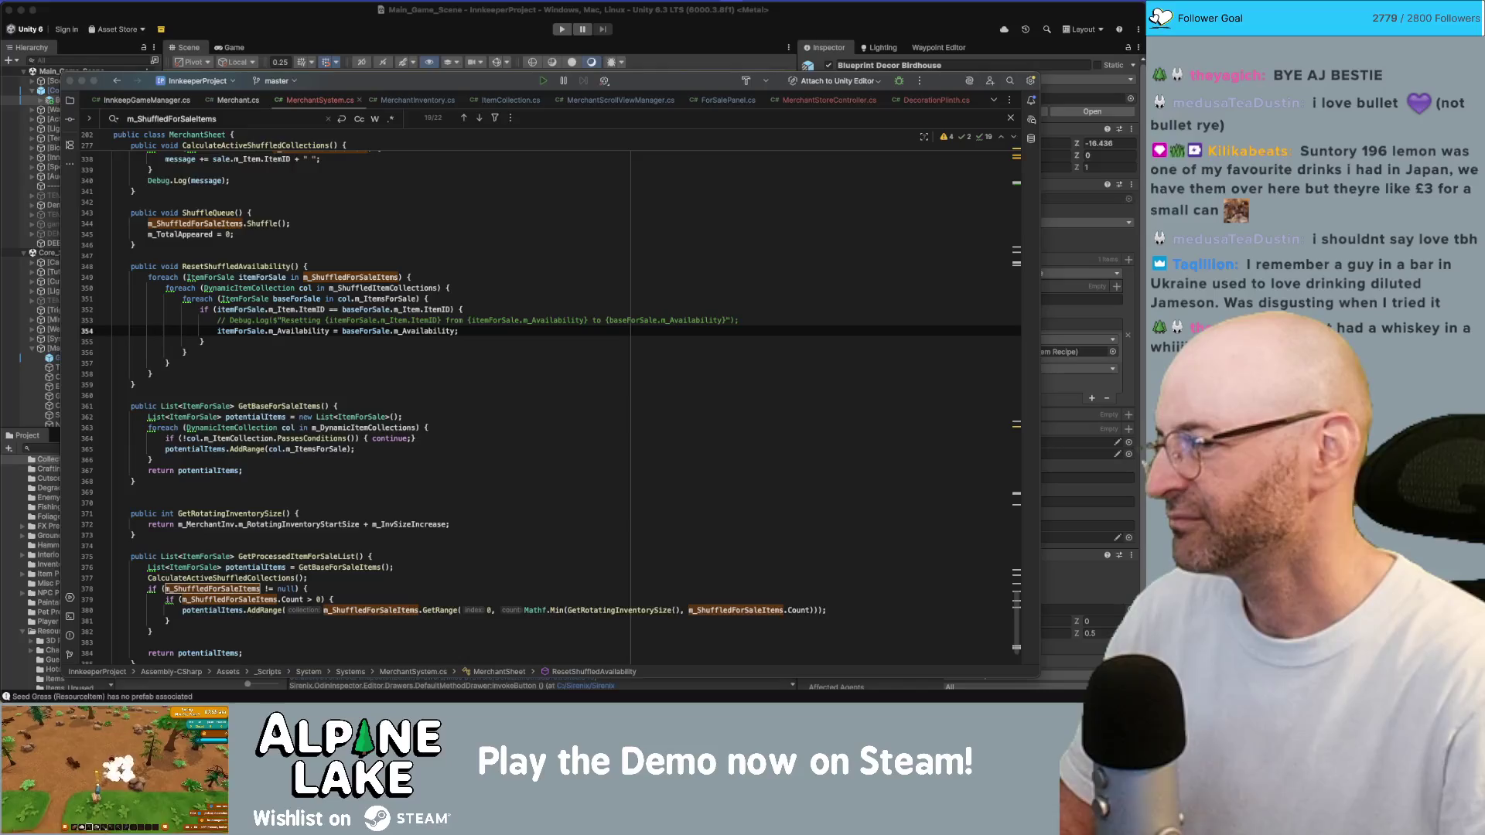
left_click(370, 384)
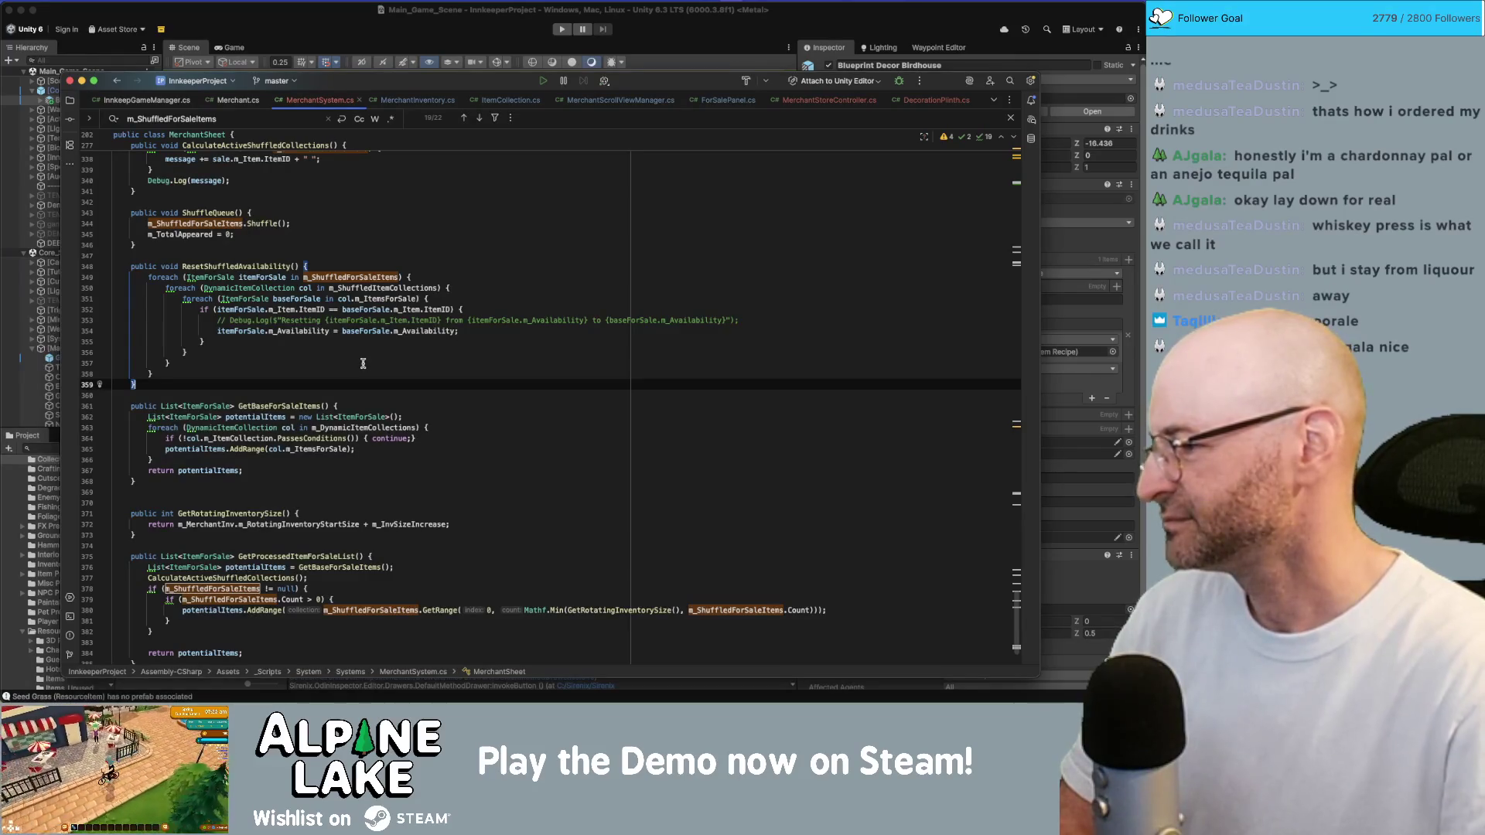
Review the ResetShuffledAvailability declaration, then return to the Unity editor
key("Up")
key("Up")
key("Up")
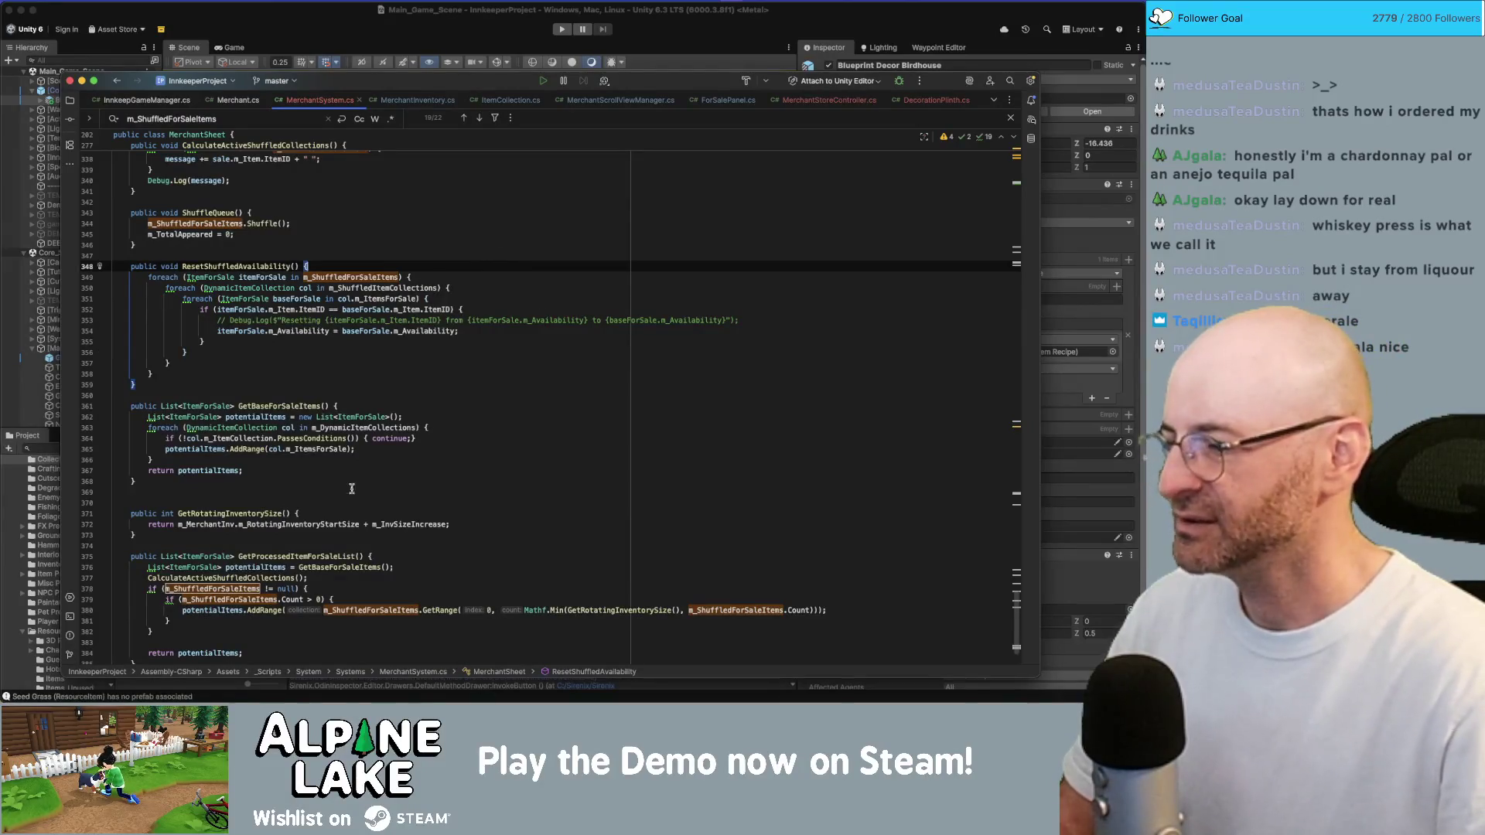
scroll(463, 476, "down", 2)
key("super+Tab")
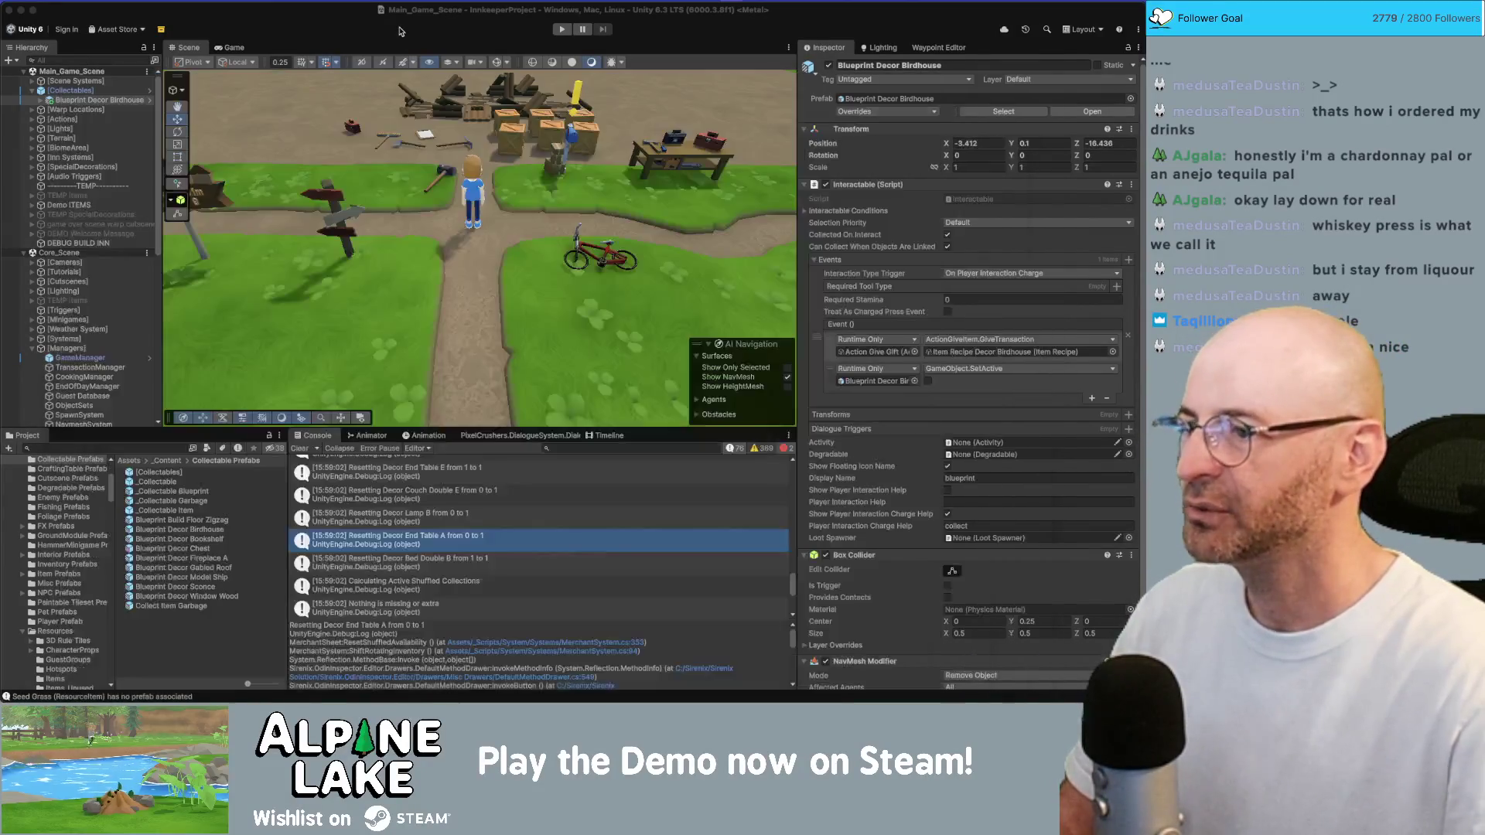
Check the 'Nothing is missing or extra' log code, then return to Unity's Scene view
double_click(406, 607)
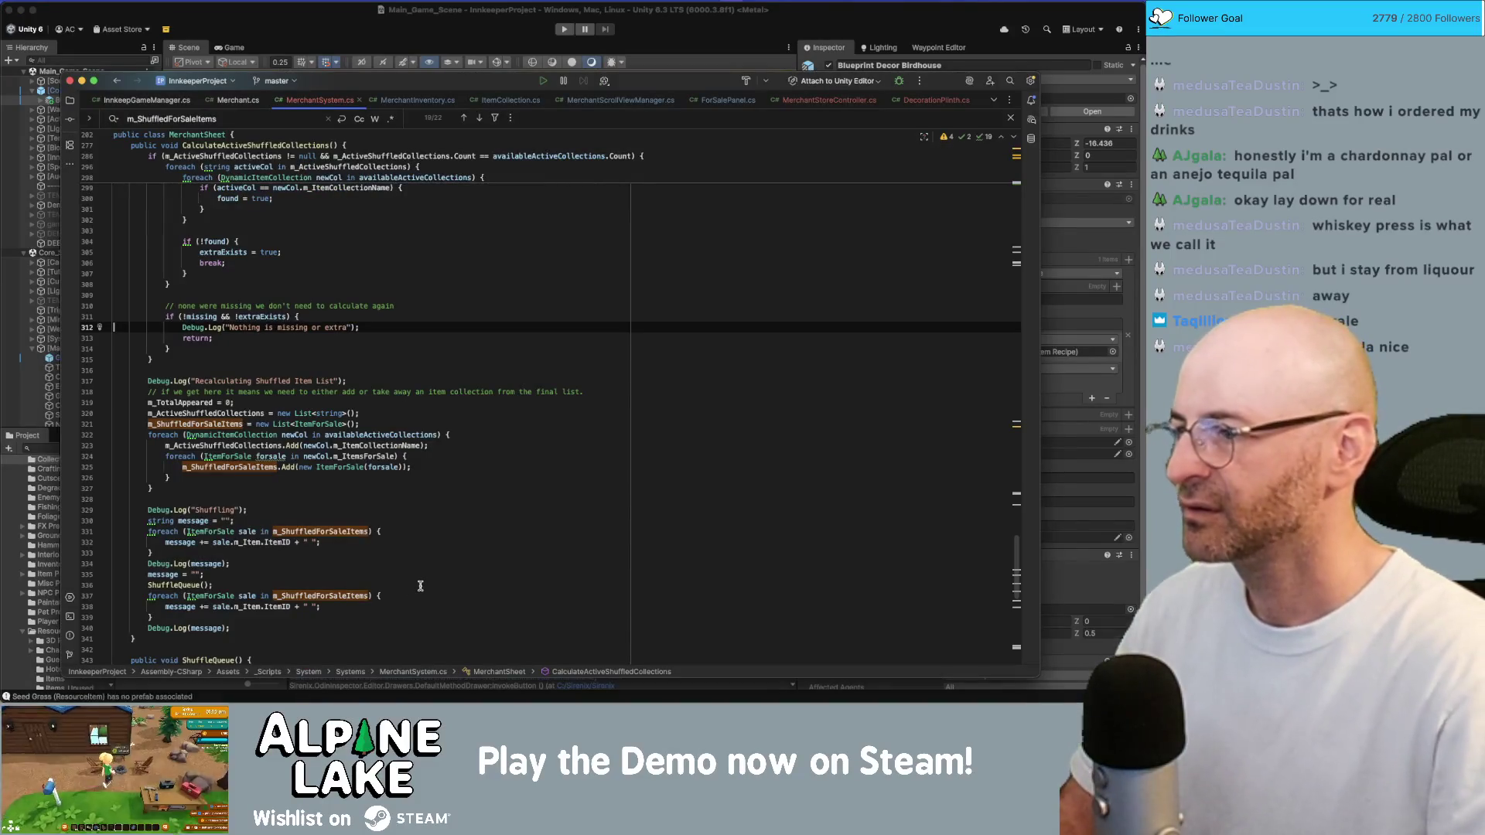
key("super+Tab")
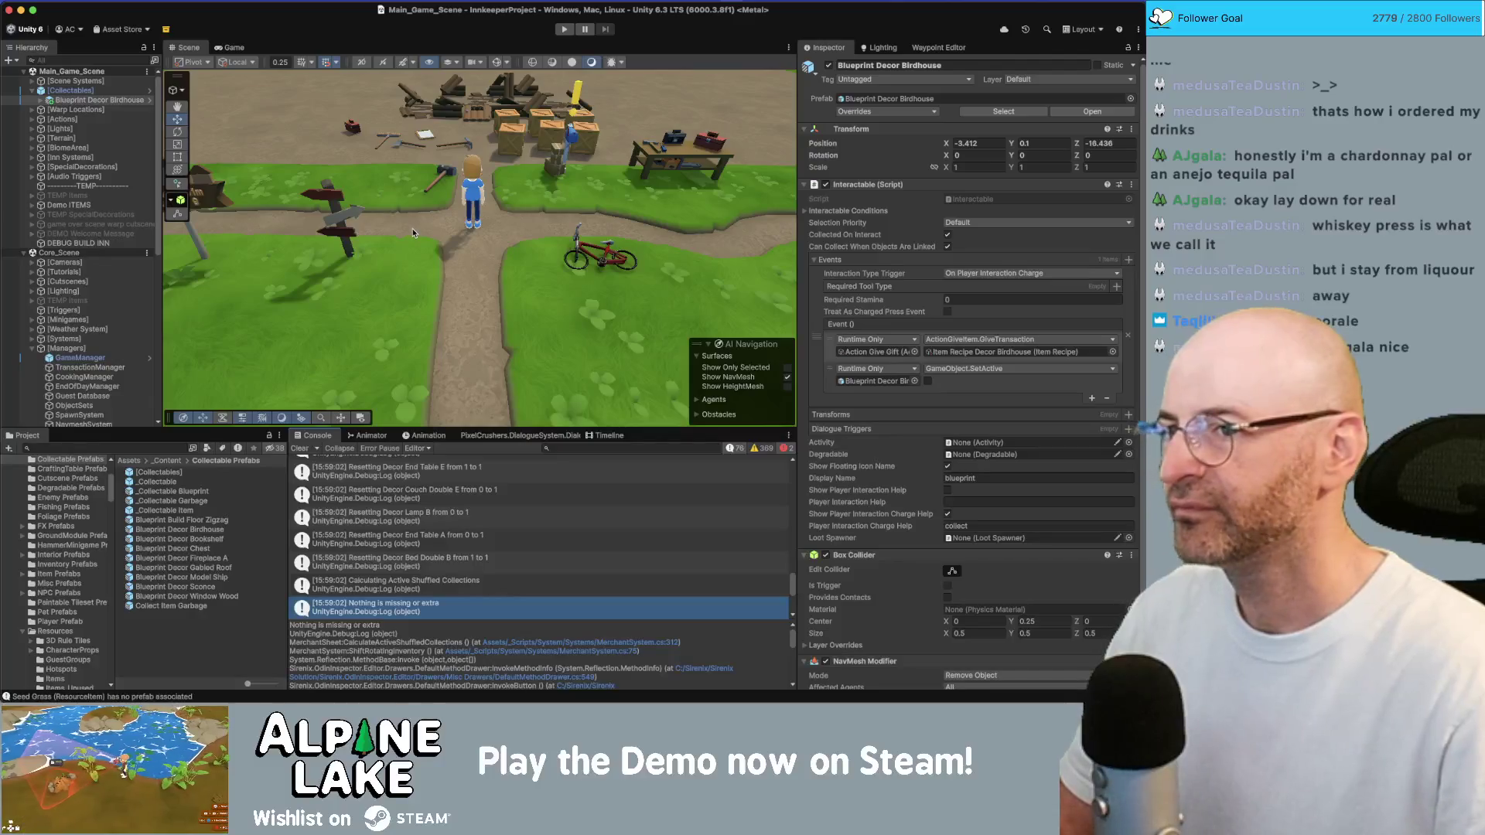
mouse_move(411, 229)
left_mouse_down()
mouse_move(485, 249)
mouse_move(406, 262)
mouse_move(193, 363)
left_mouse_up()
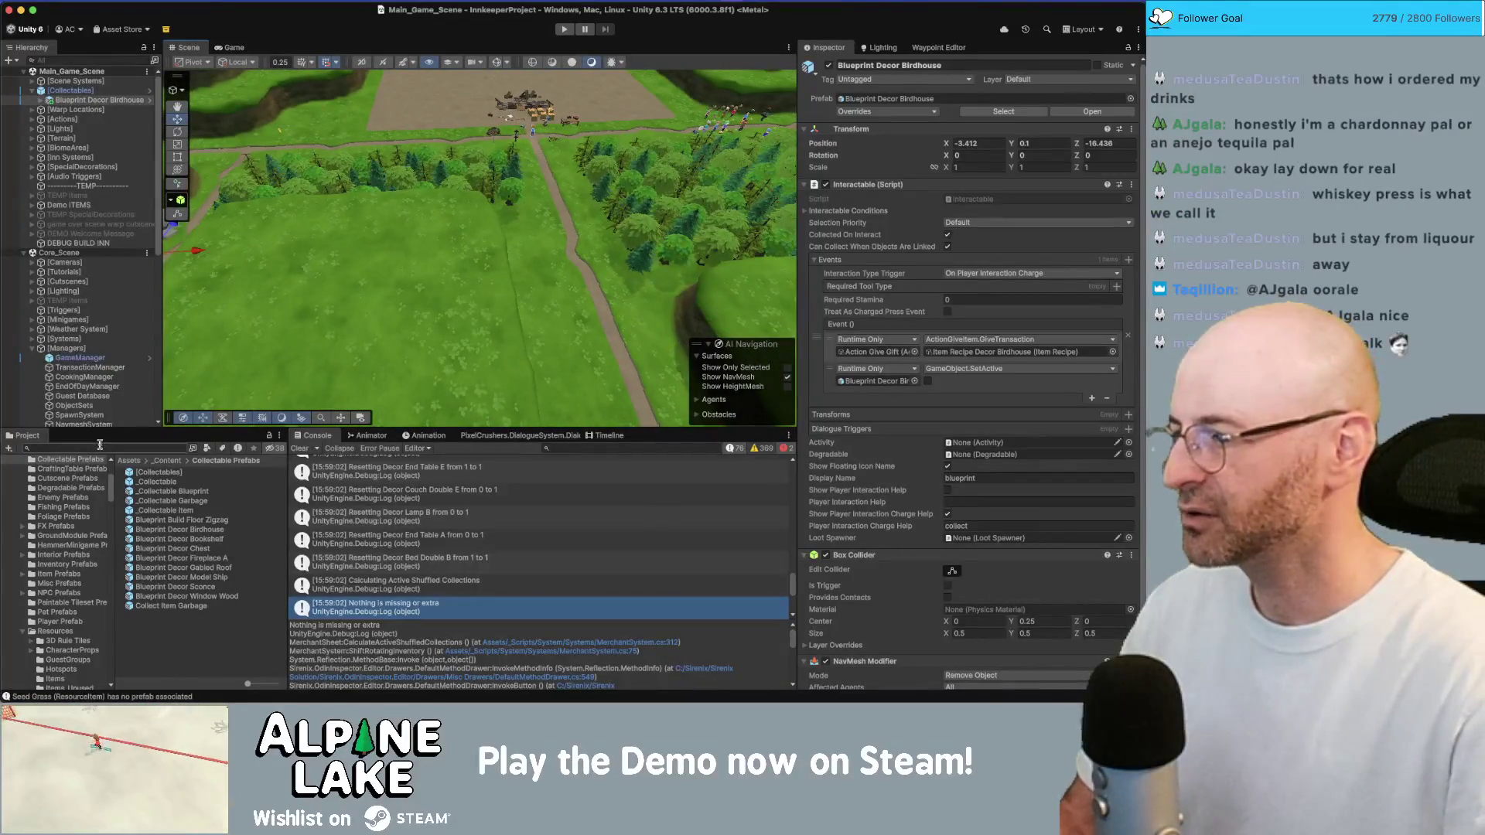
scroll(100, 391, "down", 10)
Load Town_Scene_FarmersMarket from the Hierarchy, then unload it again
right_click(86, 399)
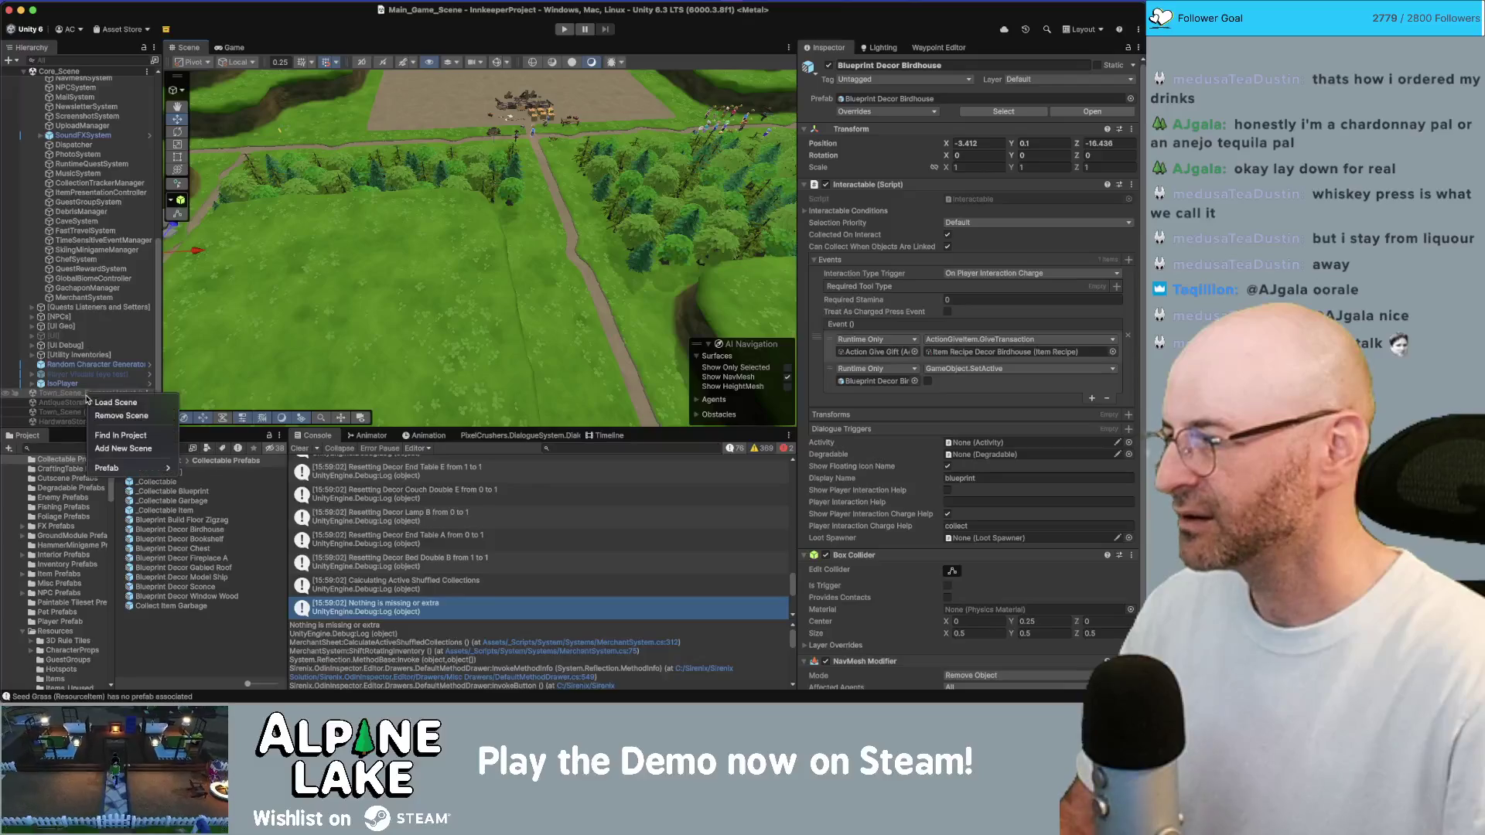
left_click(88, 402)
scroll(79, 405, "down", 1)
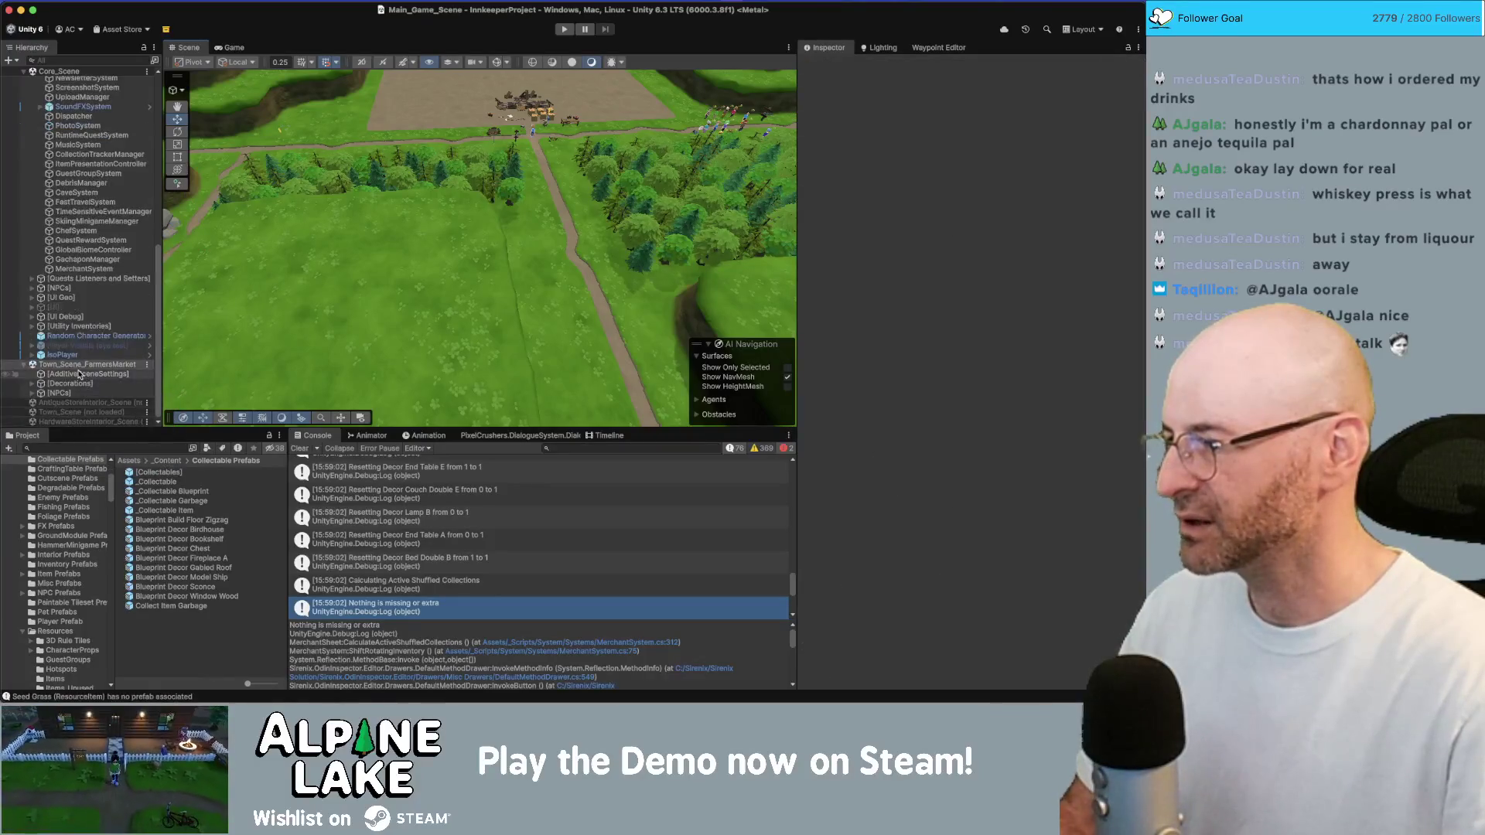
right_click(75, 364)
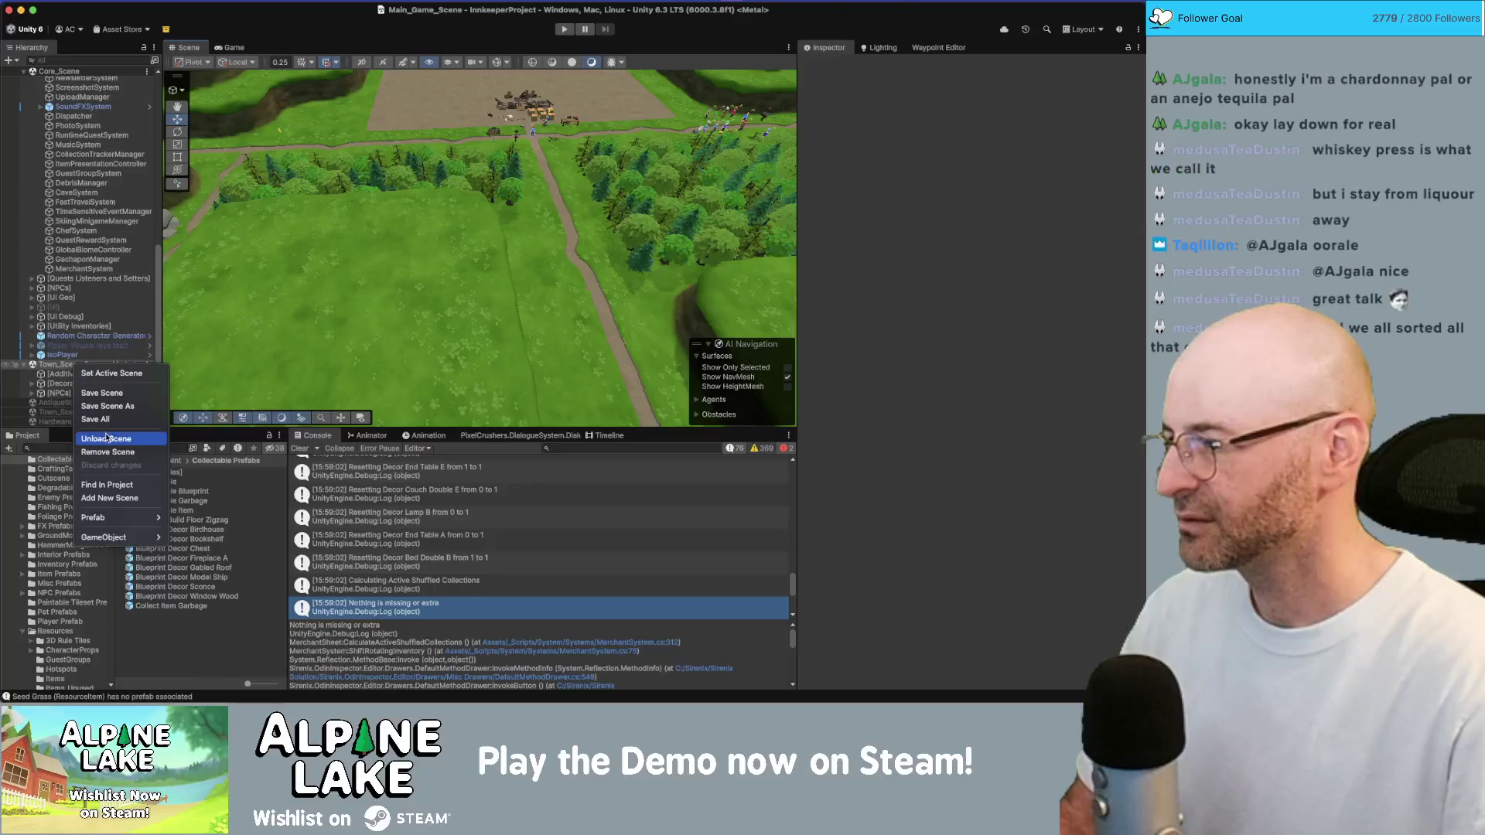
left_click(106, 438)
Load Town_Scene additively into the hierarchy
right_click(88, 414)
key("Escape")
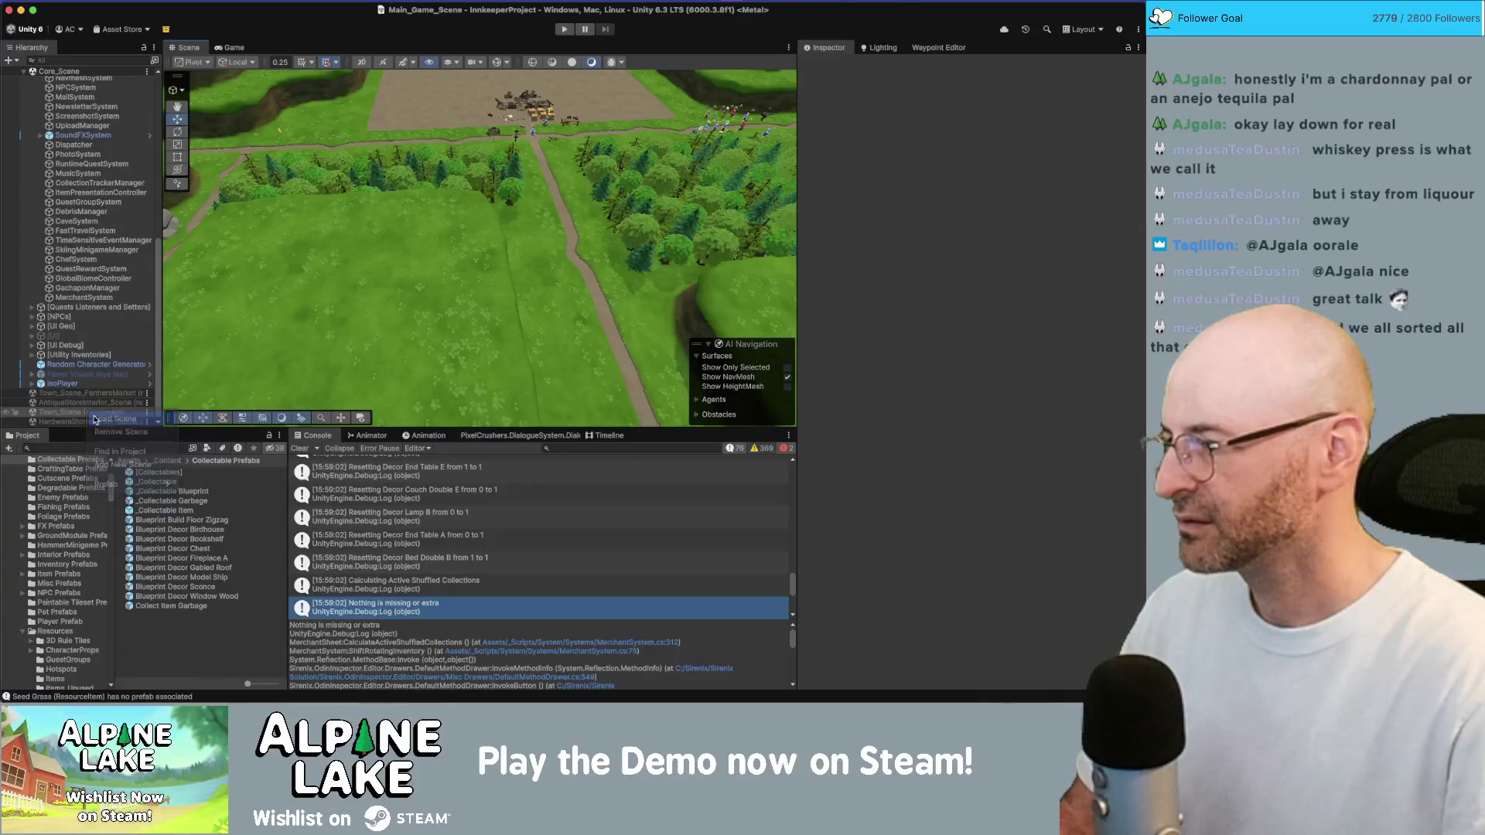
scroll(83, 353, "down", 2)
double_click(83, 356)
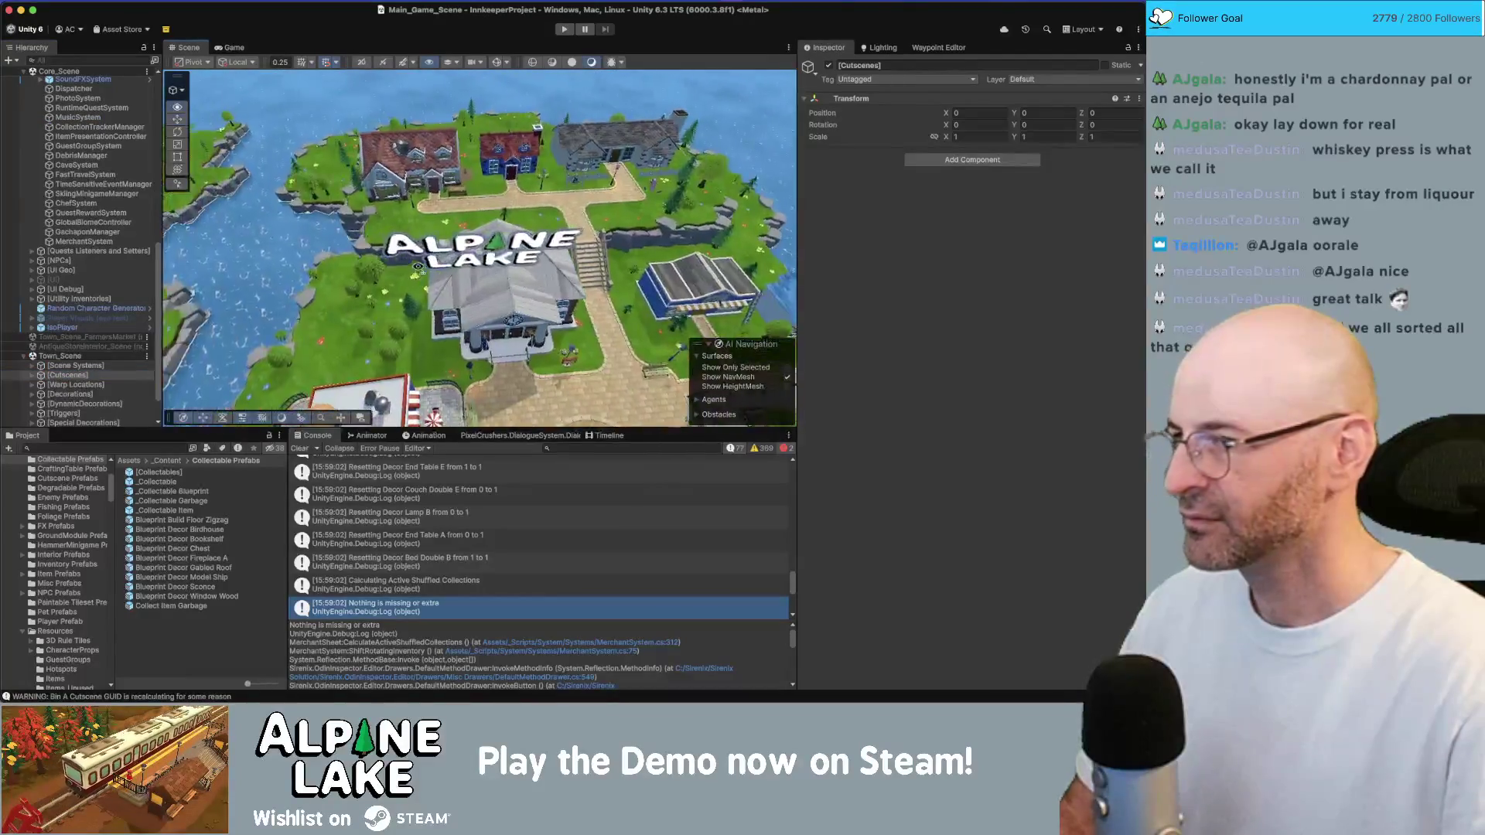
Fly in to the house's front door, enable Gizmos and select the door waypoint
key("w")
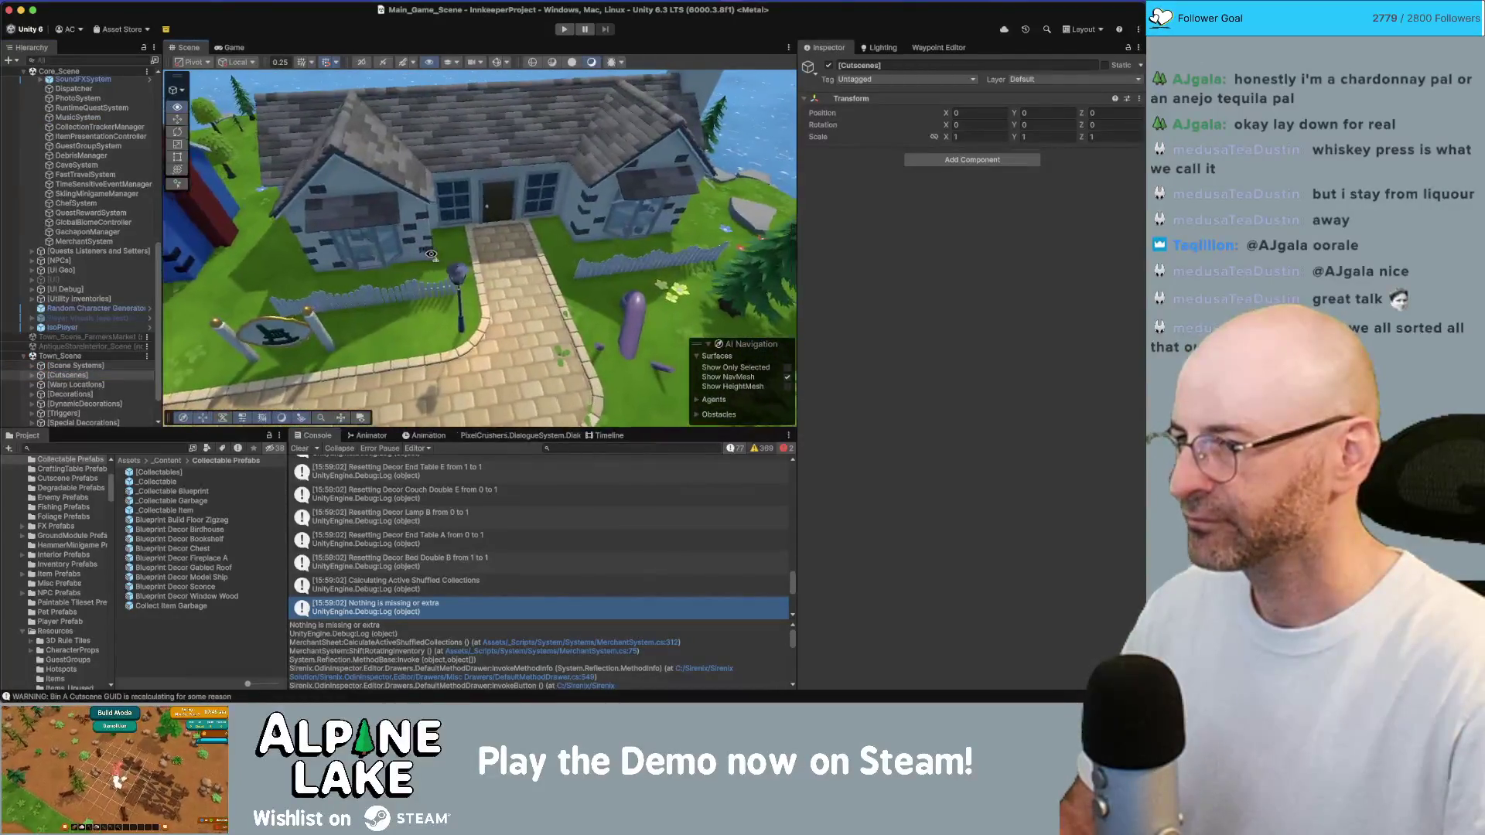
key("w")
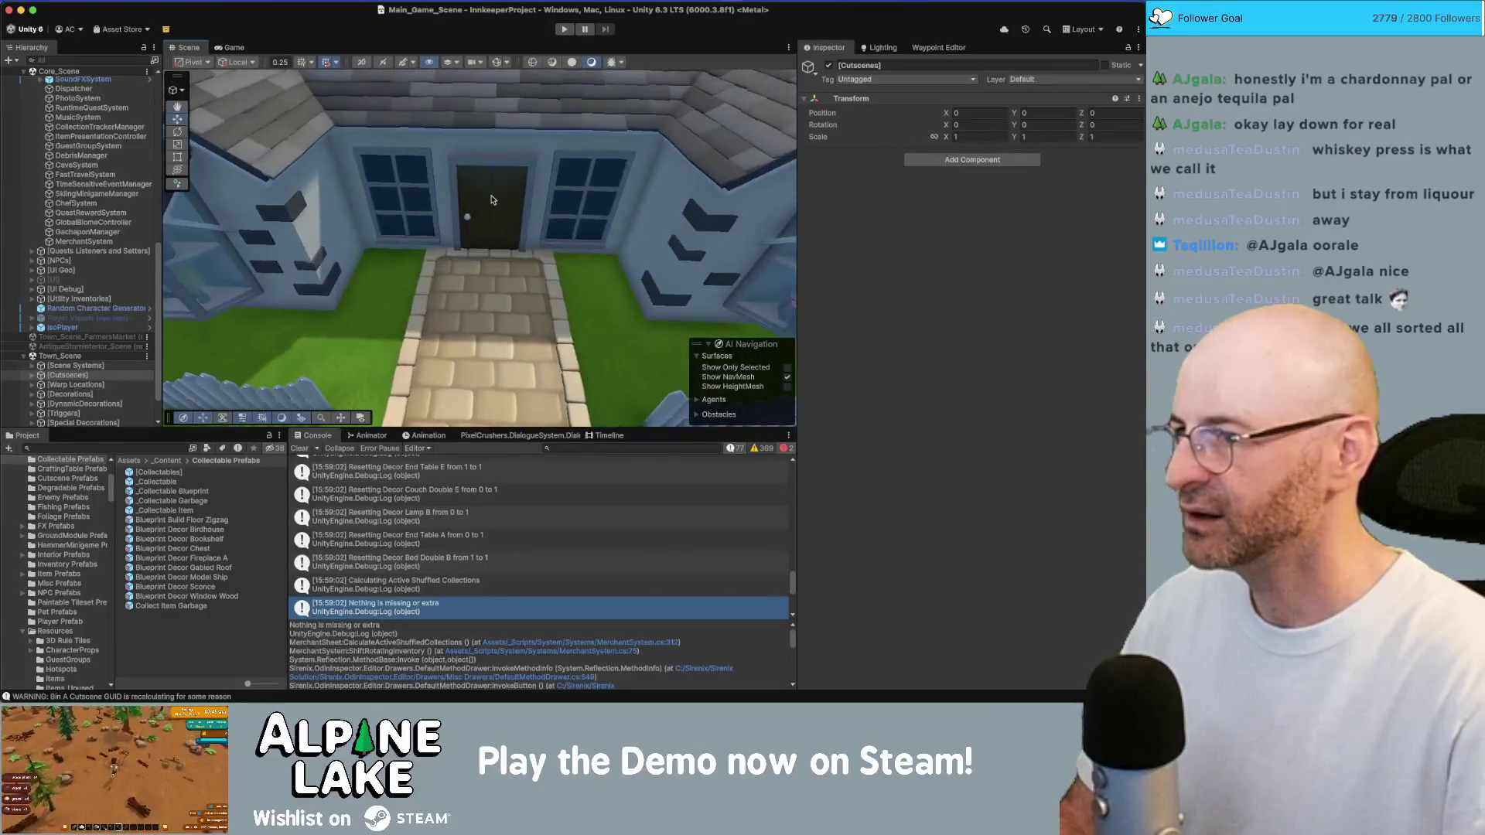
left_click(497, 62)
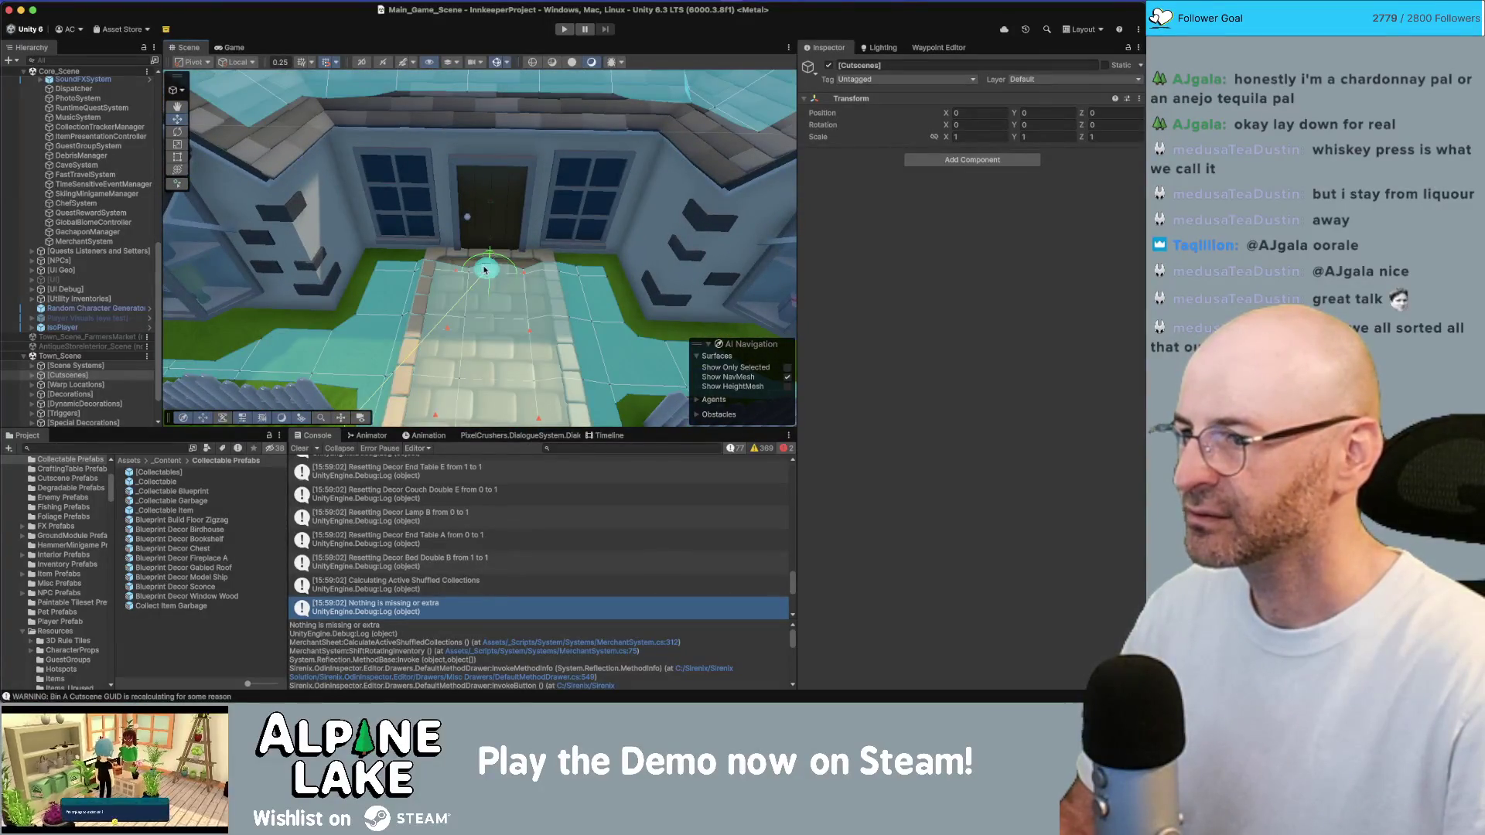
left_click(484, 270)
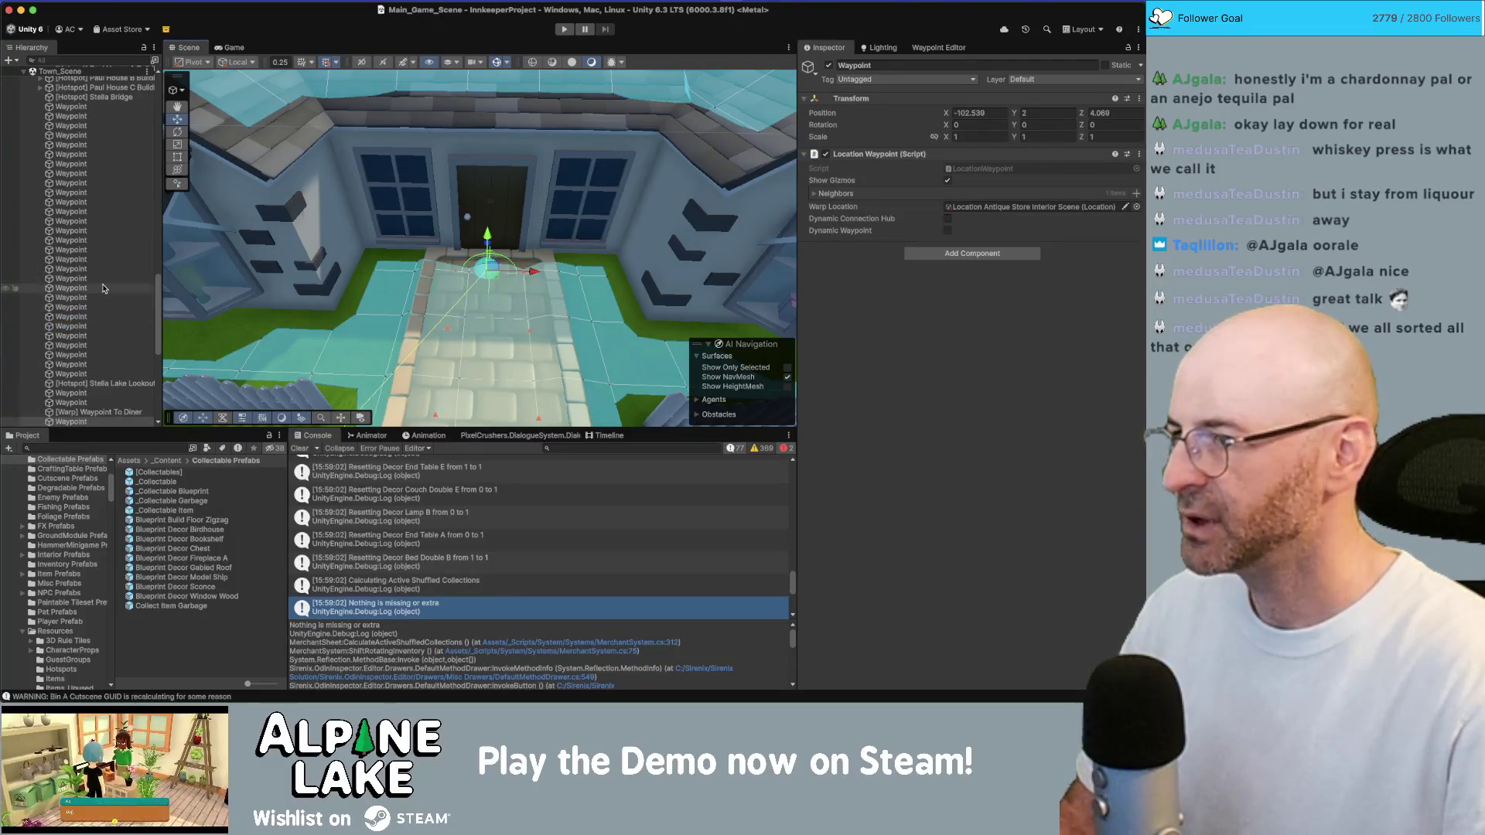
scroll(109, 271, "up", 10)
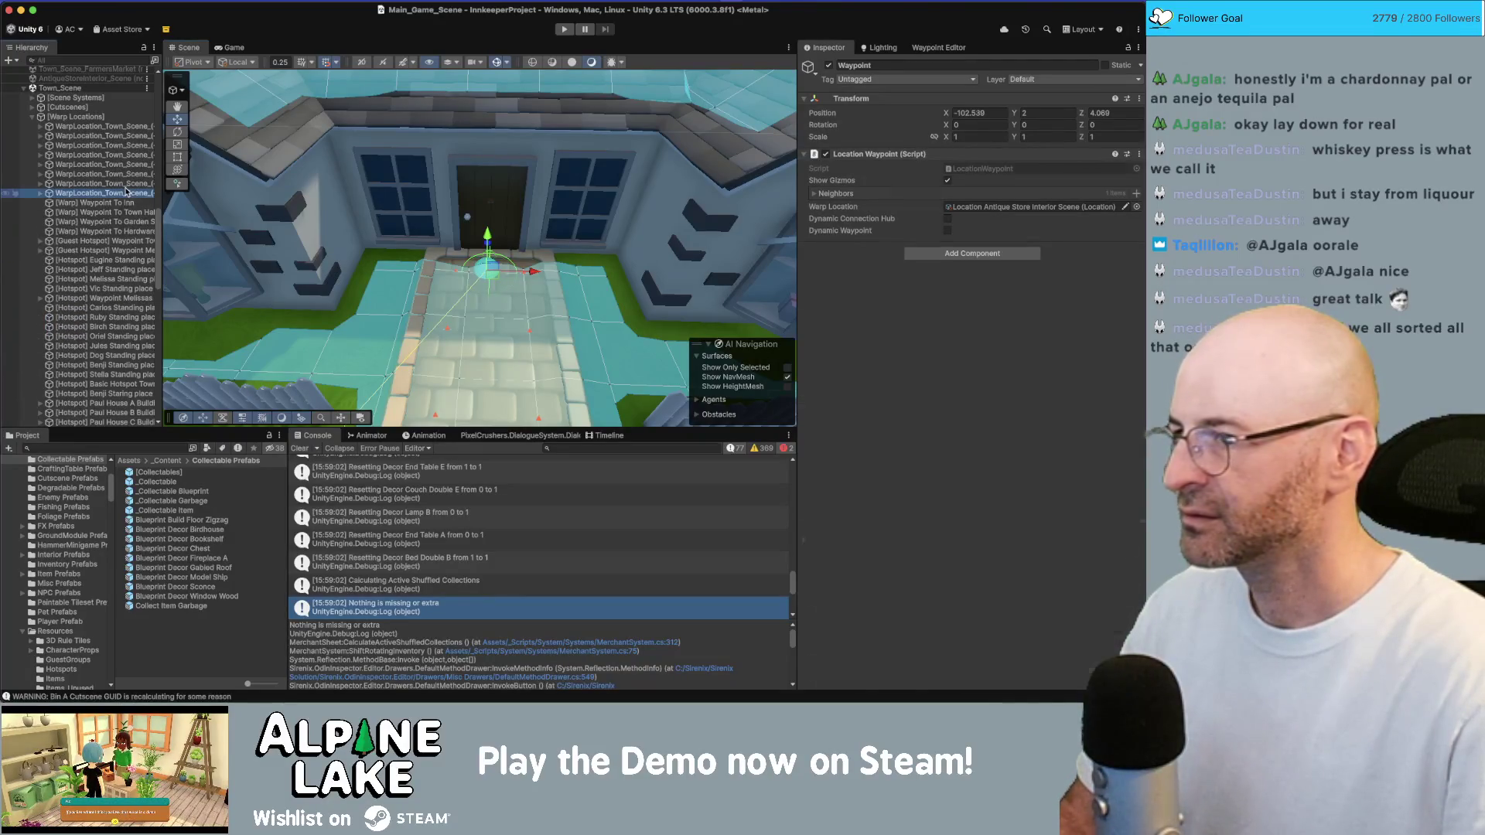
Set the antique shop door's WarpLocation data to its scene position (-102.50, 2.00, 4.00)
left_click(127, 193)
key("Right")
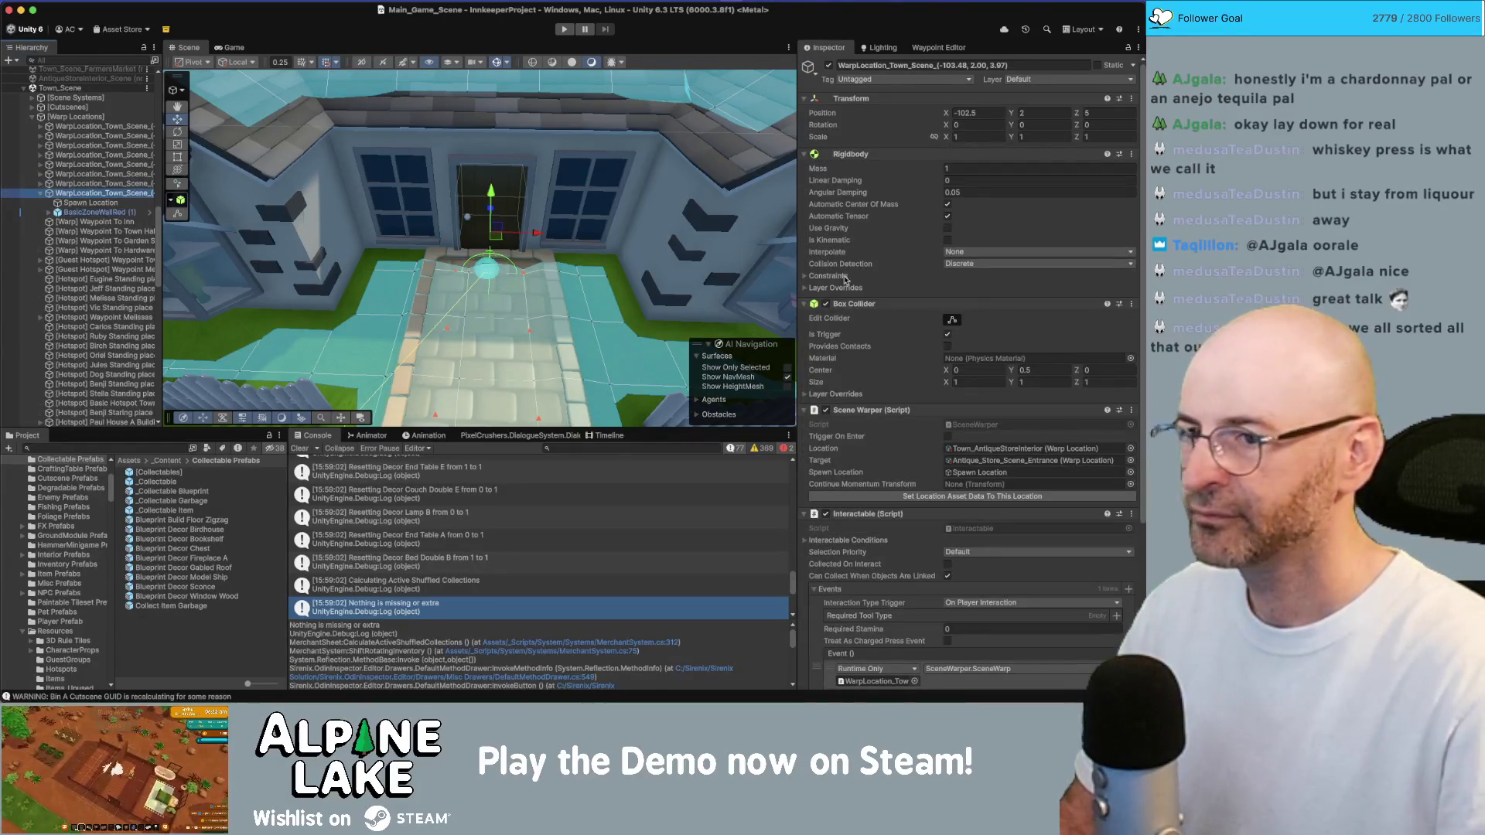
scroll(851, 419, "down", 5)
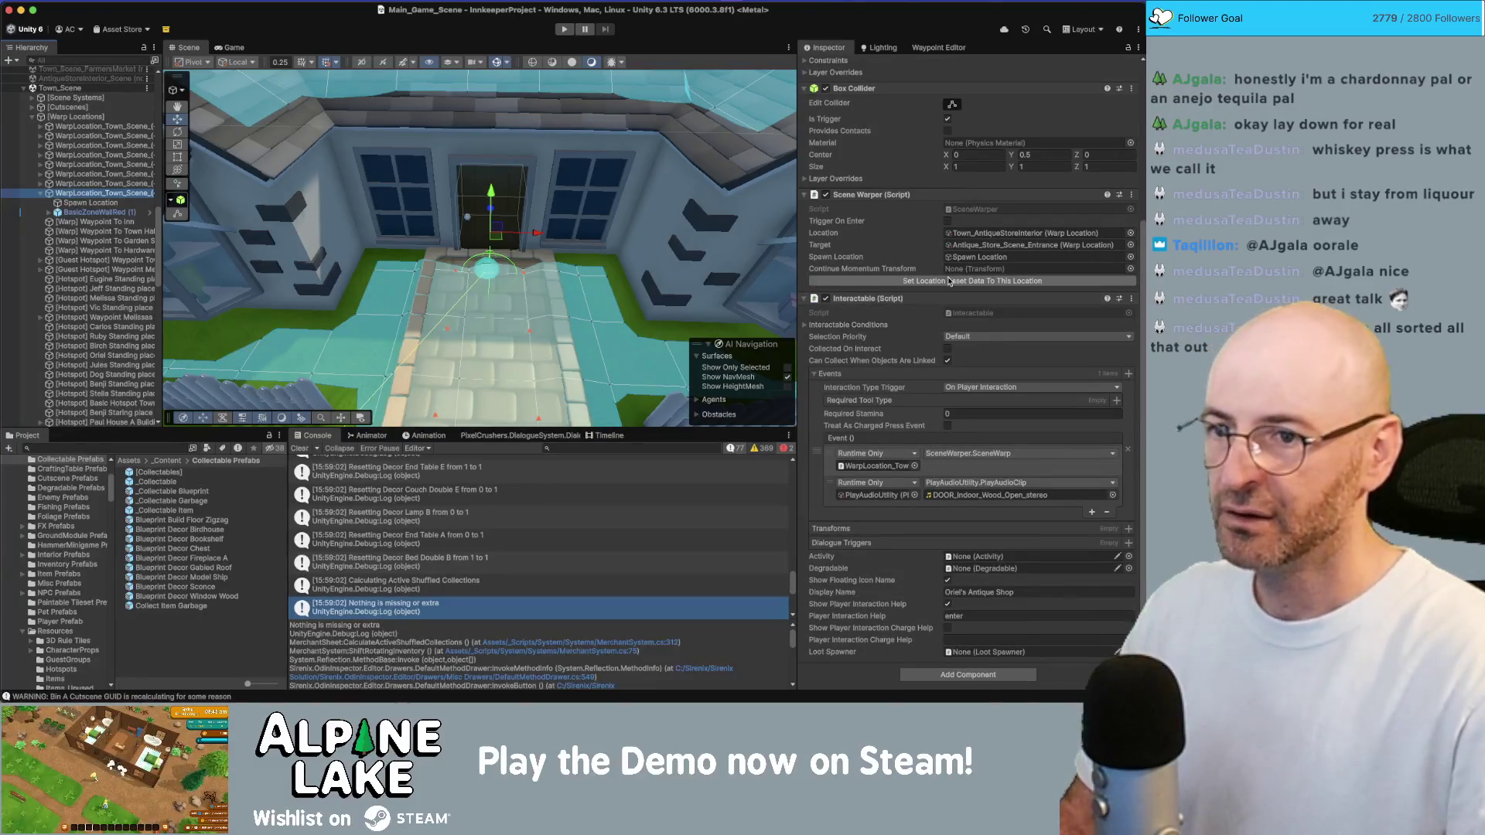
scroll(918, 364, "up", 3)
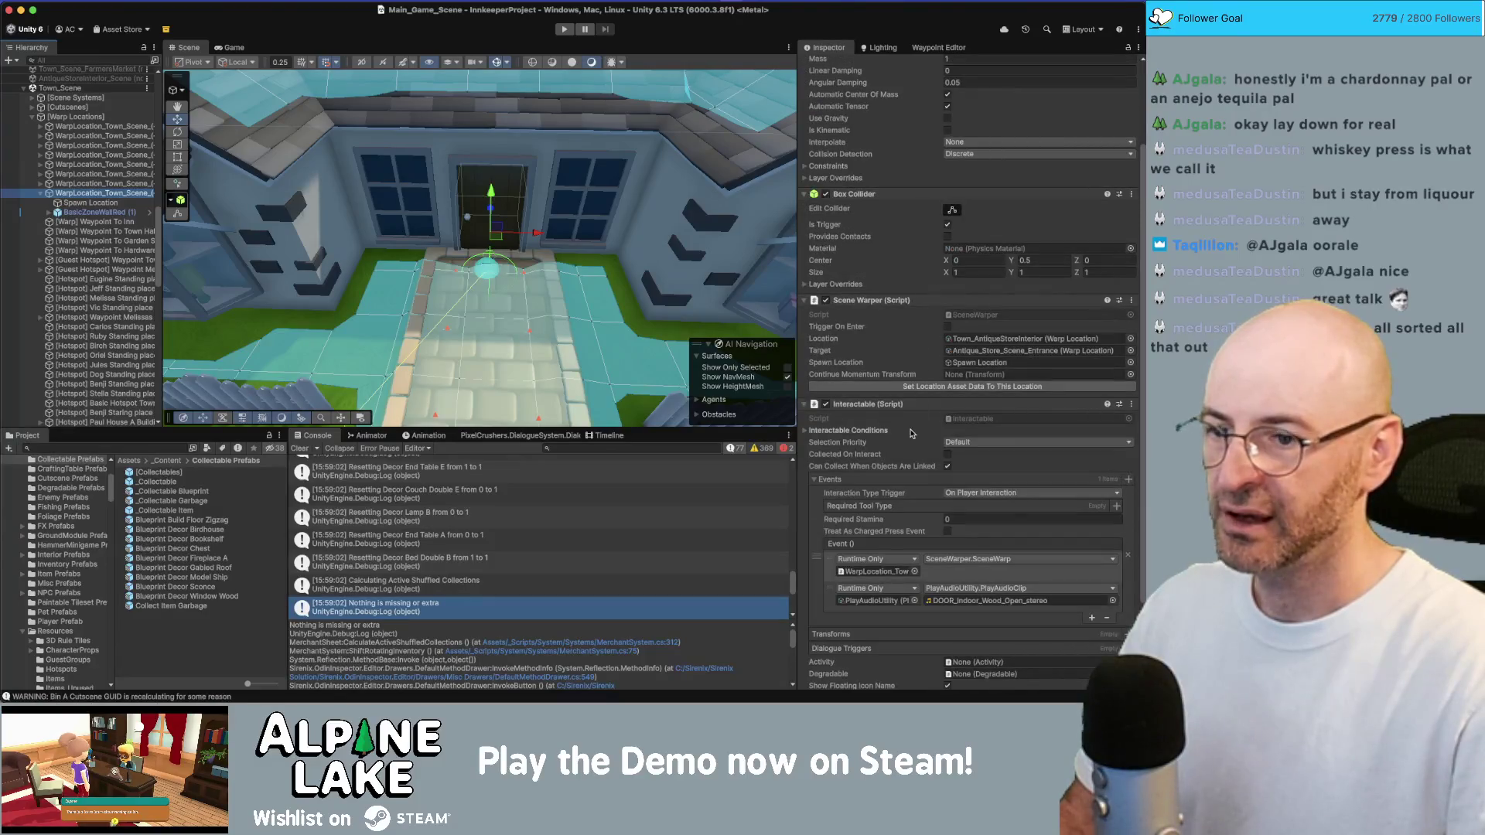
scroll(915, 426, "up", 3)
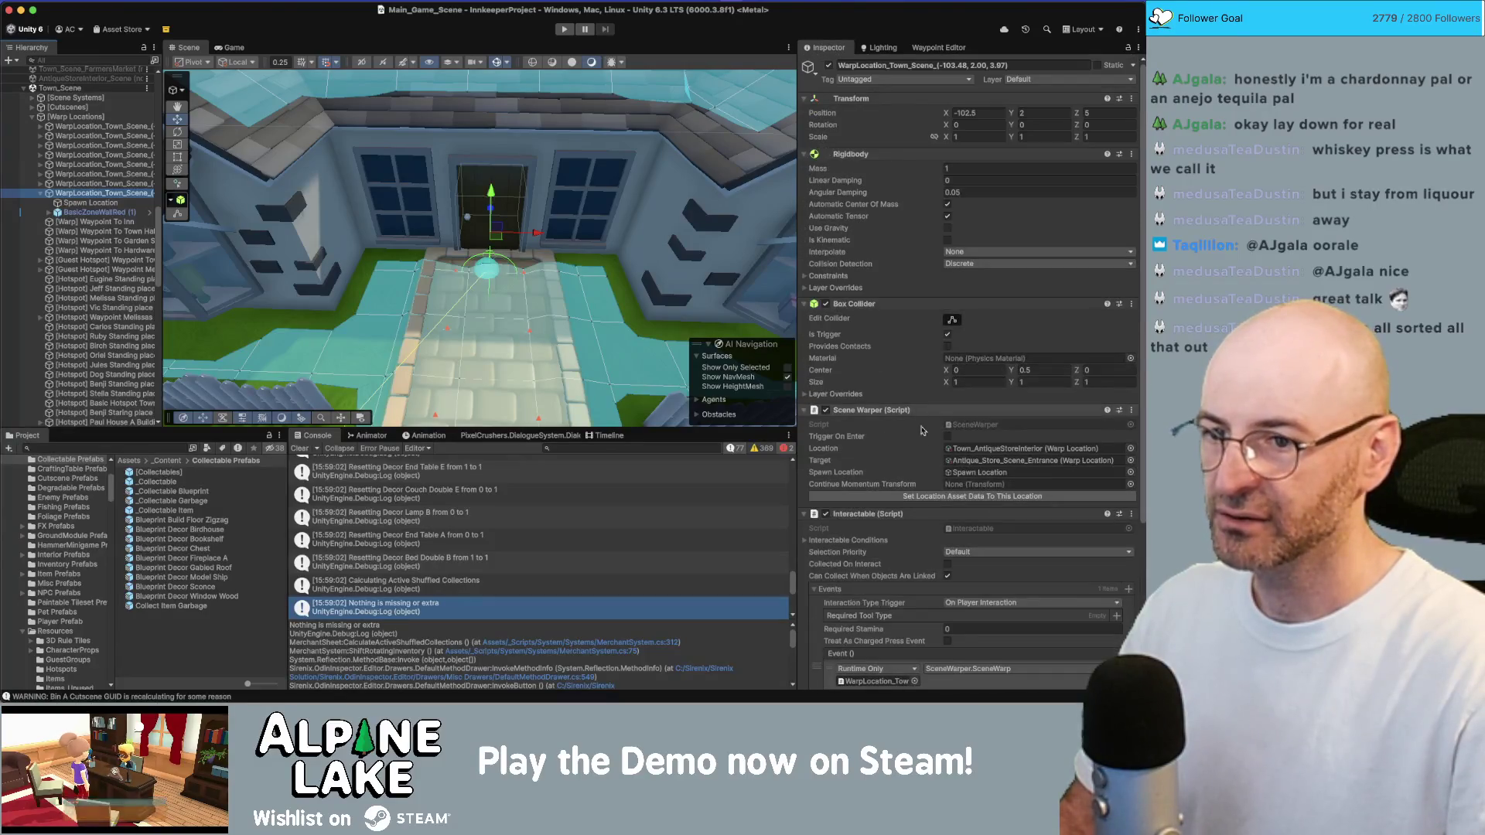
left_click(919, 489)
Orbit around to face the building and select the Wacky Arm Guy
mouse_move(656, 250)
left_mouse_down()
mouse_move(425, 182)
mouse_move(448, 198)
mouse_move(428, 177)
left_mouse_up()
scroll(425, 182, "down", 10)
left_click_drag(427, 178, 553, 243)
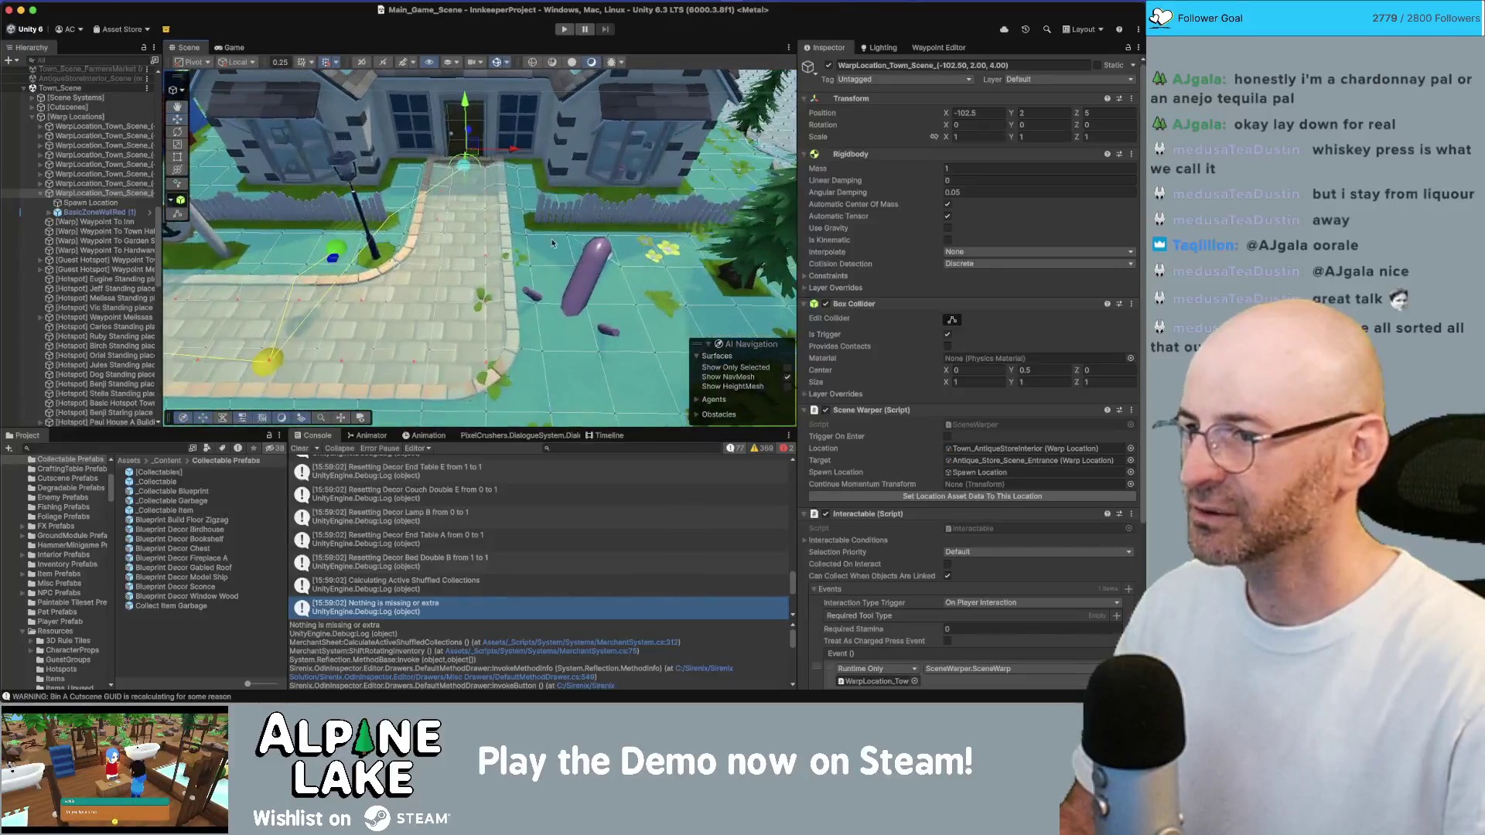
left_click(597, 263)
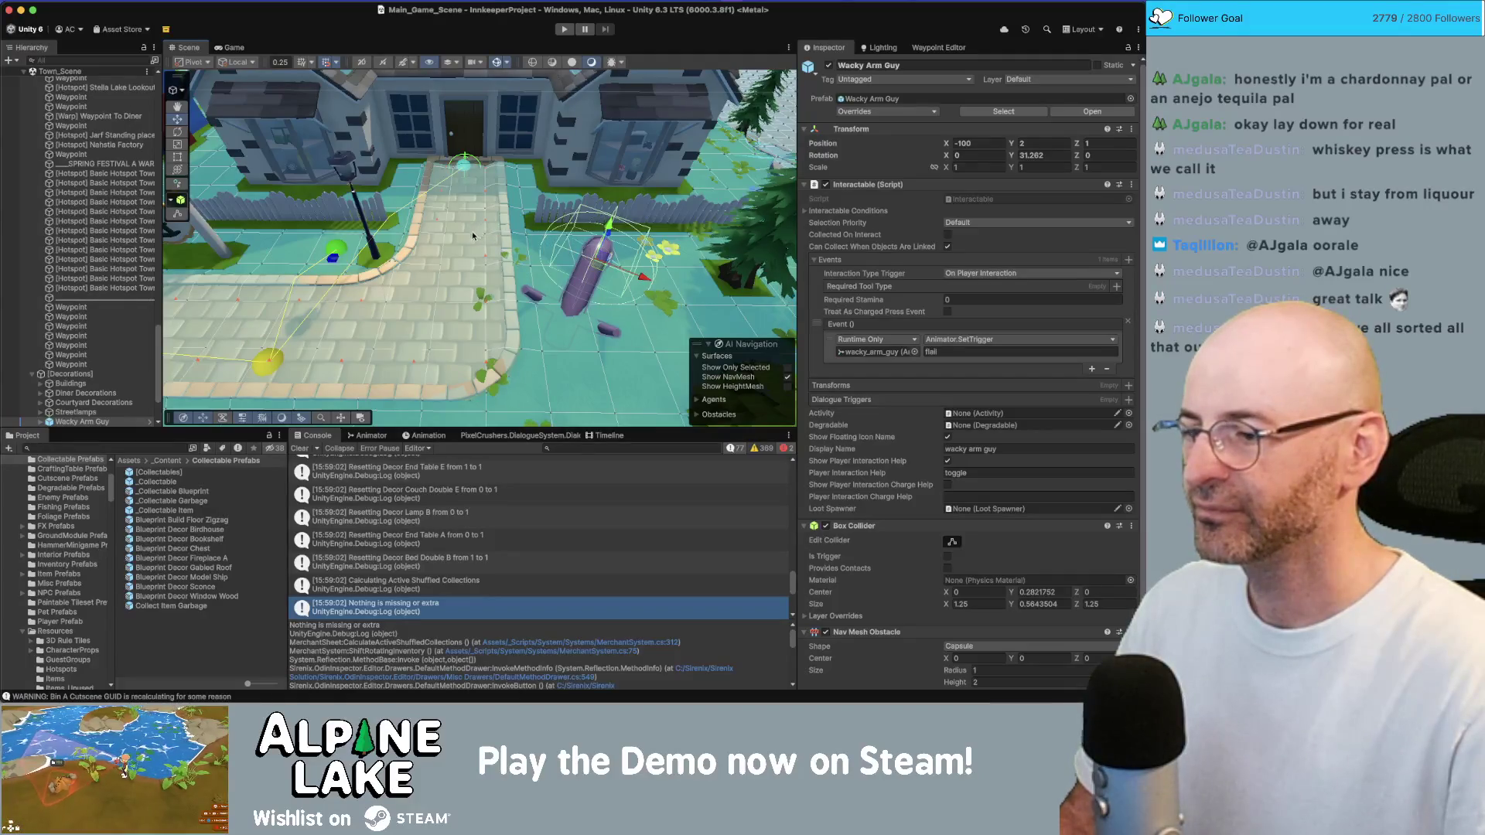
Orbit out over the island and select the Blueprint Decor Chest in the town
left_click_drag(483, 246, 484, 246)
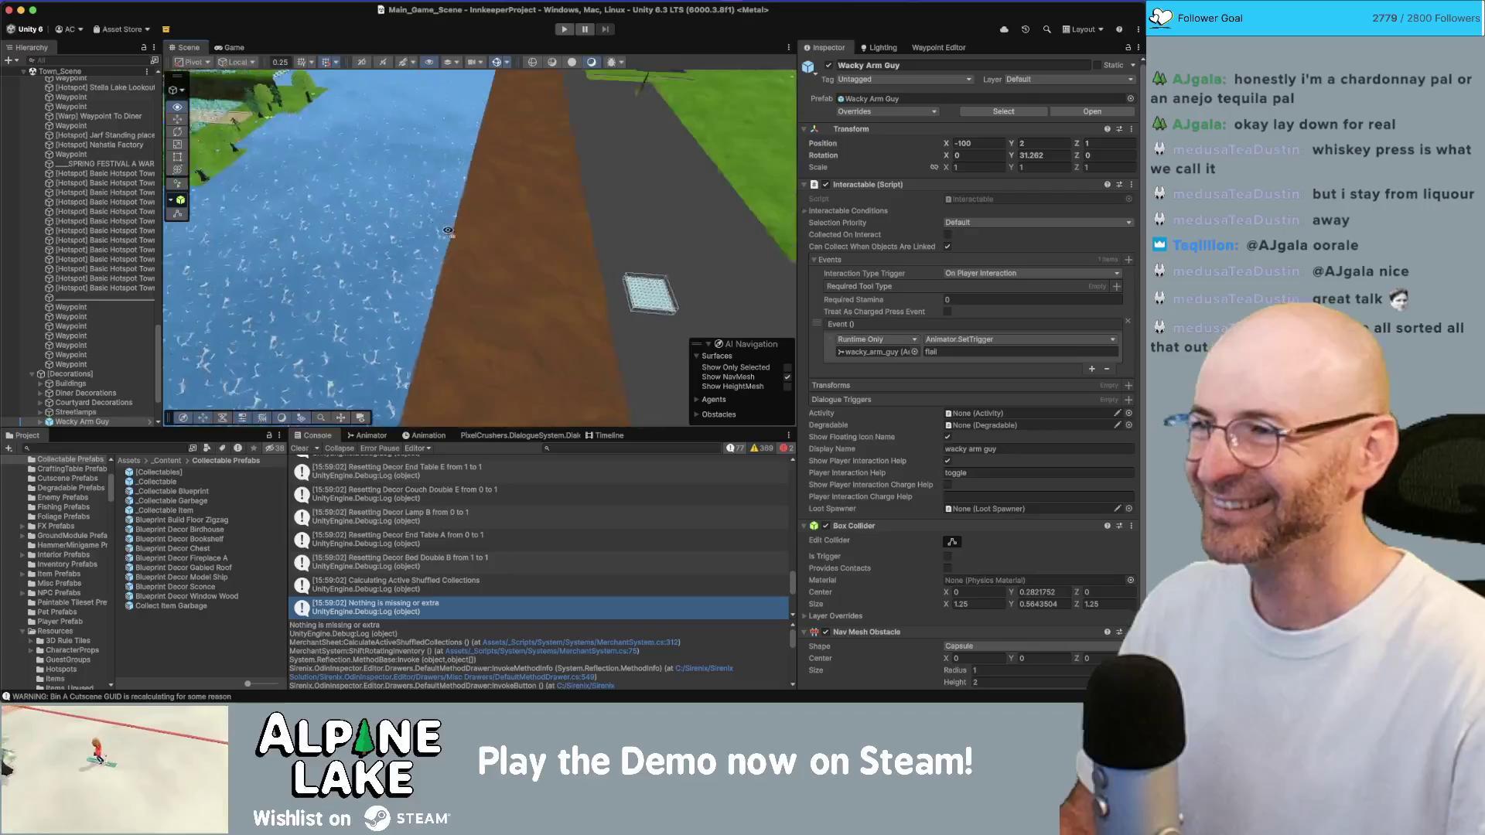
left_click_drag(433, 217, 621, 184)
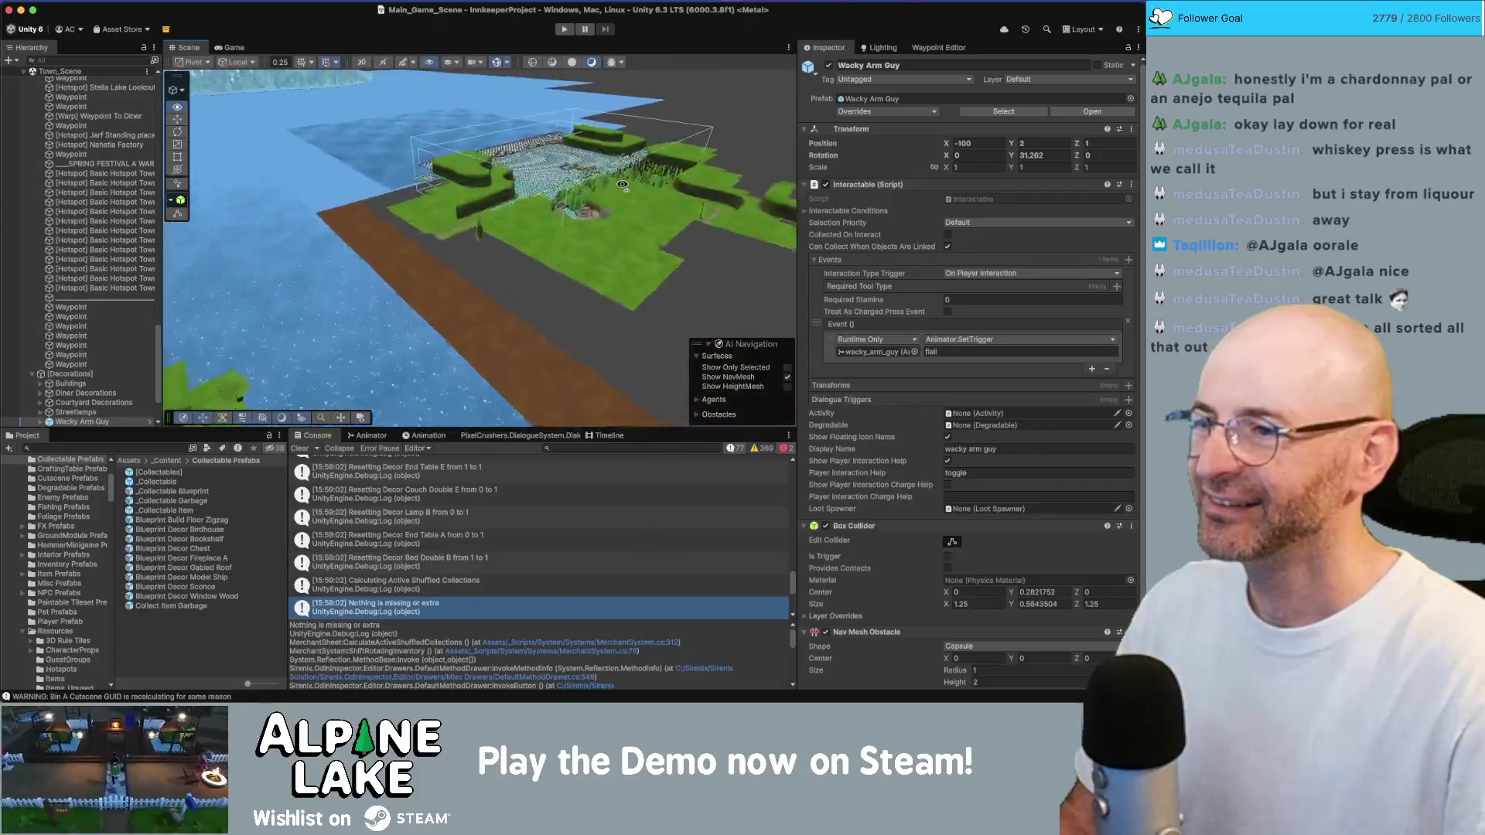
left_click_drag(539, 106, 260, 197)
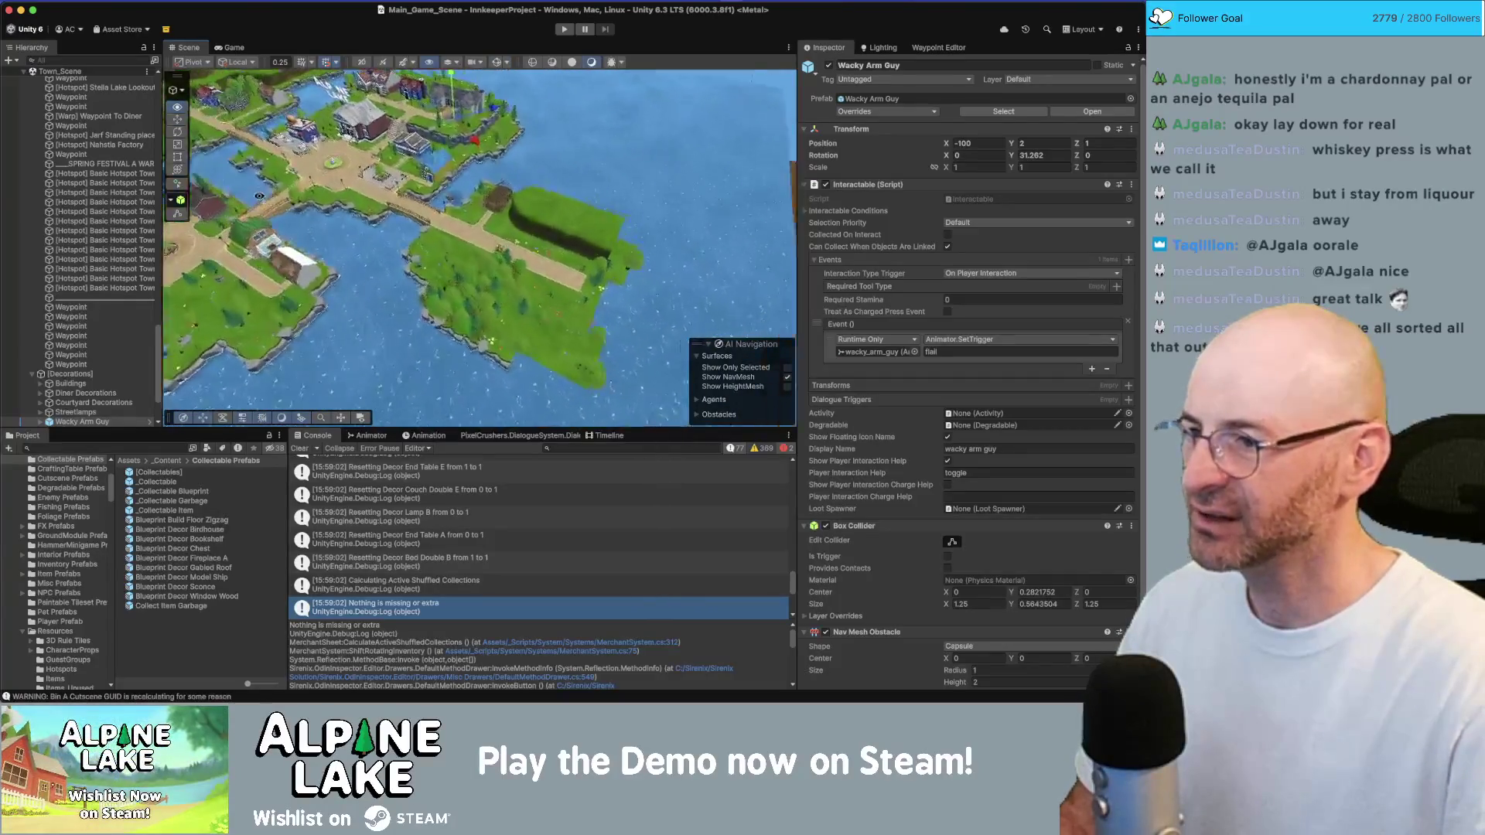
left_click(260, 196)
Select the Blueprint Decor Chest prefab and bring up its gift recipe picker
key("f")
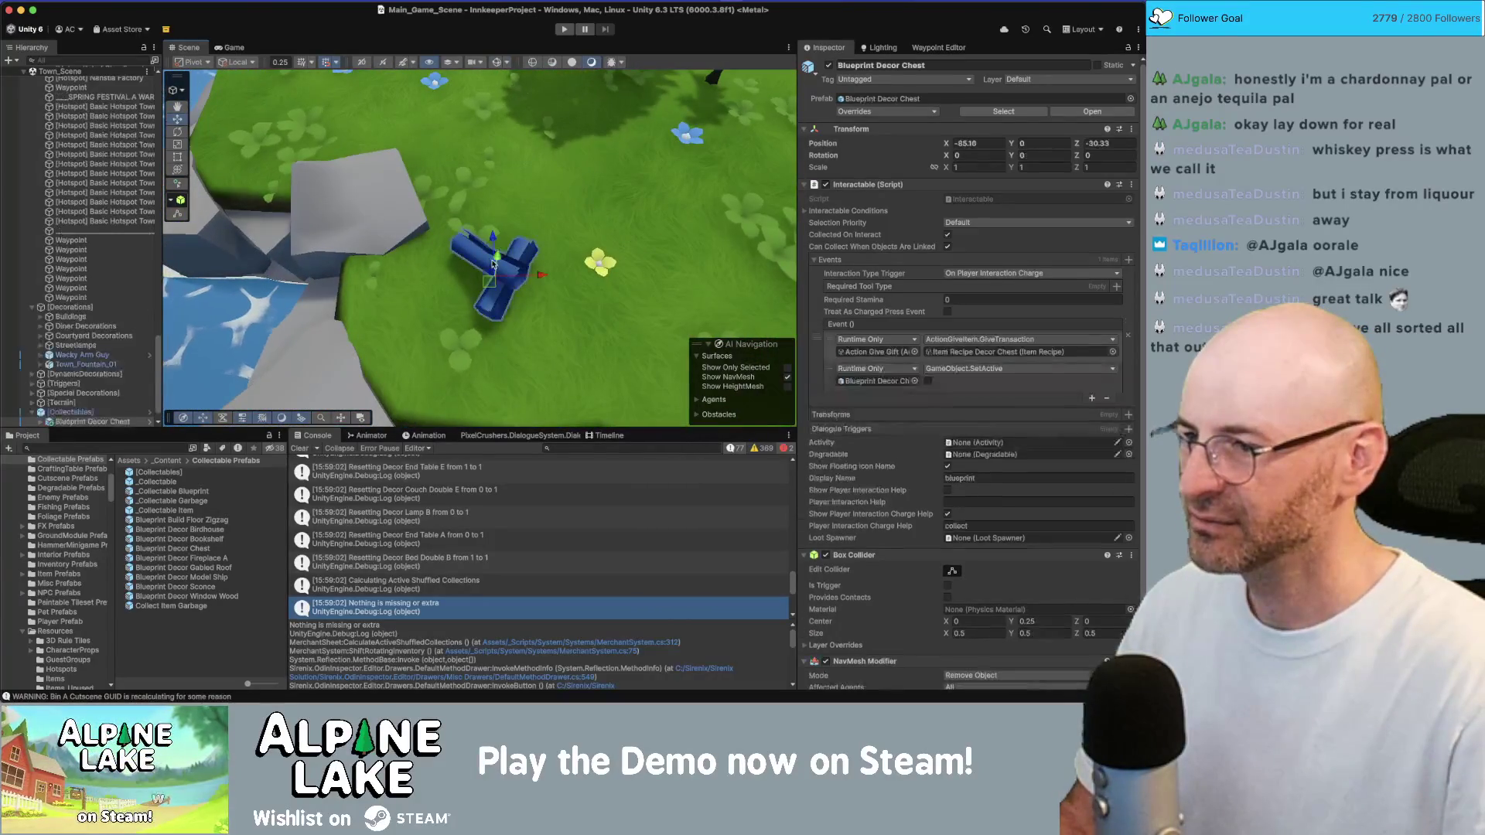
scroll(495, 256, "down", 5)
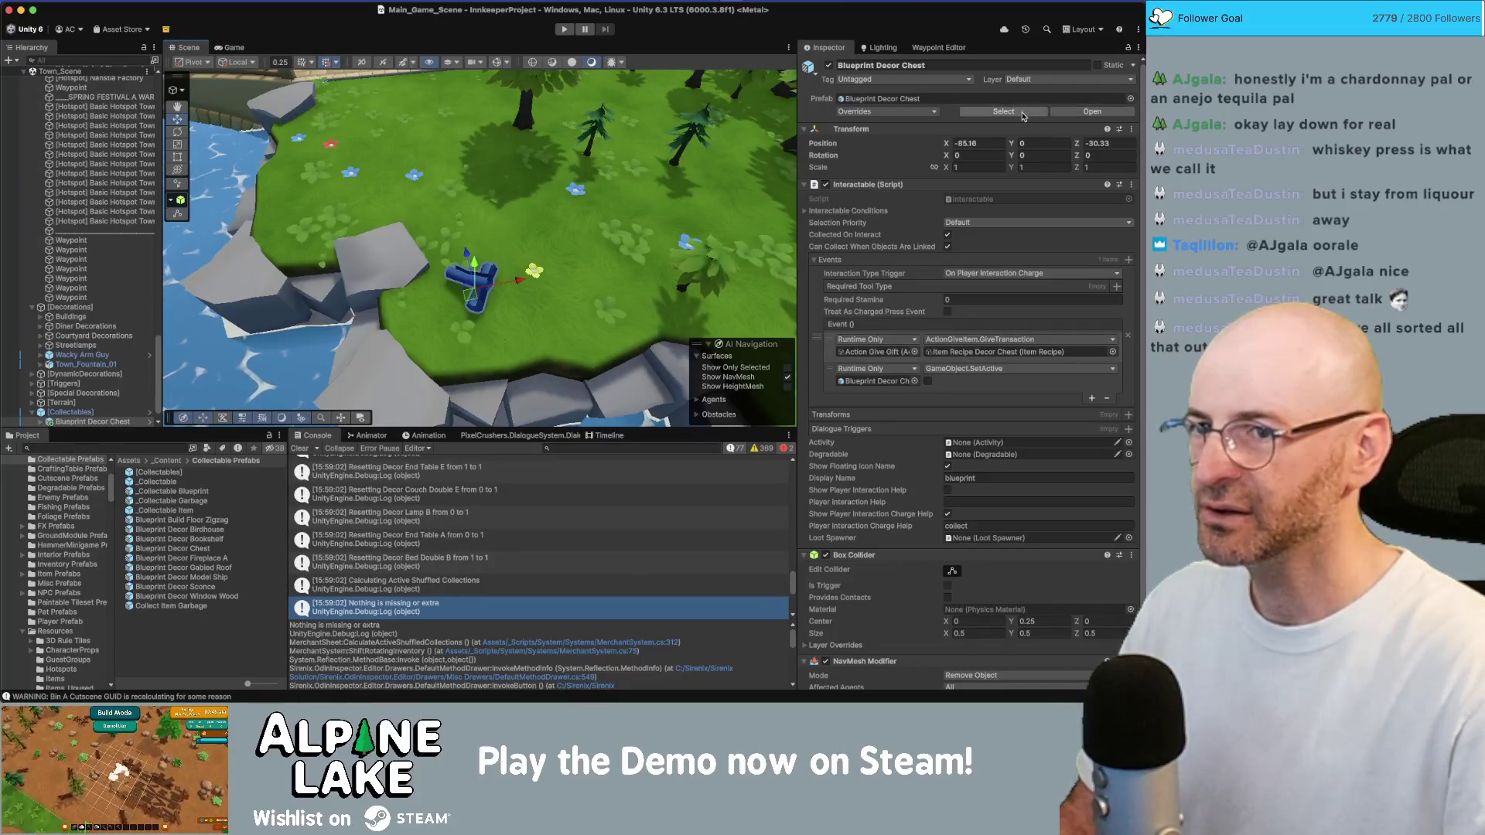
left_click(185, 548)
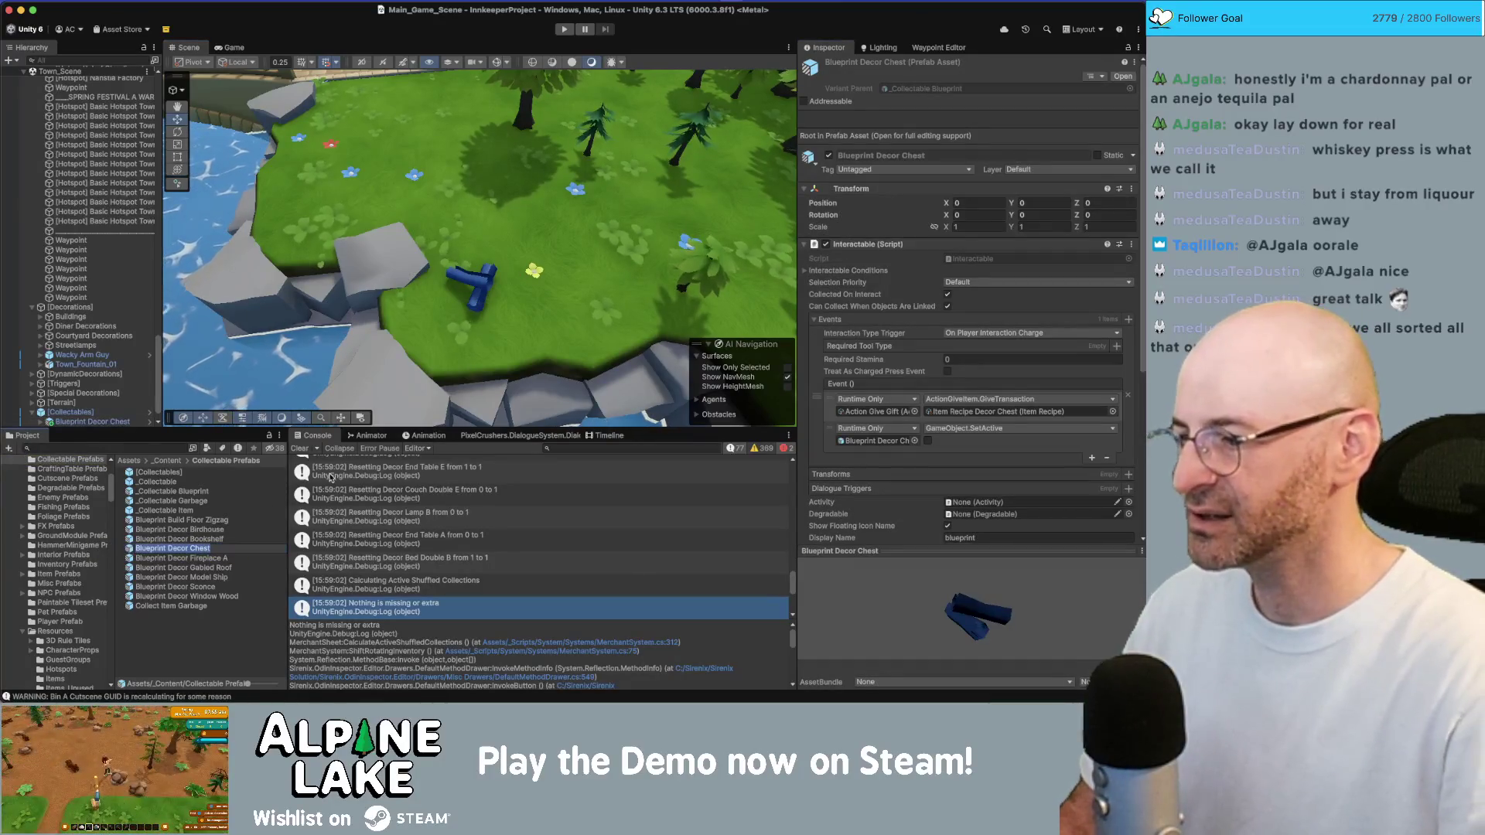
left_click(1112, 412)
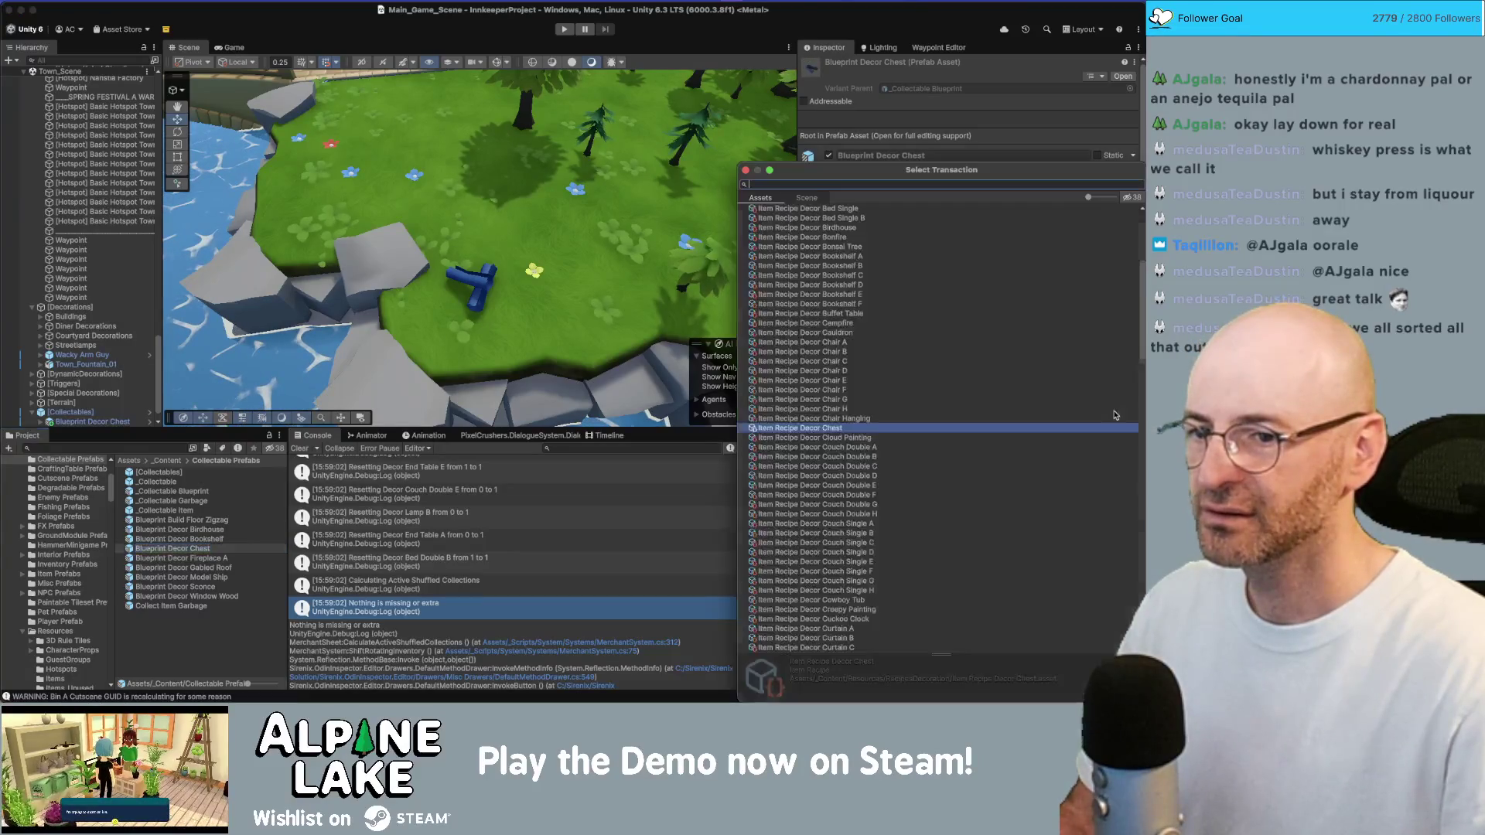
left_click_drag(880, 172, 617, 109)
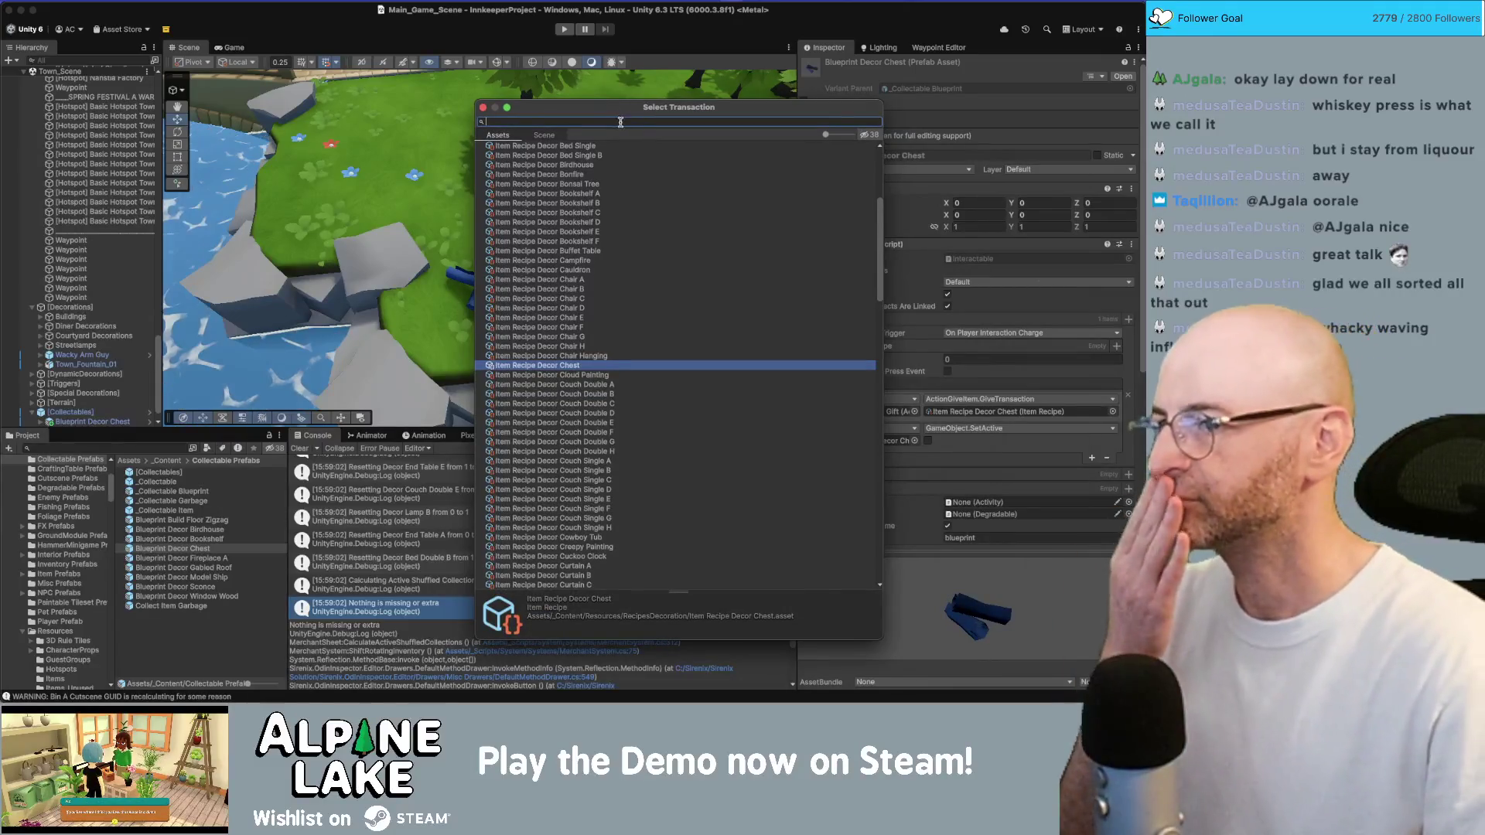
Browse the full recipe list, then close it, keeping Item Recipe Decor Chest as the gift
scroll(602, 189, "up", 8)
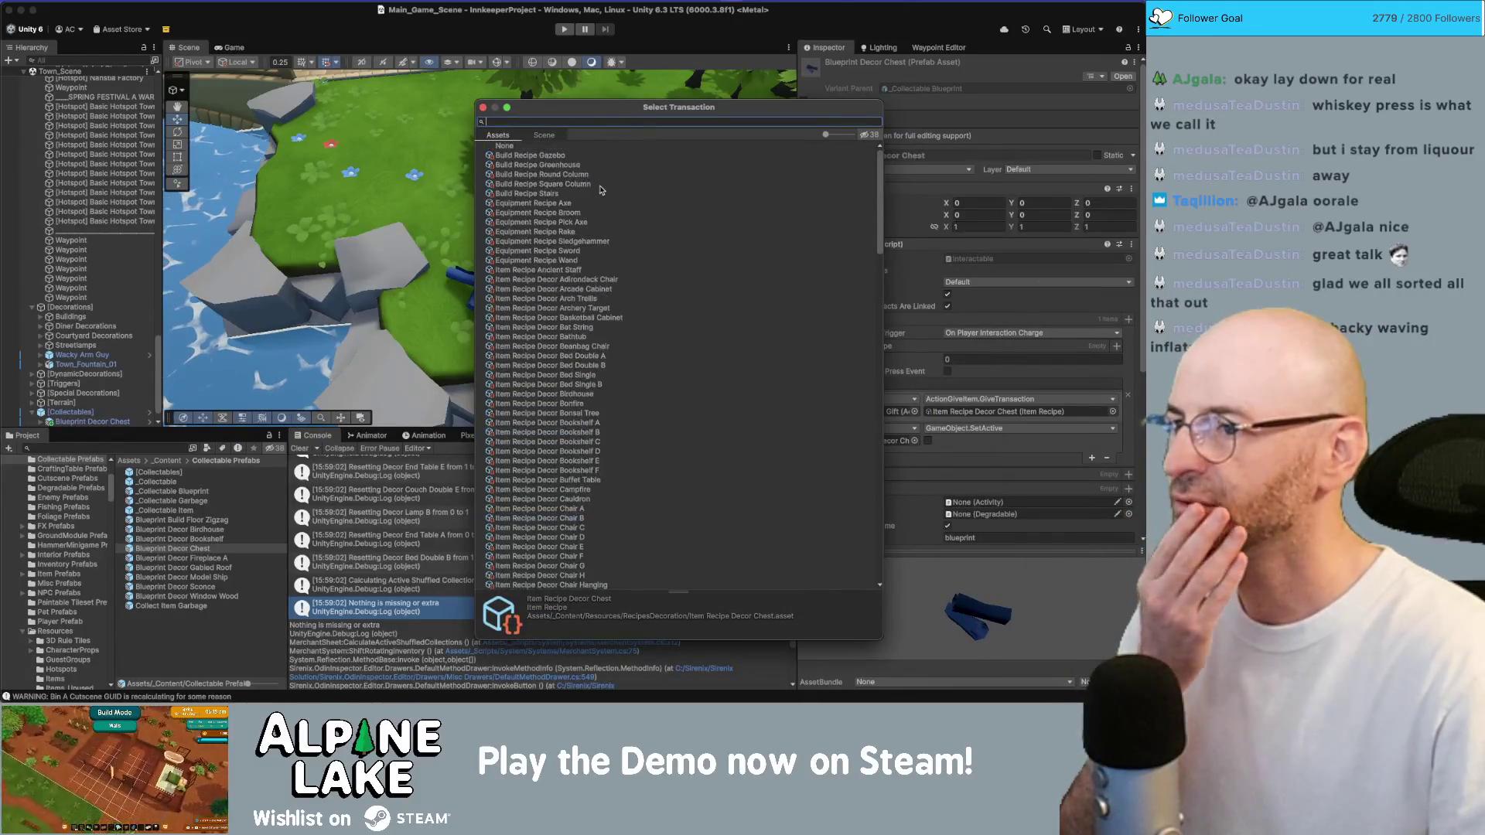
scroll(596, 293, "down", 5)
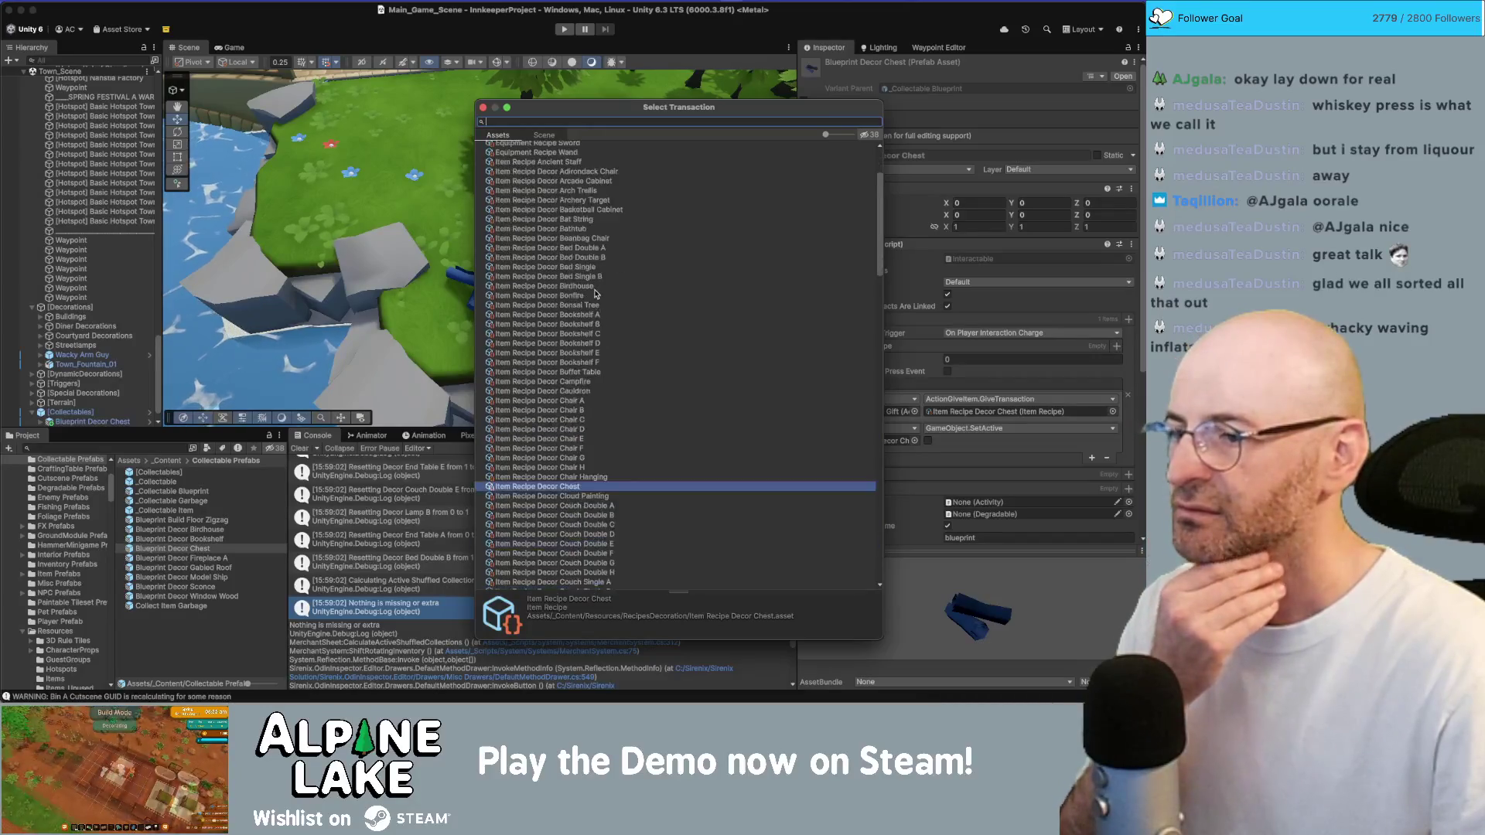
scroll(596, 294, "down", 10)
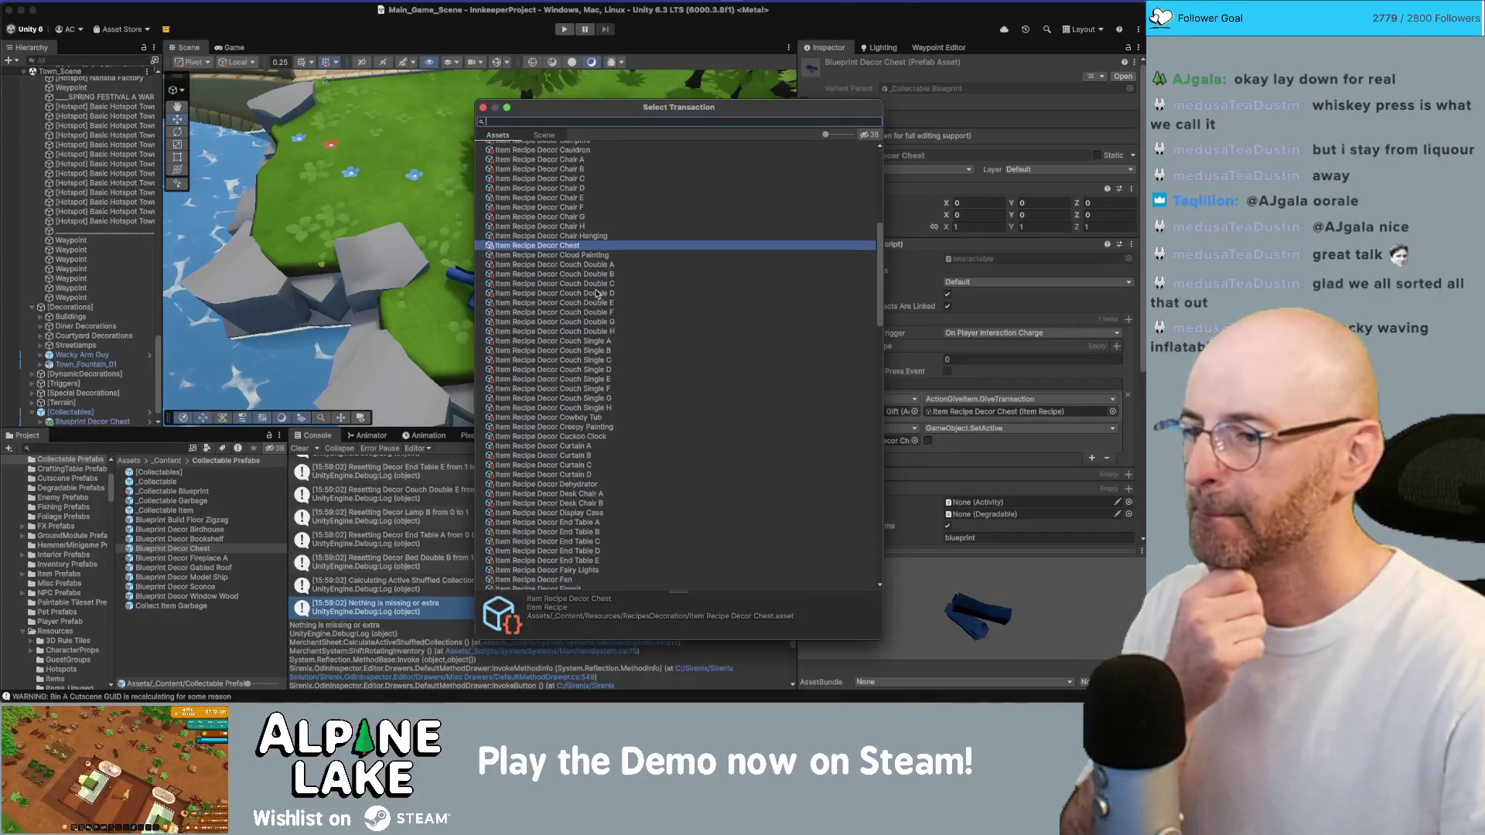
scroll(596, 294, "down", 6)
scroll(596, 273, "down", 6)
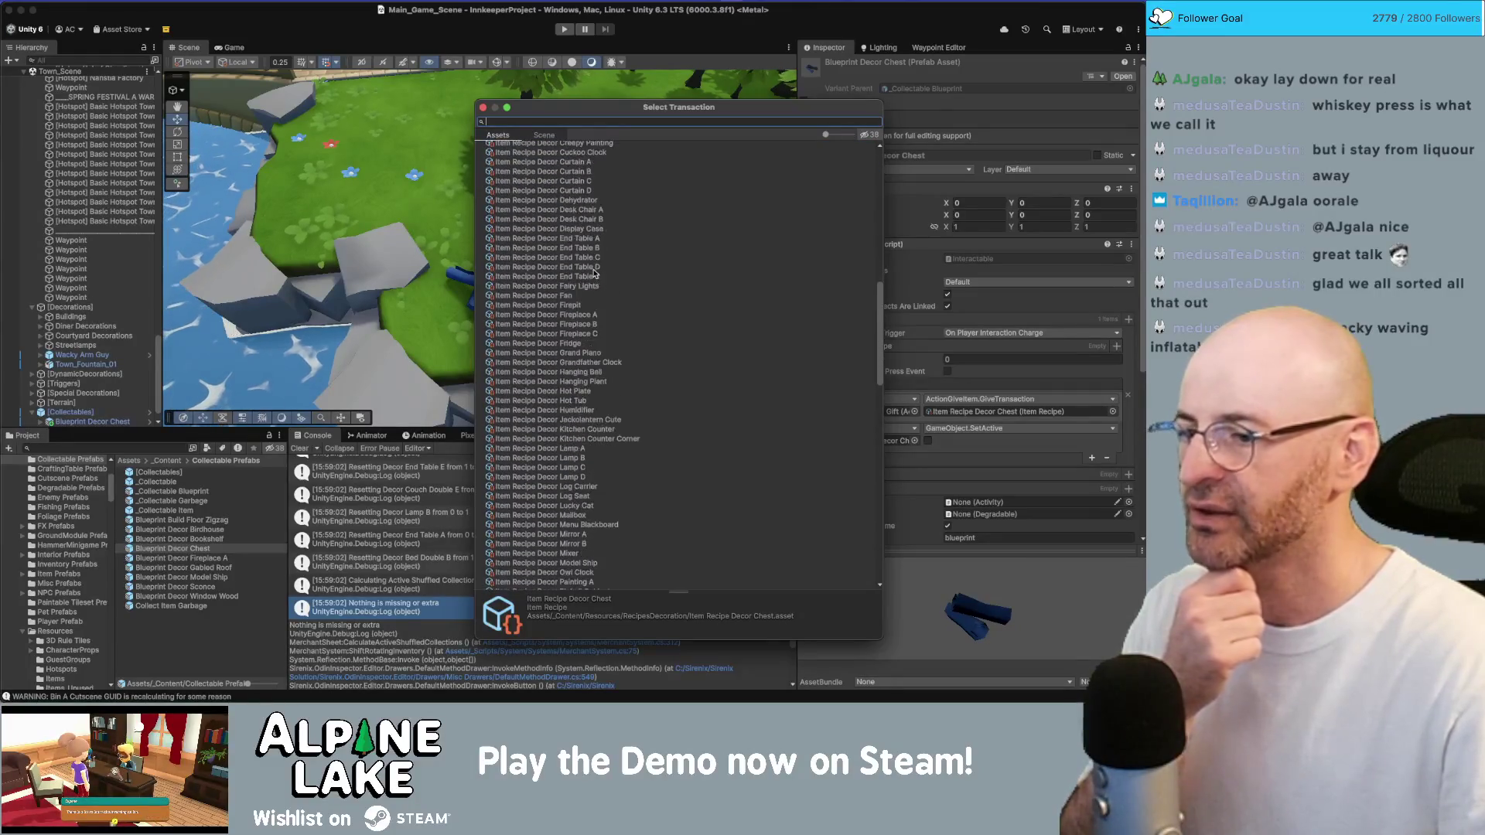
scroll(594, 273, "down", 1)
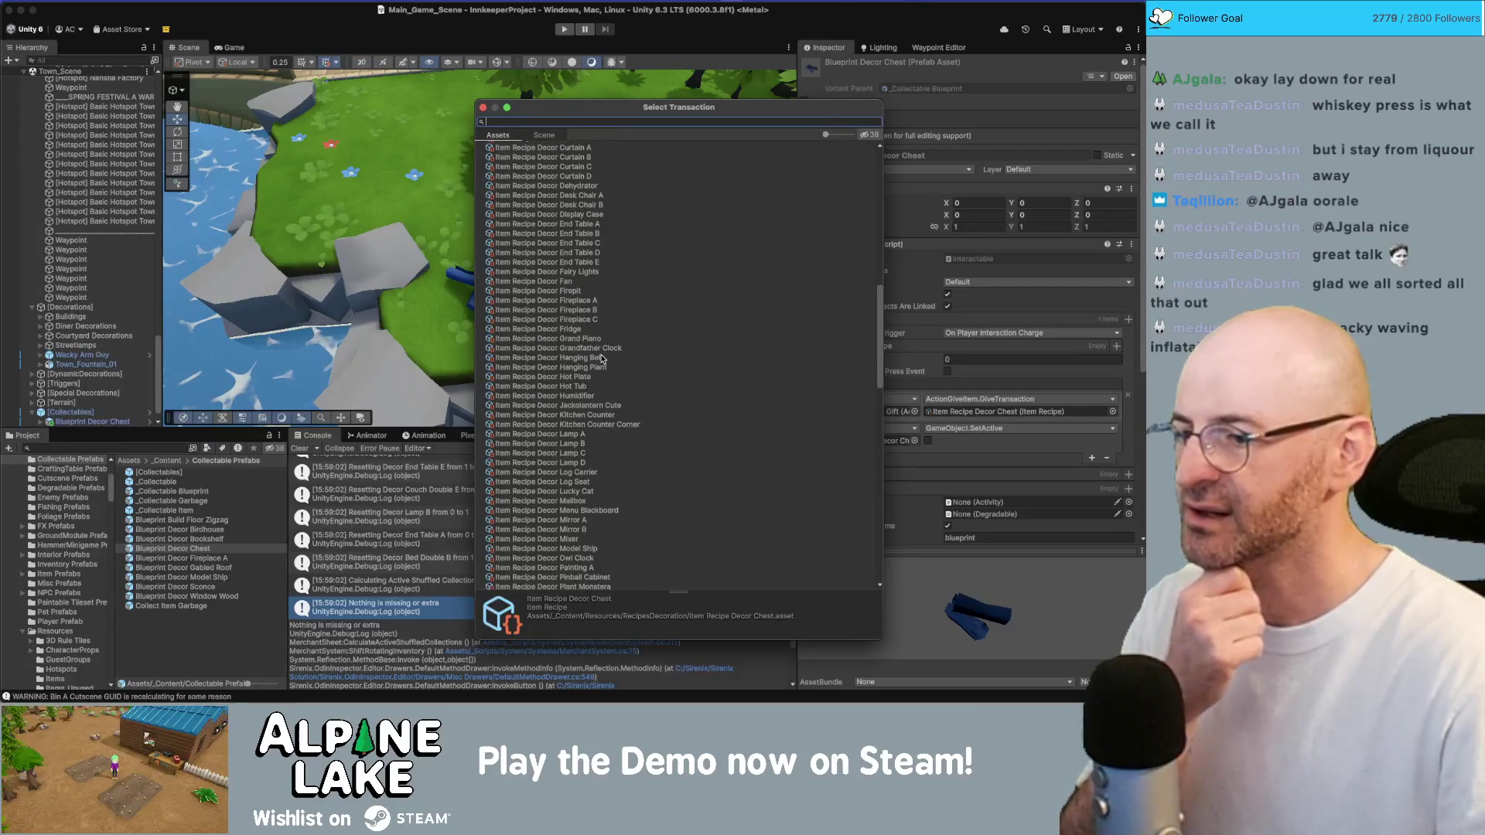
scroll(601, 358, "down", 3)
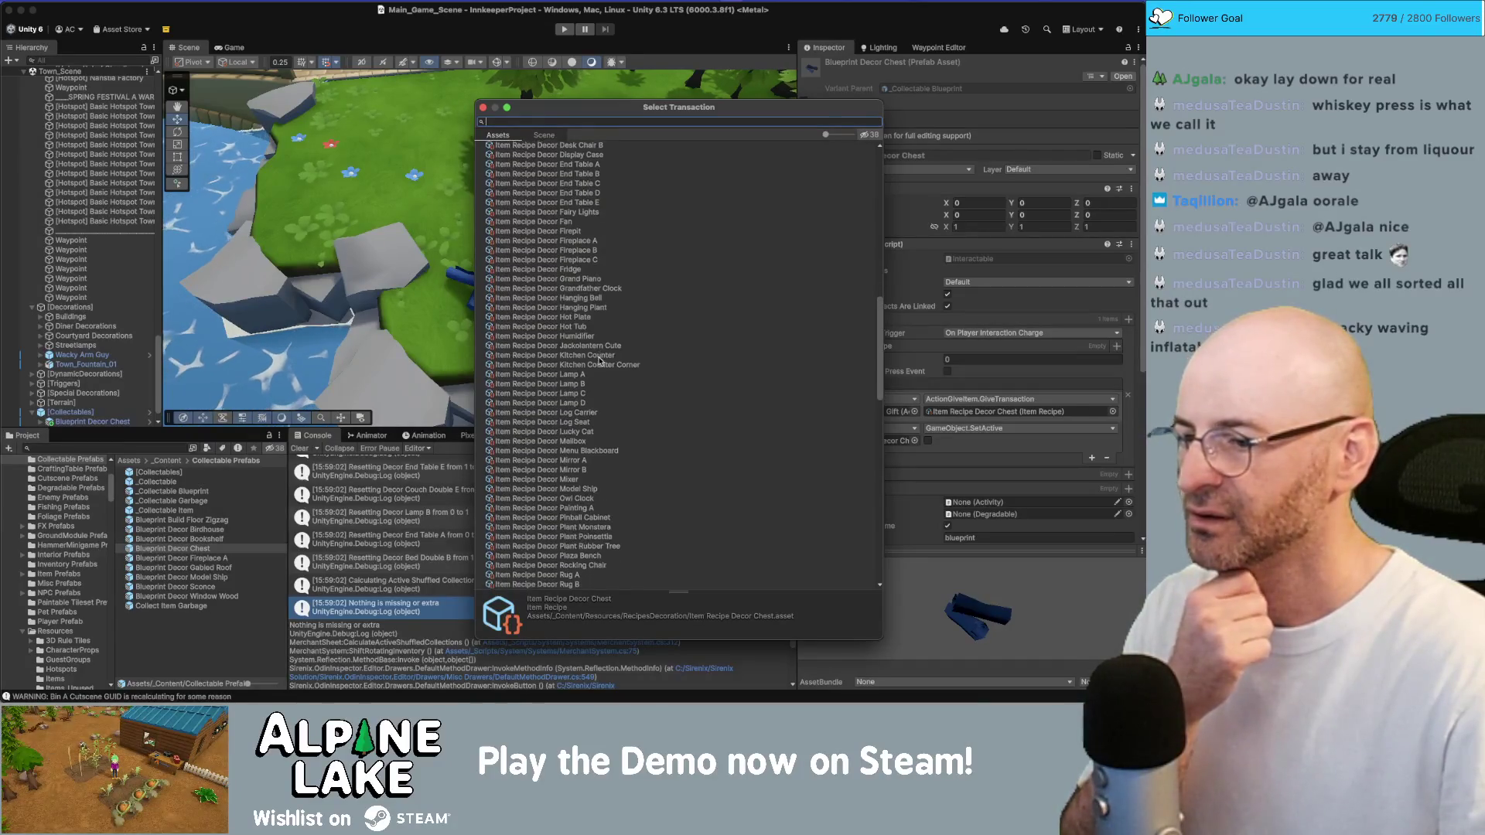
scroll(600, 360, "down", 7)
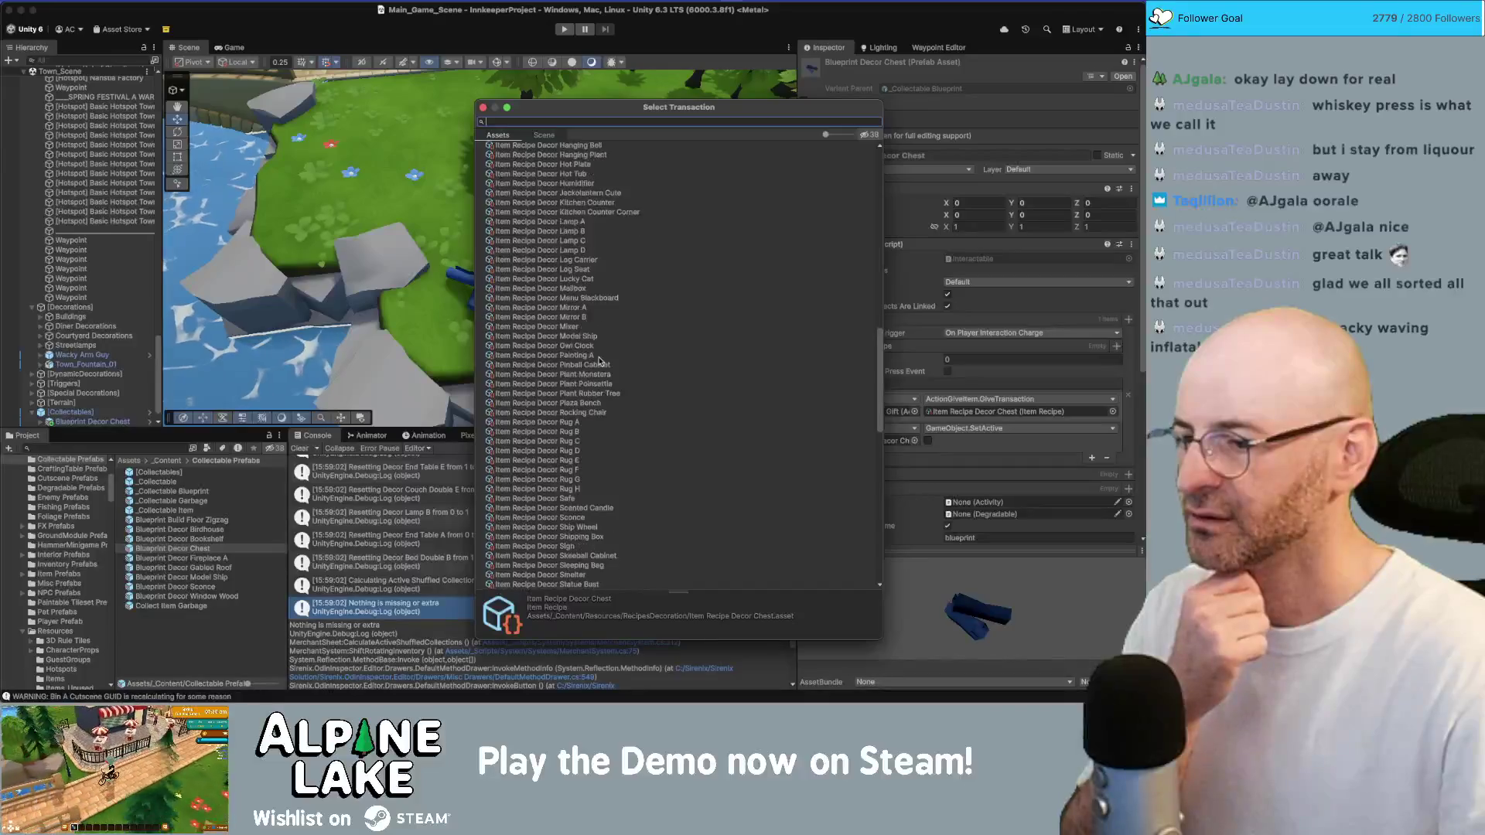
scroll(600, 360, "down", 2)
scroll(601, 361, "down", 3)
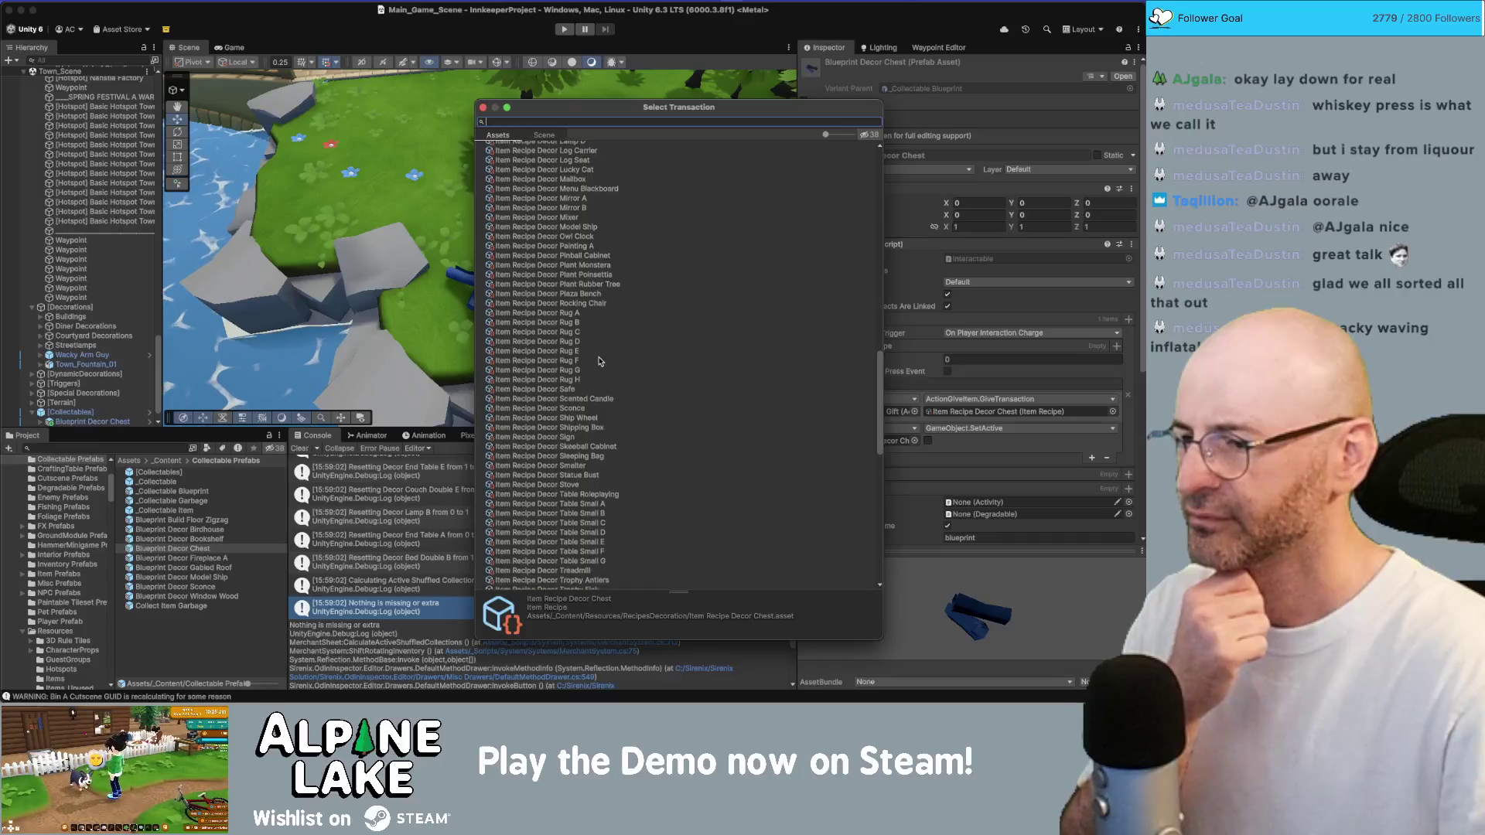
scroll(600, 361, "down", 3)
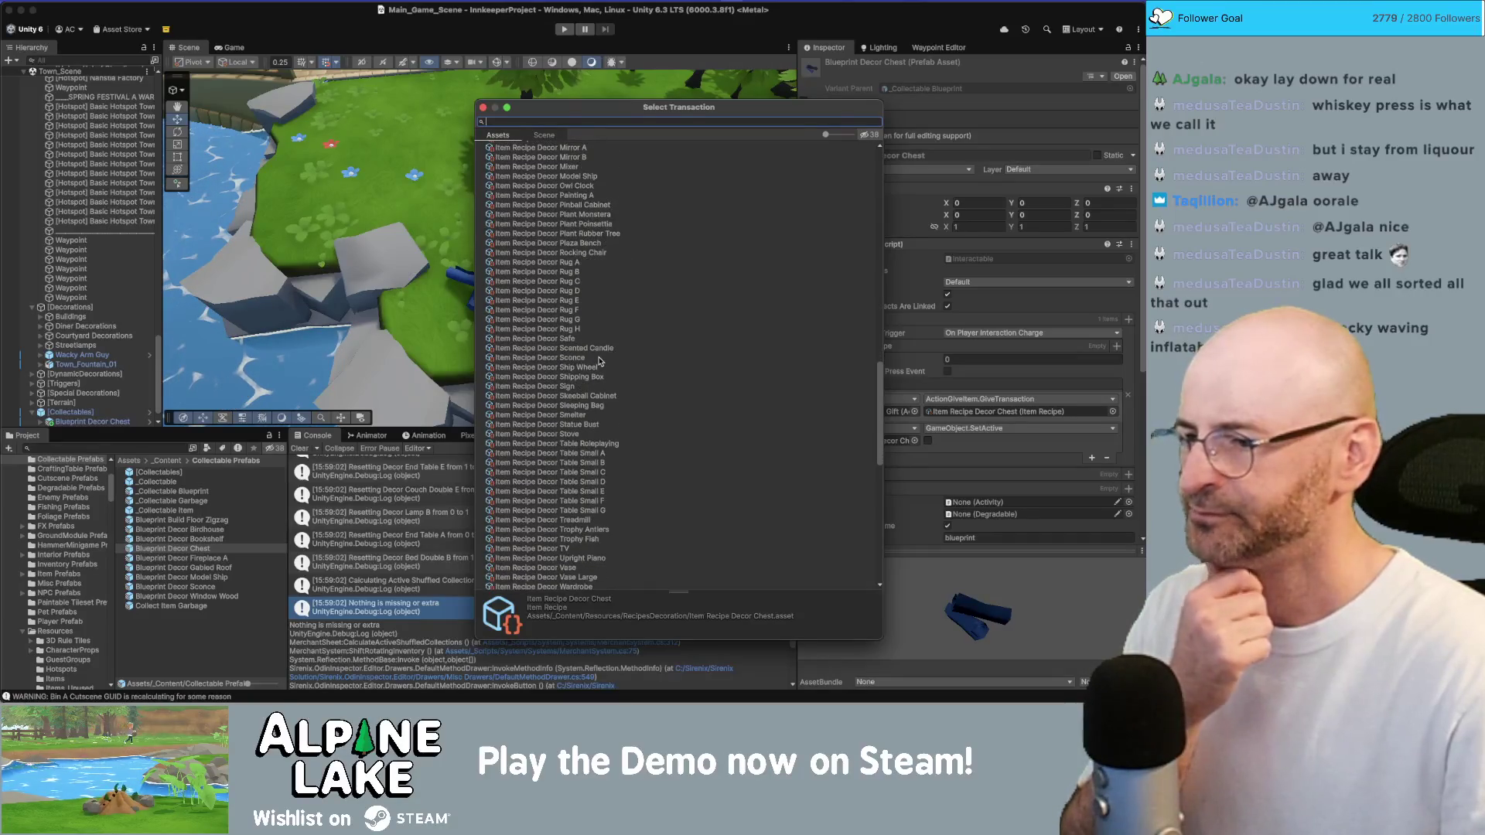
scroll(600, 362, "down", 2)
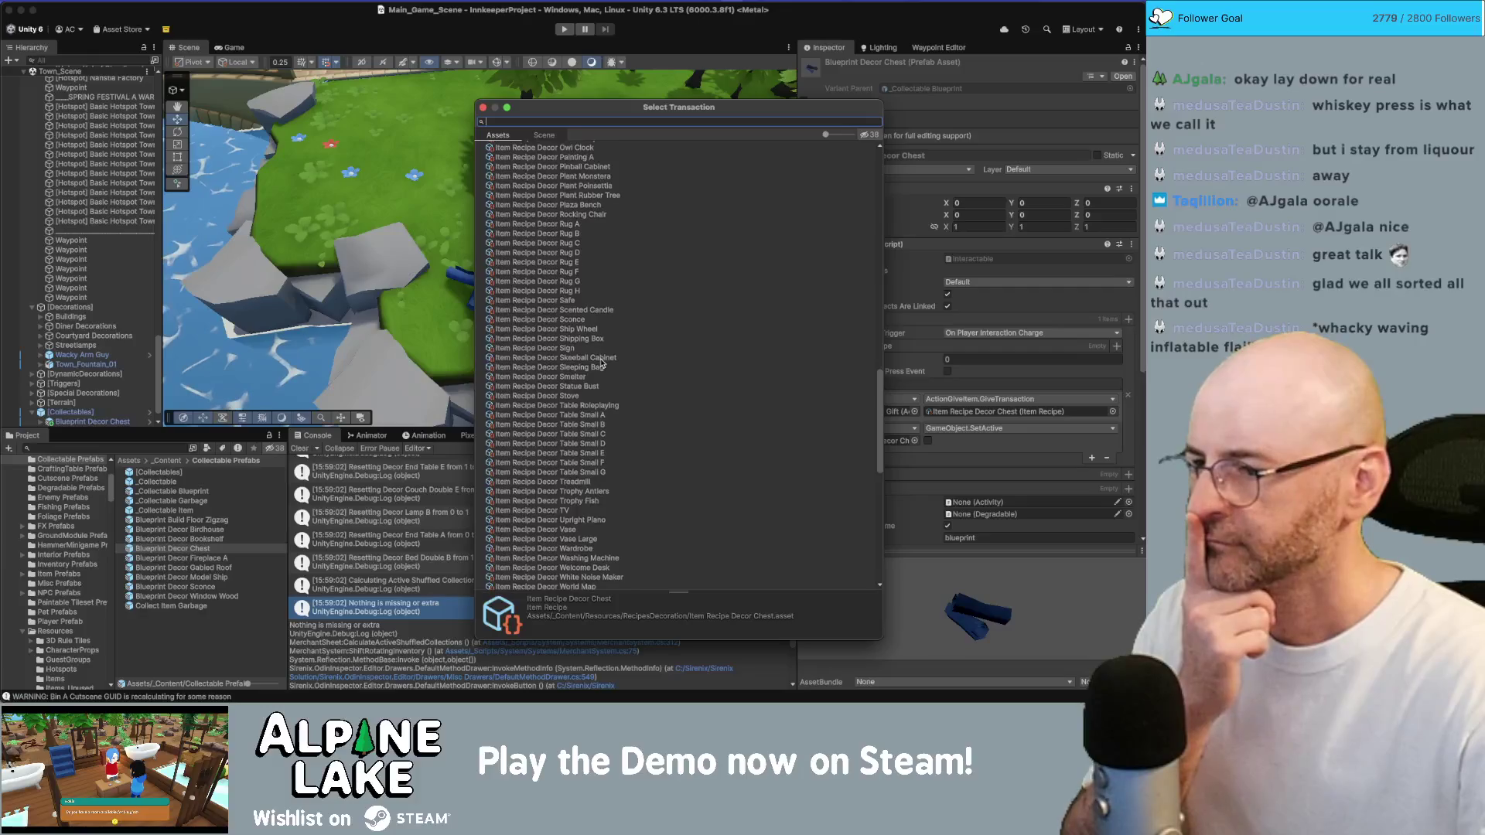
scroll(601, 360, "down", 2)
scroll(601, 362, "down", 1)
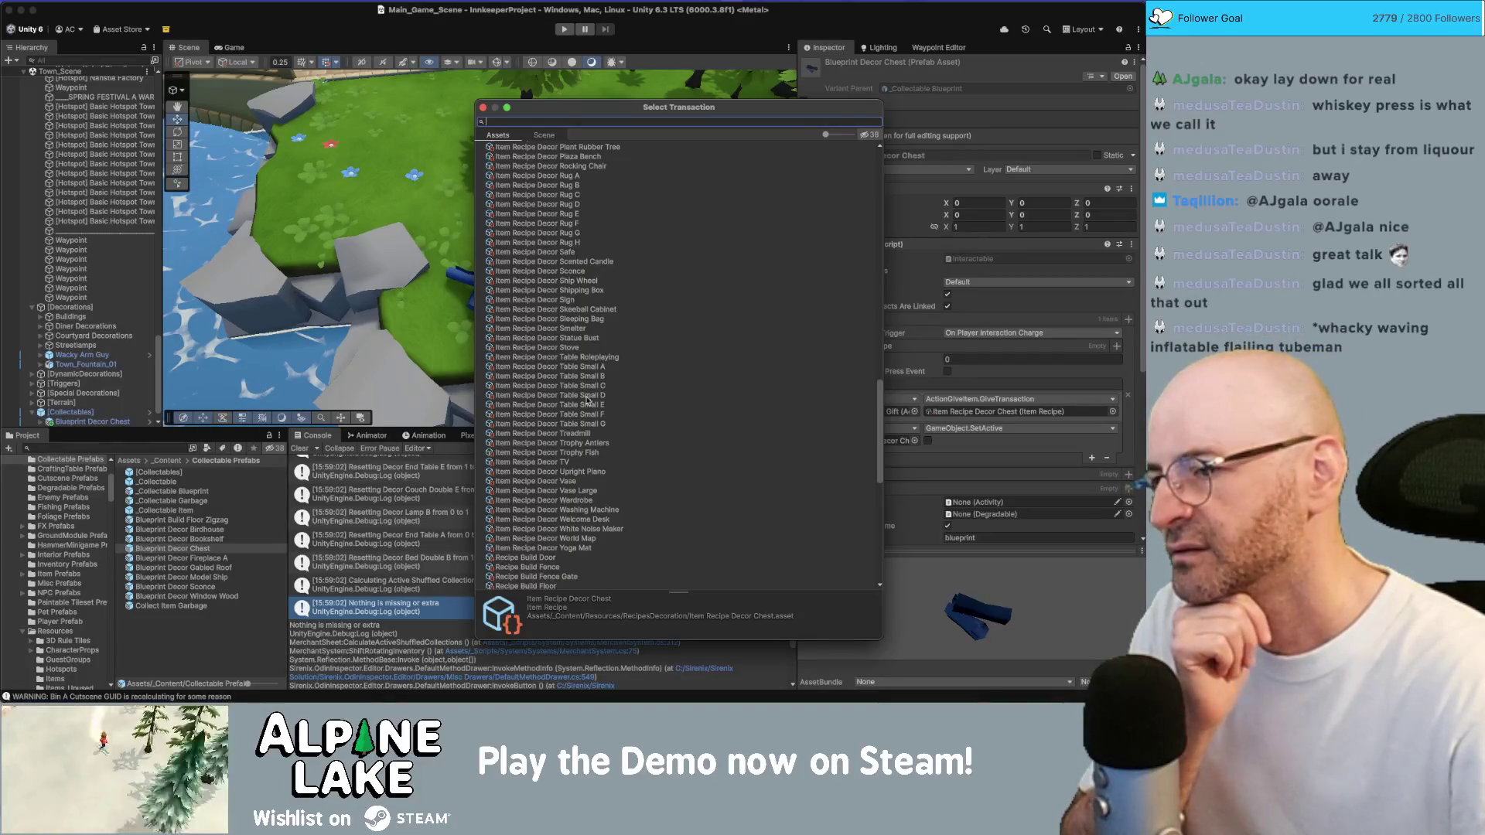
scroll(592, 429, "up", 10)
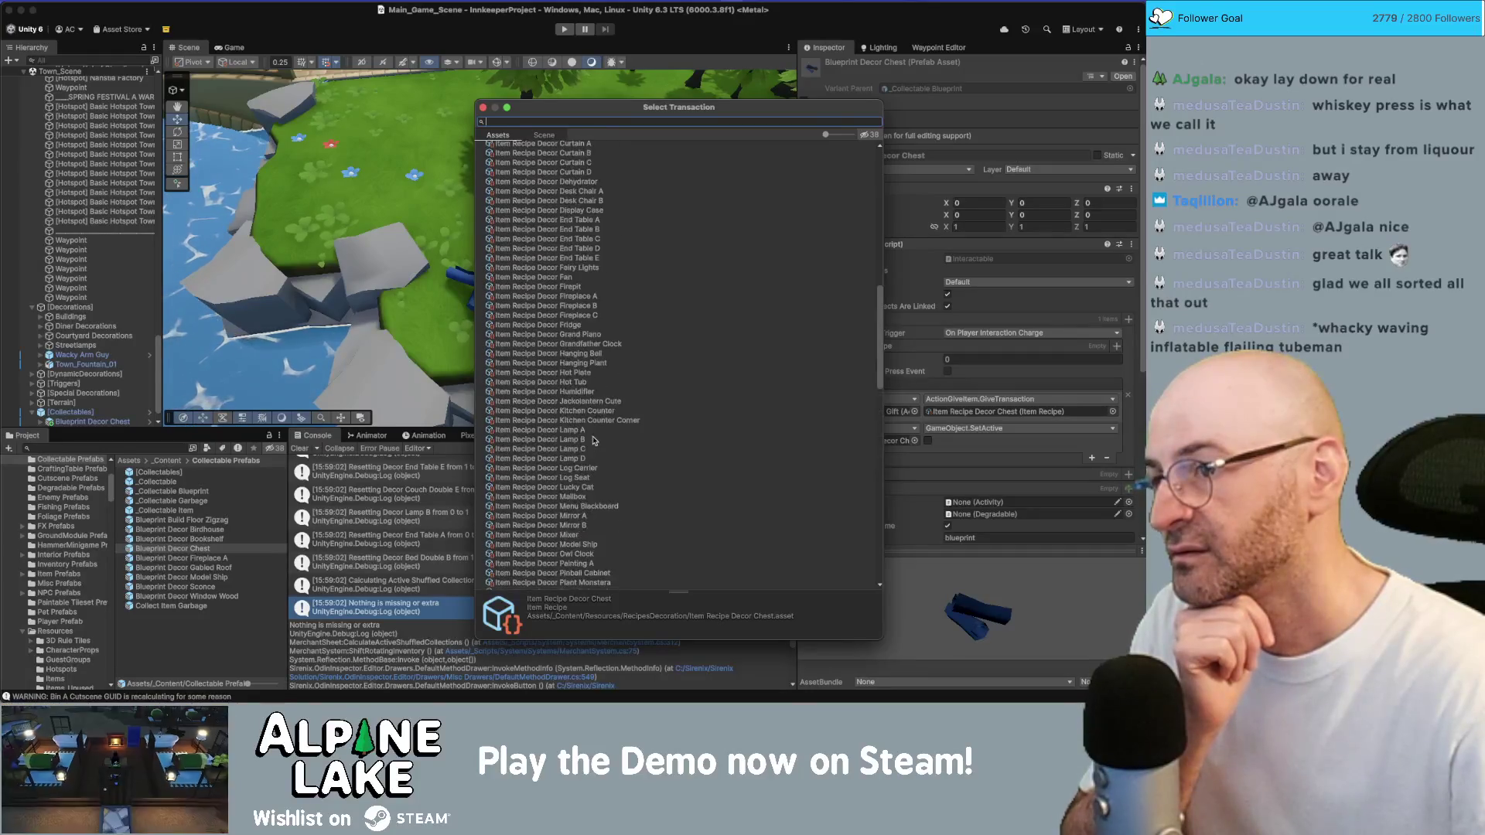
scroll(594, 441, "up", 15)
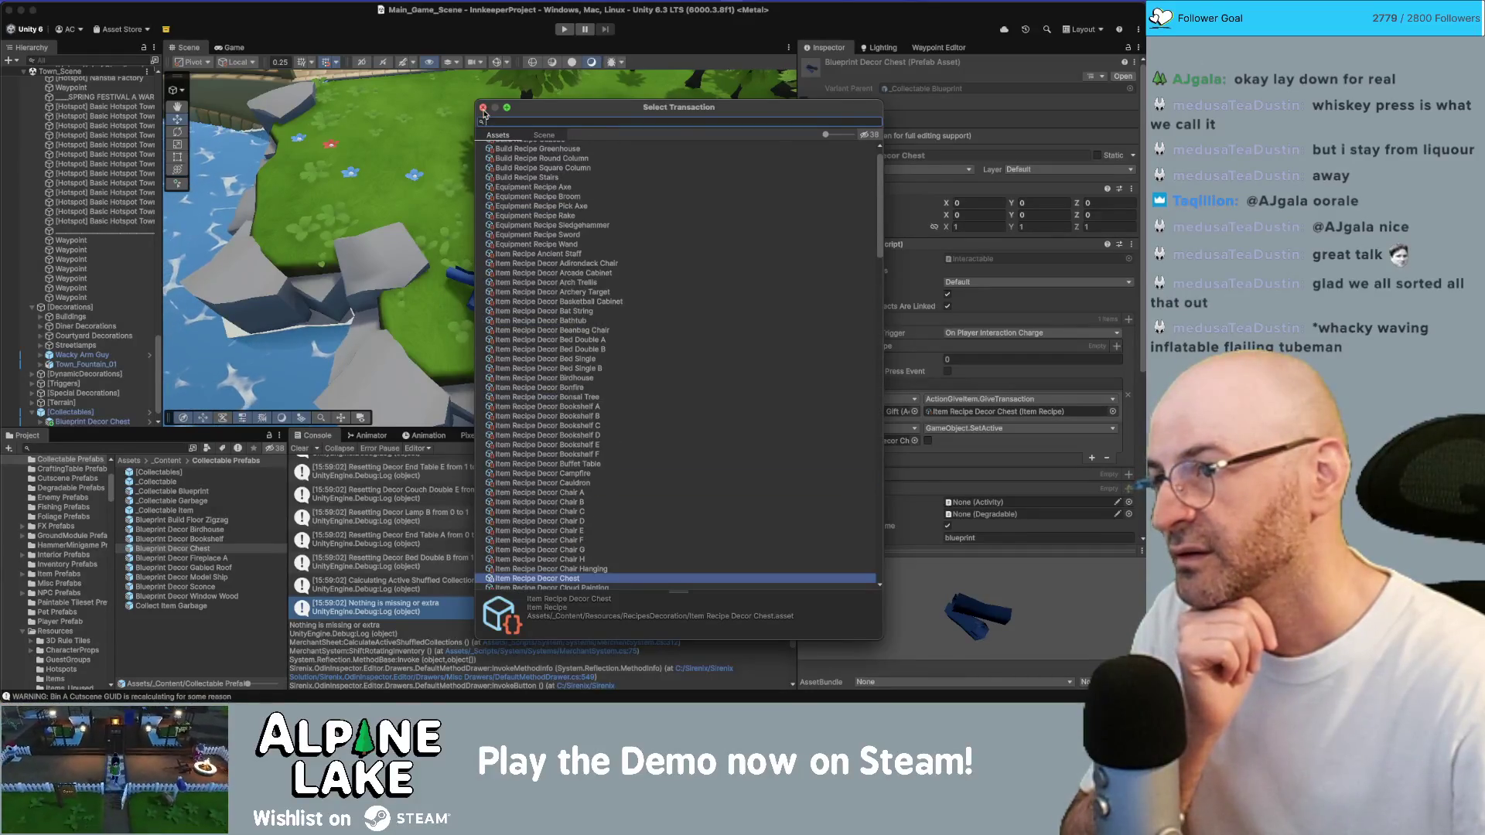
left_click(484, 109)
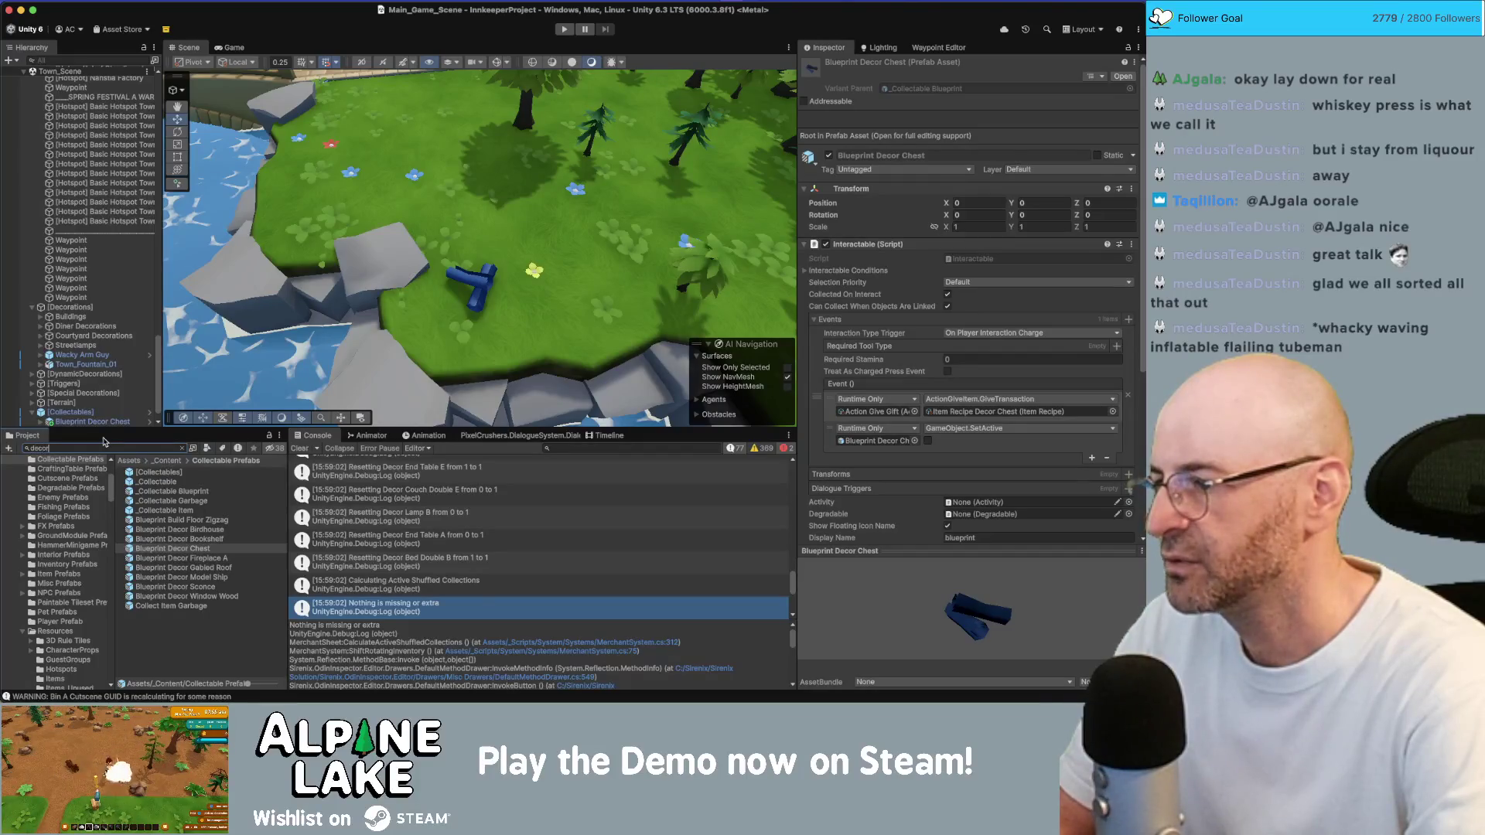
type("chest")
Select the Decor Chest item and locate it in the Items folder
left_click(142, 484)
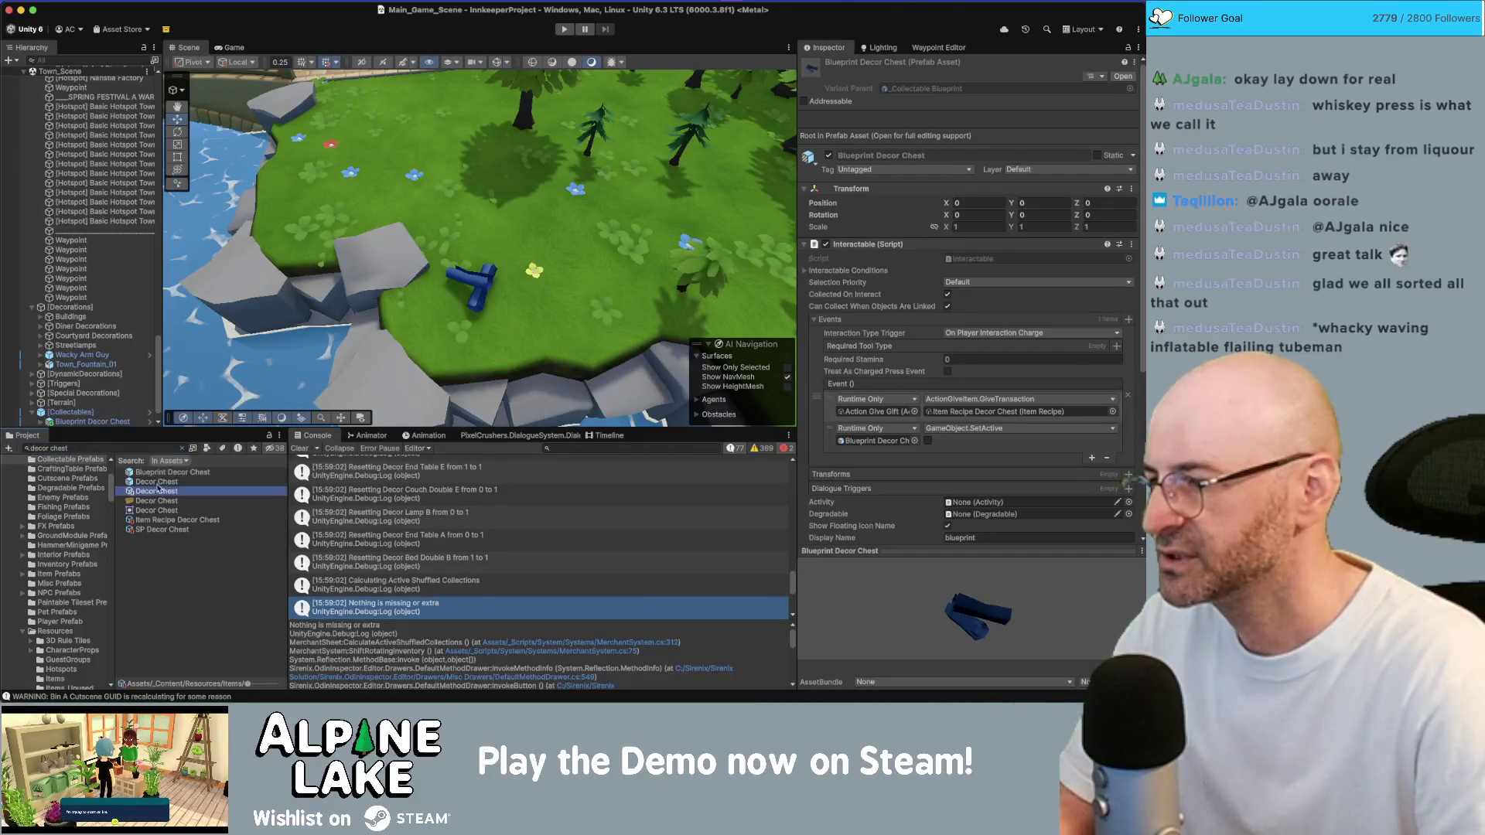
left_click(182, 448)
scroll(191, 510, "up", 5)
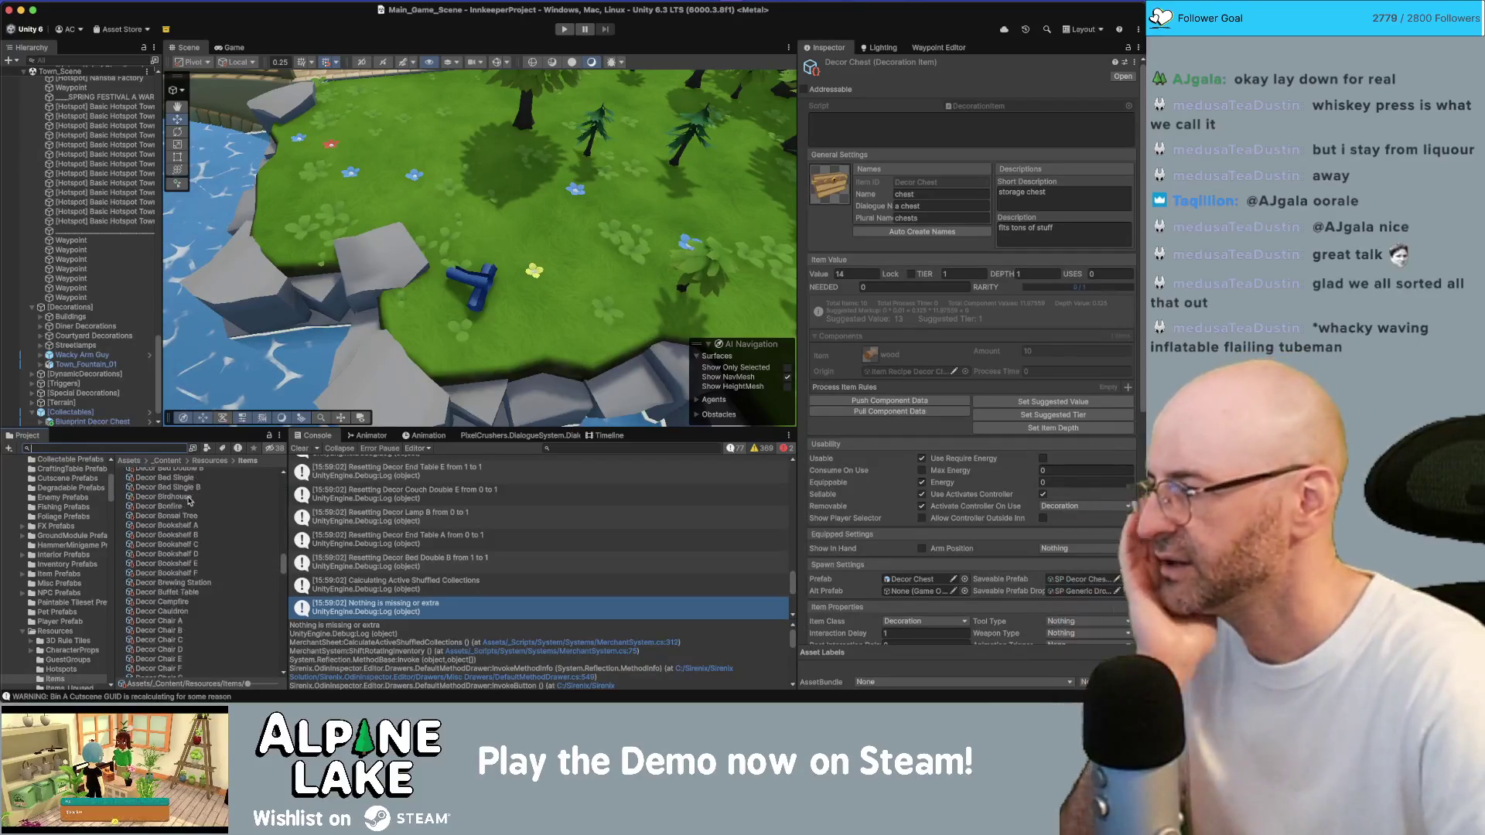
scroll(191, 501, "down", 1)
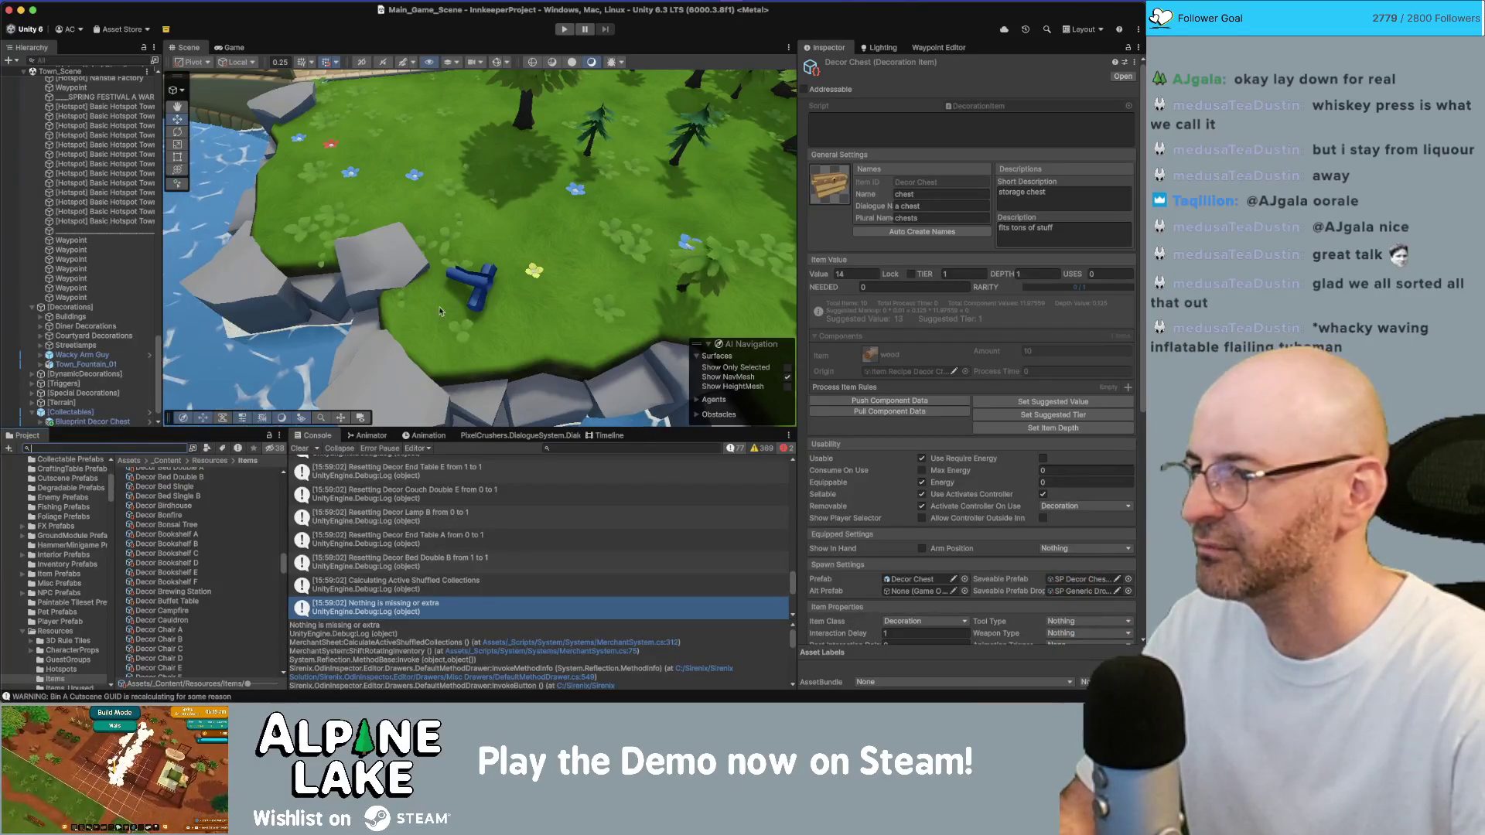
Jump from the scene's chest blueprint to its prefab asset, then return to Unity from Rider
left_click(93, 421)
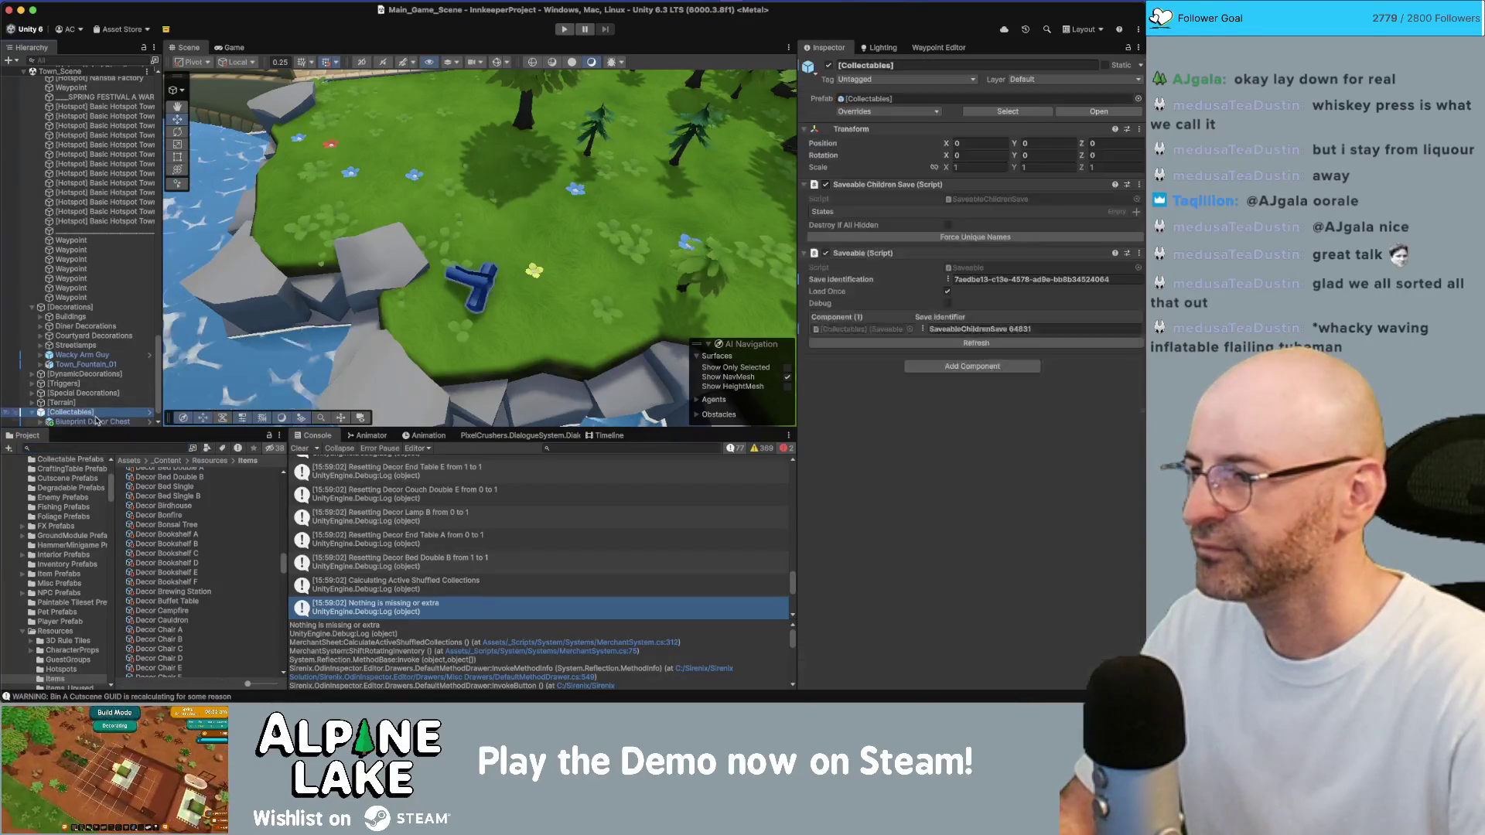
left_click(1003, 111)
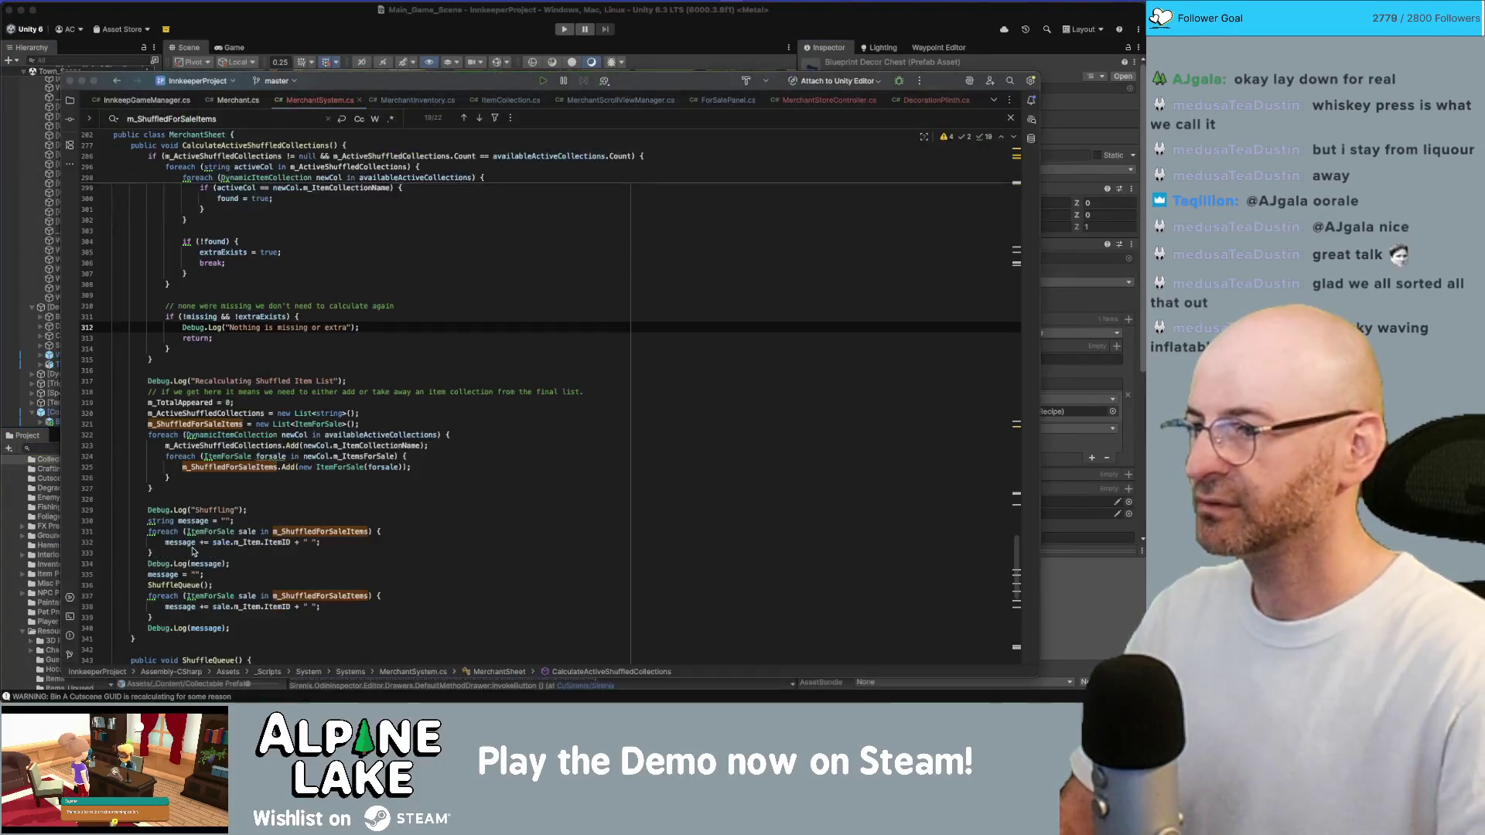
left_click_drag(193, 551, 368, 356)
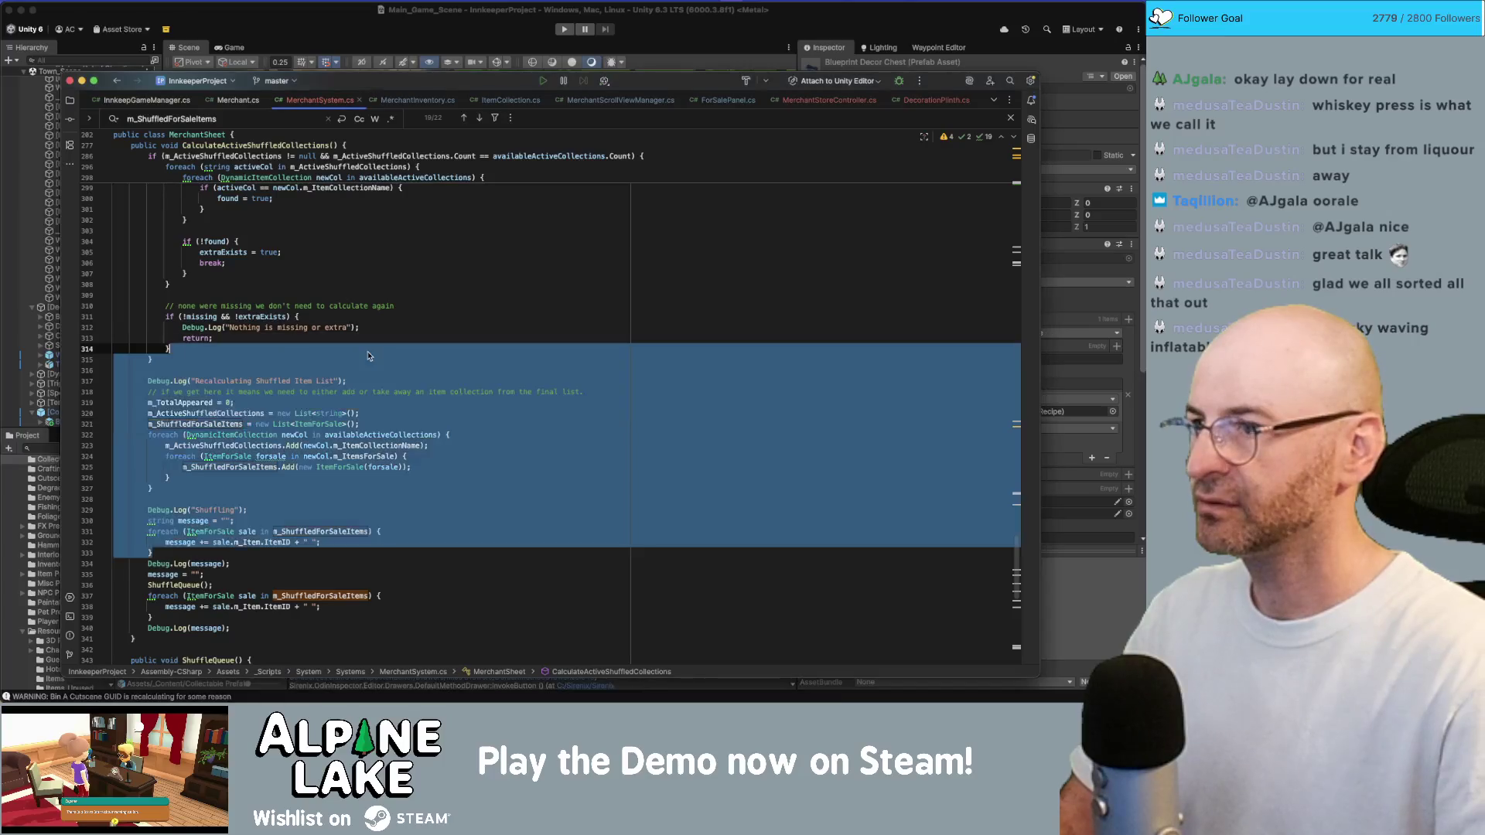
left_click(317, 27)
In the Economy Editor, collapse the recipe branches and show Items decorations of type None
key("ctrl+Up")
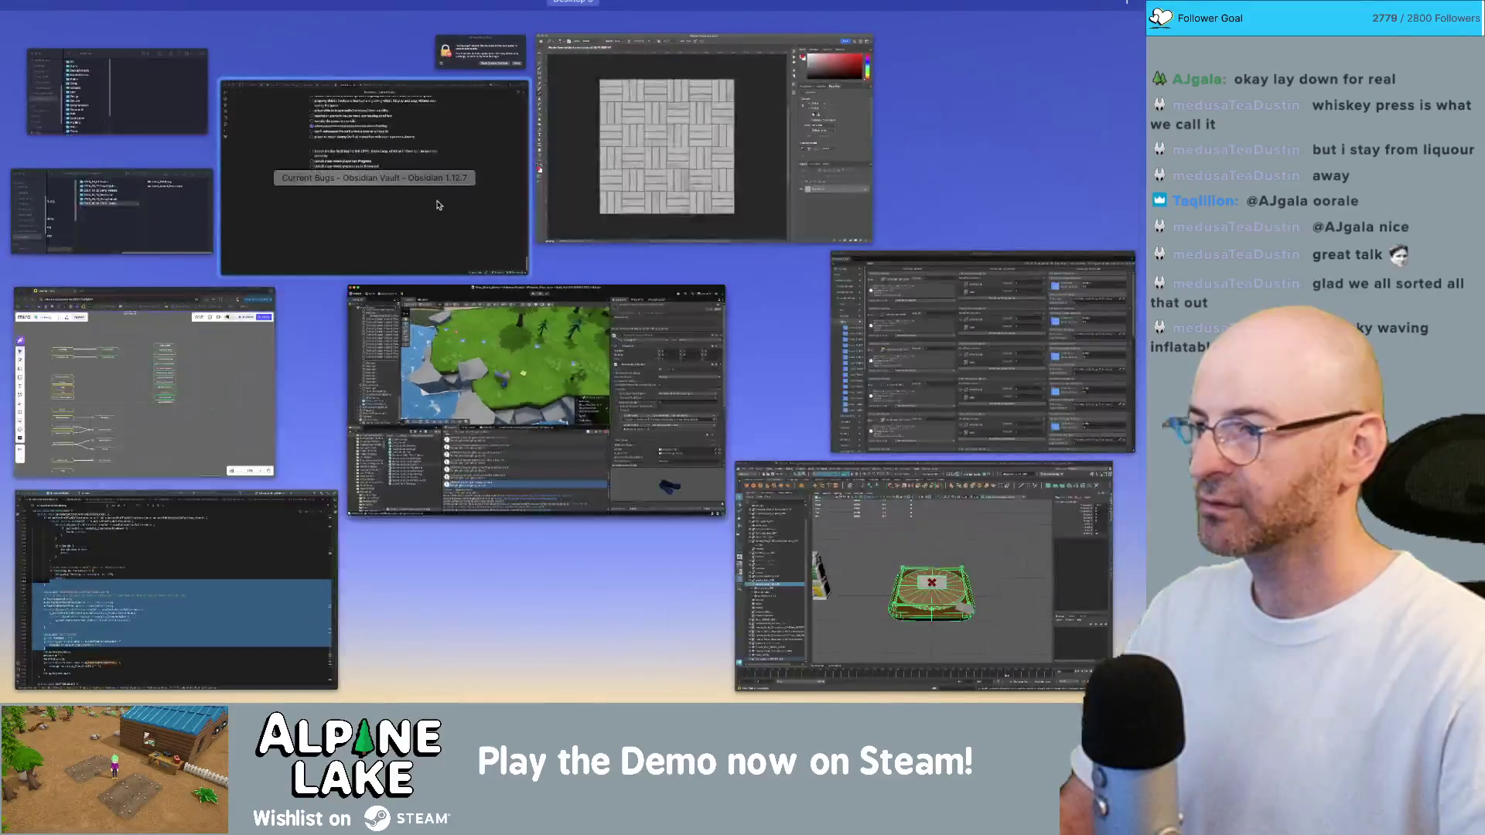
left_click(959, 297)
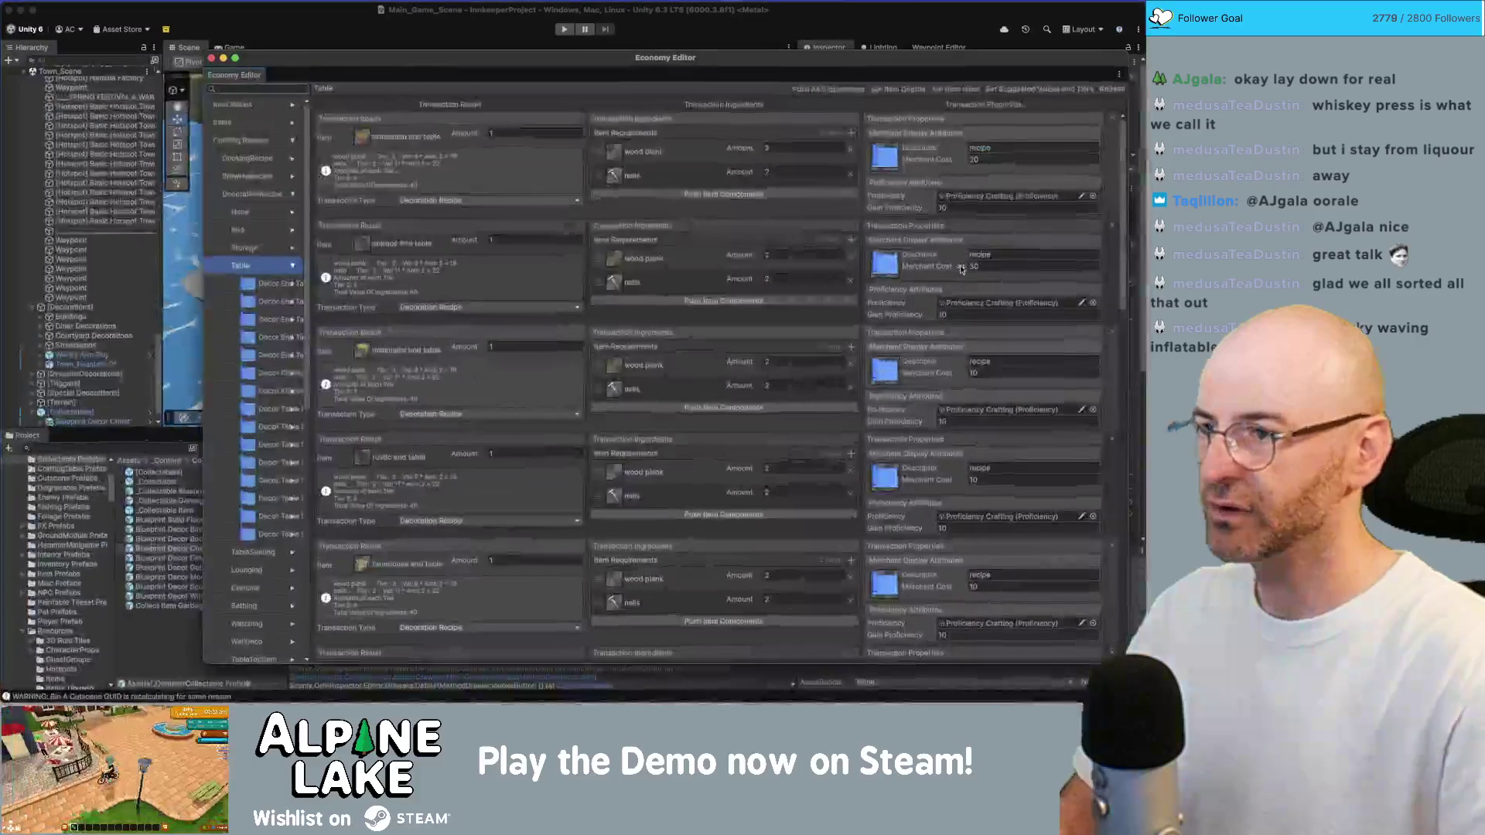
left_click(292, 265)
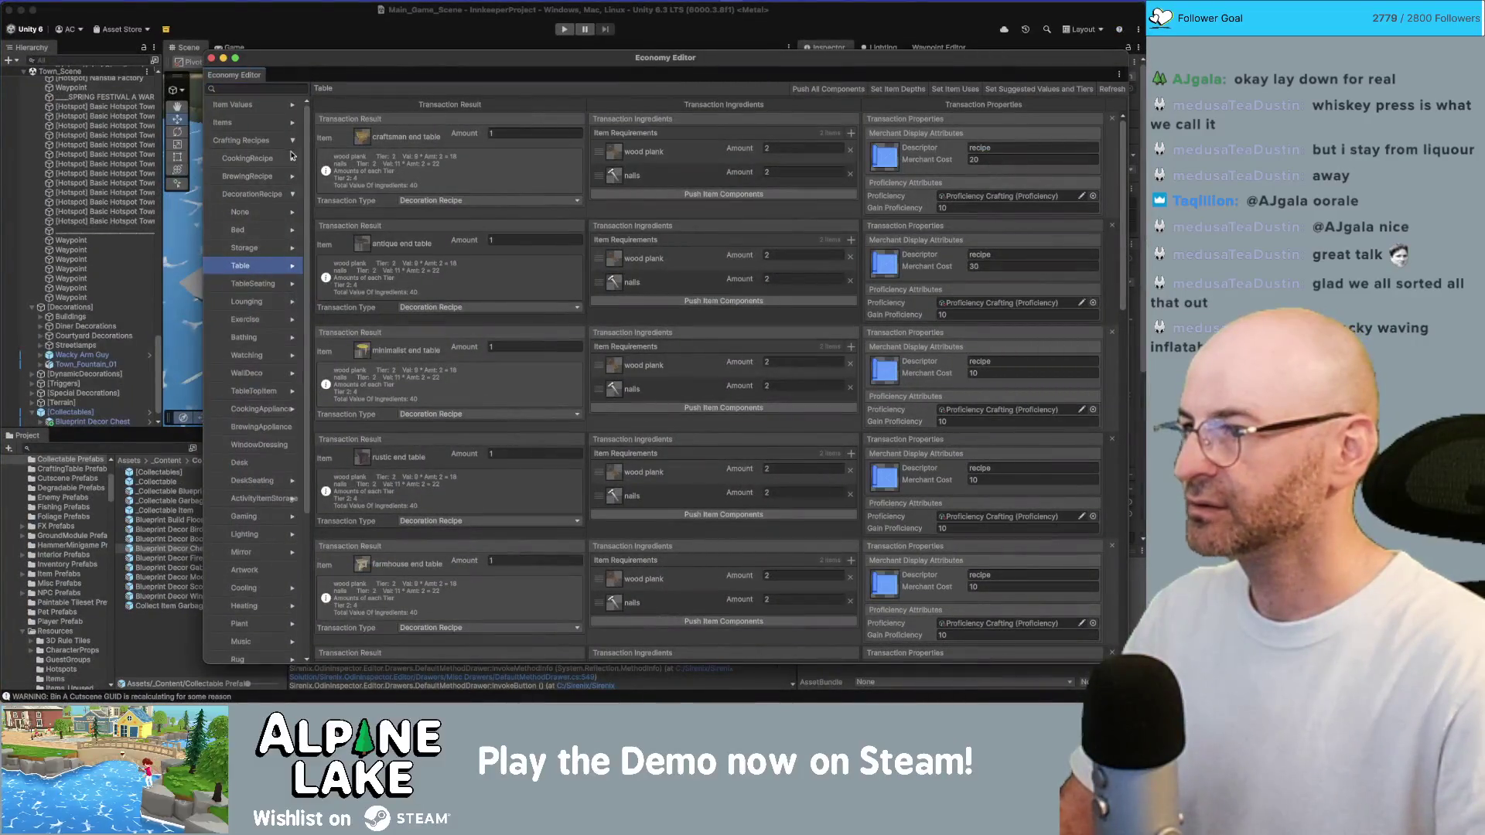
left_click(293, 141)
left_click(266, 122)
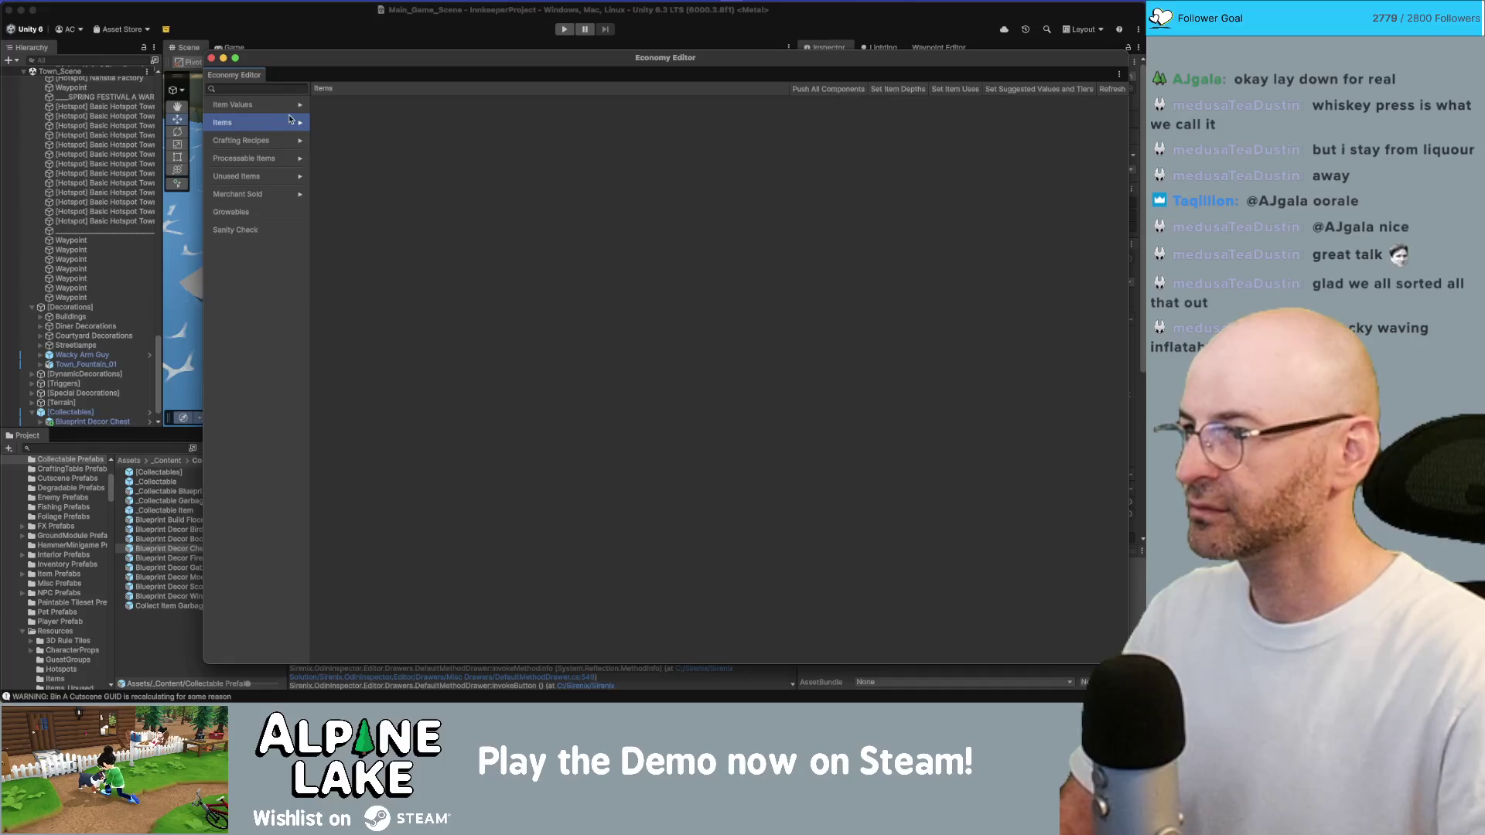
left_click(300, 123)
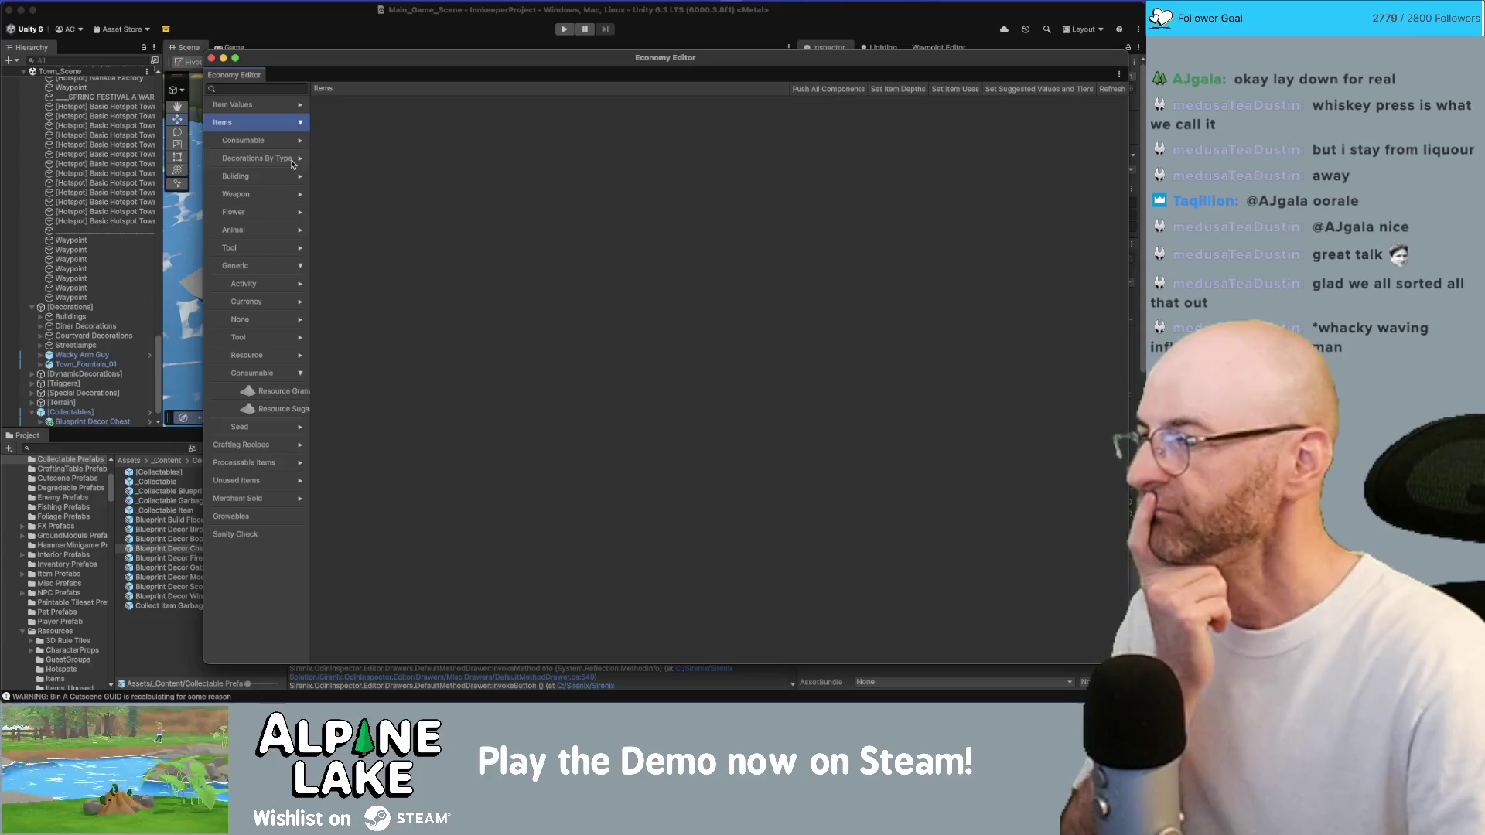
left_click(300, 268)
left_click(301, 158)
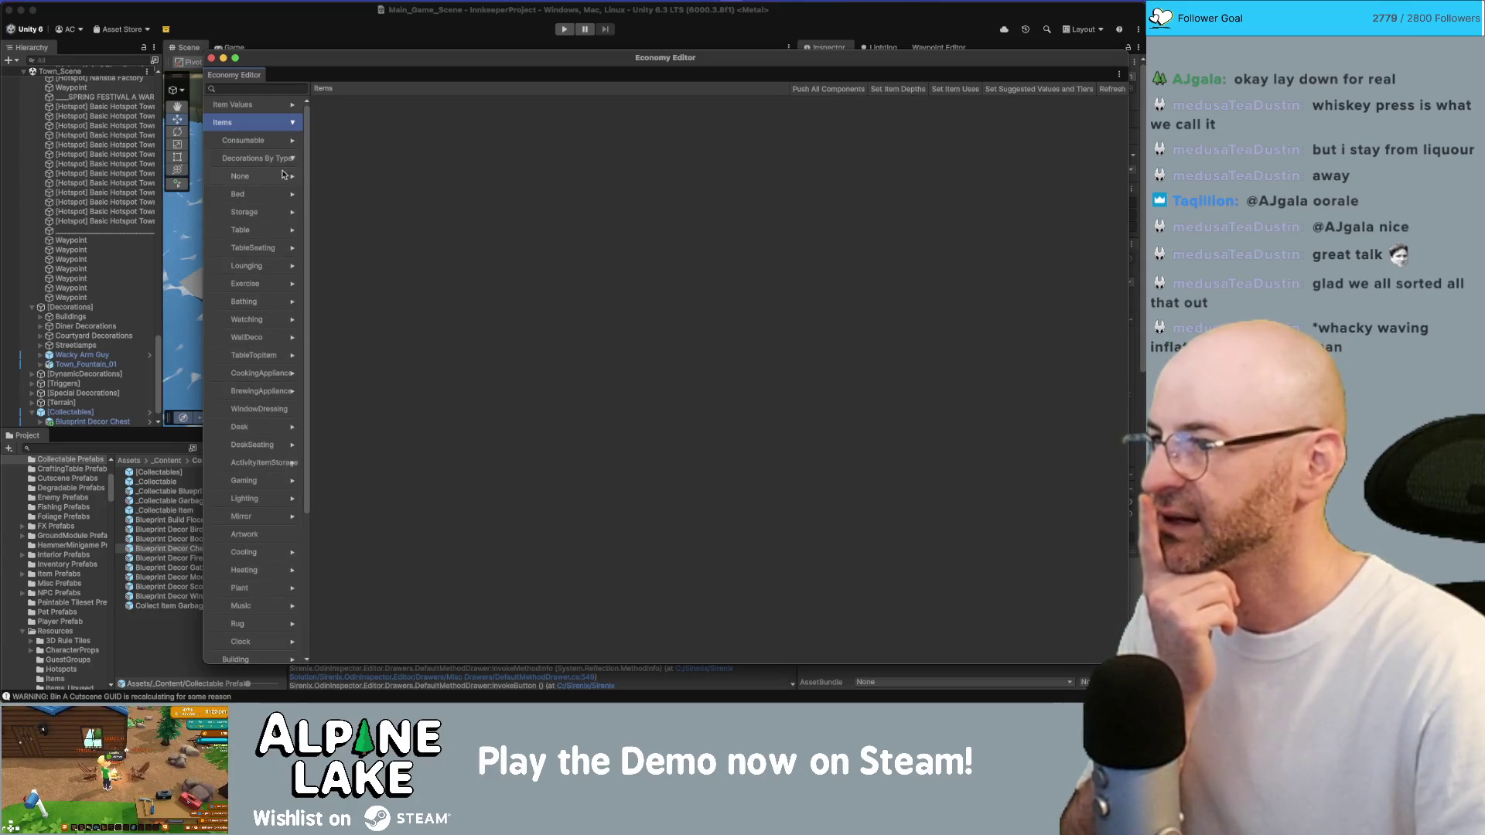
left_click(276, 177)
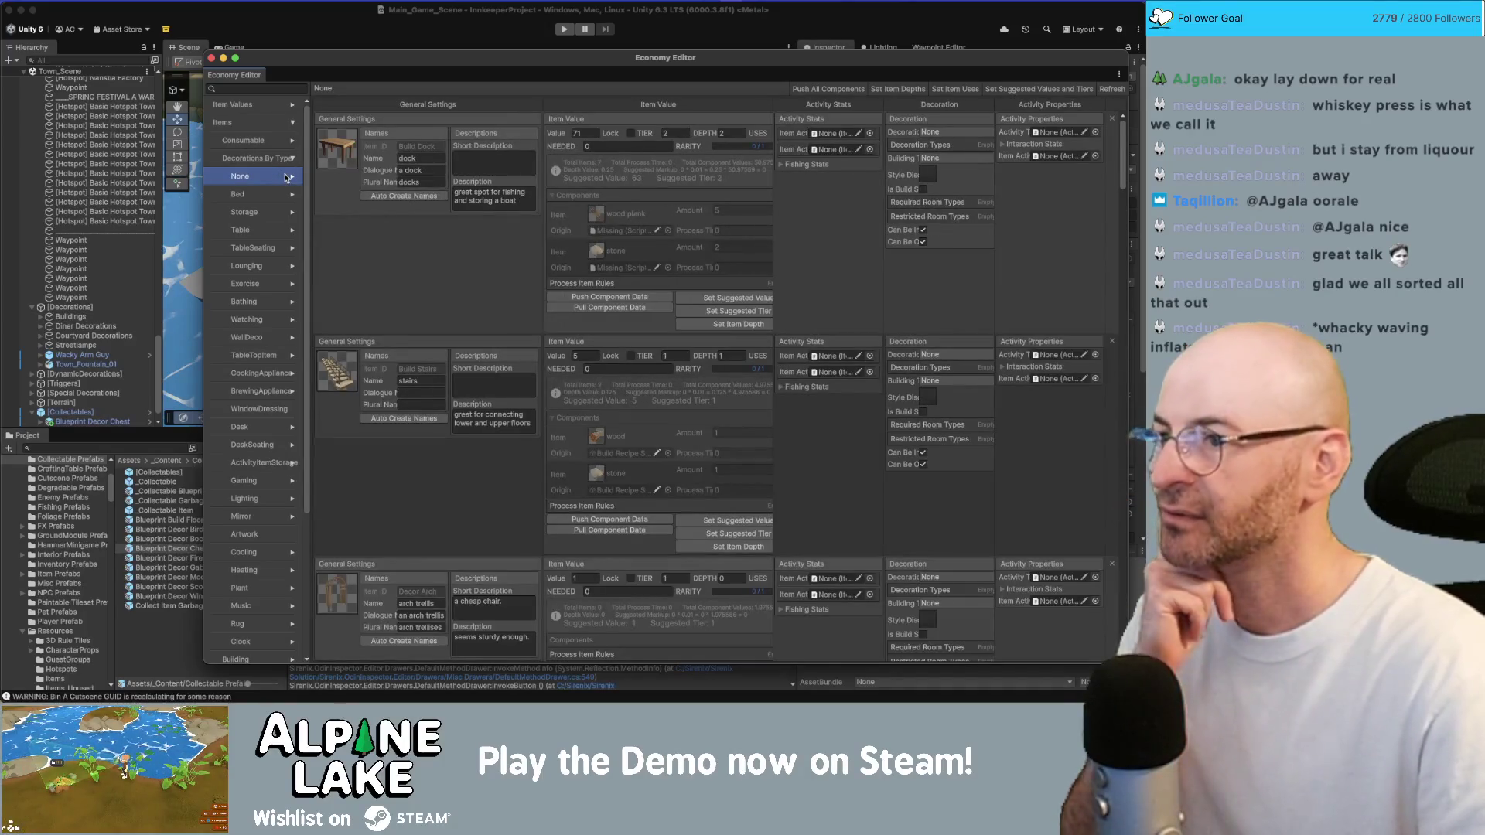
Scroll through the None-type decorations, then return to the main Unity editor
scroll(381, 302, "down", 5)
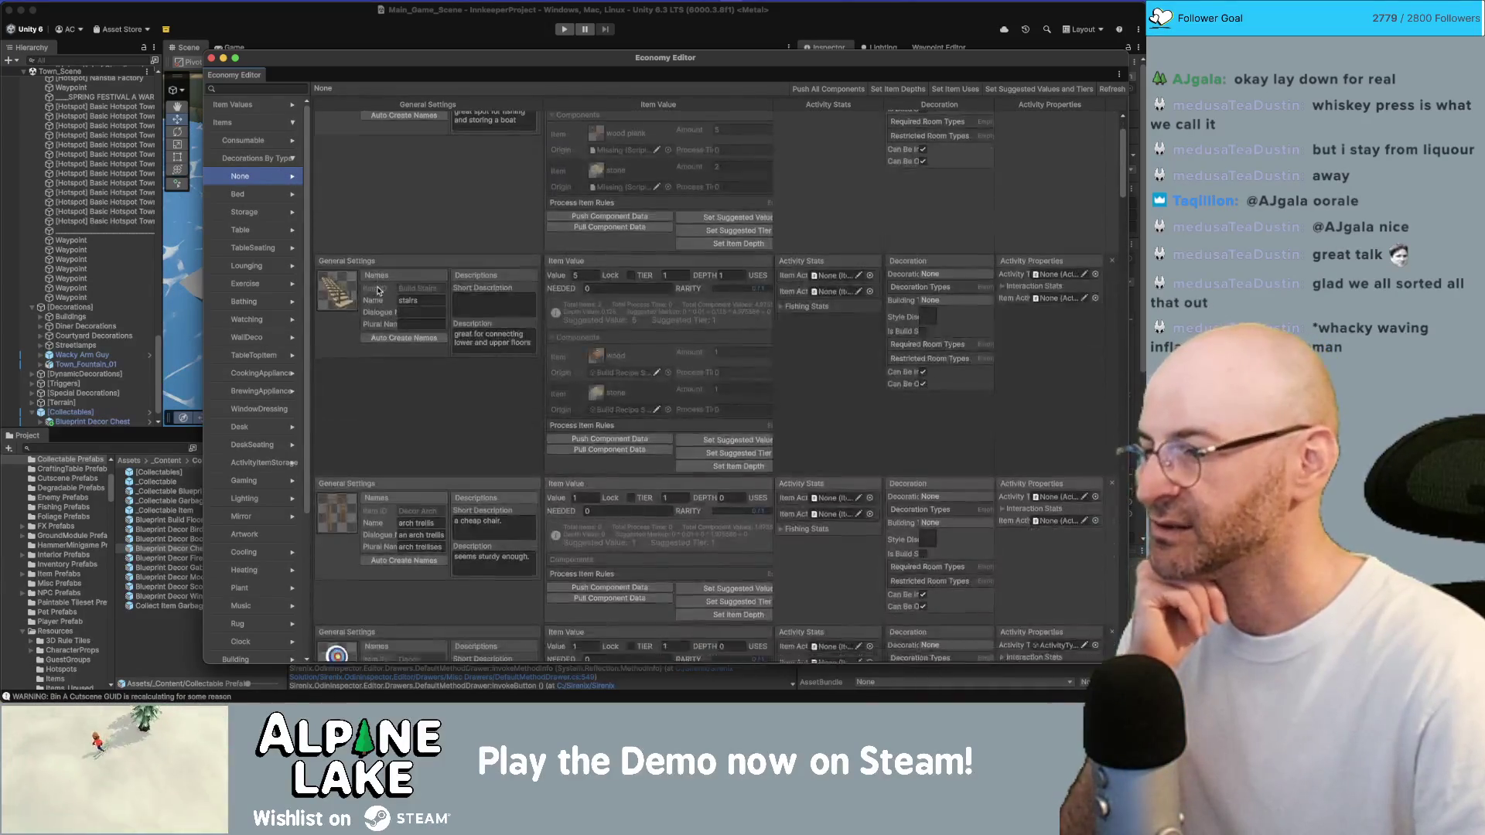
scroll(379, 290, "down", 1)
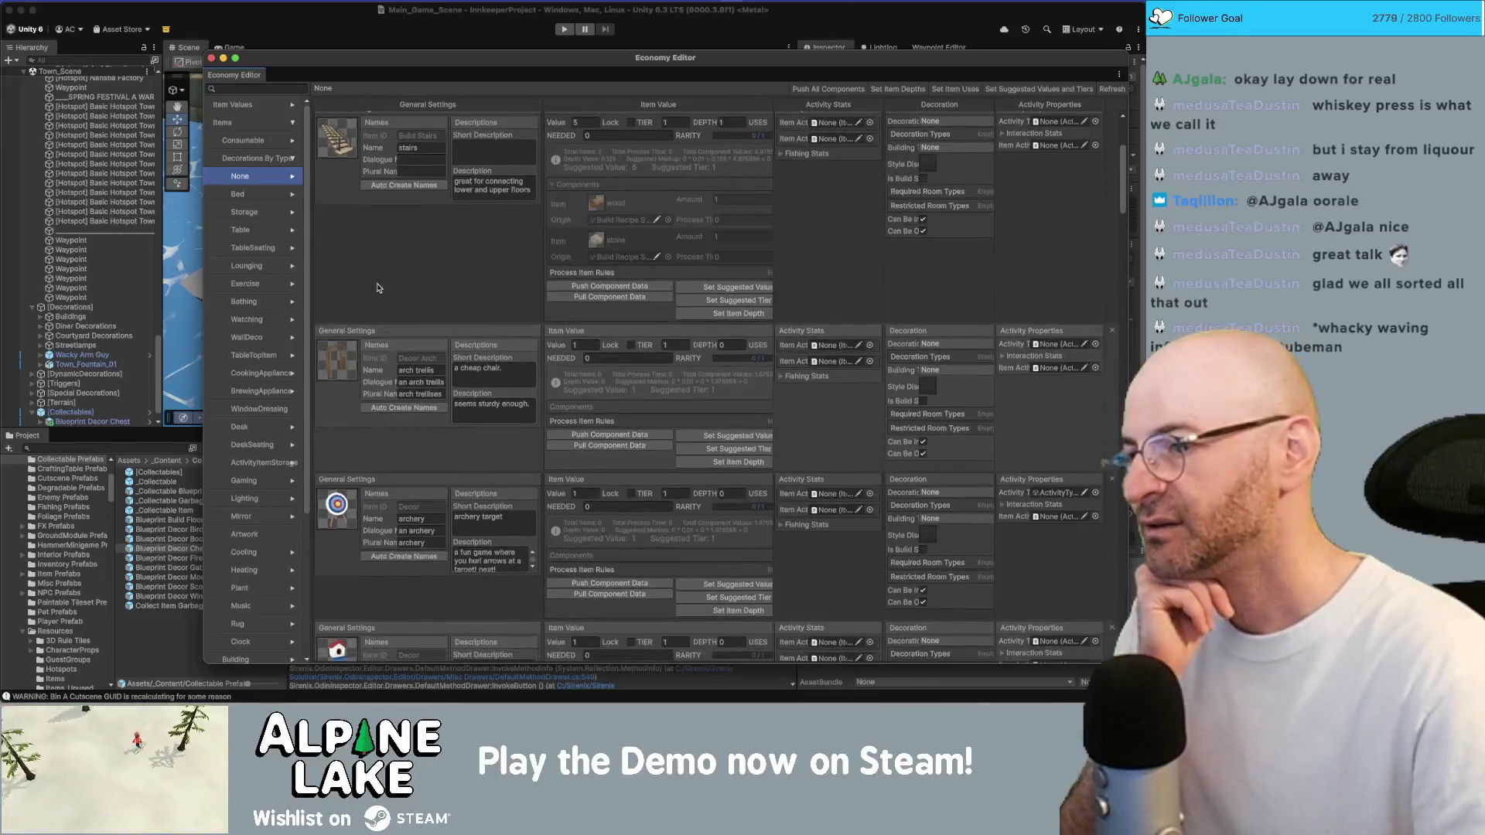
scroll(379, 282, "down", 1)
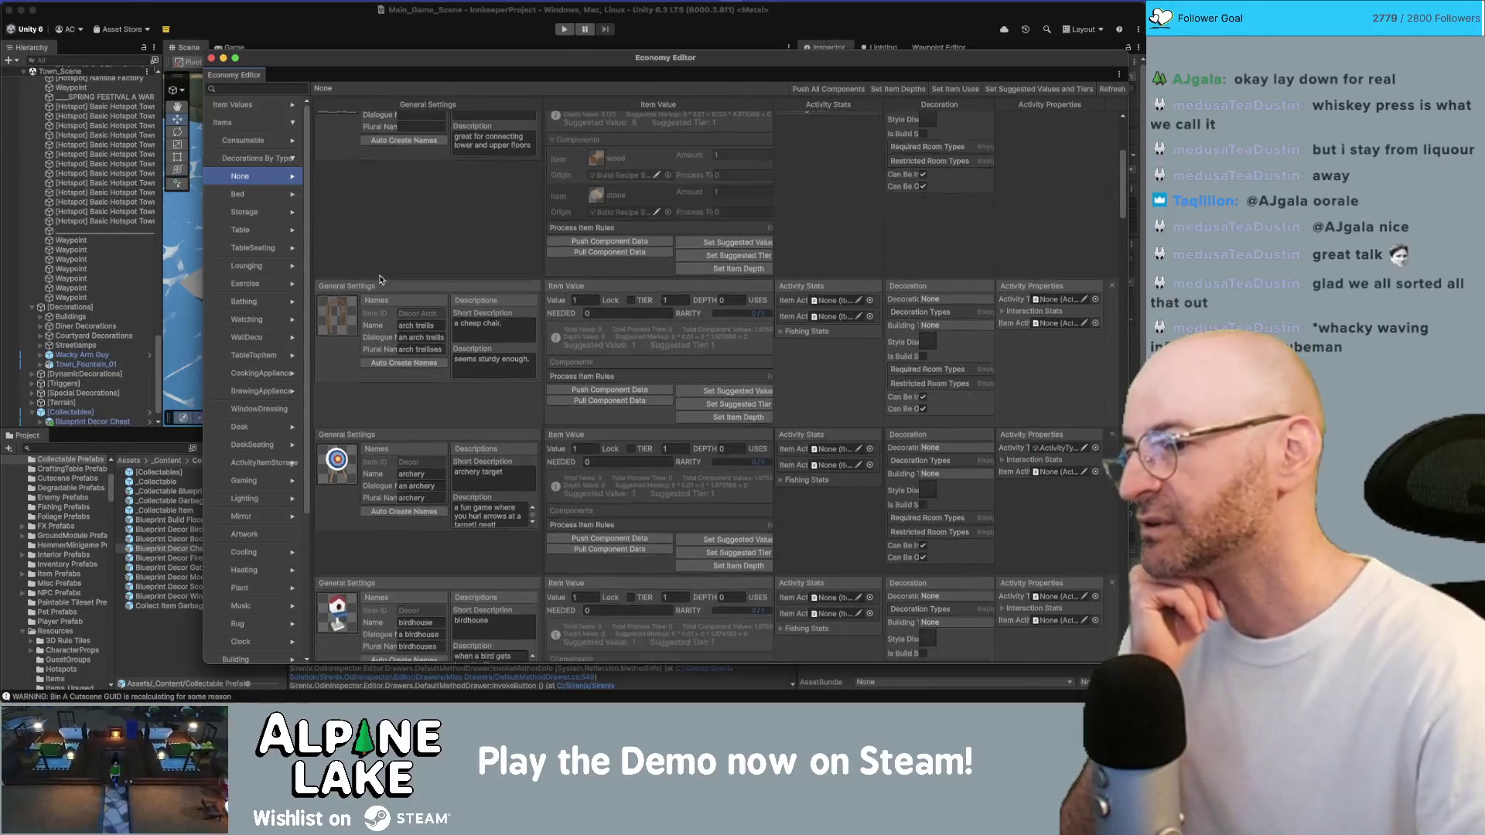
scroll(381, 278, "down", 3)
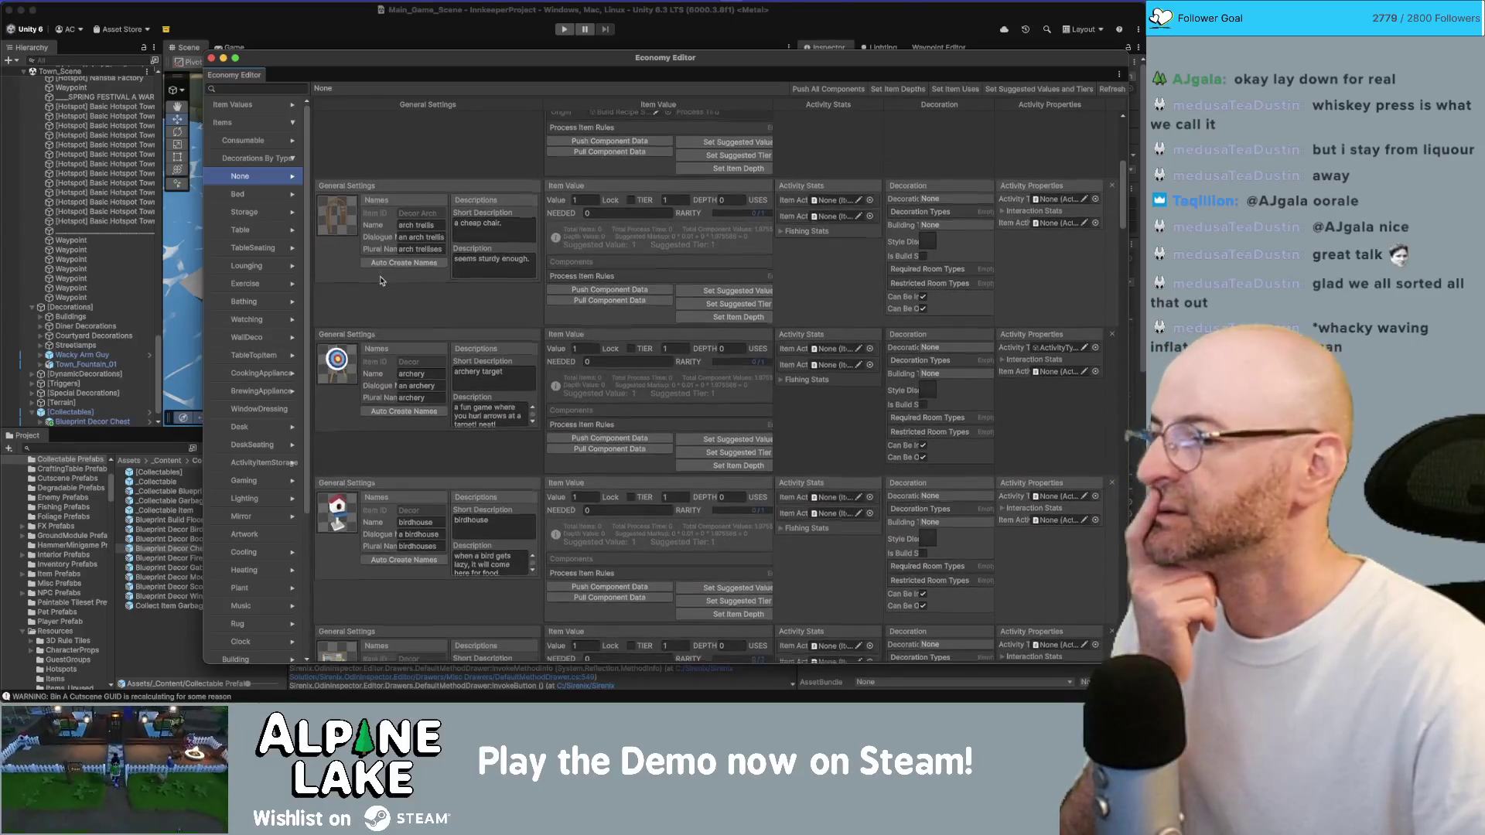
scroll(380, 280, "down", 8)
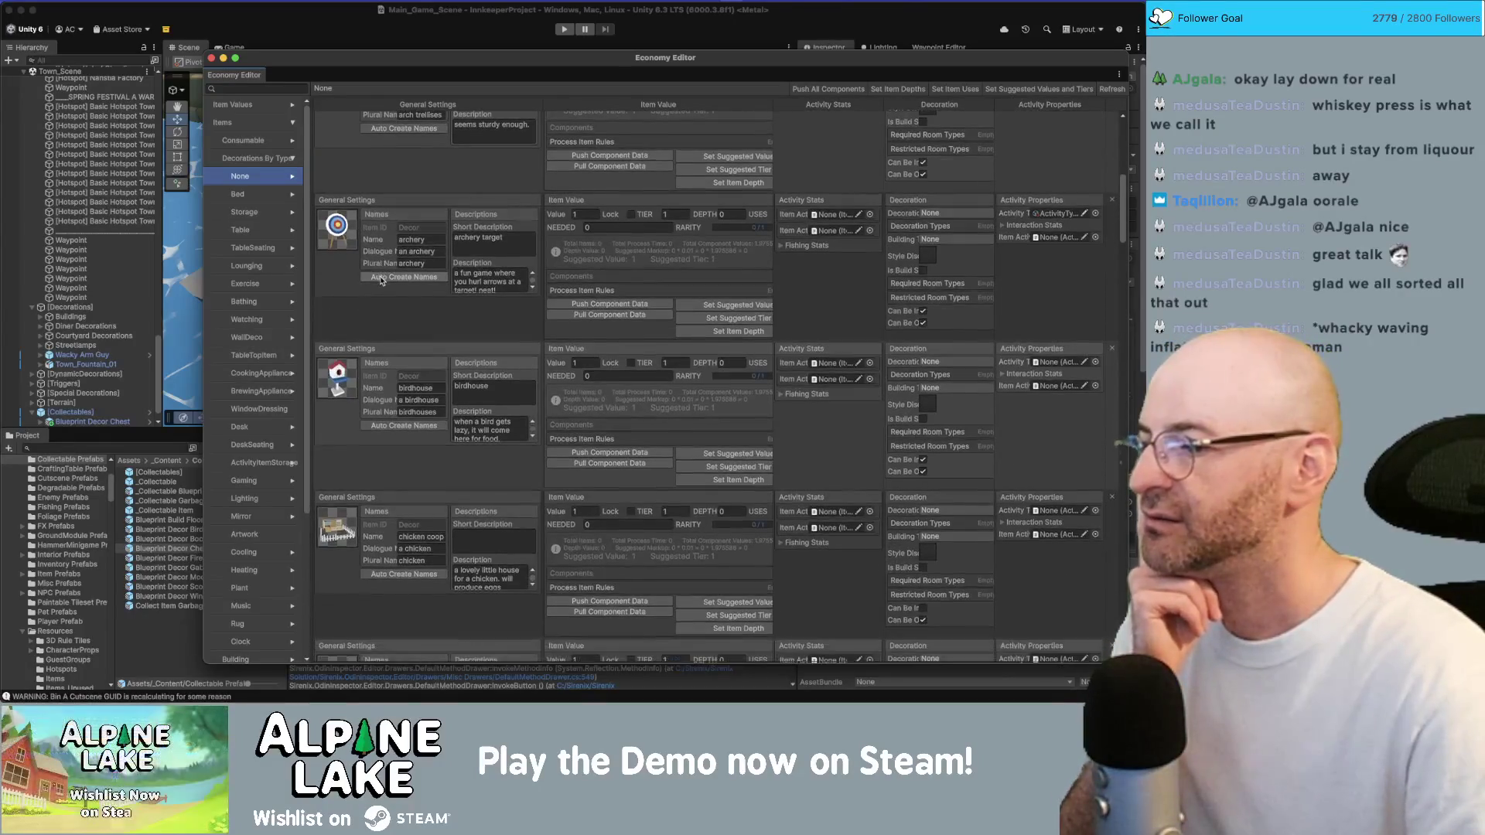
scroll(380, 281, "down", 9)
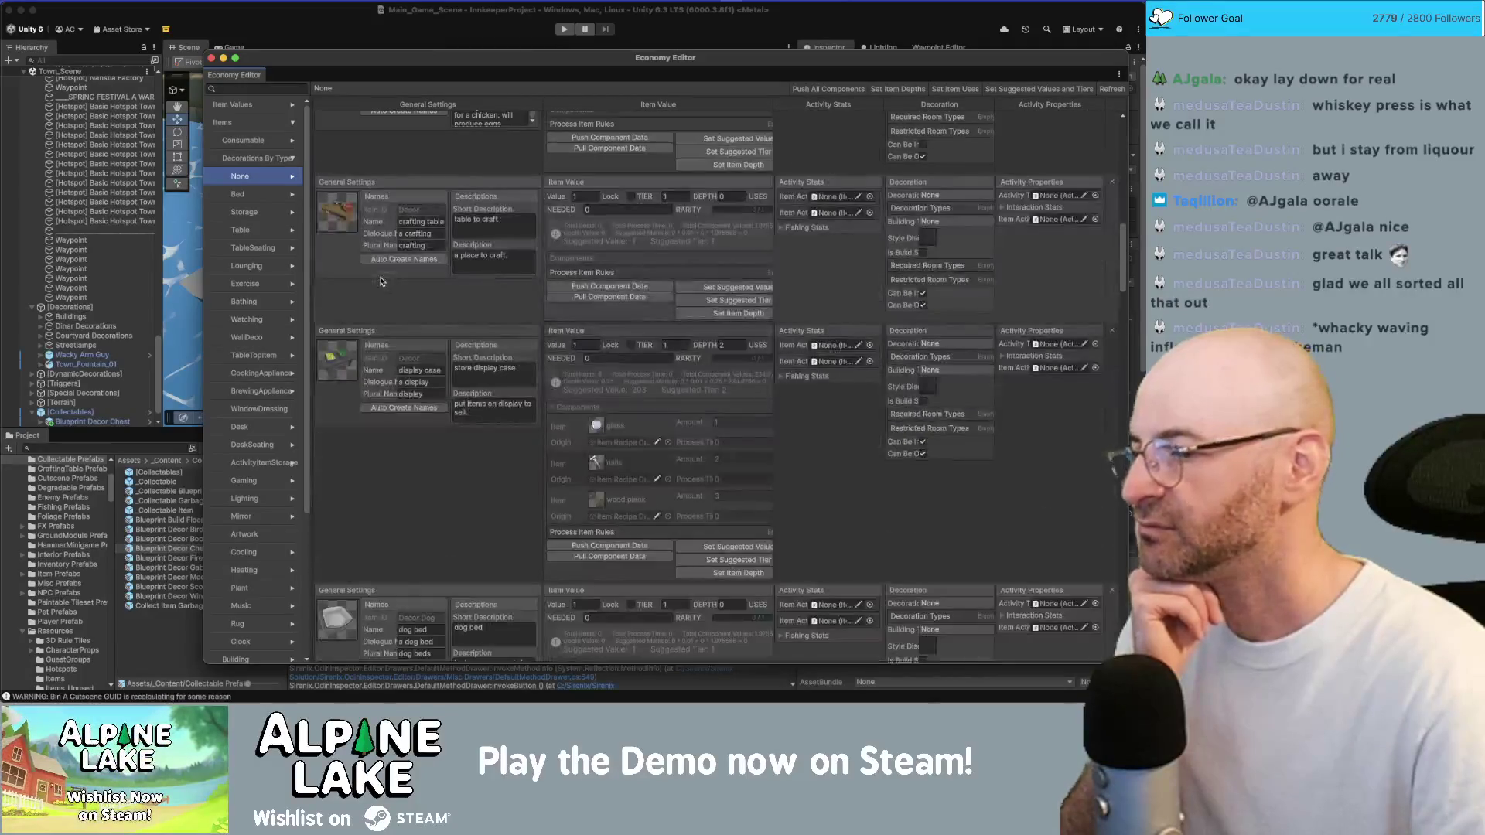
scroll(381, 281, "down", 3)
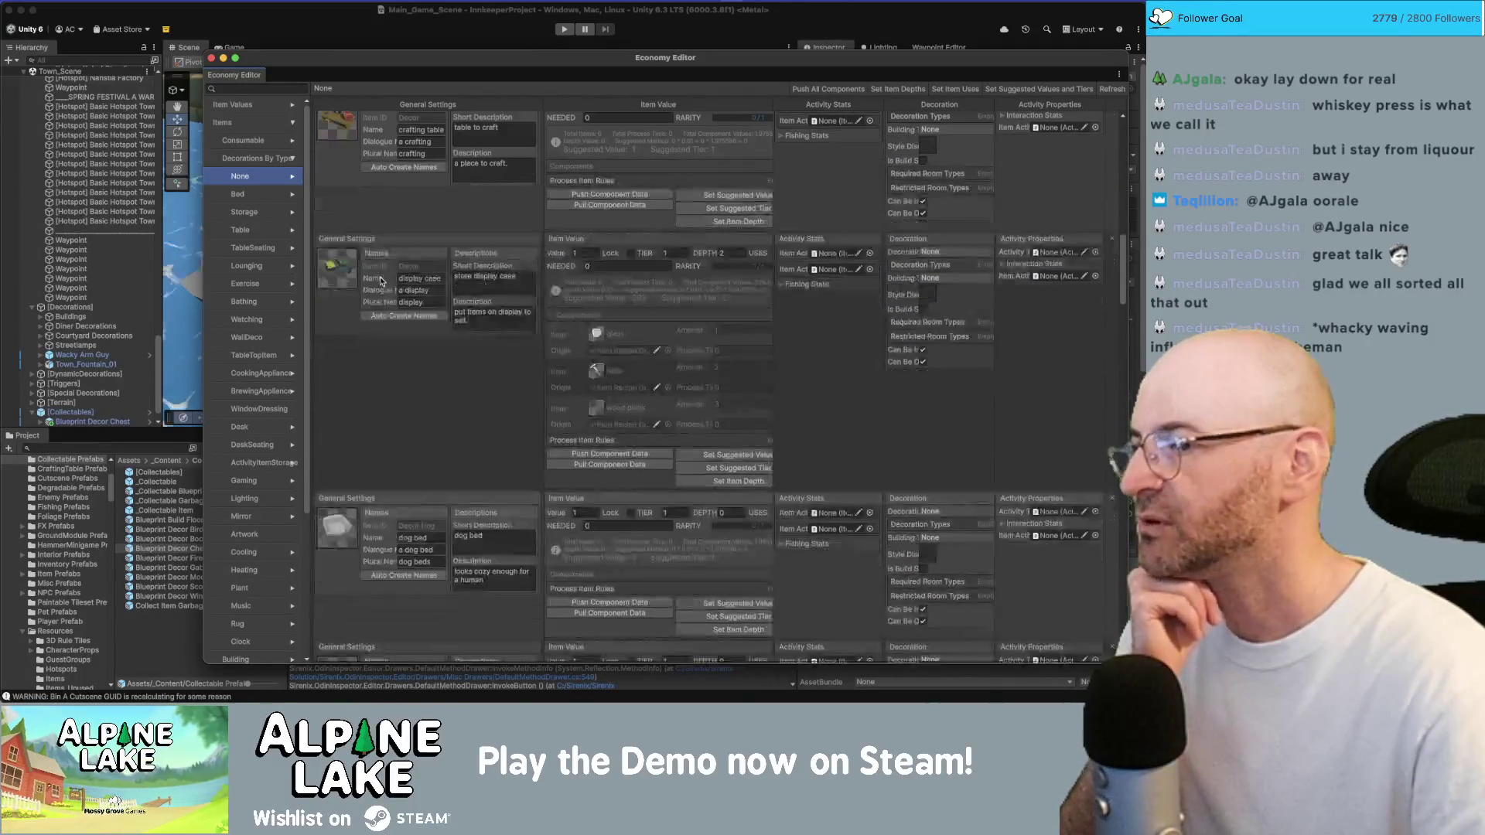
scroll(380, 281, "down", 11)
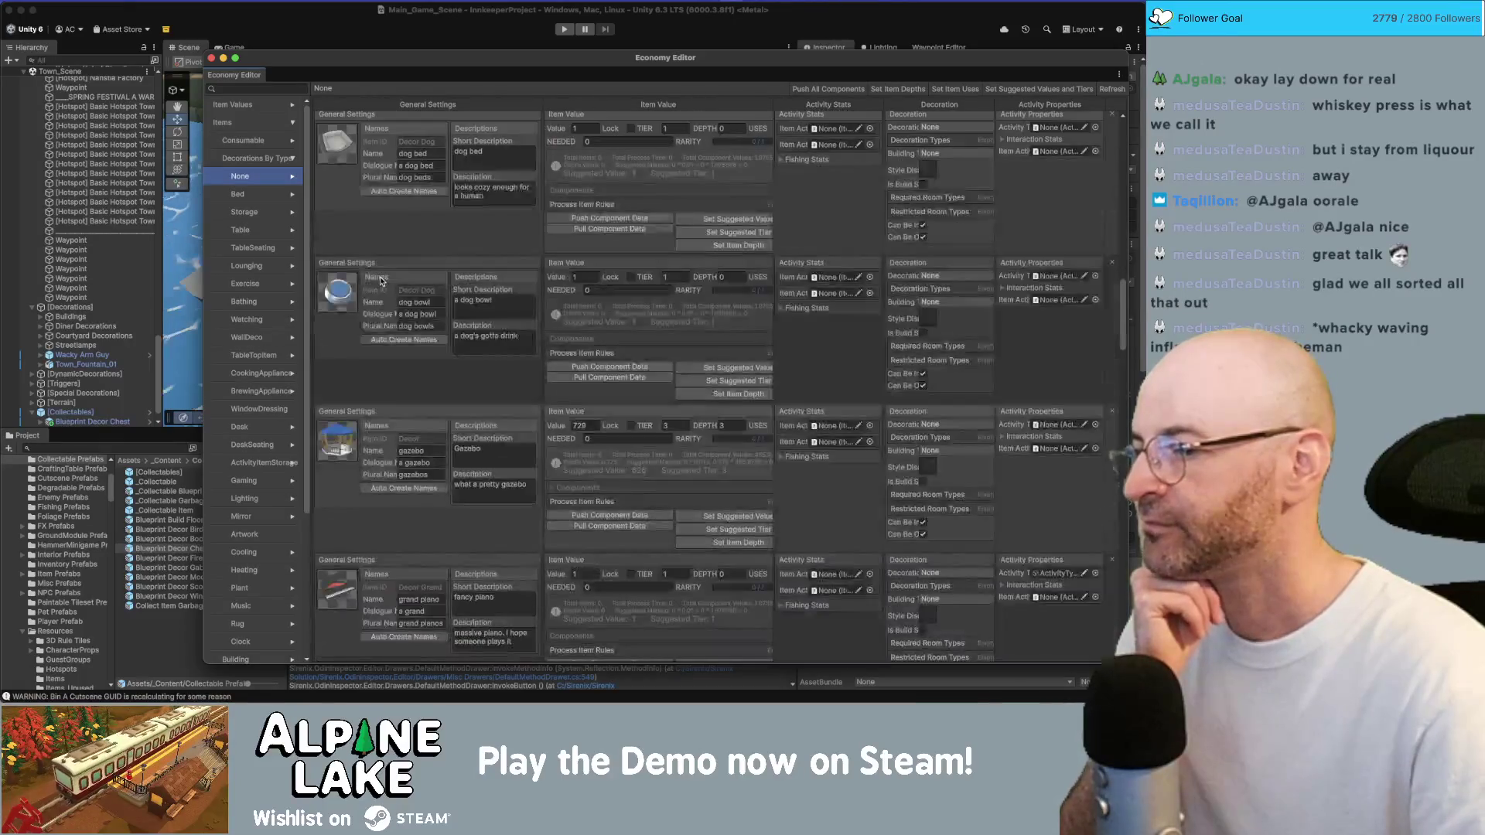
scroll(380, 282, "down", 7)
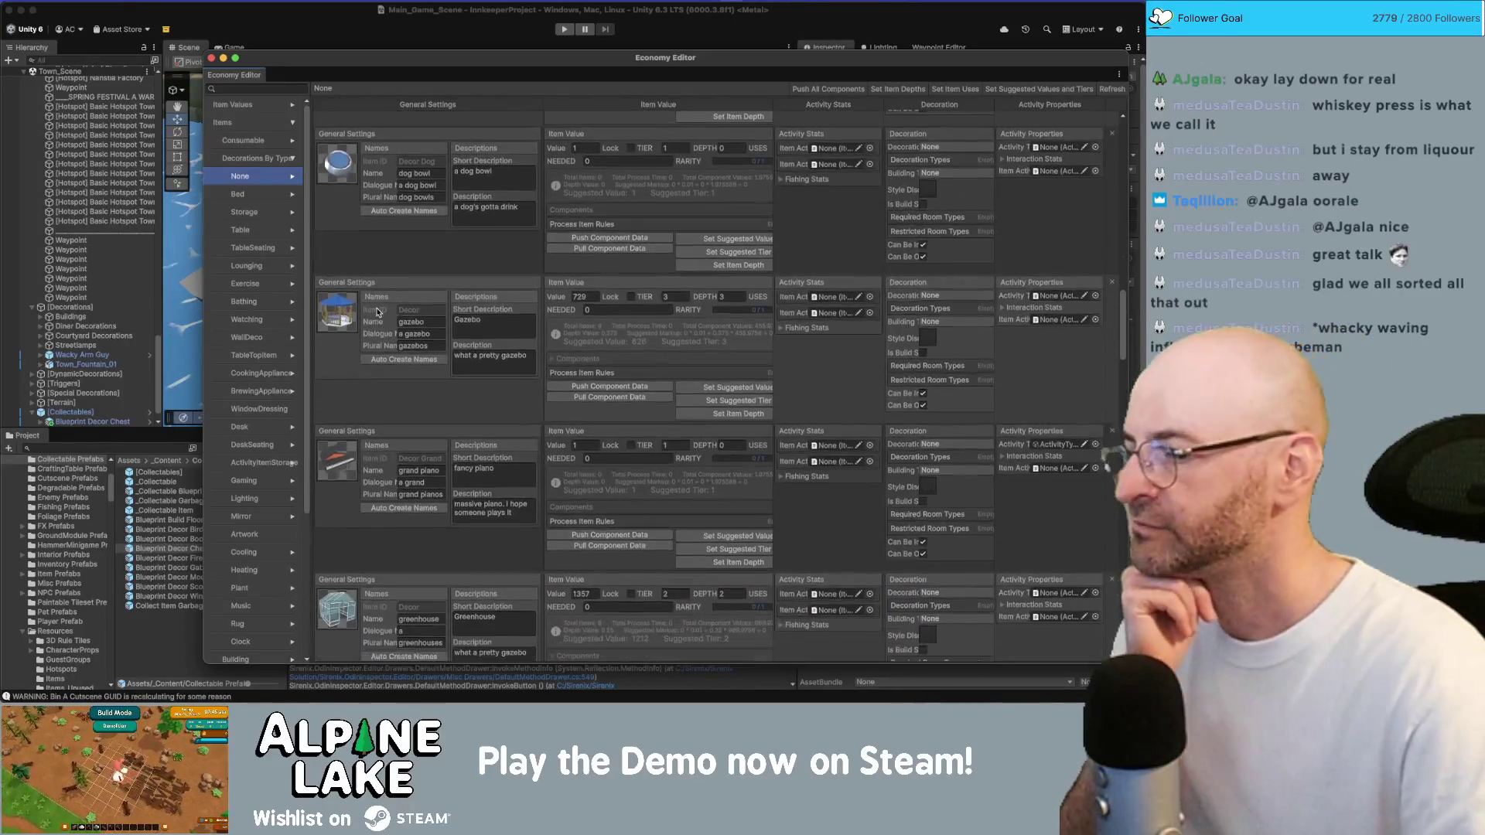
scroll(378, 311, "down", 13)
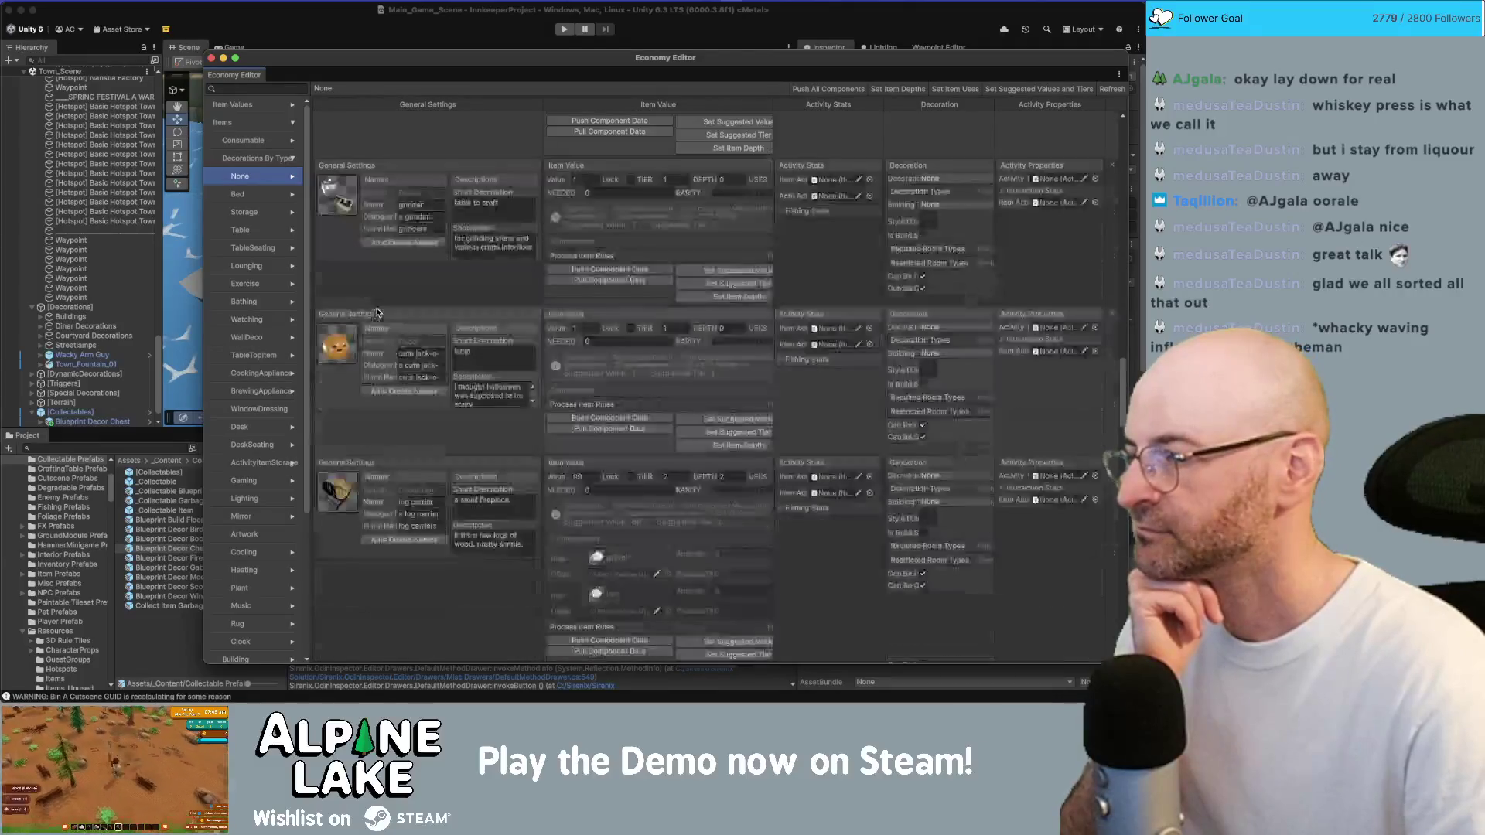
scroll(402, 352, "down", 3)
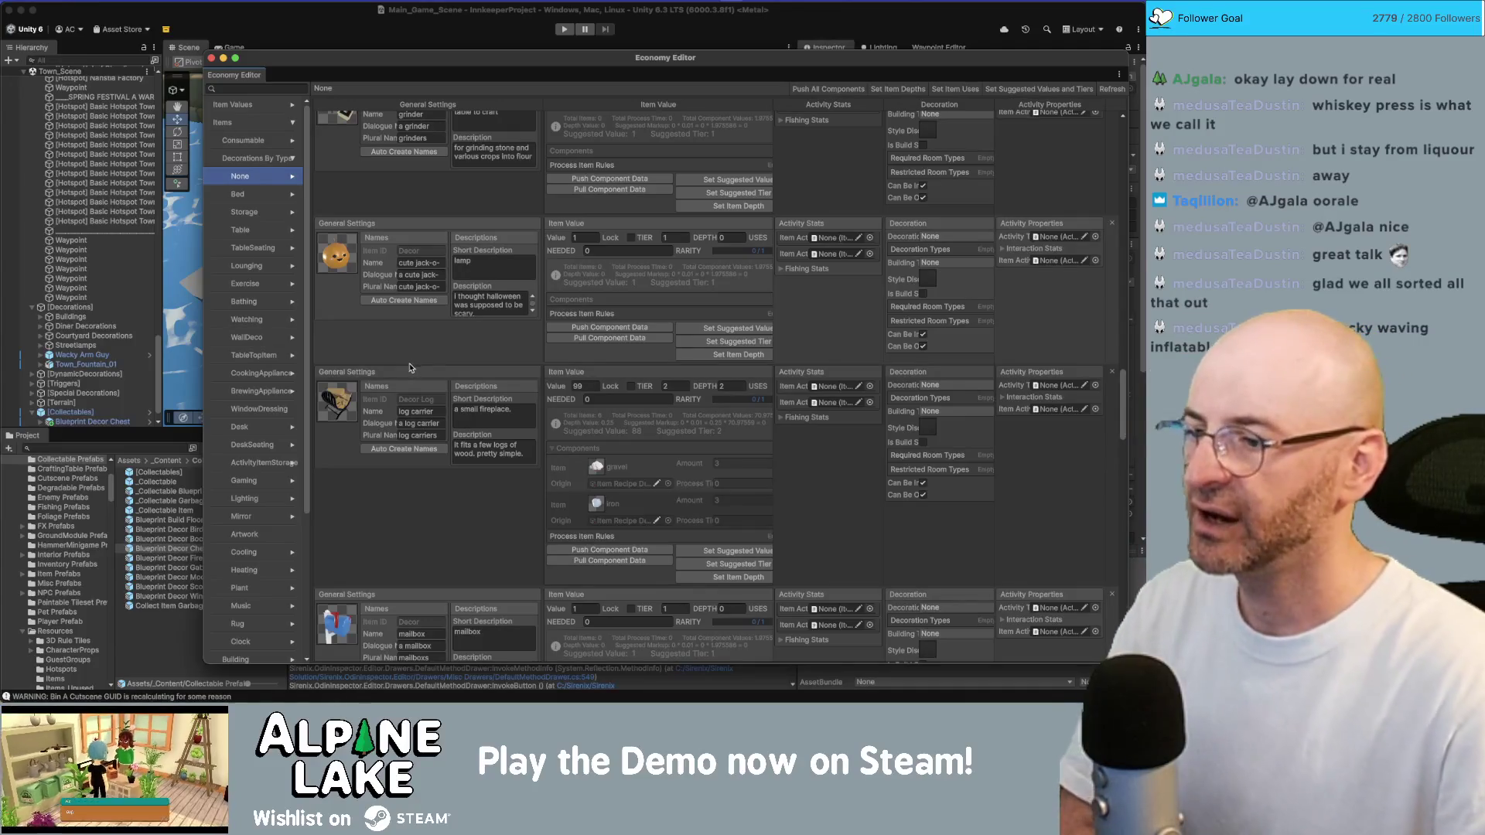
scroll(378, 464, "down", 7)
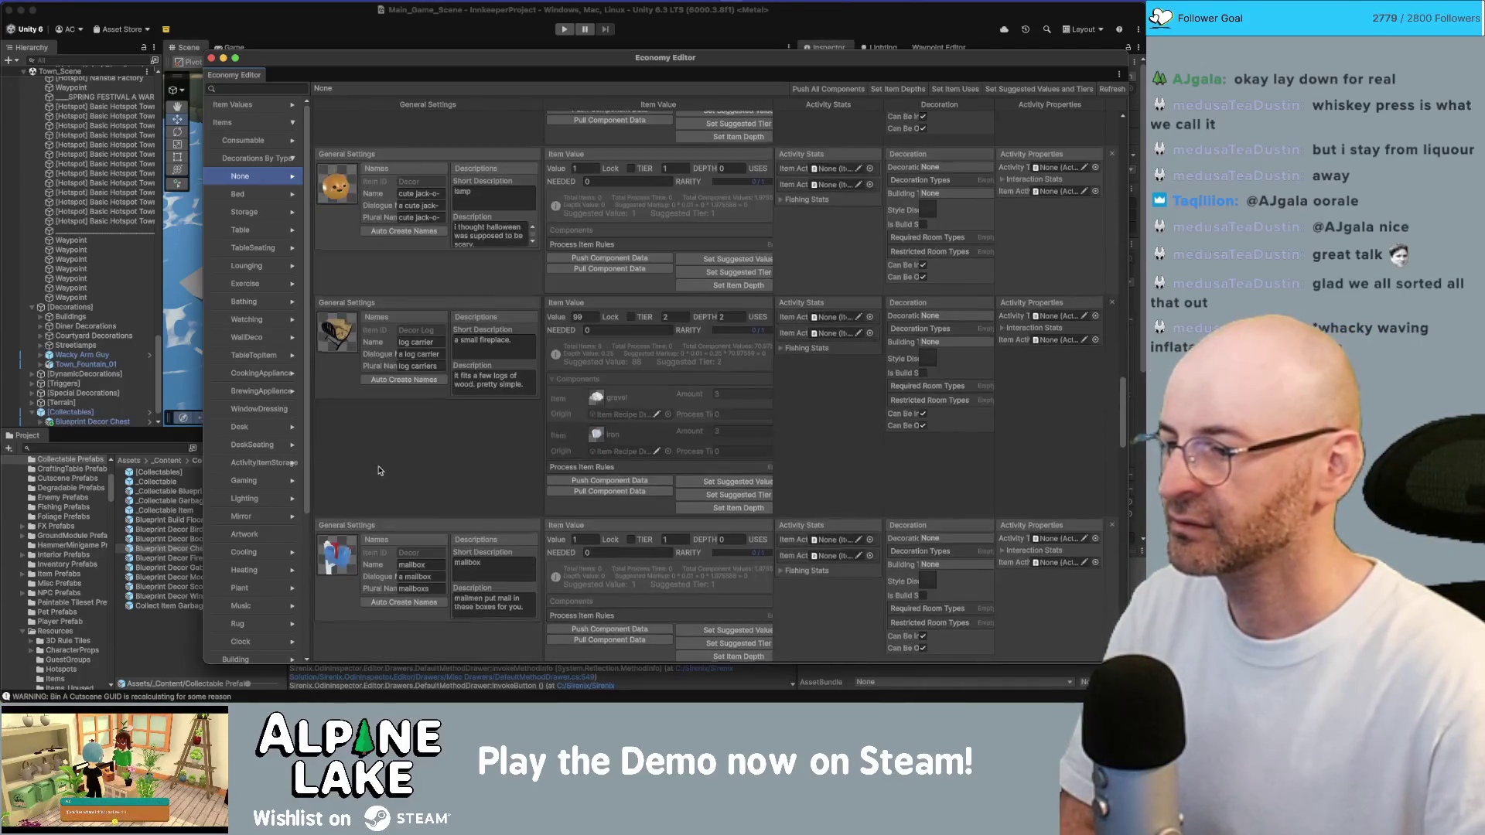
scroll(378, 470, "down", 8)
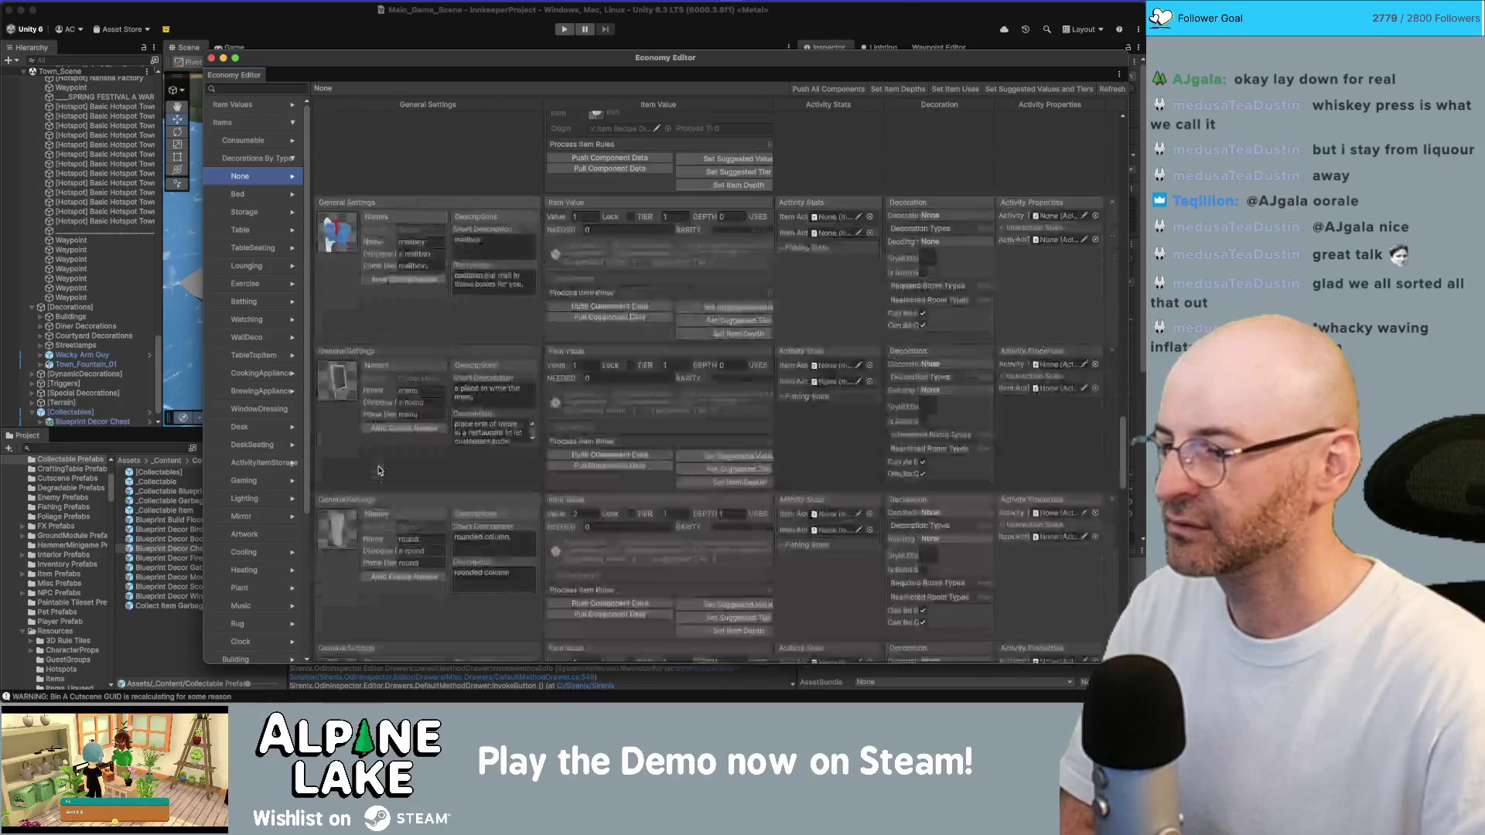
scroll(379, 470, "down", 10)
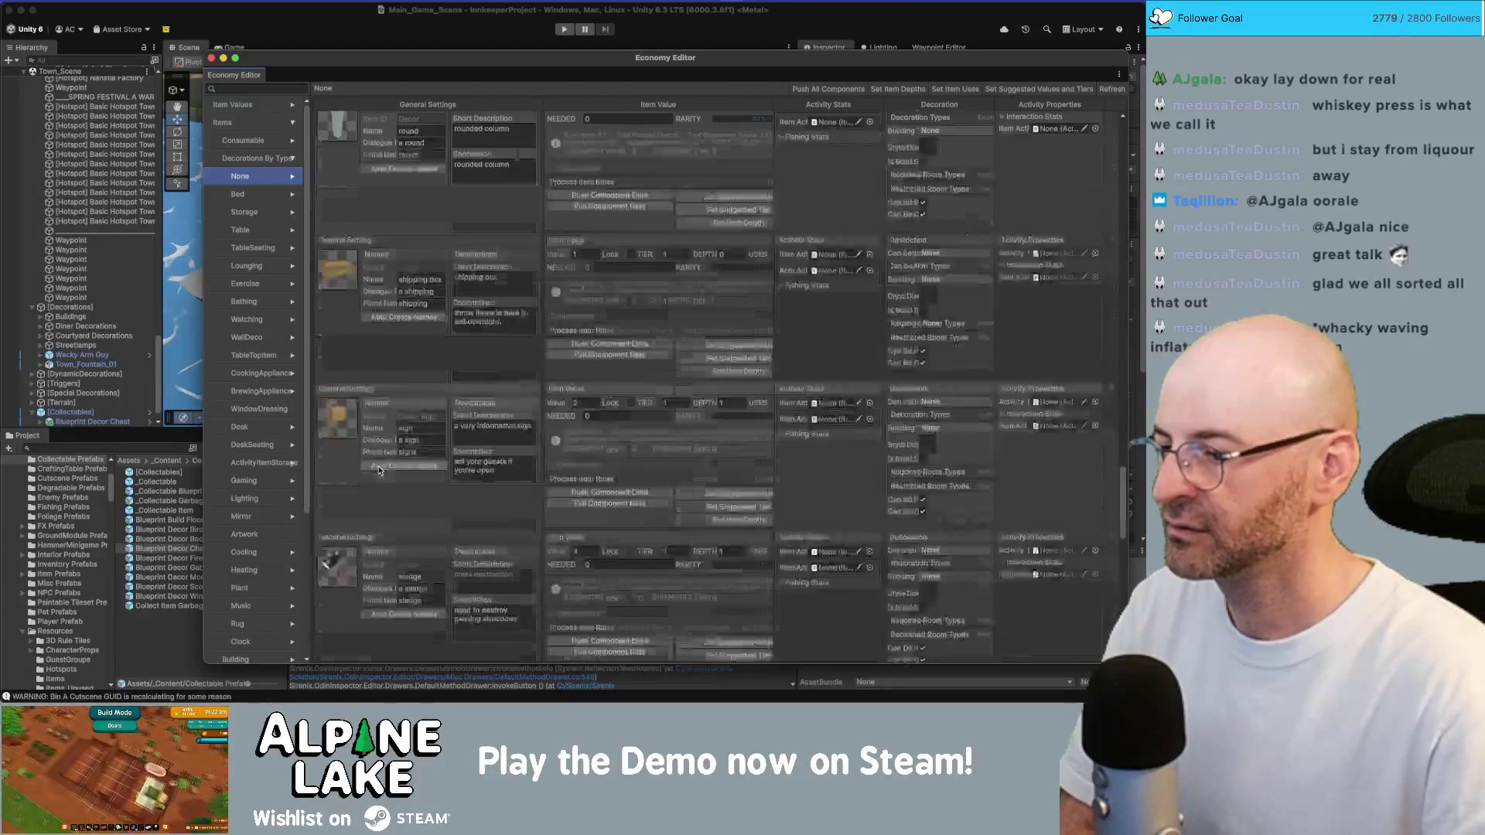
scroll(379, 470, "down", 10)
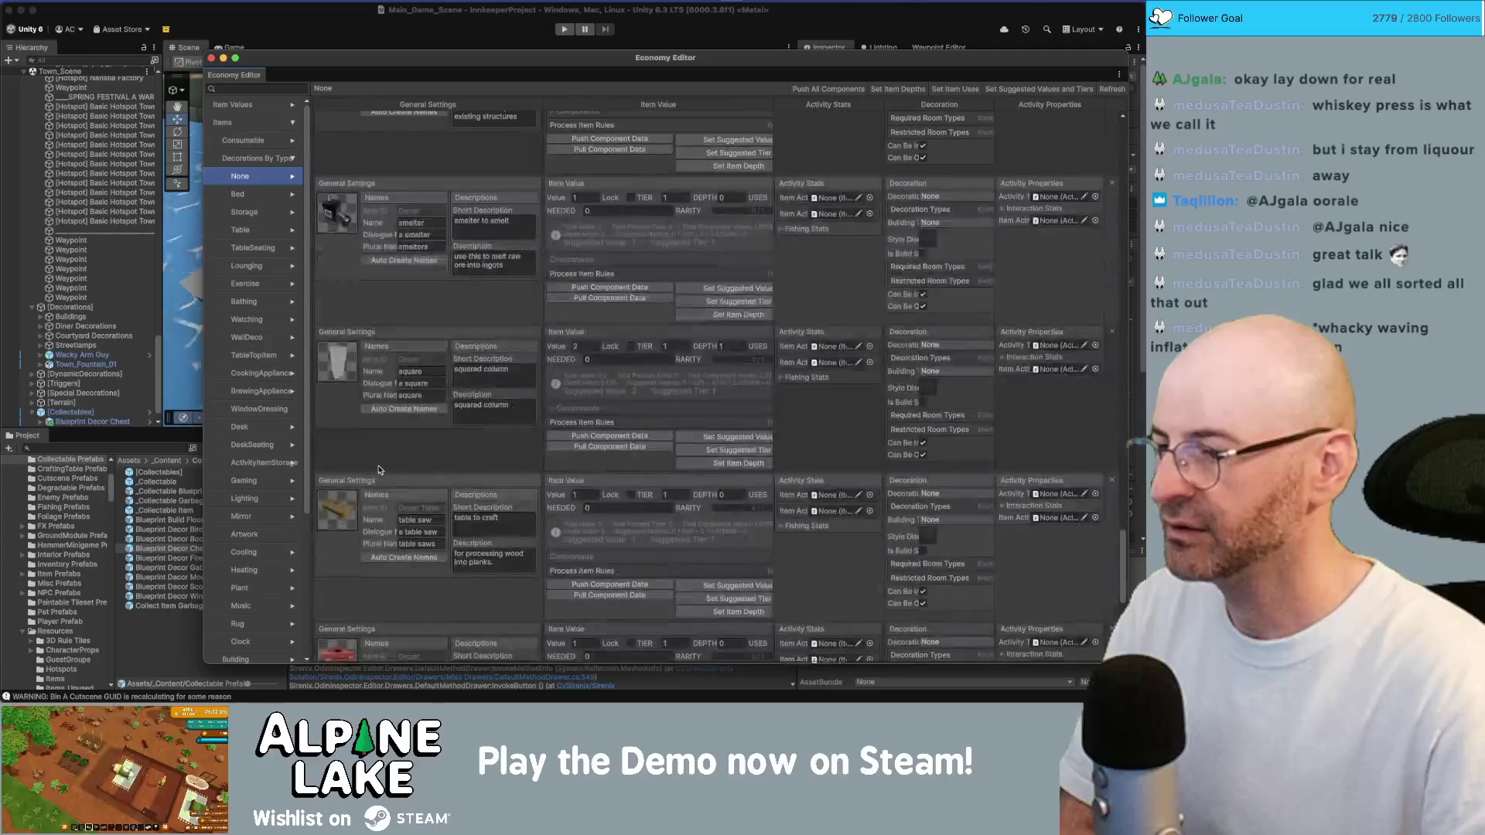
scroll(378, 470, "down", 8)
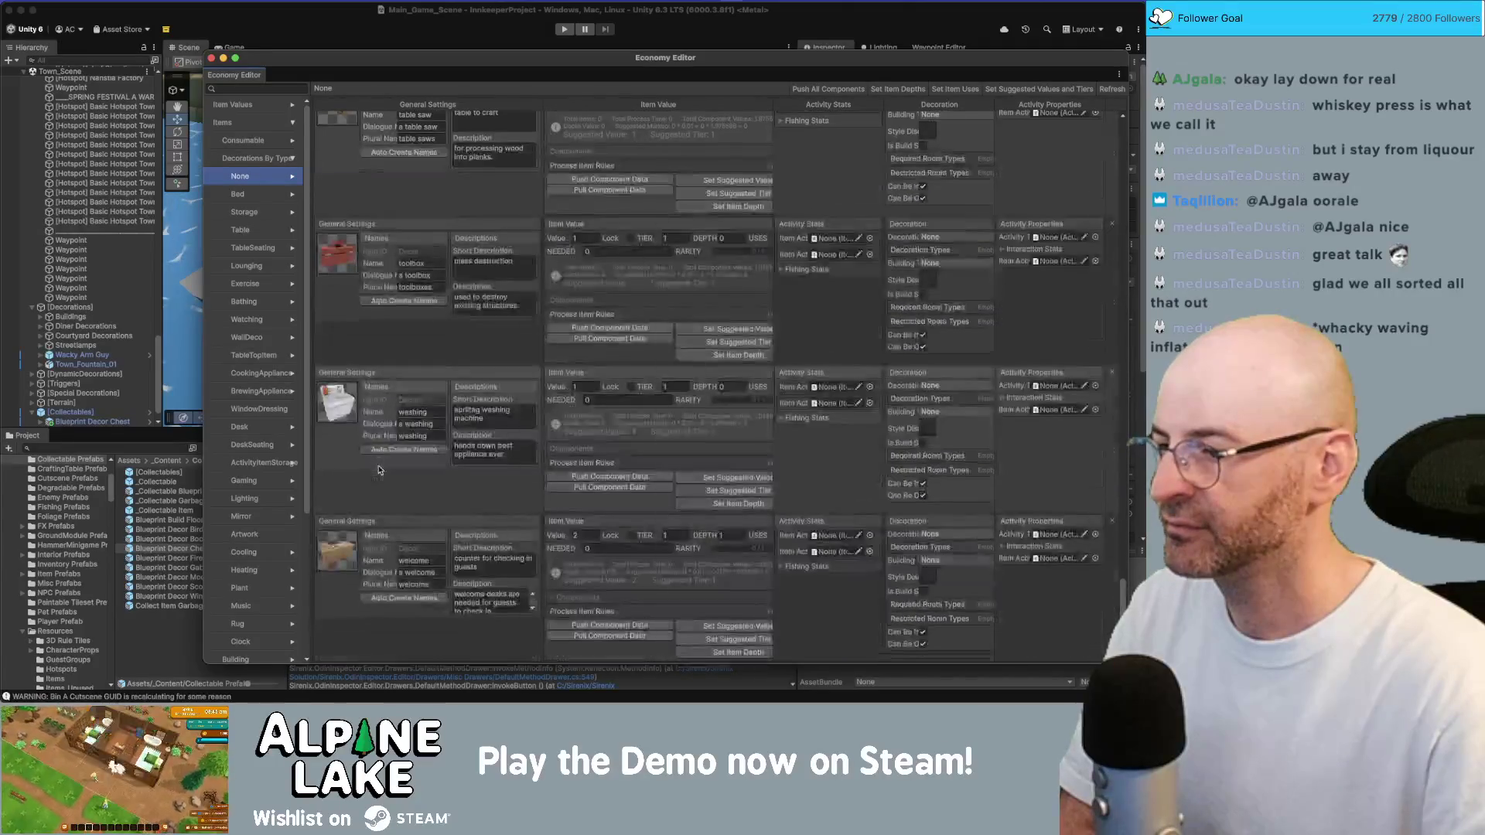
scroll(379, 468, "down", 6)
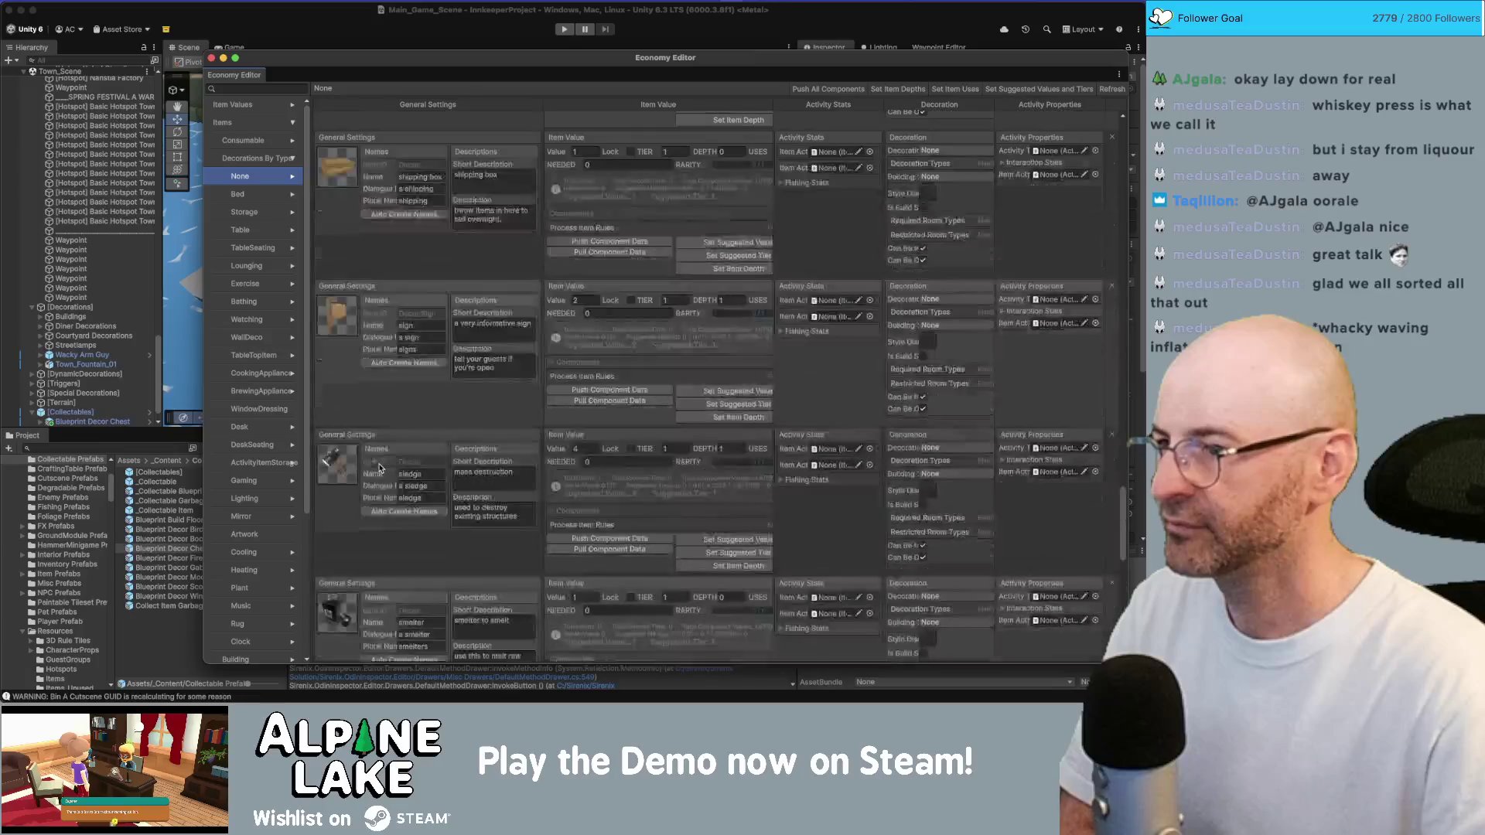
left_click(210, 58)
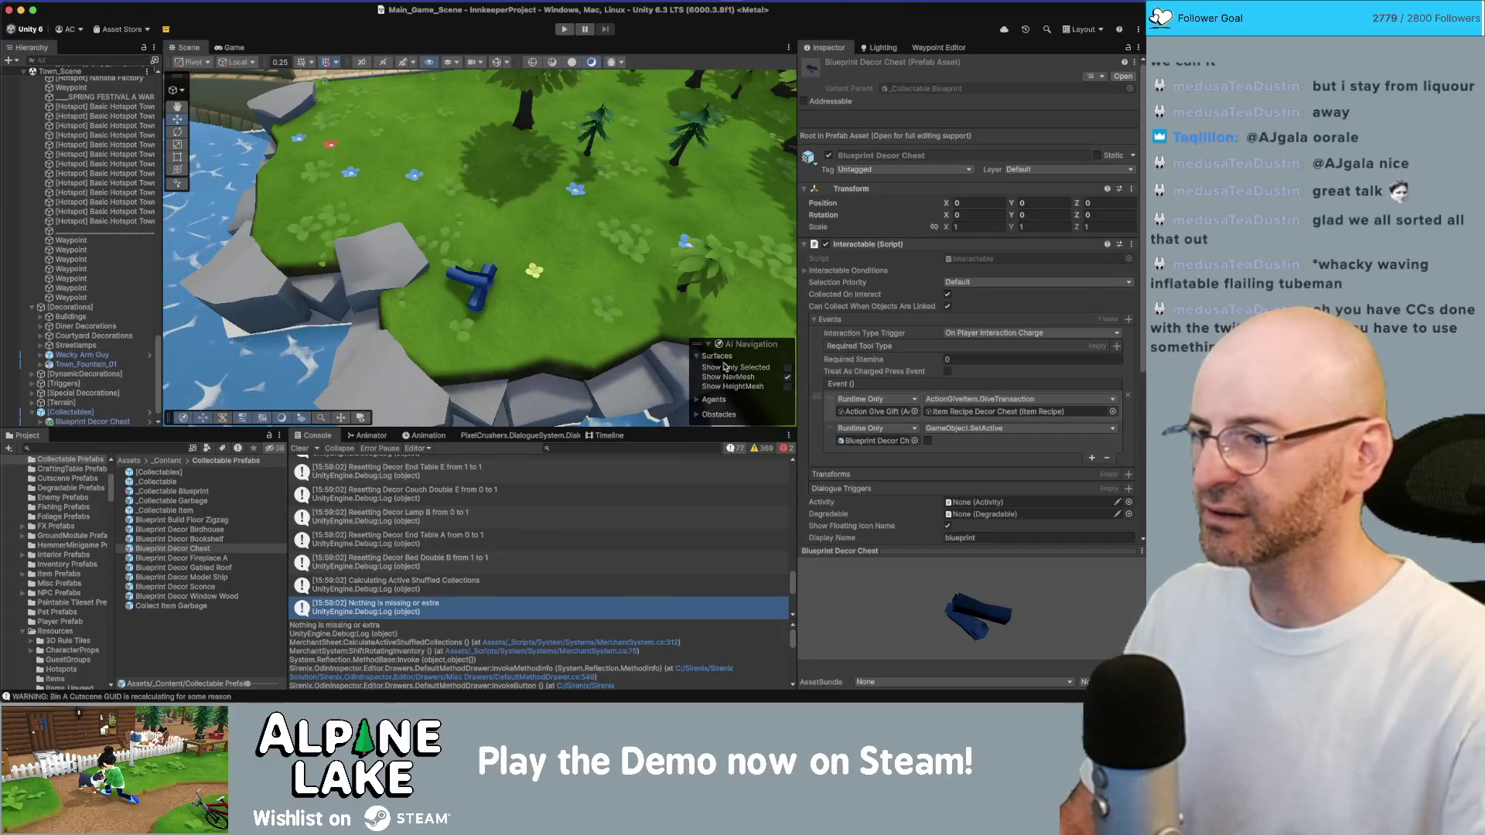
Bring the Economy Editor window back in front of the main editor
key("ctrl+Up")
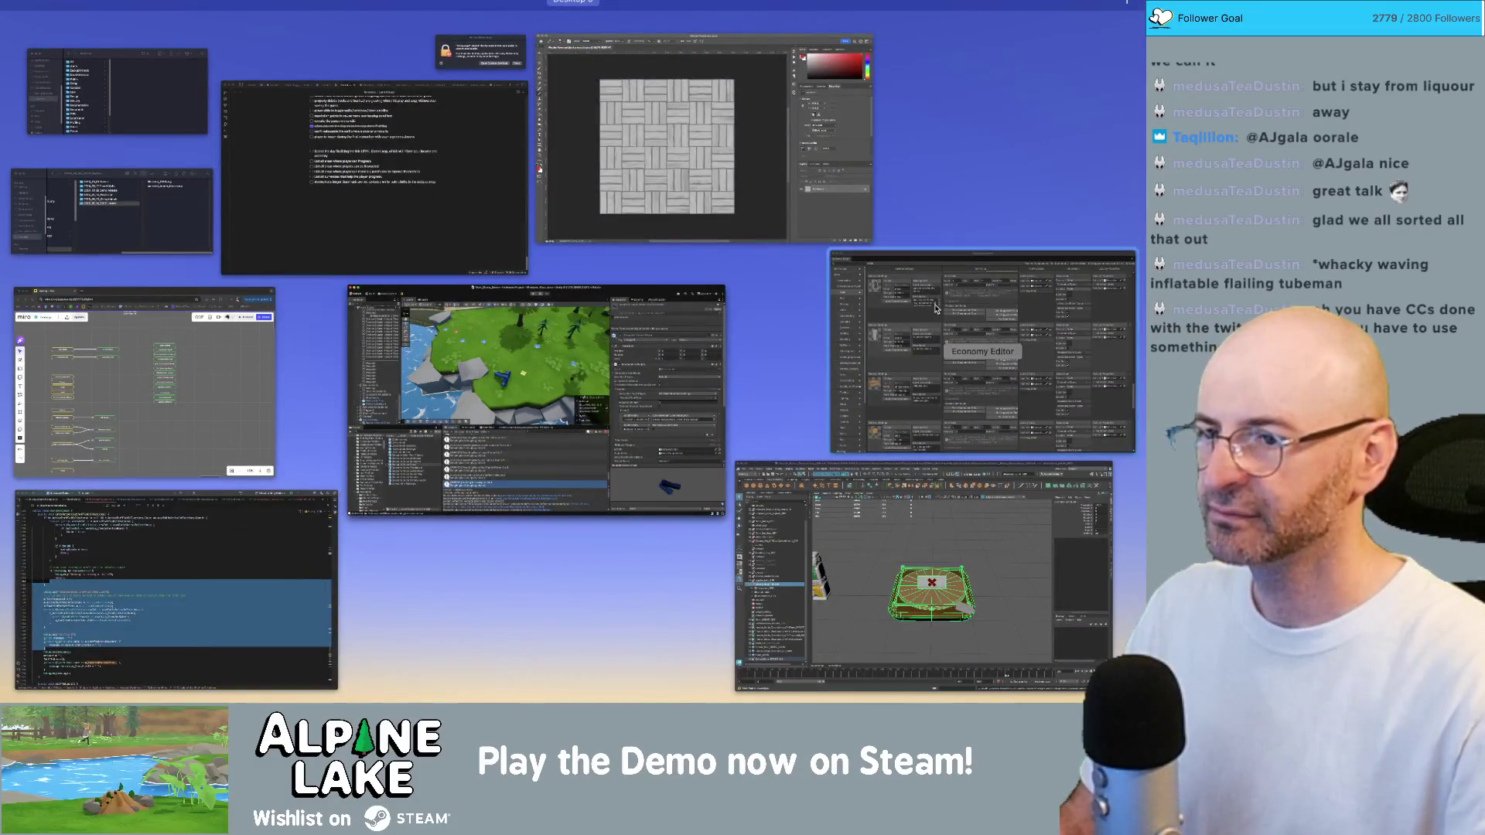
left_click(935, 308)
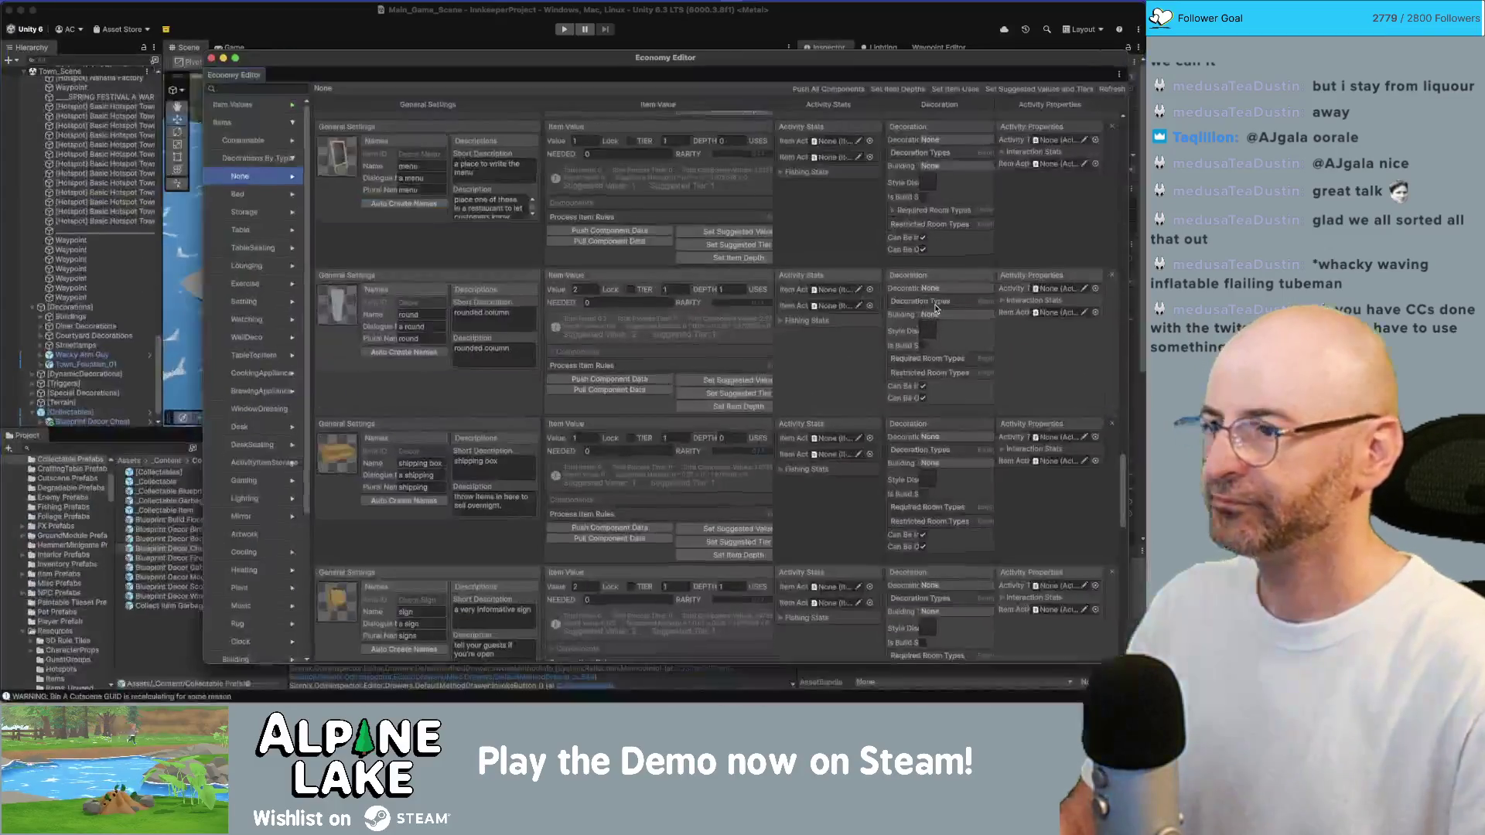
View the Storage, Watching, Bathing and Heating decor item lists
left_click(246, 211)
left_click(267, 316)
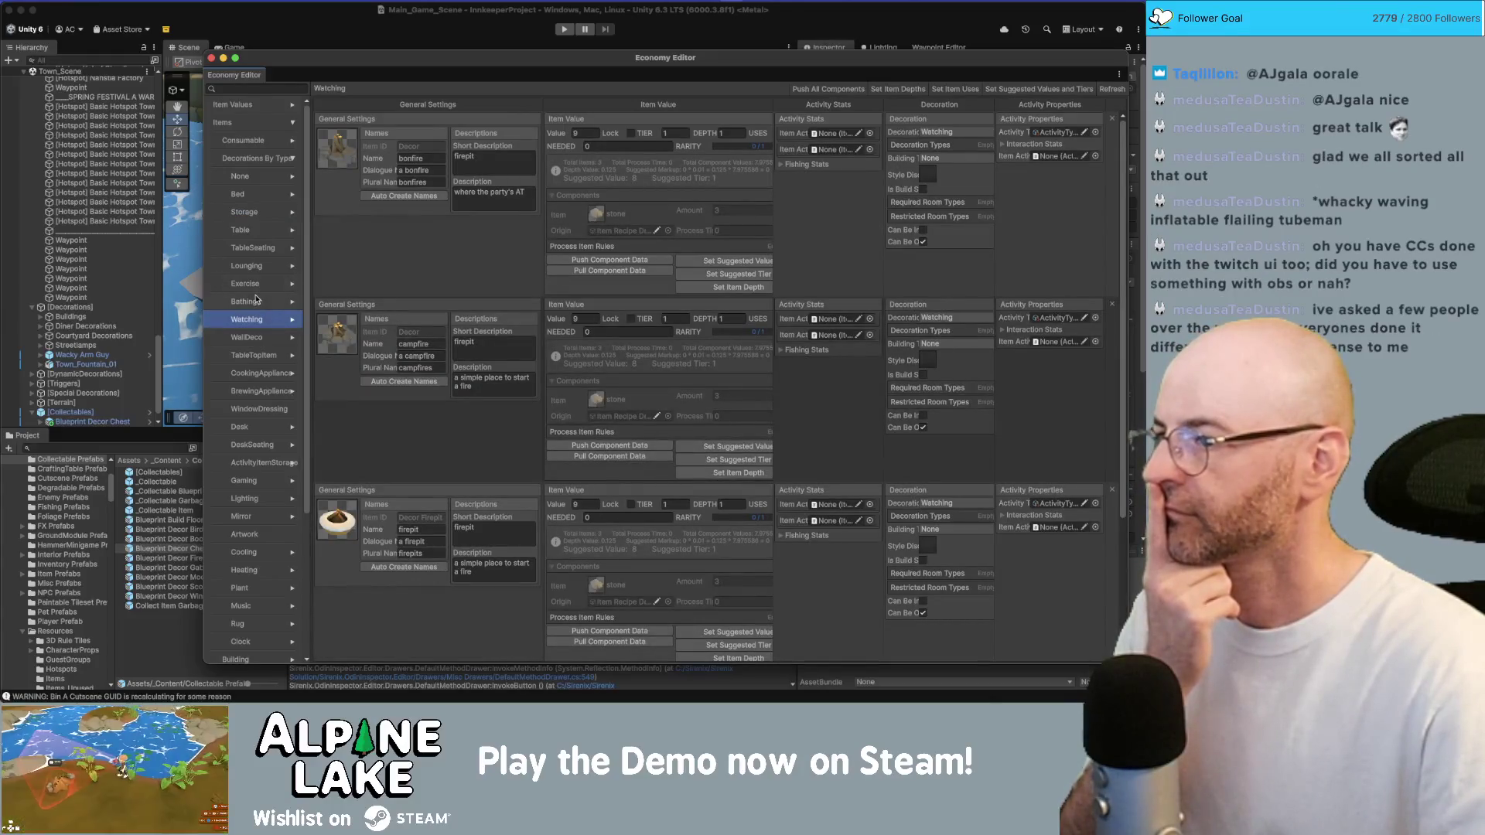
left_click(257, 300)
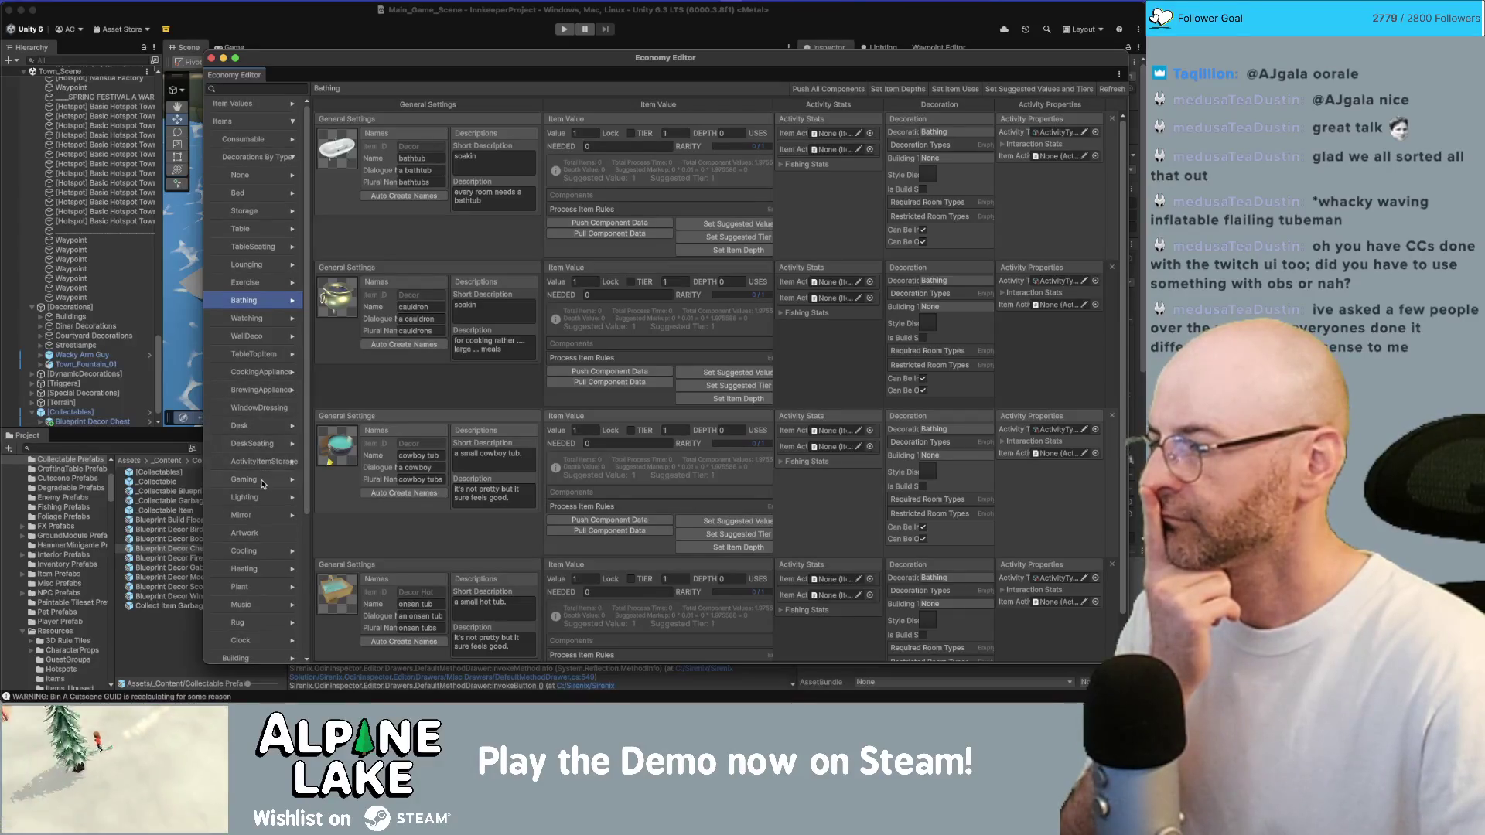
left_click(252, 568)
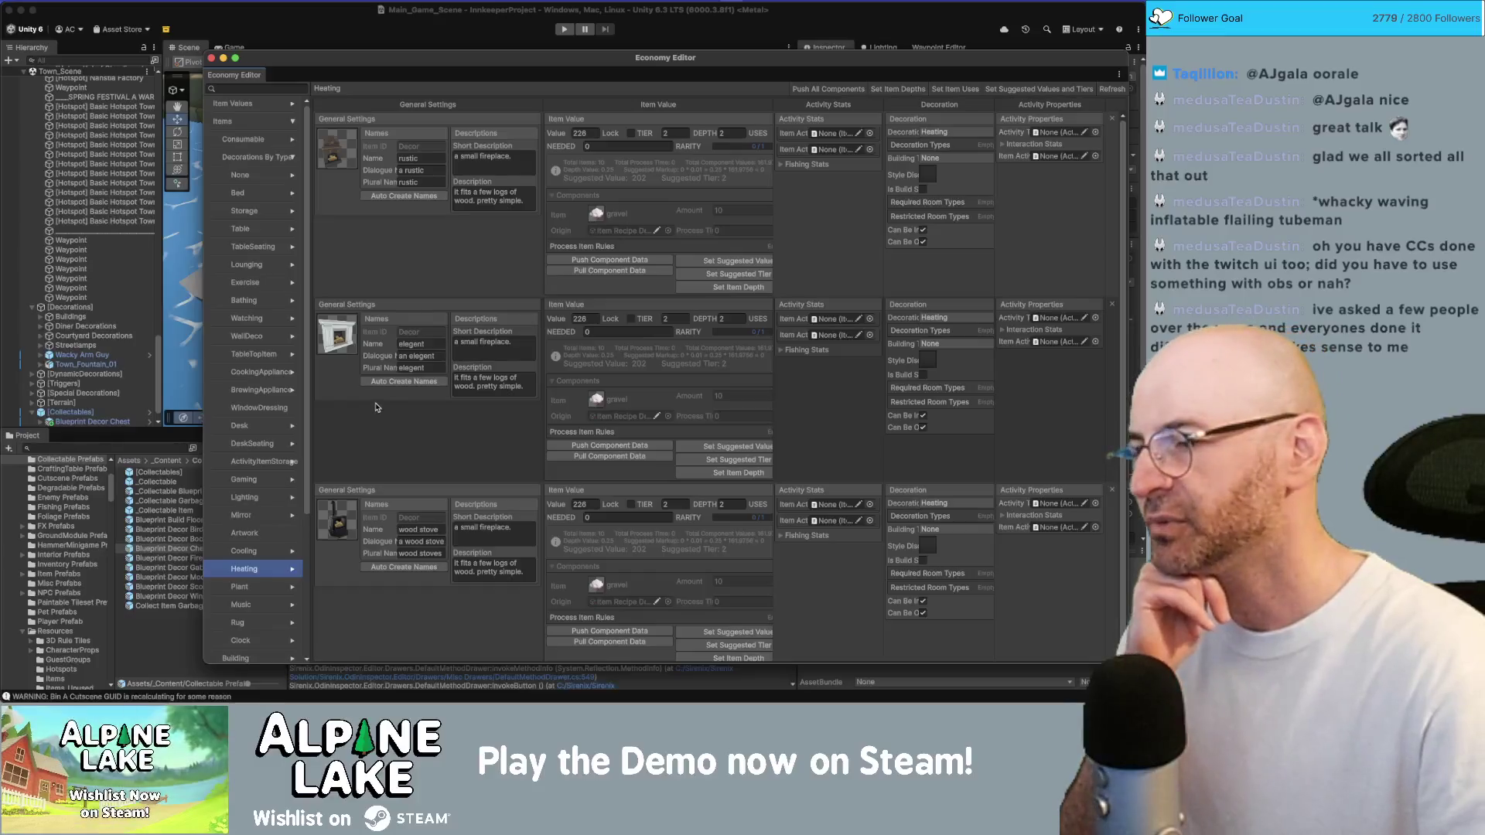
mouse_move(356, 137)
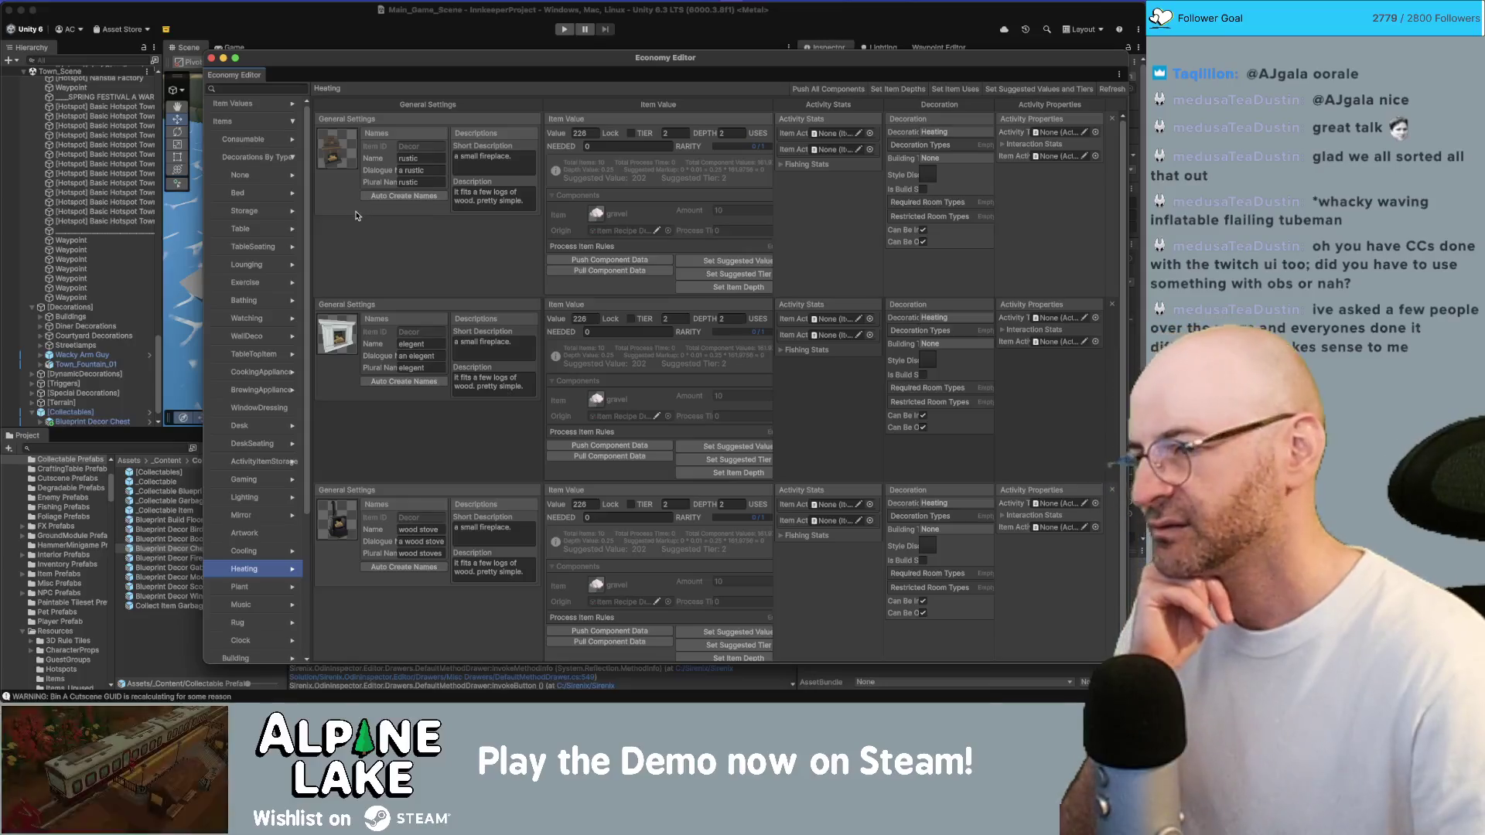
scroll(271, 503, "down", 1)
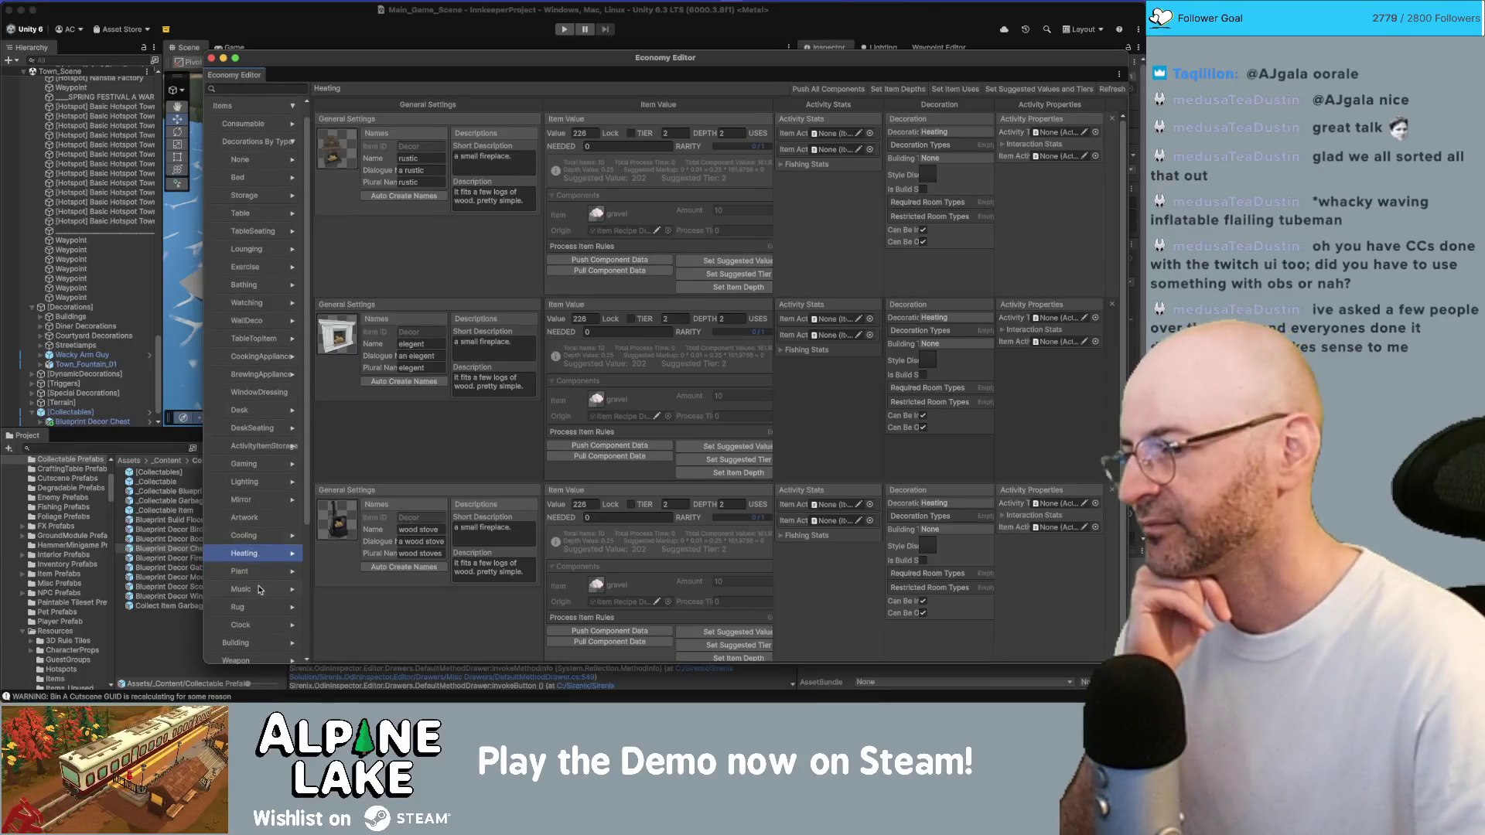
View the Music and Rug decor lists, ending on the Clock category
left_click(261, 589)
scroll(400, 538, "down", 2)
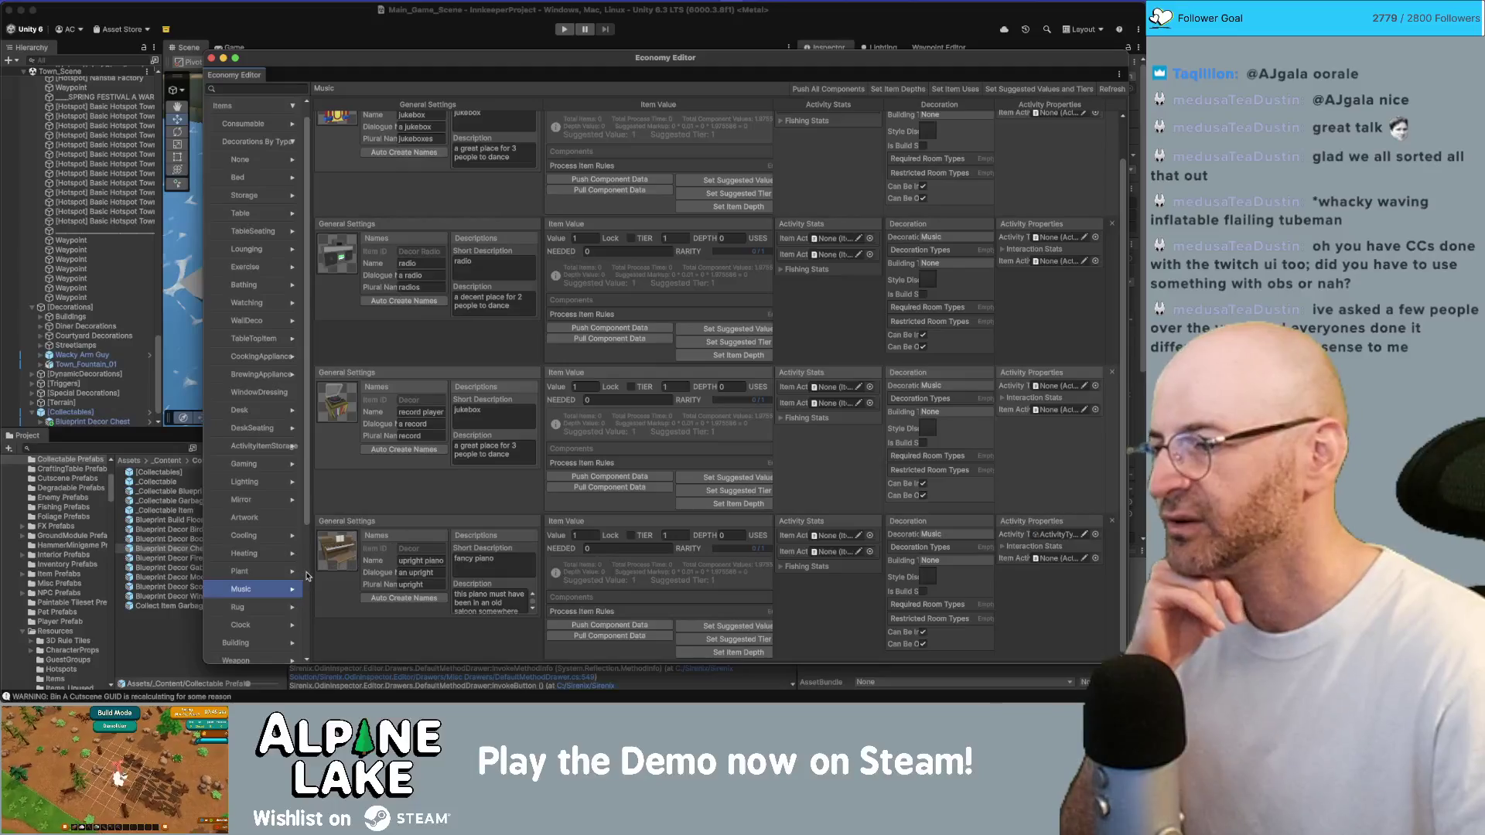
left_click(270, 605)
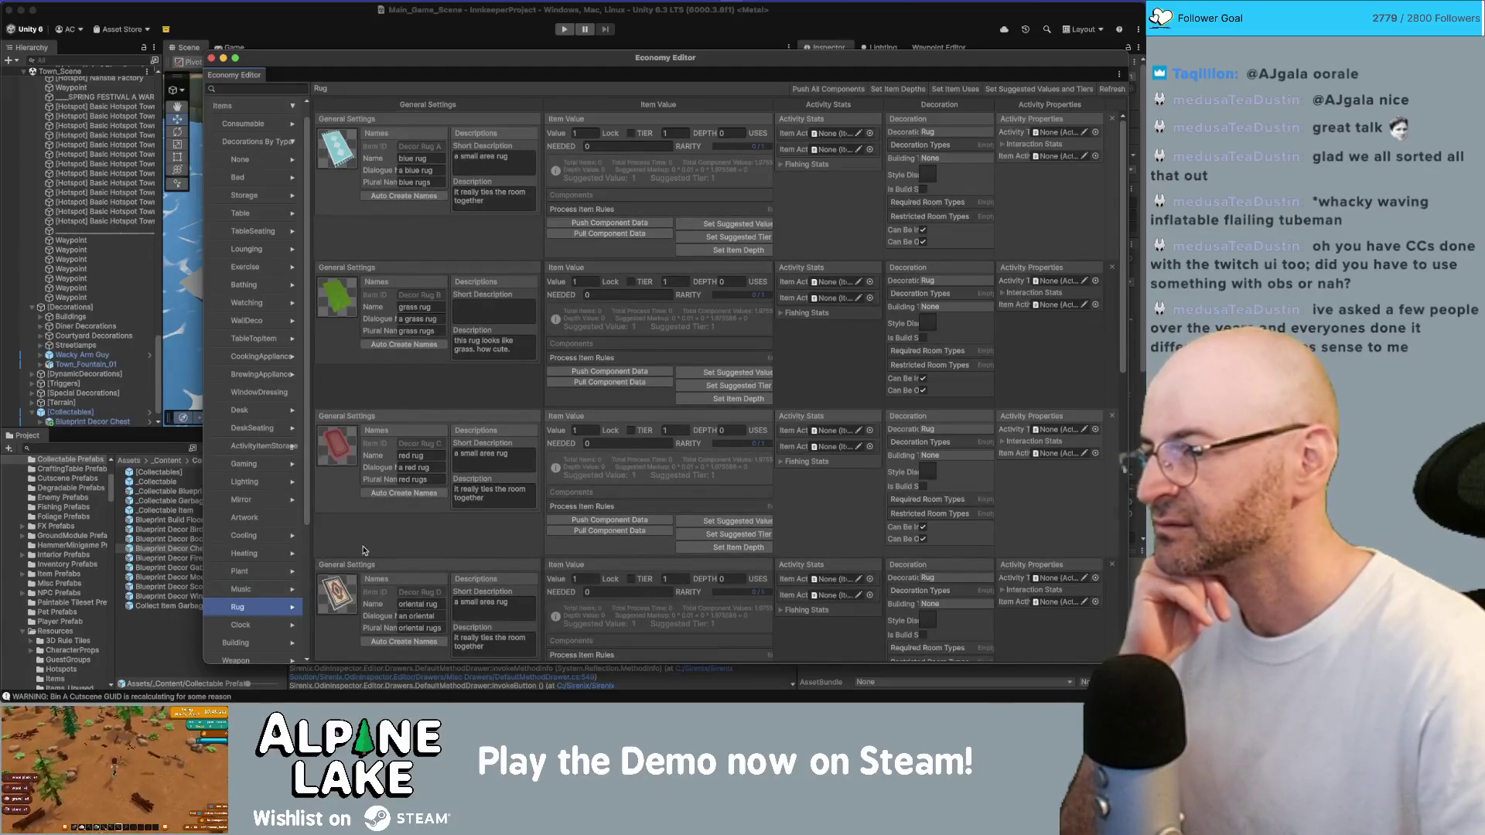
scroll(364, 550, "down", 3)
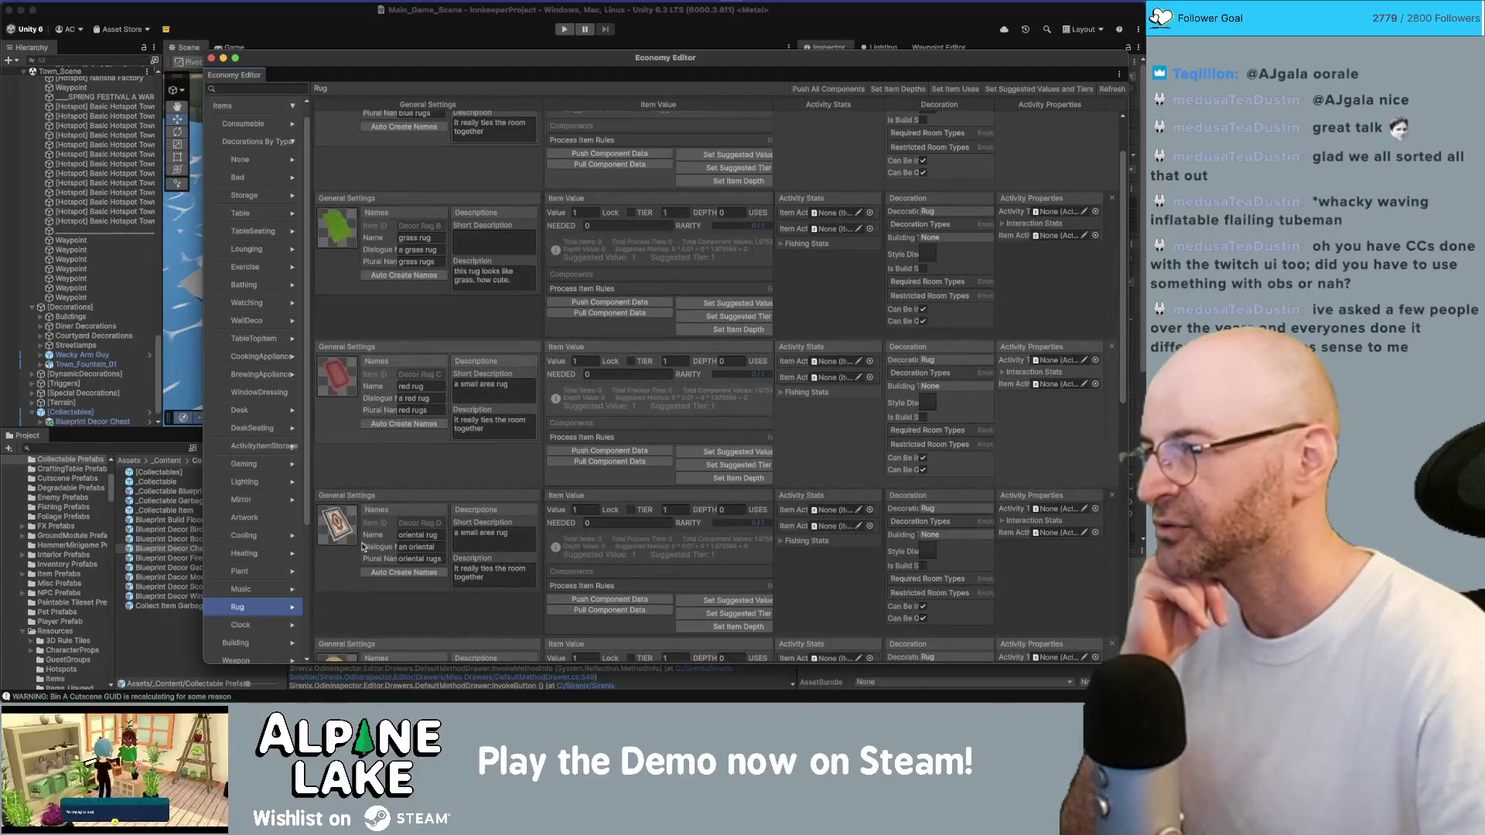
scroll(361, 547, "down", 20)
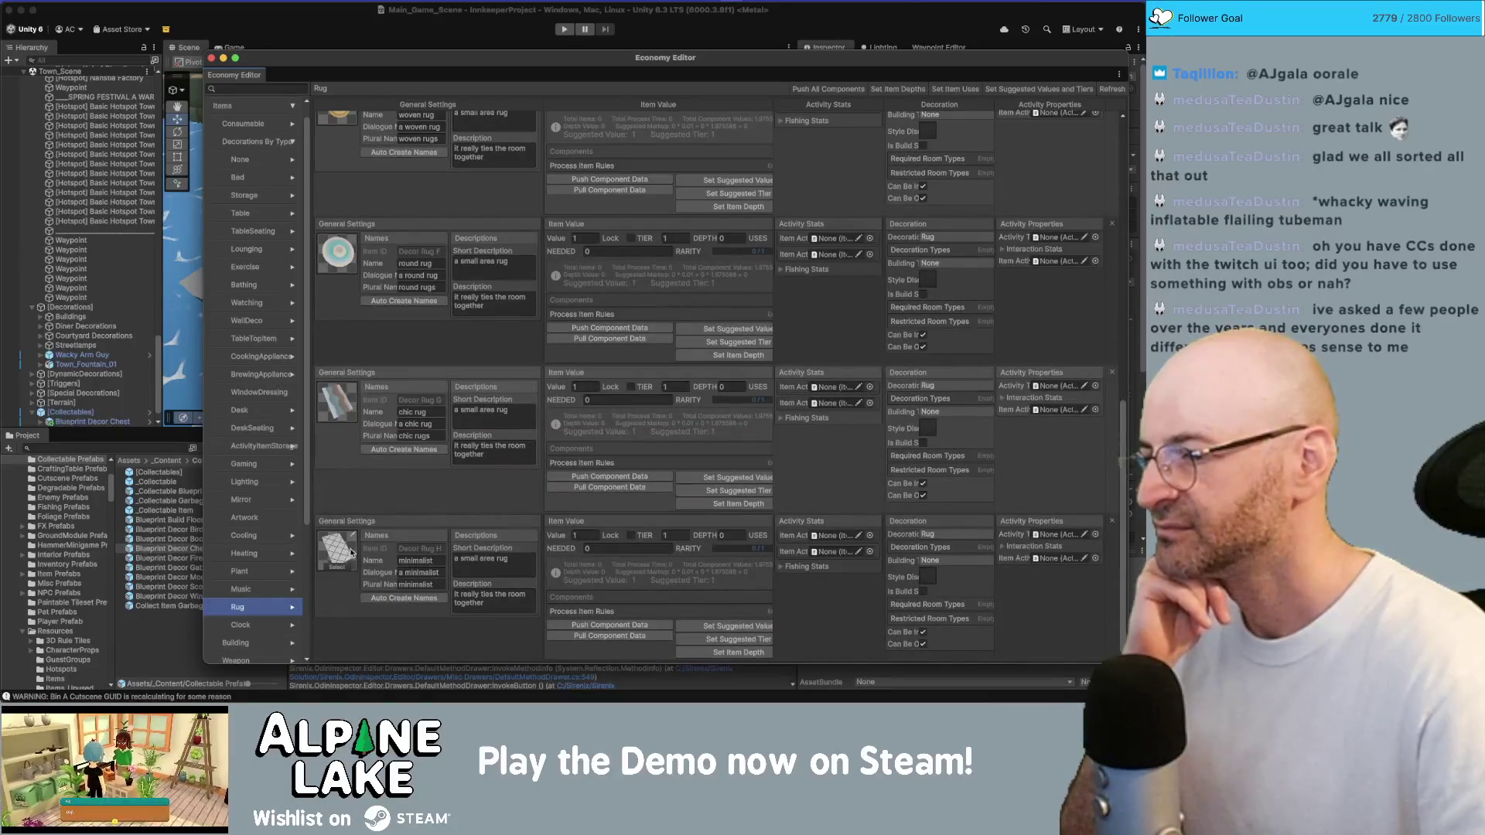
scroll(351, 553, "up", 15)
left_click(241, 625)
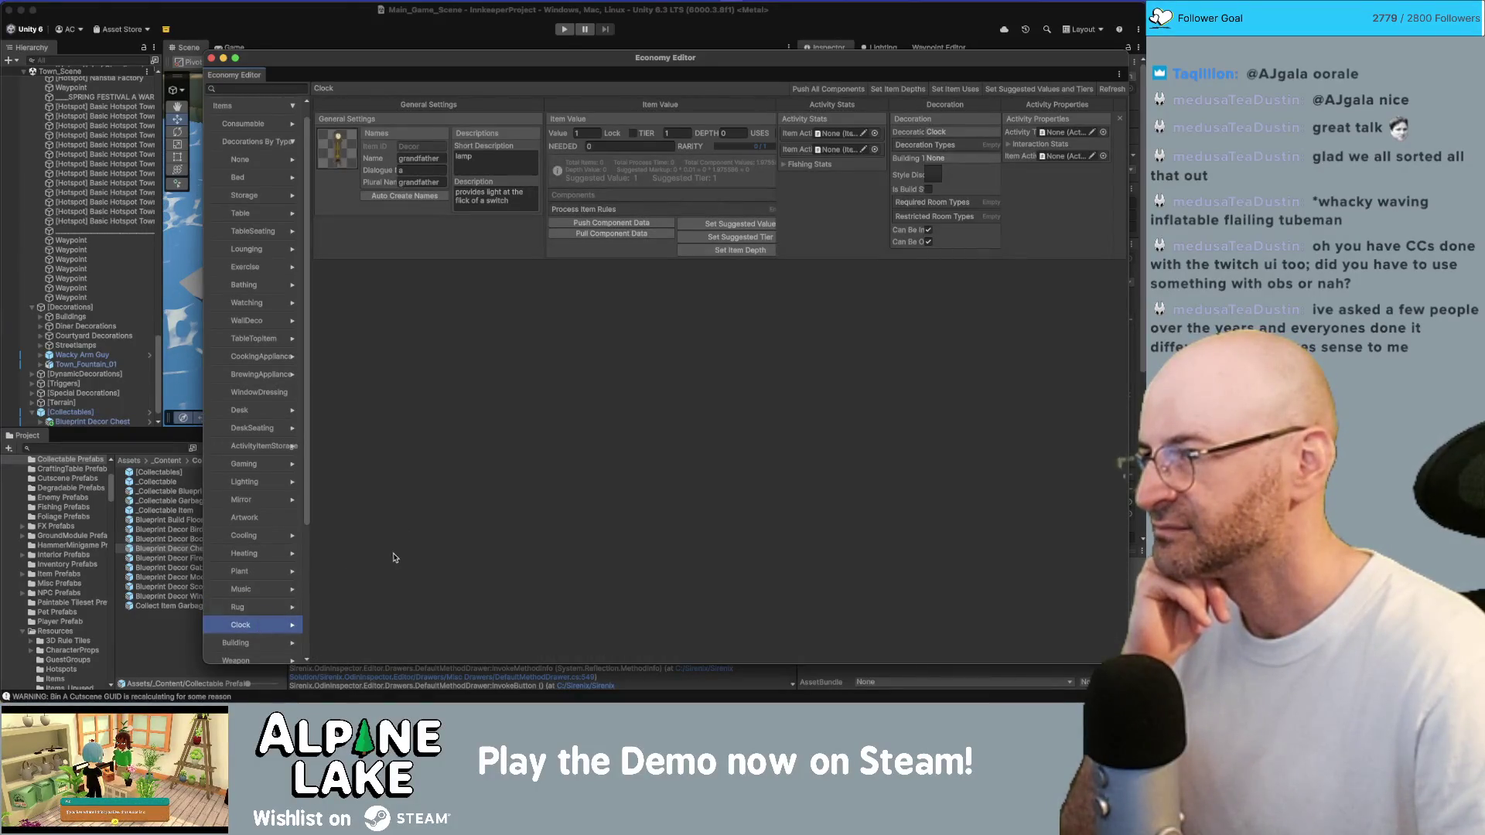
View the Bed decor items, then scroll through the Lounging decor items
left_click(262, 178)
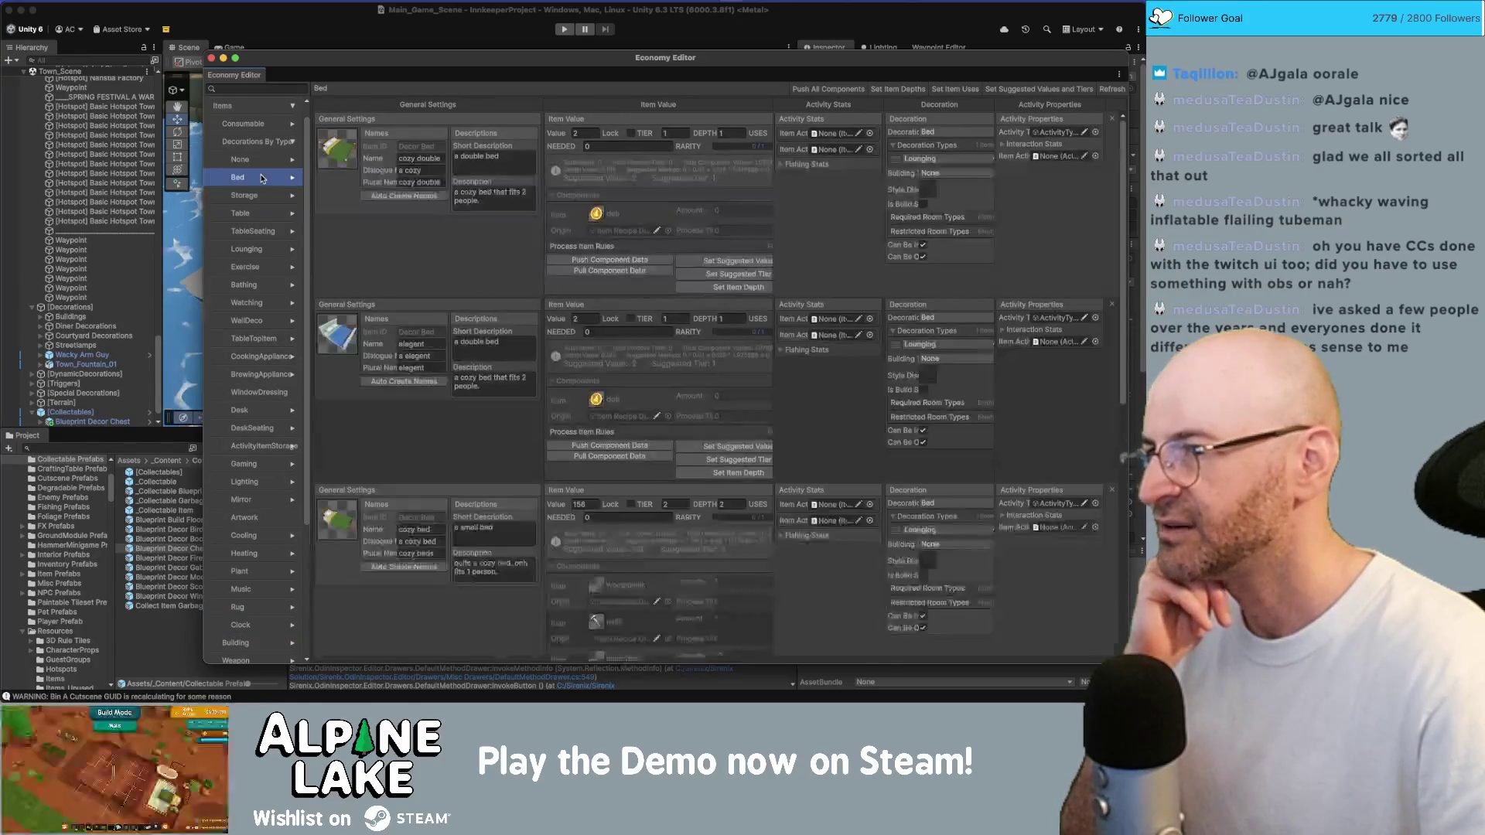
left_click(259, 250)
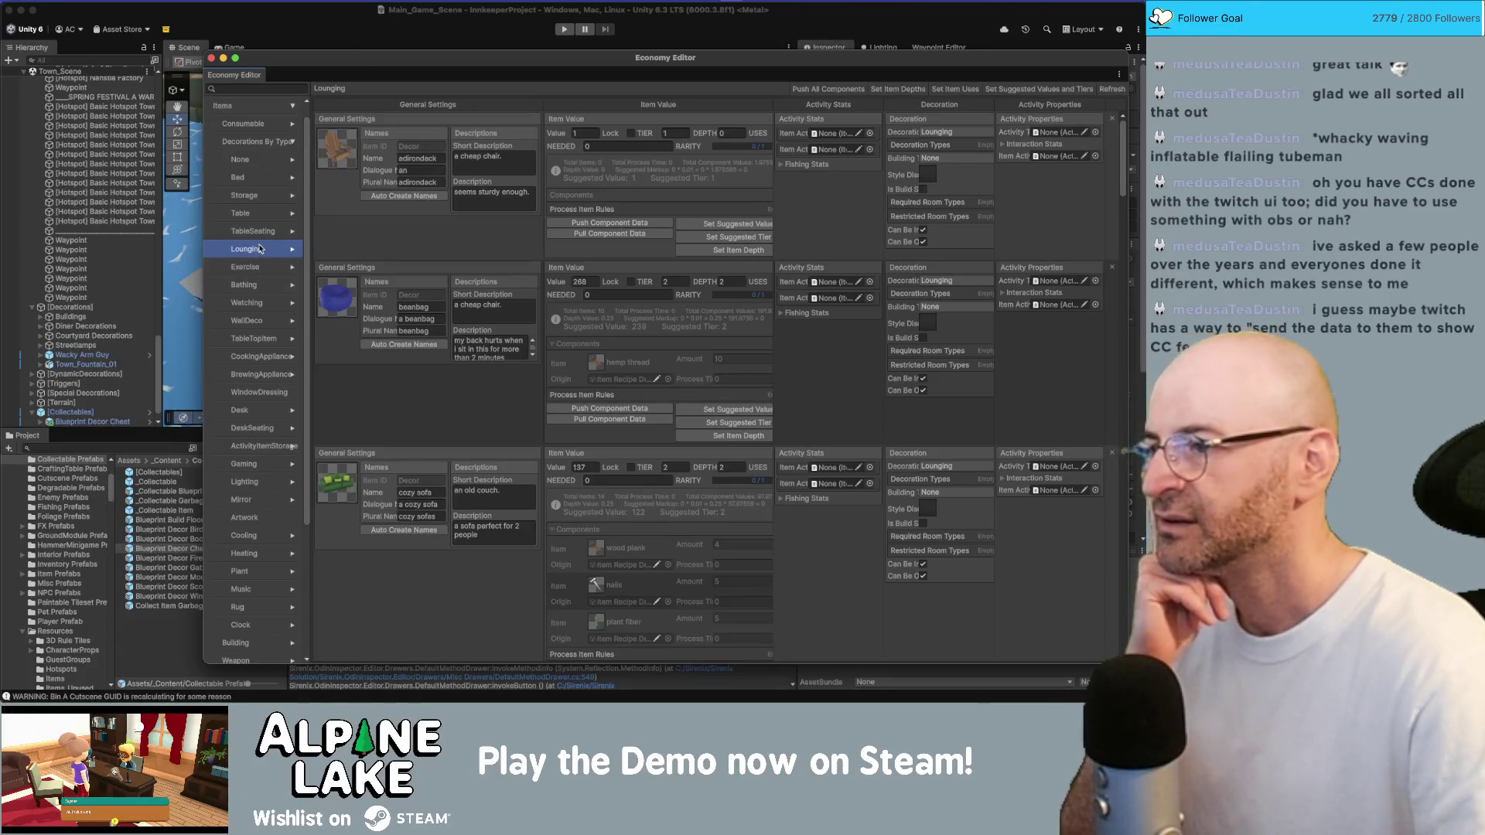
scroll(386, 325, "down", 5)
scroll(387, 325, "down", 7)
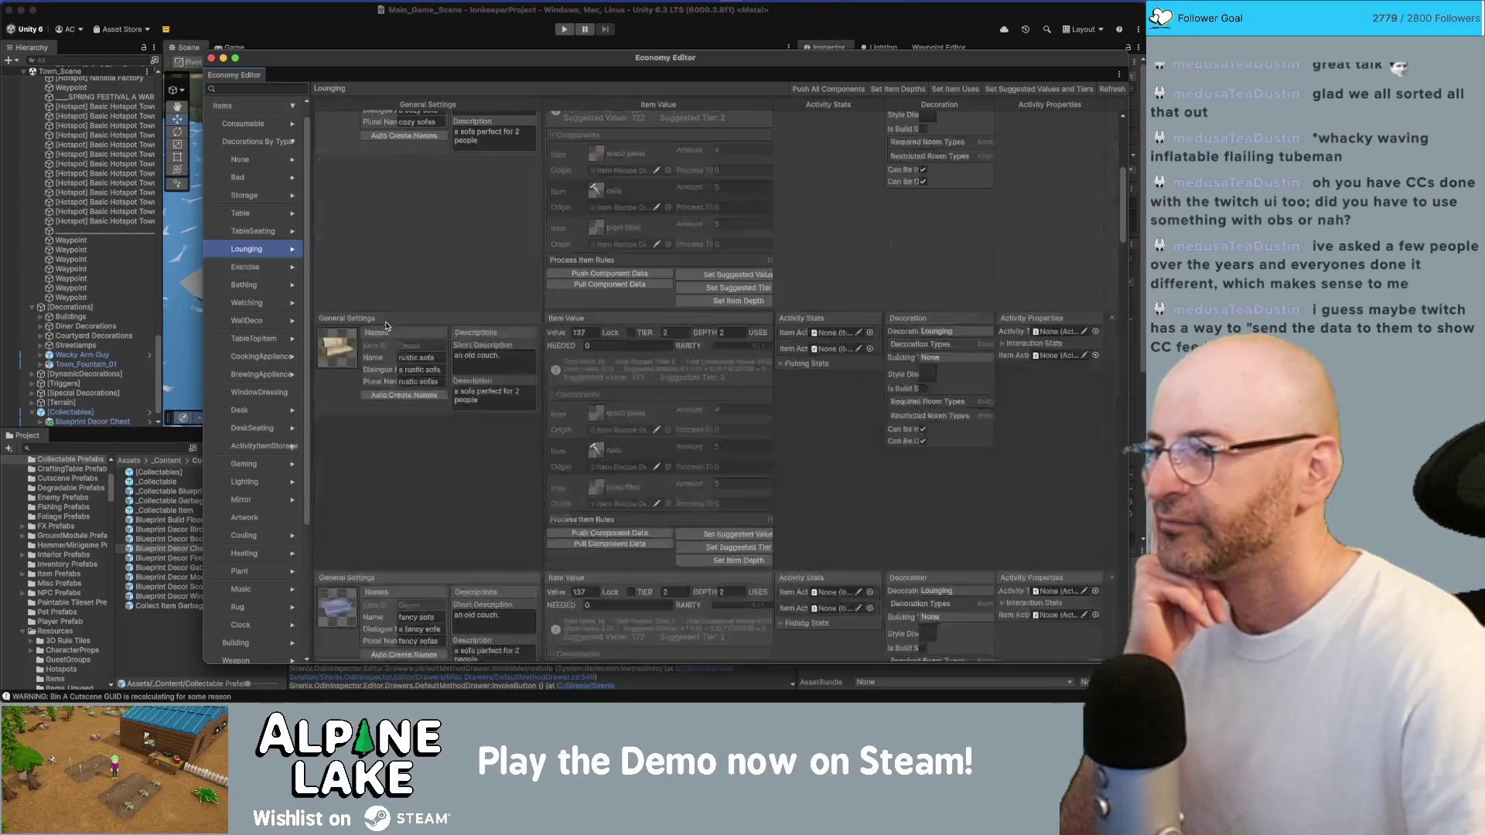
scroll(387, 326, "down", 10)
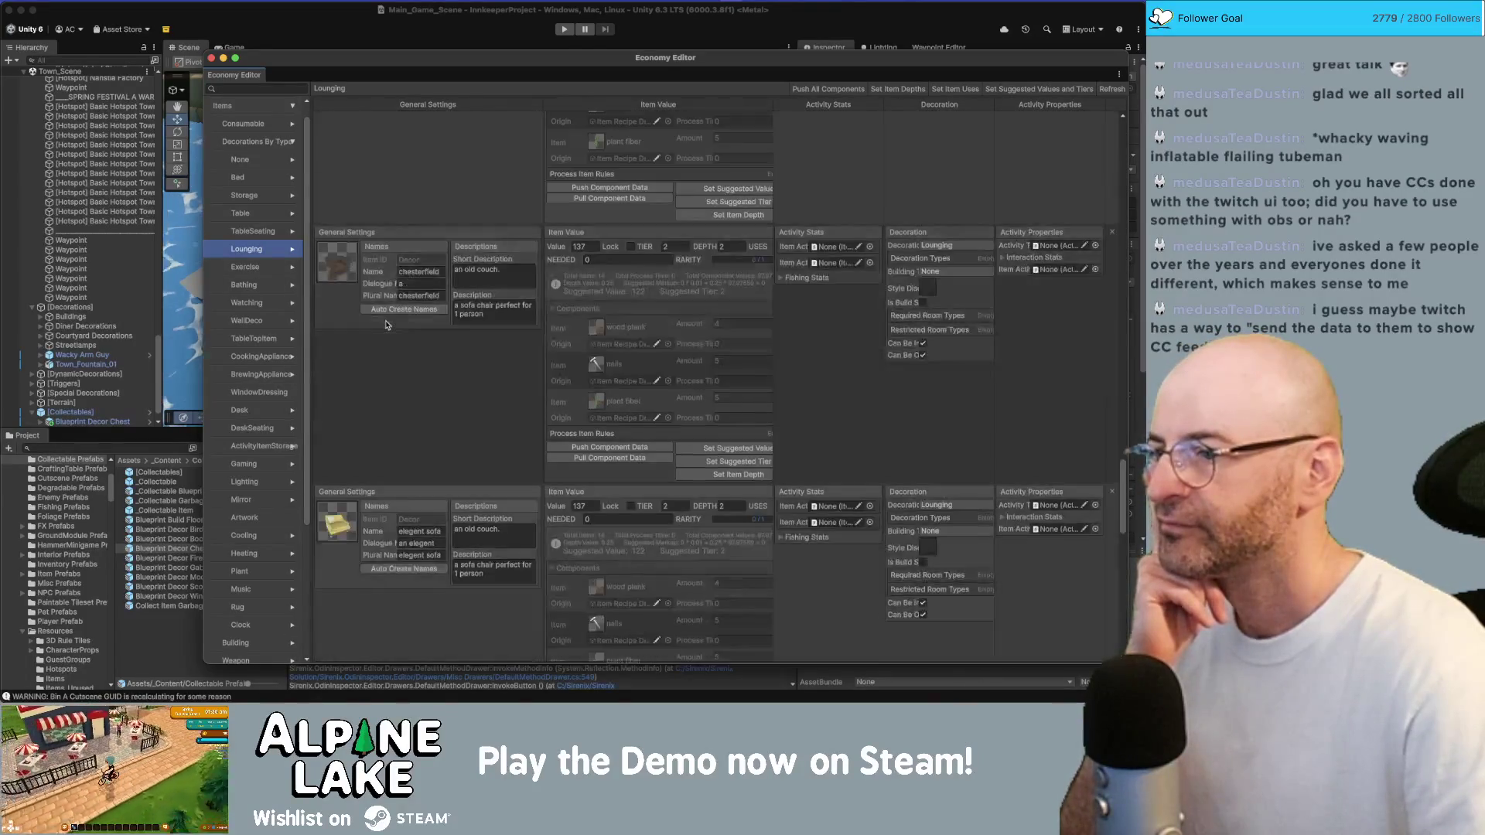
View the Exercise, Bathing and Watching decorations, ending on the WallDeco list
left_click(251, 267)
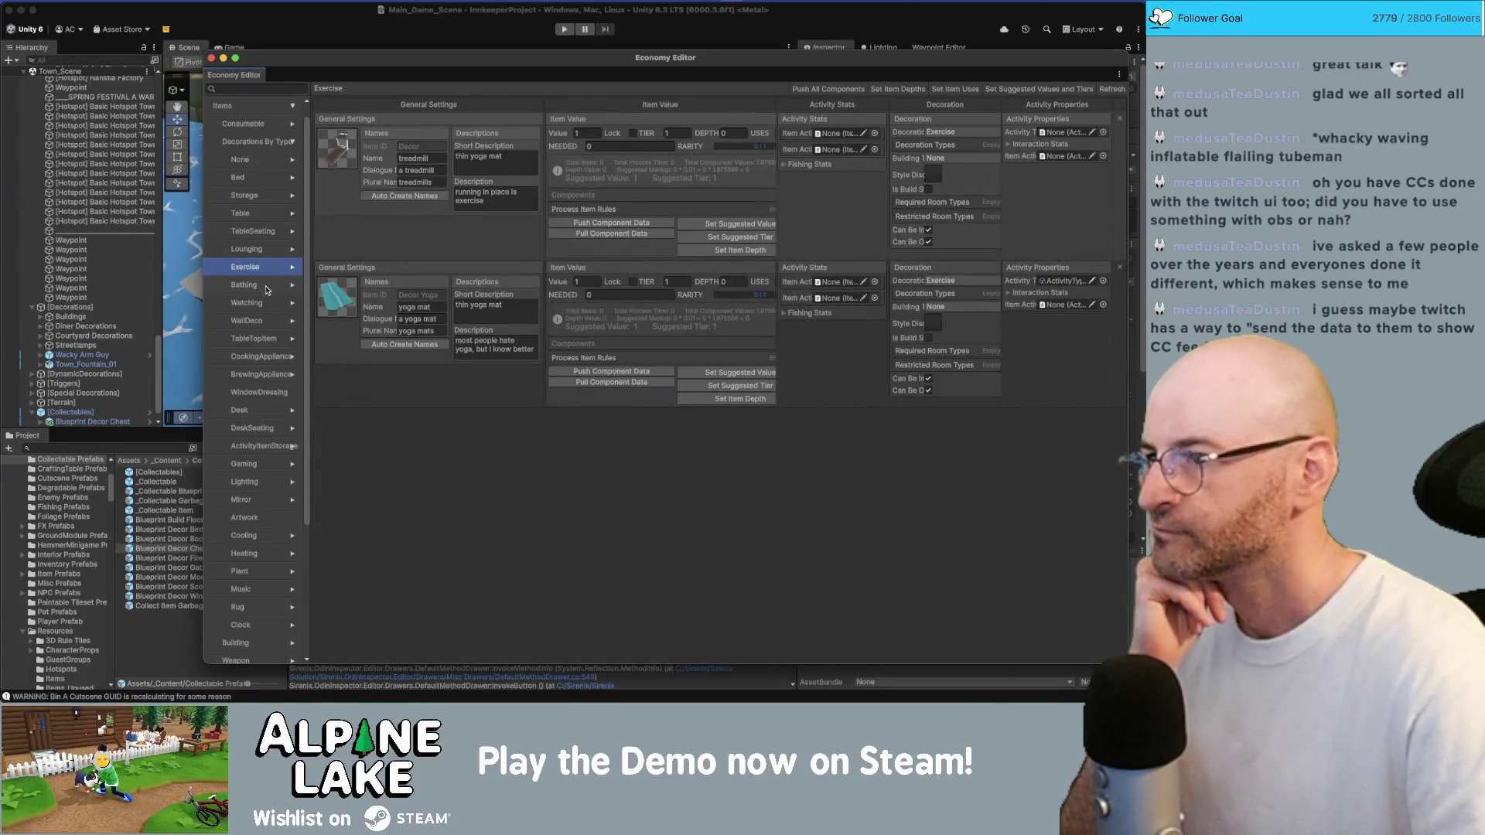
left_click(244, 286)
scroll(335, 275, "down", 2)
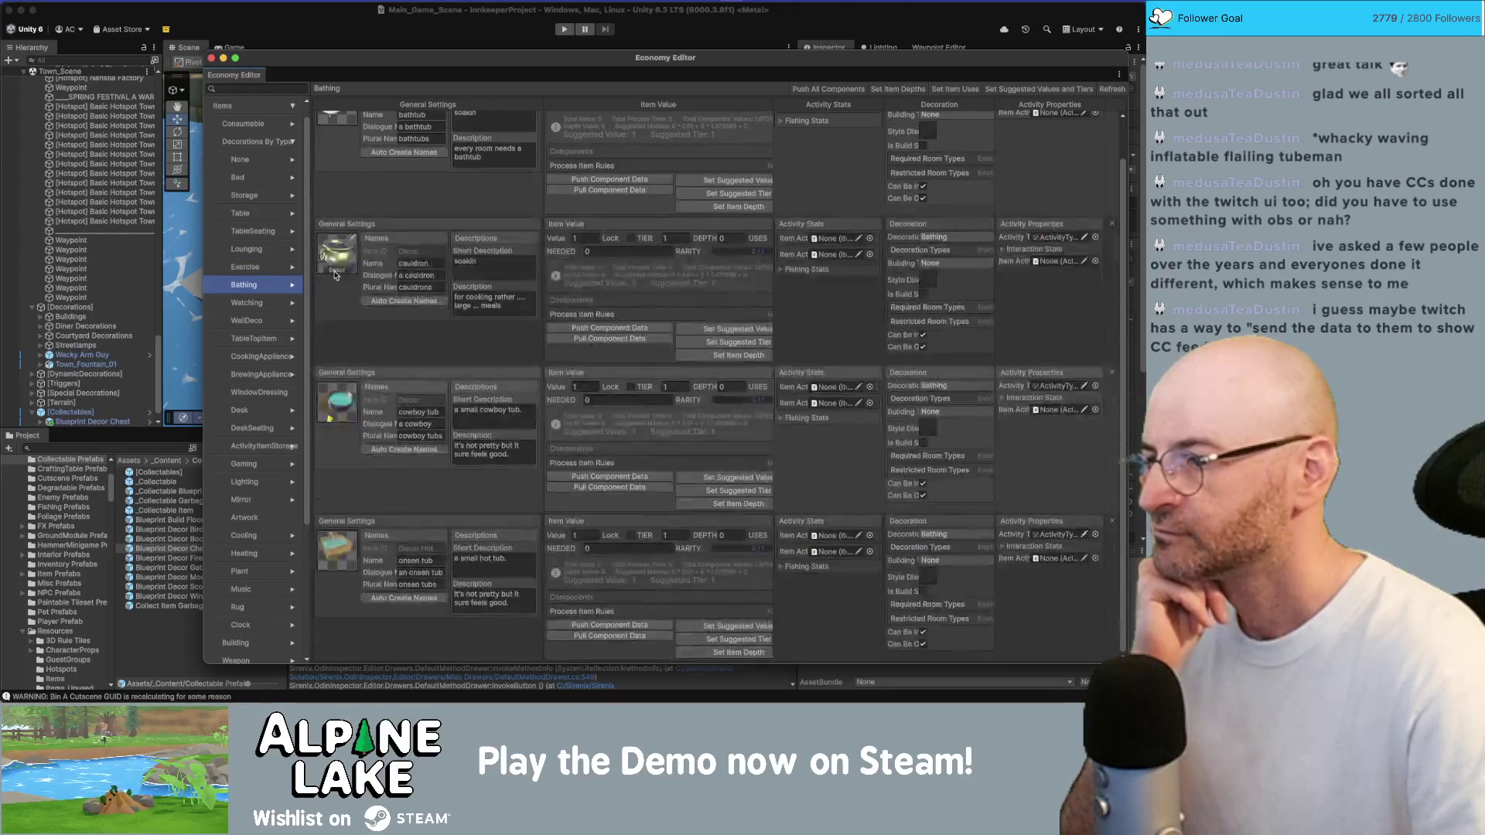
left_click(282, 303)
scroll(358, 273, "down", 3)
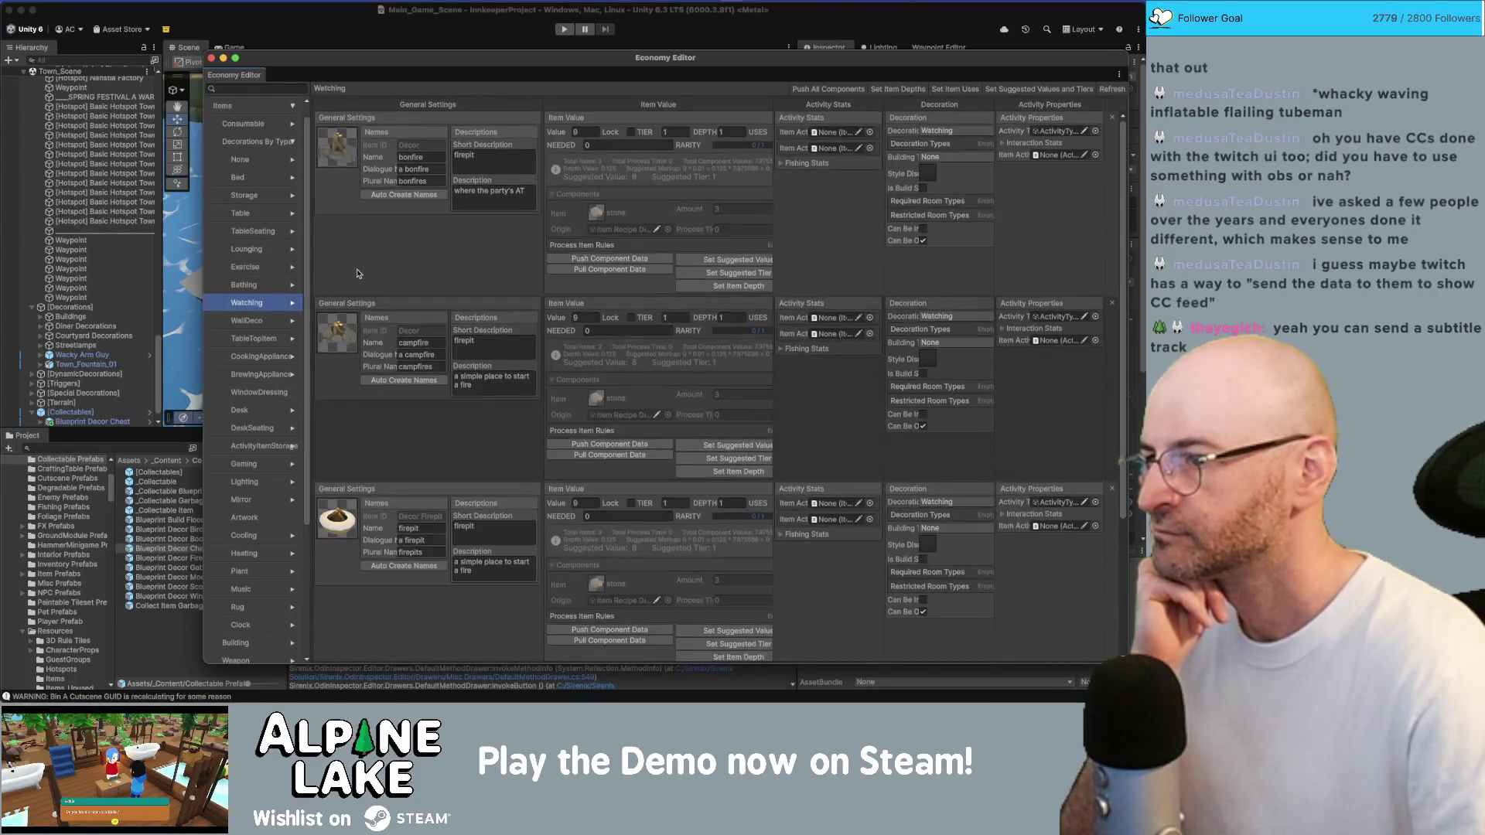
scroll(357, 273, "down", 5)
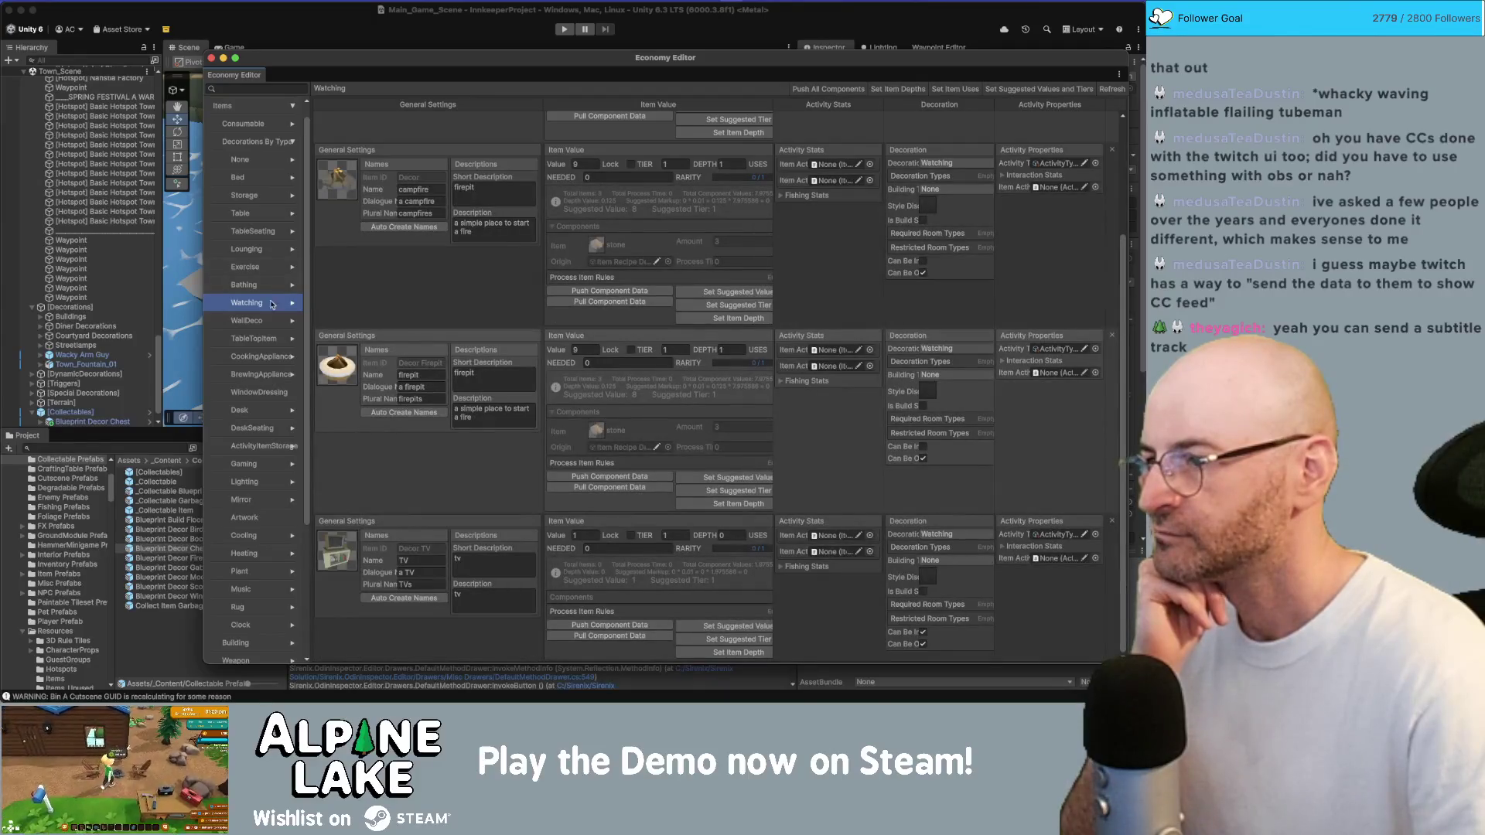
left_click(267, 320)
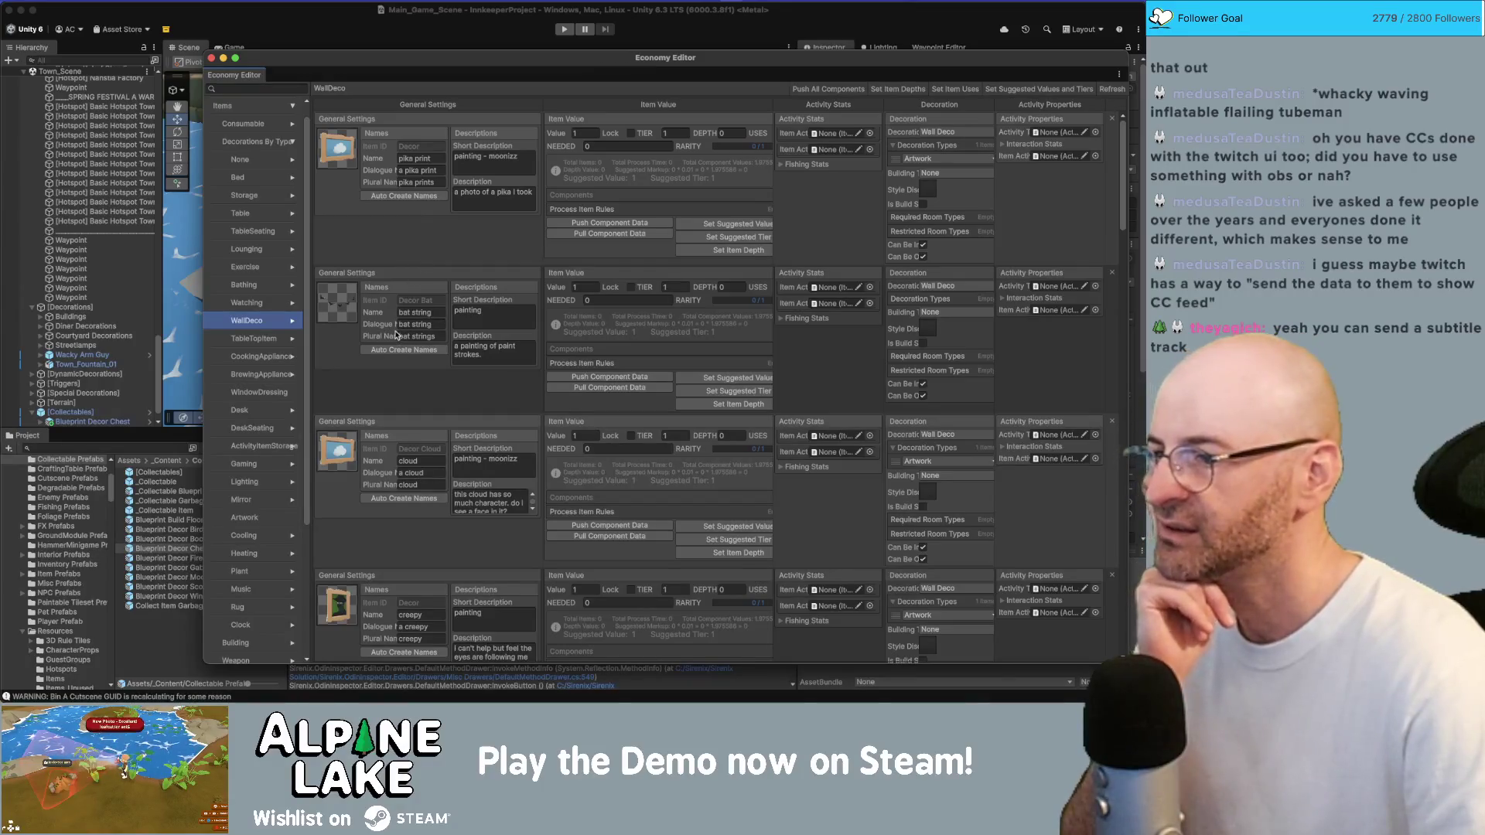
Scroll through the WallDeco curtain items: canvas, silk drapes, blinds and fancy
scroll(396, 330, "down", 10)
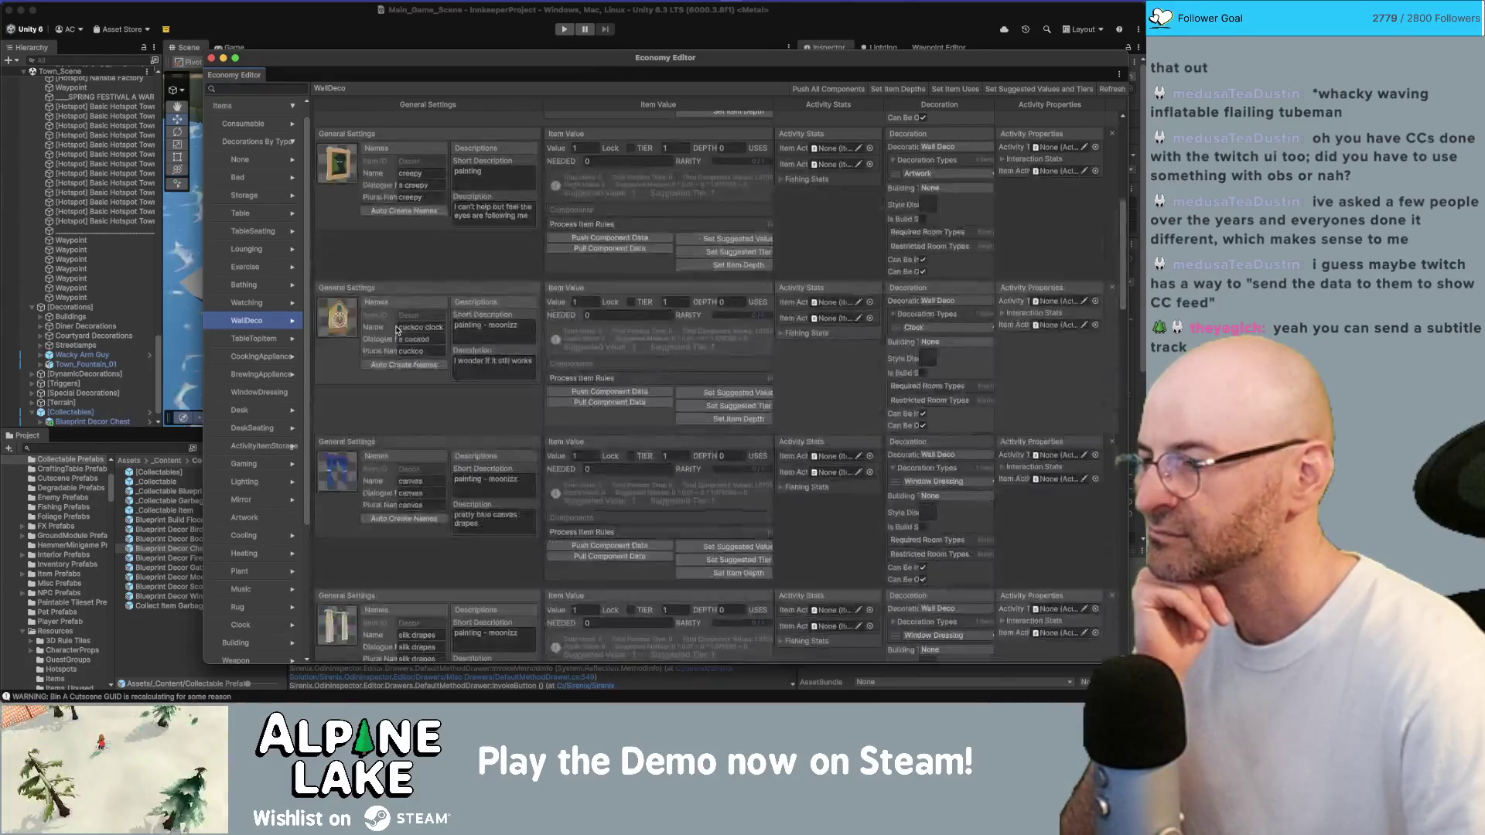
scroll(396, 330, "down", 2)
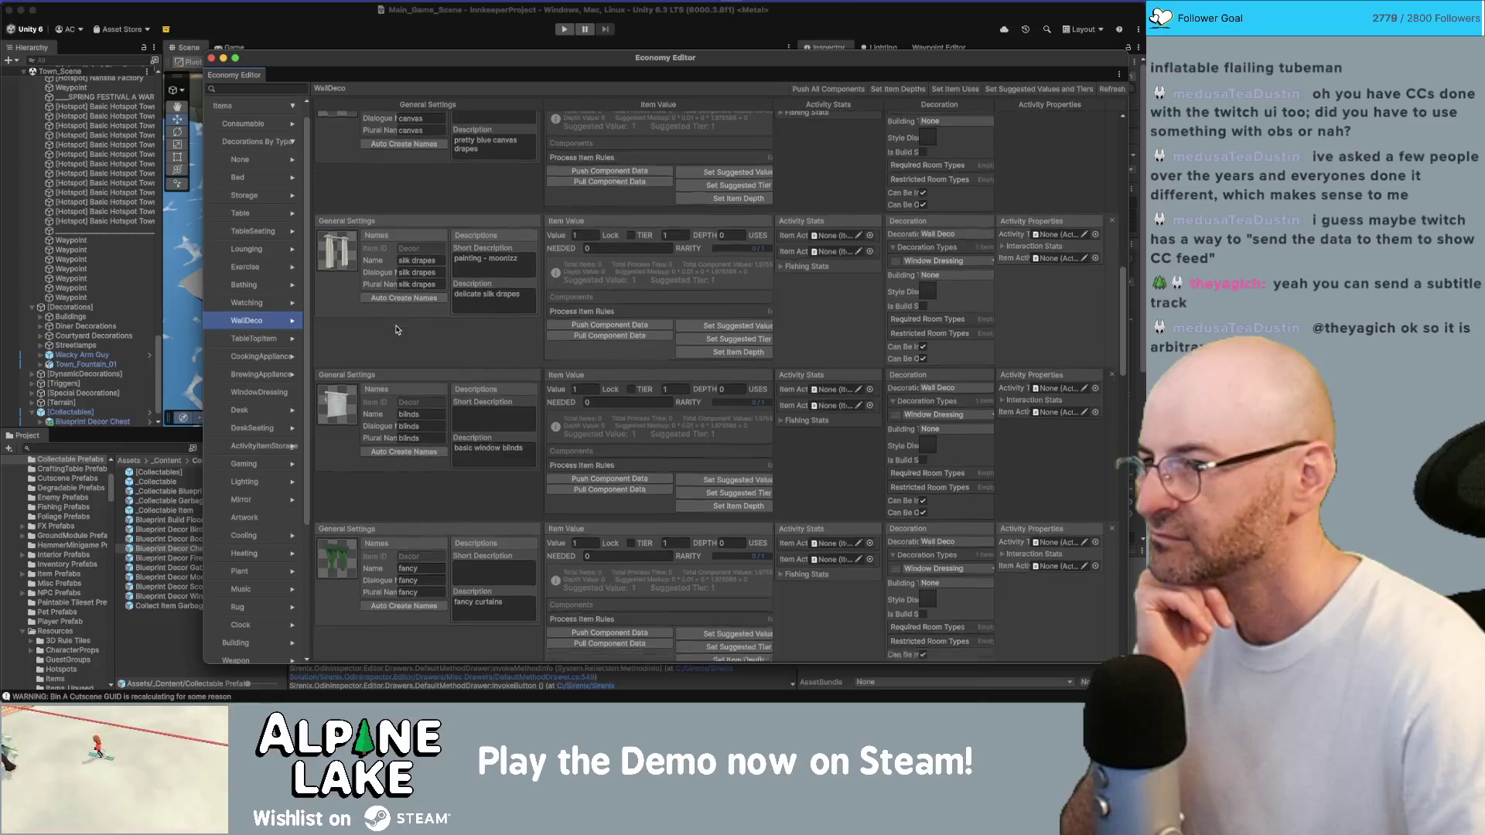
scroll(396, 330, "down", 8)
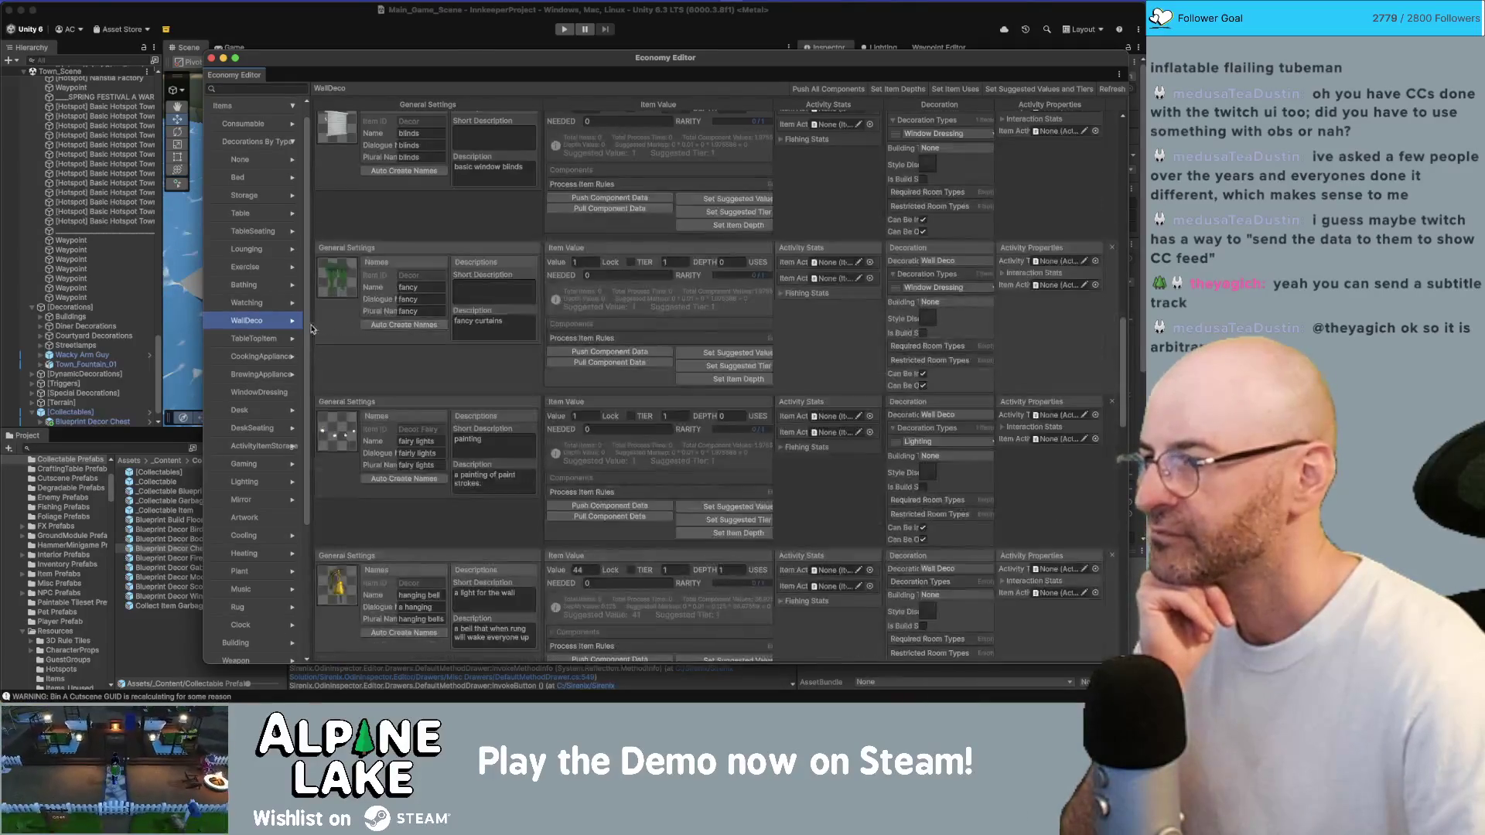
scroll(358, 339, "down", 2)
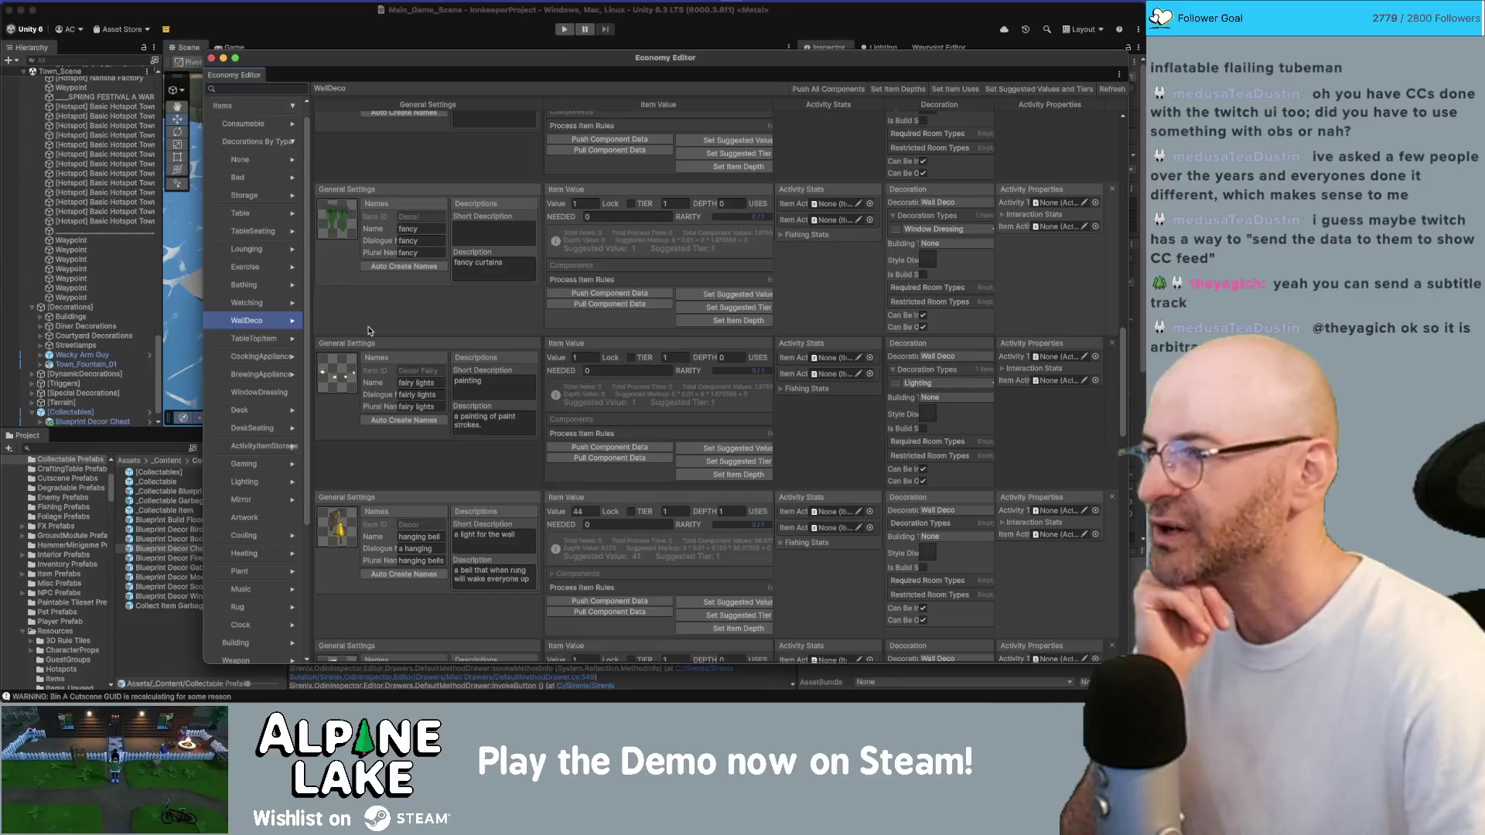
scroll(371, 330, "up", 11)
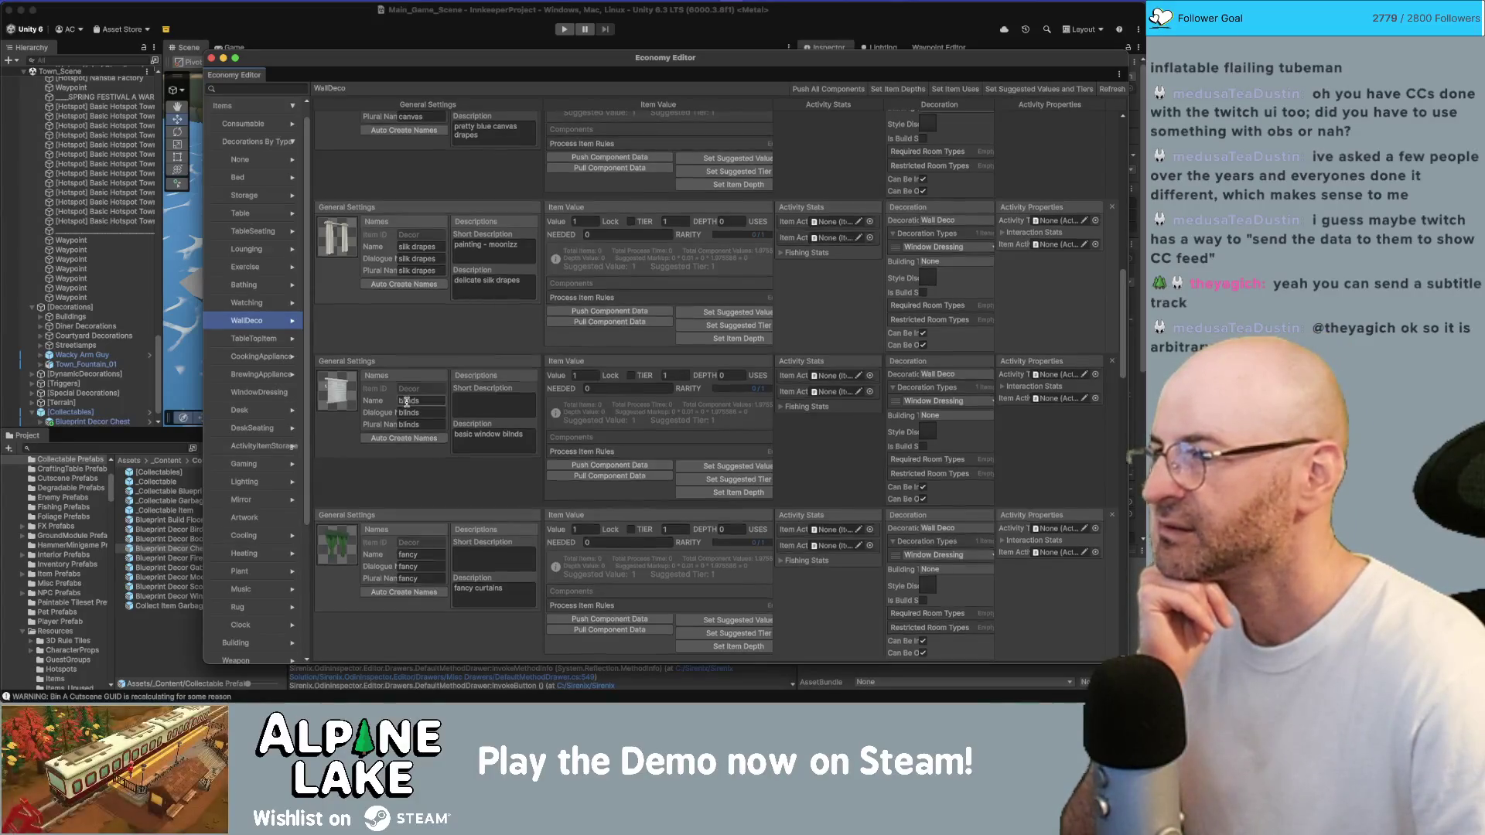
scroll(408, 402, "down", 1)
scroll(408, 402, "down", 3)
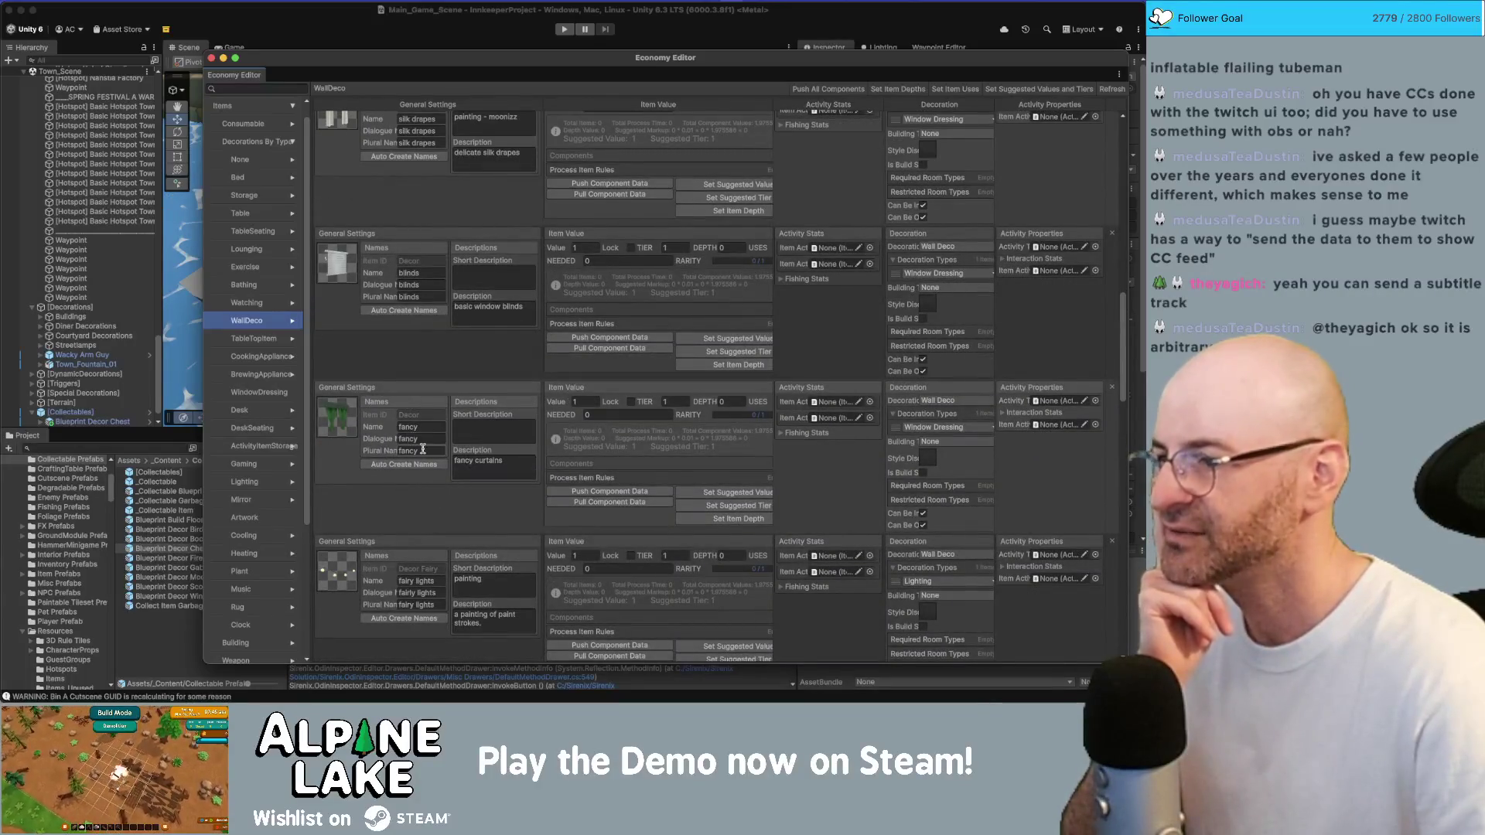
scroll(421, 448, "up", 1)
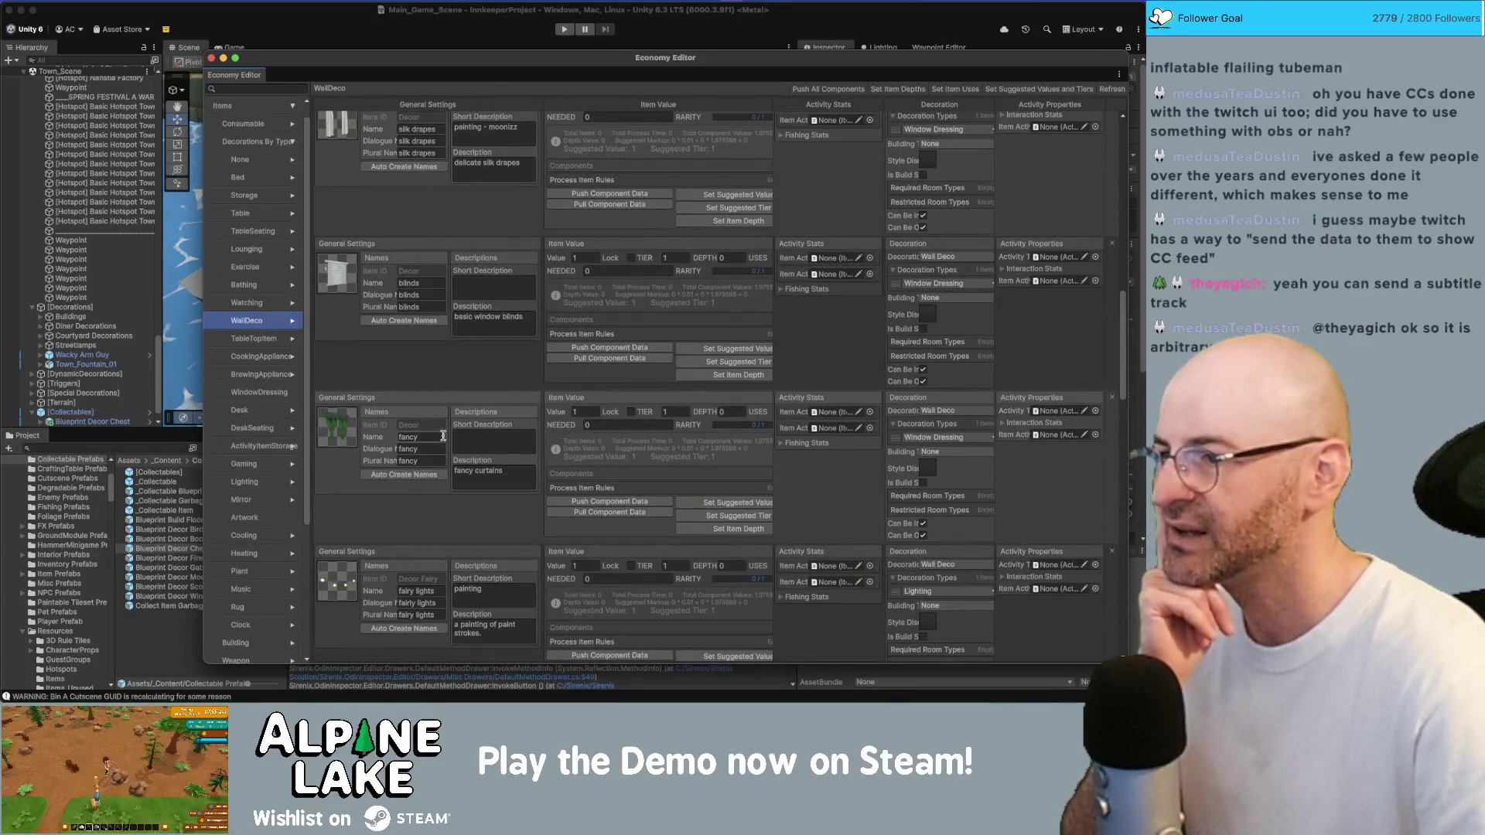
Add 'drapes' to the canvas item's name, then close the Economy Editor
left_click(442, 437)
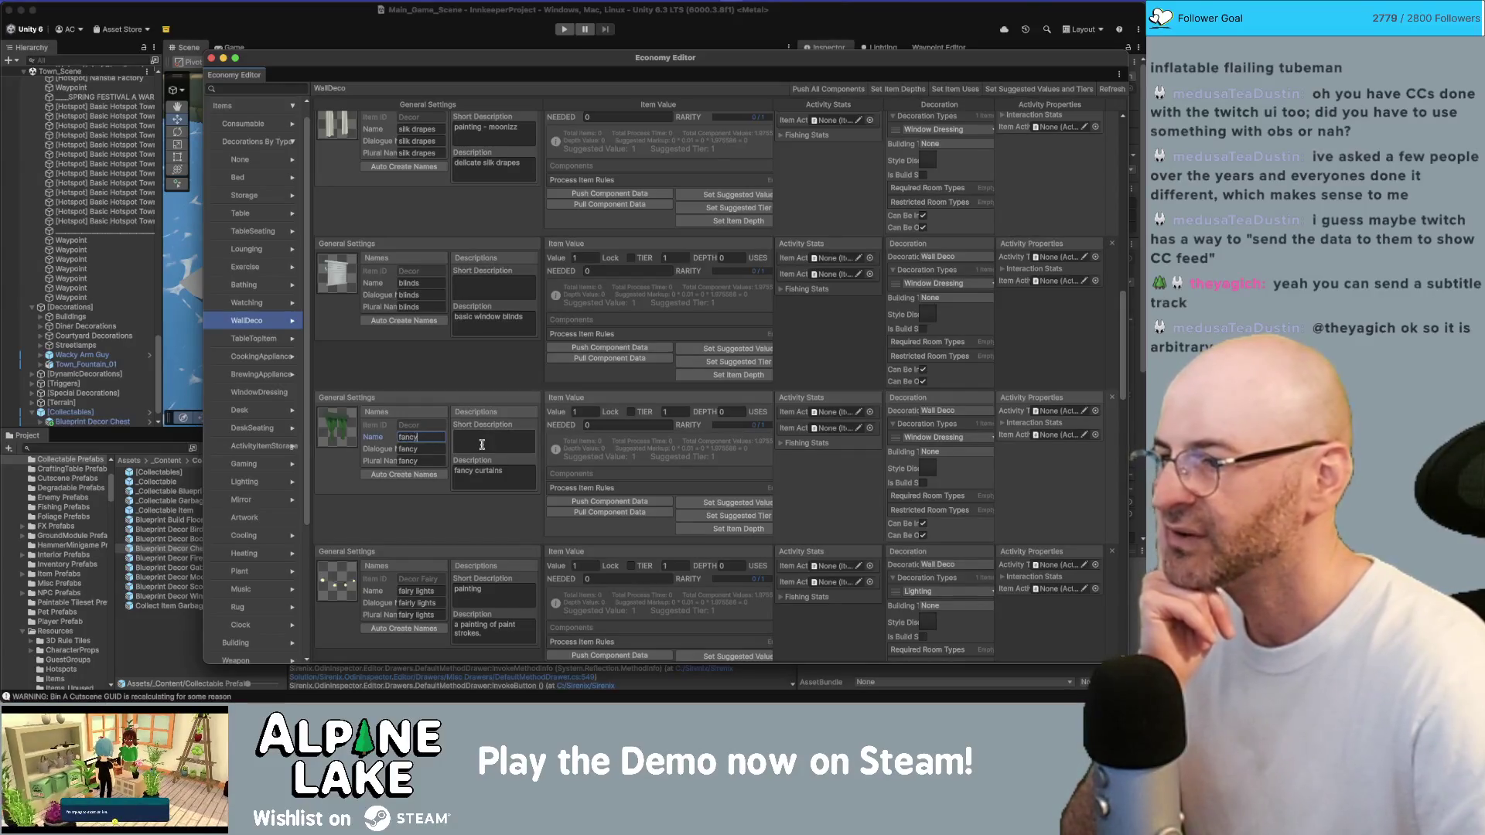
scroll(411, 286, "up", 7)
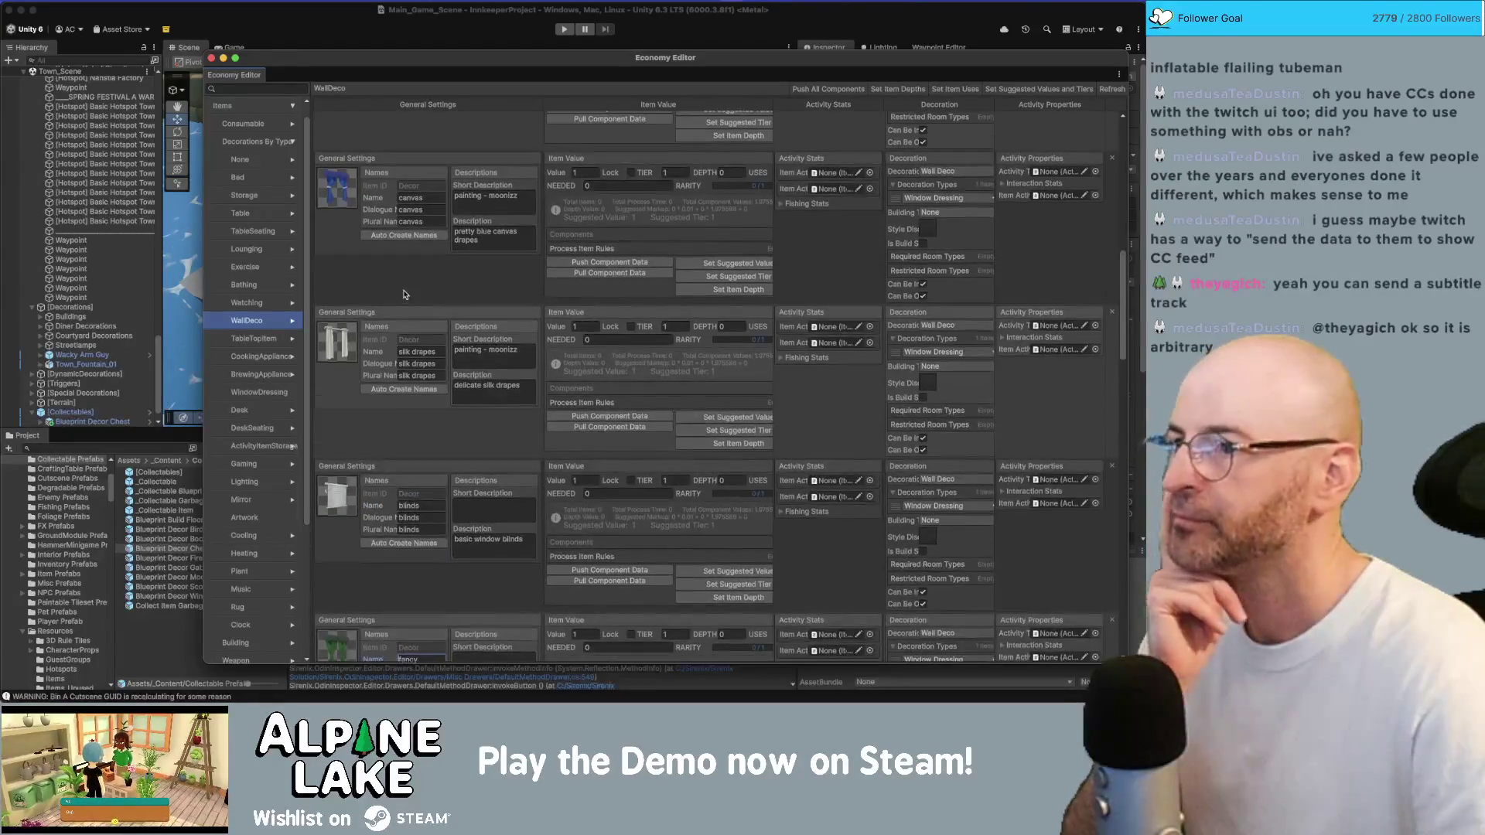
left_click(426, 197)
type("drapes")
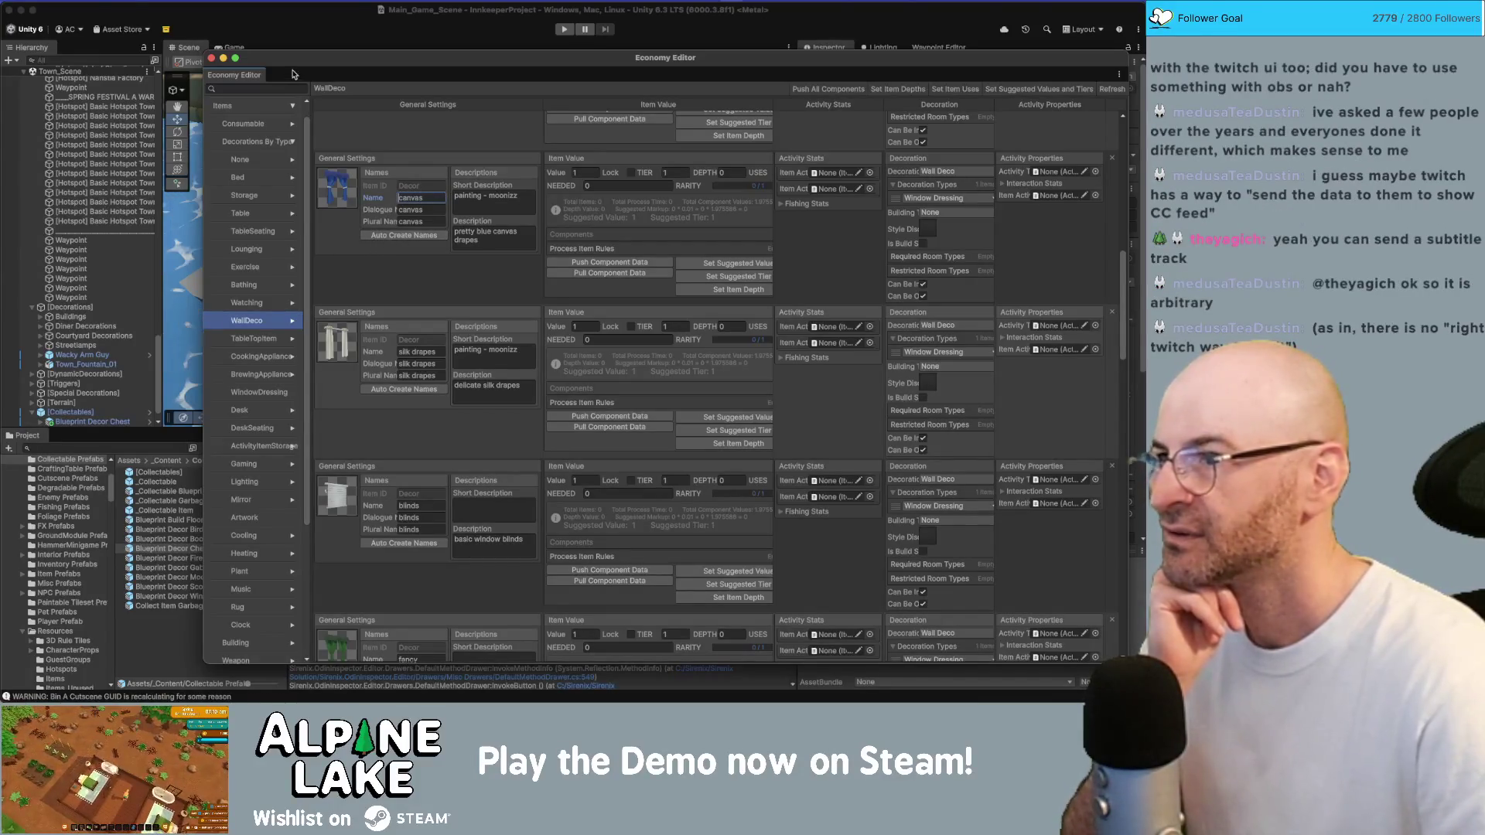
left_click(449, 543)
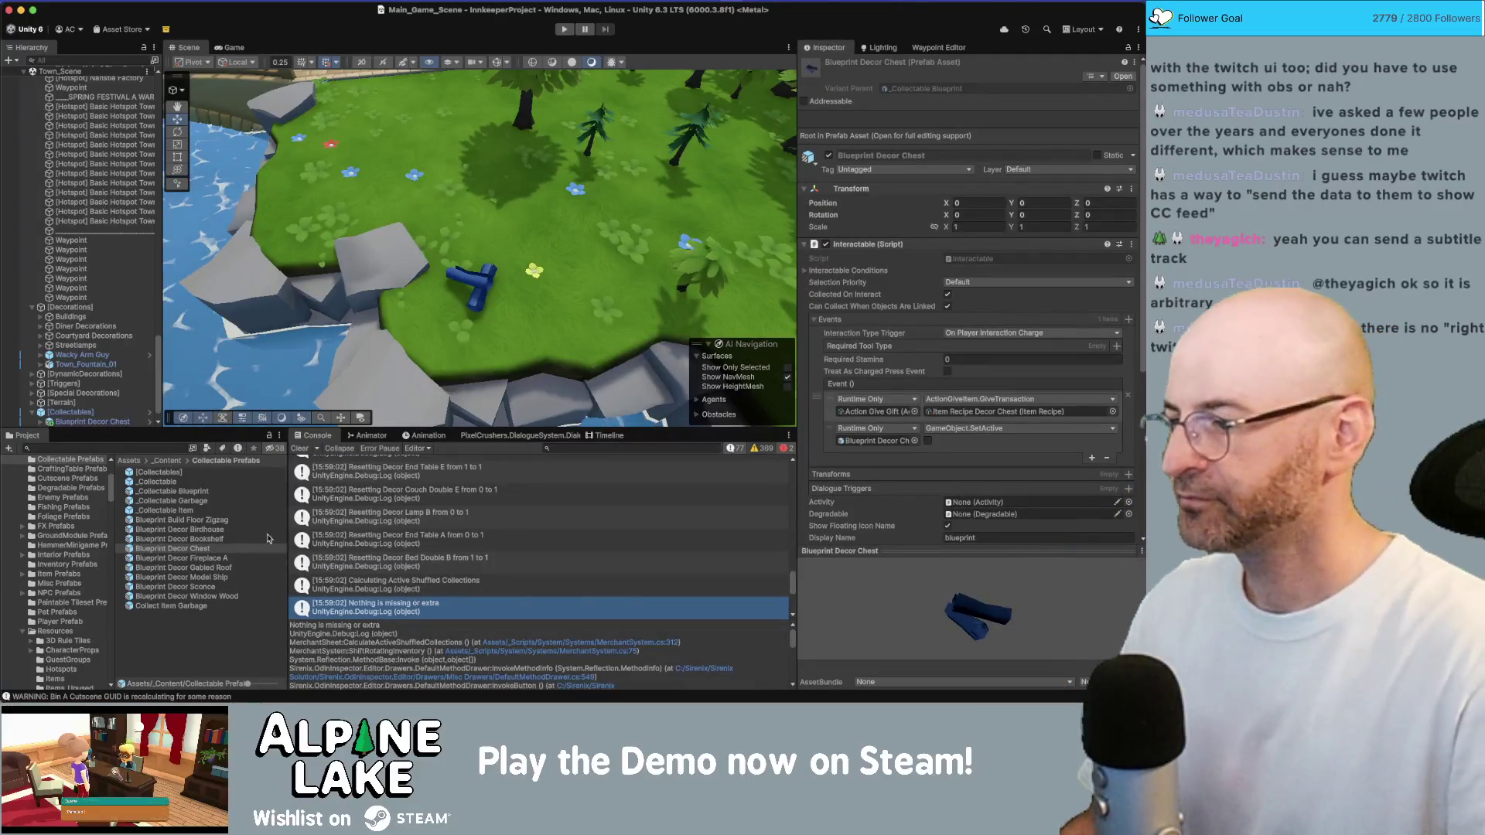
Select the placed Blueprint Decor Chest and search its gift transactions for 'canvas drapes'
left_click(208, 549)
left_click(491, 278)
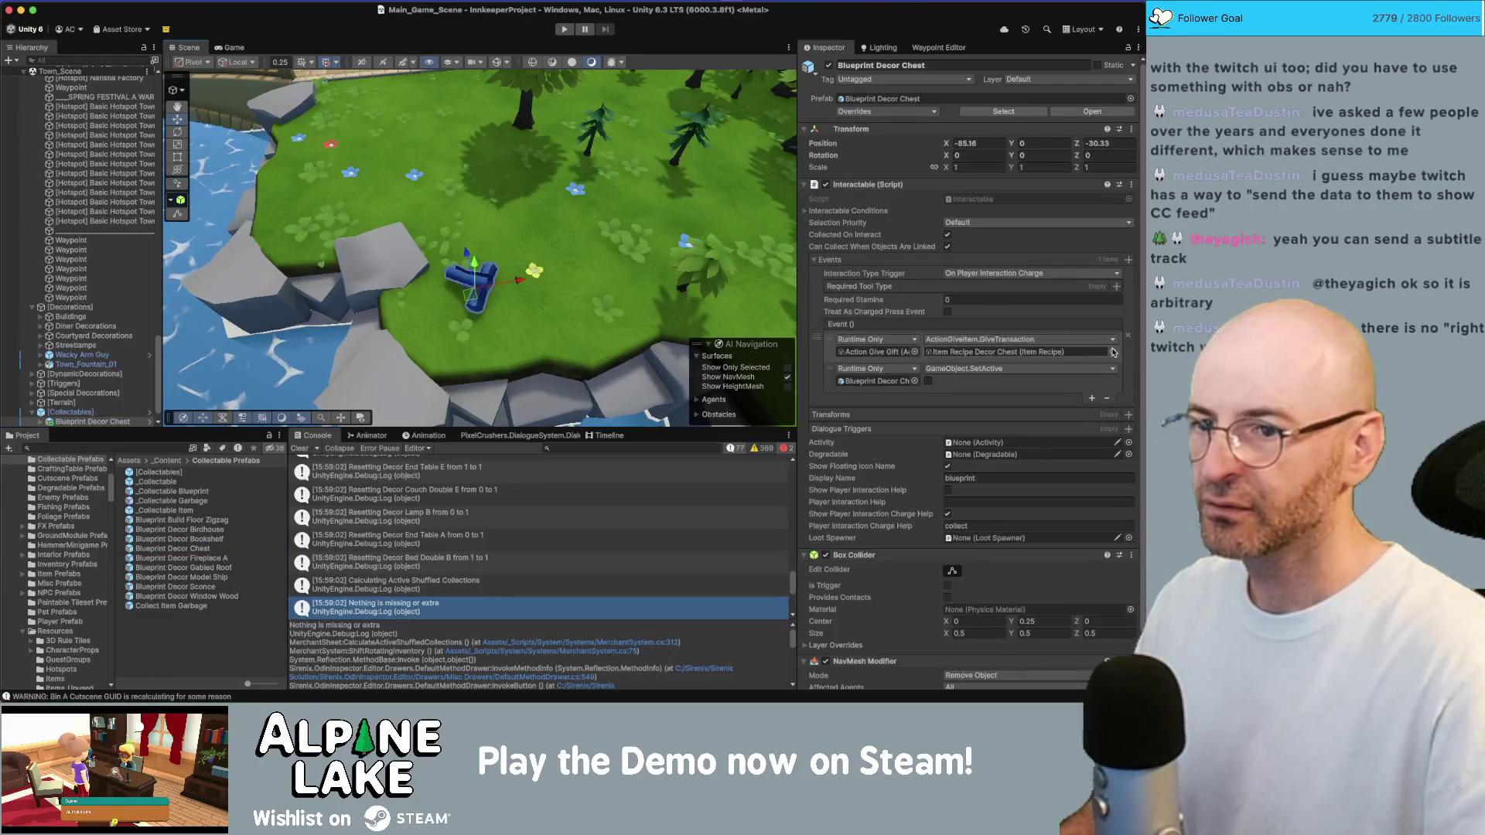
left_click(1109, 350)
type("canvas d")
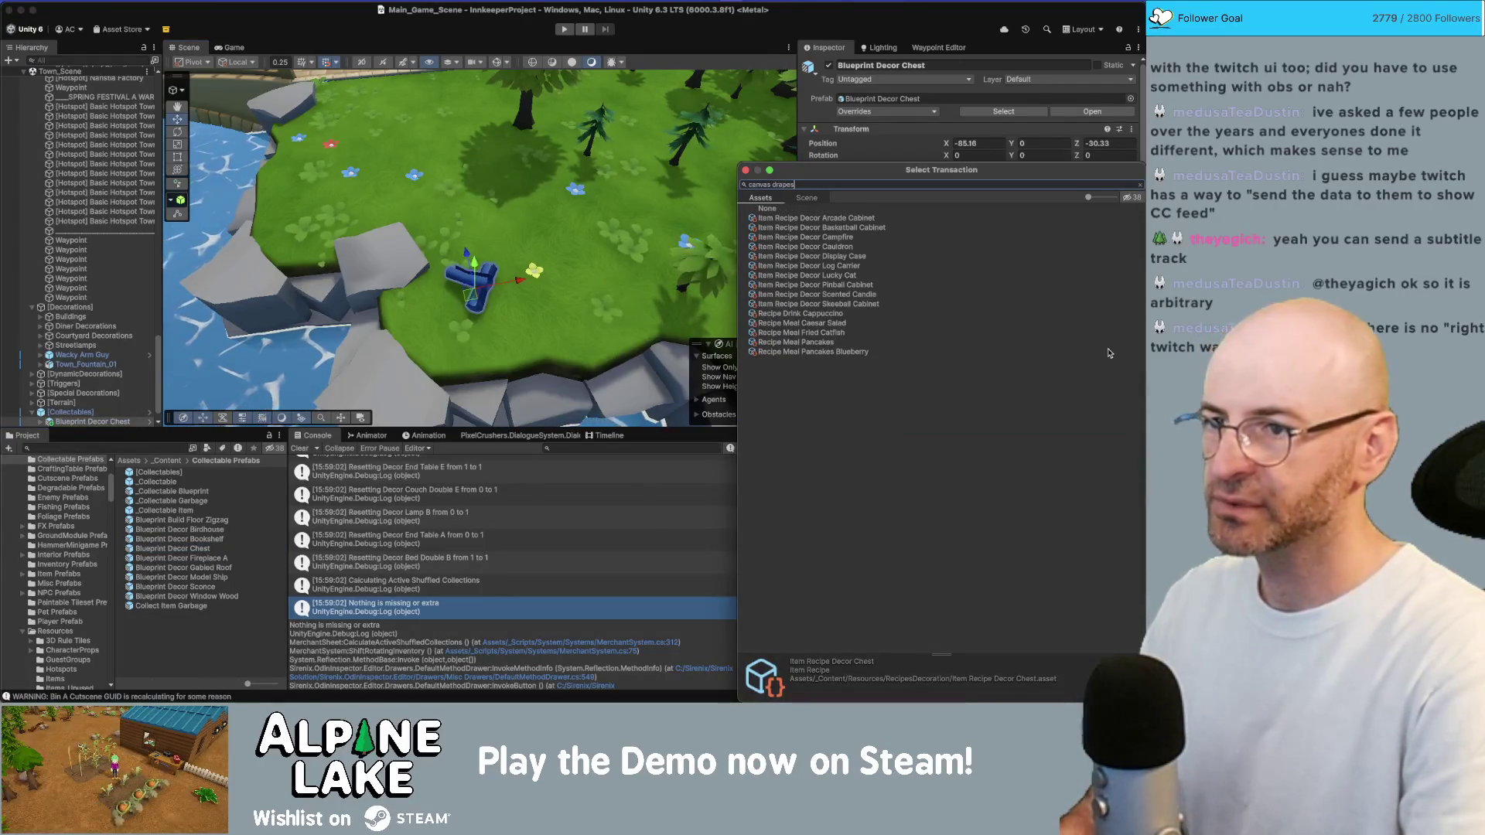
type("rapes")
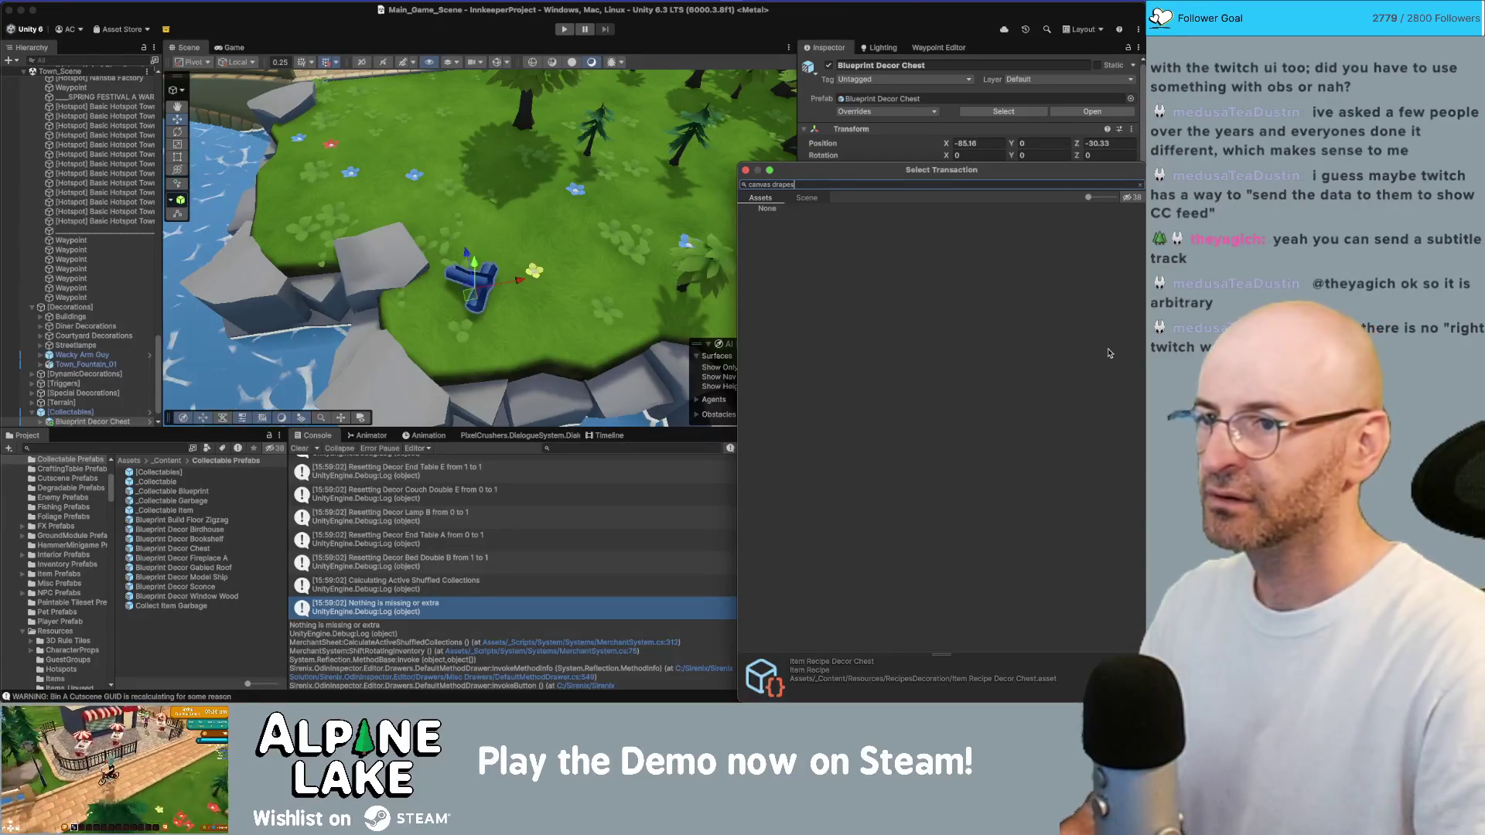
key("super+a")
key("BackSpace")
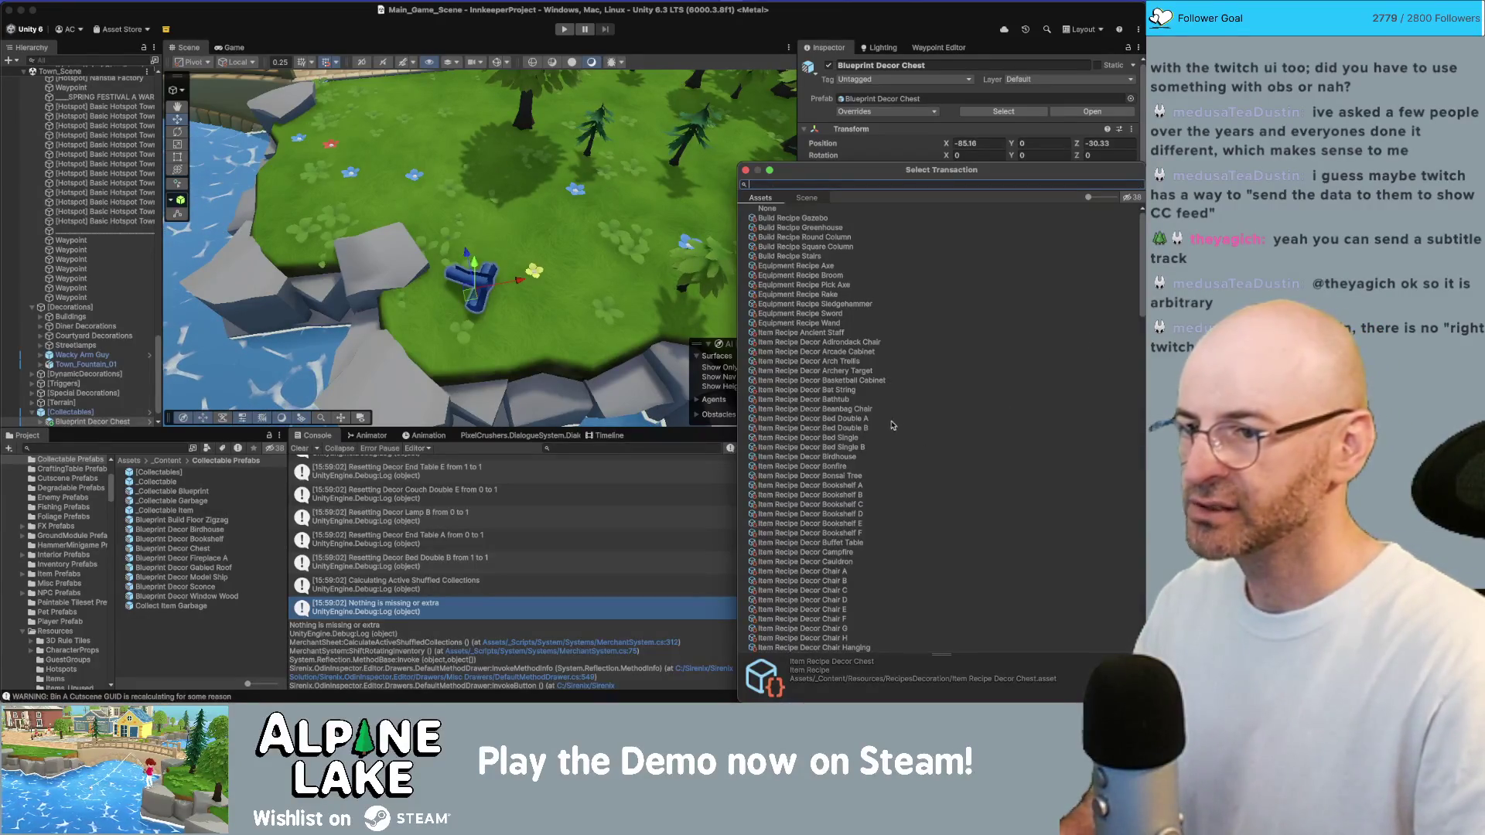
Assign Item Recipe Decor Bathtub as the chest's gift and open that recipe asset
left_click(818, 399)
double_click(829, 404)
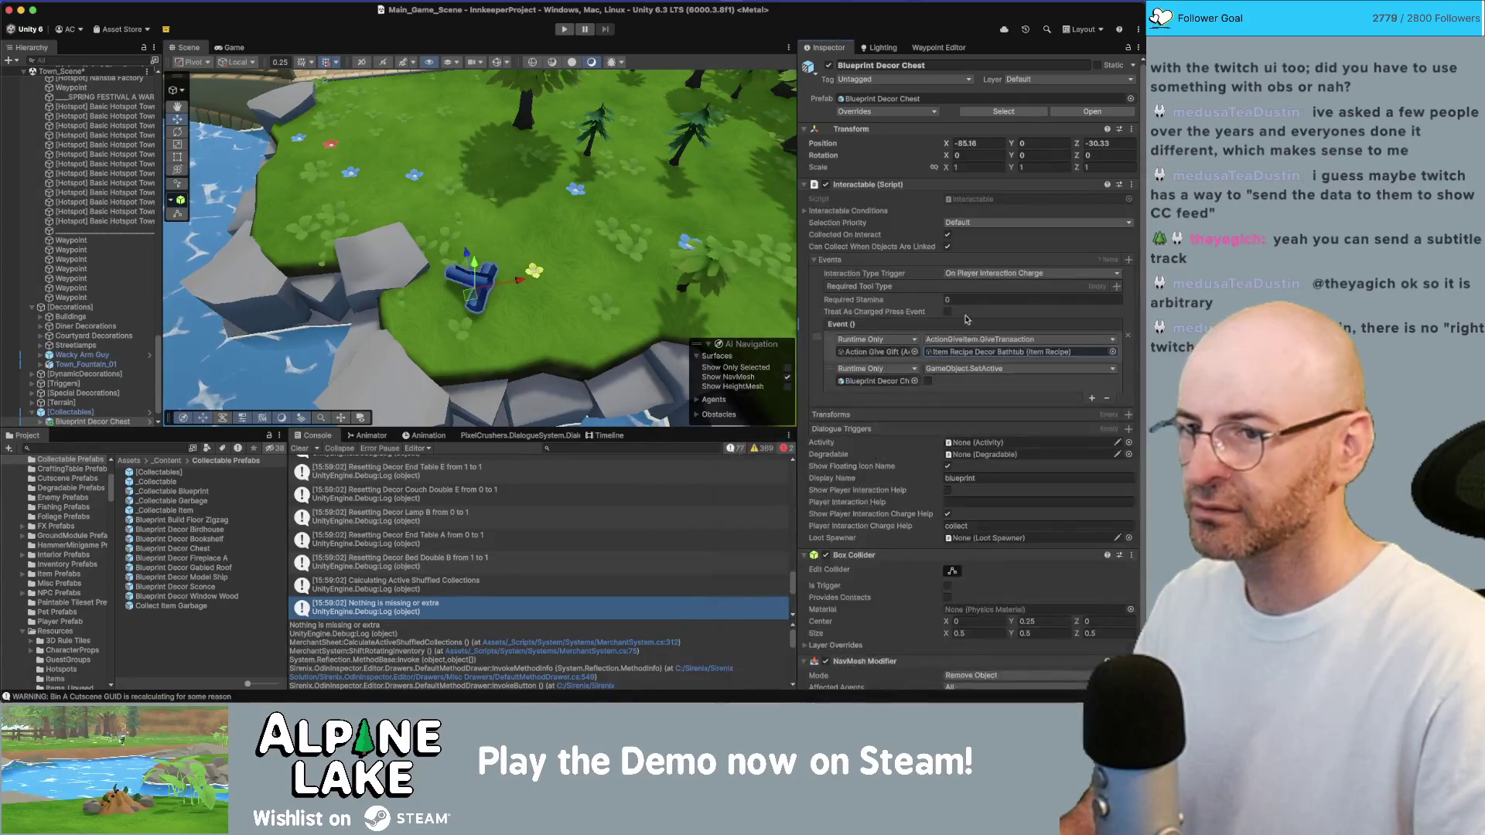
left_click(208, 529)
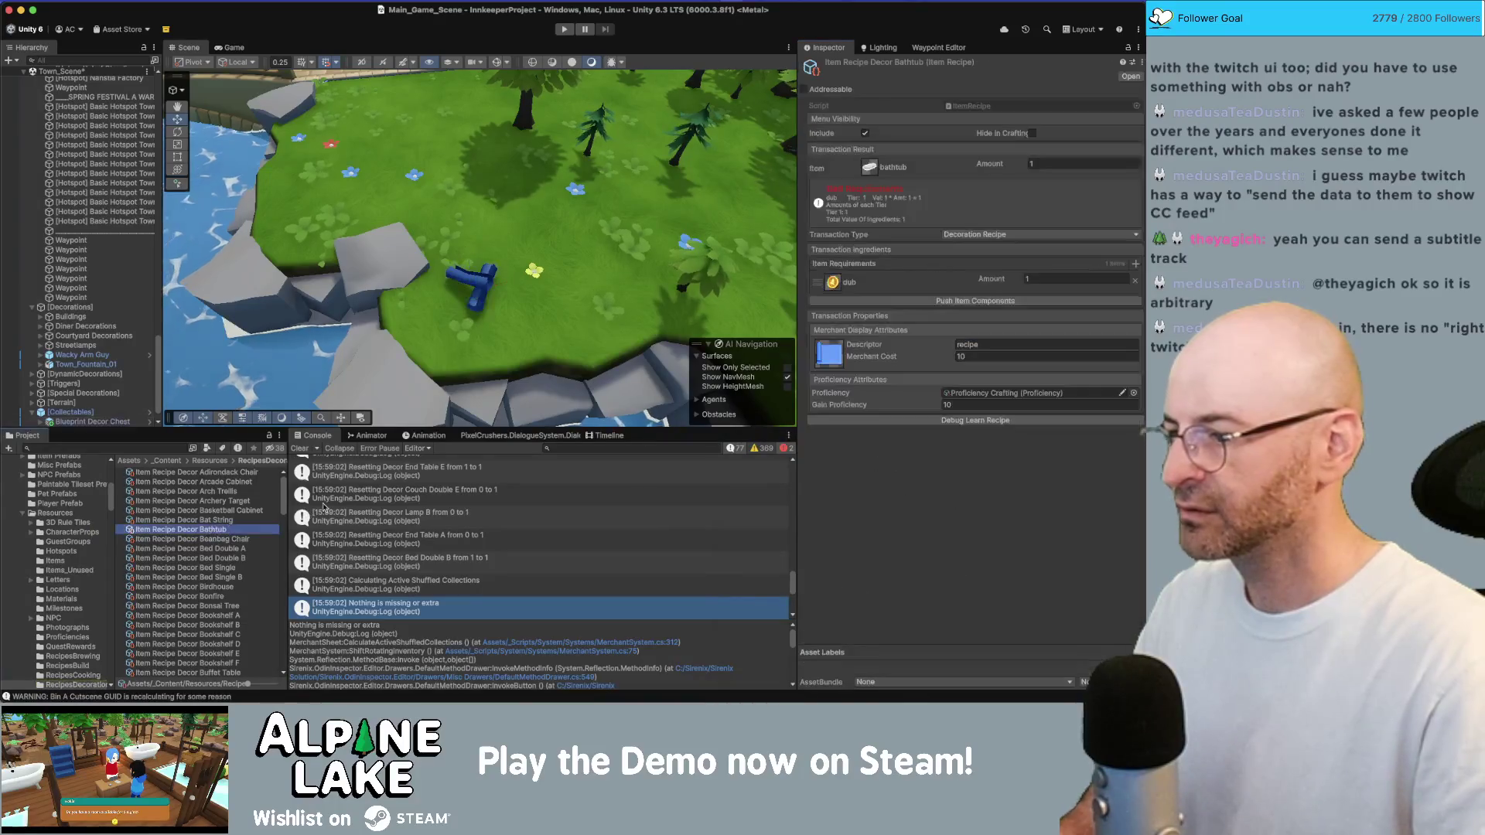
Duplicate Item Recipe Decor Bathtub and rename the copy Item Recipe Decor Curtains A
key("super+d")
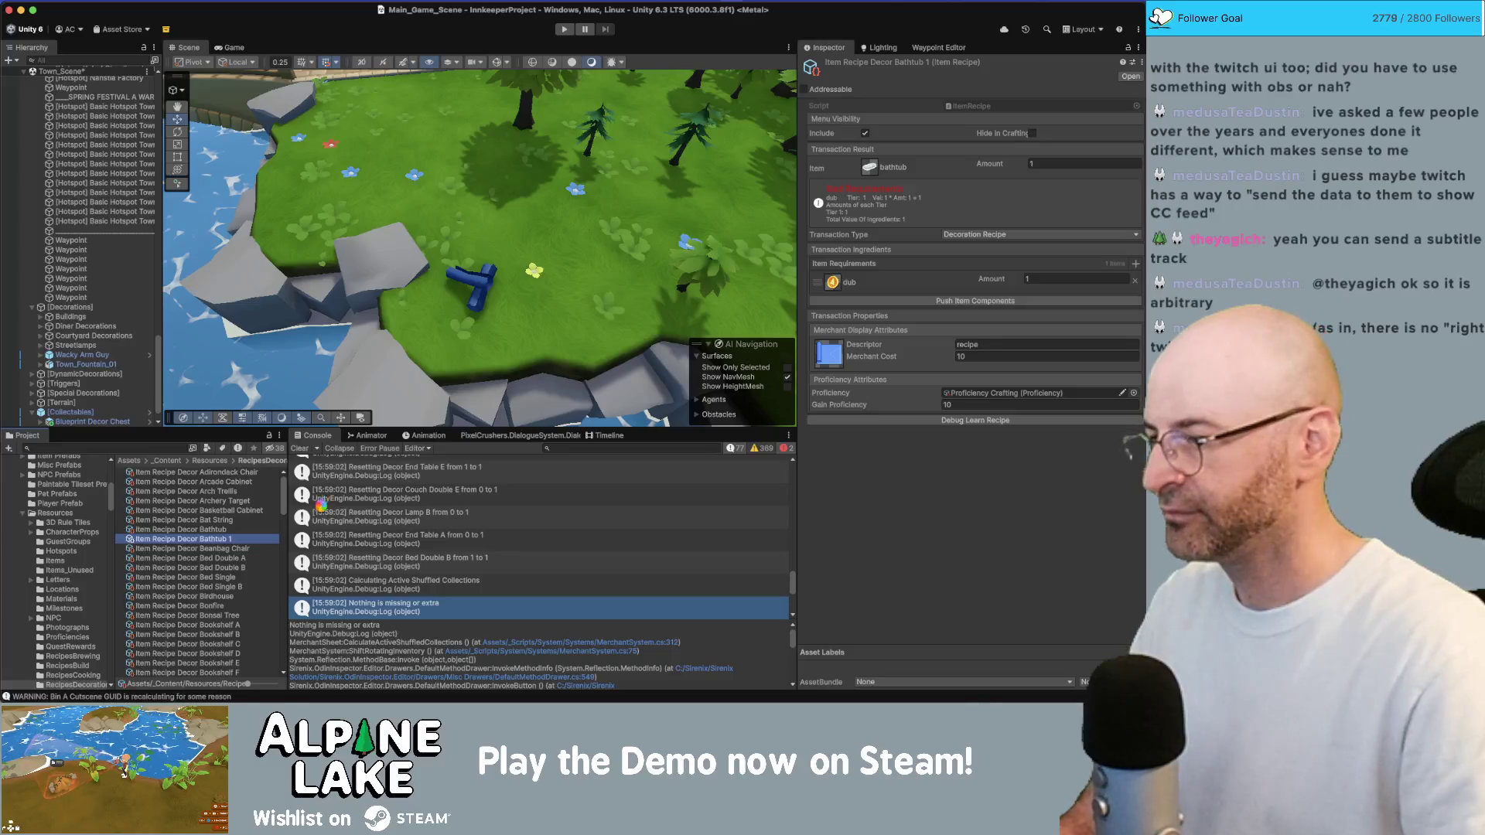
key("Return")
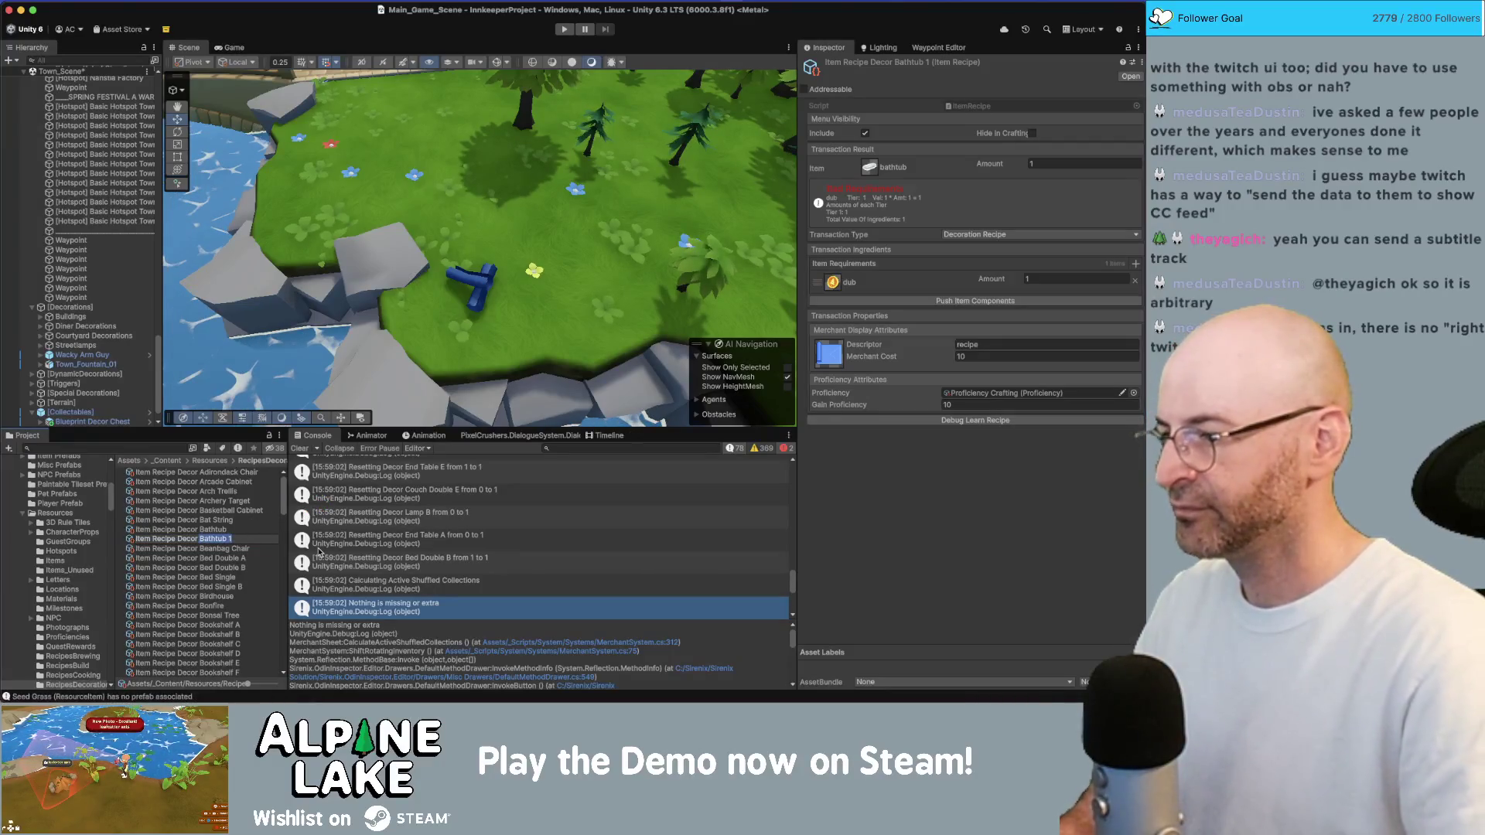
type("Ca")
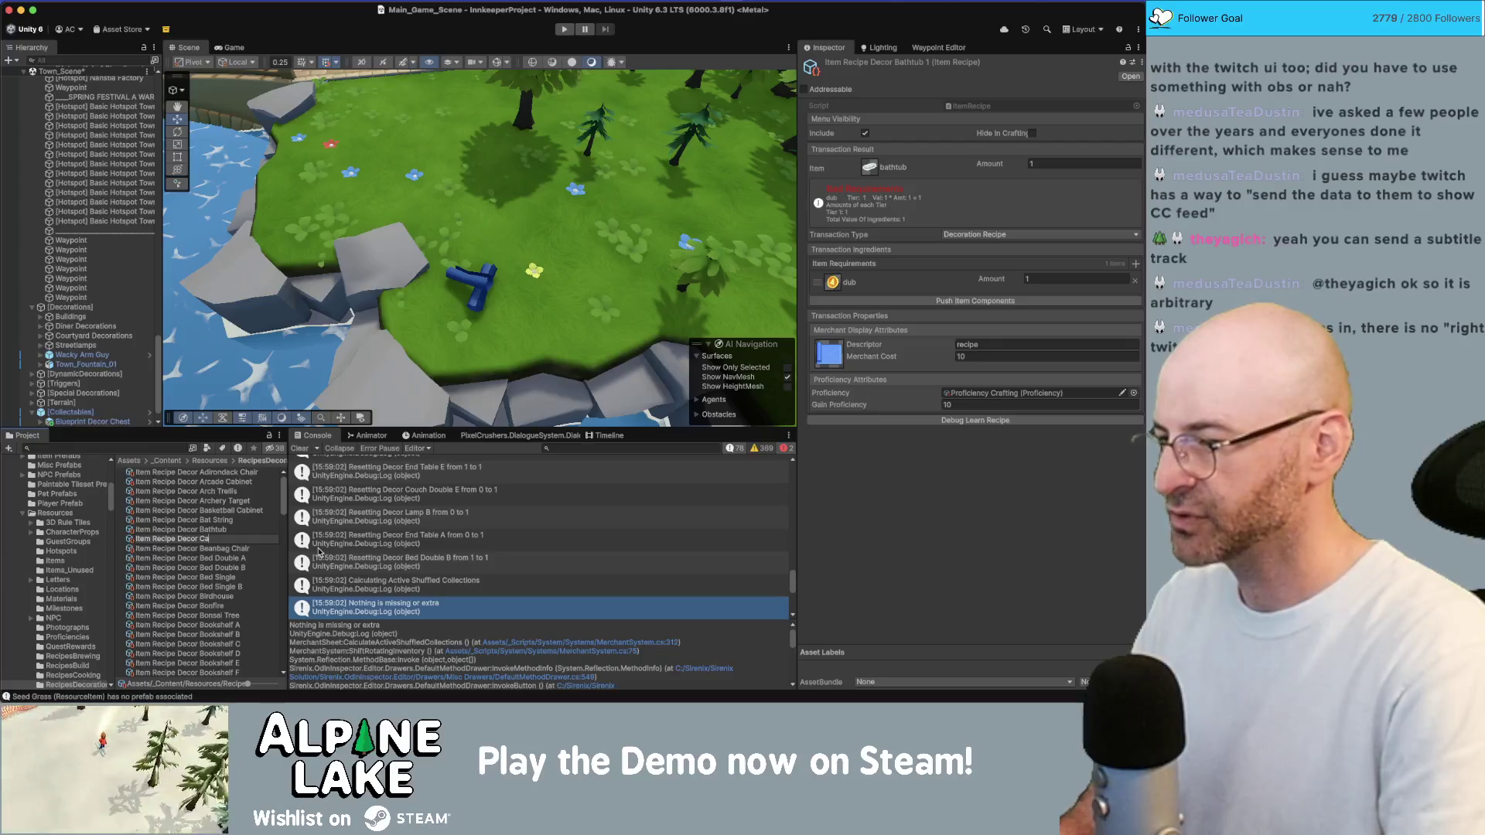
key("BackSpace")
type("urtains")
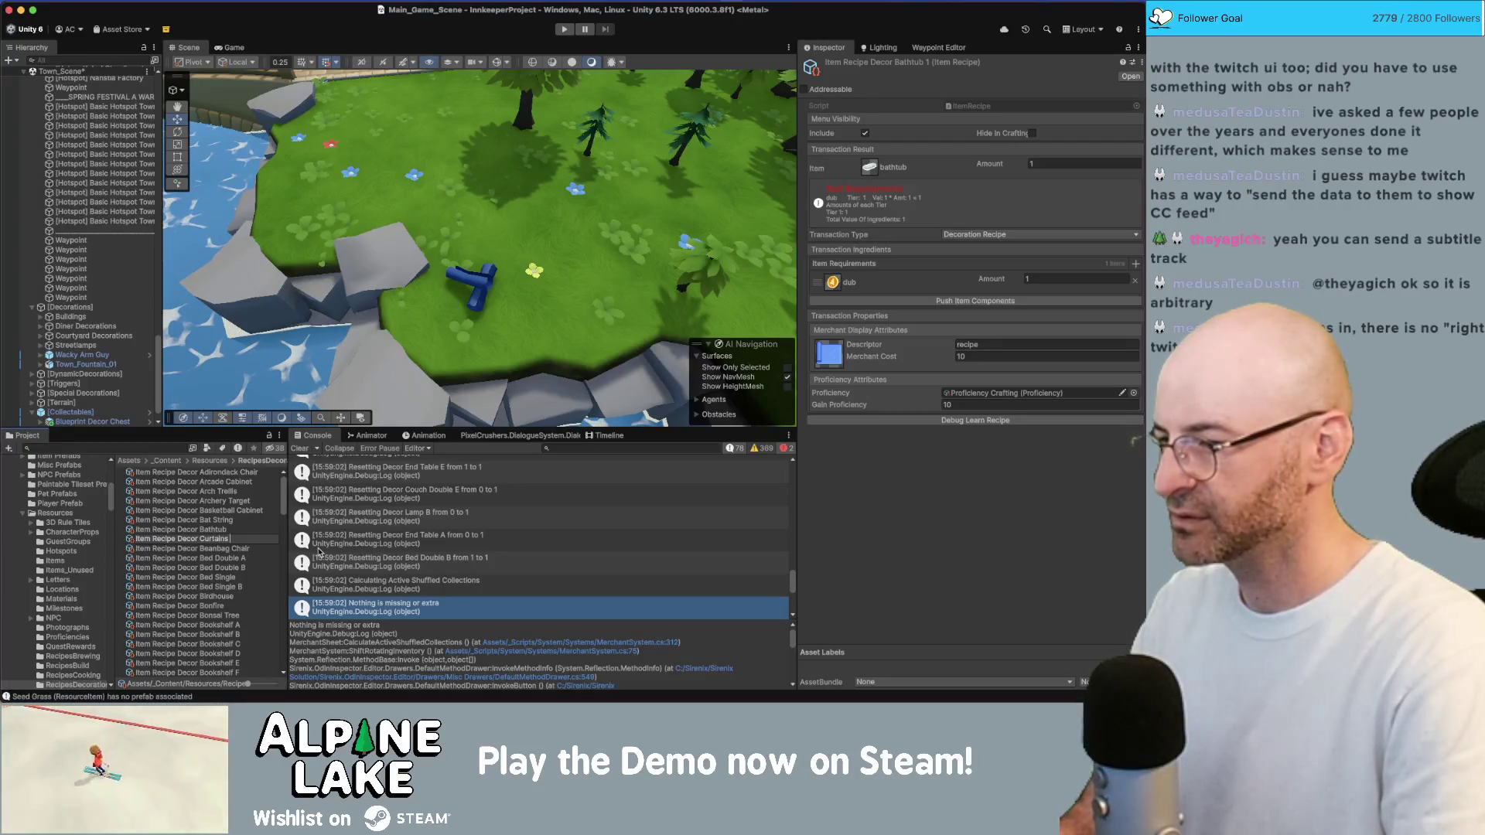
type(" A")
key("Return")
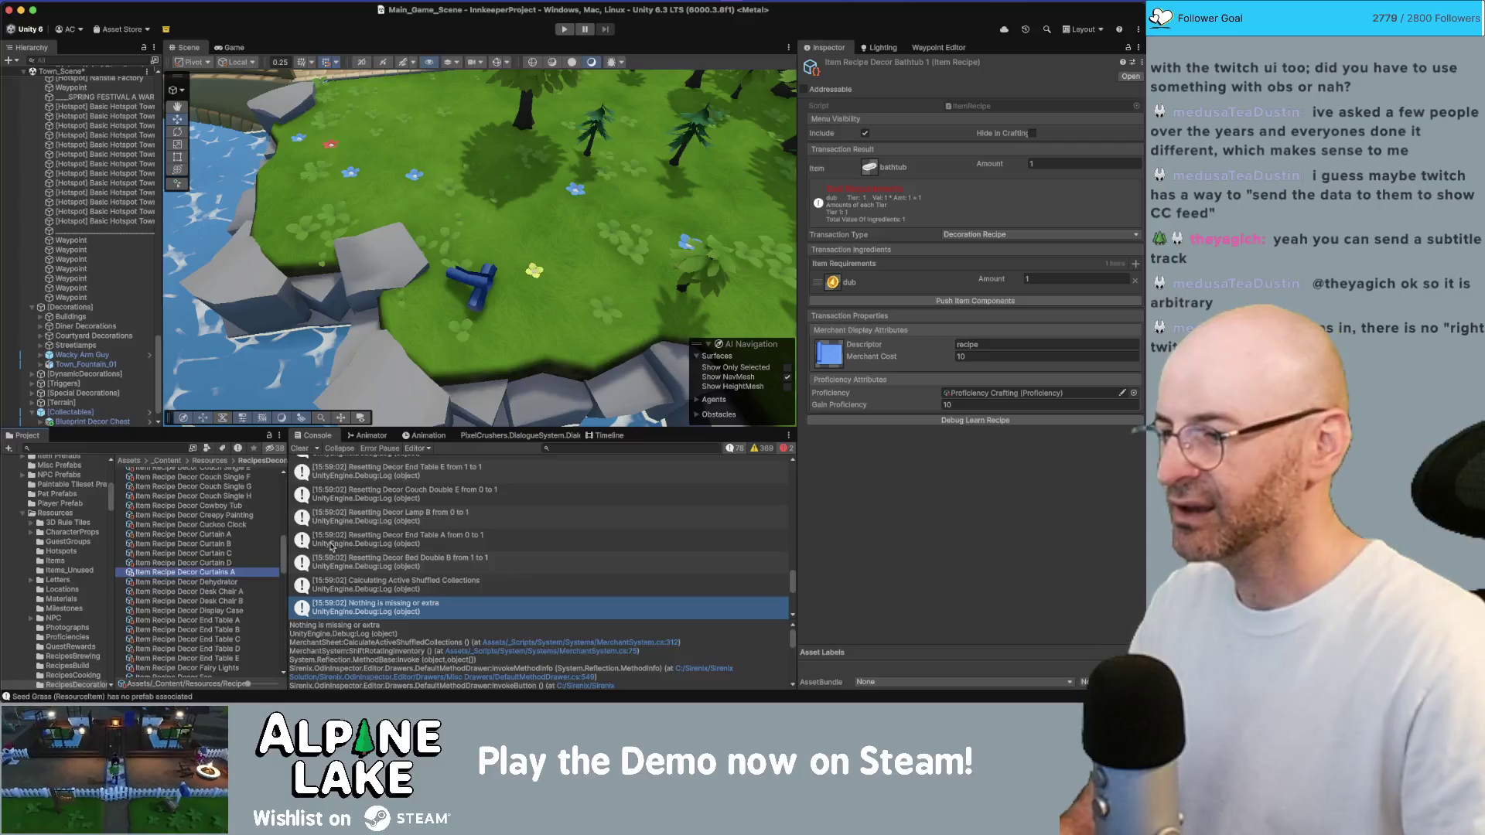
left_click(869, 175)
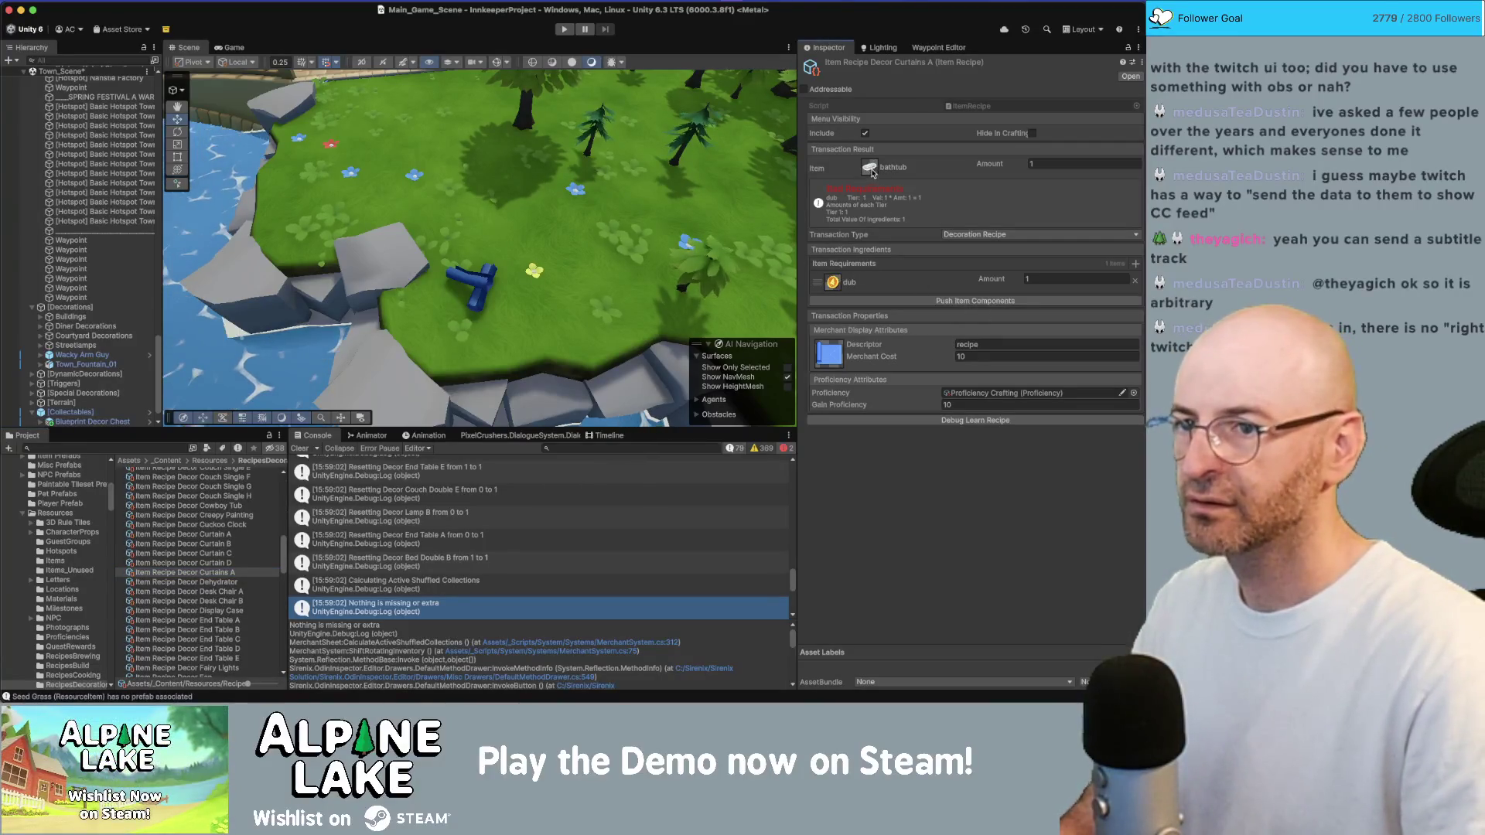
Search 'curtains' in the recipe's result Item picker and choose canvas drapes
left_click(871, 175)
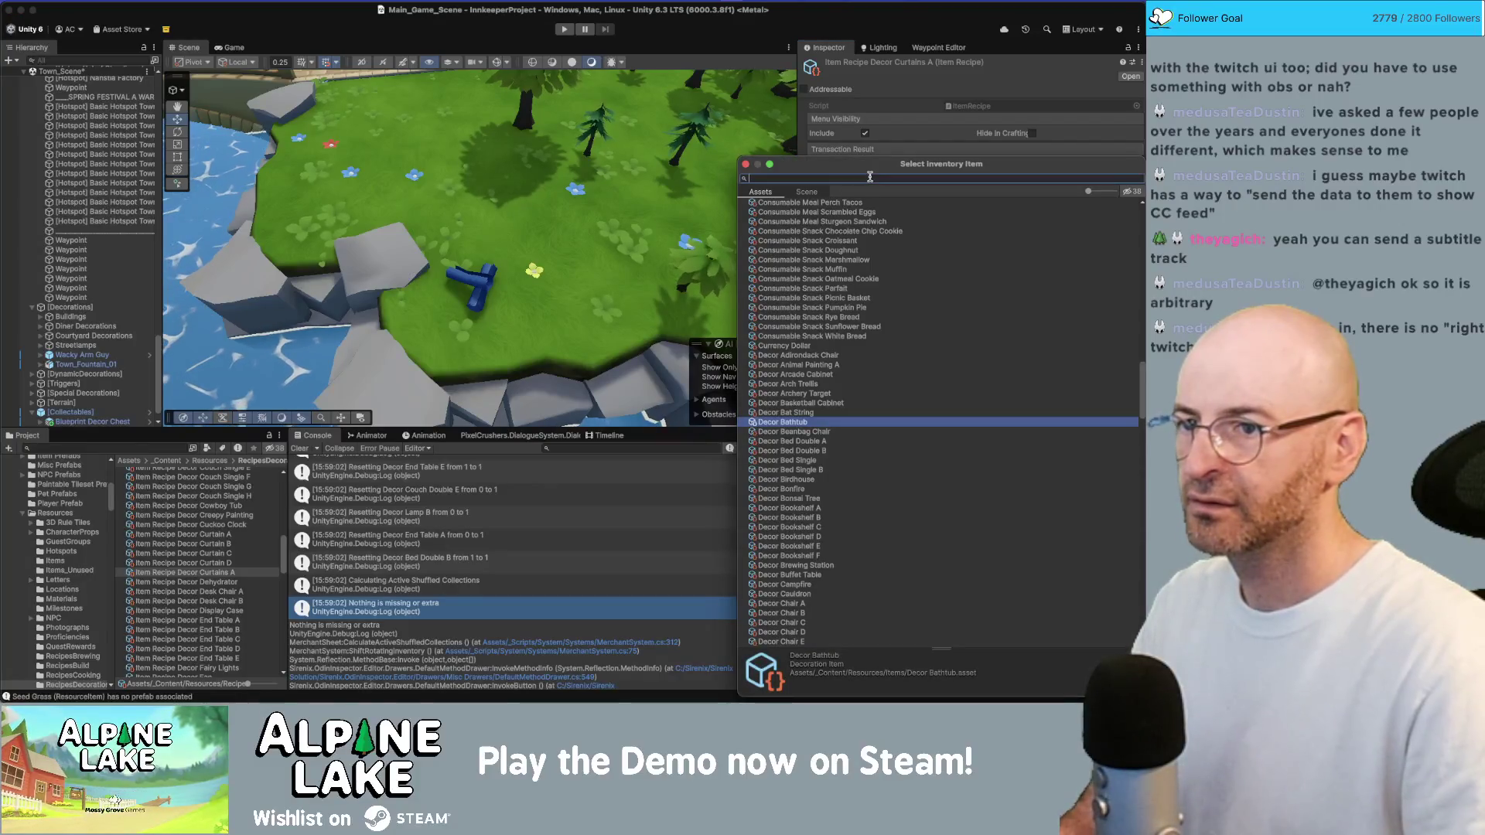
type("curtains")
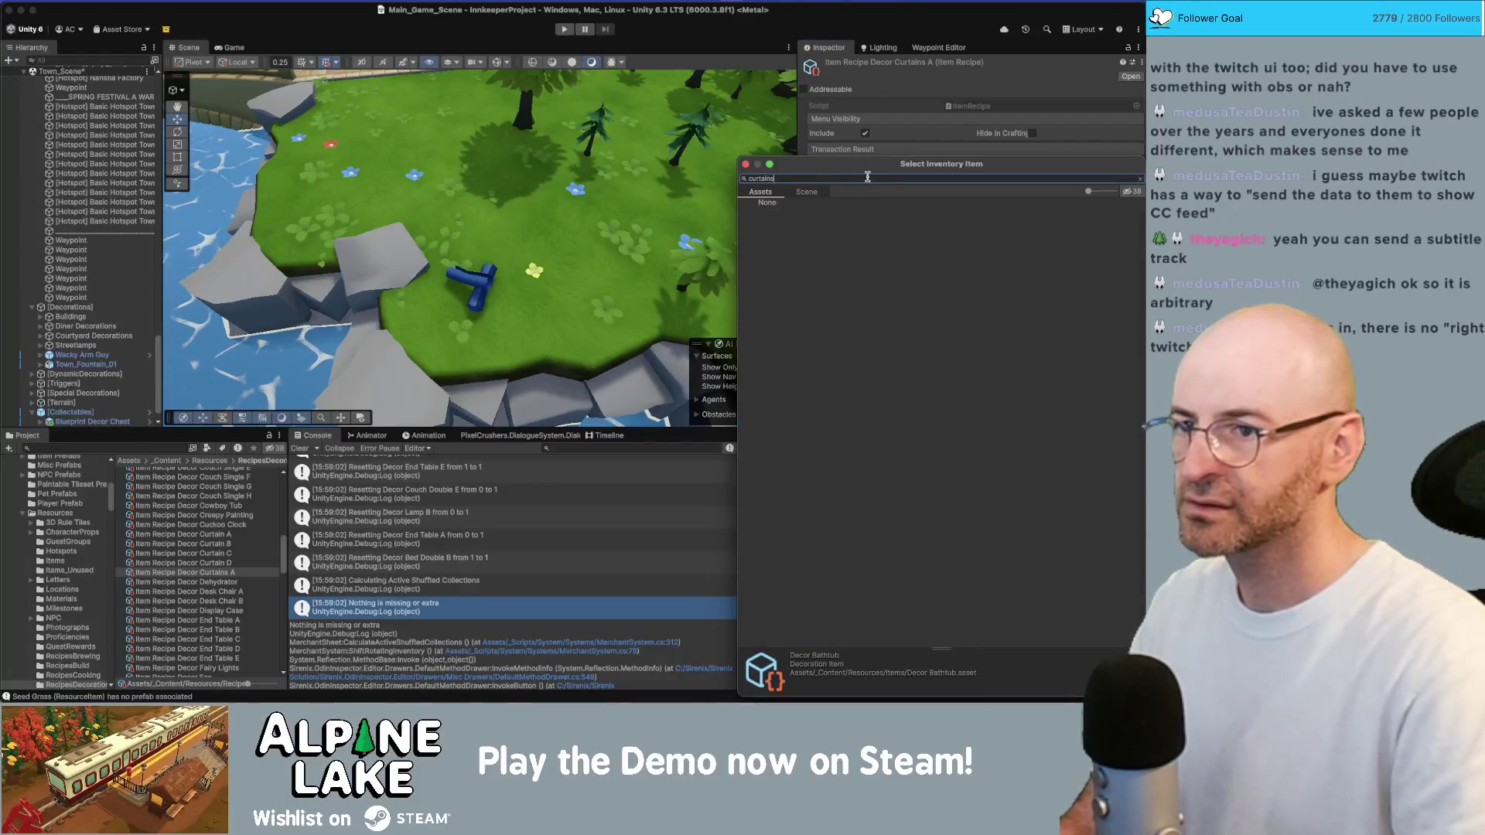
key("Return")
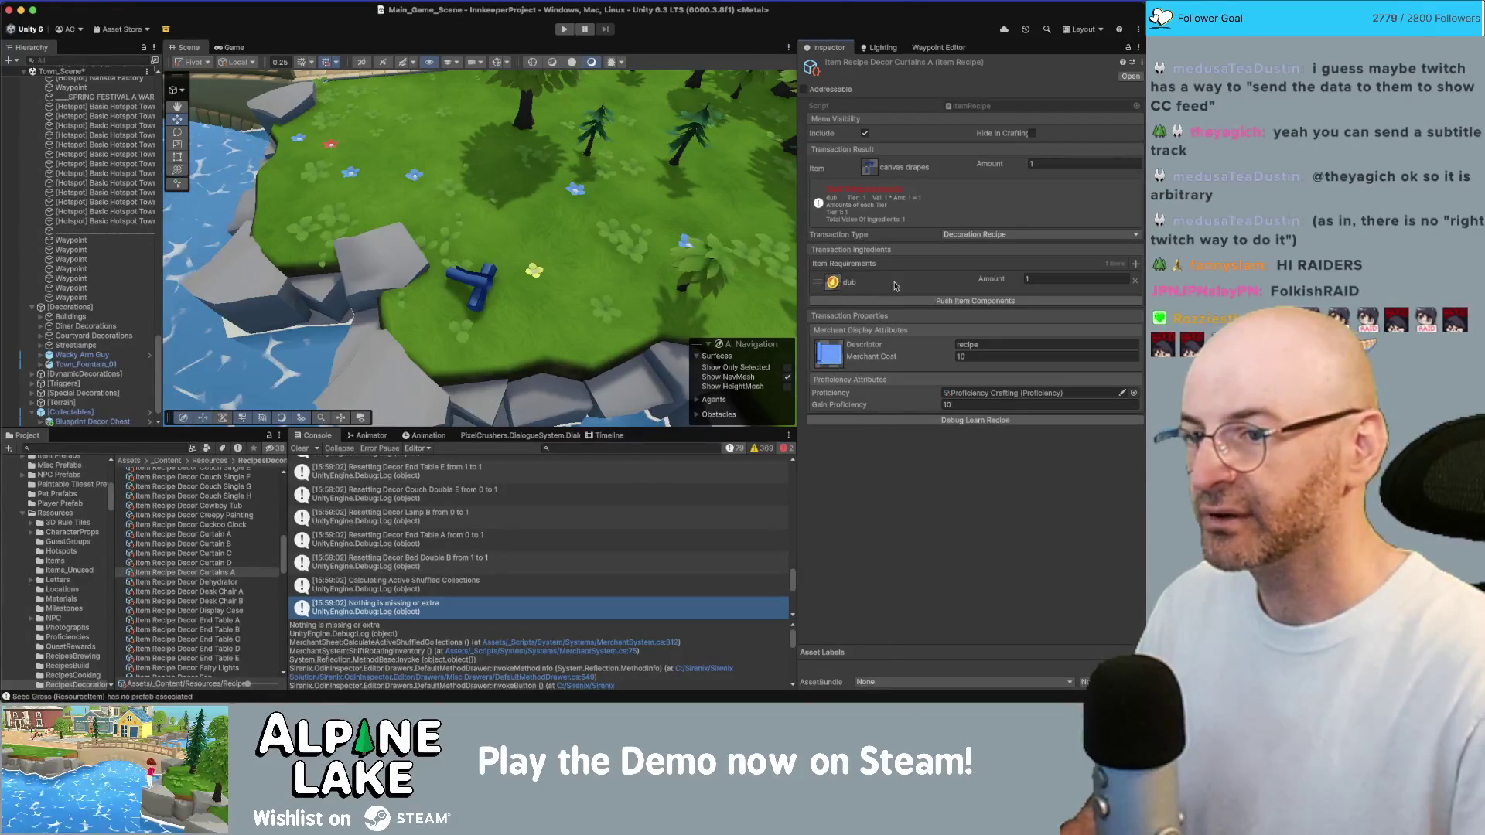
Search 'curtain' and pick the canvas drapes curtain item as the Curtains A recipe's ingredient
left_click(837, 286)
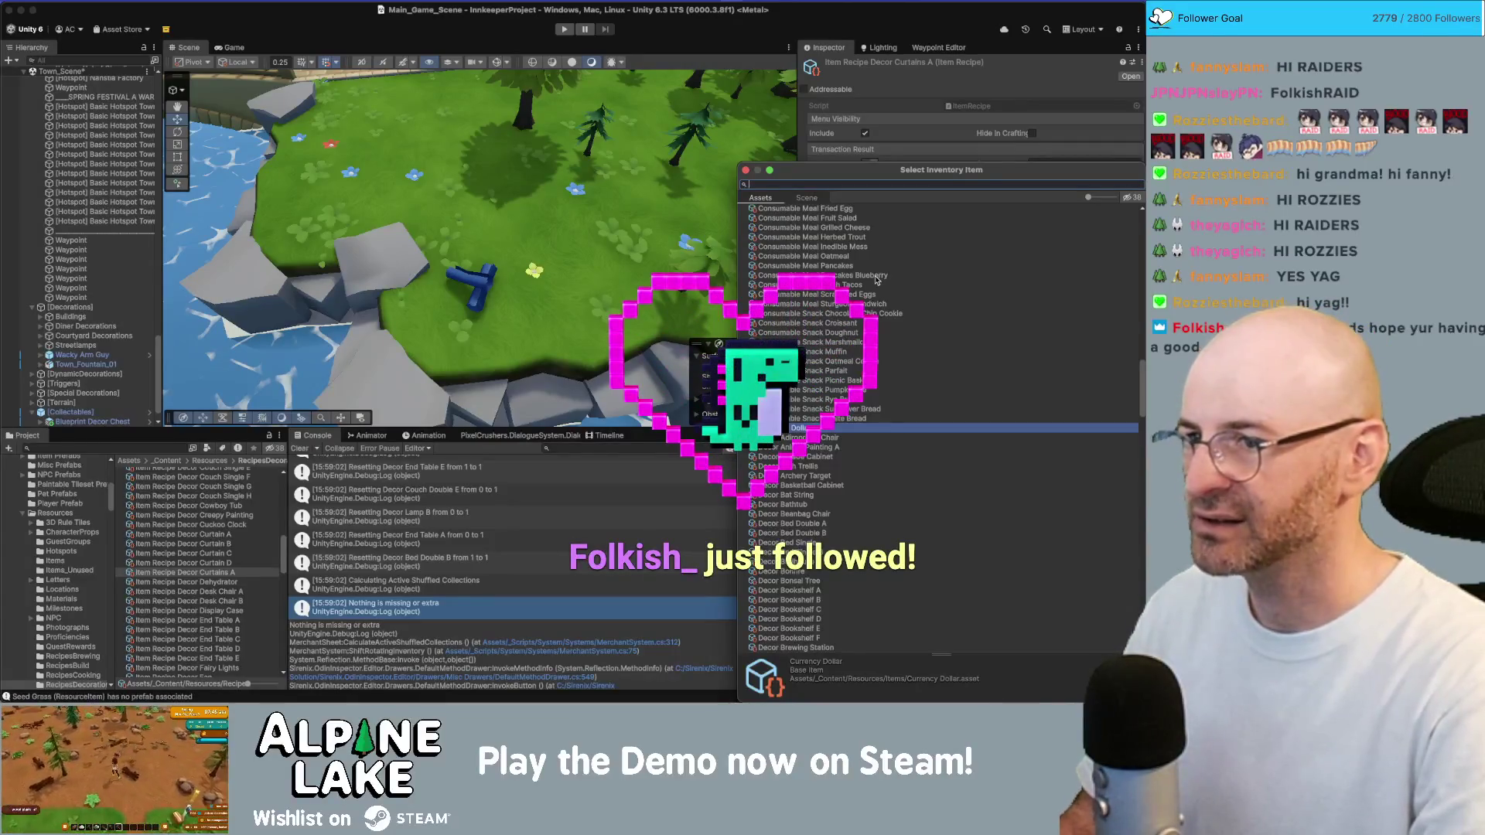
type("curtain")
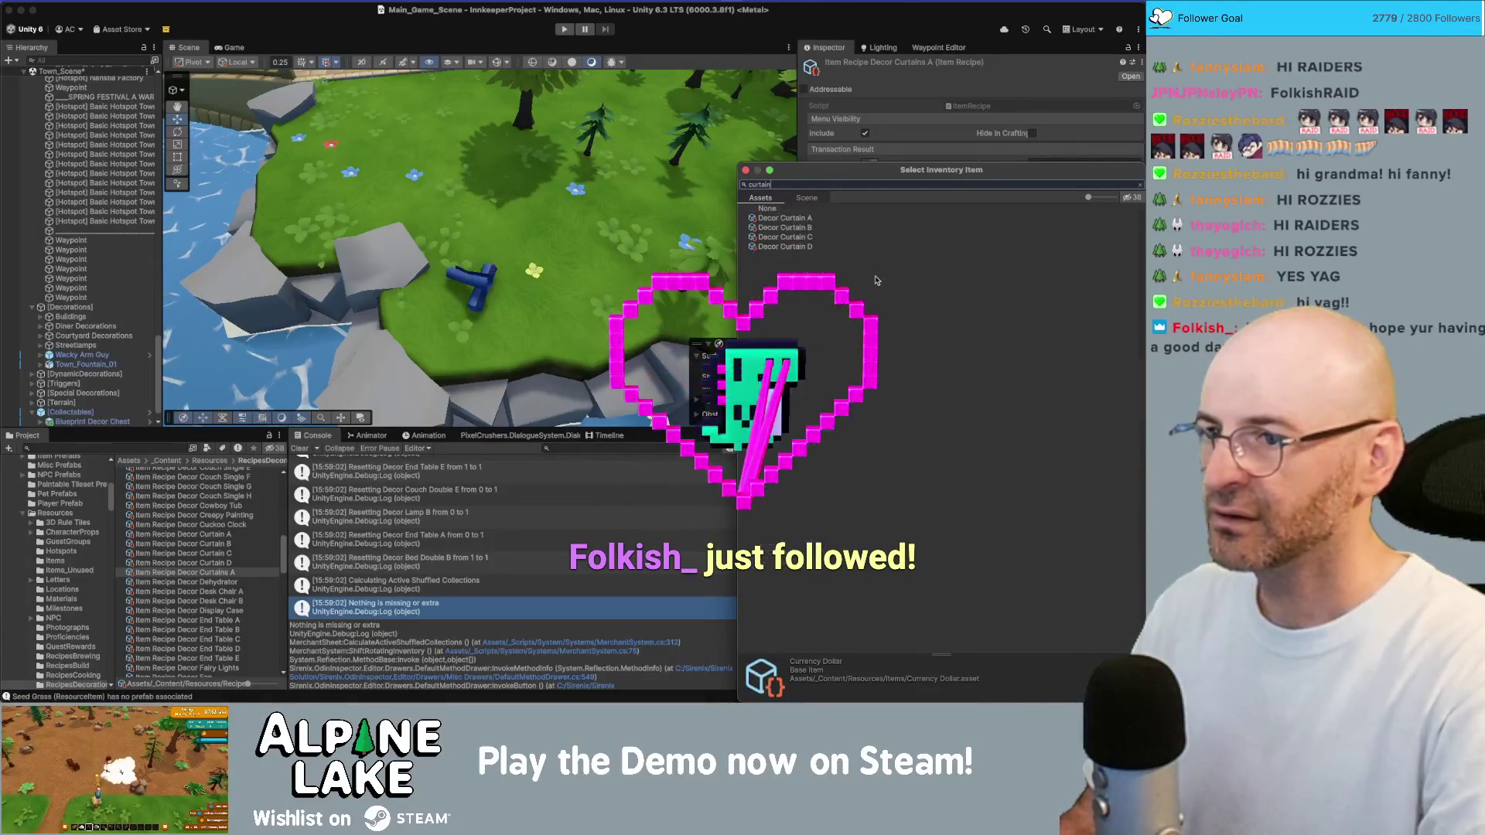
key("Down")
key("Return")
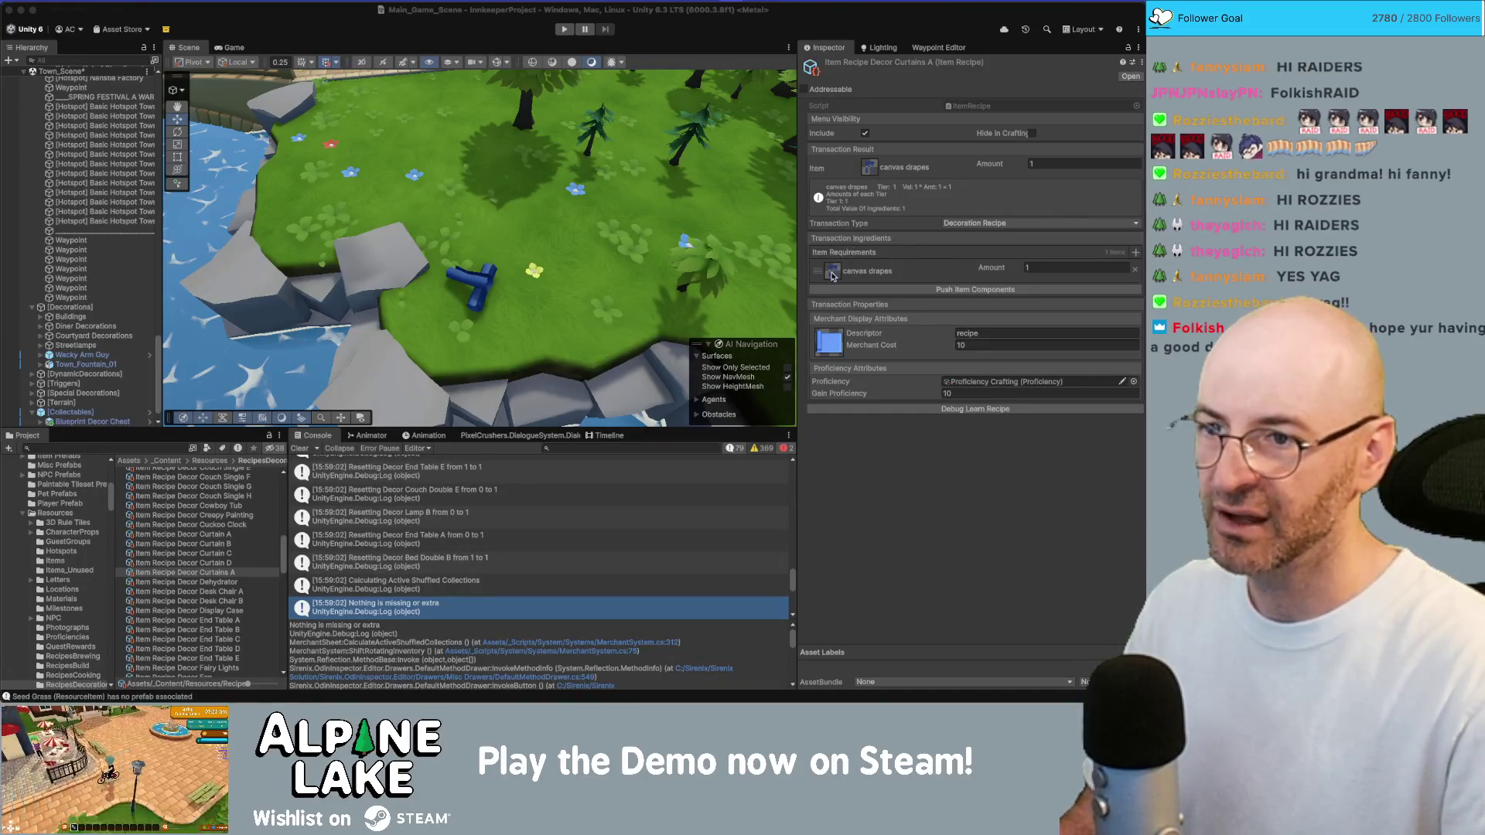
left_click(837, 276)
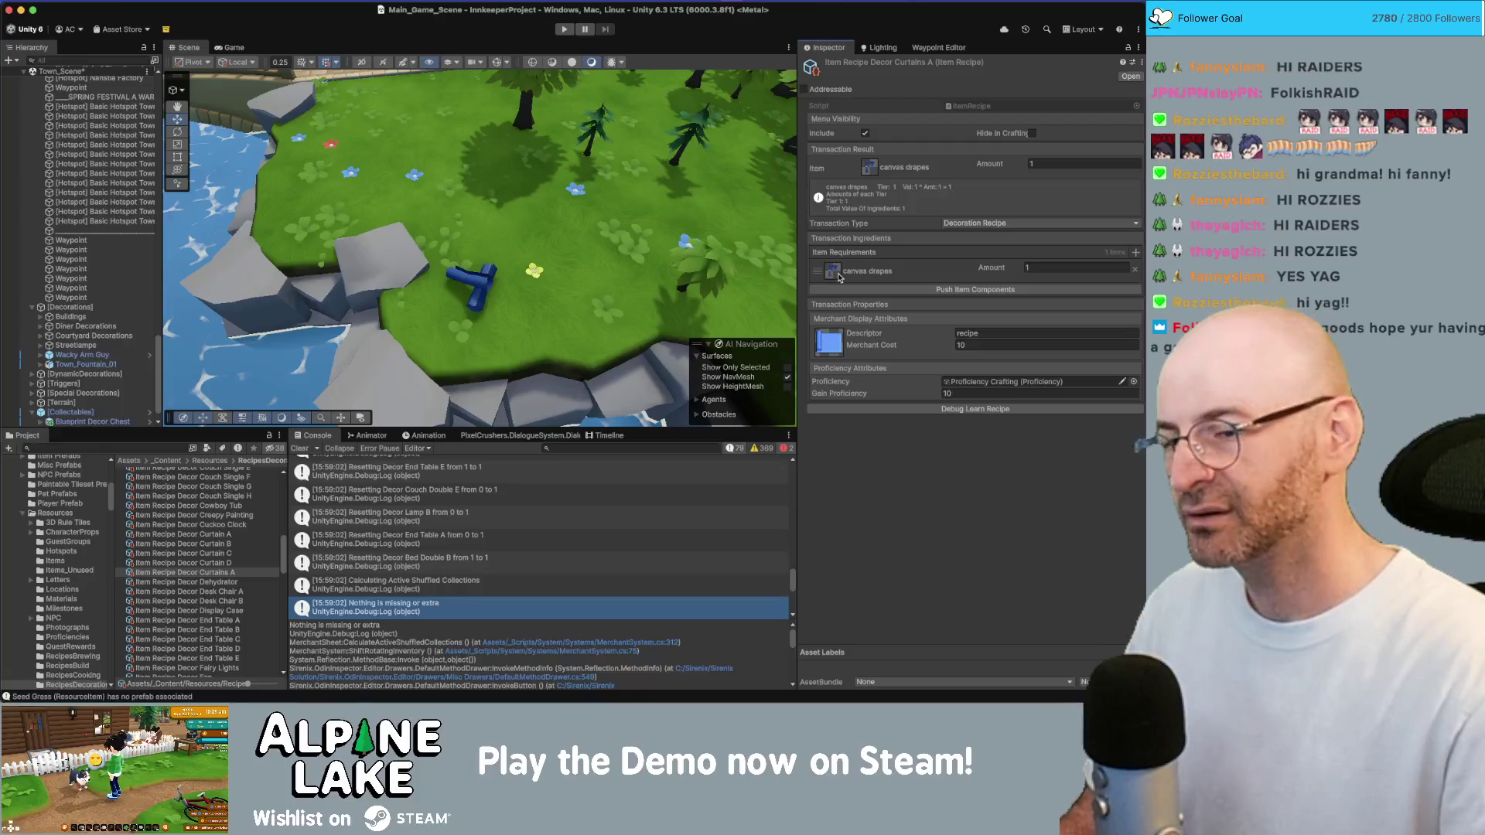
left_click(831, 275)
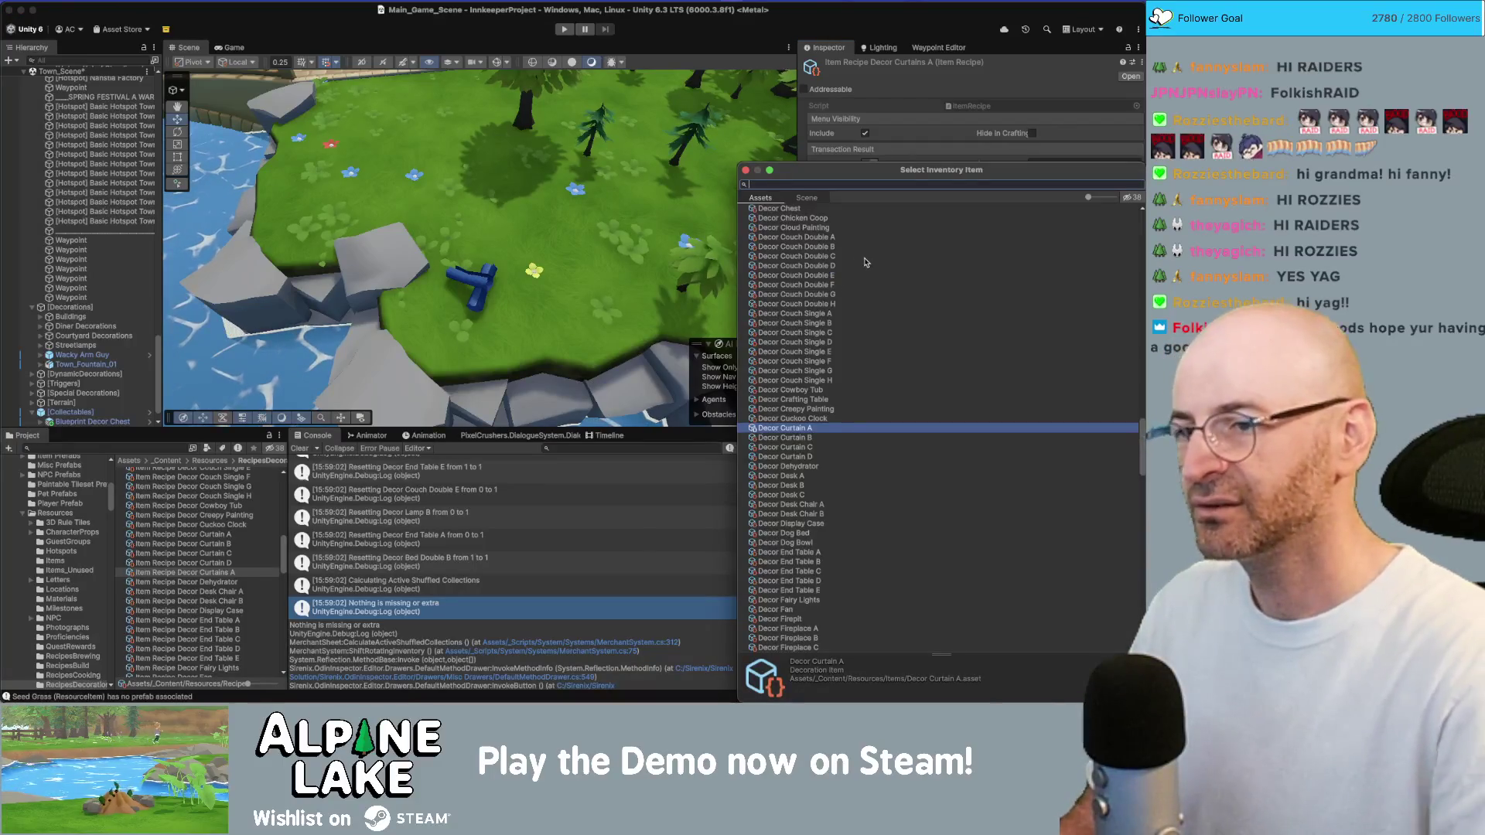
Set plant fiber as the first ingredient and add Resource Gold as a second one
type("plant fiber")
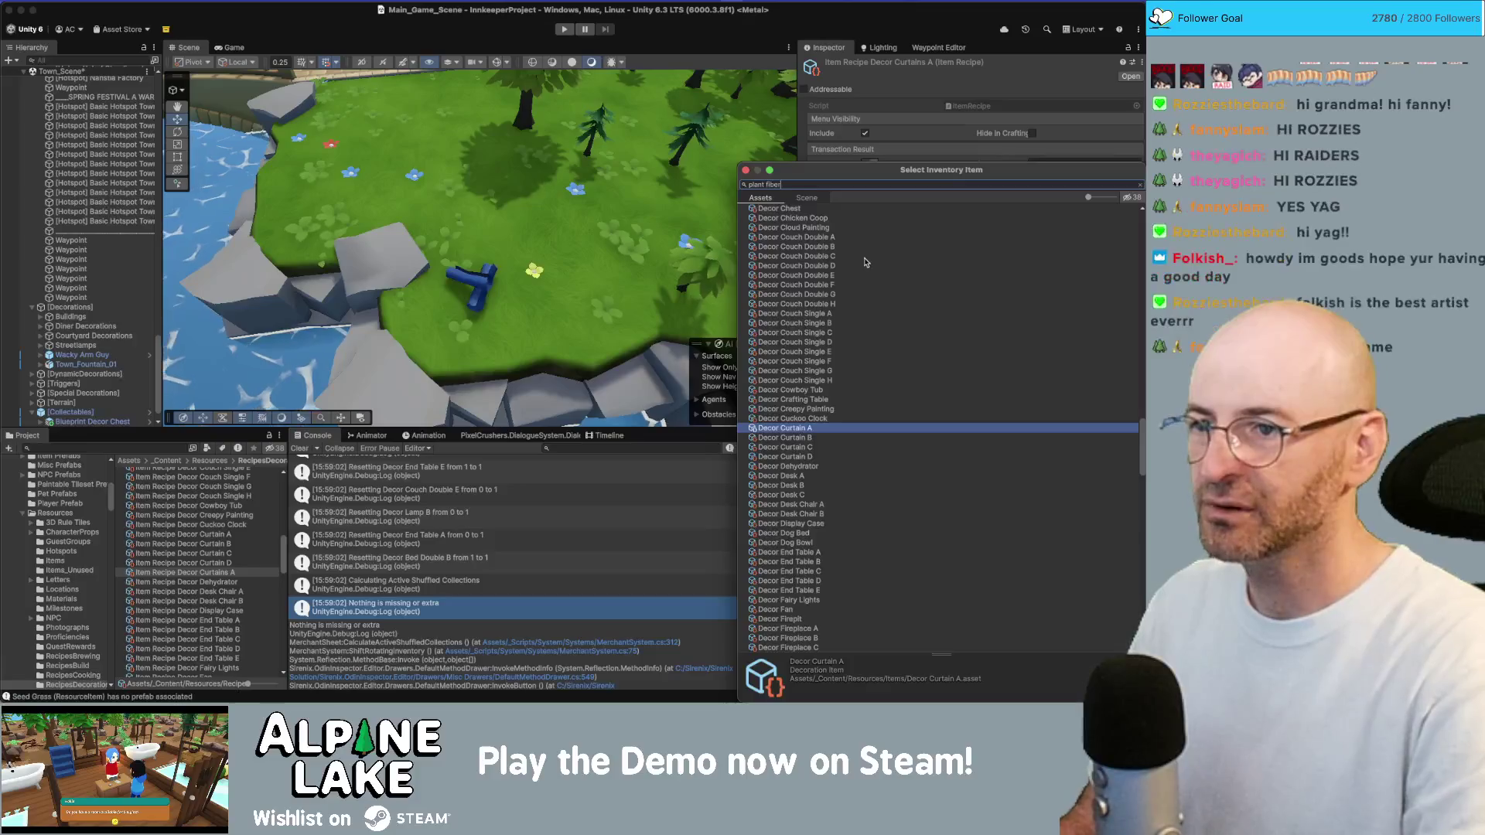
key("Return")
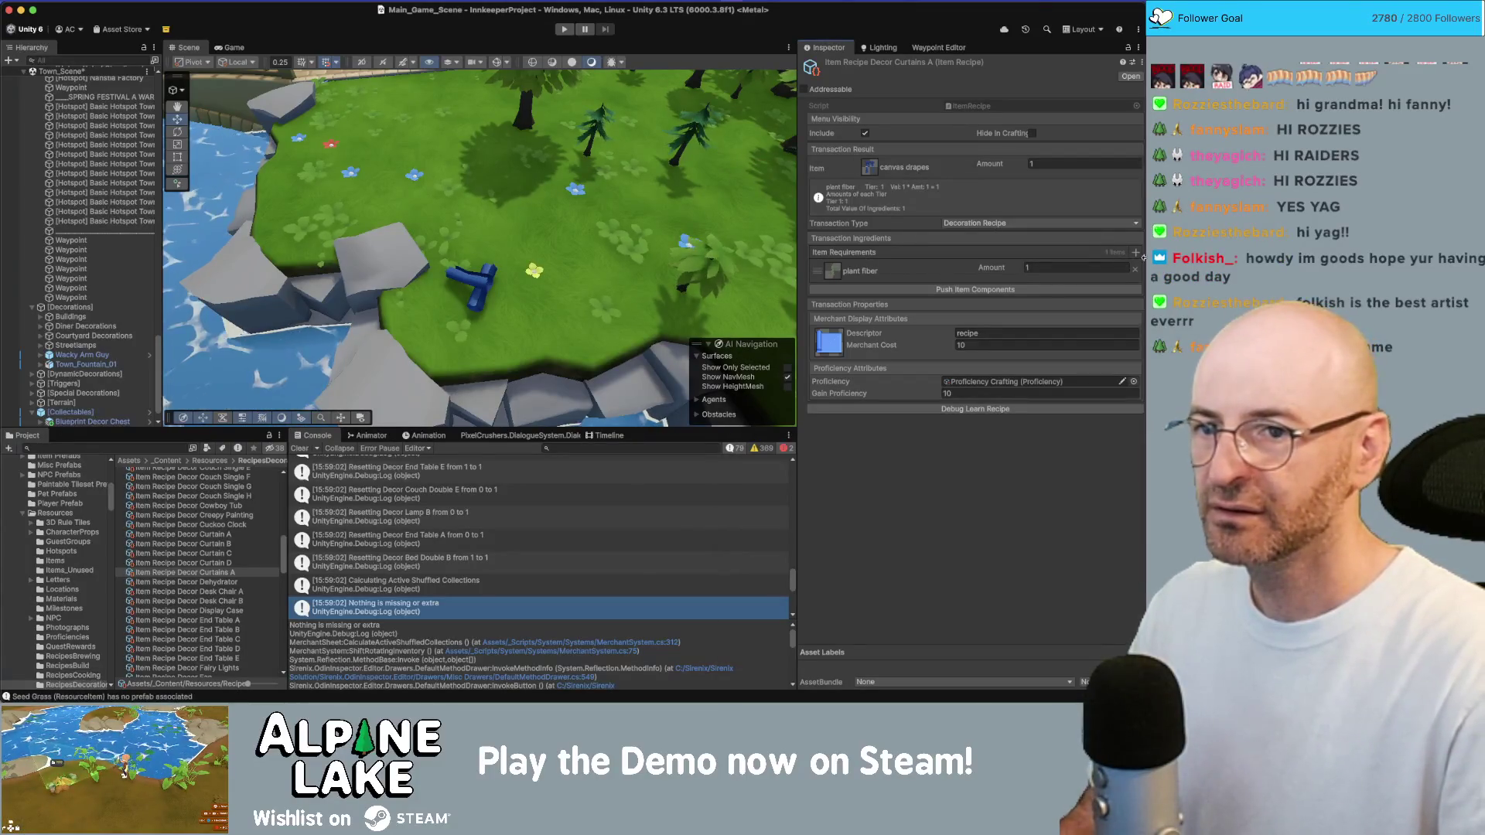
left_click(1136, 253)
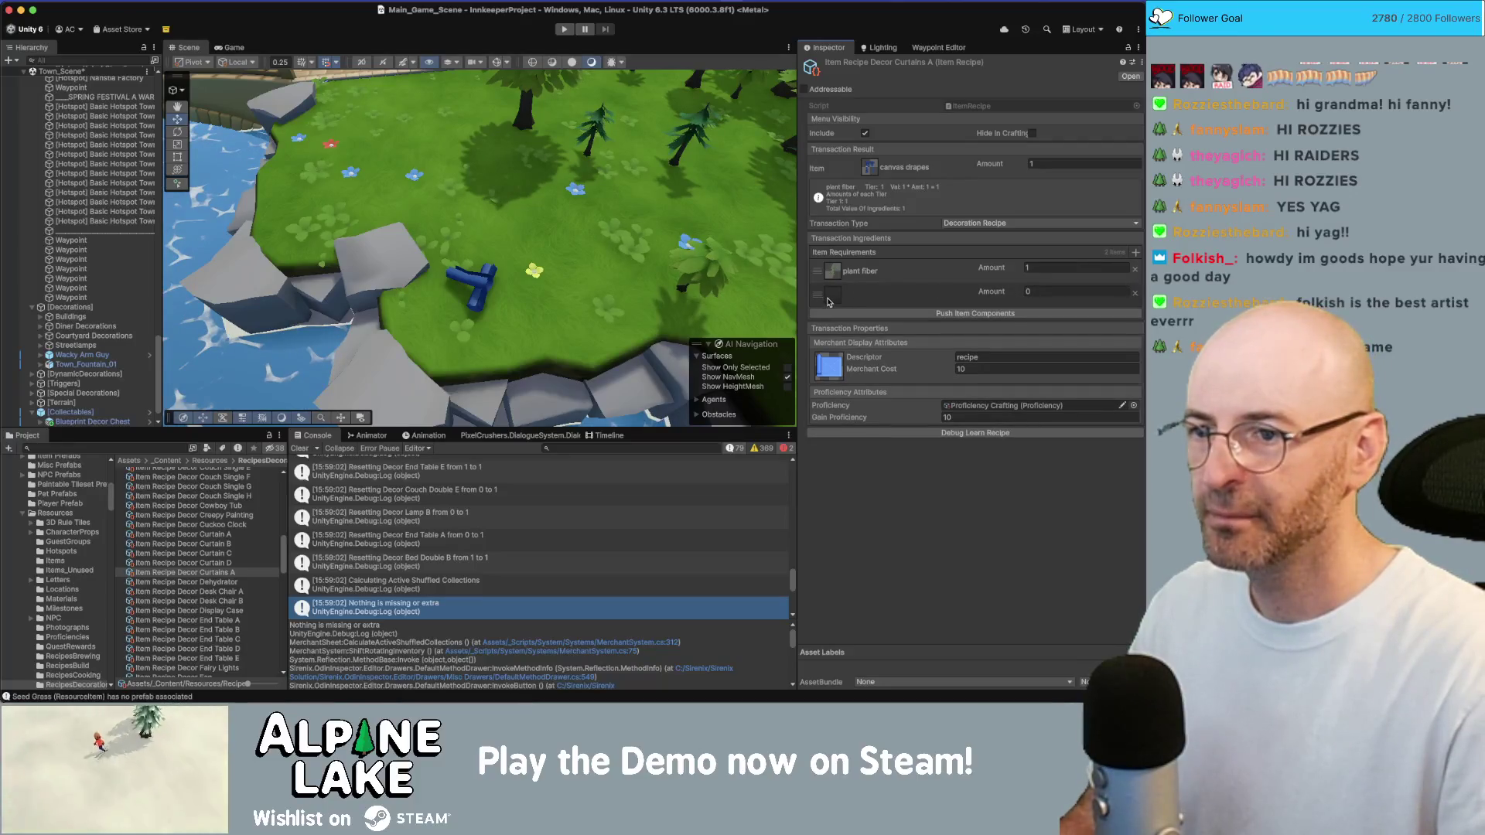
left_click(832, 301)
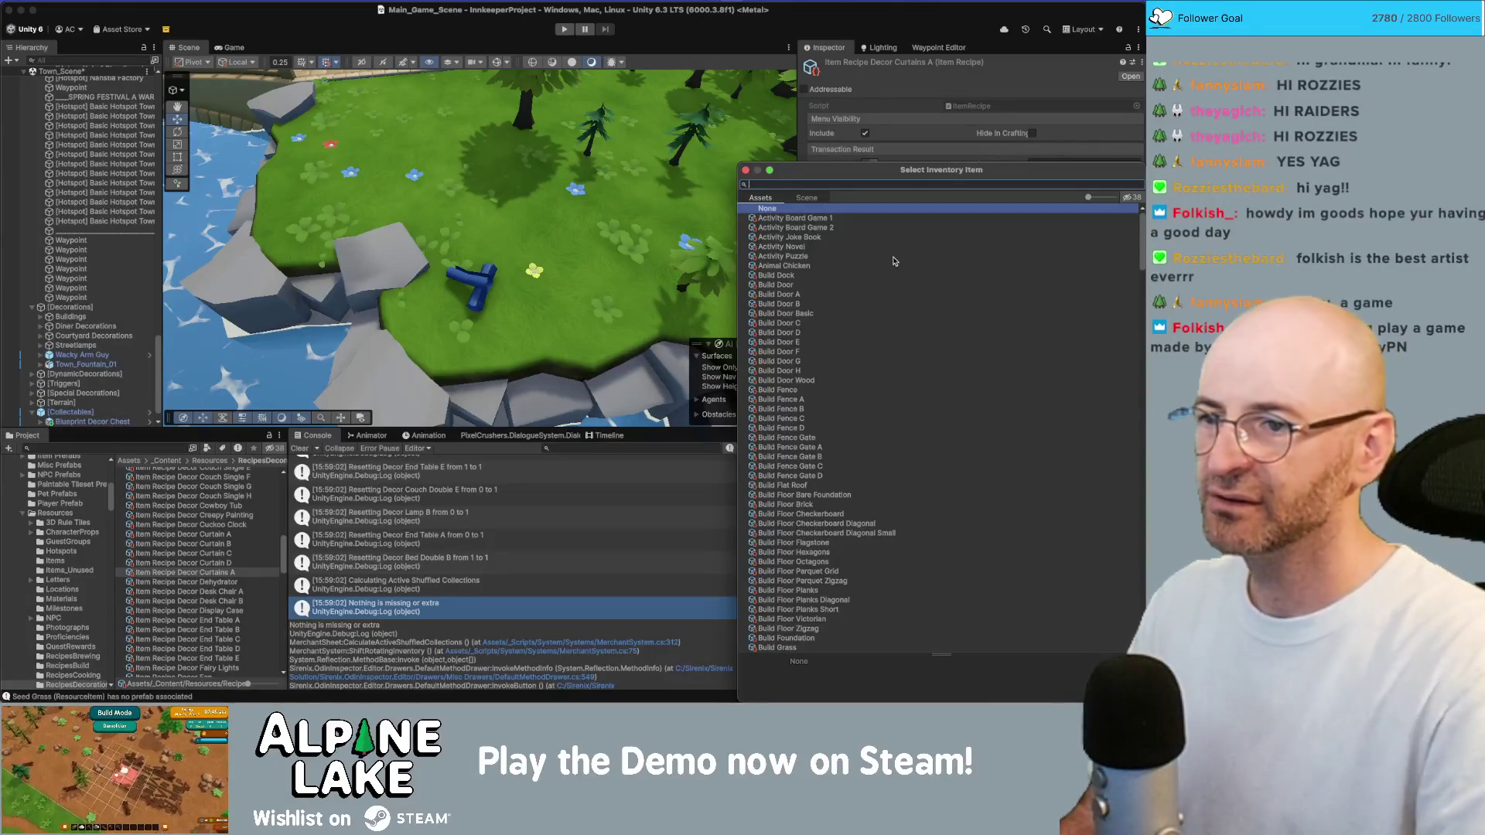
scroll(864, 258, "down", 10)
scroll(865, 258, "down", 20)
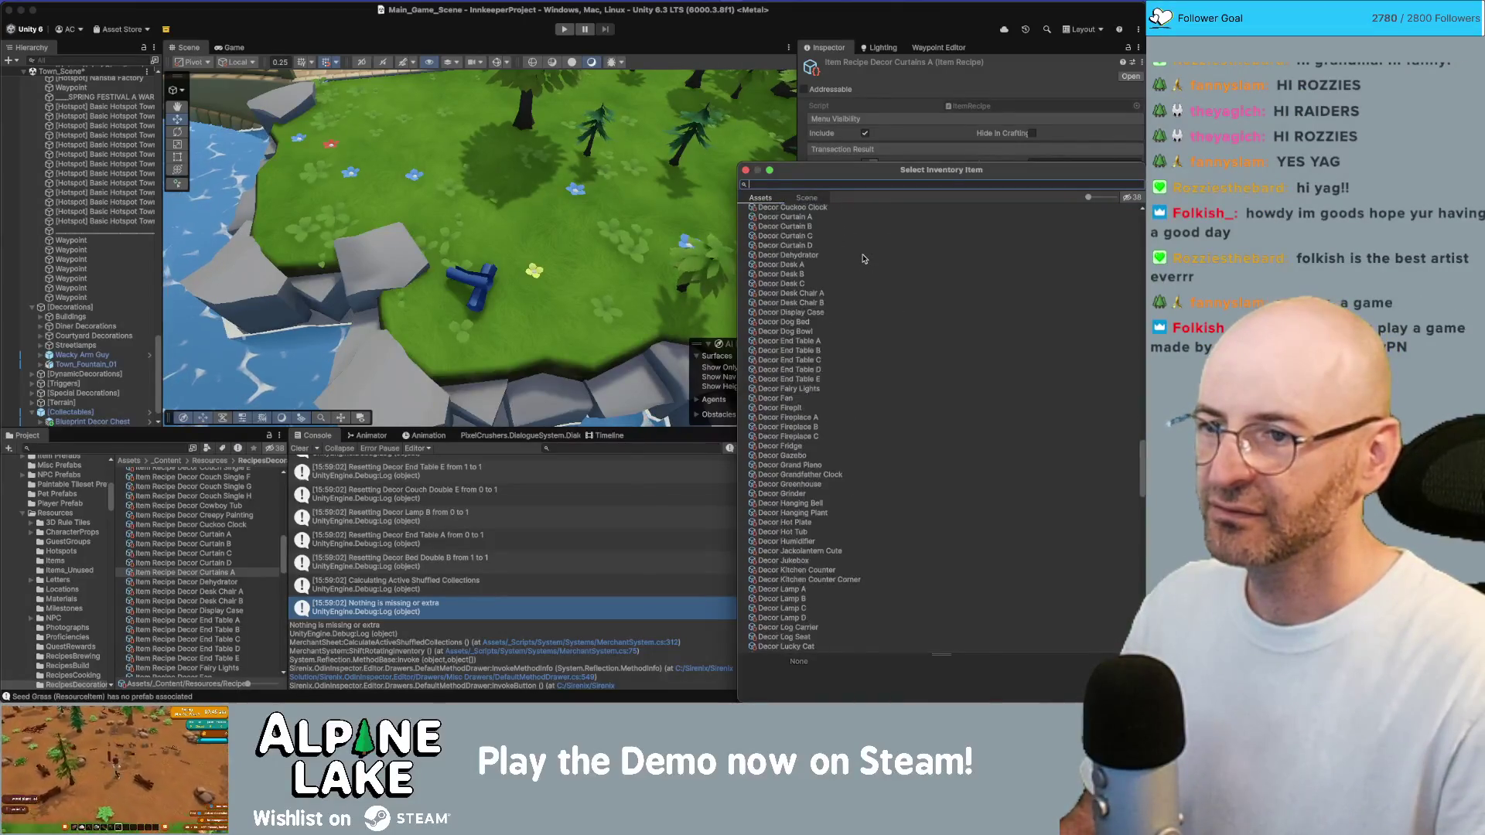
scroll(857, 262, "up", 5)
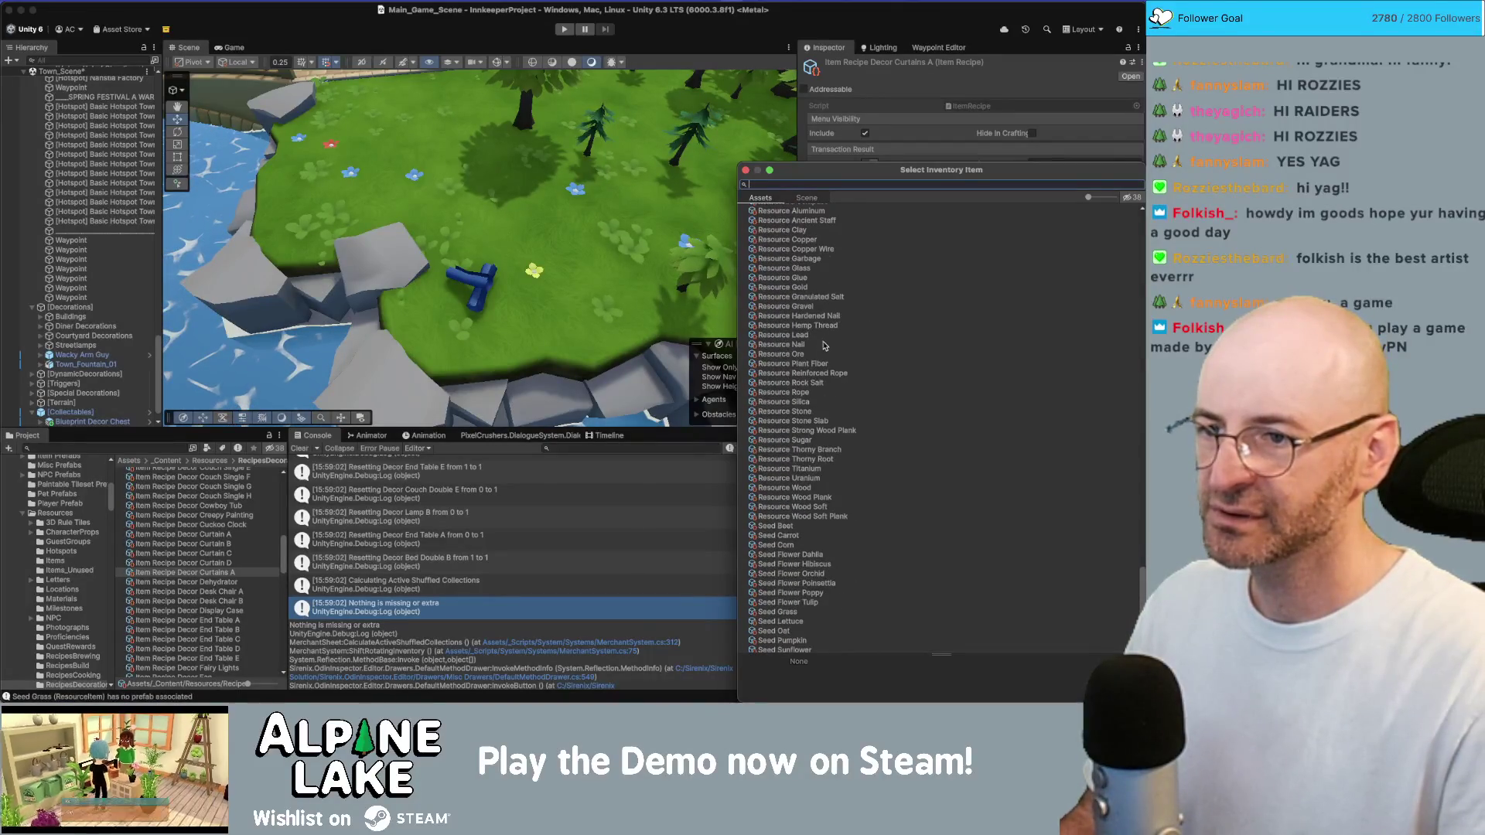
left_click(813, 344)
left_click(830, 287)
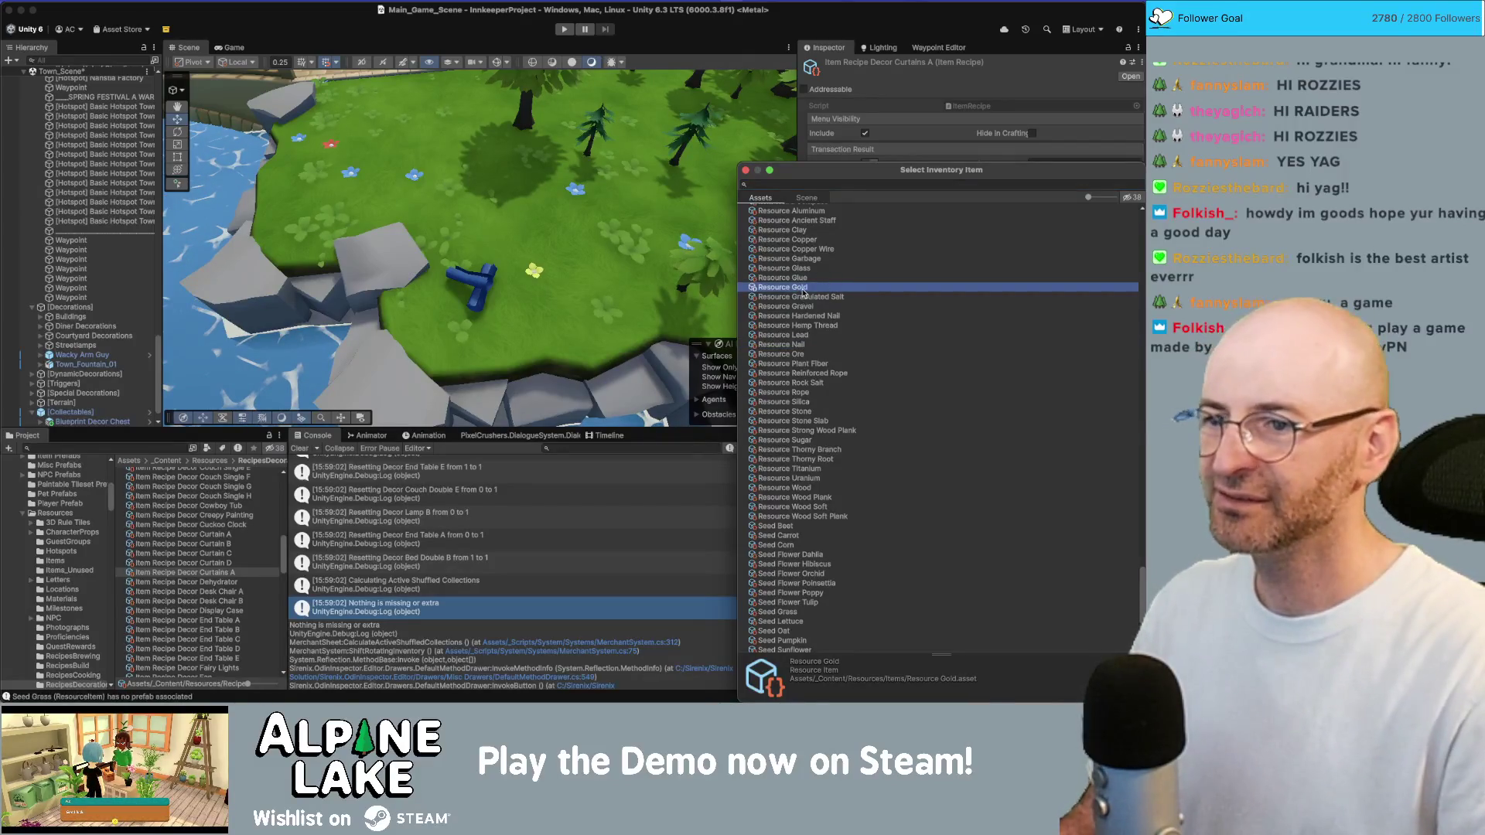
double_click(804, 290)
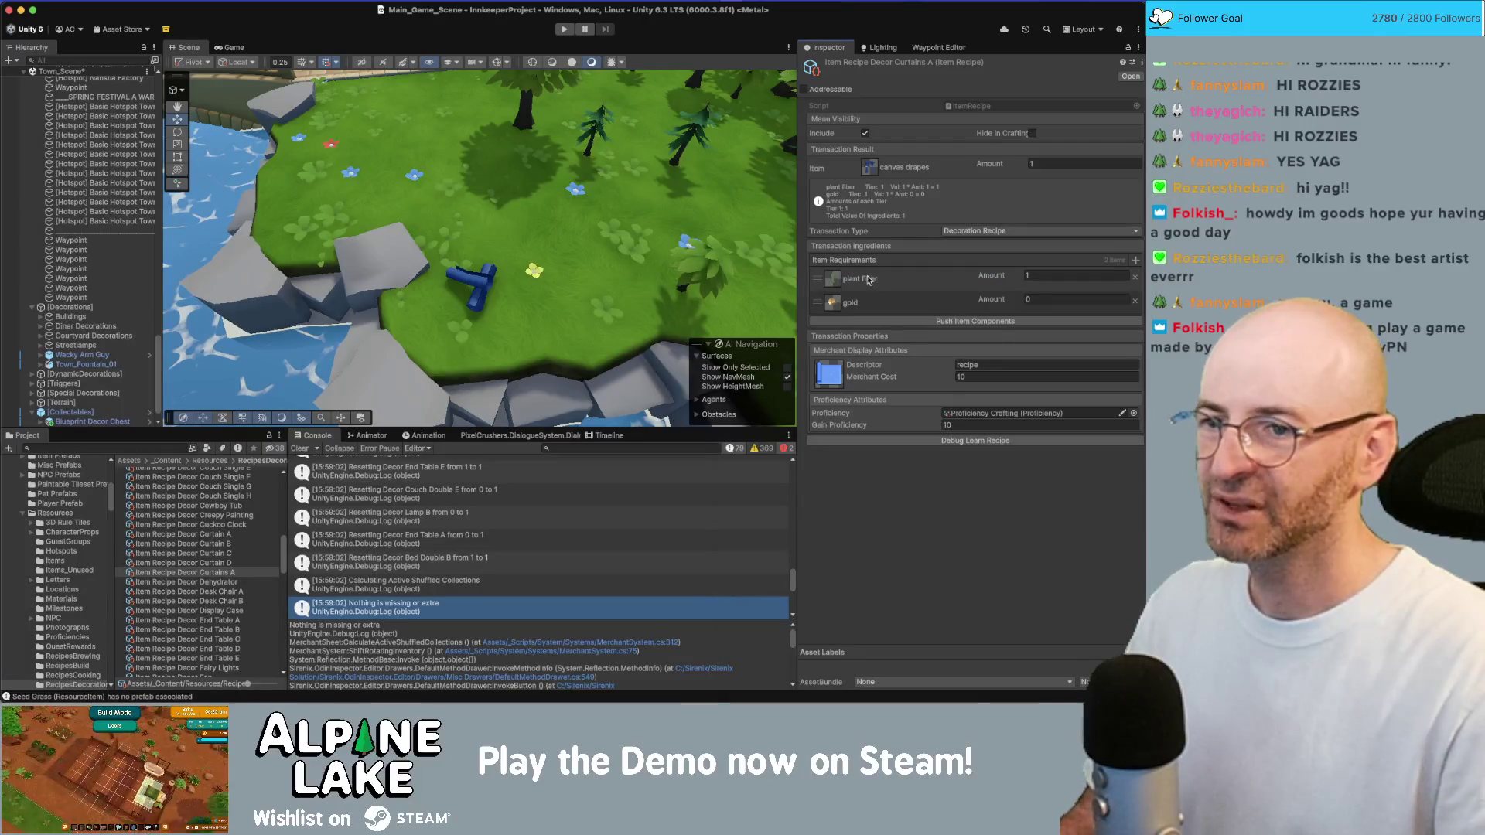
Set the ingredient amounts to 1 gold and 4 plant fiber
left_click(1024, 299)
type("1")
key("shift+Tab")
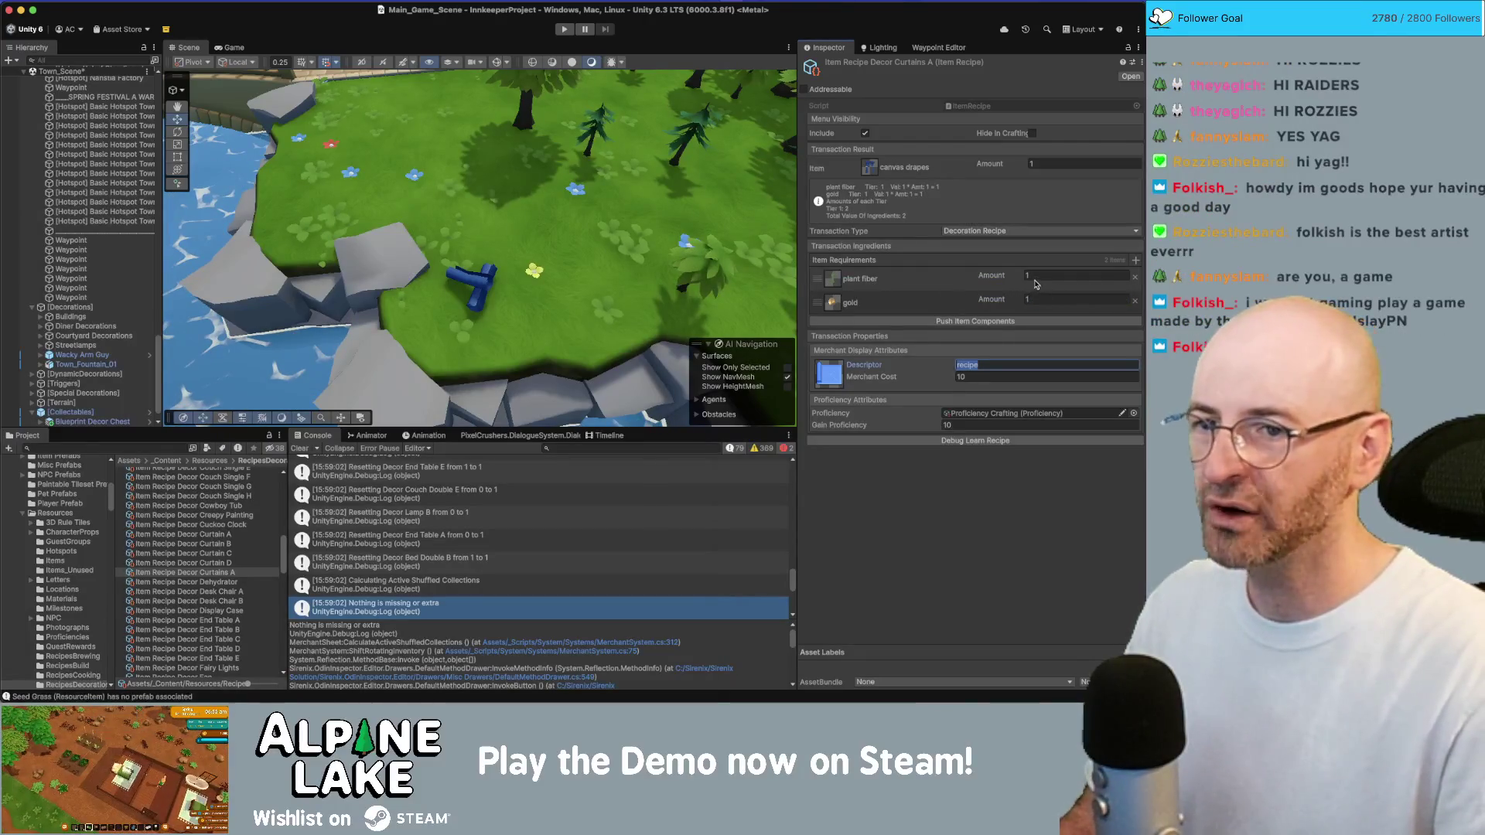
type("4")
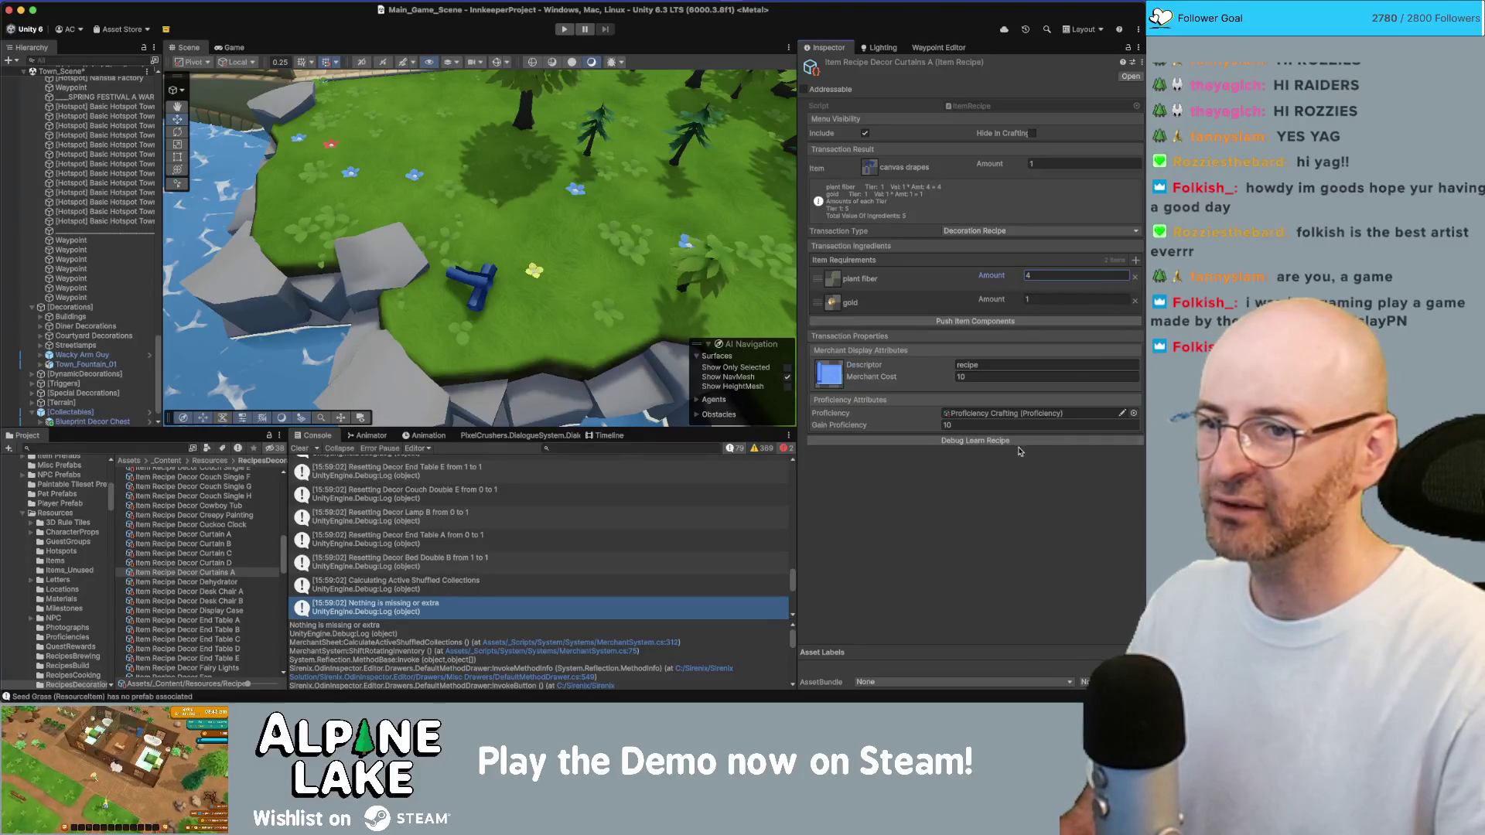
left_click(921, 321)
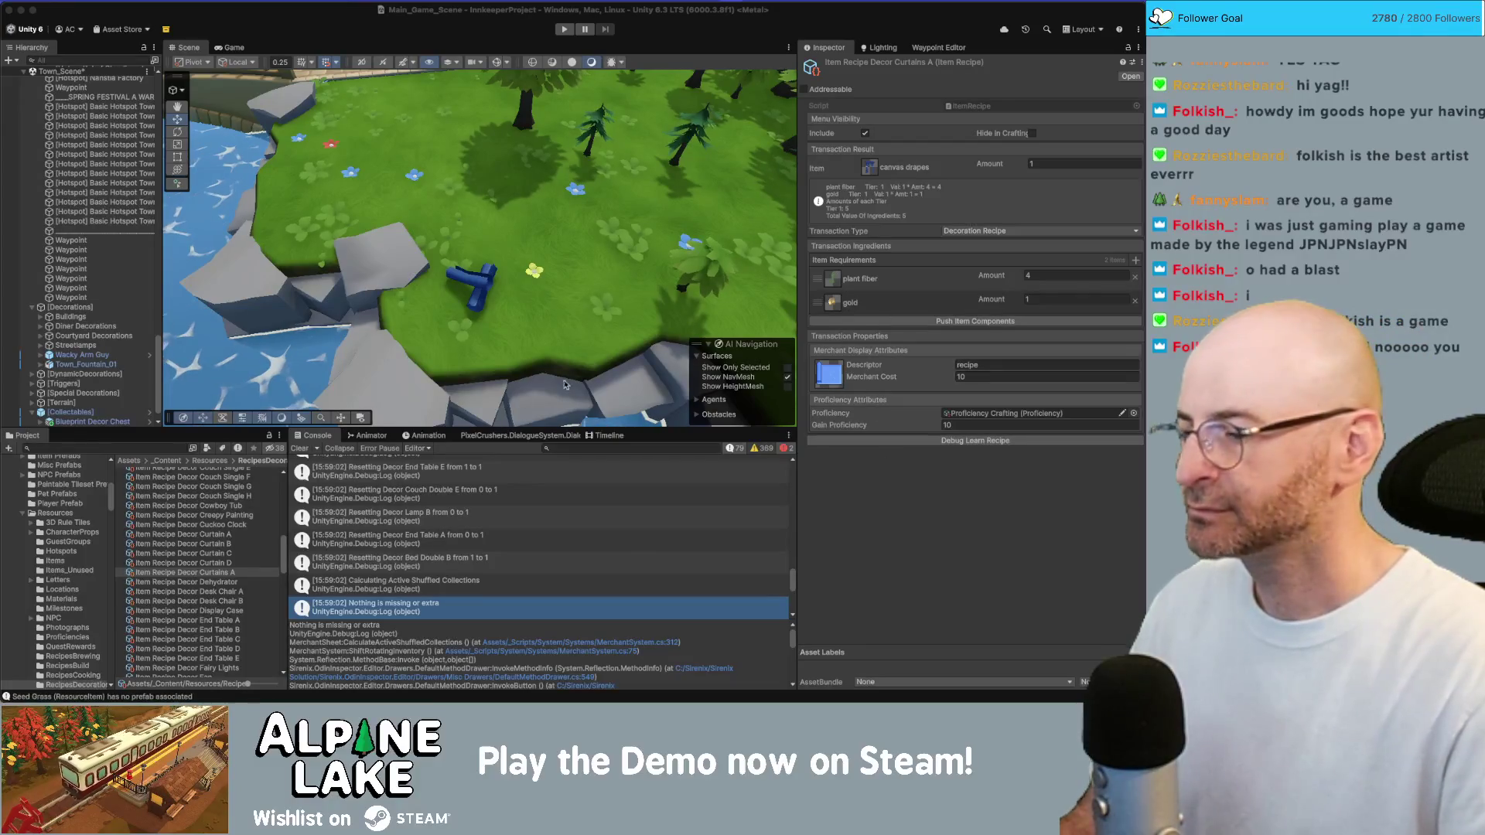
Search the Project for 'merchant oriel' and select the Oriel Merchant Shuffle Couches collection
left_click(268, 573)
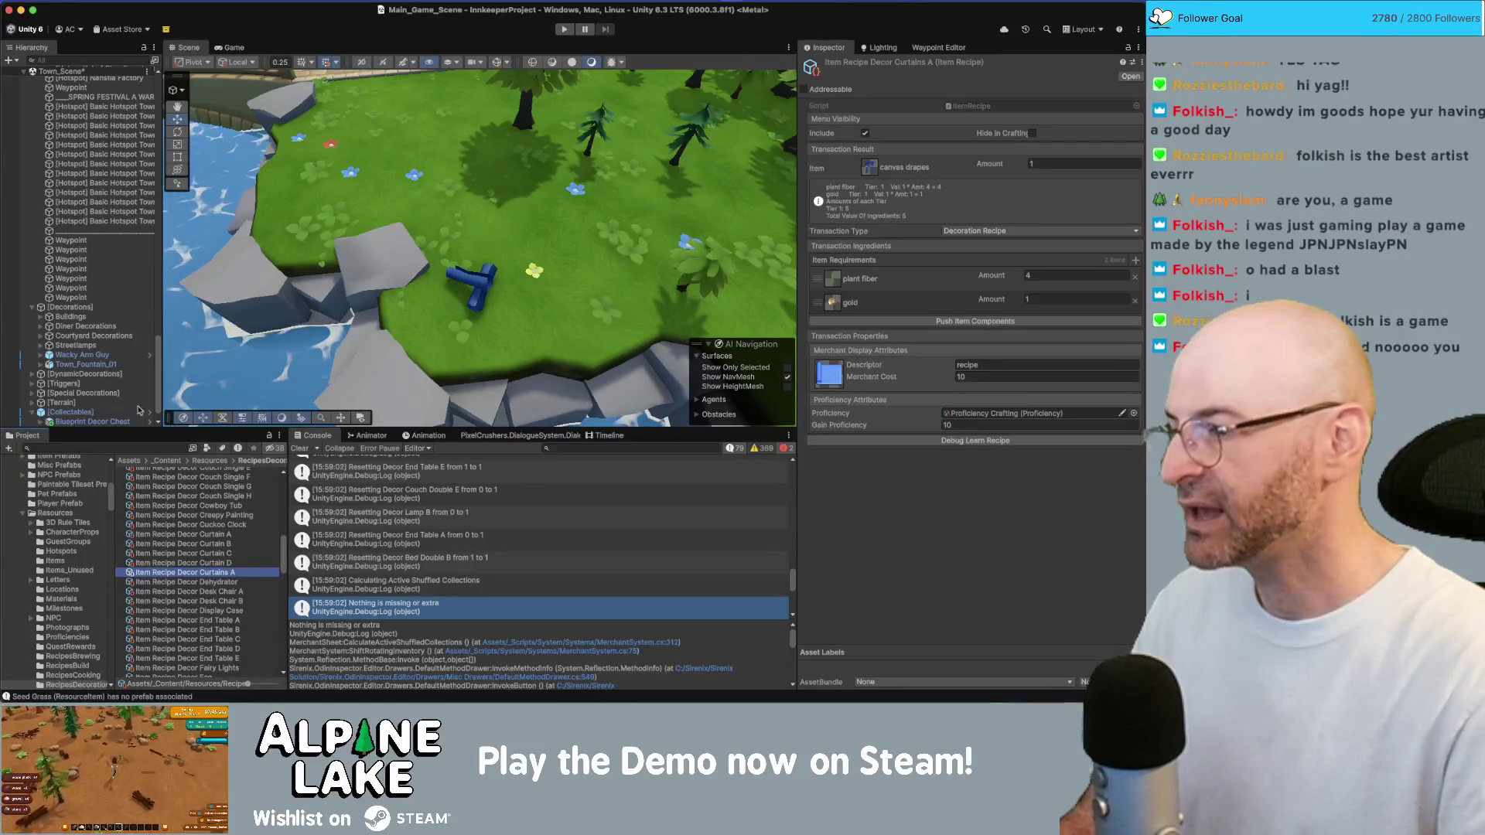
left_click(107, 448)
type("merchant")
key("BackSpace")
key("BackSpace")
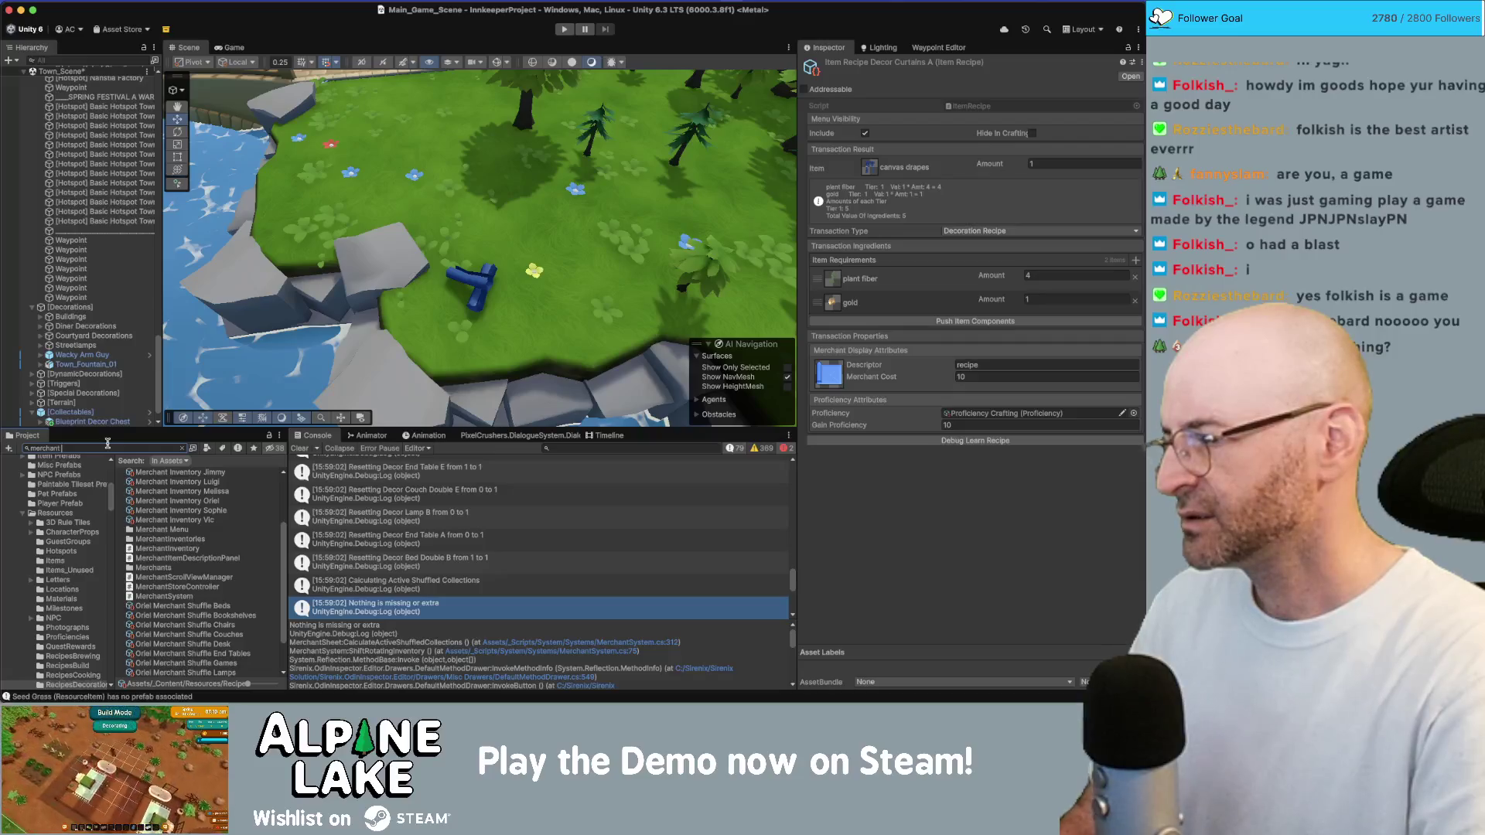
type("riel")
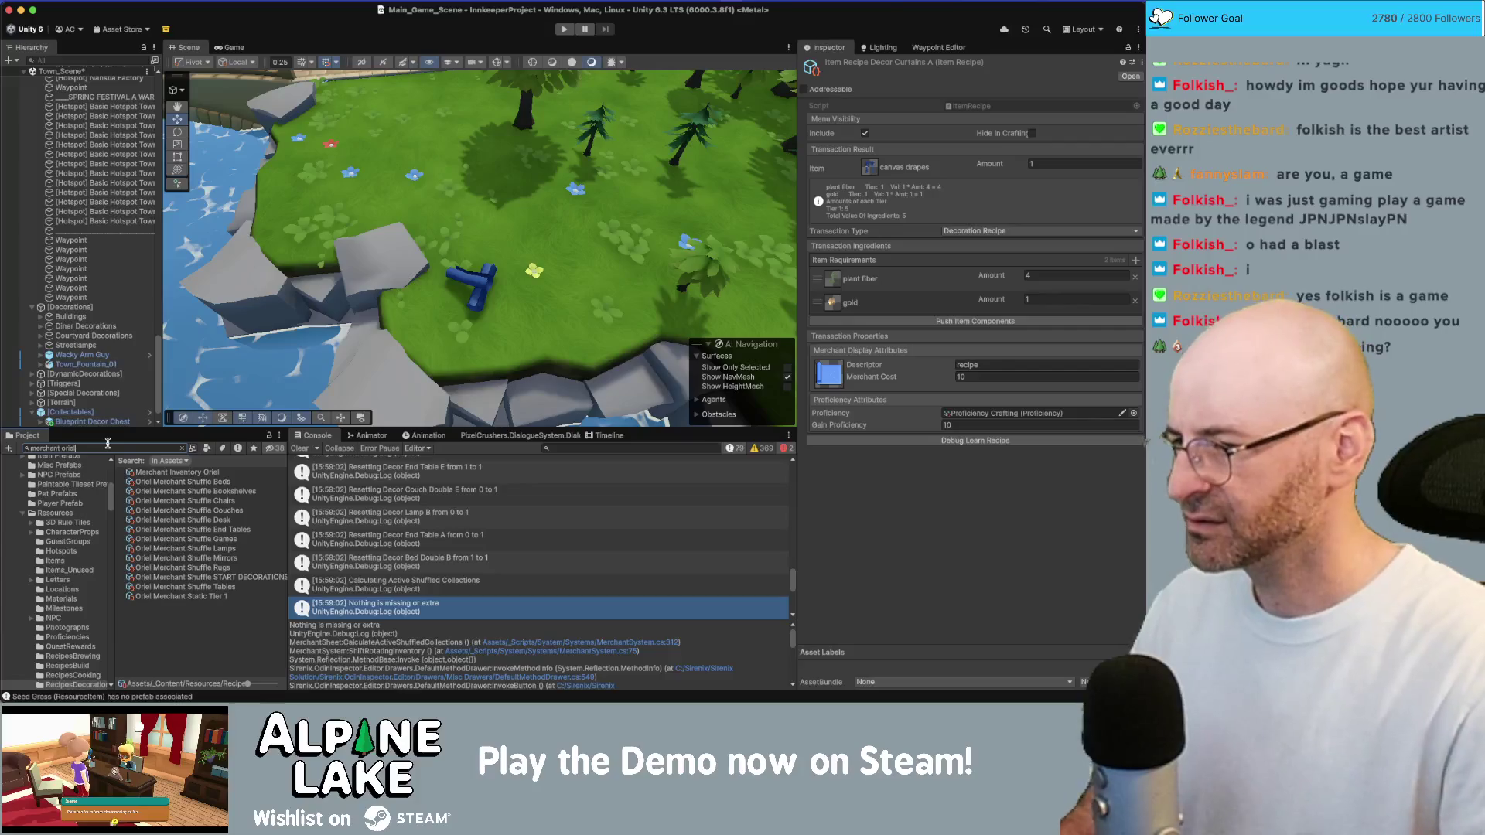
left_click(224, 529)
left_click(223, 511)
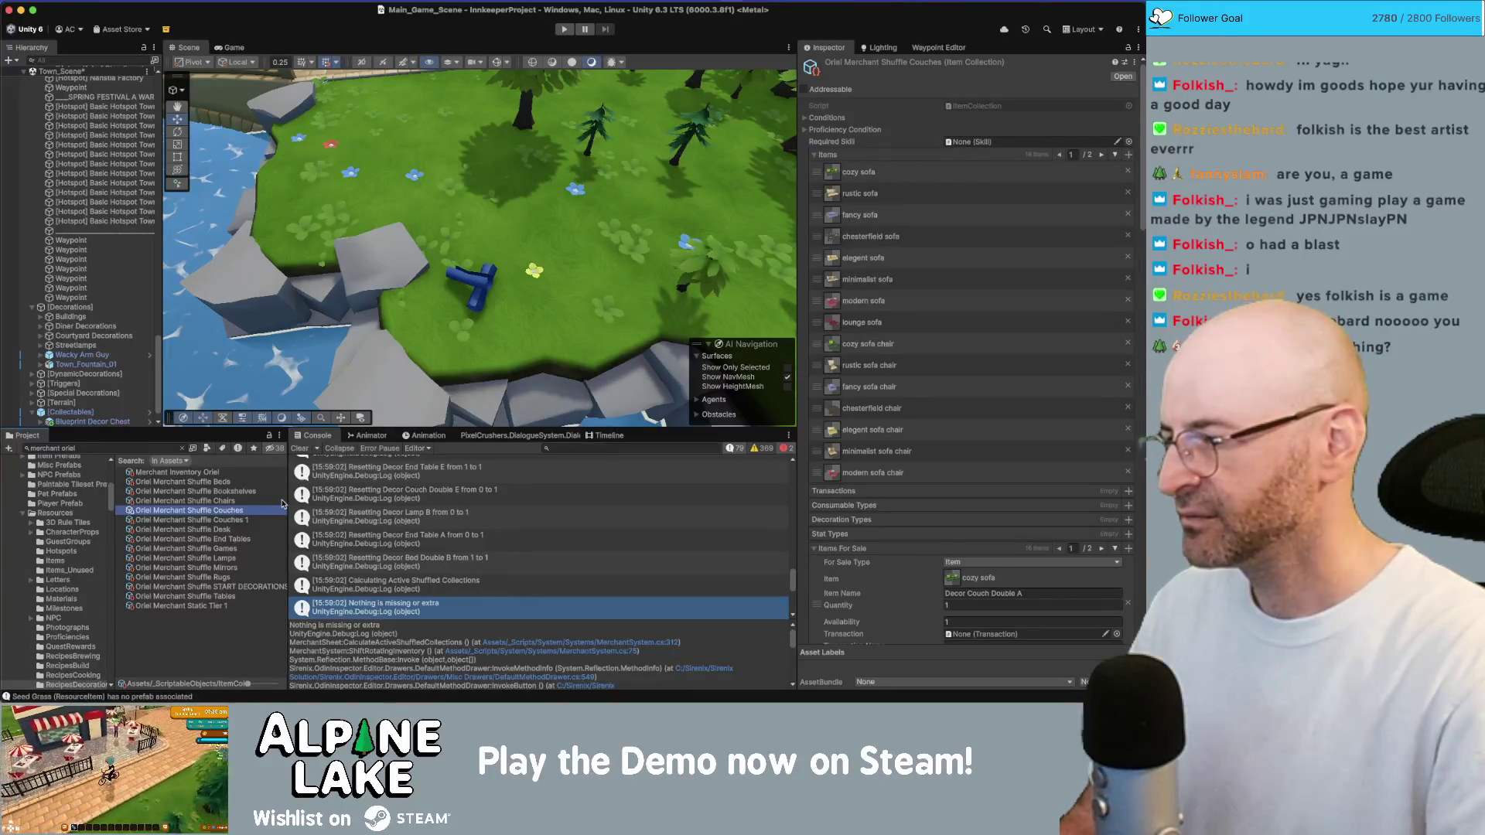
Rename the Couches copy to Oriel Merchant Shuffle Curtains
key("Down")
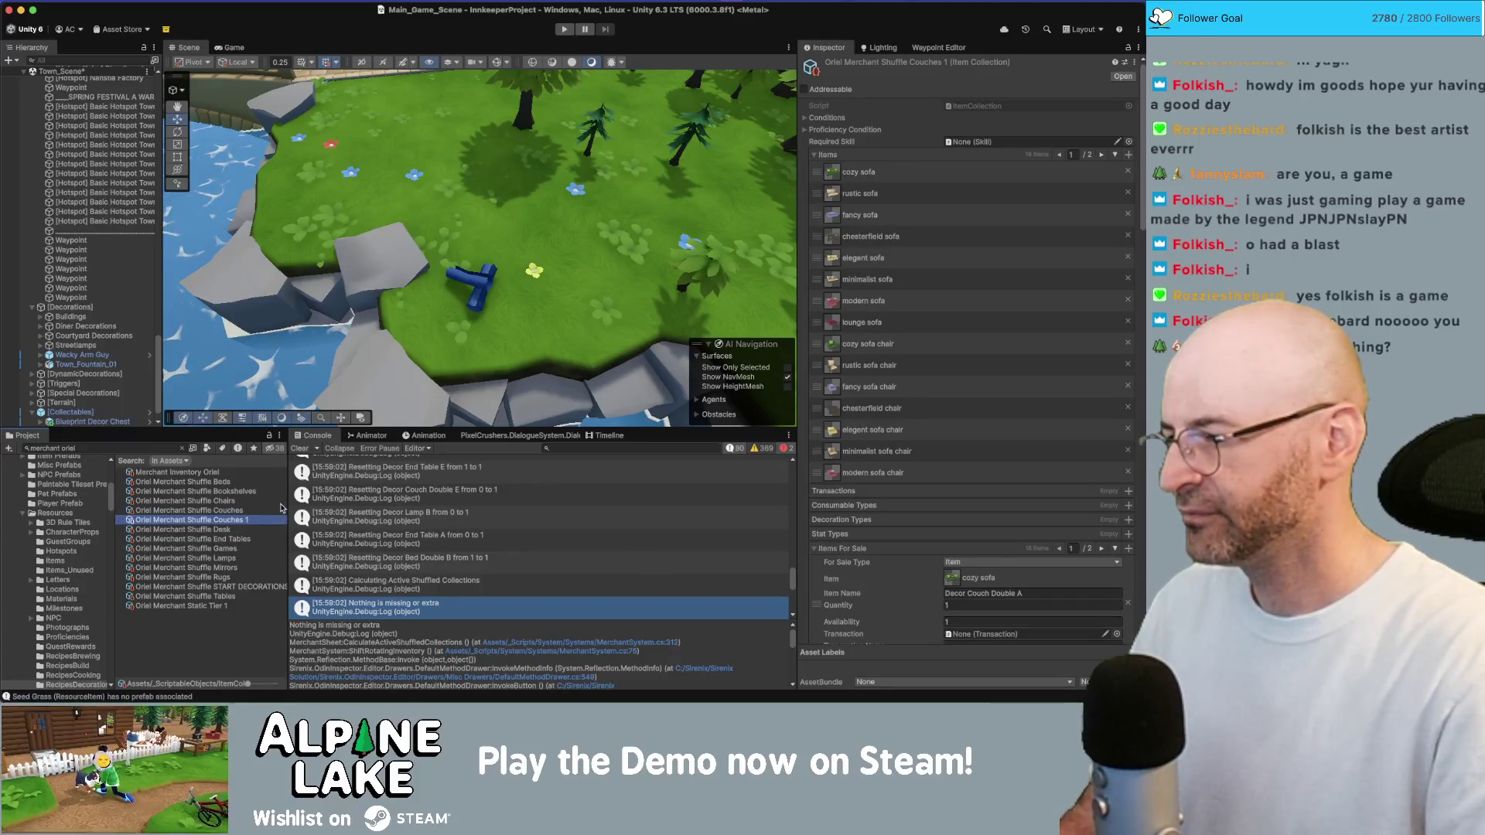
key("Return")
key("BackSpace")
key("BackSpace")
key("BackSpace")
type("urtains")
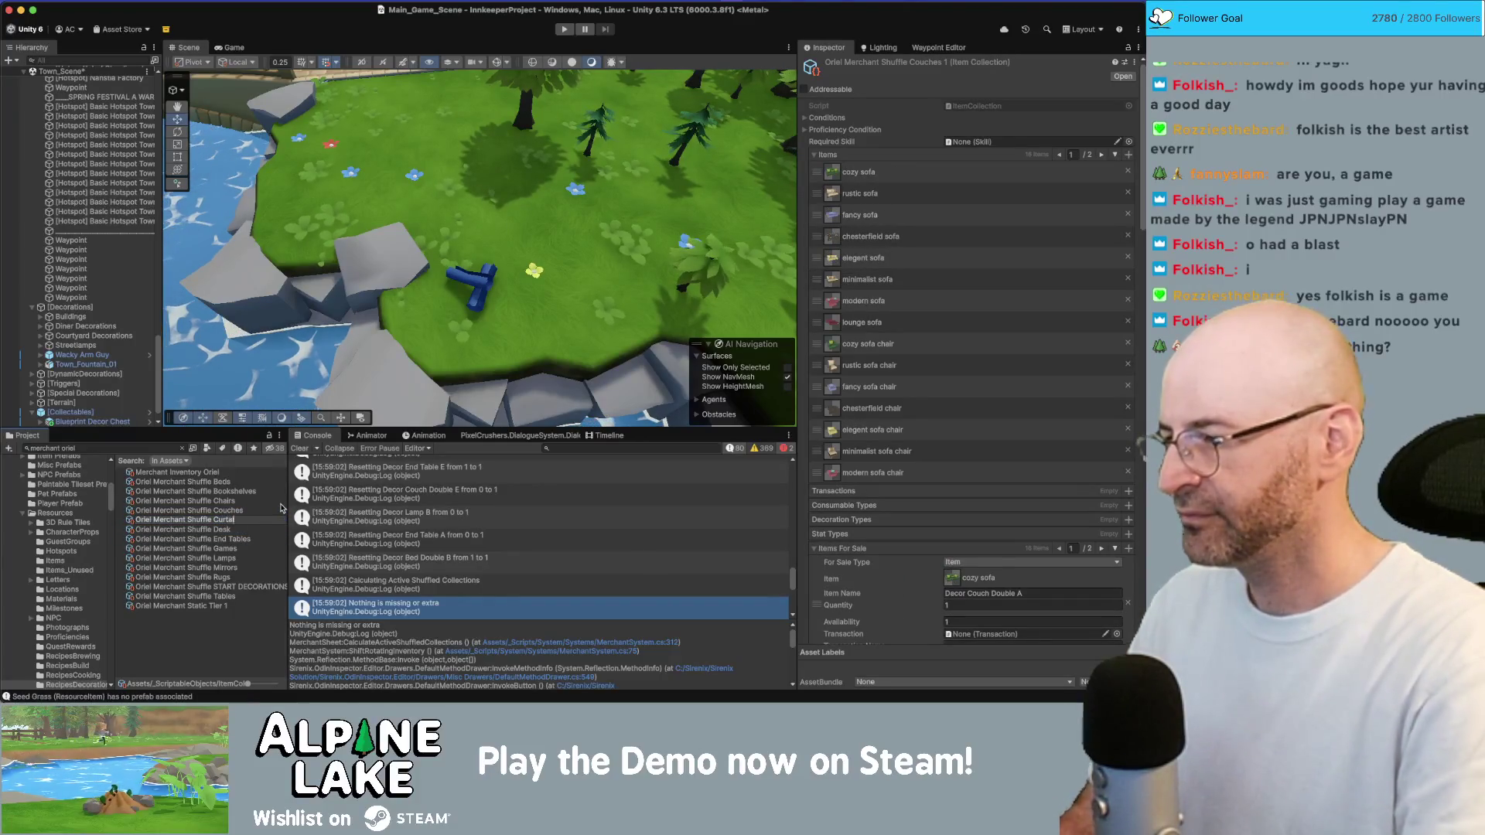
key("Return")
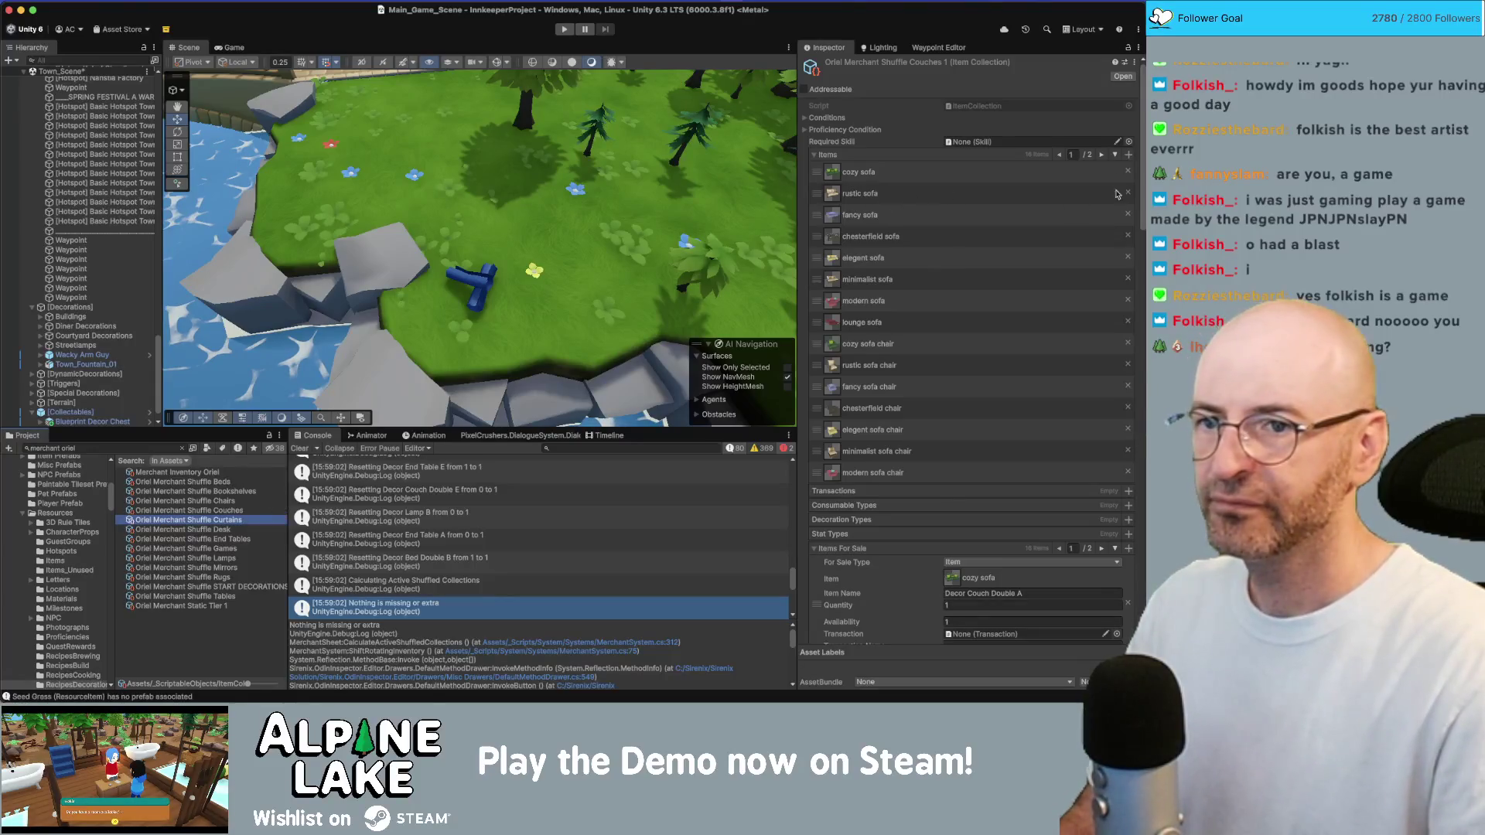
Clear the copied sofa items and set the Items For Sale size to 0
right_click(980, 156)
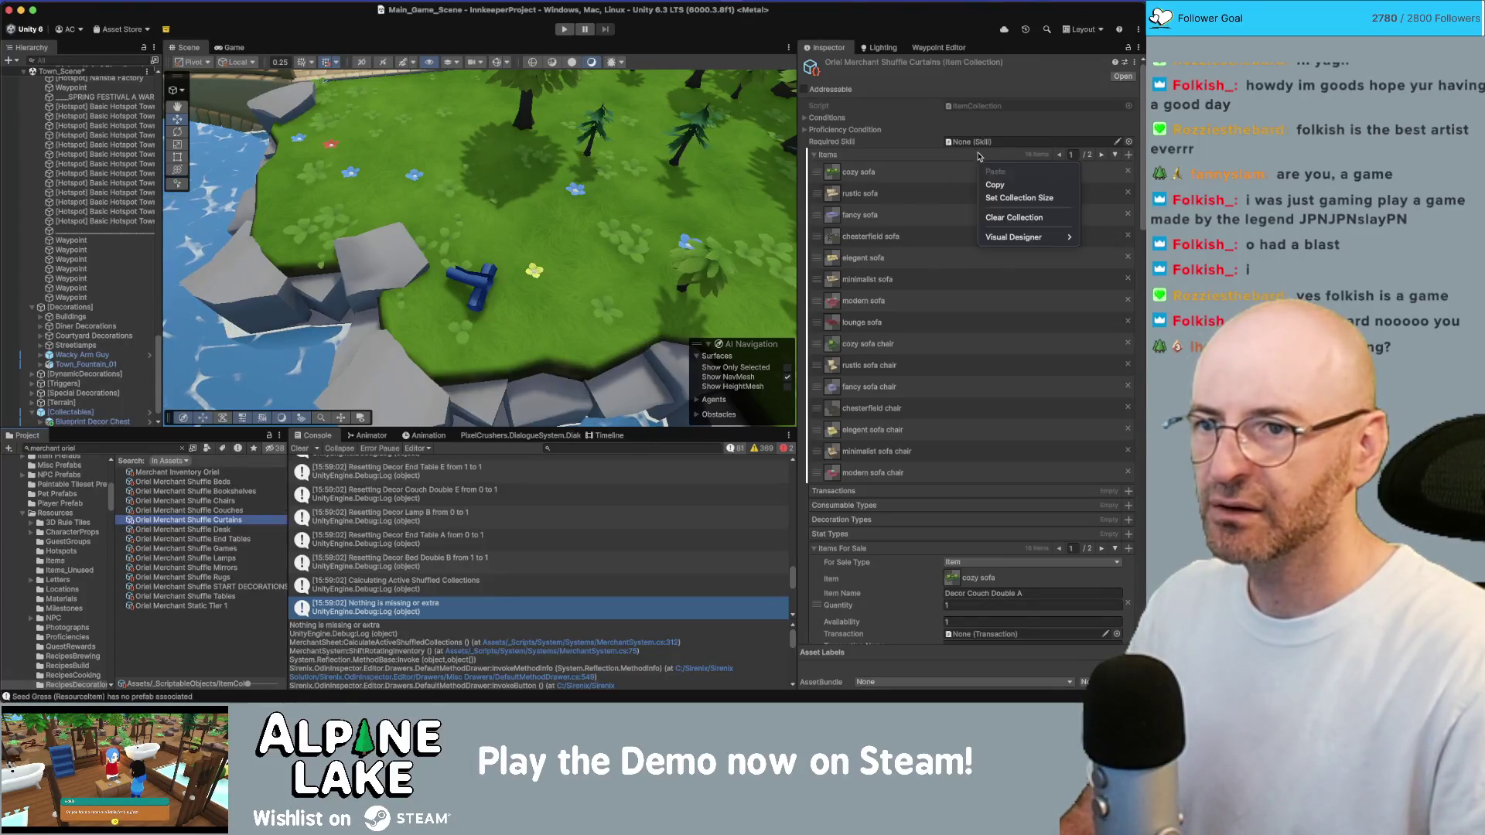
left_click(1014, 217)
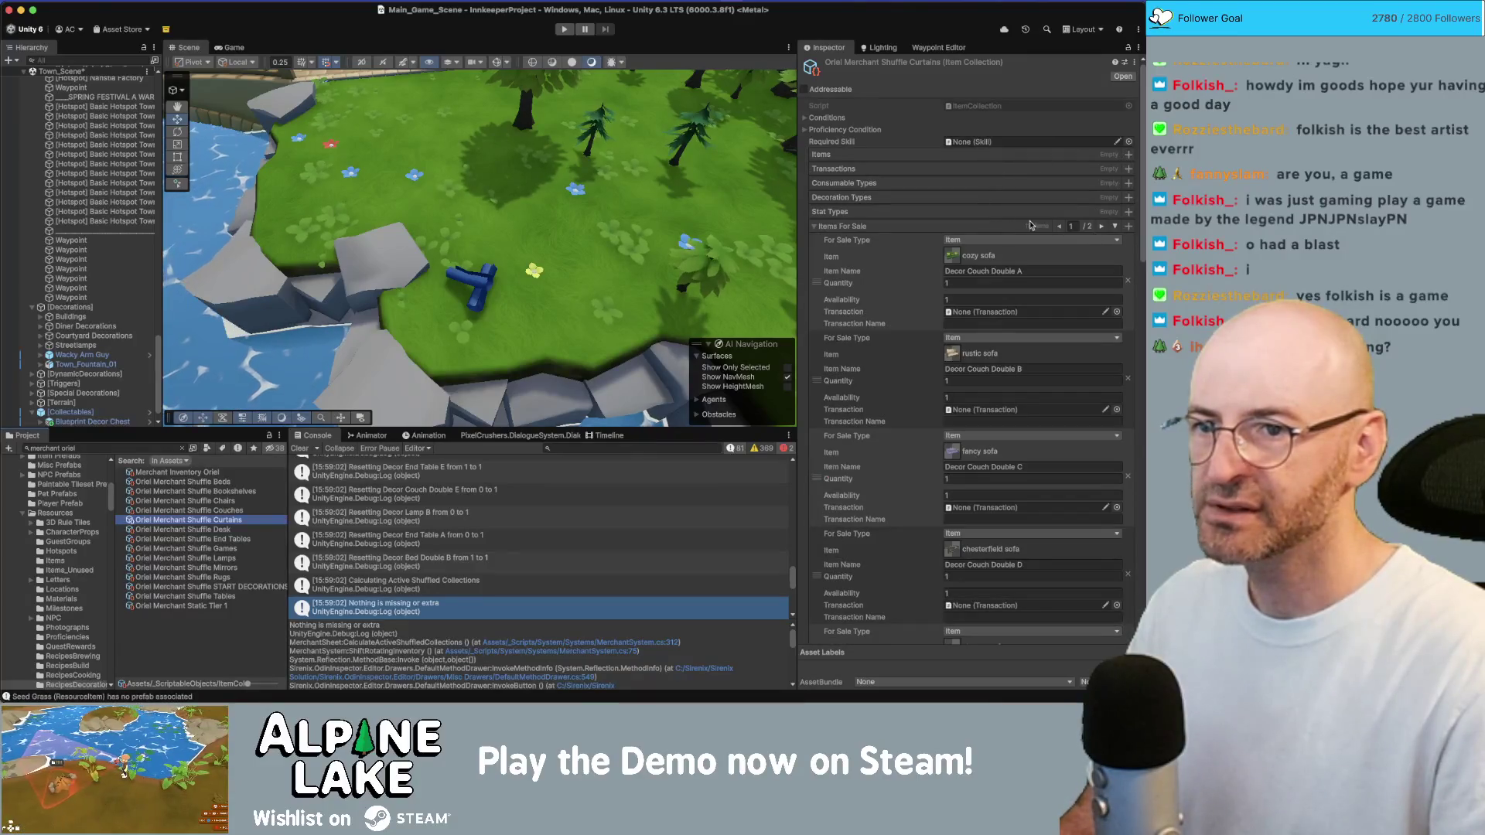
right_click(942, 229)
left_click(973, 273)
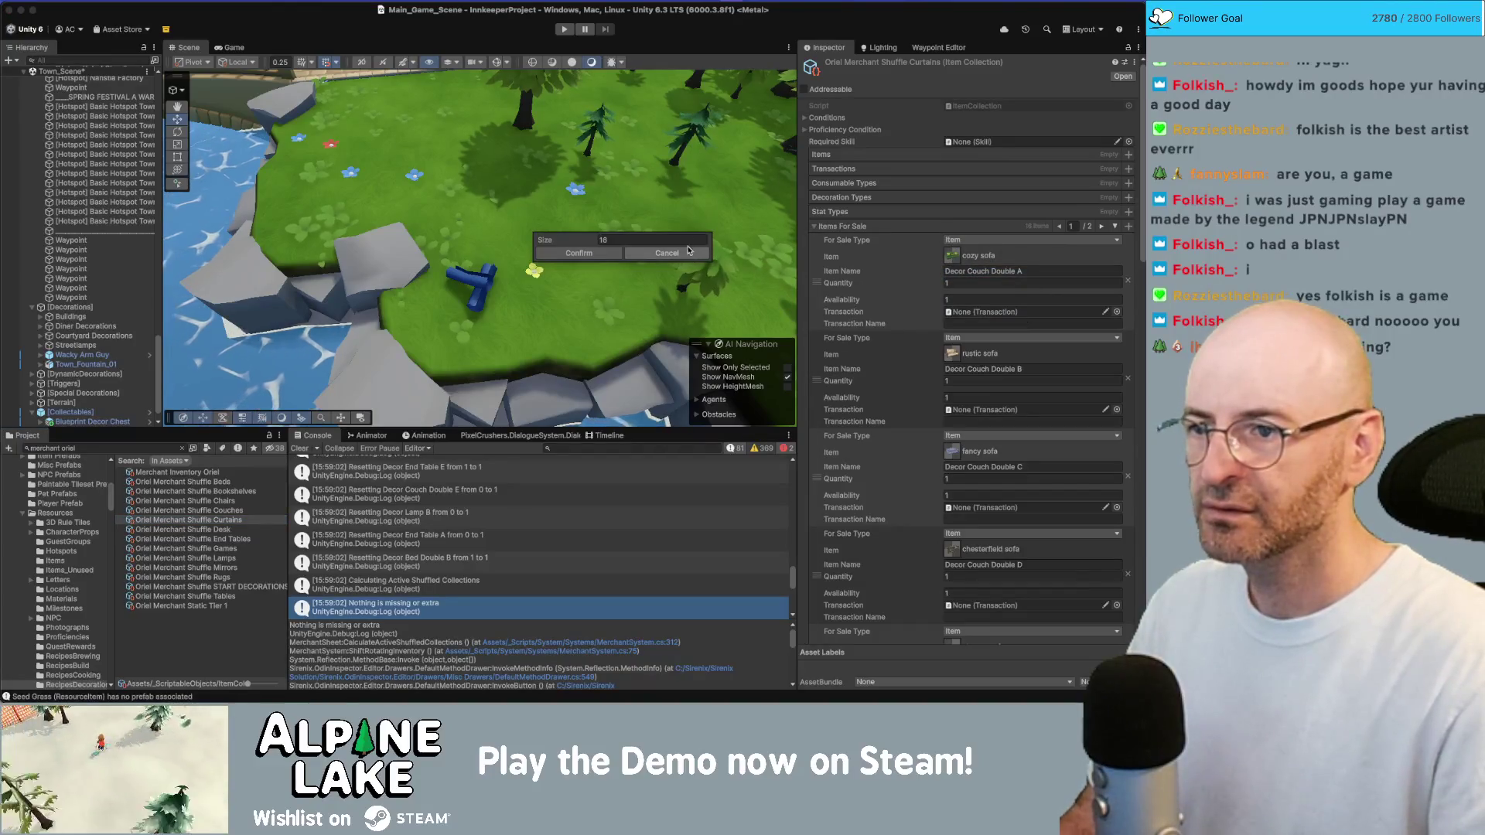
type("0")
left_click(579, 253)
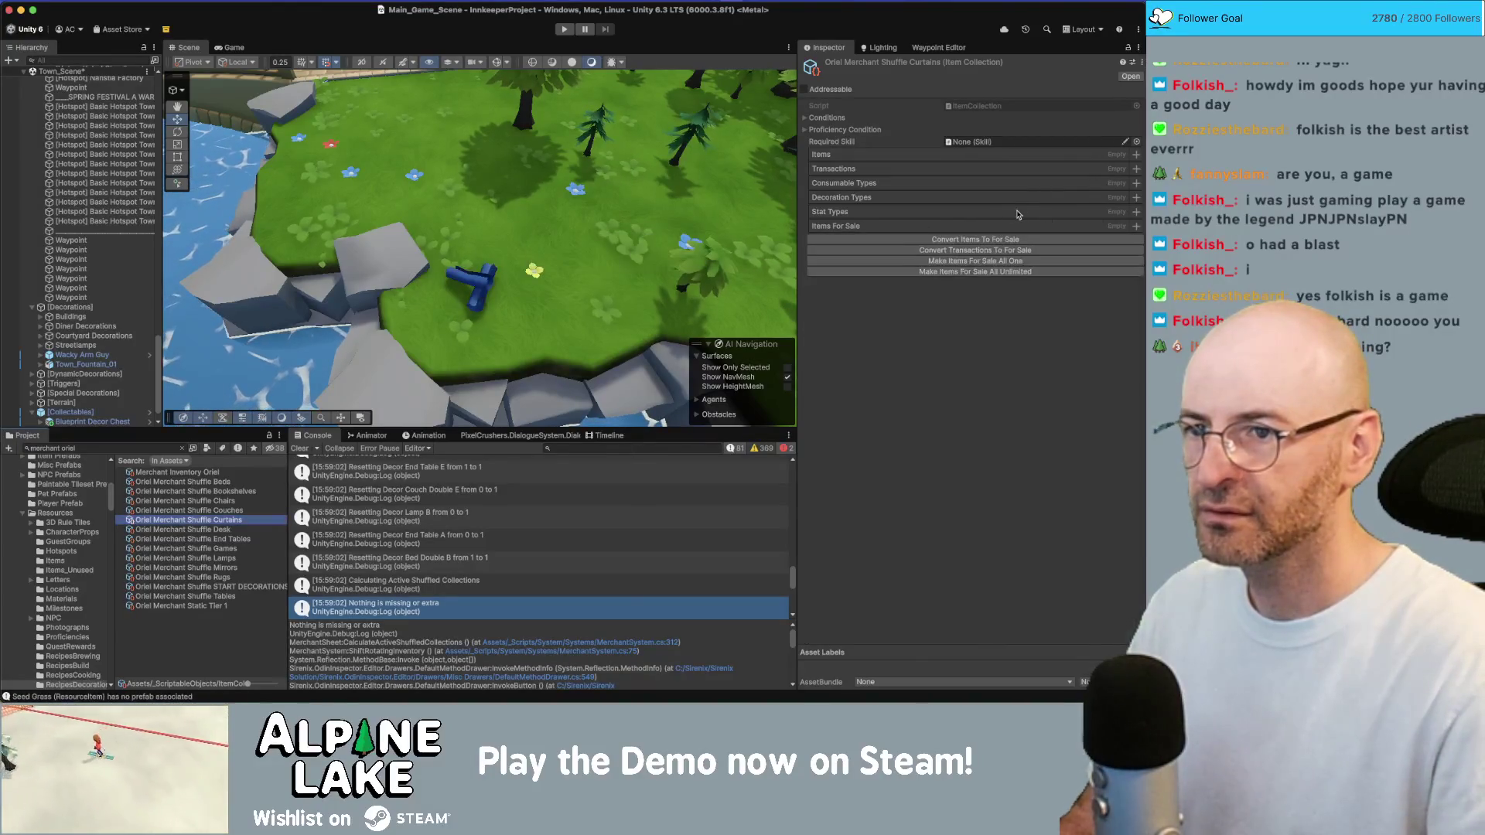
Add silk drapes and blinds to the Curtains collection's items
left_click(860, 234)
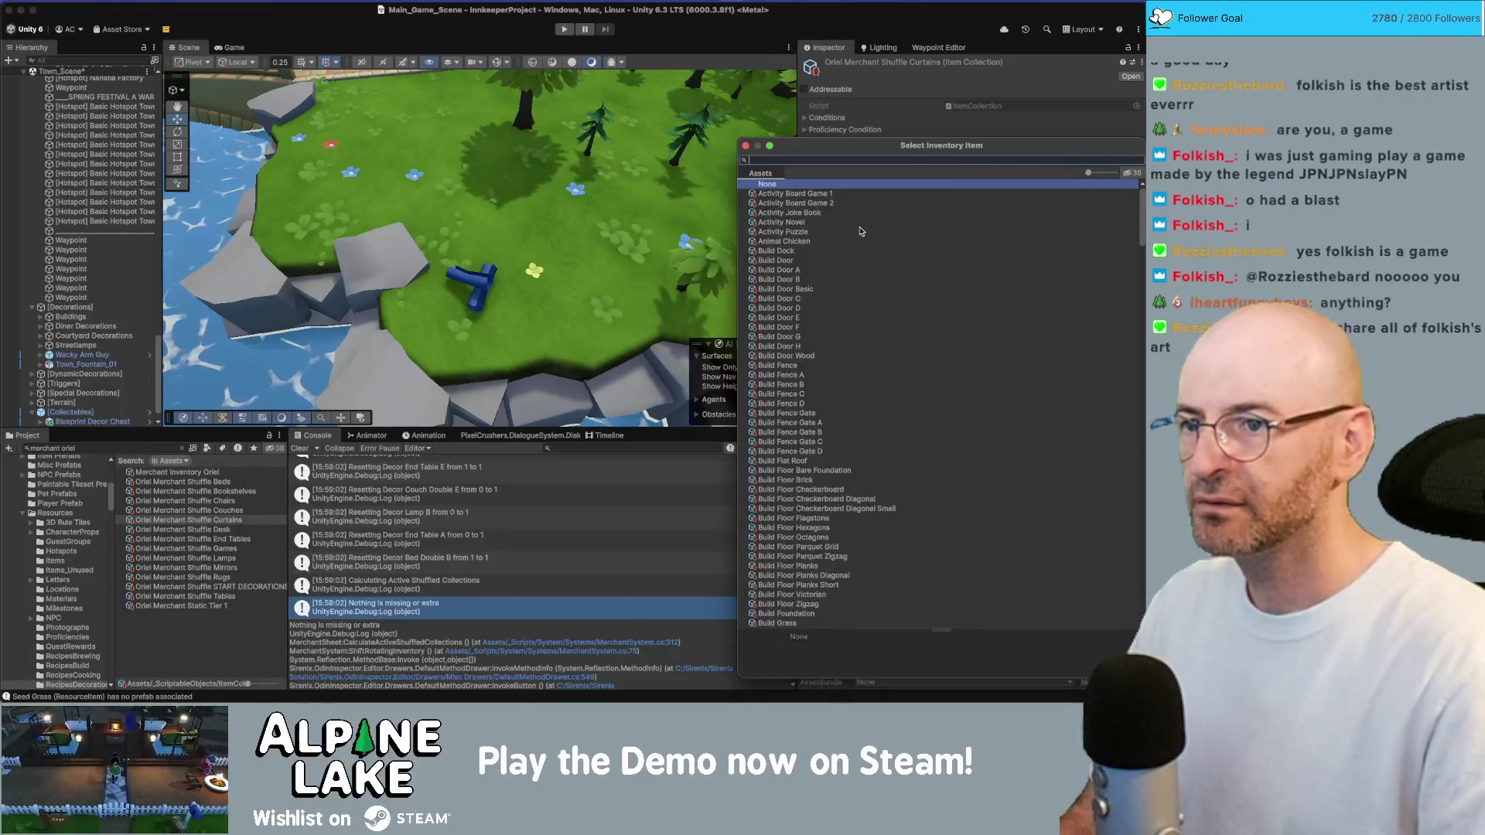
type("silk")
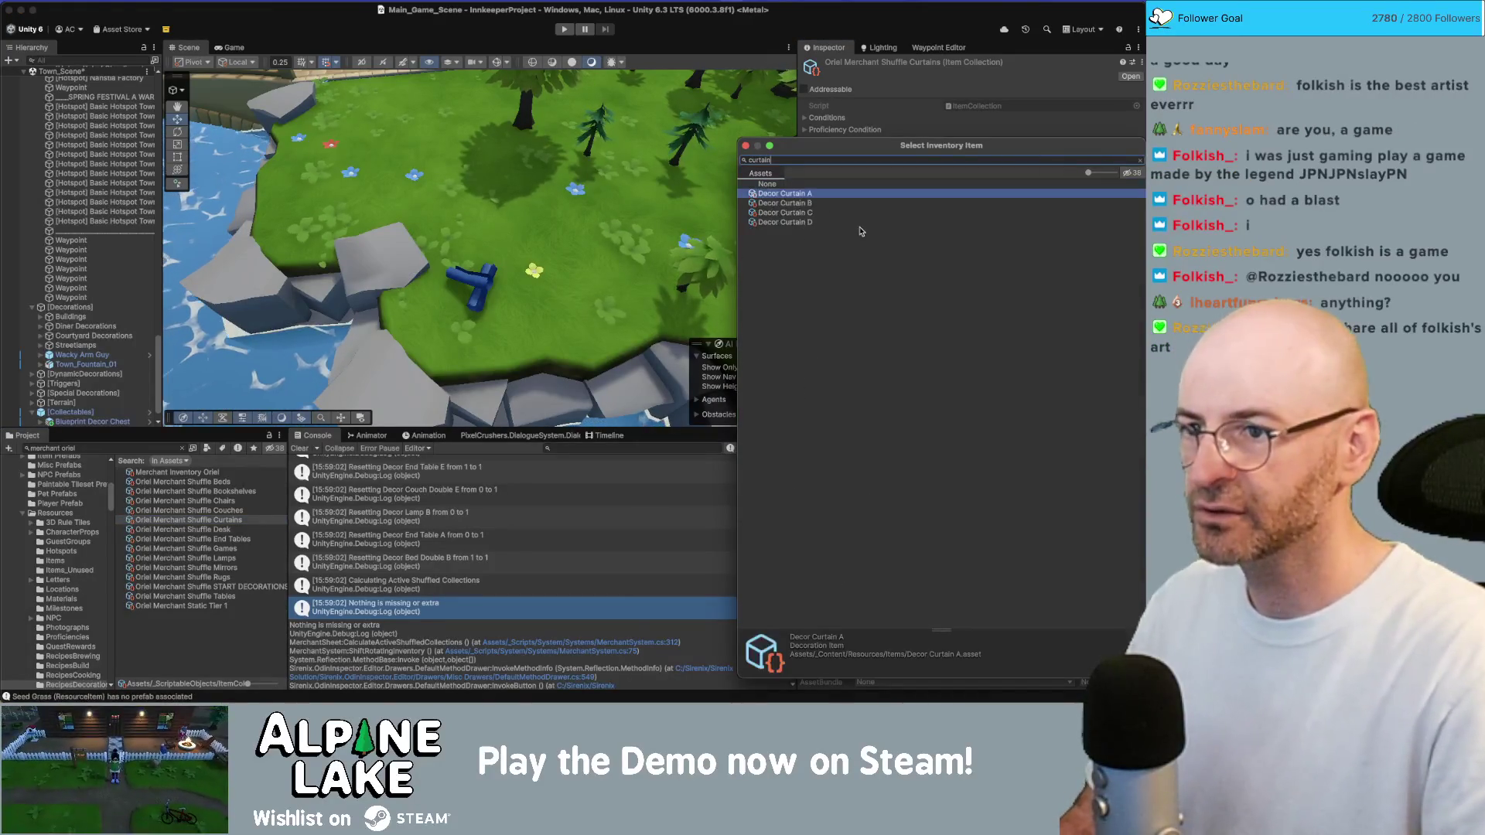
key("Return")
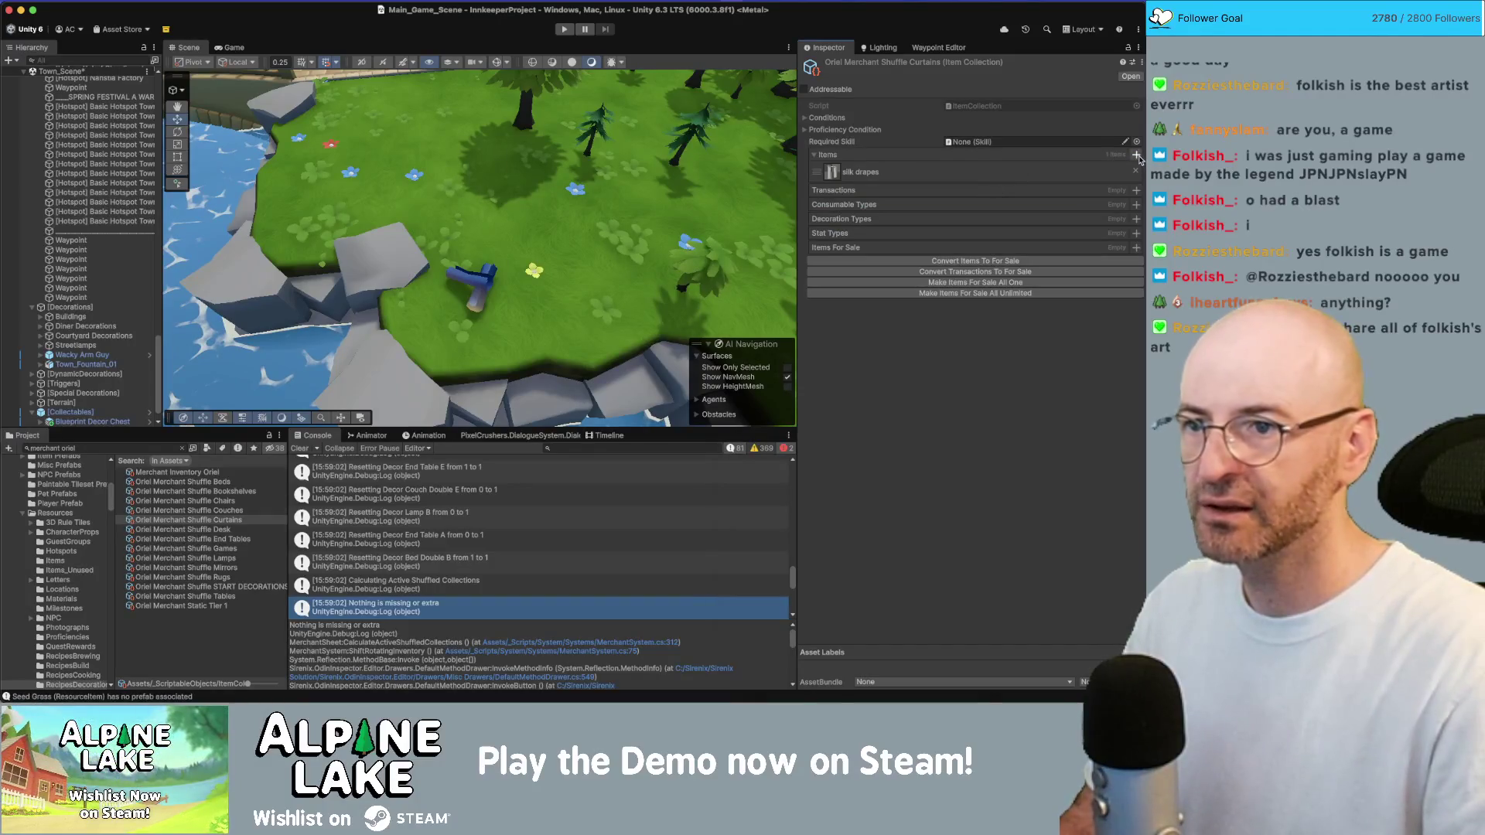
left_click(1136, 155)
type("tain")
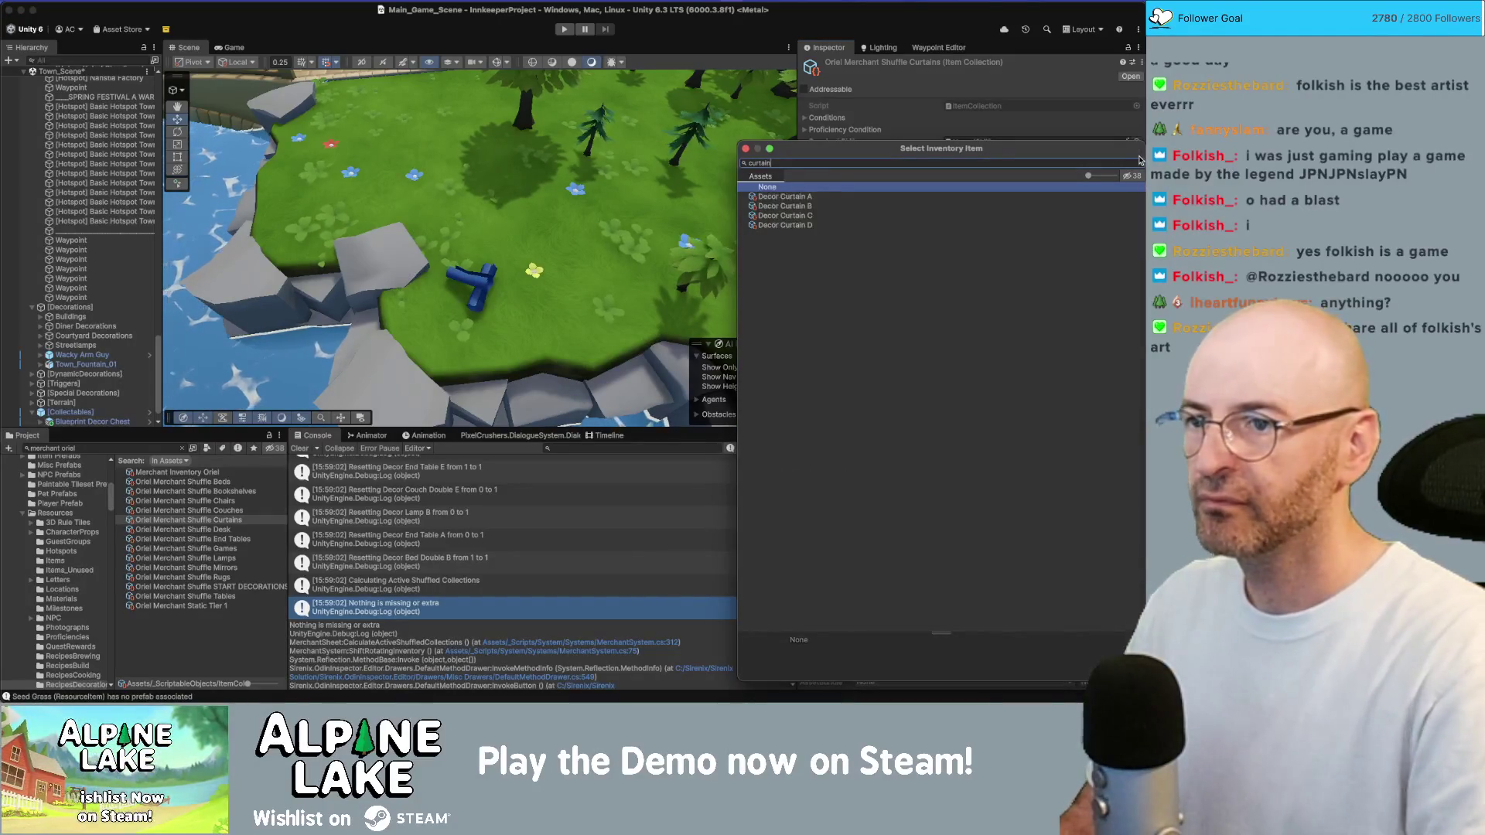
key("Down")
key("Down")
key("Return")
Add fancy curtains and canvas drapes, then convert all four items to Items For Sale
left_click(1137, 156)
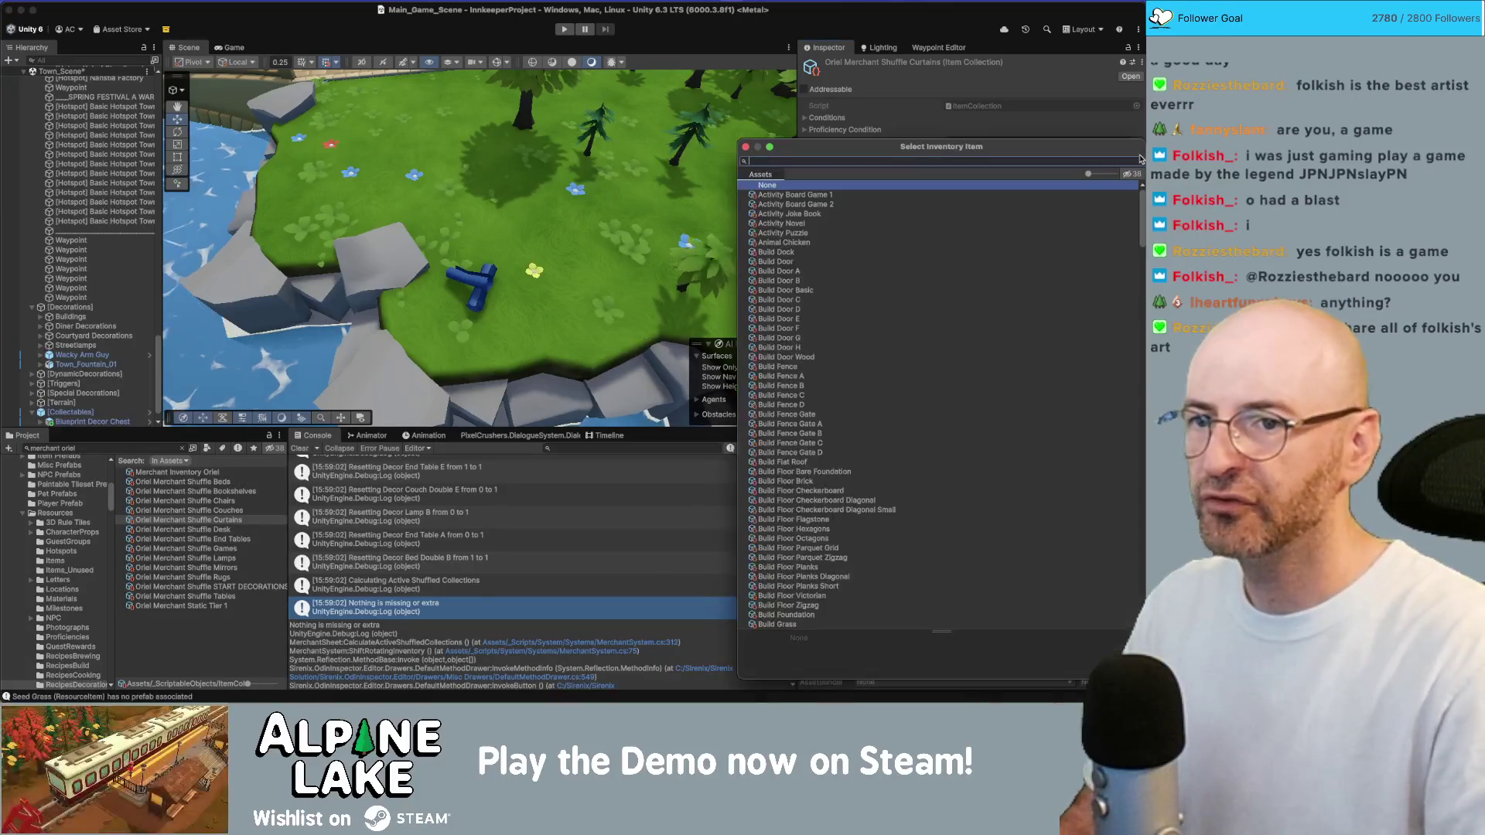
type("curtain")
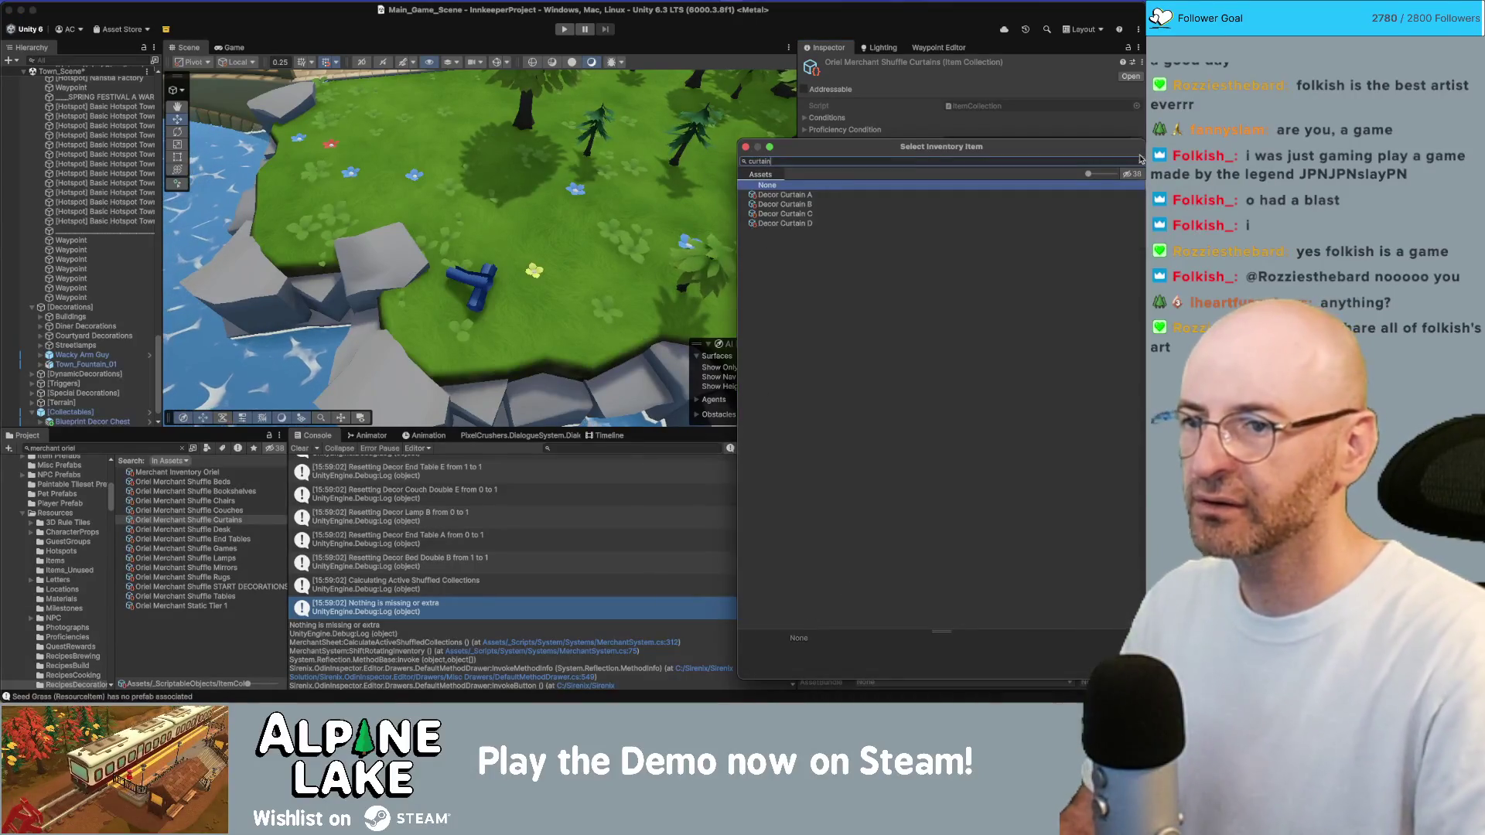
key("Down")
key("Down")
key("Return")
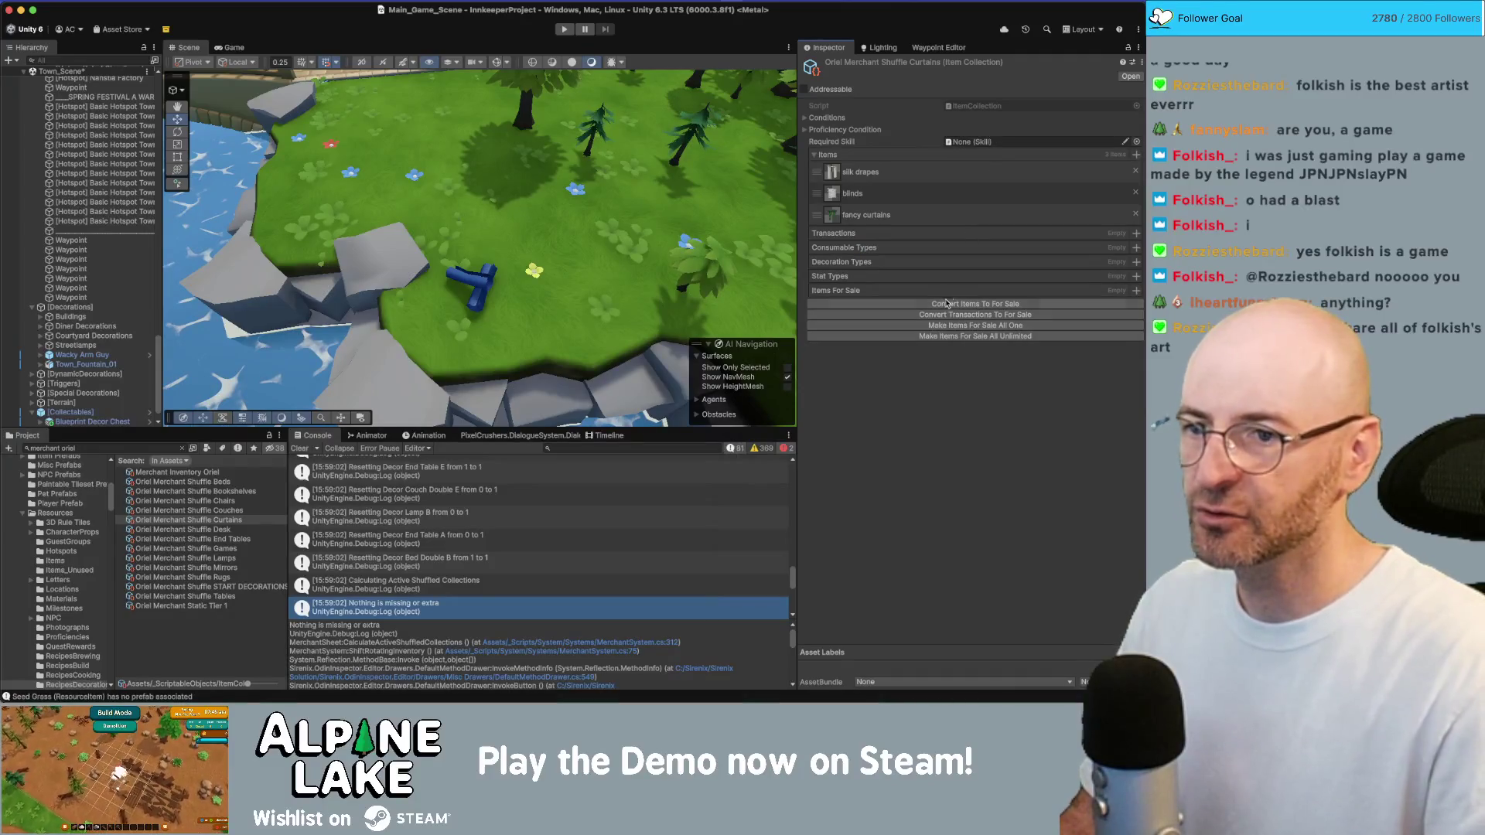
left_click(1136, 156)
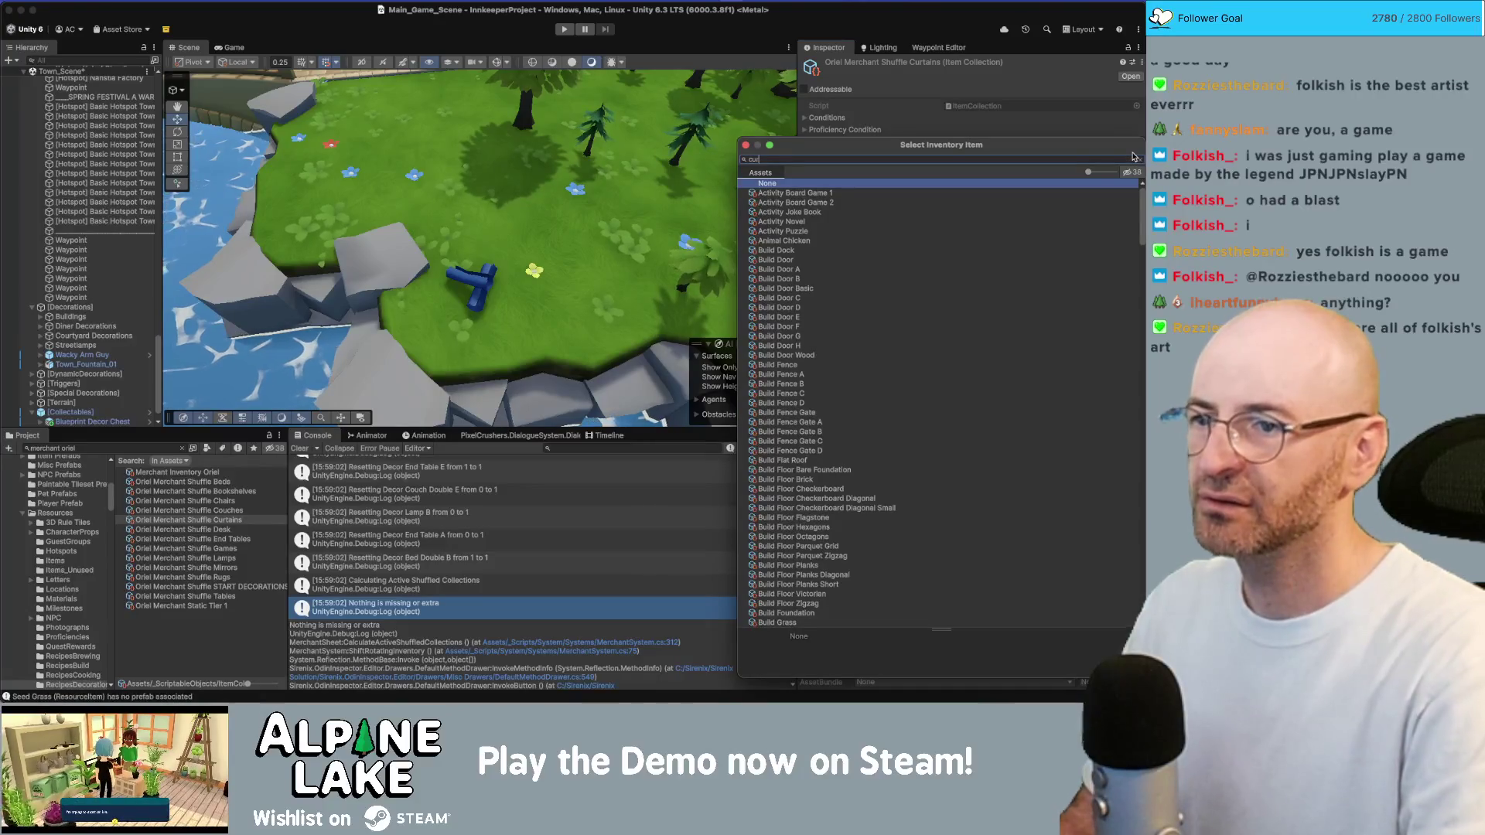
key("Escape")
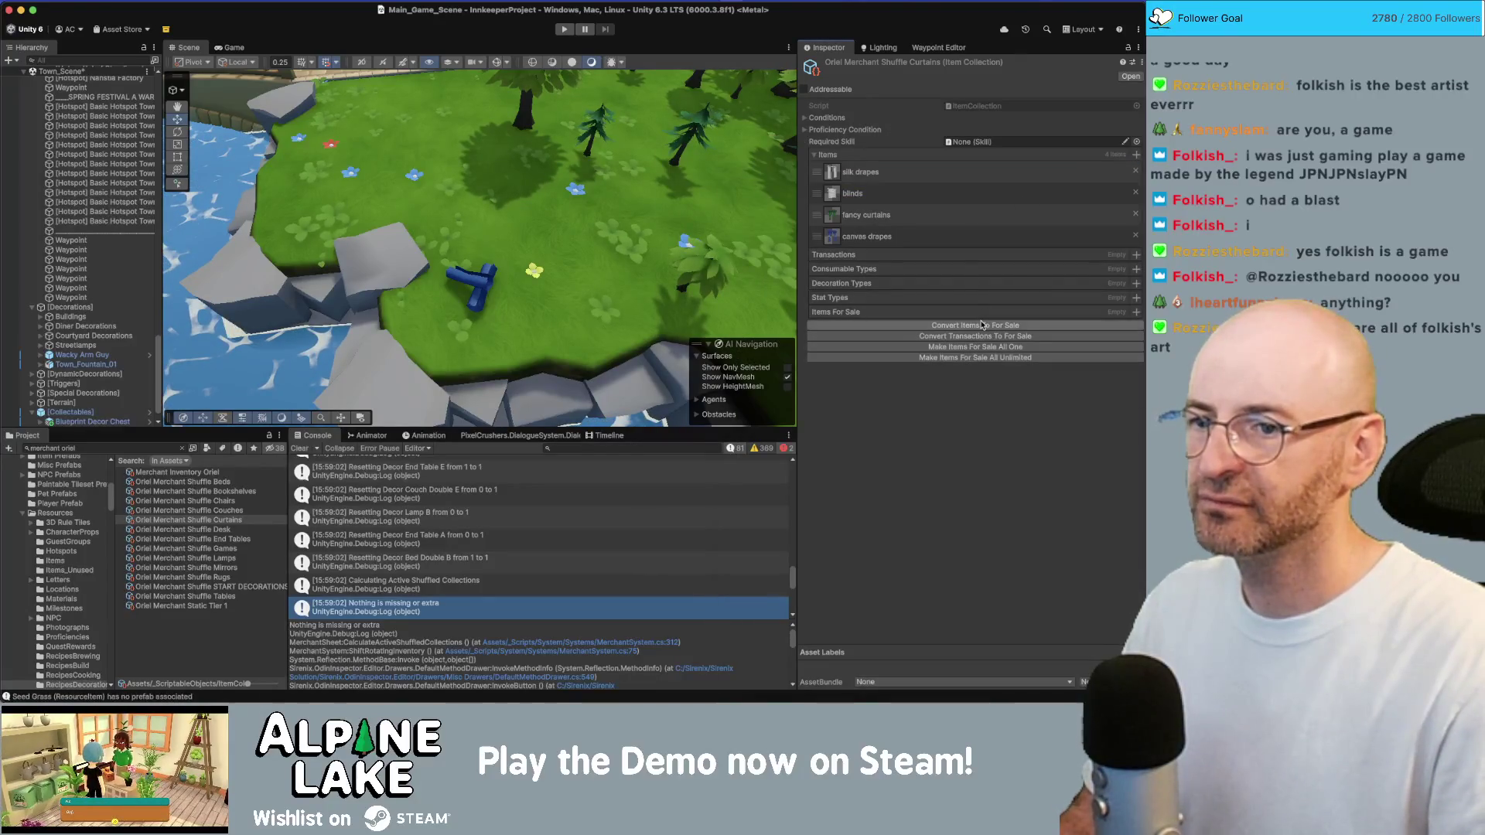
left_click(981, 327)
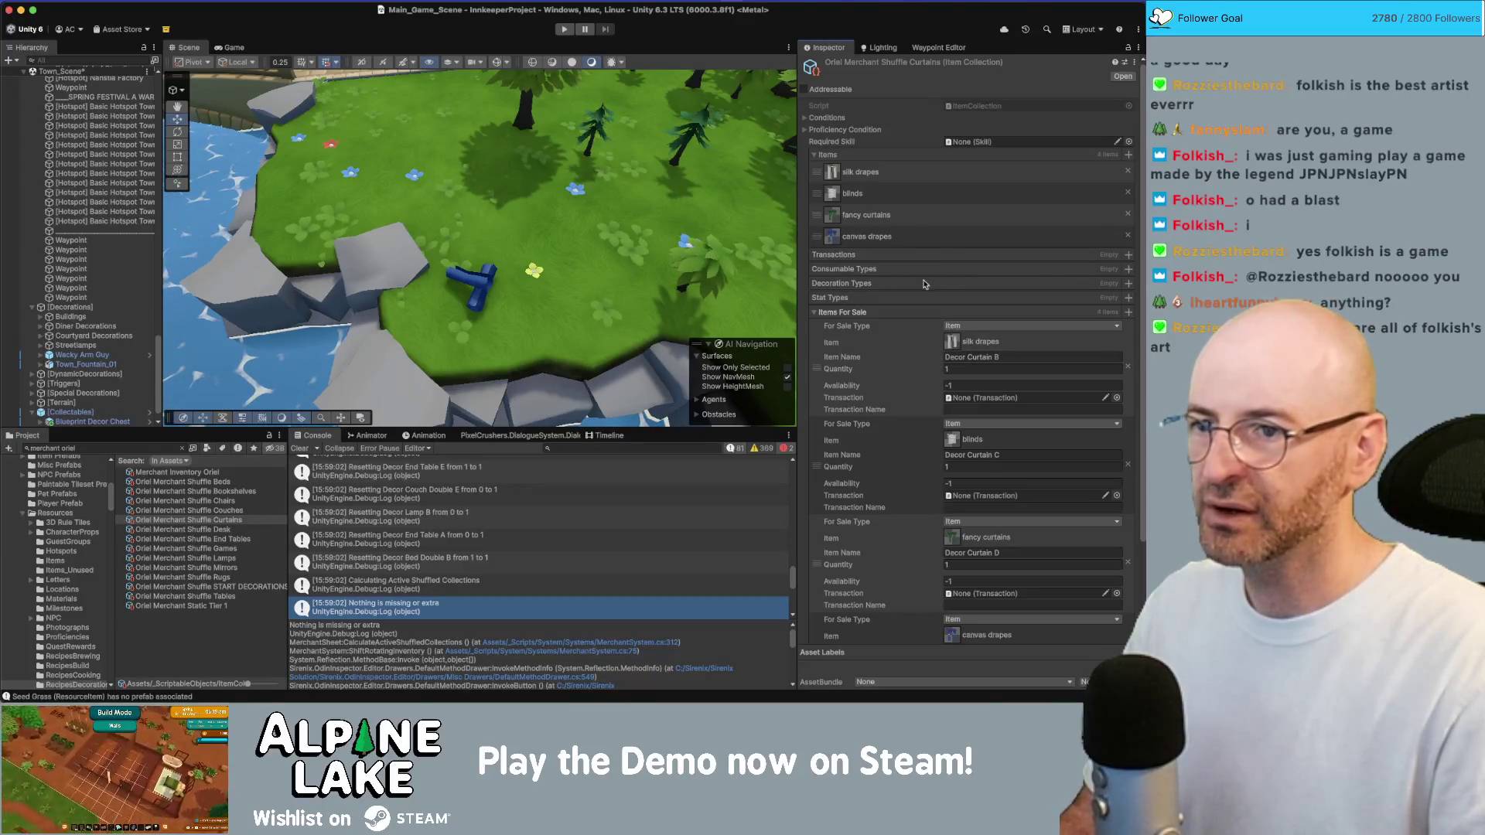
left_click(208, 473)
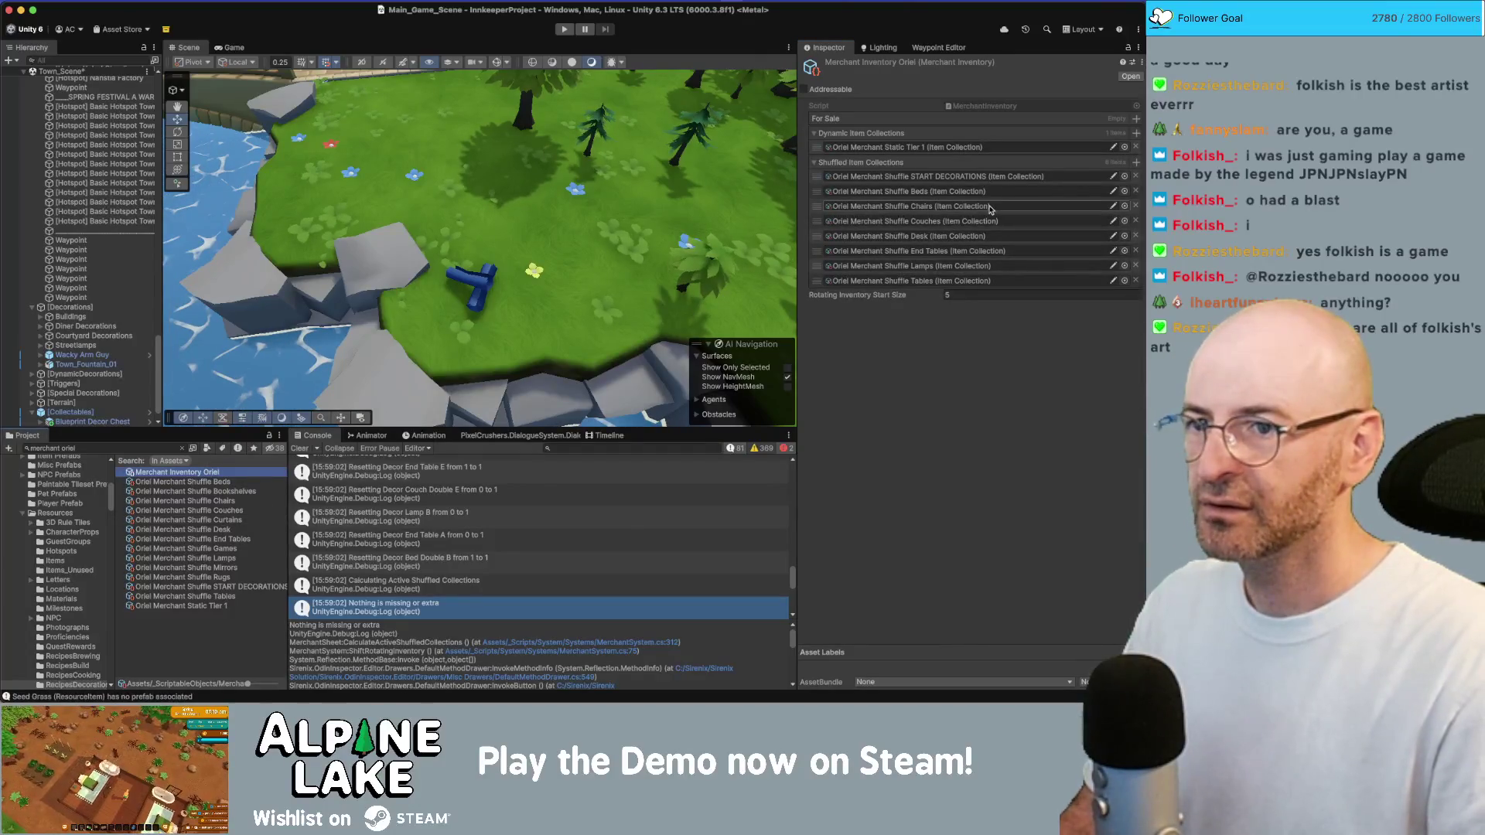
Replace Oriel's shuffled collections with all Shuffle assets from Beds to Tables, START DECORATIONS first
left_click(1133, 177)
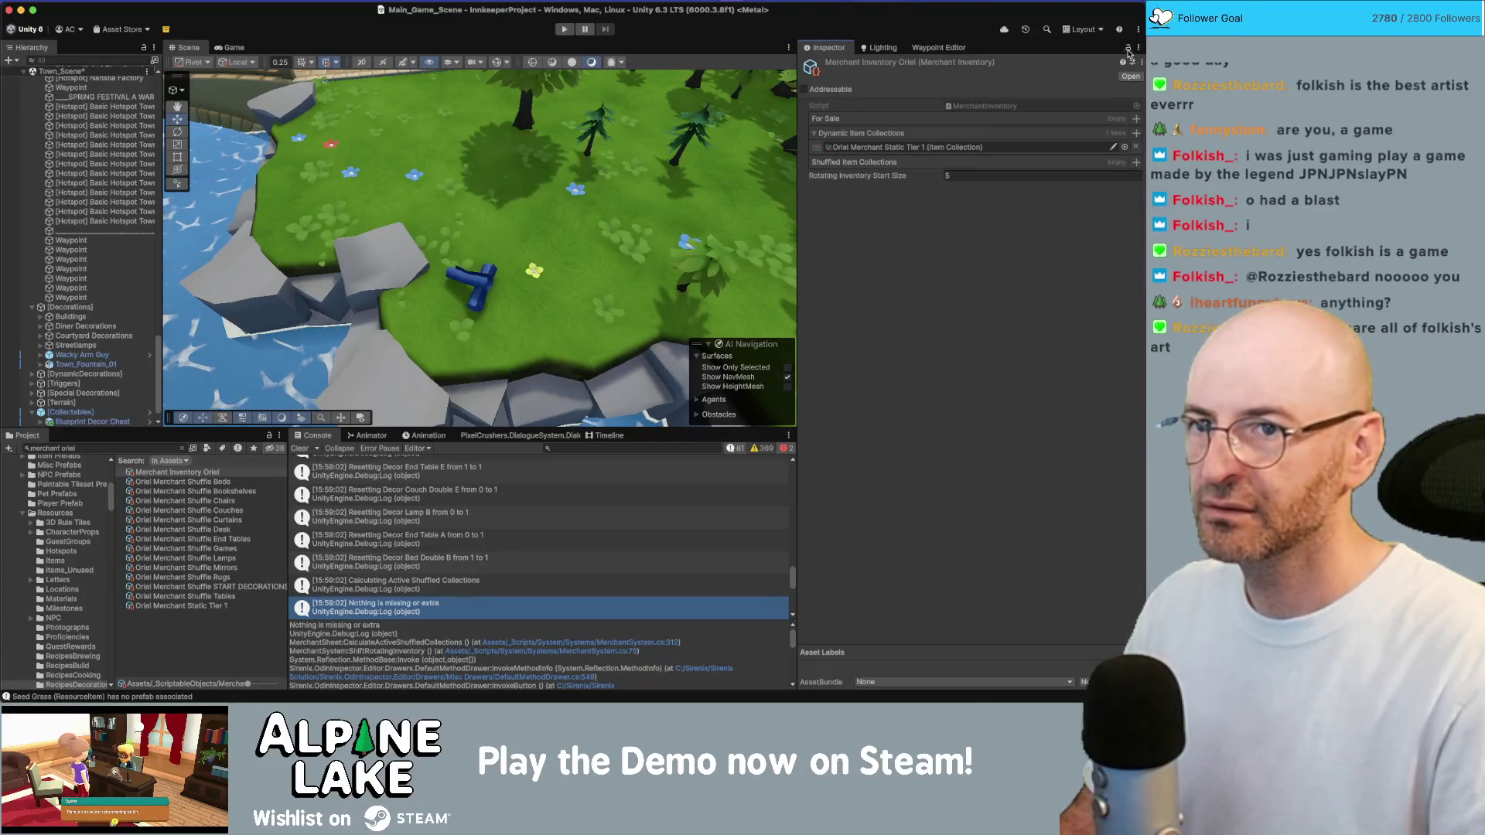
left_click(222, 482)
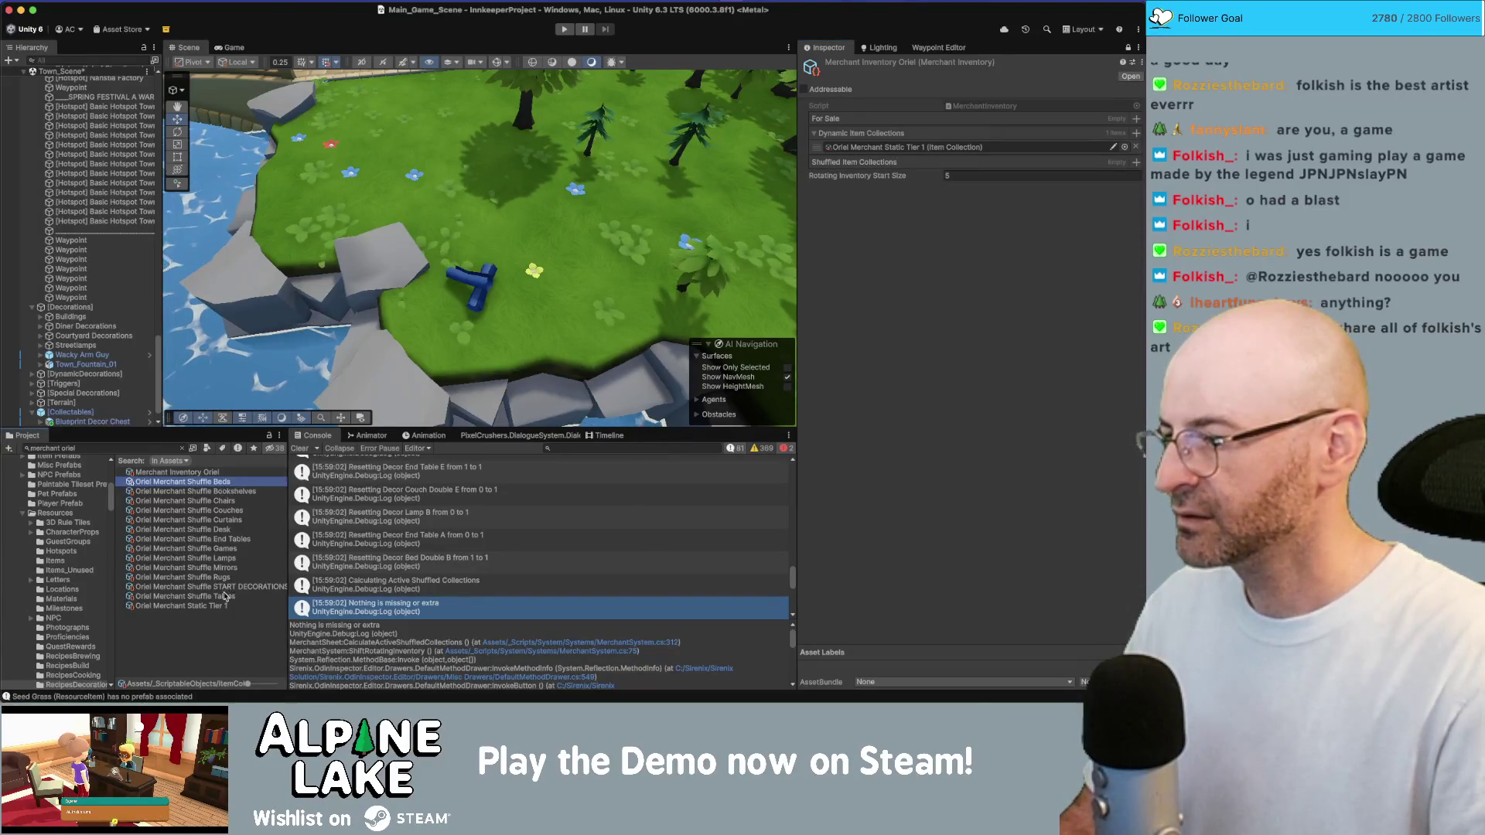
left_click(193, 596, "shift")
mouse_move(193, 596)
left_mouse_down()
mouse_move(883, 142)
mouse_move(862, 164)
left_mouse_up()
left_click_drag(817, 341, 817, 176)
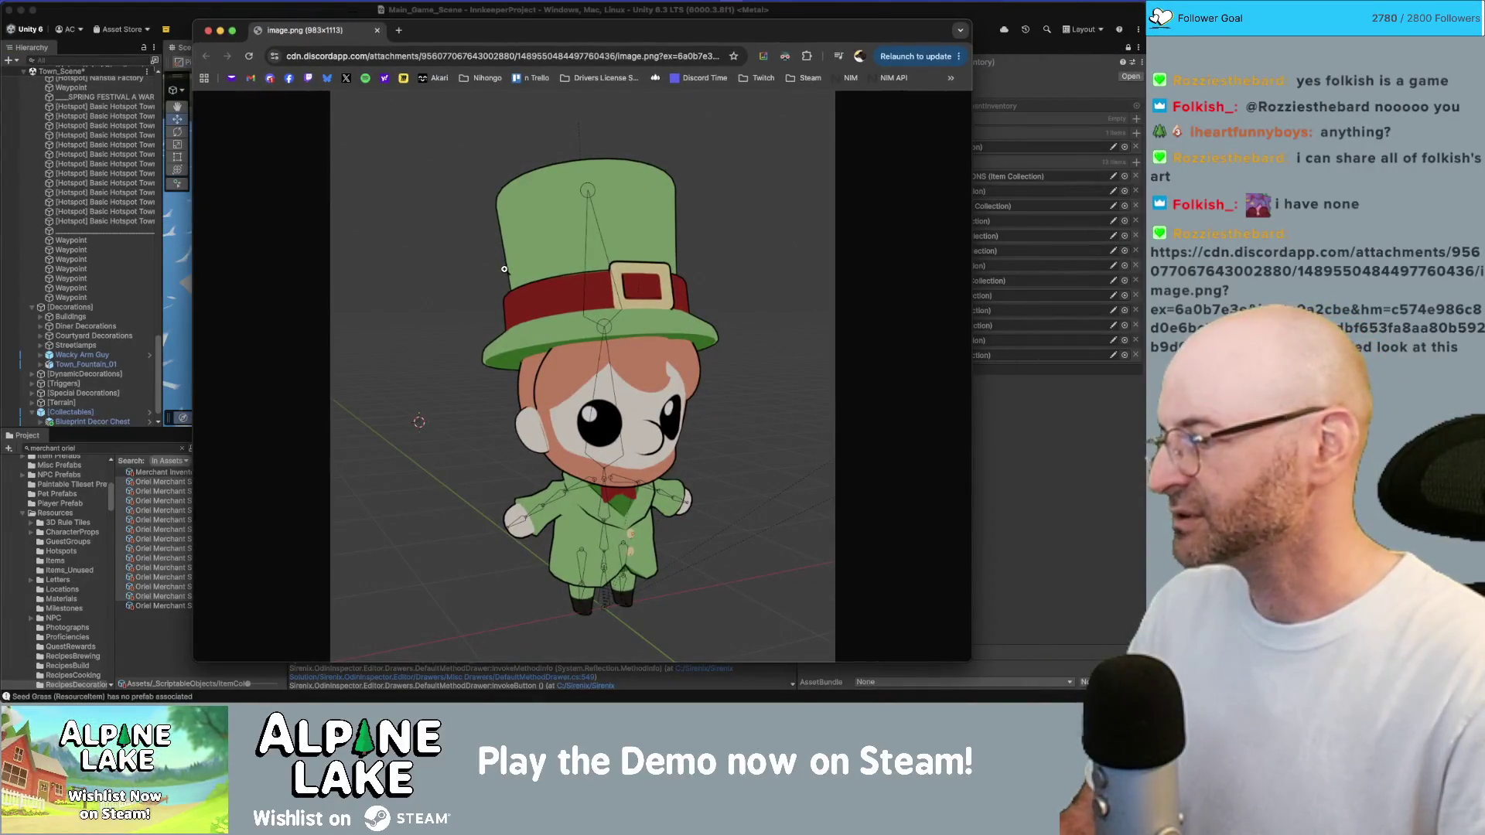
Zoom in and out on the leprechaun image, then close the Chrome window
left_click(628, 435)
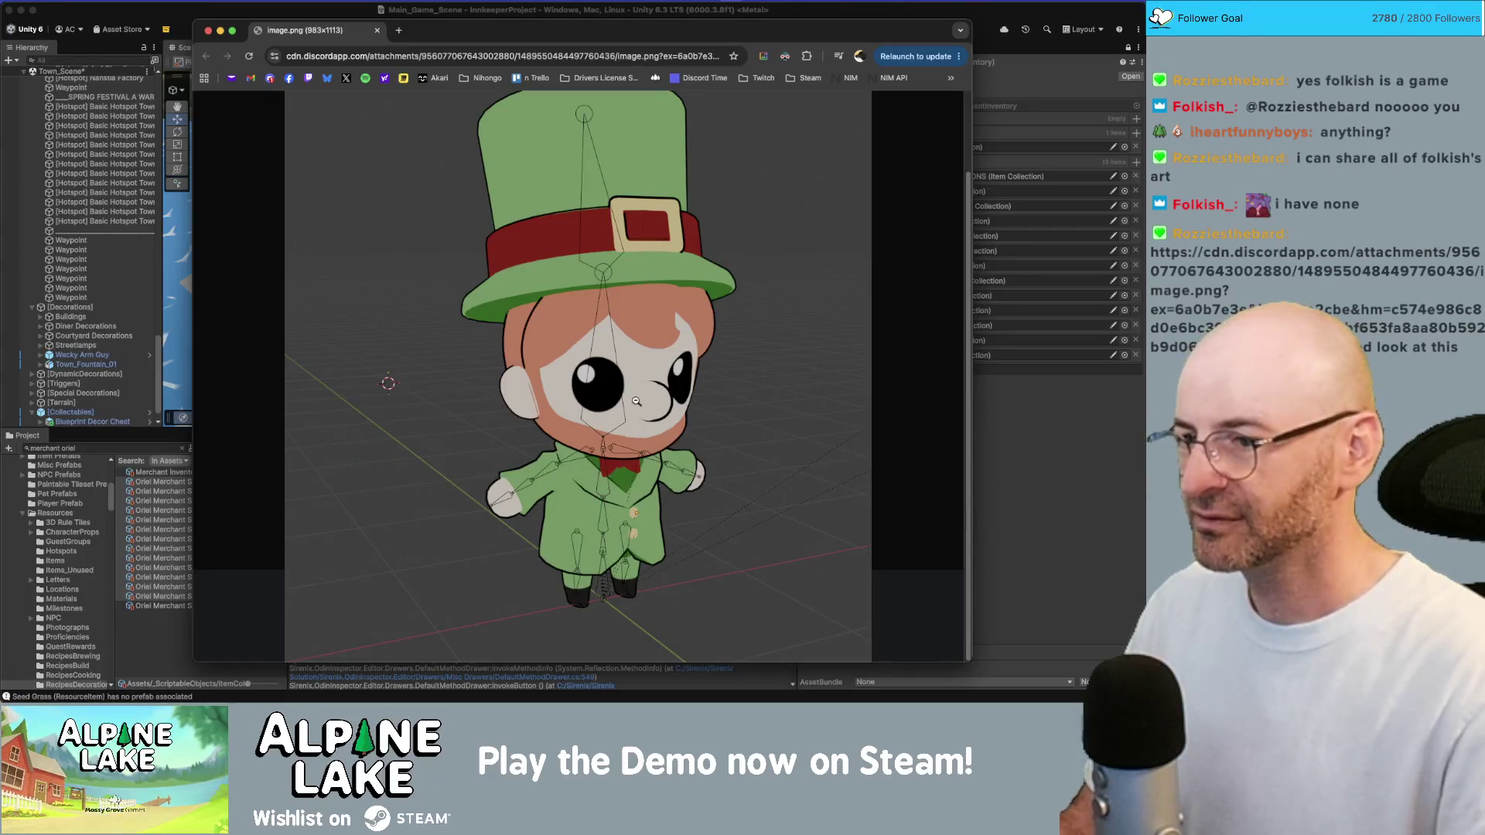
left_click(636, 400)
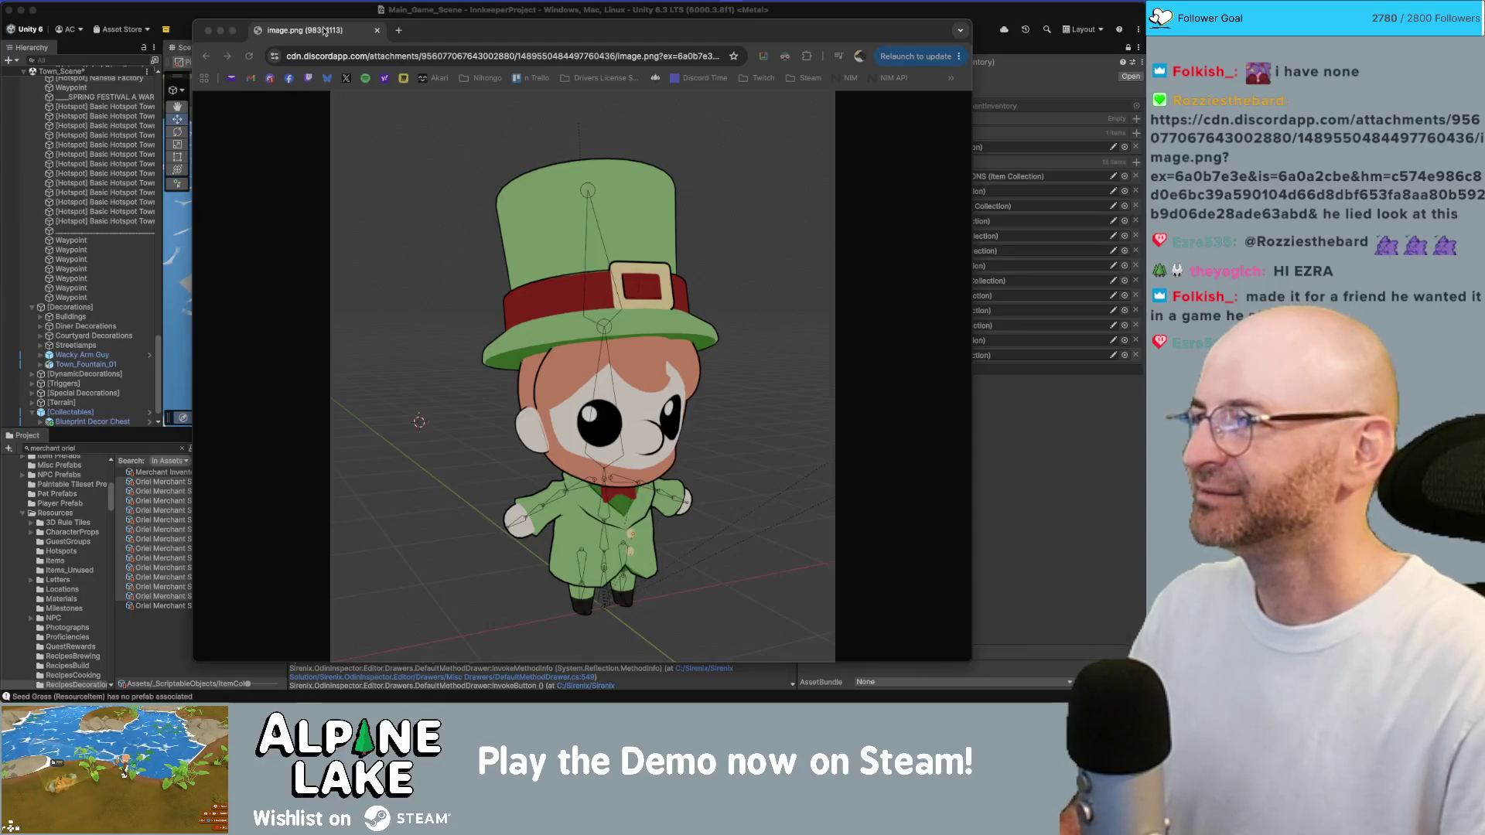
key("super+w")
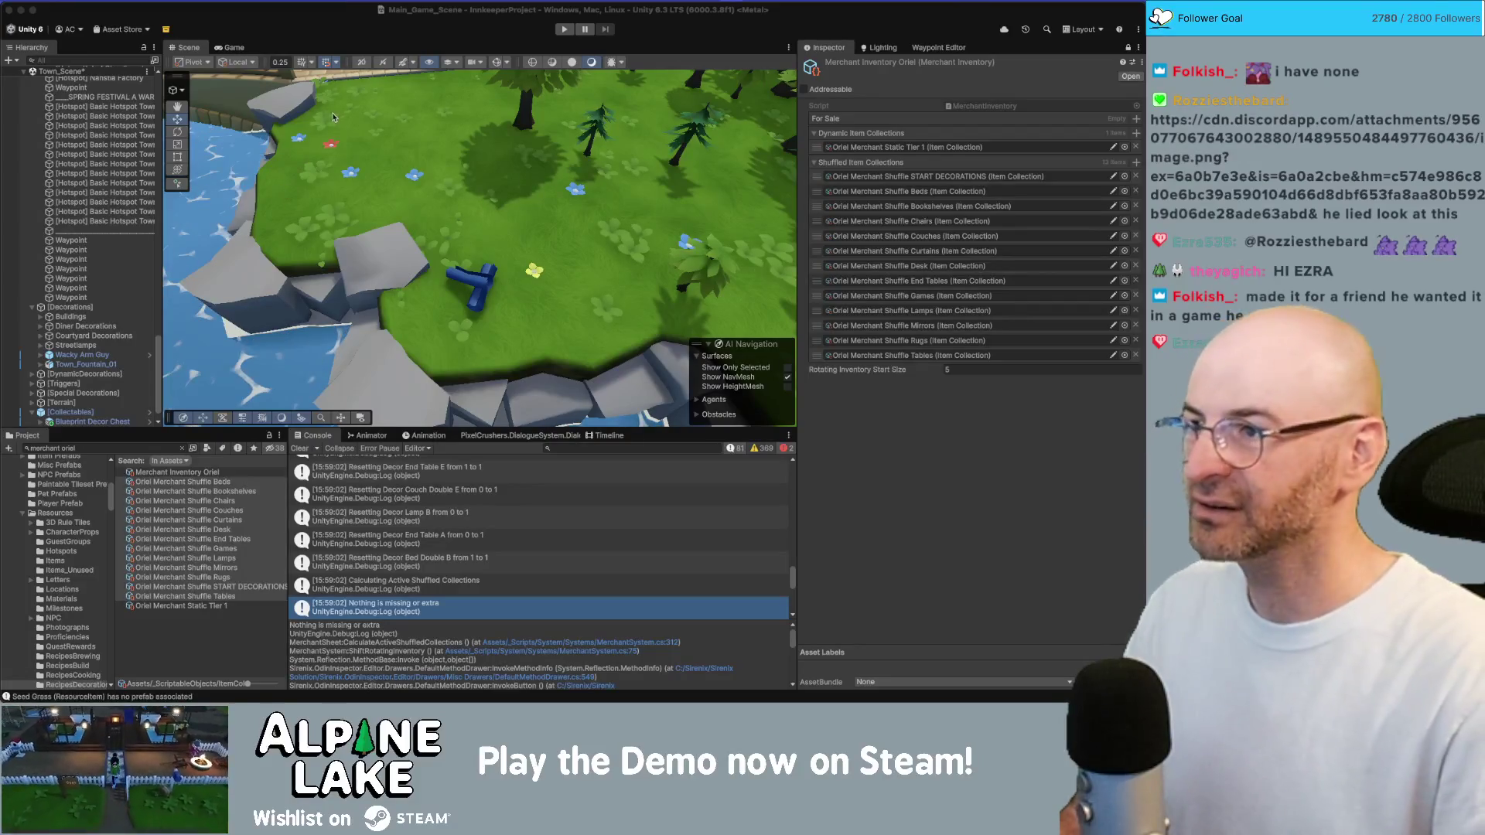
Select the blue chest's prefab and rename it Blueprint Decor Curtain A
mouse_move(449, 176)
left_mouse_down()
mouse_move(450, 244)
mouse_move(433, 241)
left_mouse_up()
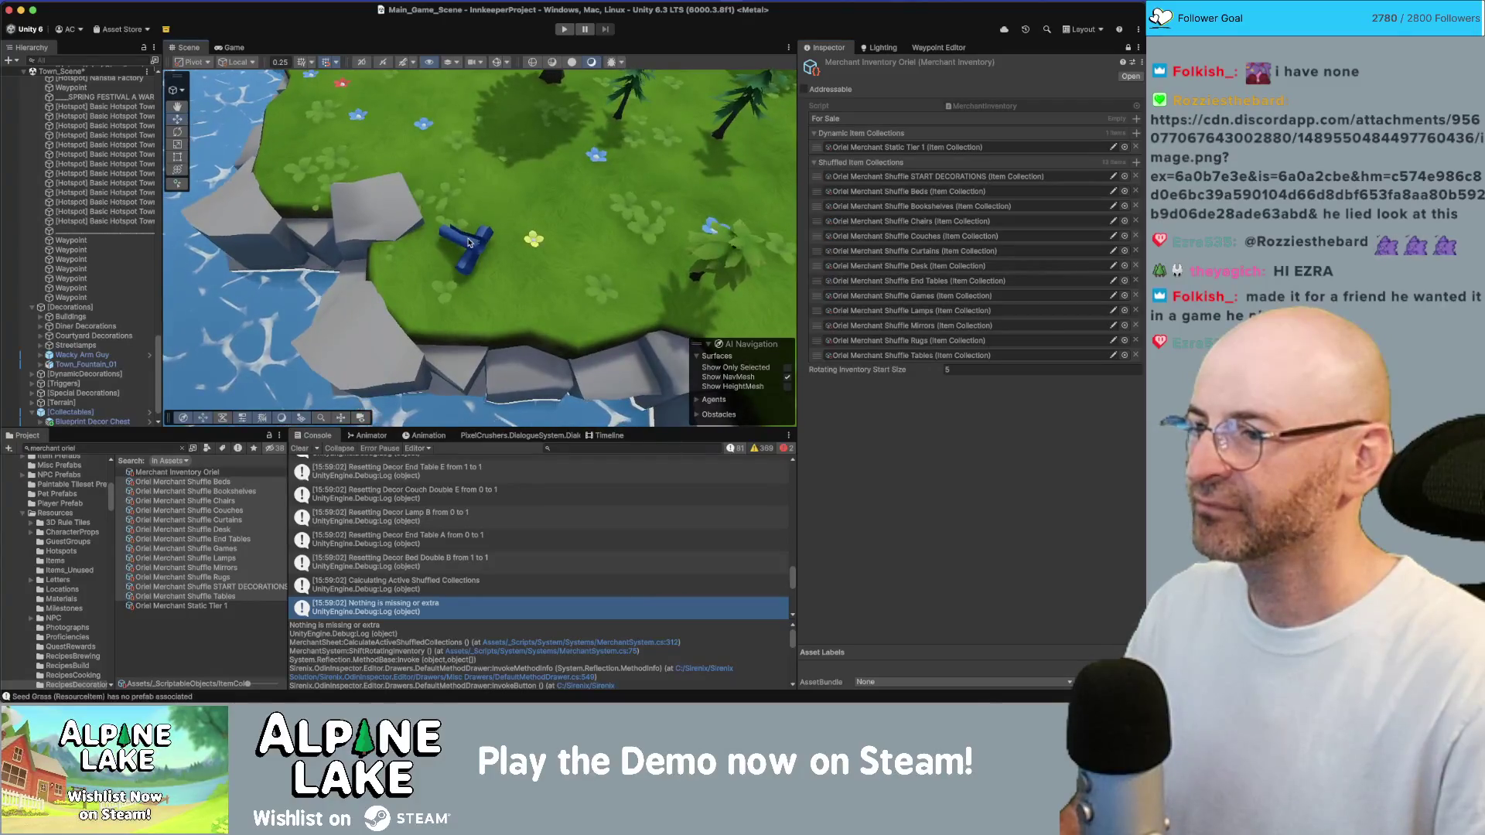
left_click(464, 245)
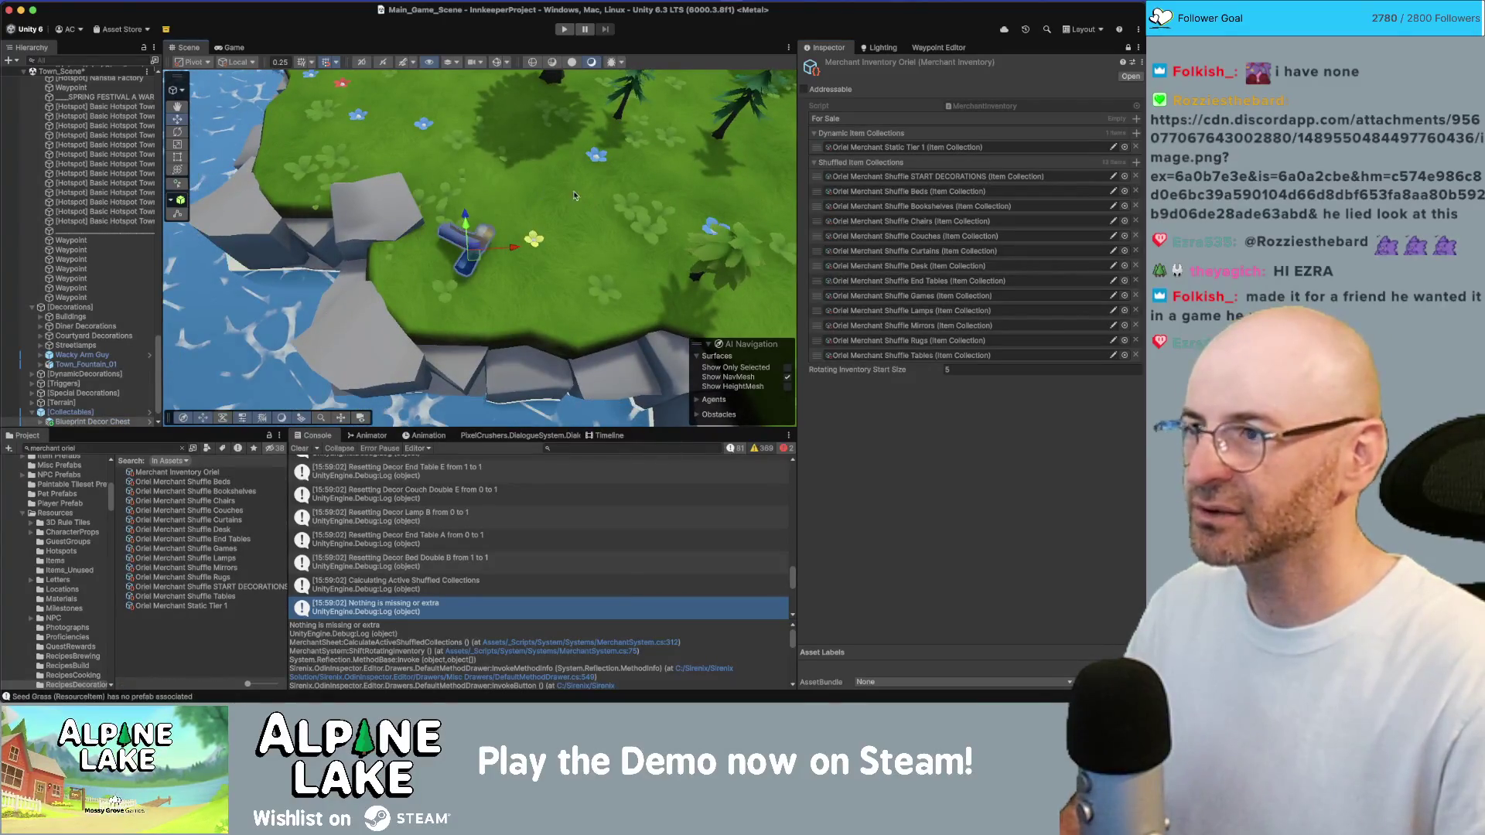
left_click(1128, 48)
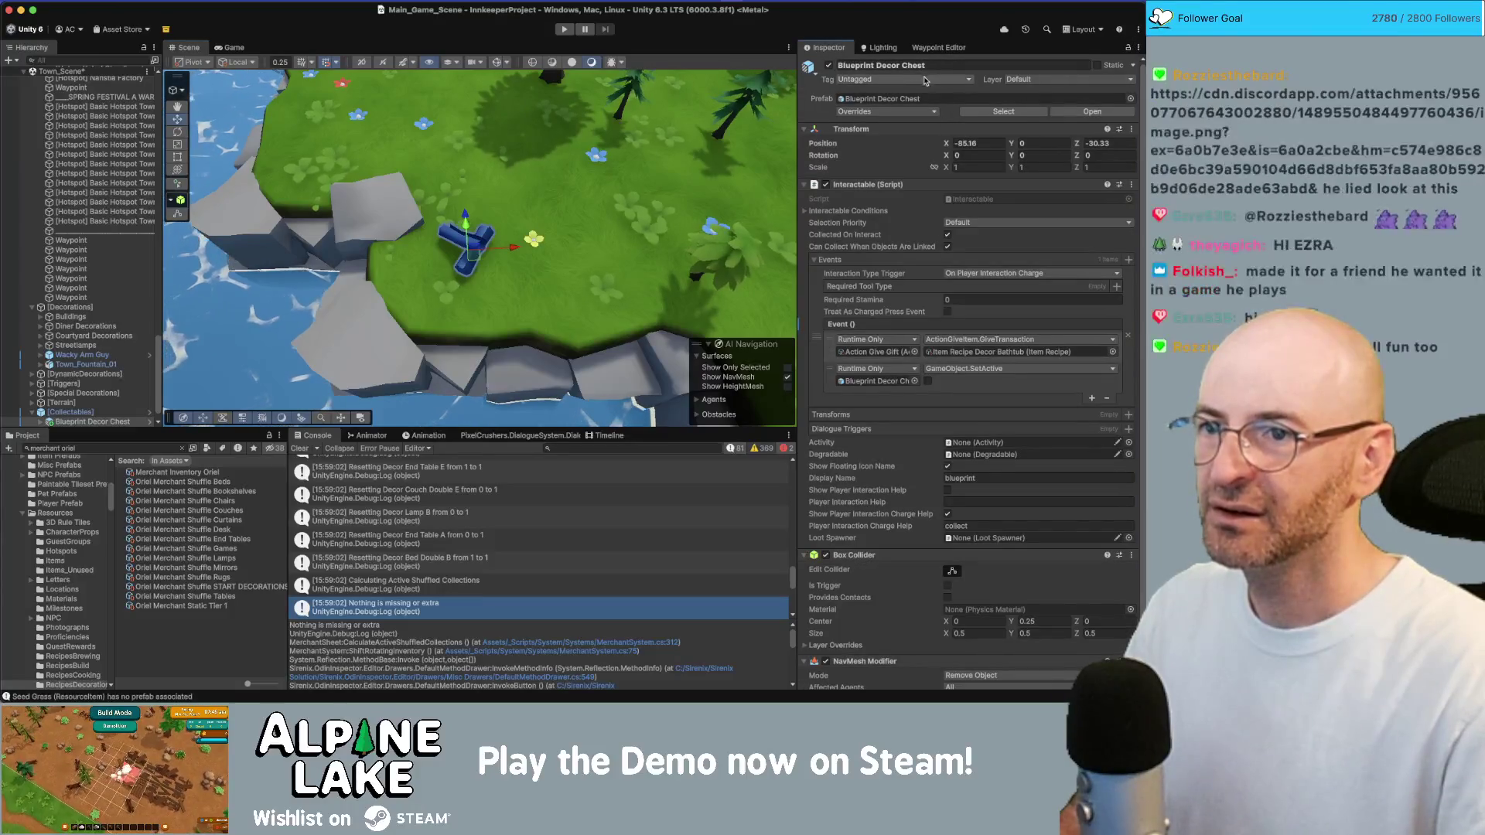
left_click(1003, 112)
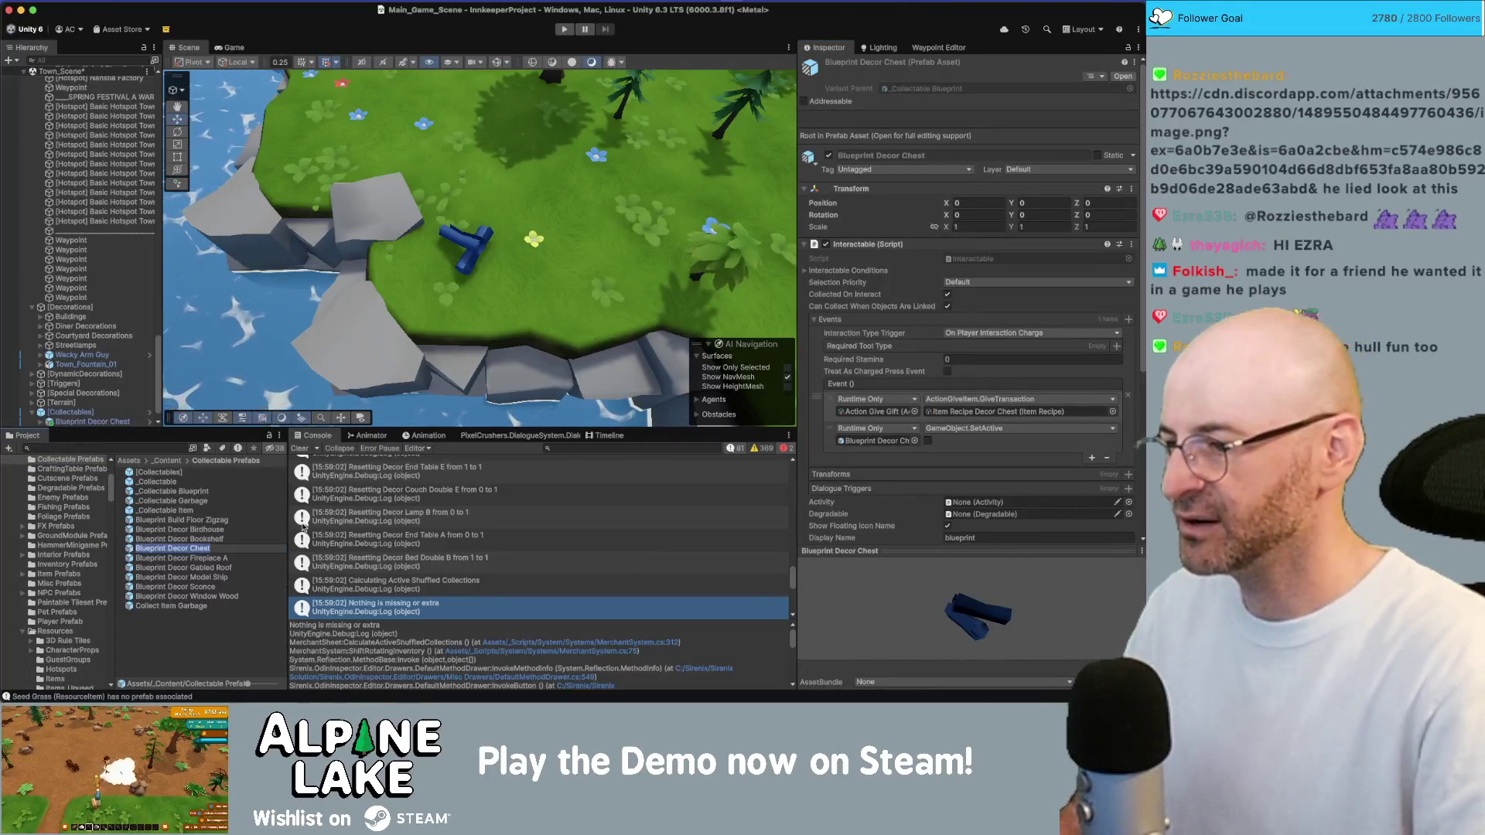
type("urtain A")
key("Return")
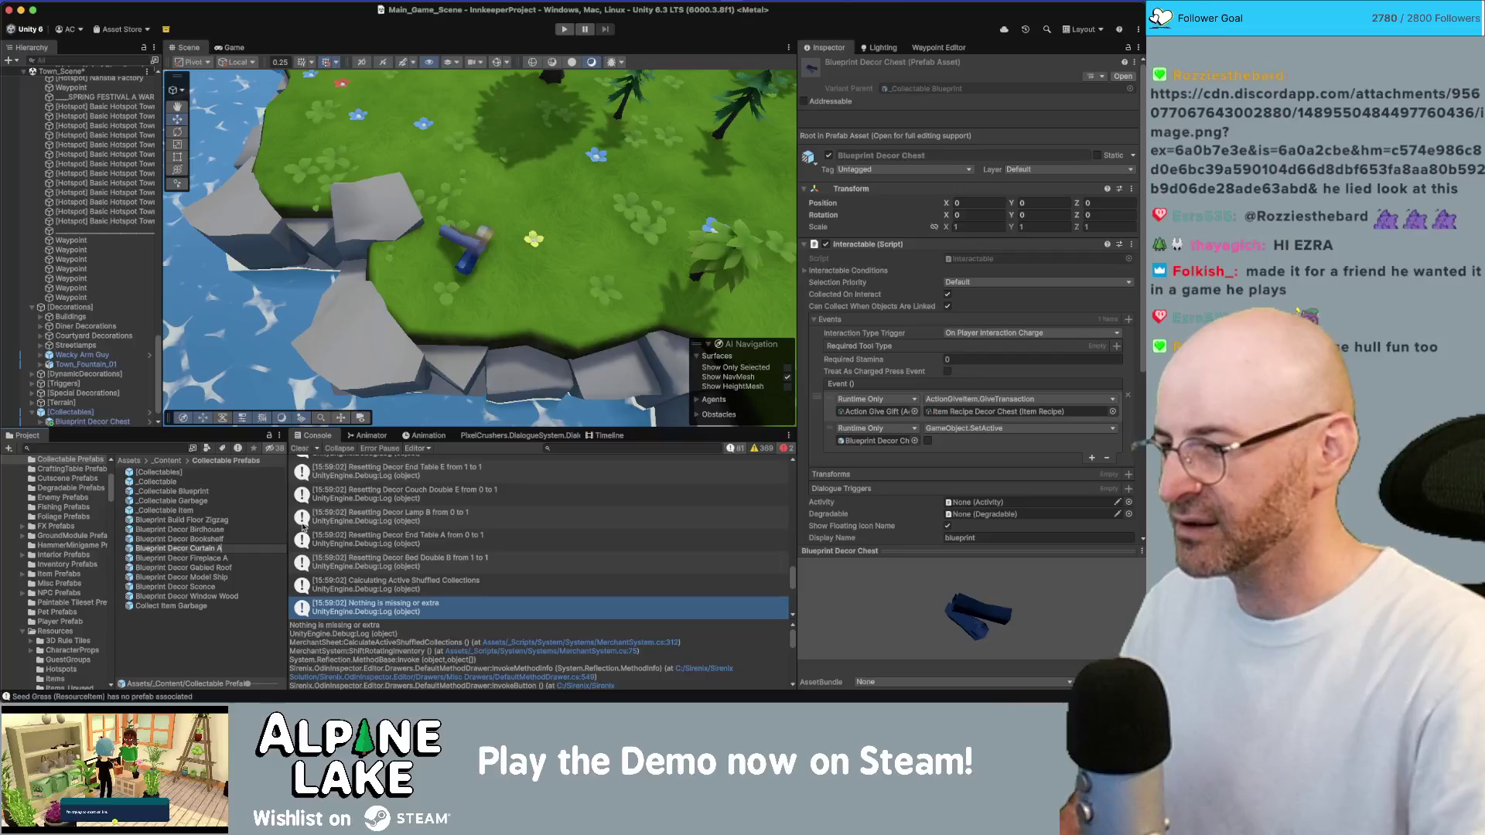
Set the GiveTransaction gift recipe to Item Recipe Decor Curtain B
left_click(1113, 411)
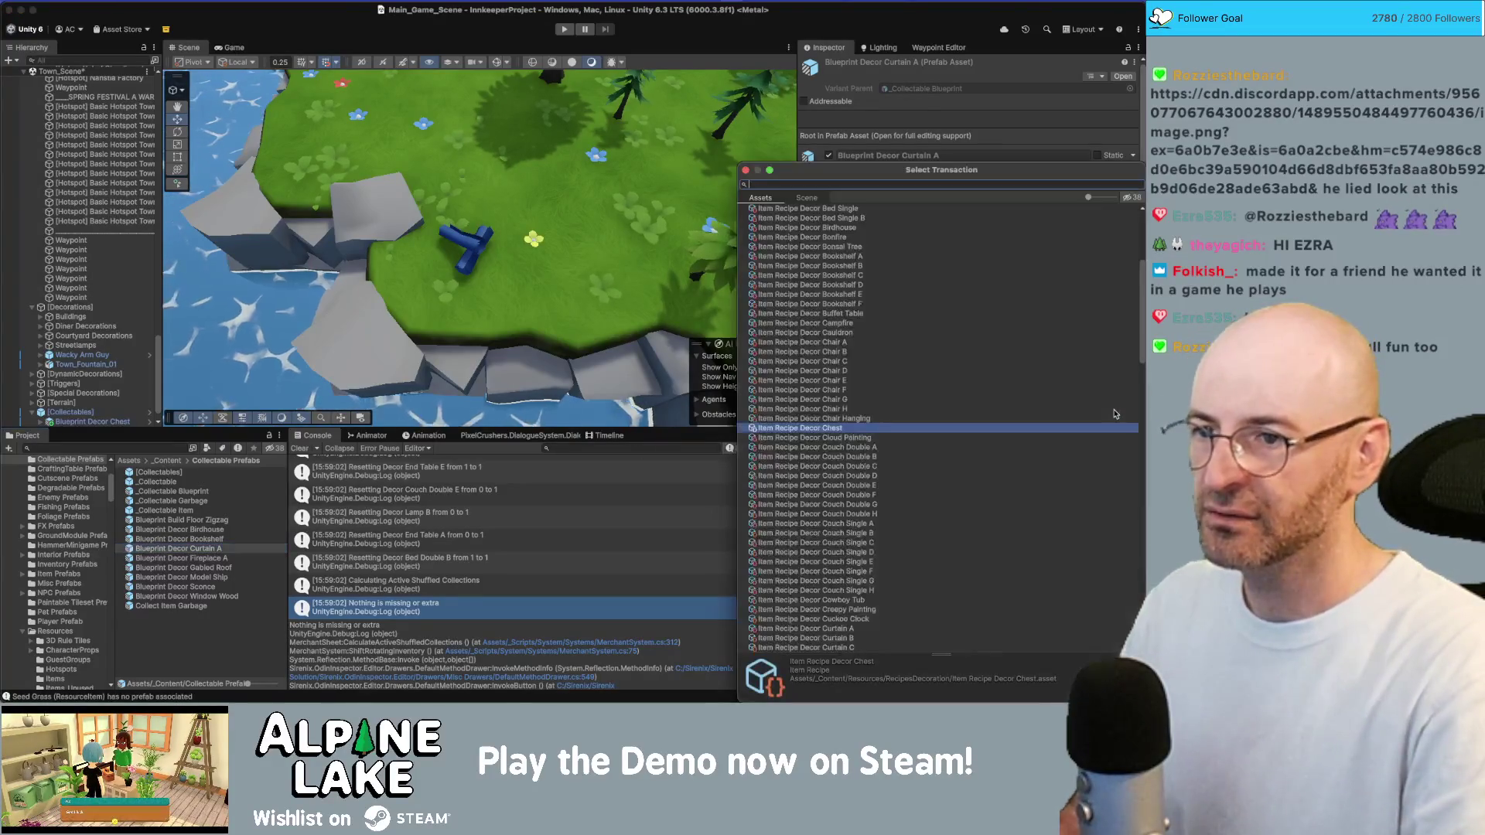
type("curtain")
key("Return")
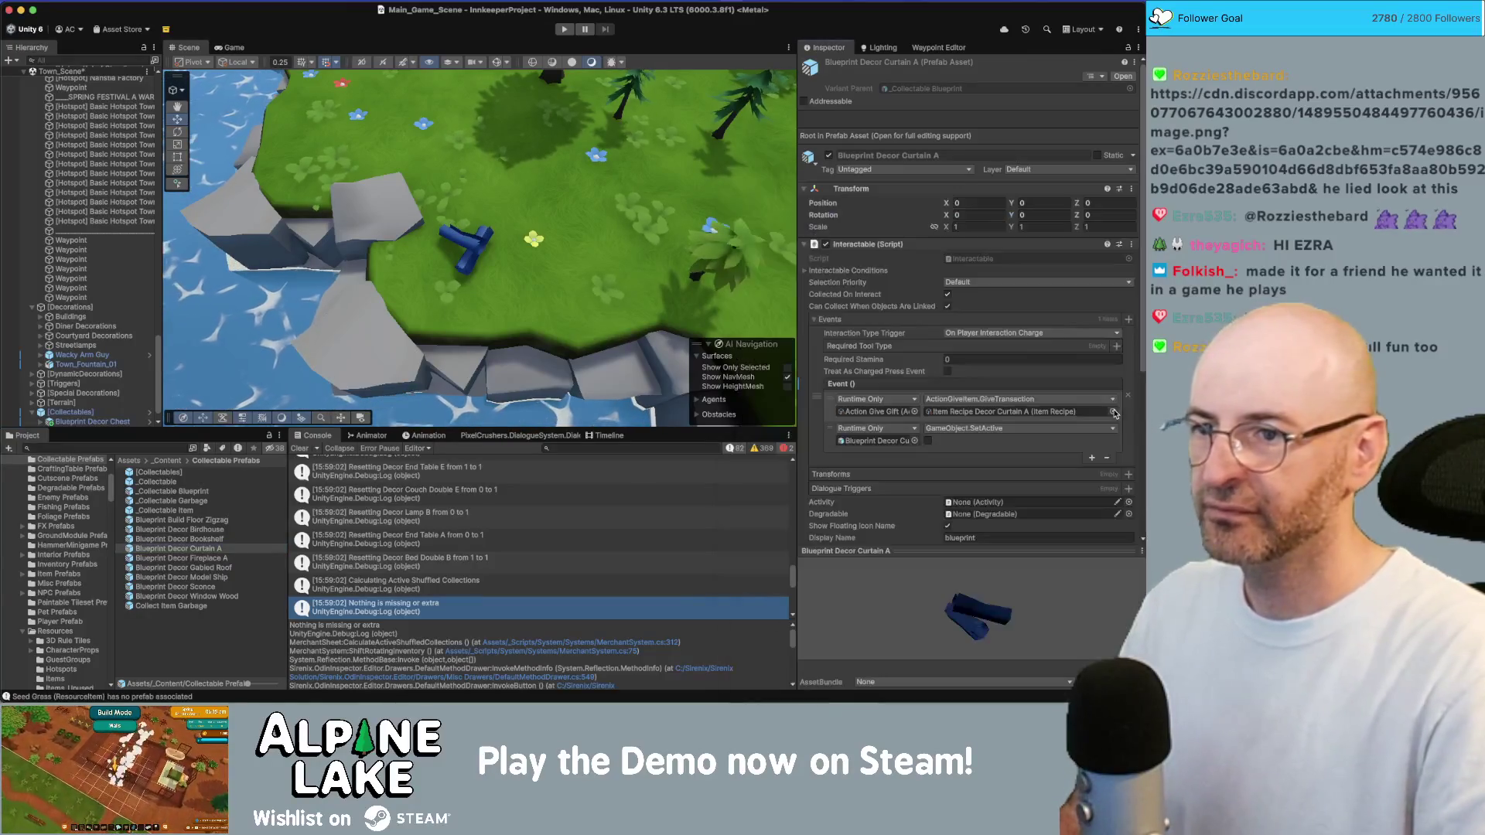
left_click(1113, 412)
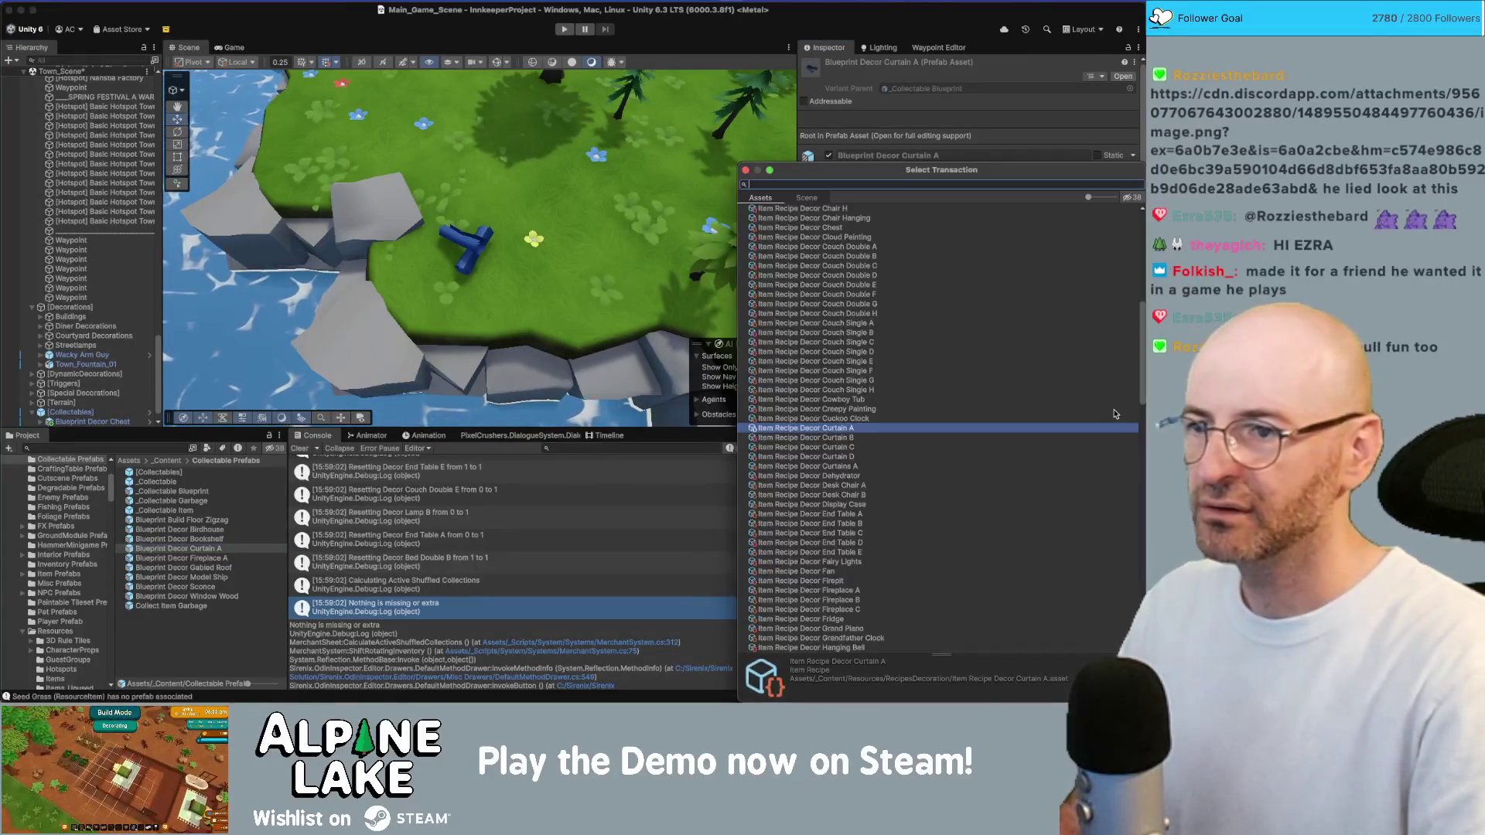
type("Curtain")
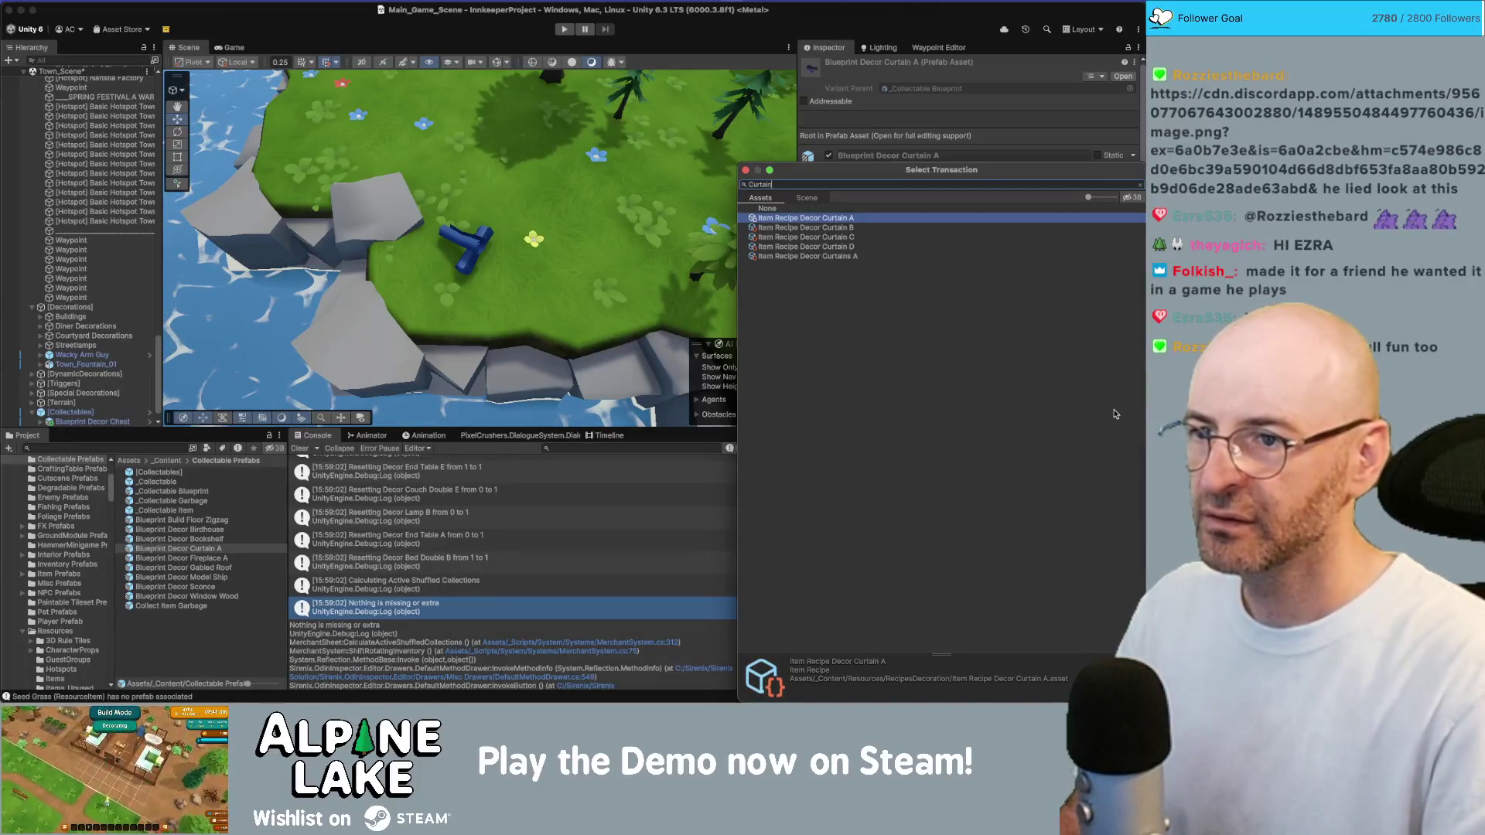
key("Down")
key("Down")
key("Down")
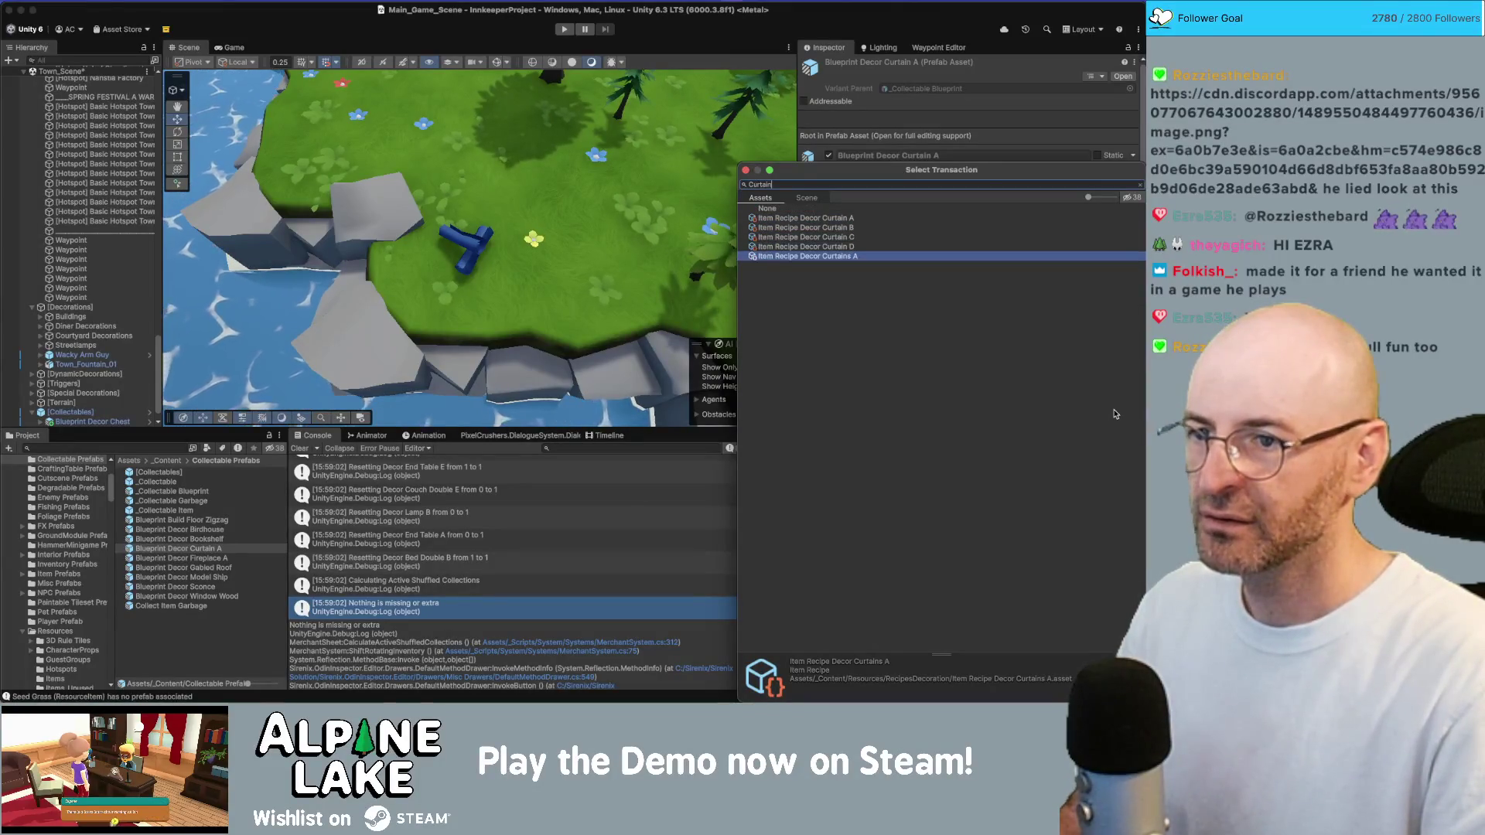
key("Up")
key("Up")
key("Up")
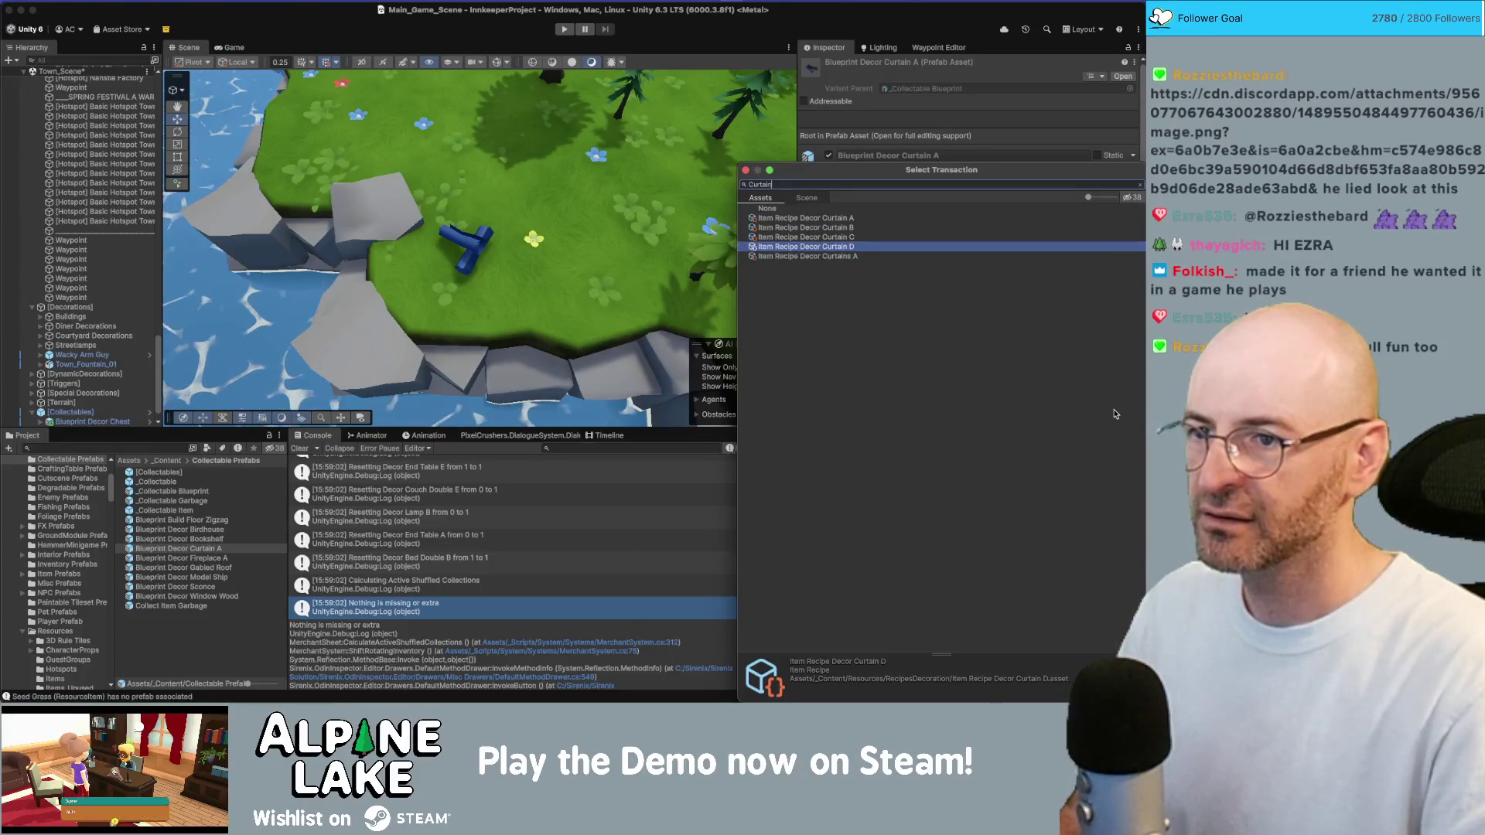
key("Escape")
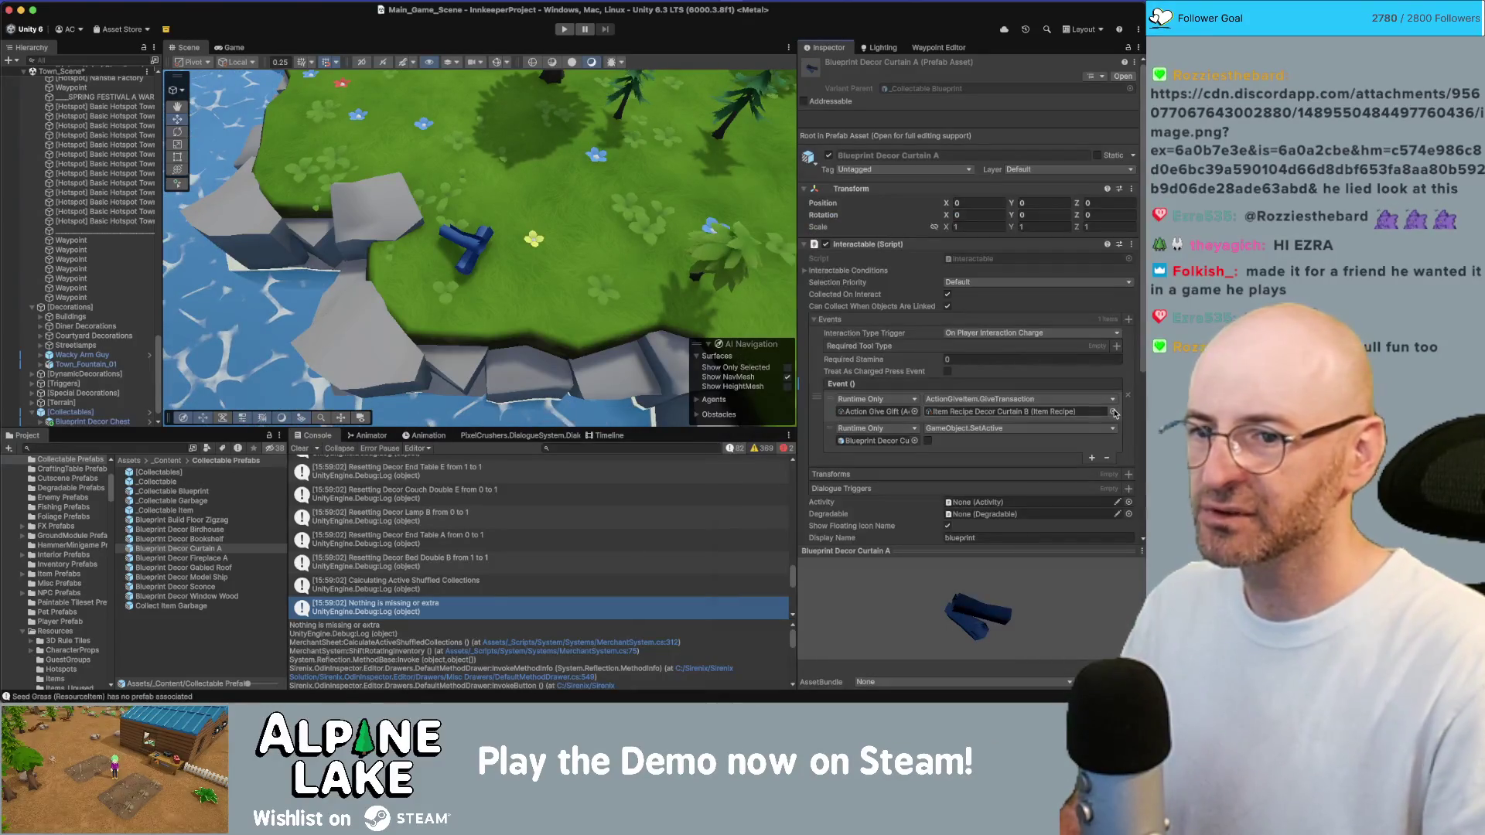
left_click(1068, 412)
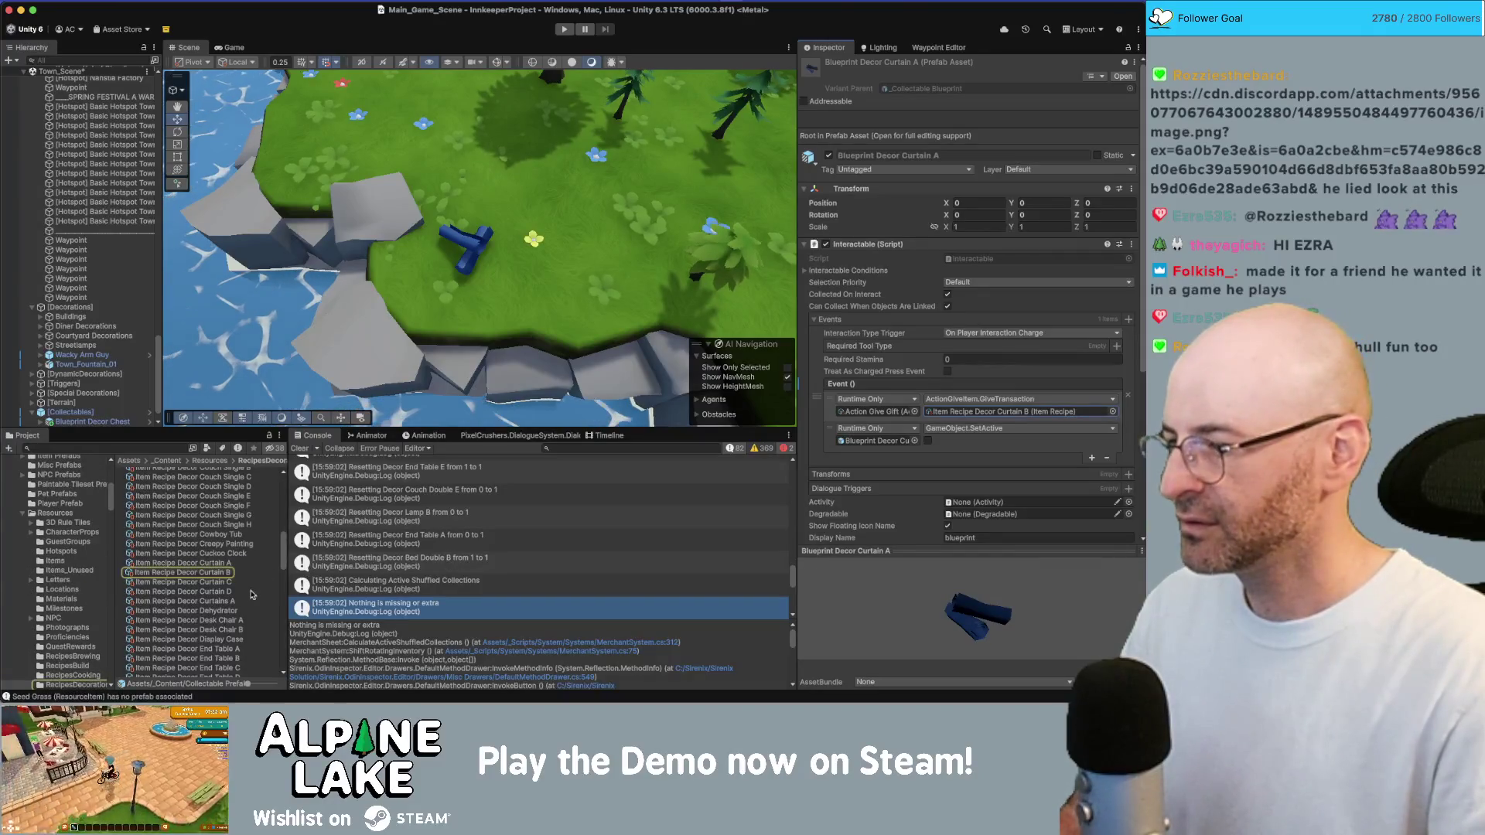
left_click(235, 601)
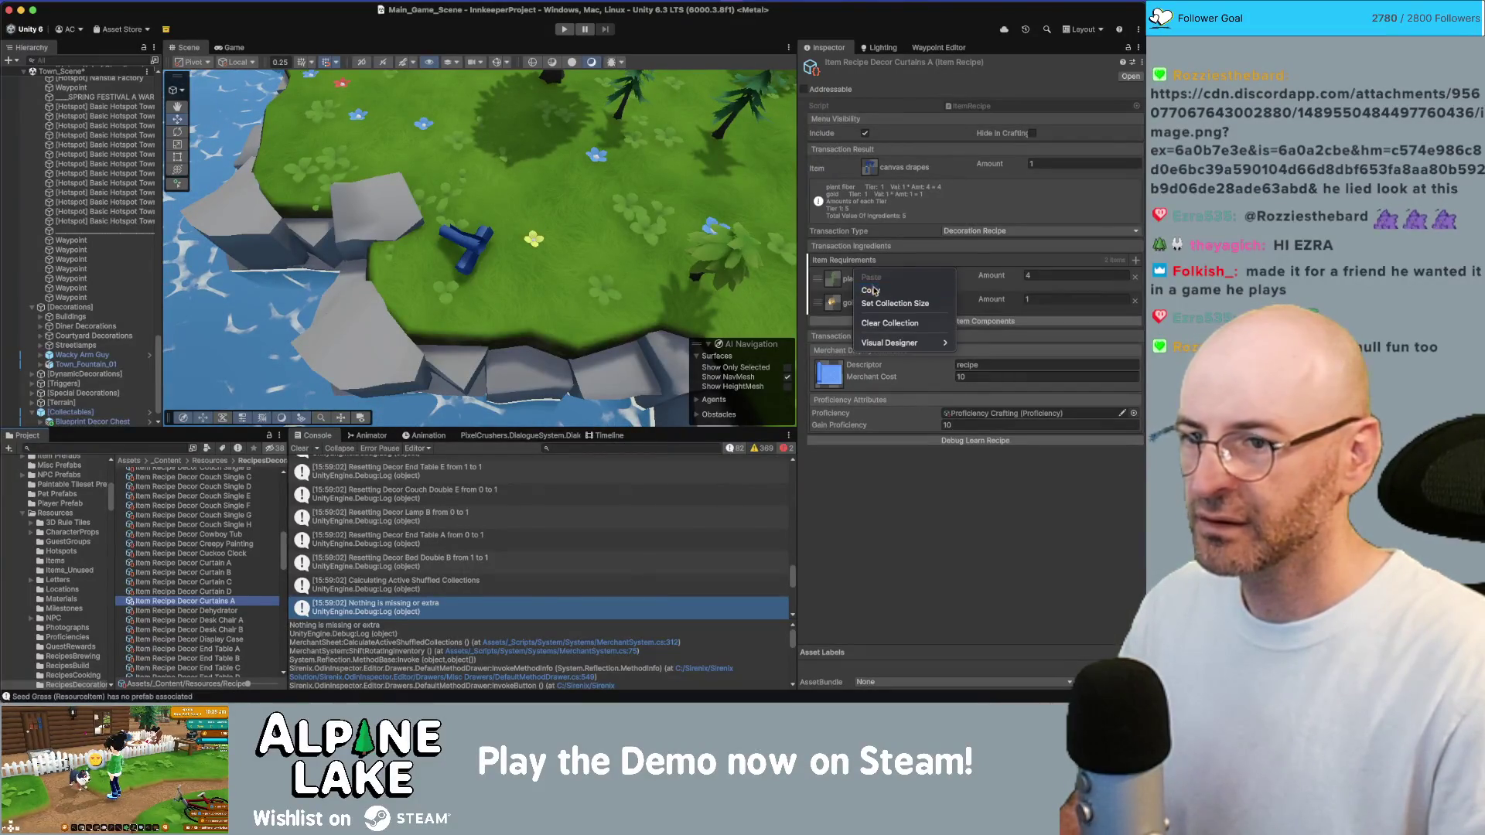
Paste the copied 4 plant fiber and 1 gold requirements into Item Recipe Decor Curtain A
left_click(225, 565)
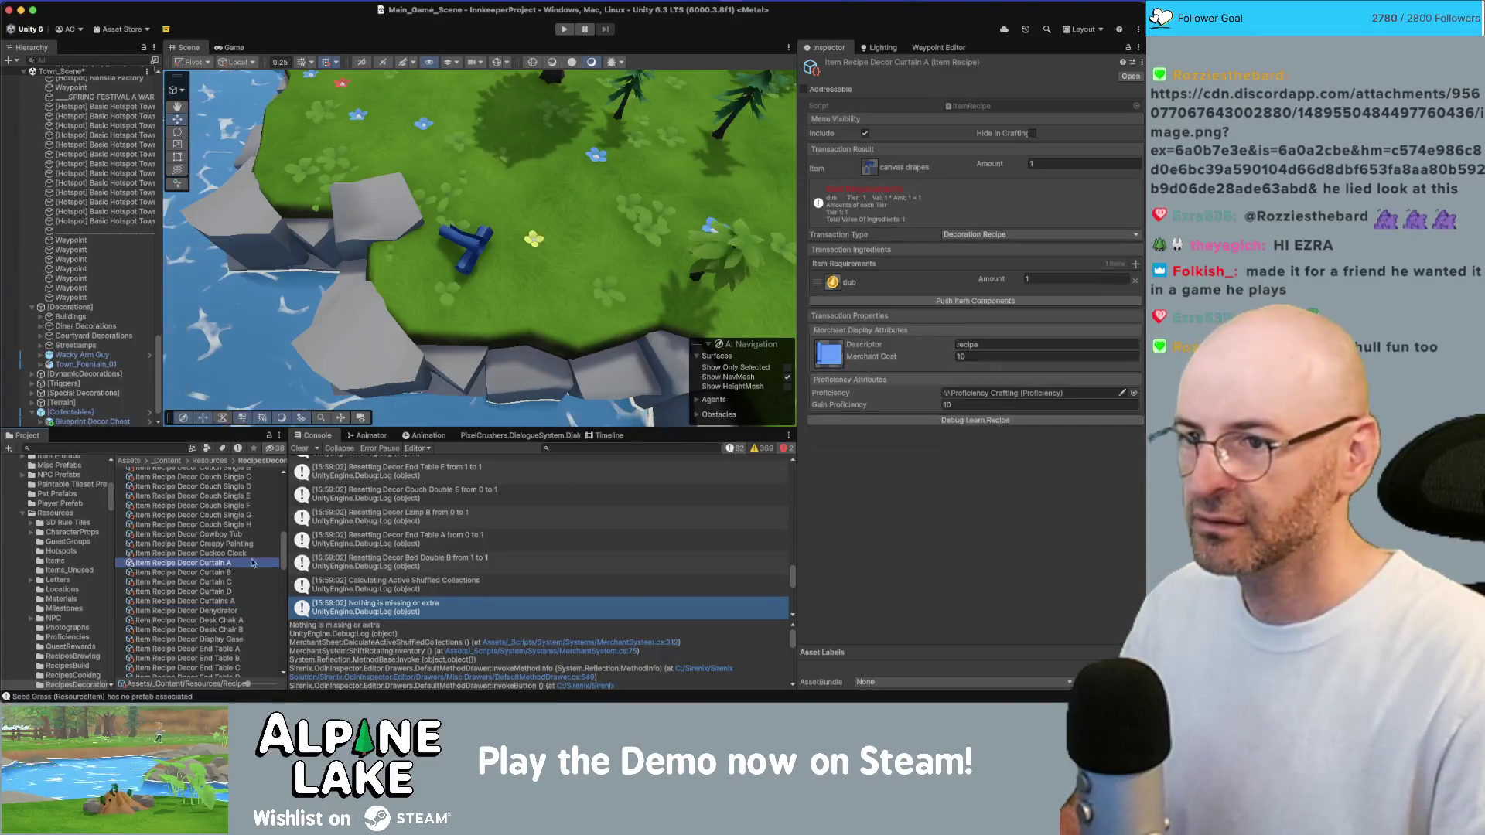
right_click(848, 280)
left_click(874, 285)
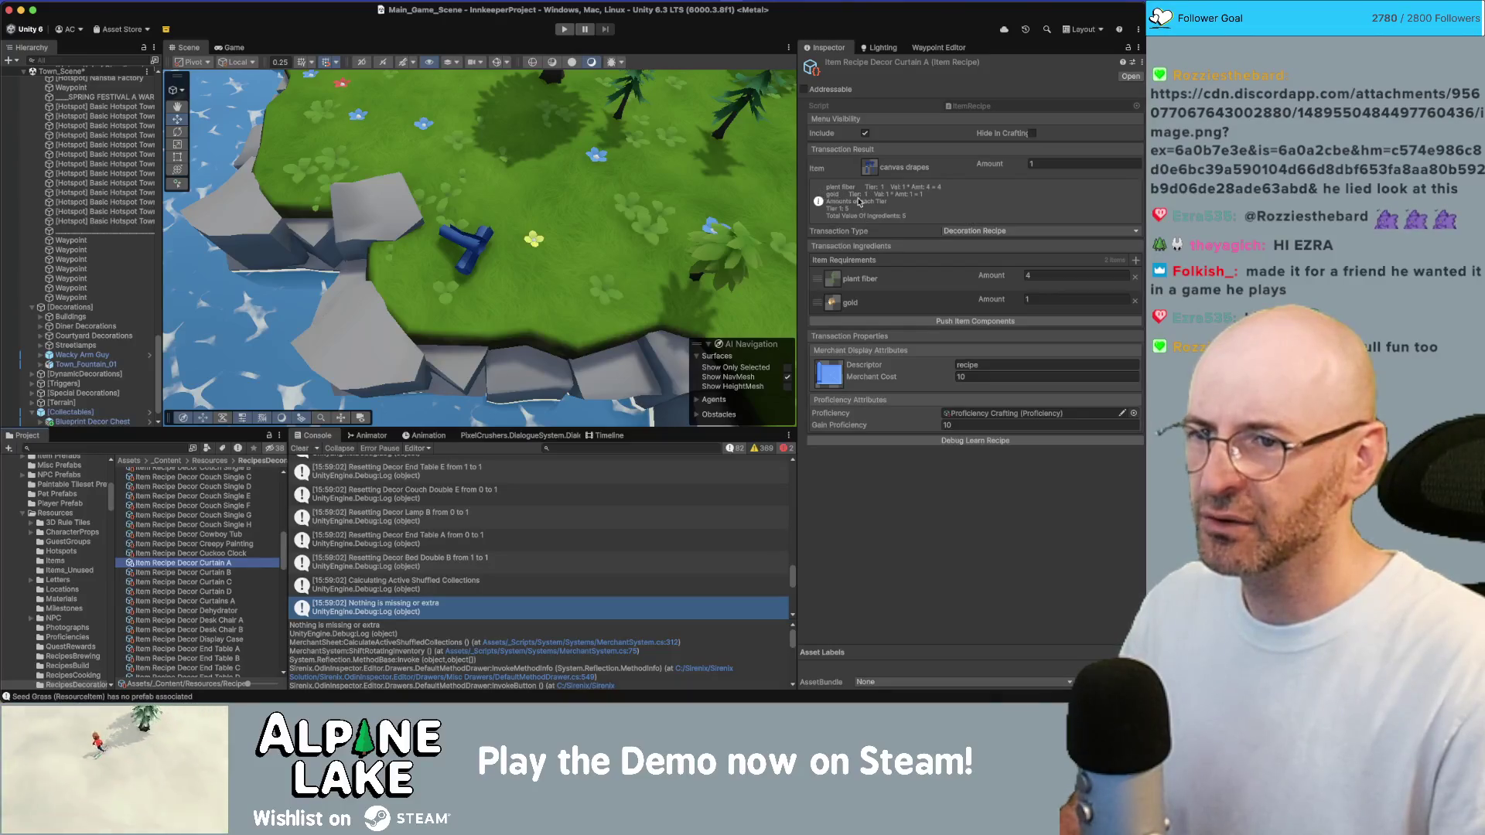
left_click(833, 303)
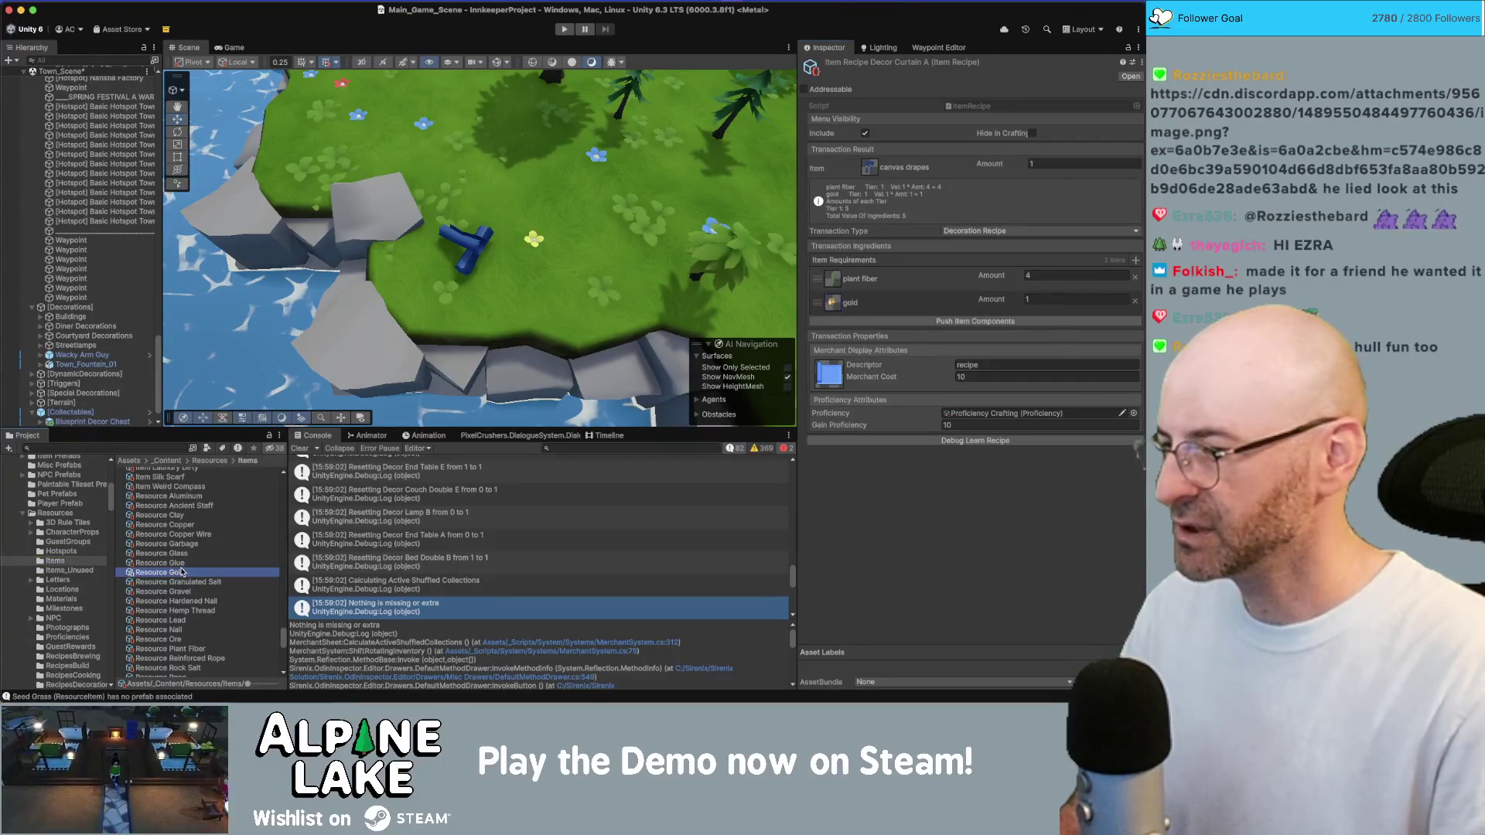
Raise Resource Gold's rarity to about 0.35, apply suggested value 16, and push component data
left_click(182, 573)
left_click(159, 639)
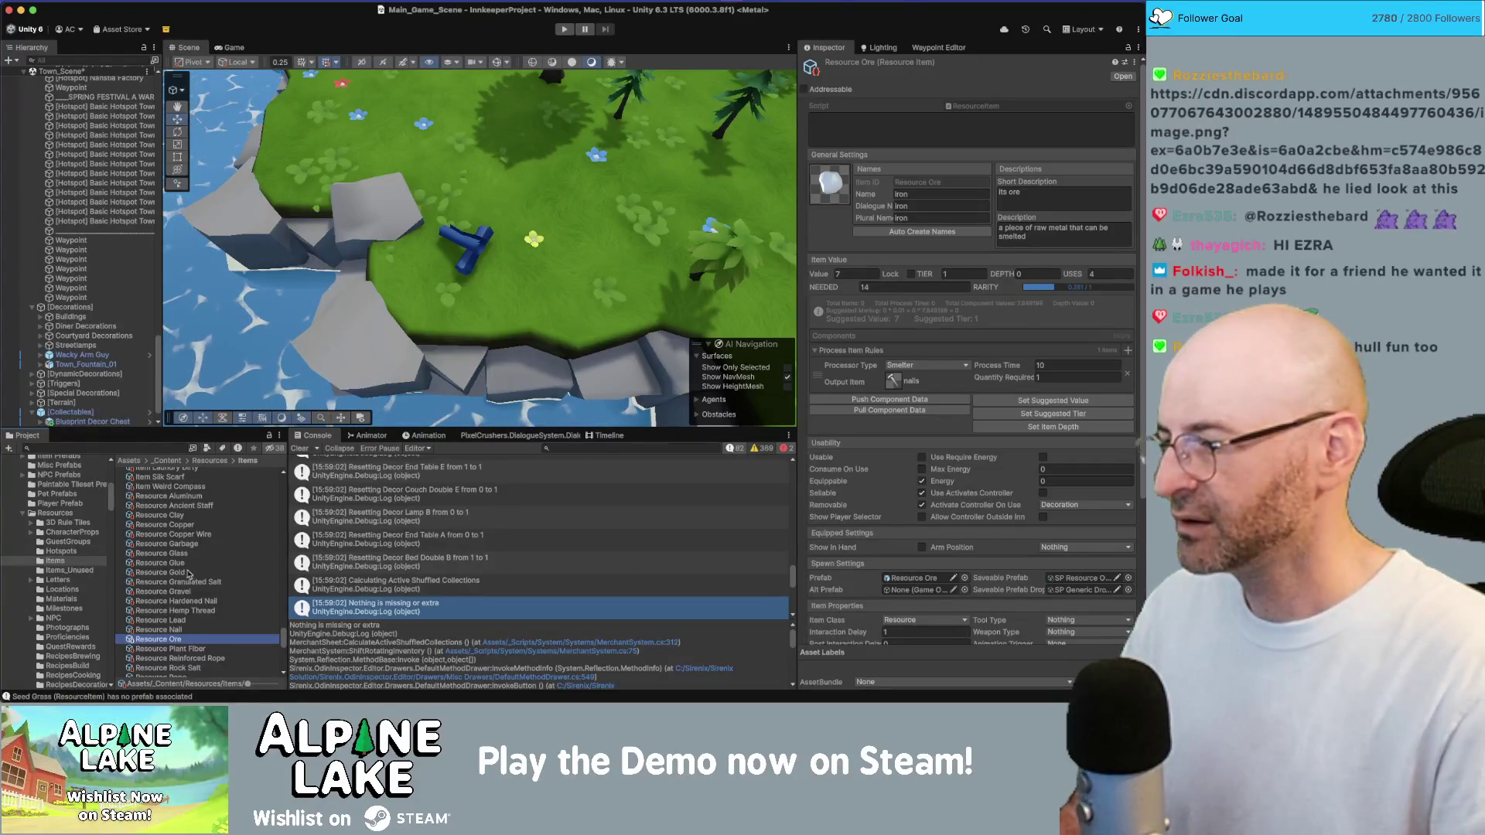
key("super+z")
left_click(1063, 287)
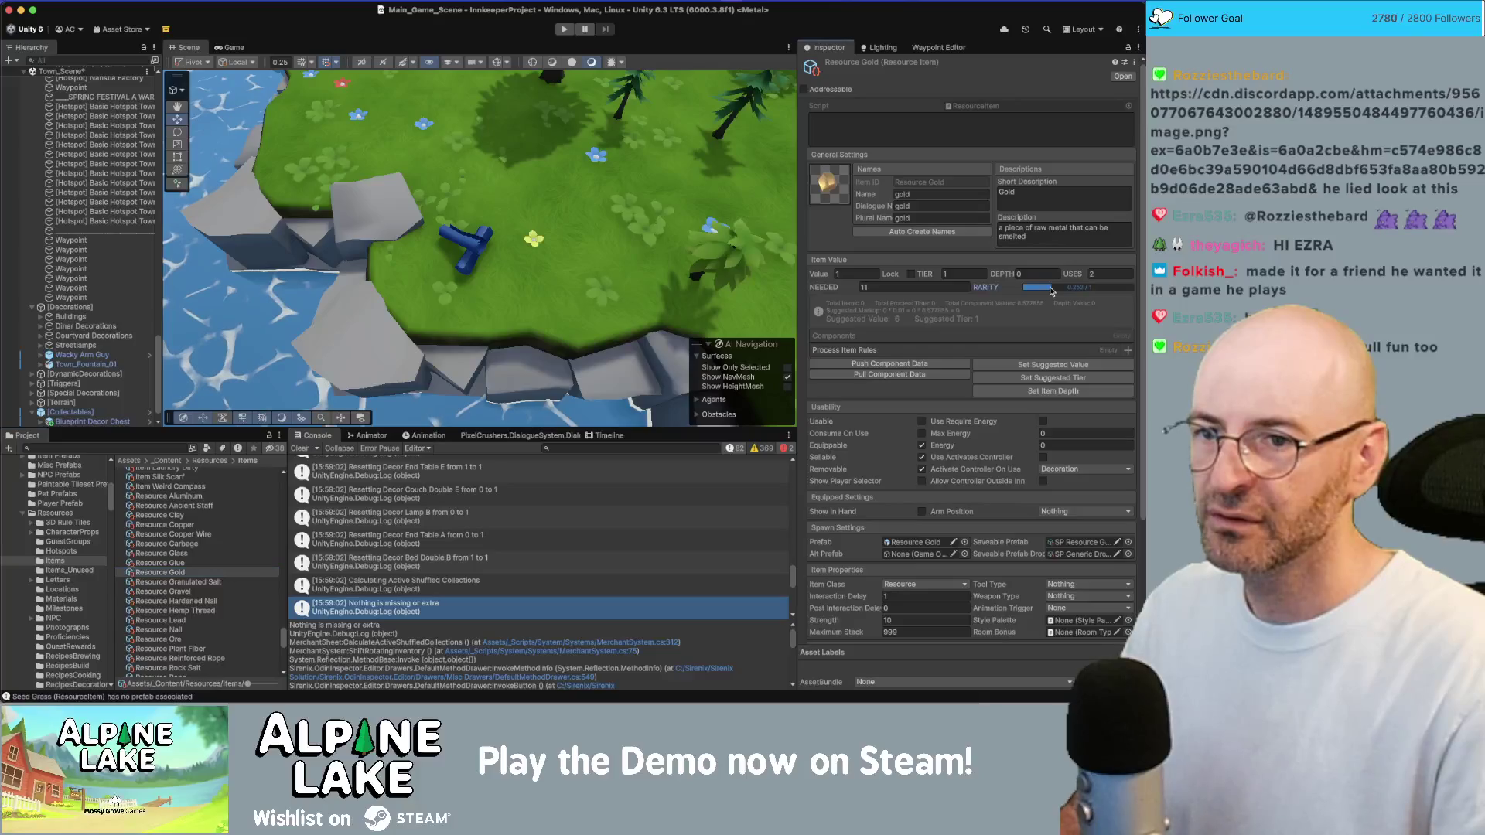
left_click_drag(1063, 288, 1065, 288)
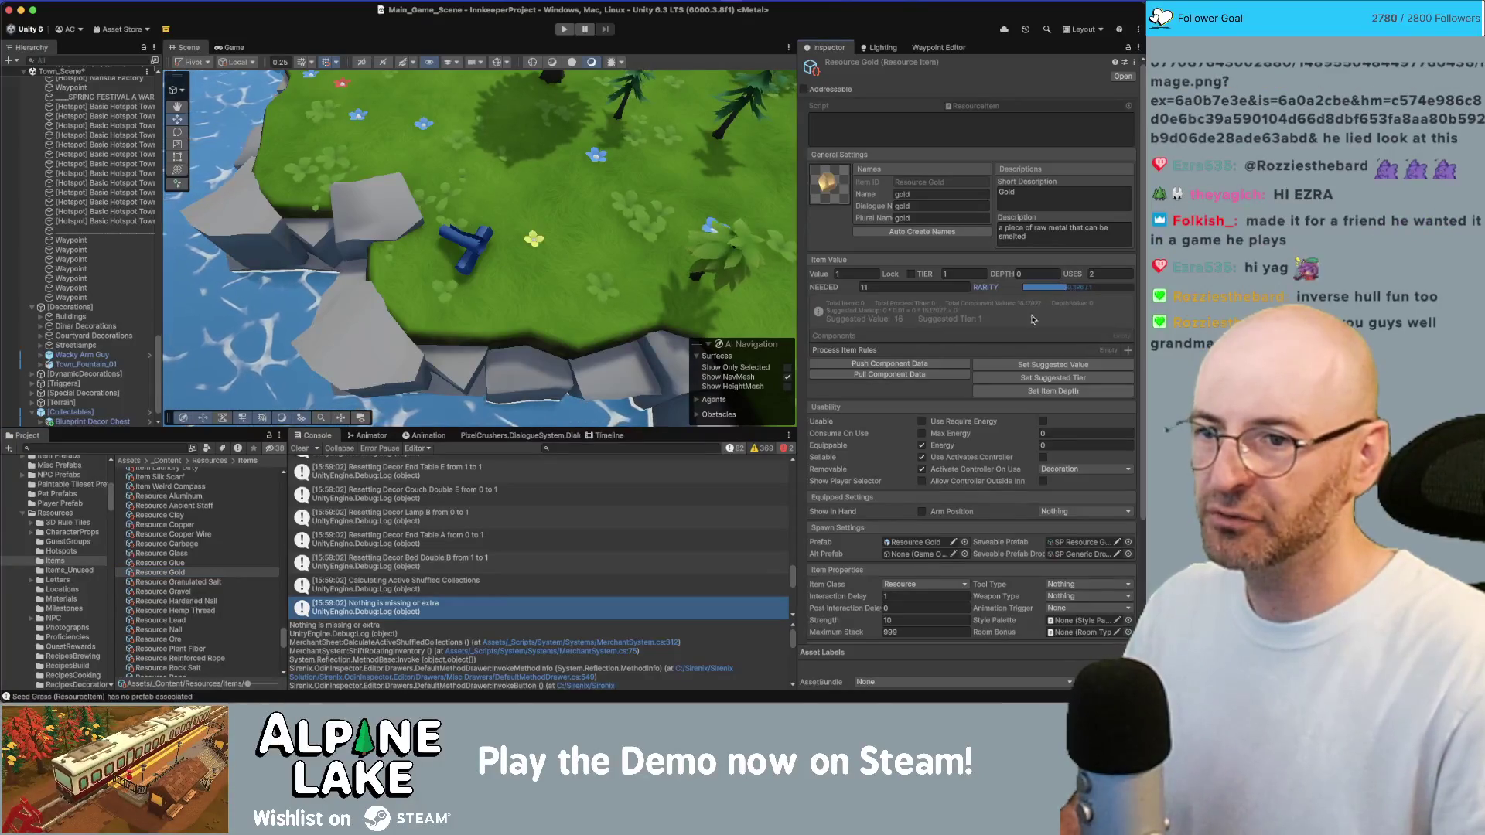
left_click(1015, 365)
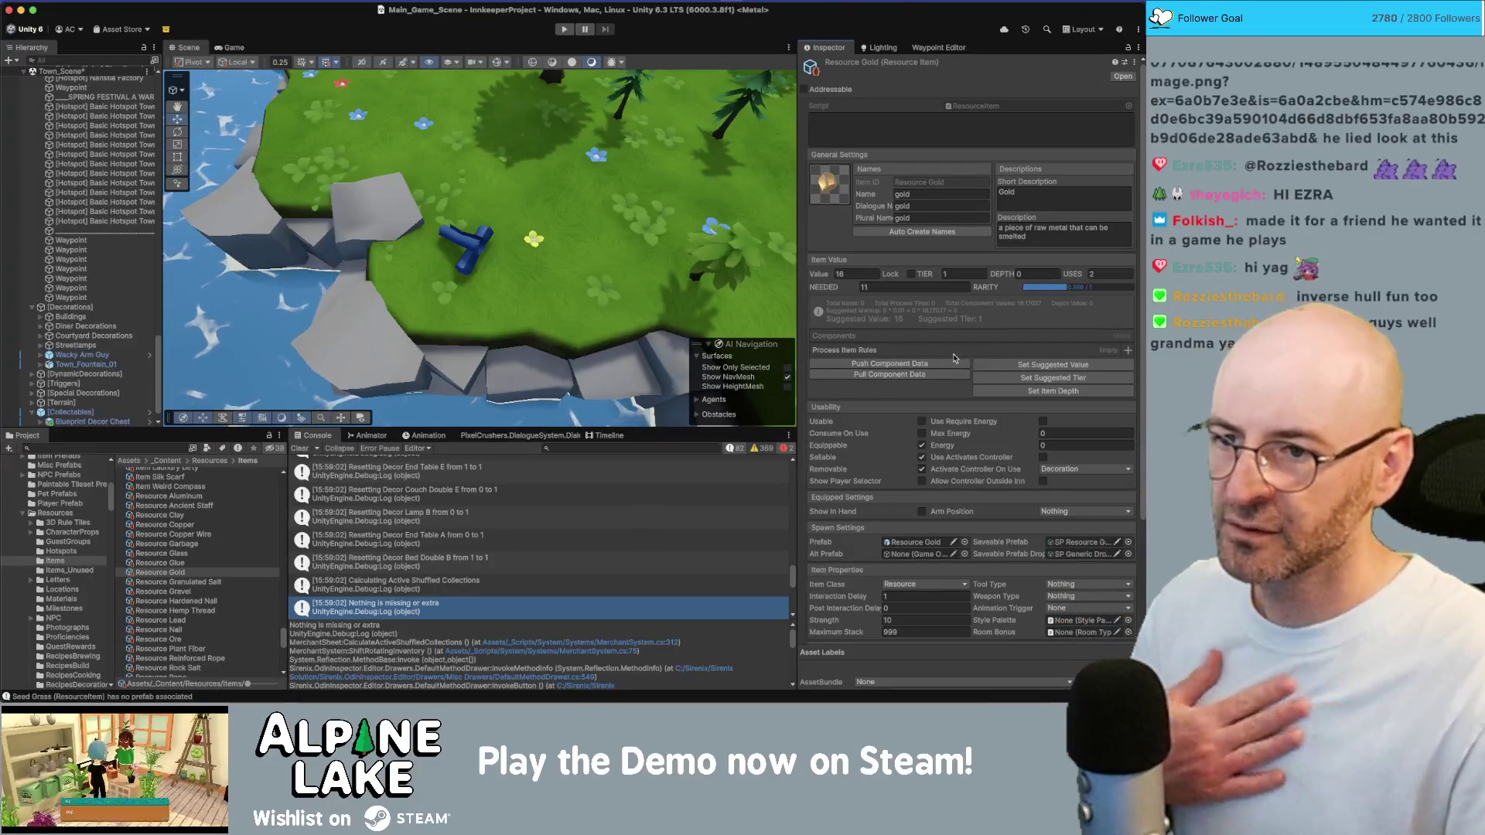
left_click(922, 368)
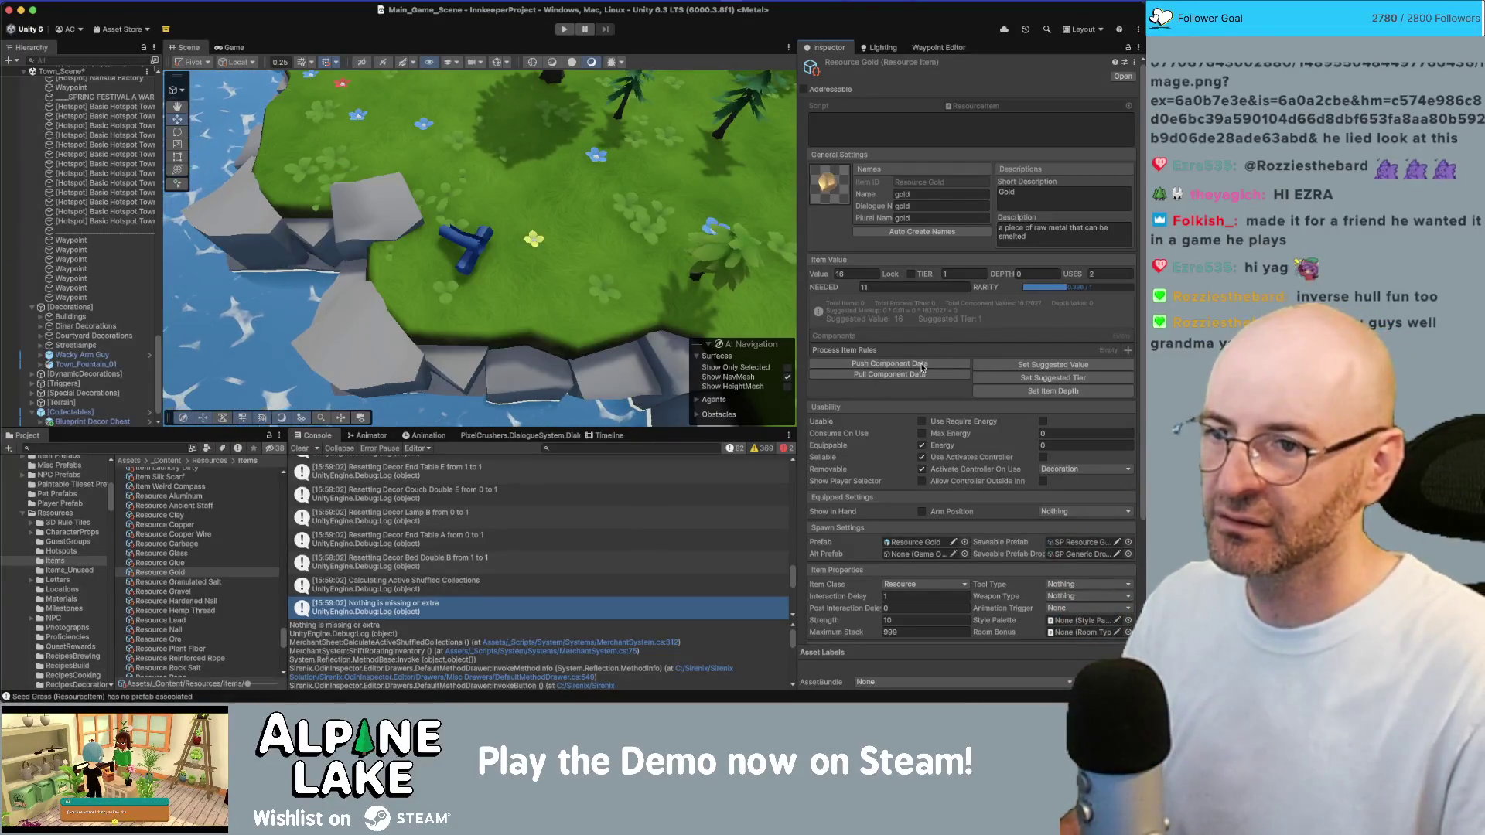
Search the Project for 'curtain' and review the curtain assets, ending on SP Decor Curtain A
left_click(153, 448)
type("curtain")
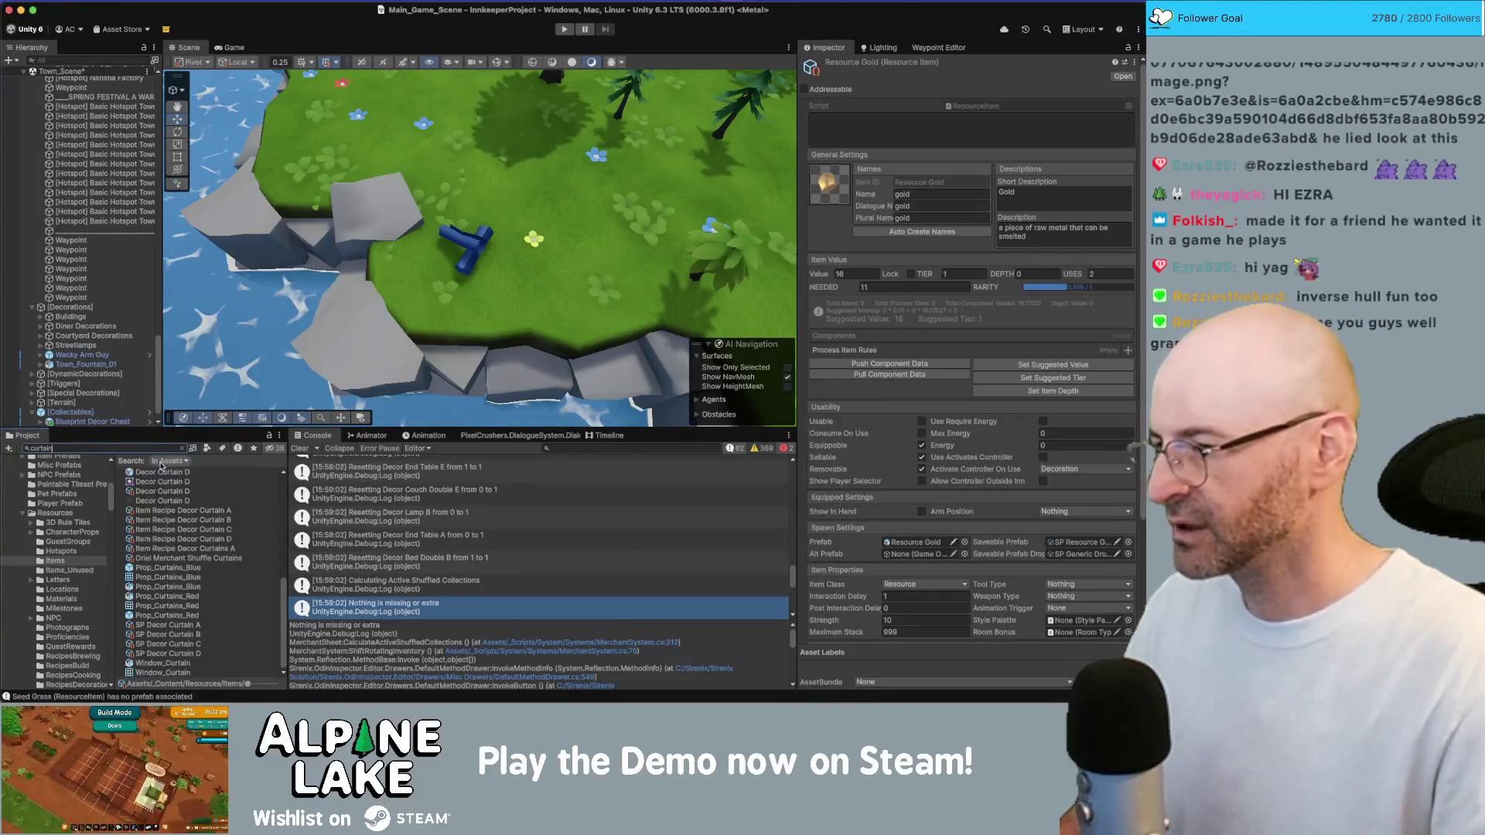
left_click(165, 492)
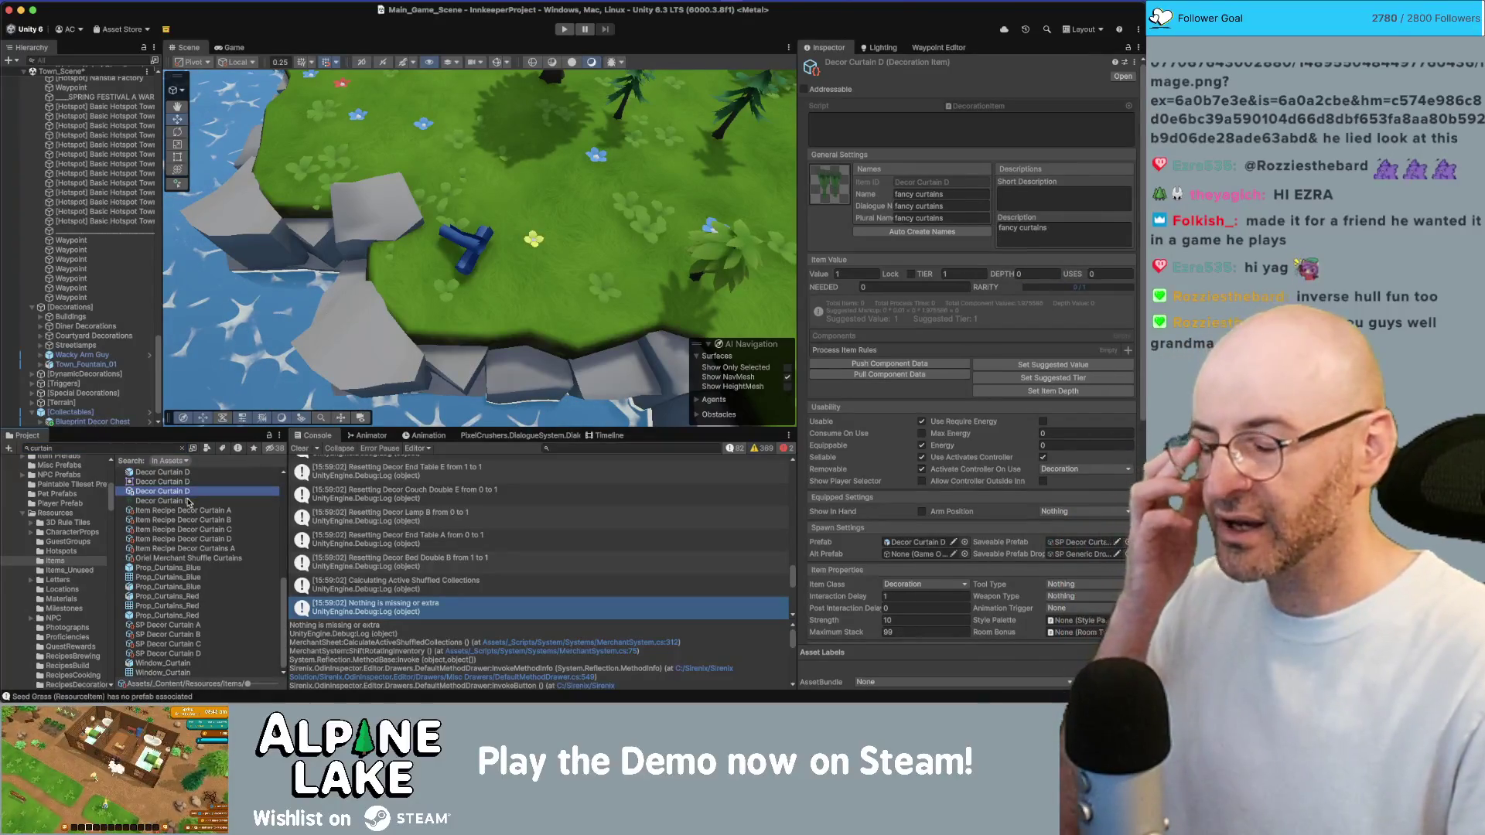
scroll(906, 480, "down", 3)
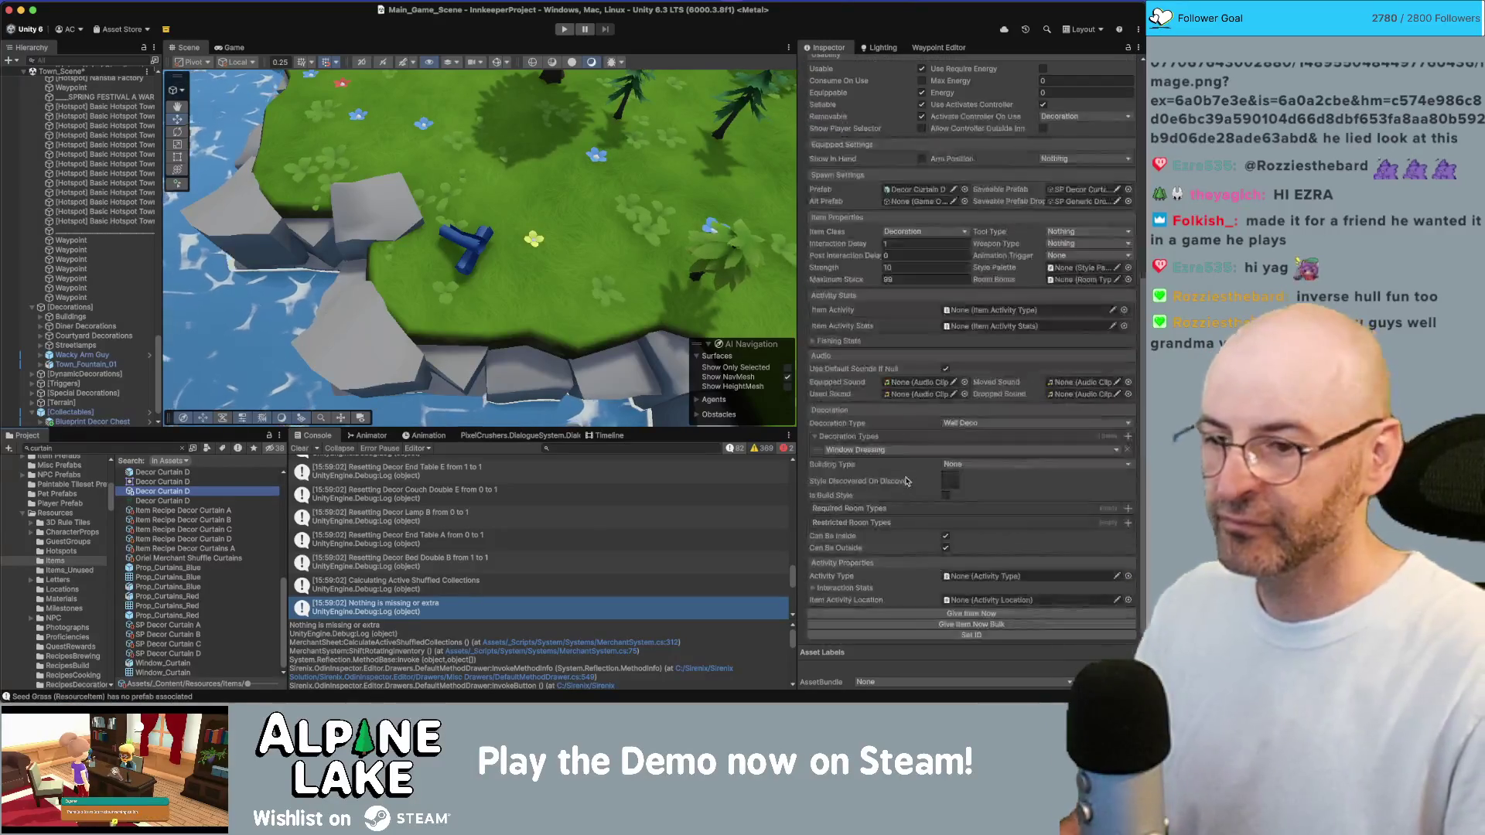
scroll(907, 479, "down", 10)
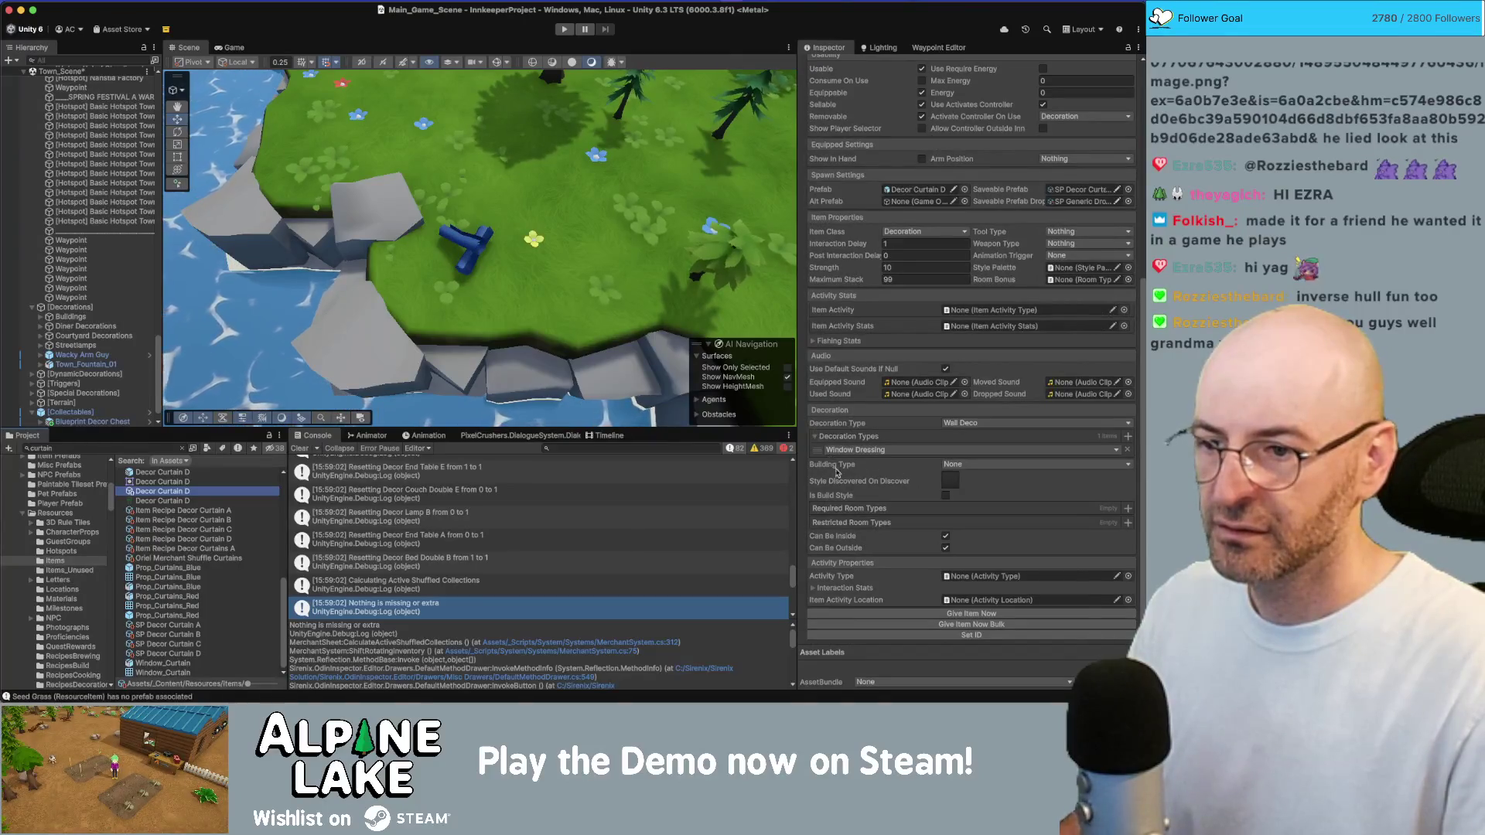
scroll(835, 507, "up", 10)
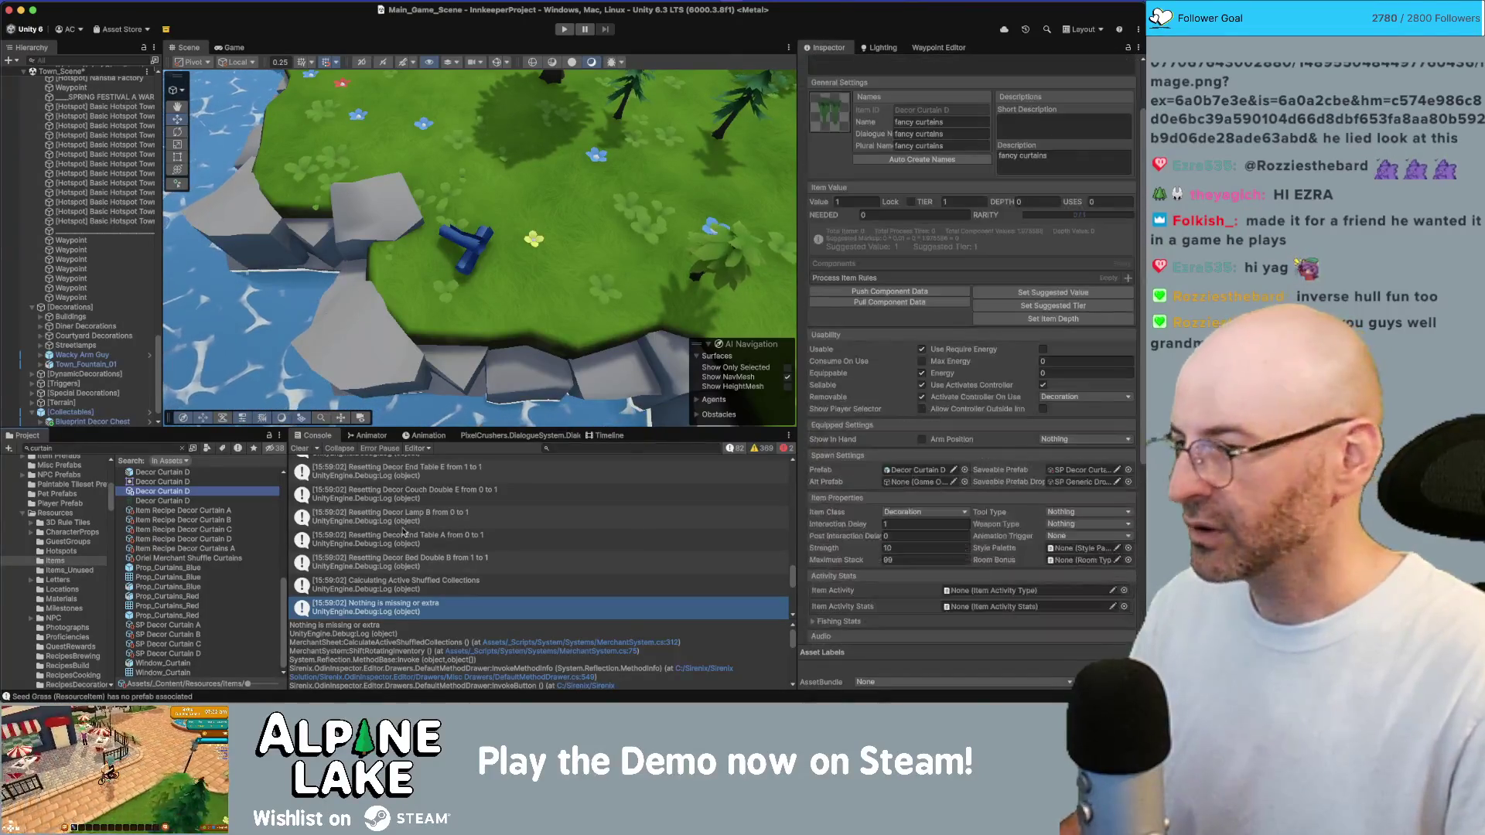
left_click(189, 626)
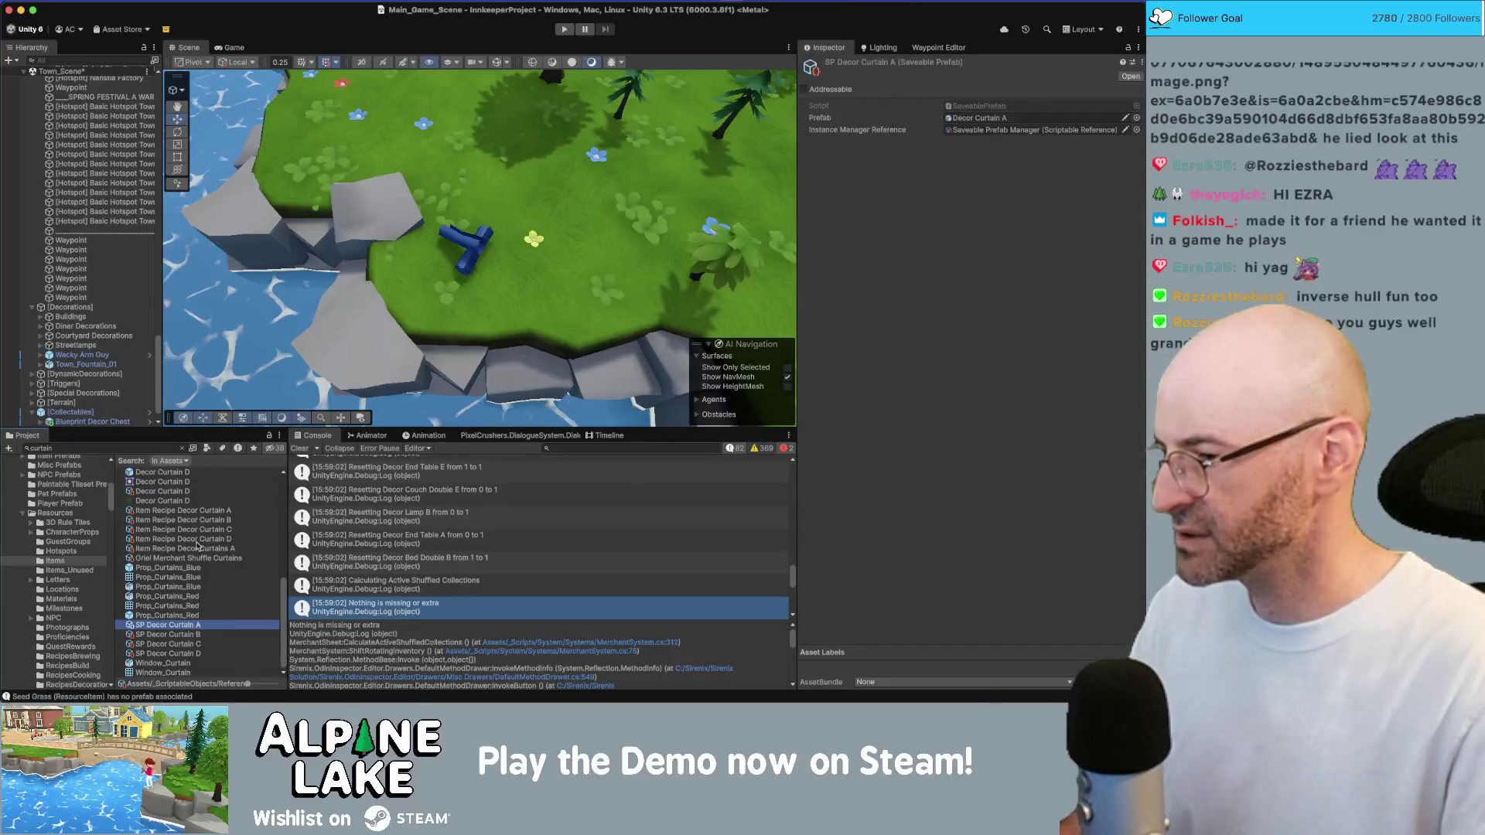
Inspect the Item Recipe Decor Curtain A asset and its result item, Decor Curtain A
left_click(201, 512)
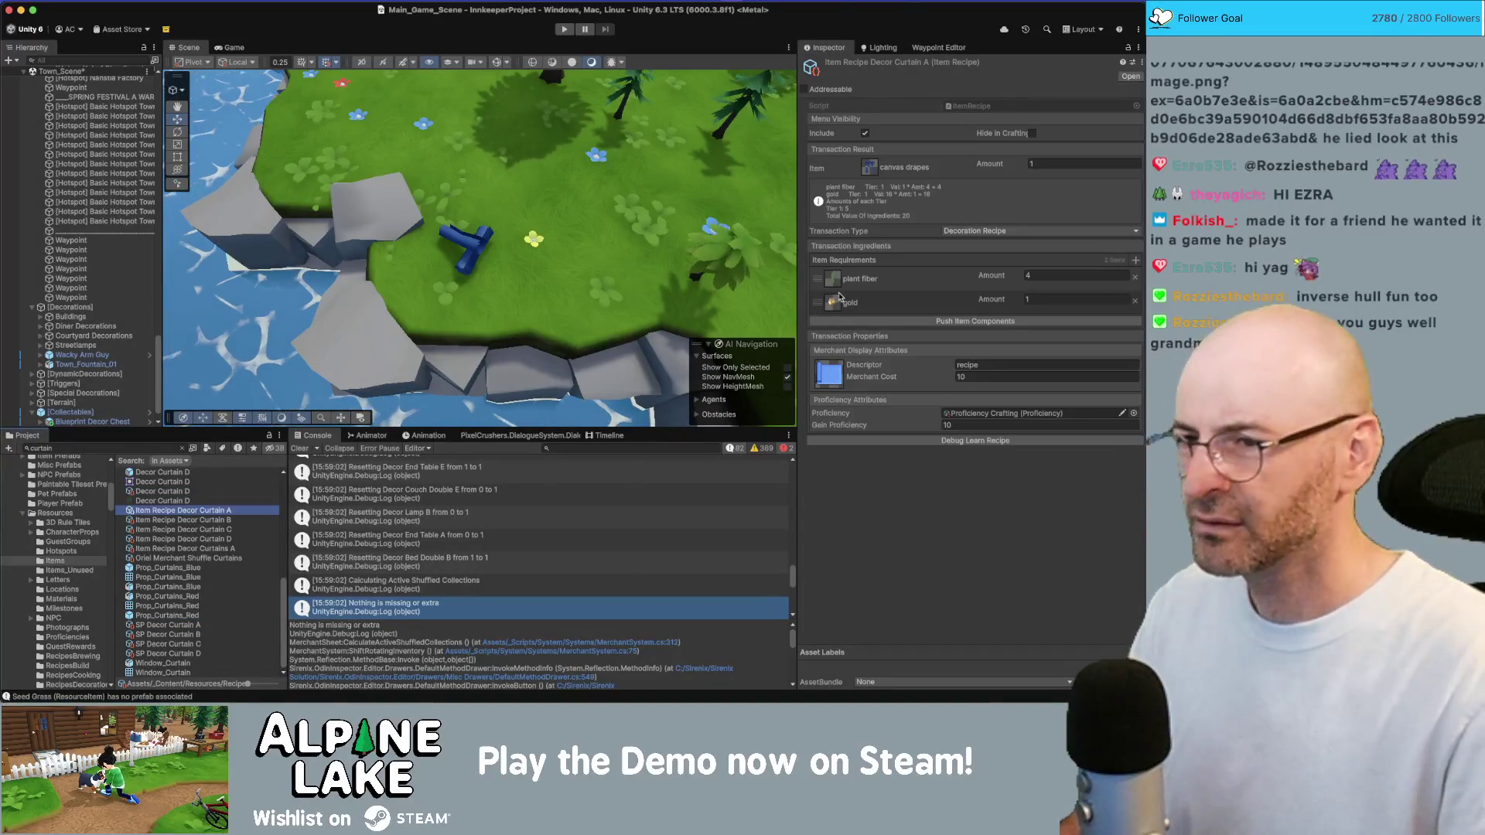
left_click(870, 168)
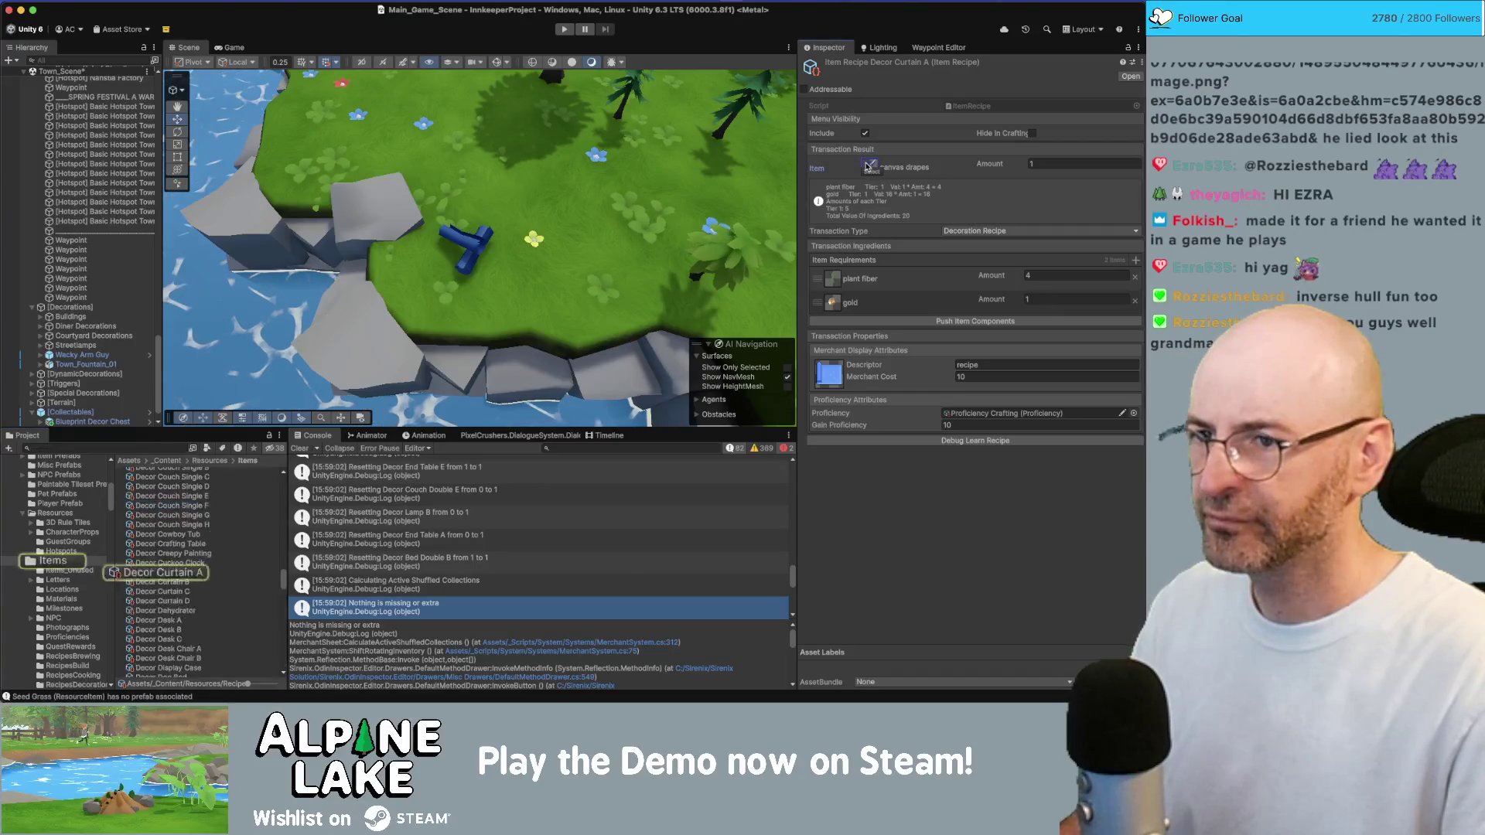
left_click(185, 573)
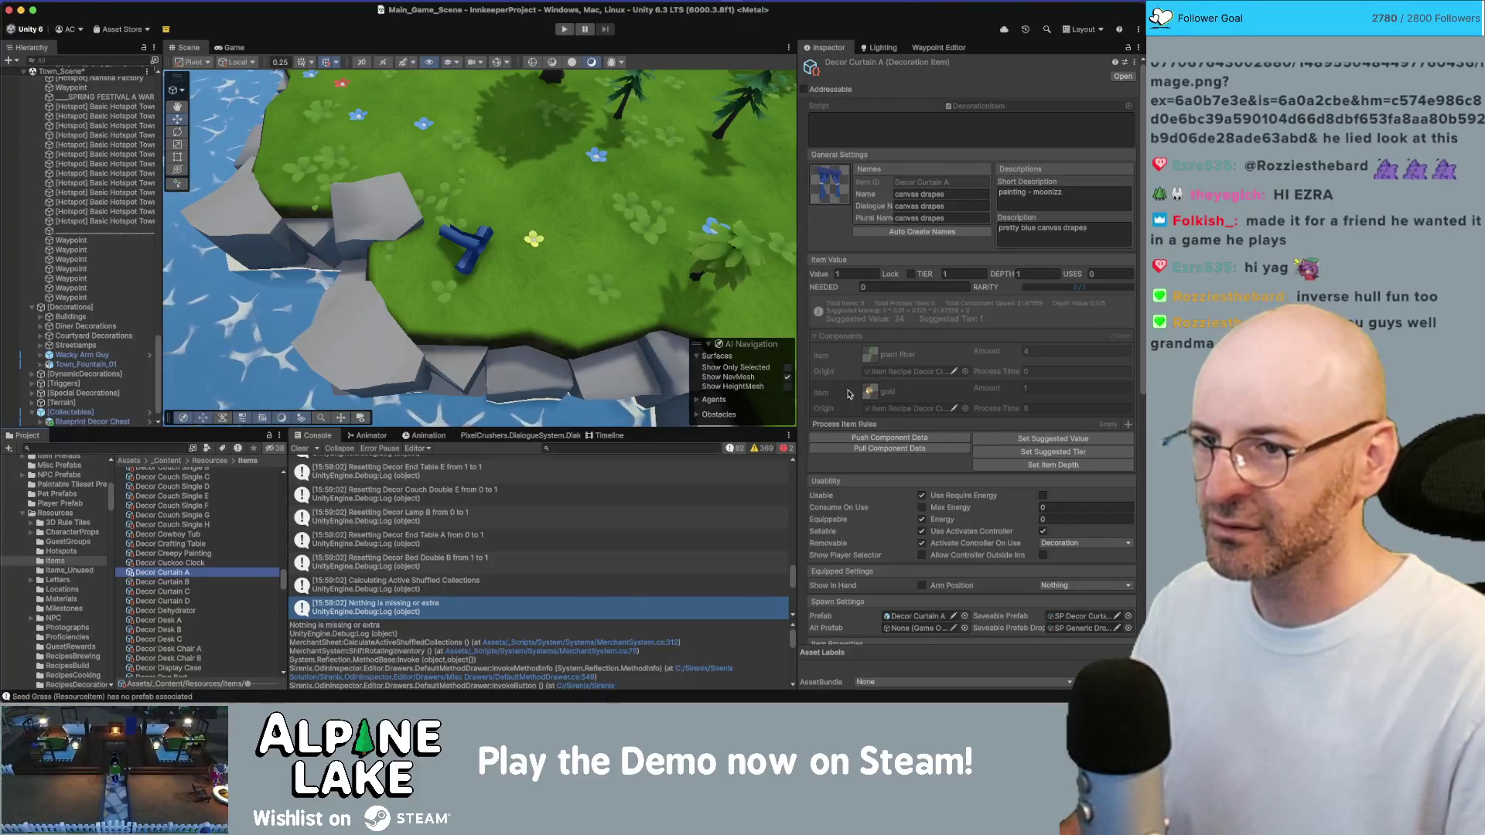
Filter the Project window by '"Decor curtain A' and select Item Recipe Decor Curtain A
left_click(154, 447)
type("curtain A")
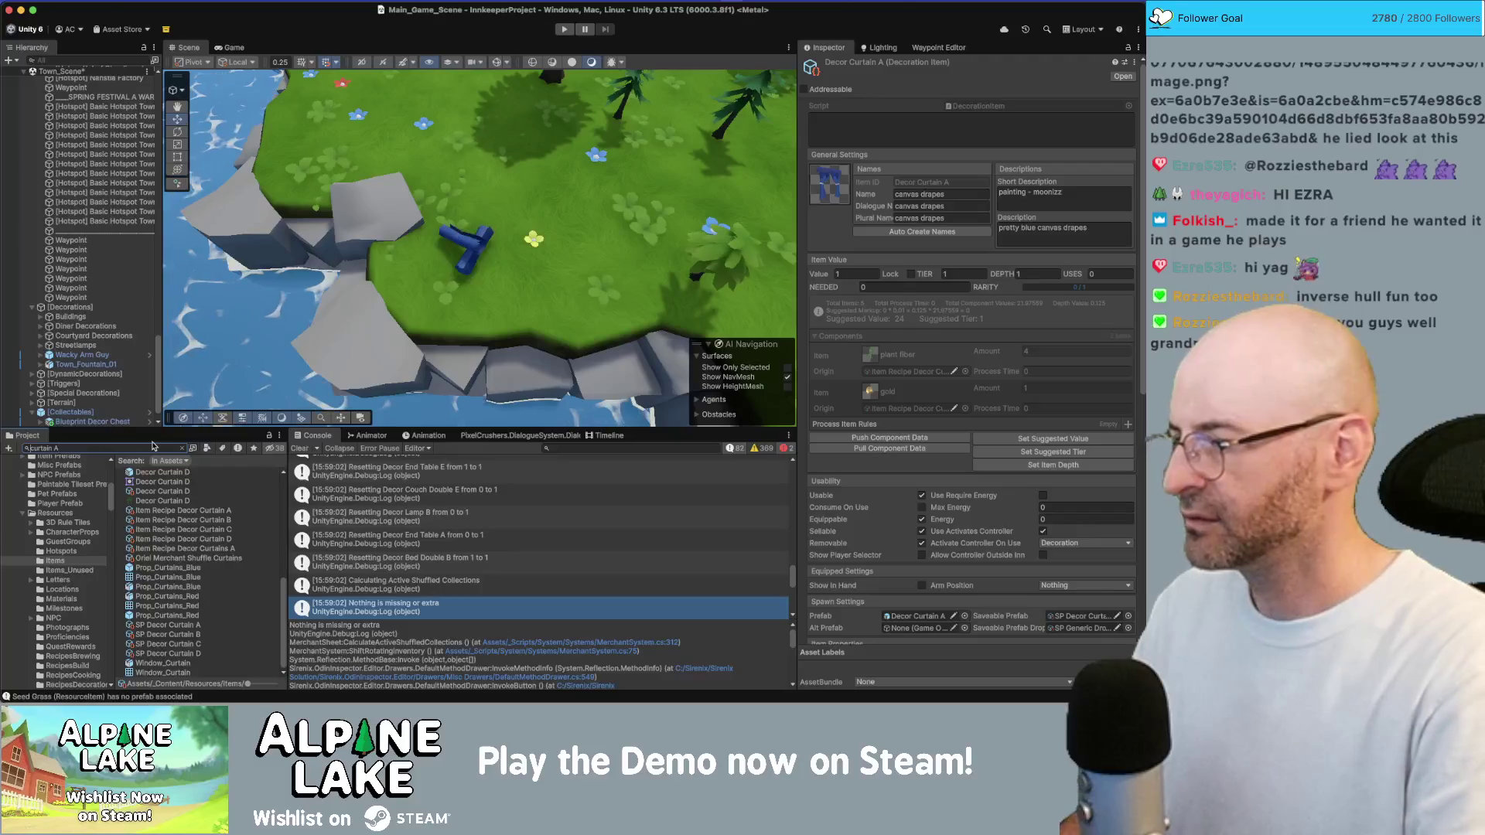
key("Home")
type("Decor")
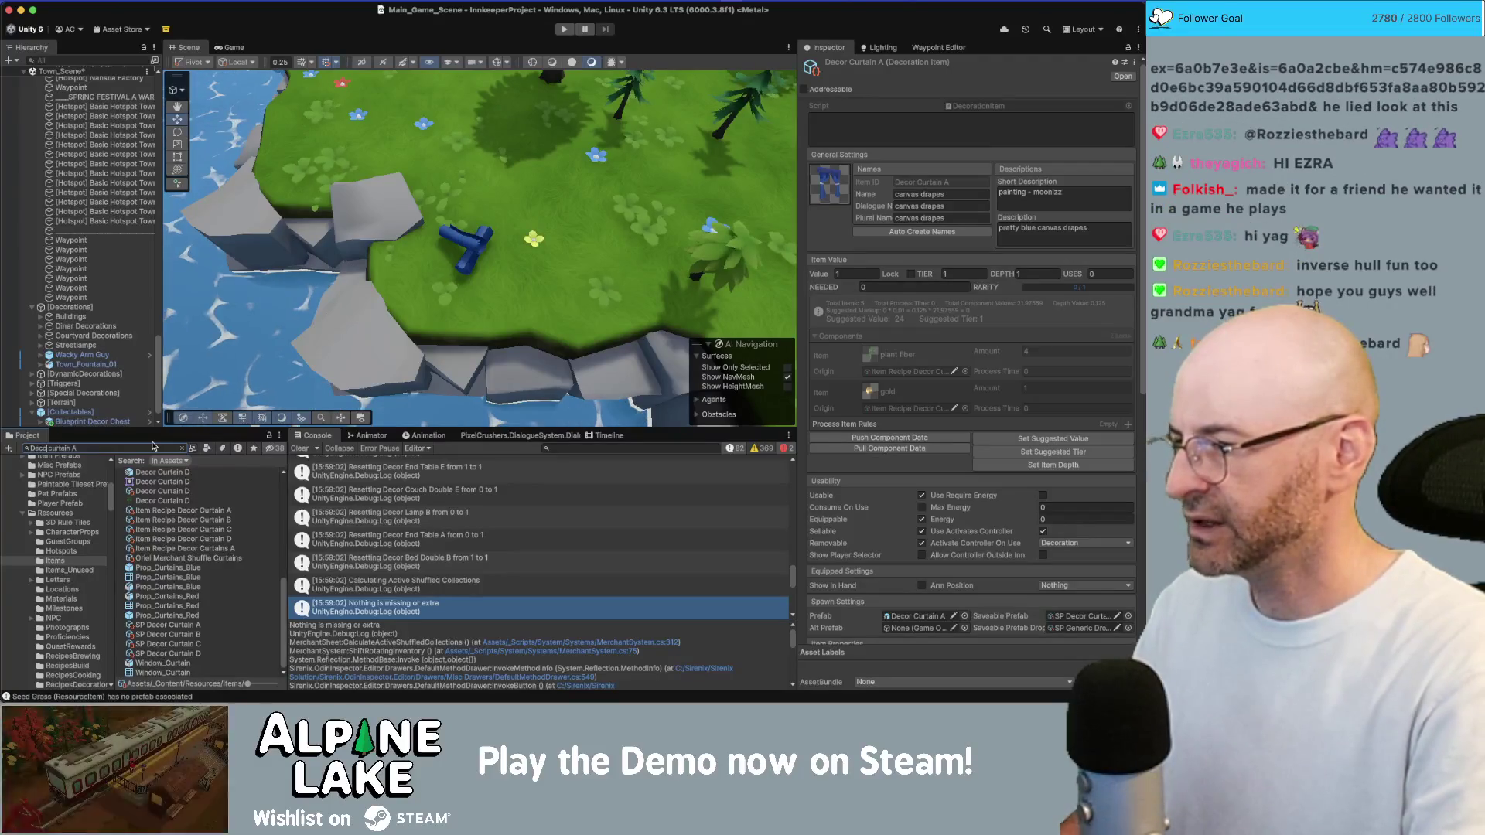
key("Home")
type("\"")
key("End")
type("\"")
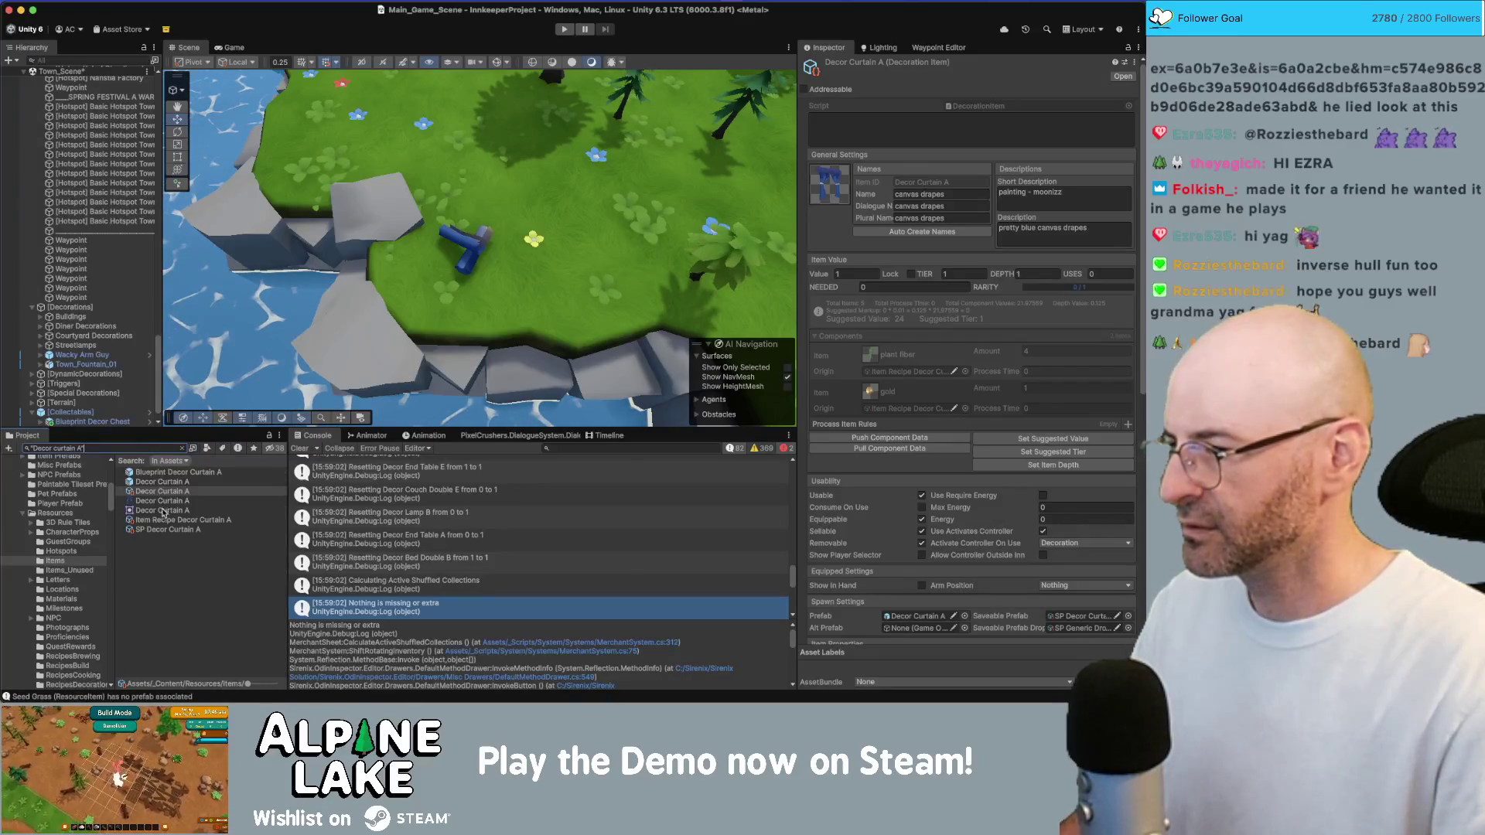
left_click(165, 522)
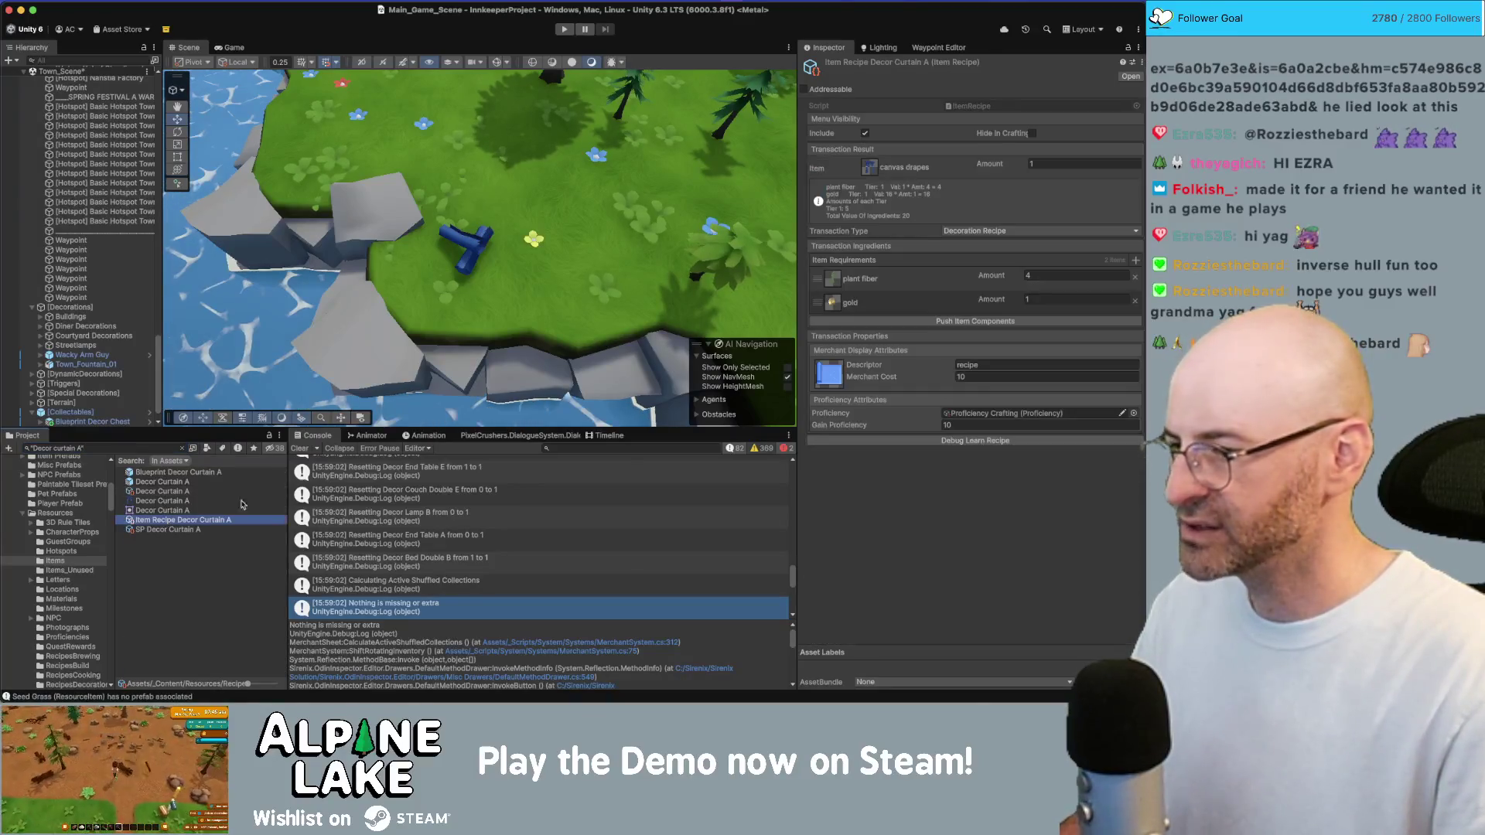
Set the Curtain A recipe's plant fiber amount to 20 and push ingredients to its item
left_click(1032, 277)
type("10")
right_click(862, 261)
left_click(886, 288)
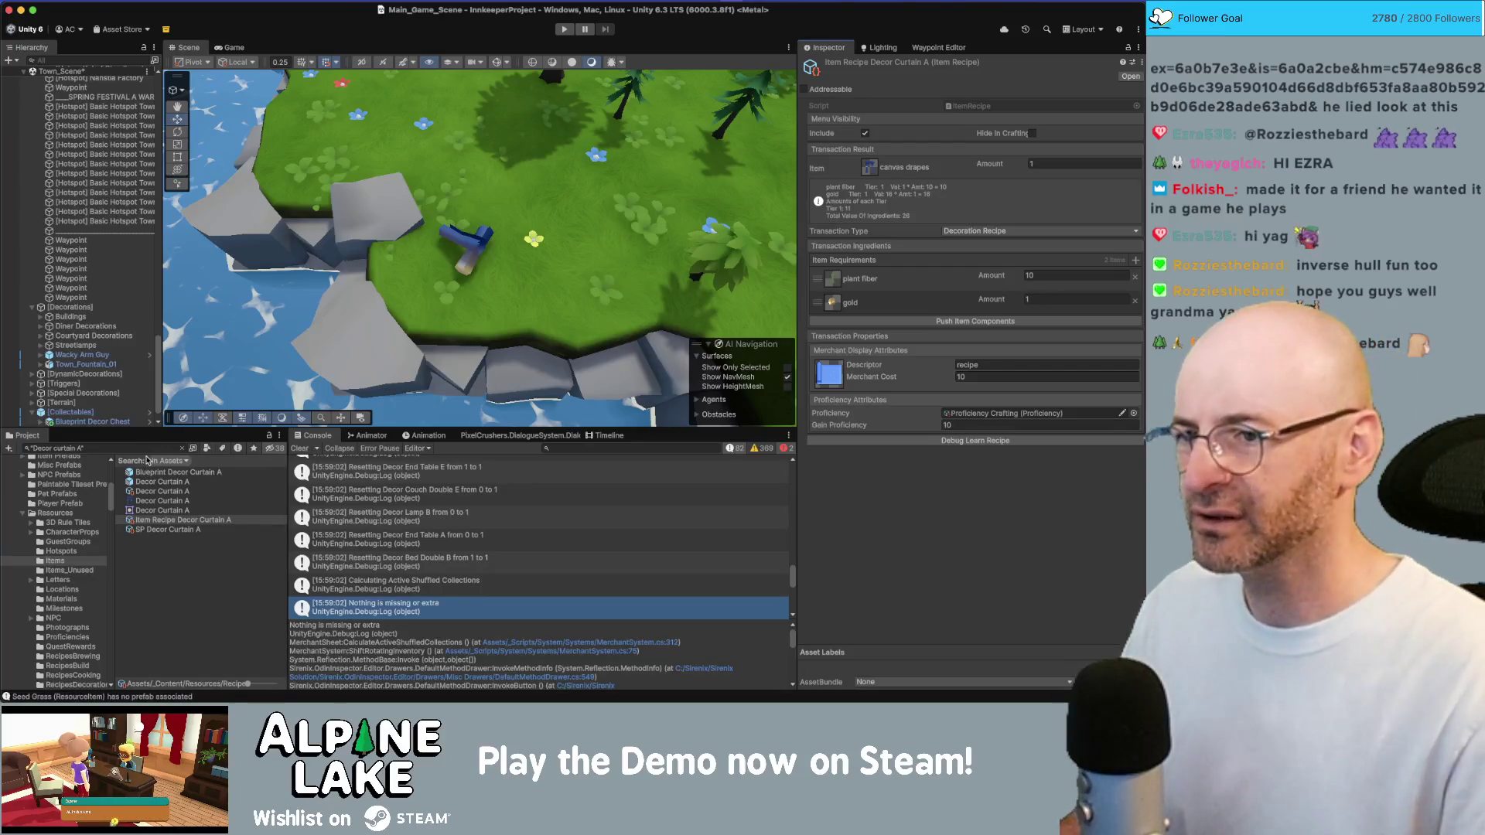
left_click(140, 449)
type("loom")
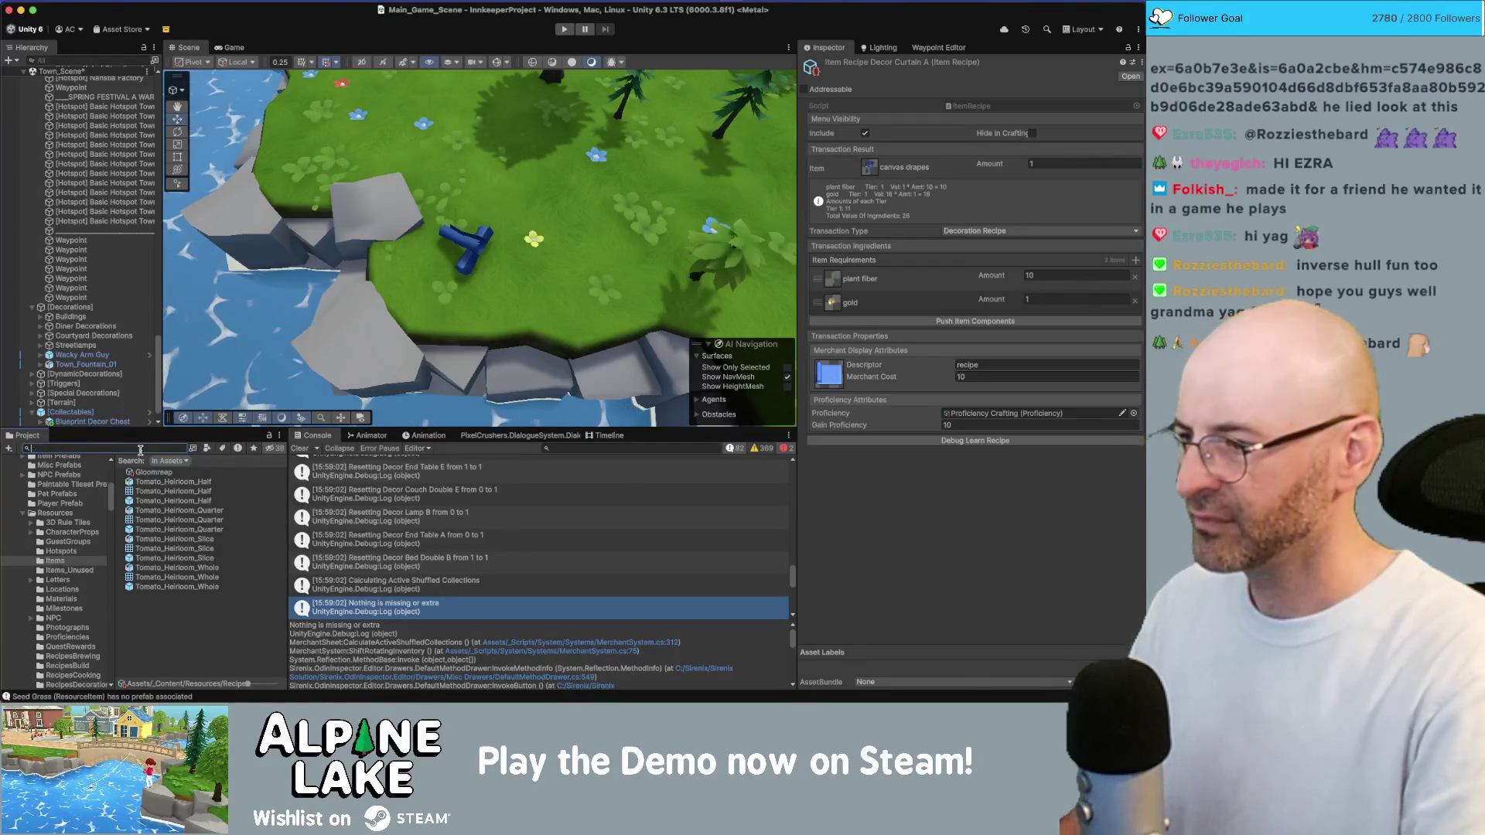
key("BackSpace")
key("BackSpace")
key("BackSpace")
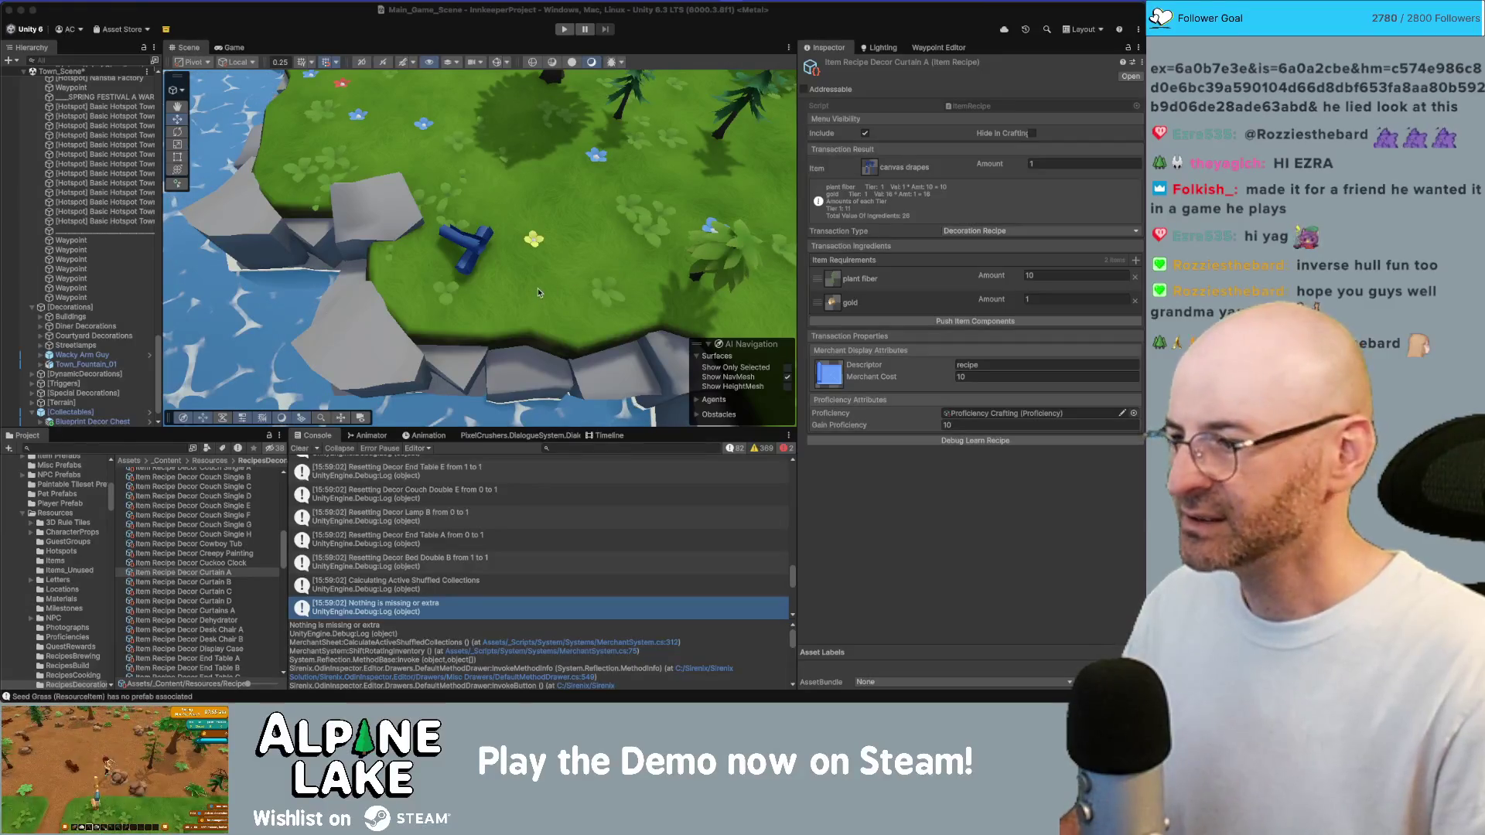
double_click(1056, 276)
type("20")
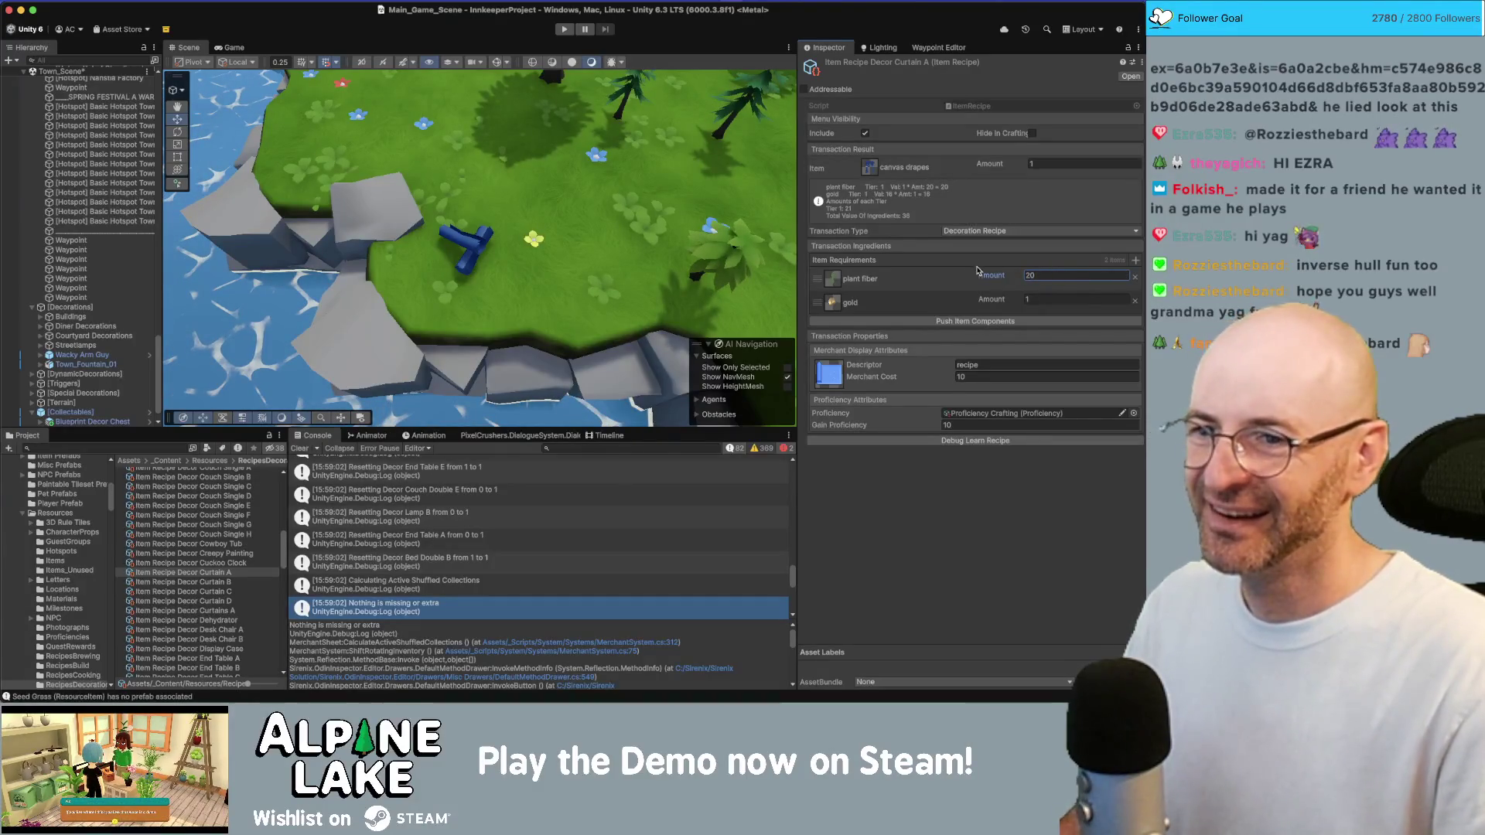
left_click(955, 319)
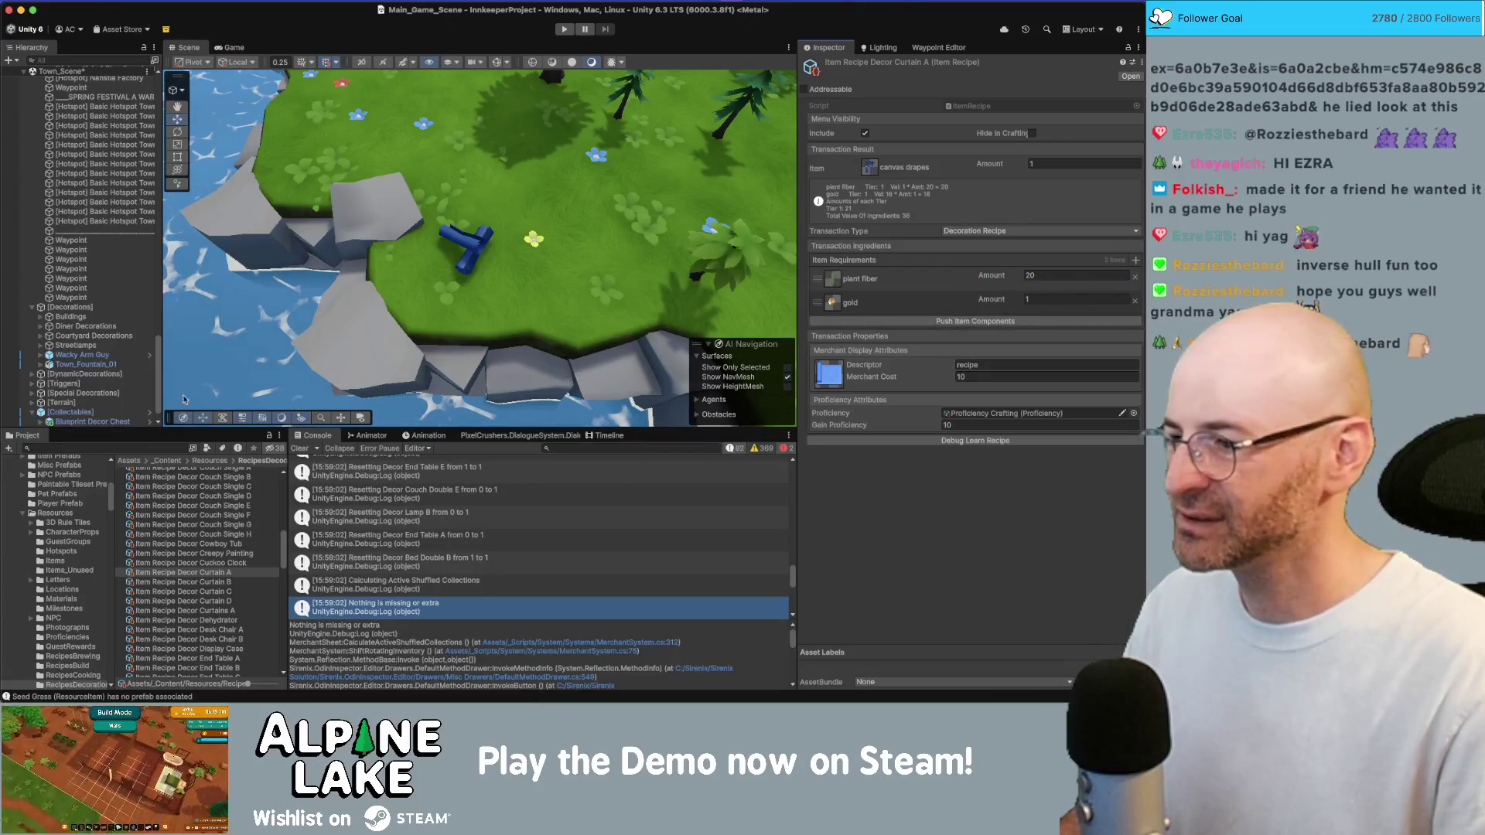
Copy Curtain A's ingredients into the Curtain B, C and D recipes and push item components
left_click(221, 584)
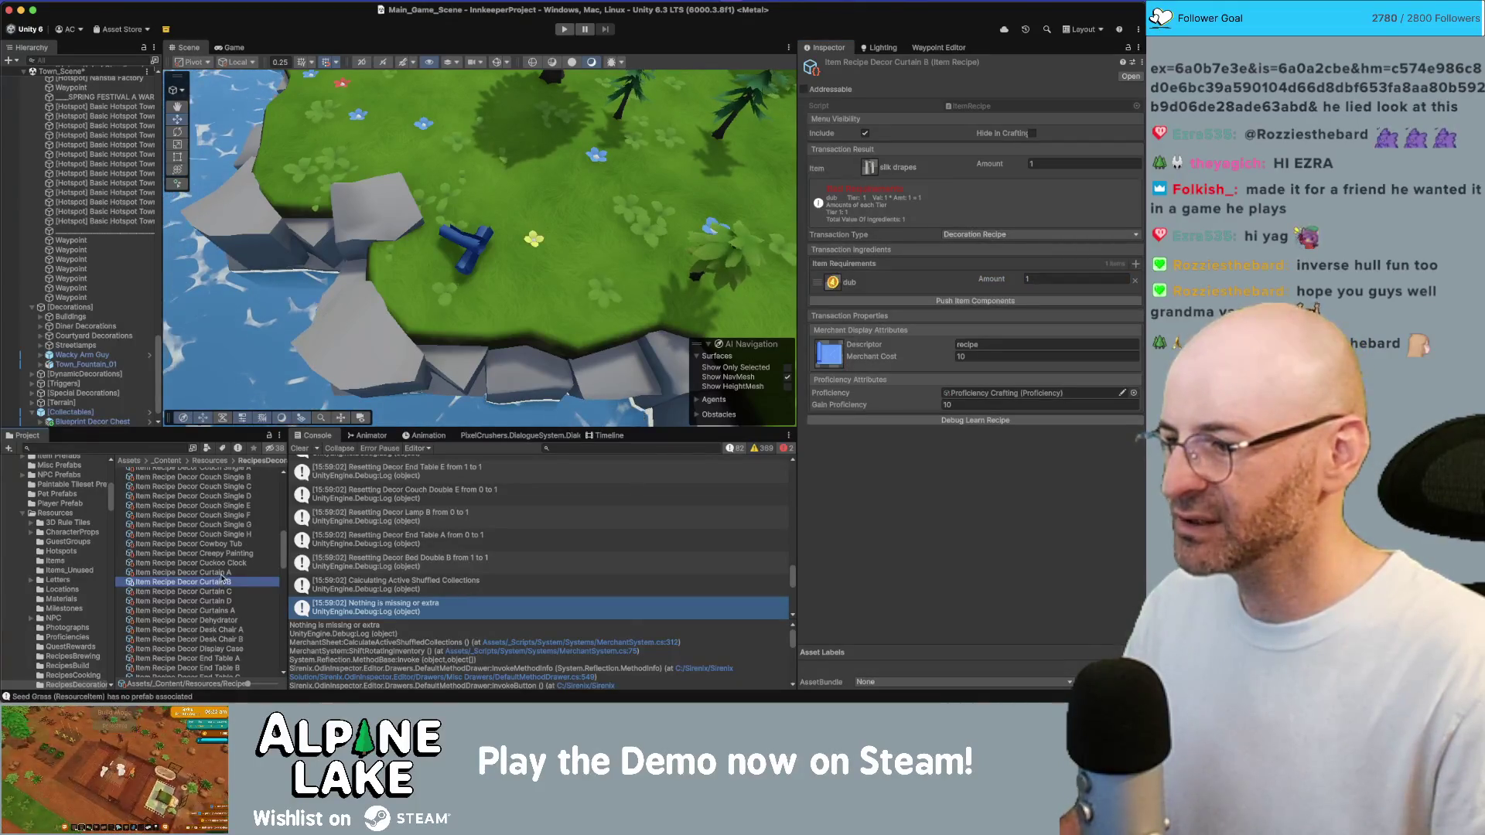
left_click(223, 573)
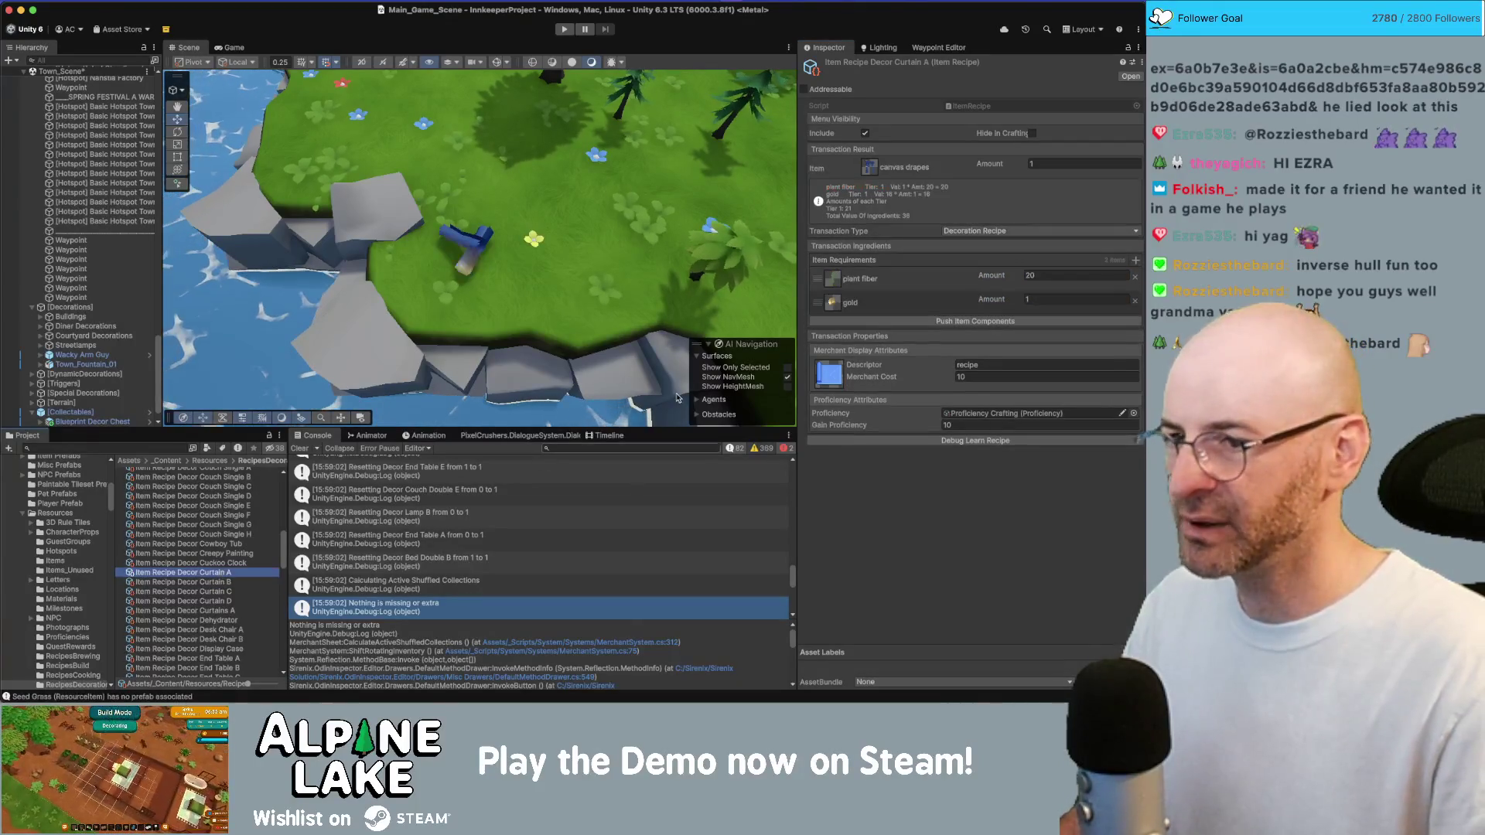
right_click(851, 267)
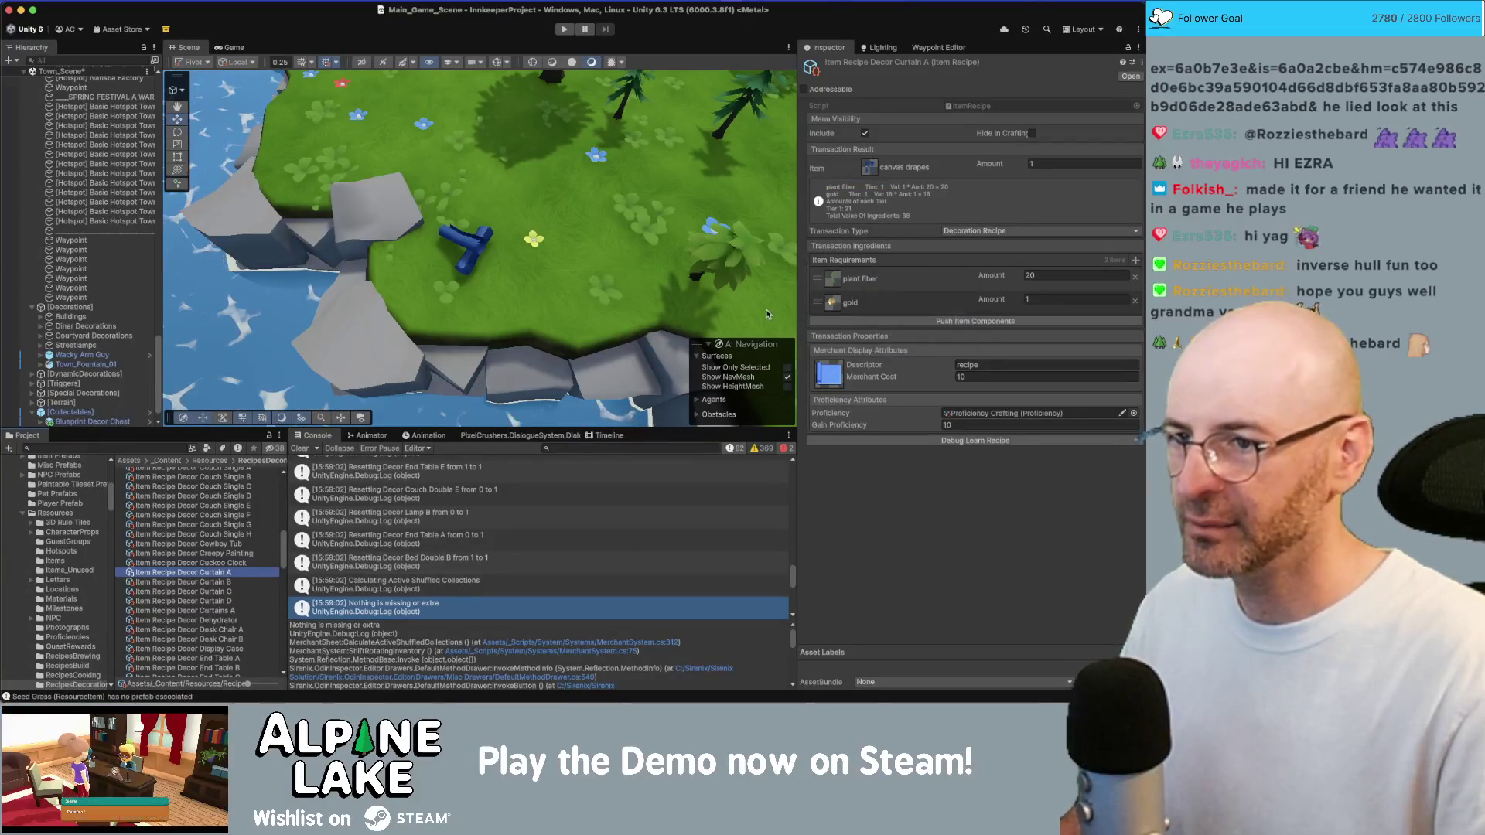
left_click(232, 582)
left_click(224, 601, "shift")
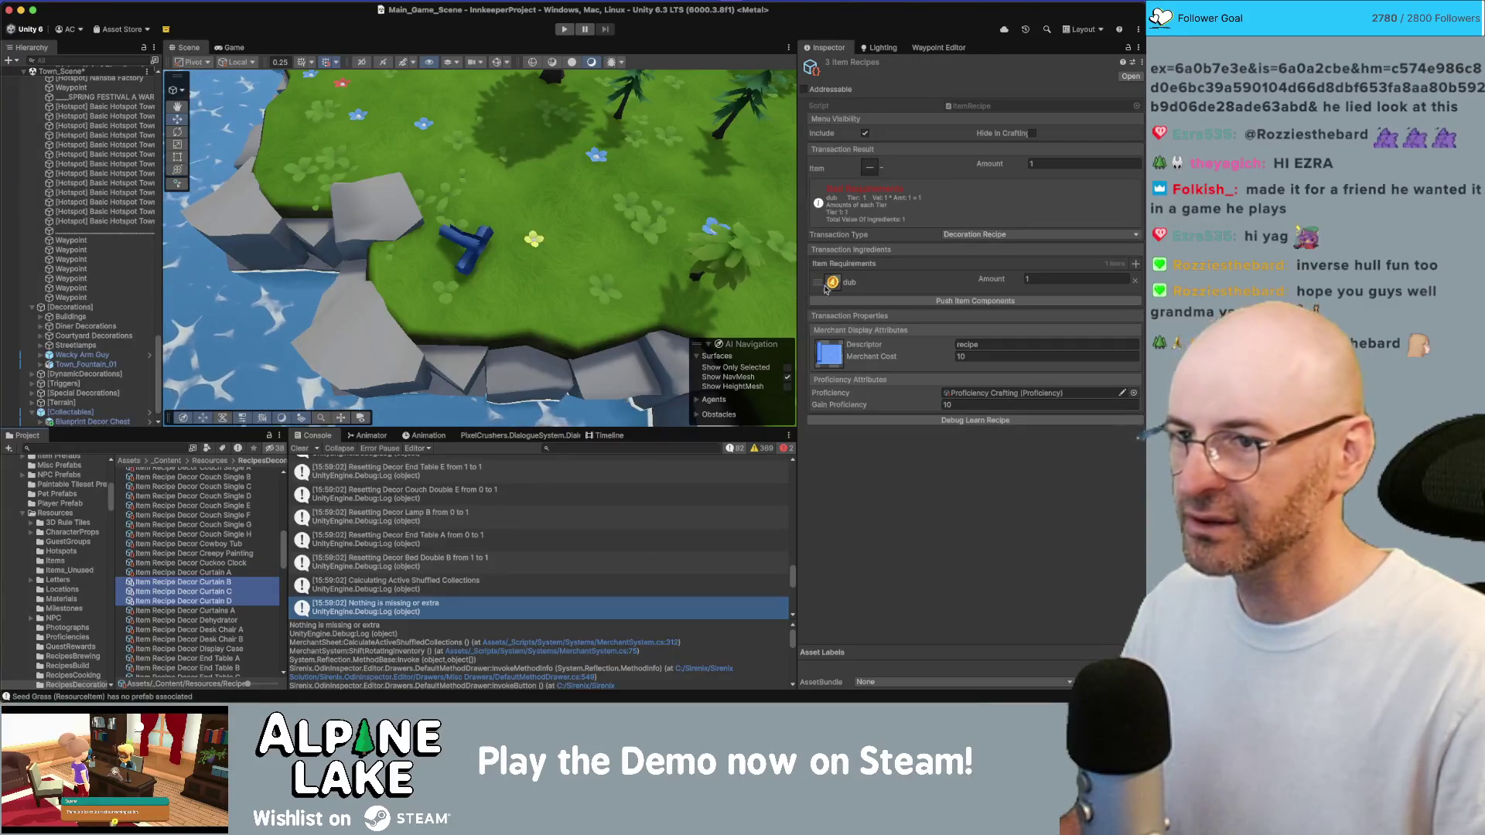
right_click(860, 265)
left_click(885, 296)
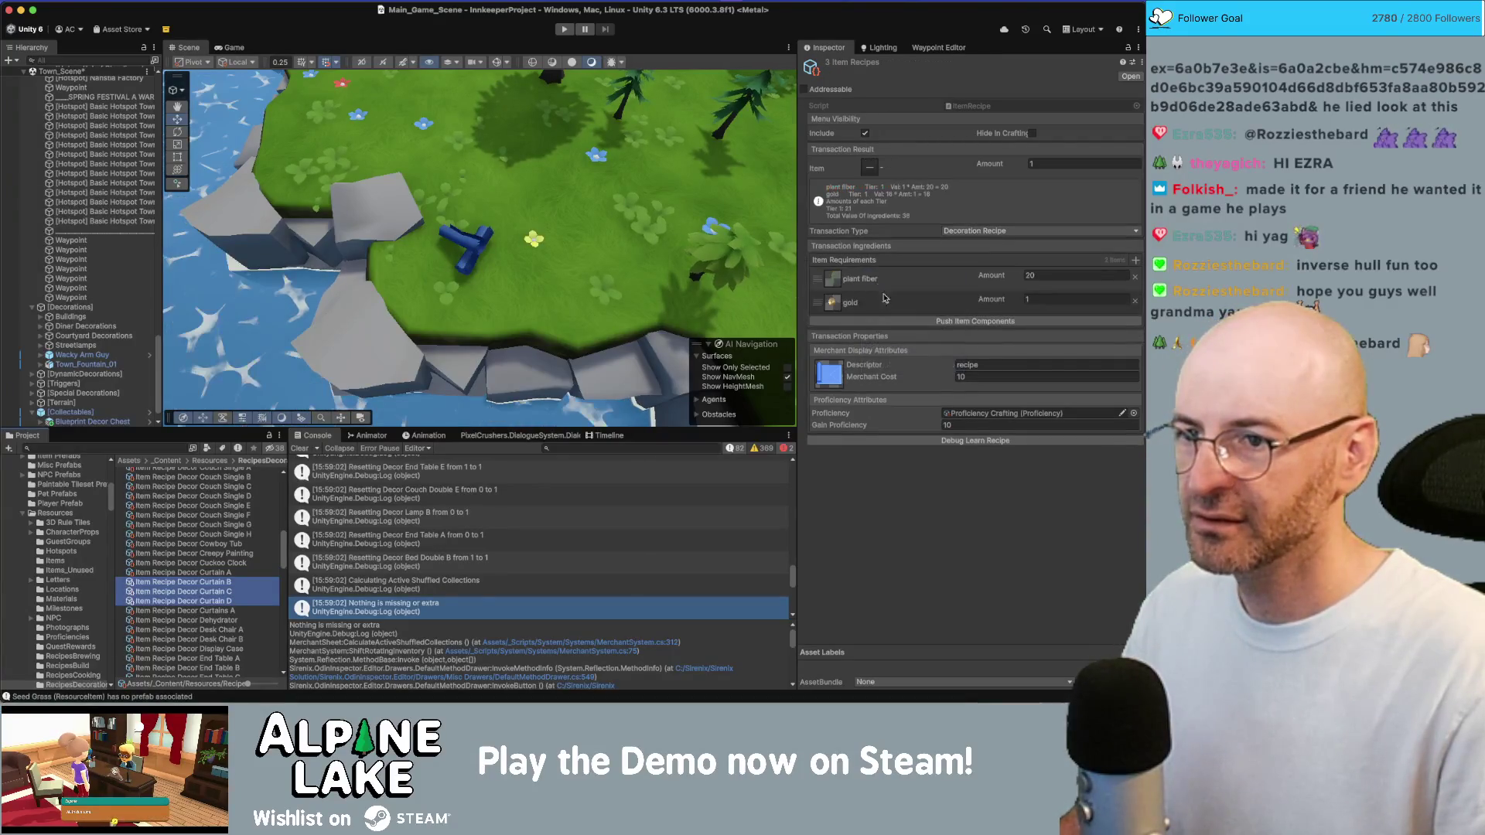
left_click(895, 321)
Review the Curtain B and Curtain A recipes and go to the Decor Curtain A item
left_click(228, 583)
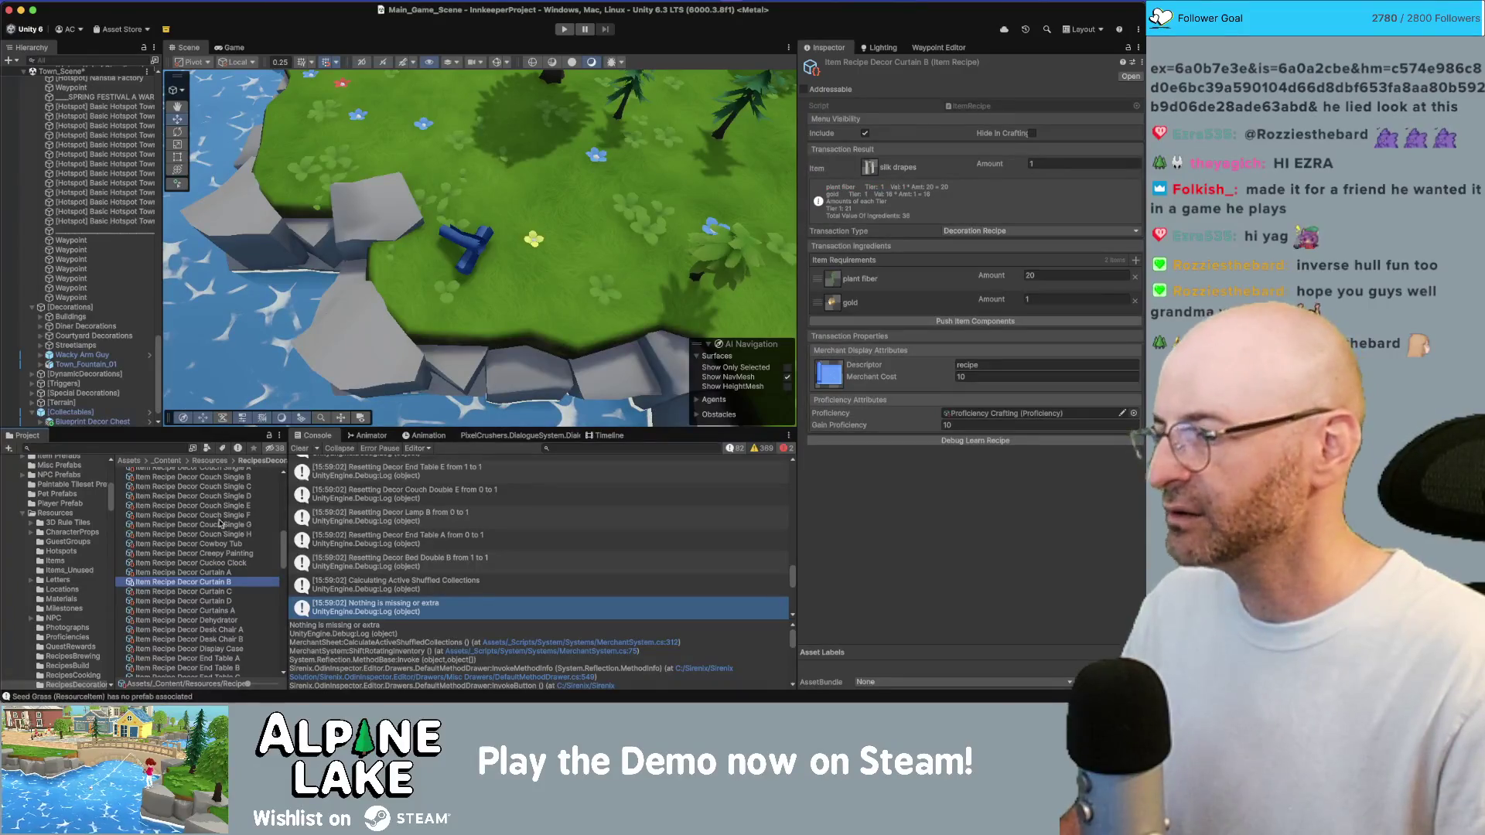
left_click(224, 572)
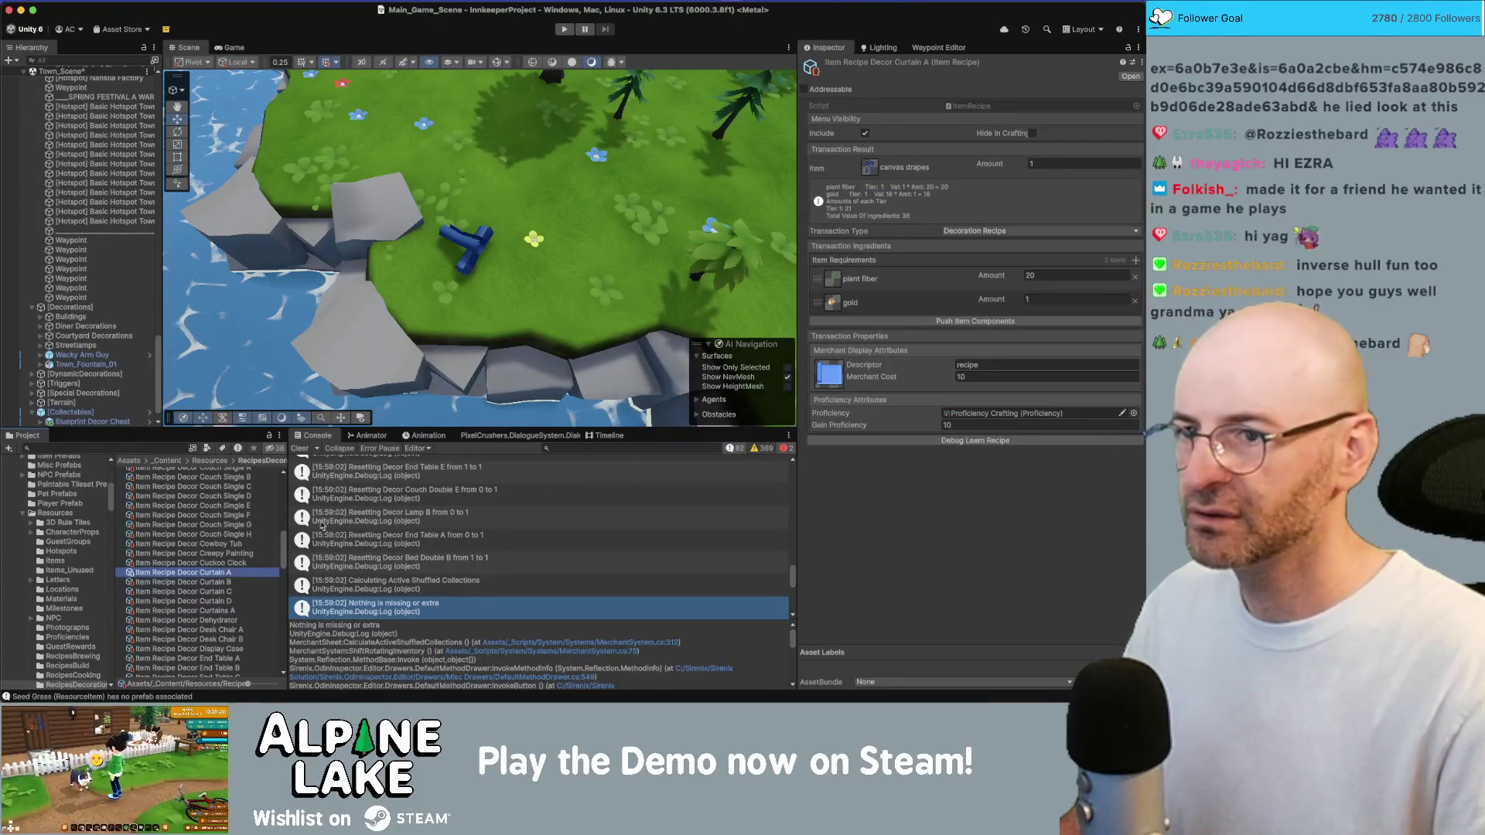
left_click(870, 168)
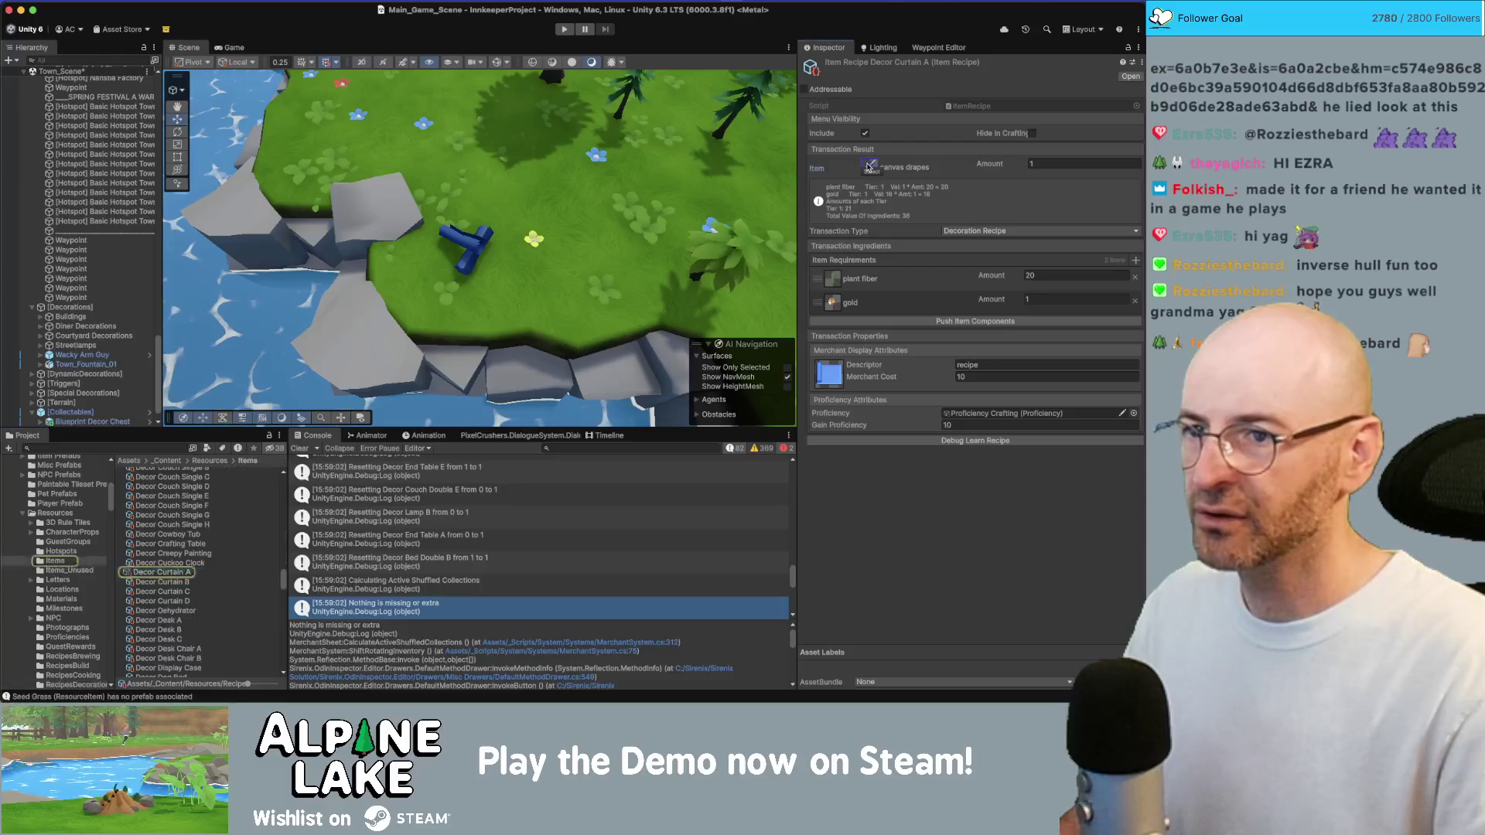
Apply Set Suggested Value to Decor Curtain A through D together
left_click(213, 575)
key("shift+Down")
key("shift+Down")
key("shift+Down")
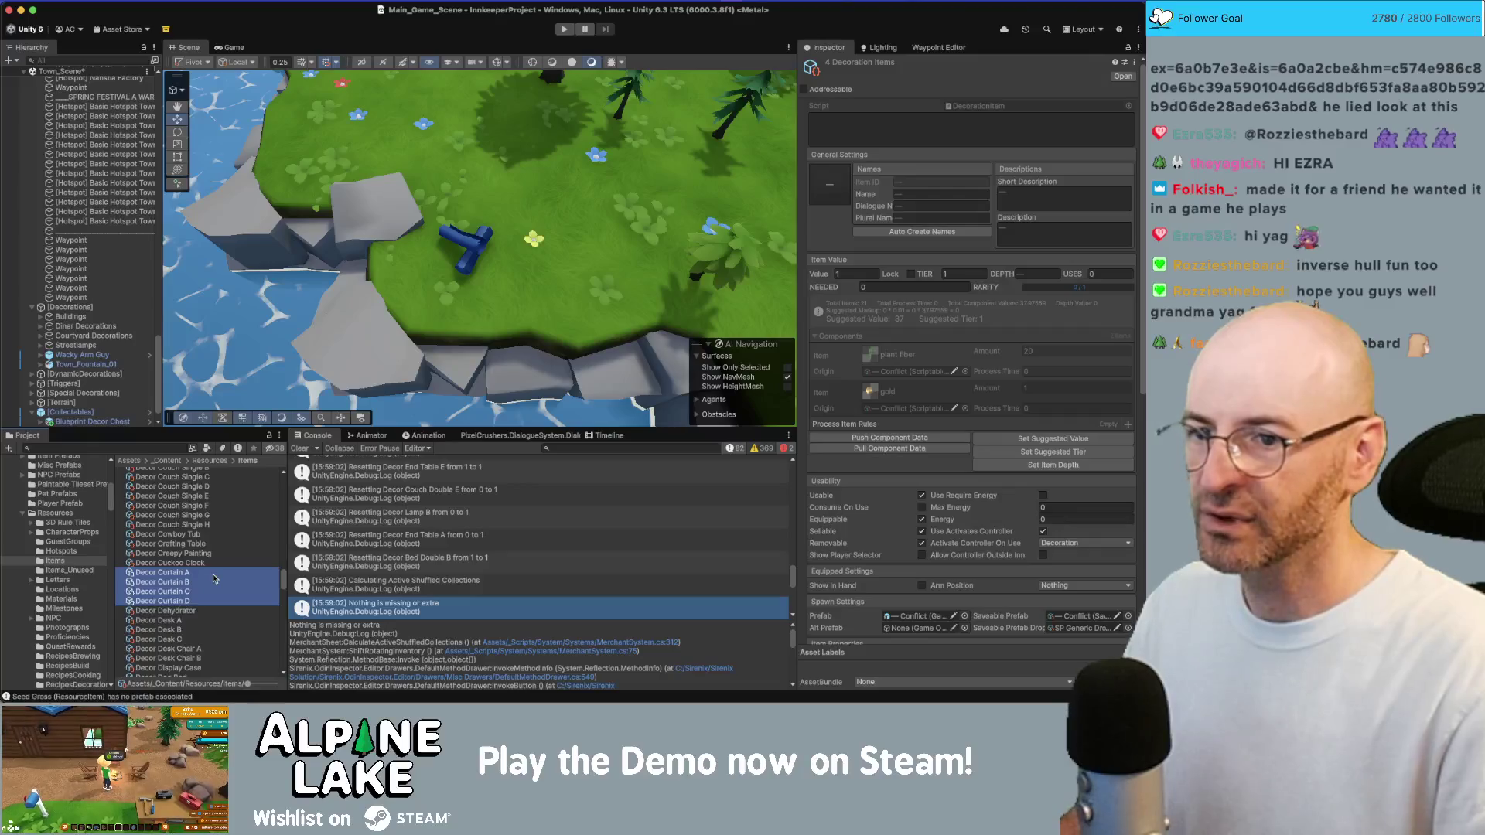
left_click(1069, 440)
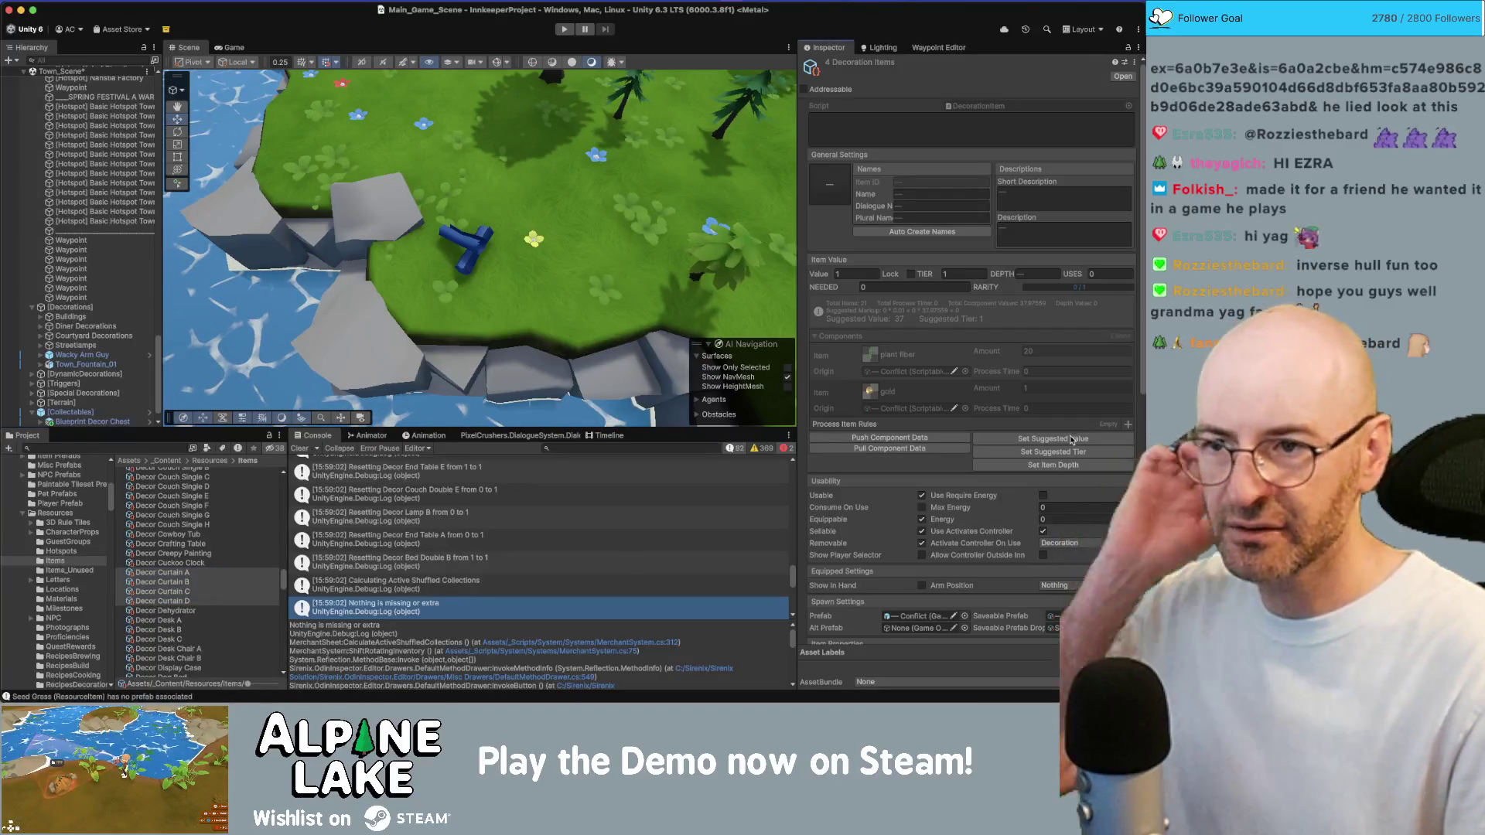
Review each curtain's value: canvas drapes at 42, silk drapes at 37
left_click(185, 574)
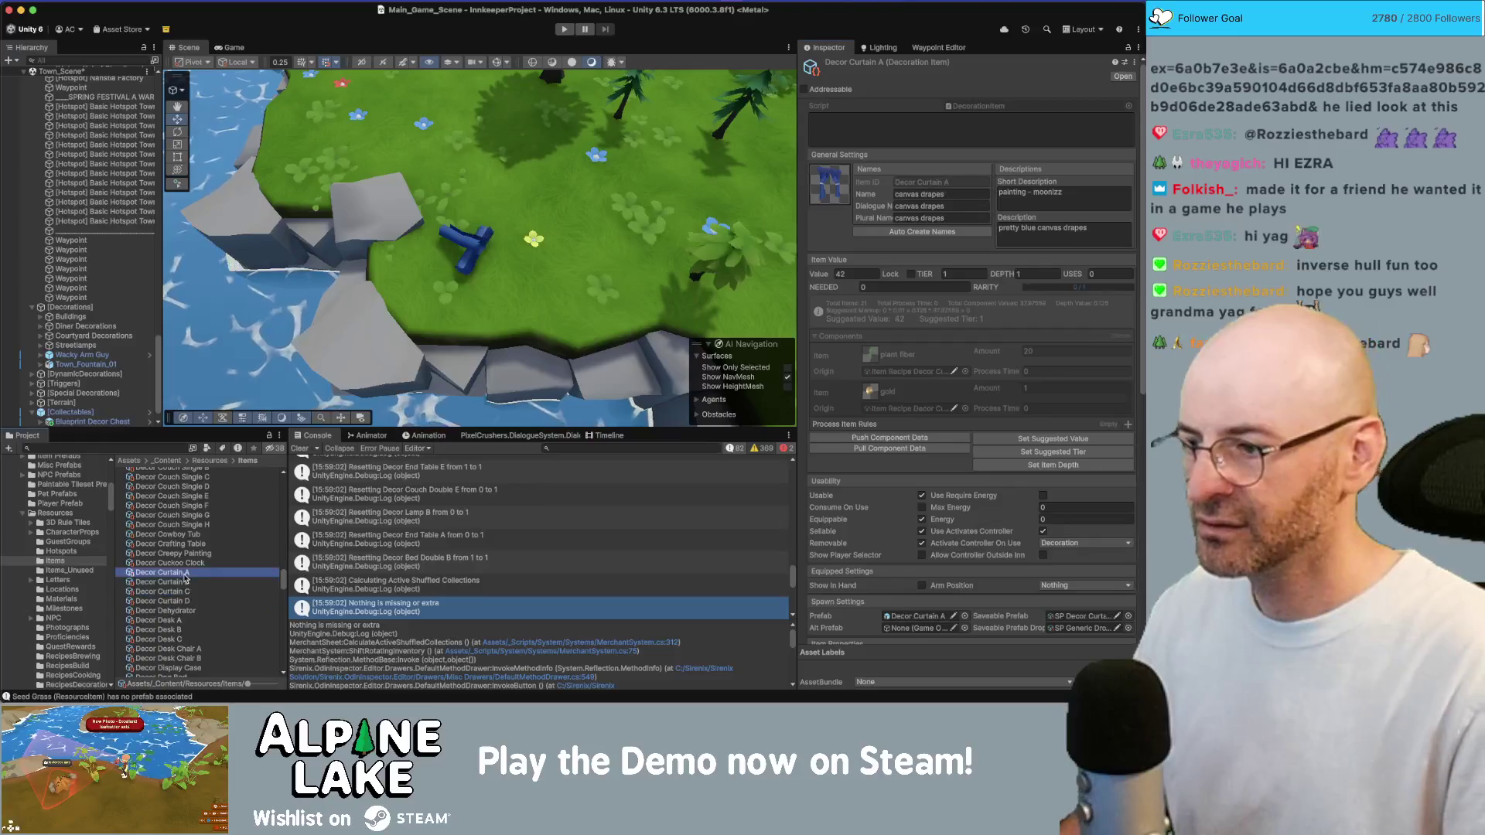
key("Down")
key("Down")
key("Down")
key("Up")
key("Up")
key("Up")
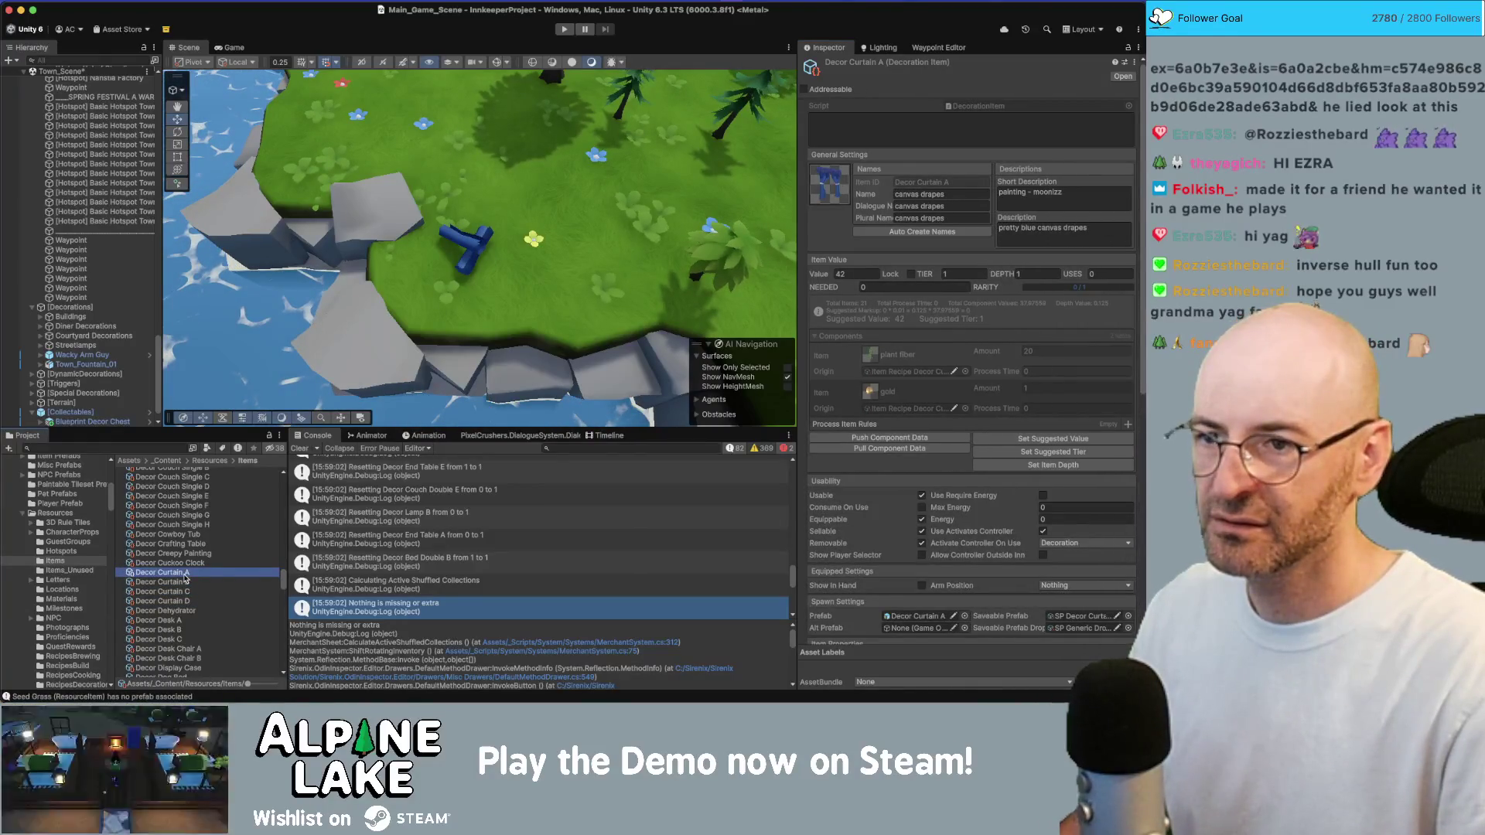
key("Down")
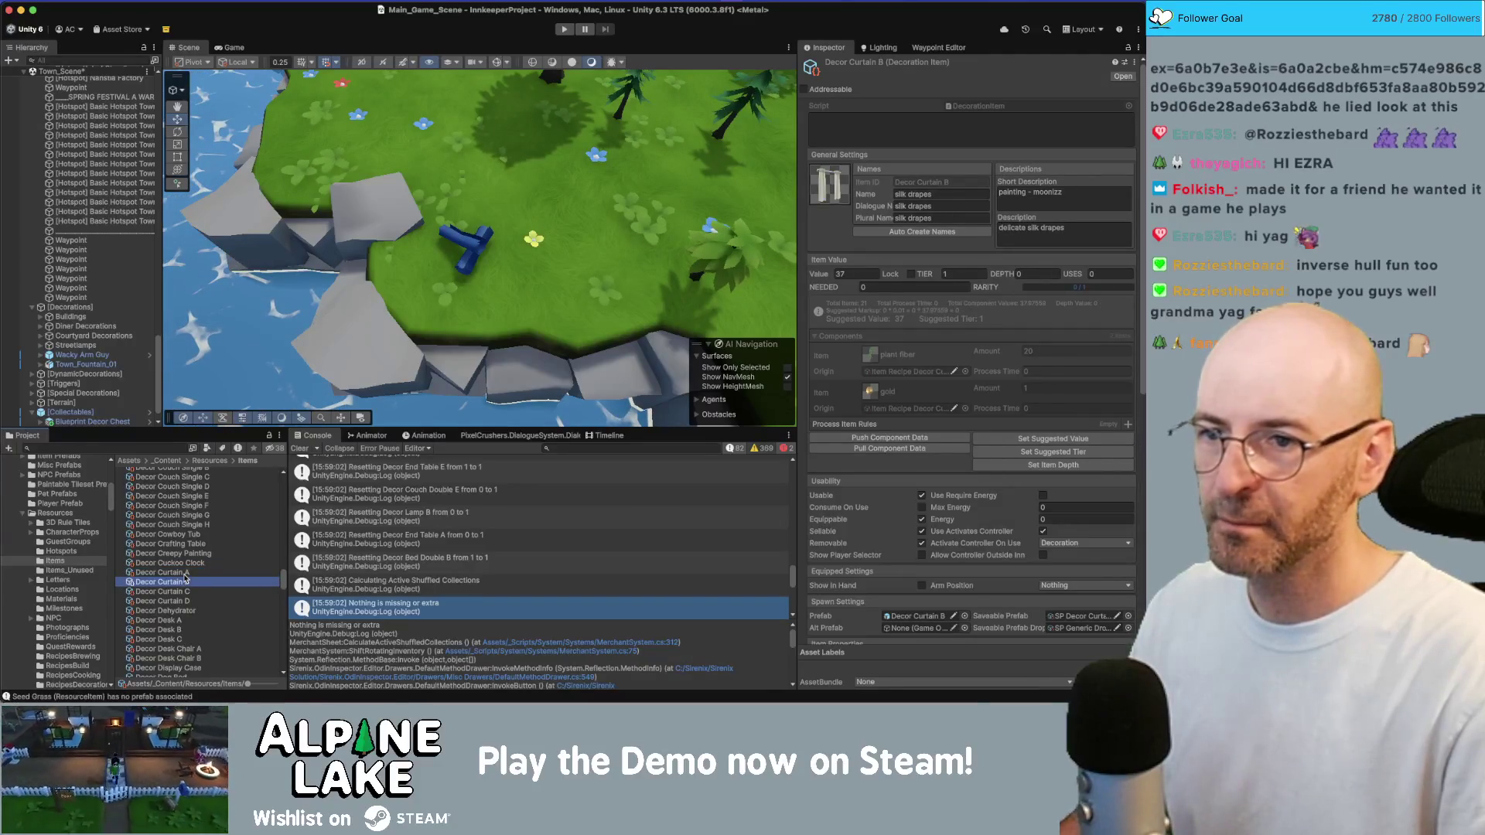
key("Up")
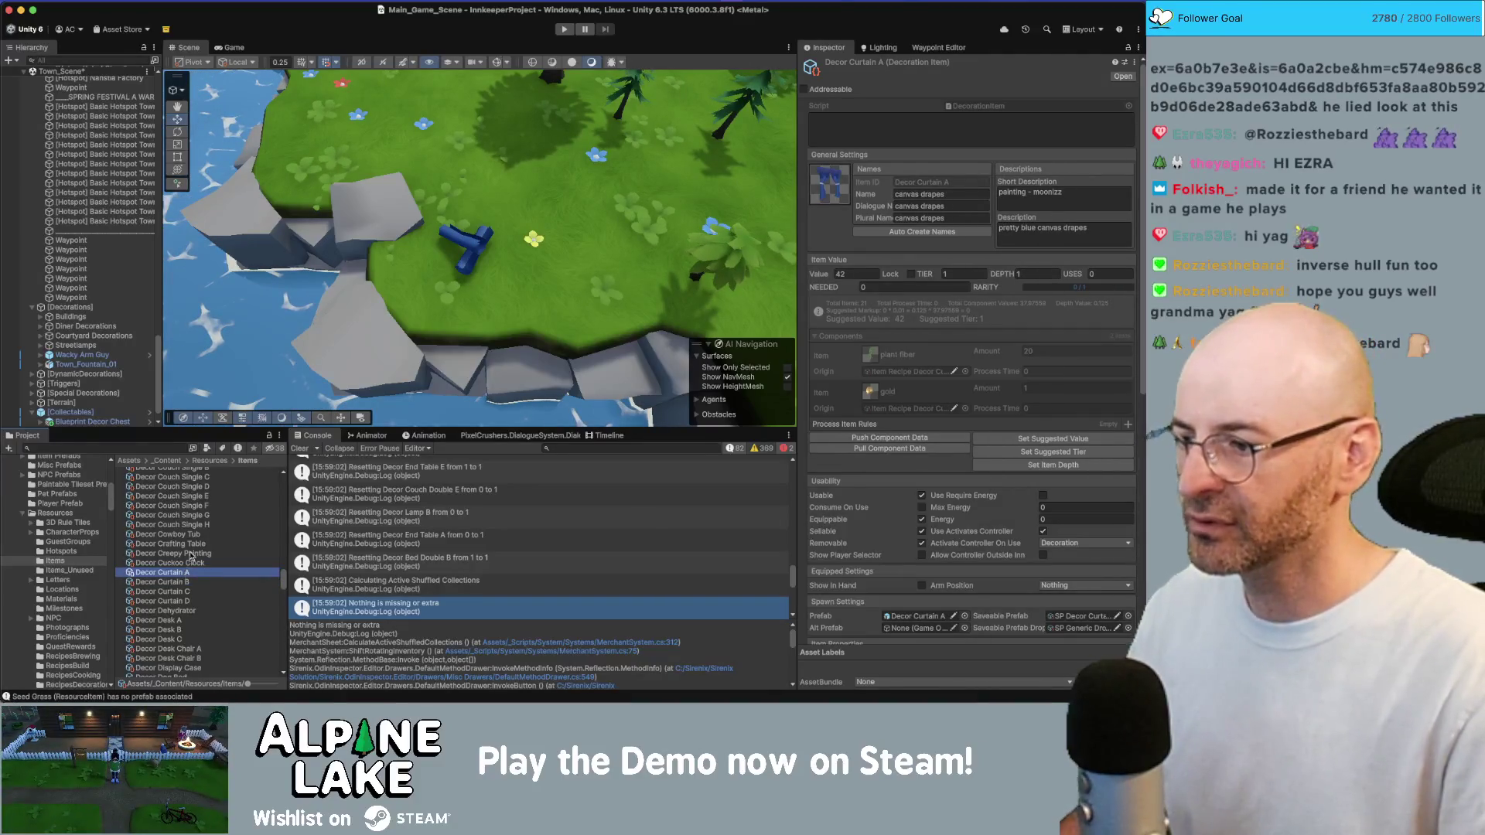
left_click(189, 553)
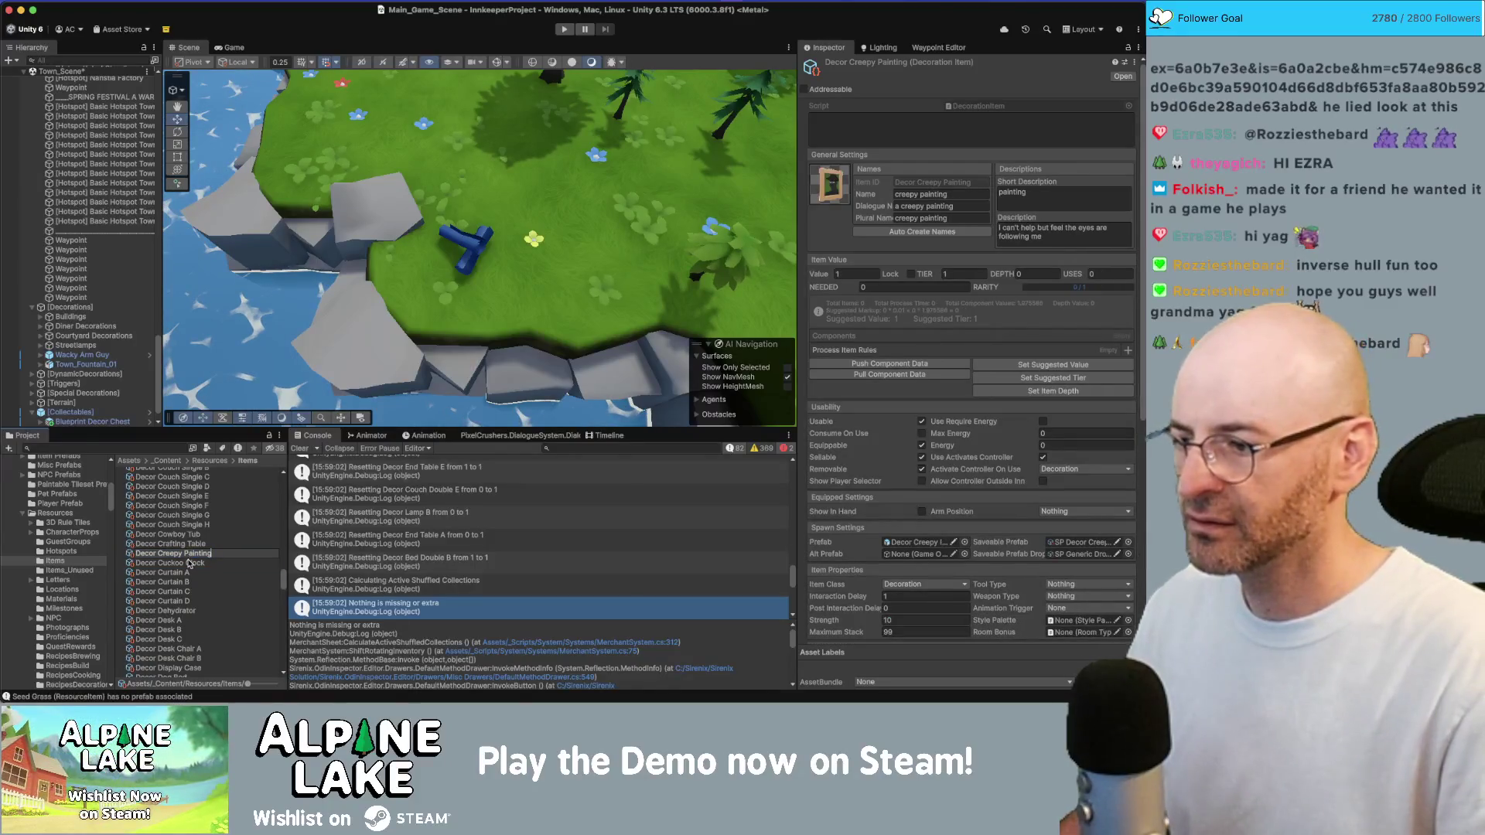
scroll(189, 563, "up", 1)
left_click(191, 591)
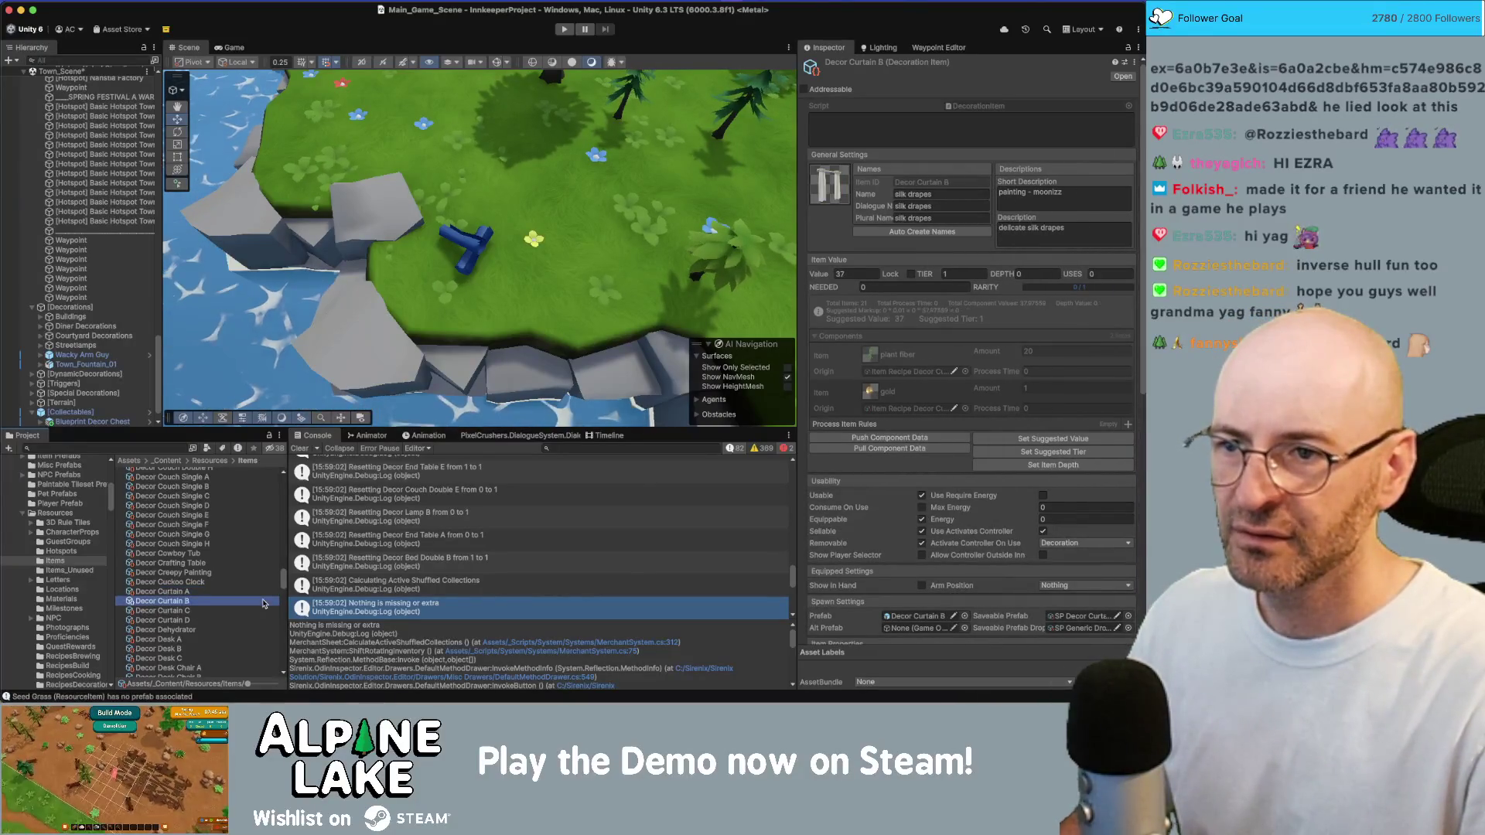
left_click(263, 602)
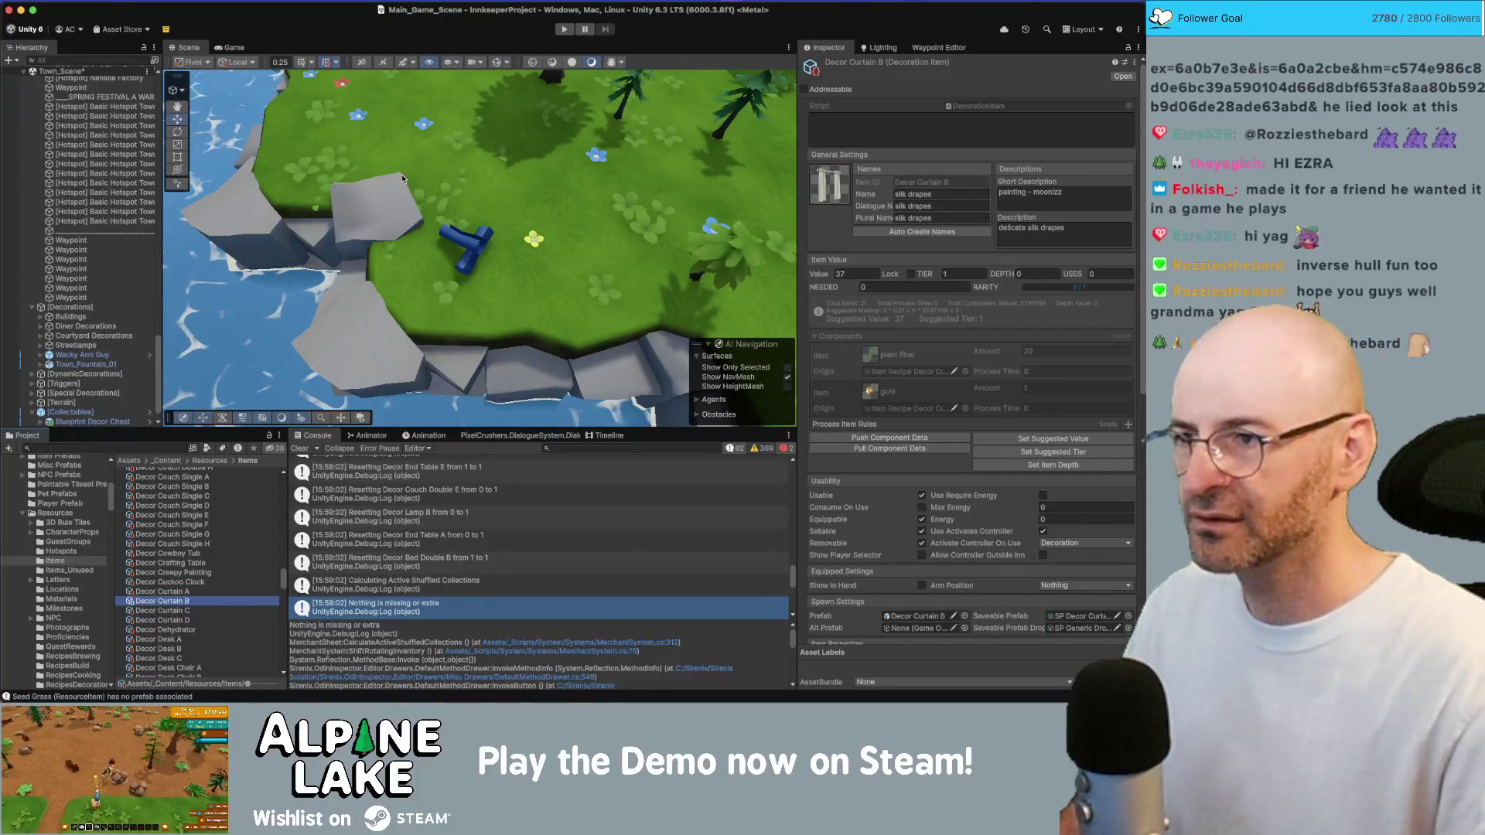
key("ctrl+Up")
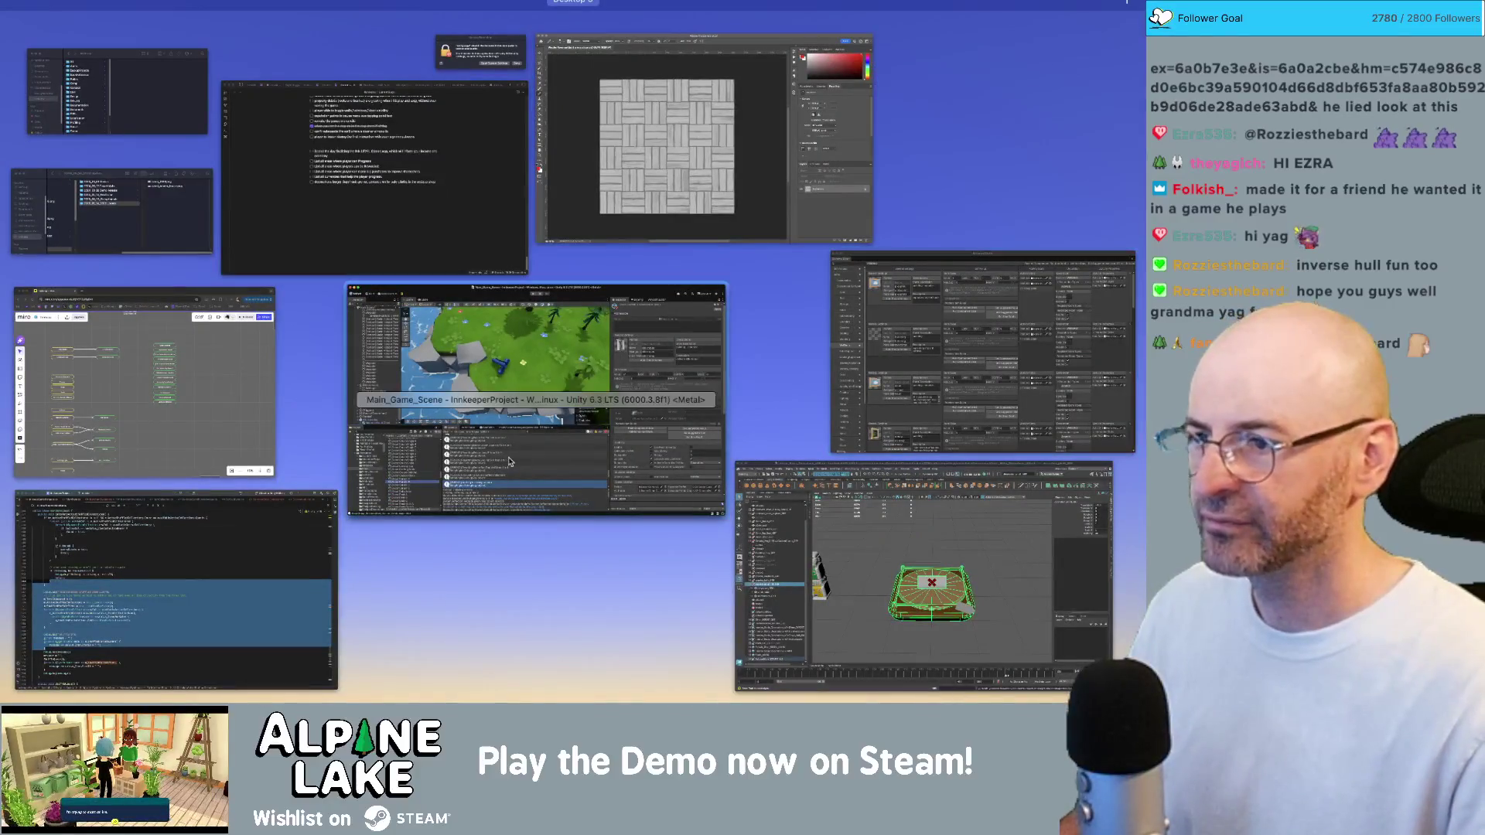
Set the item depth for Decor Curtain B, C and D
left_click(509, 462)
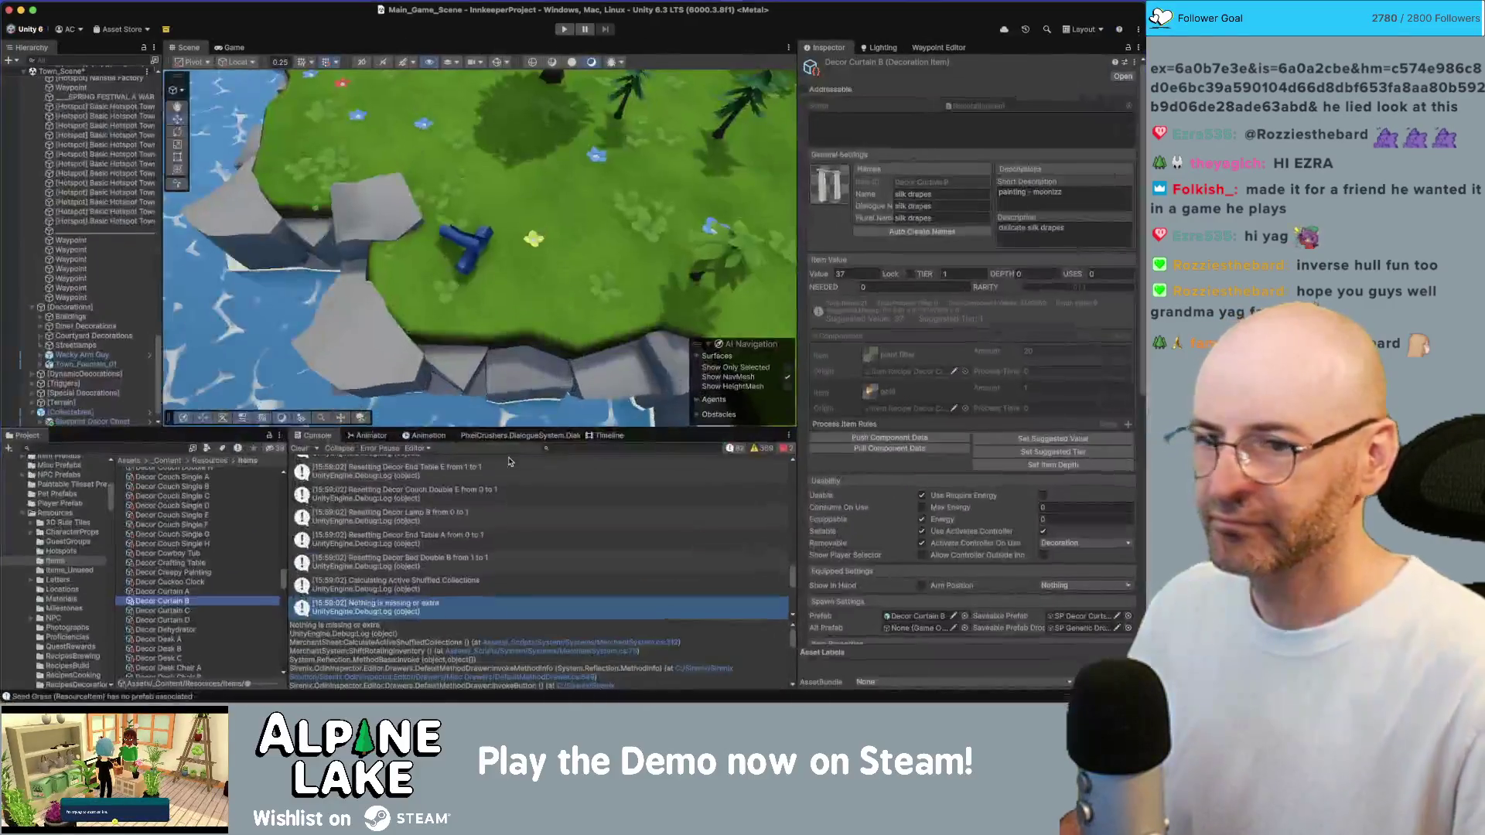
left_click(1002, 465)
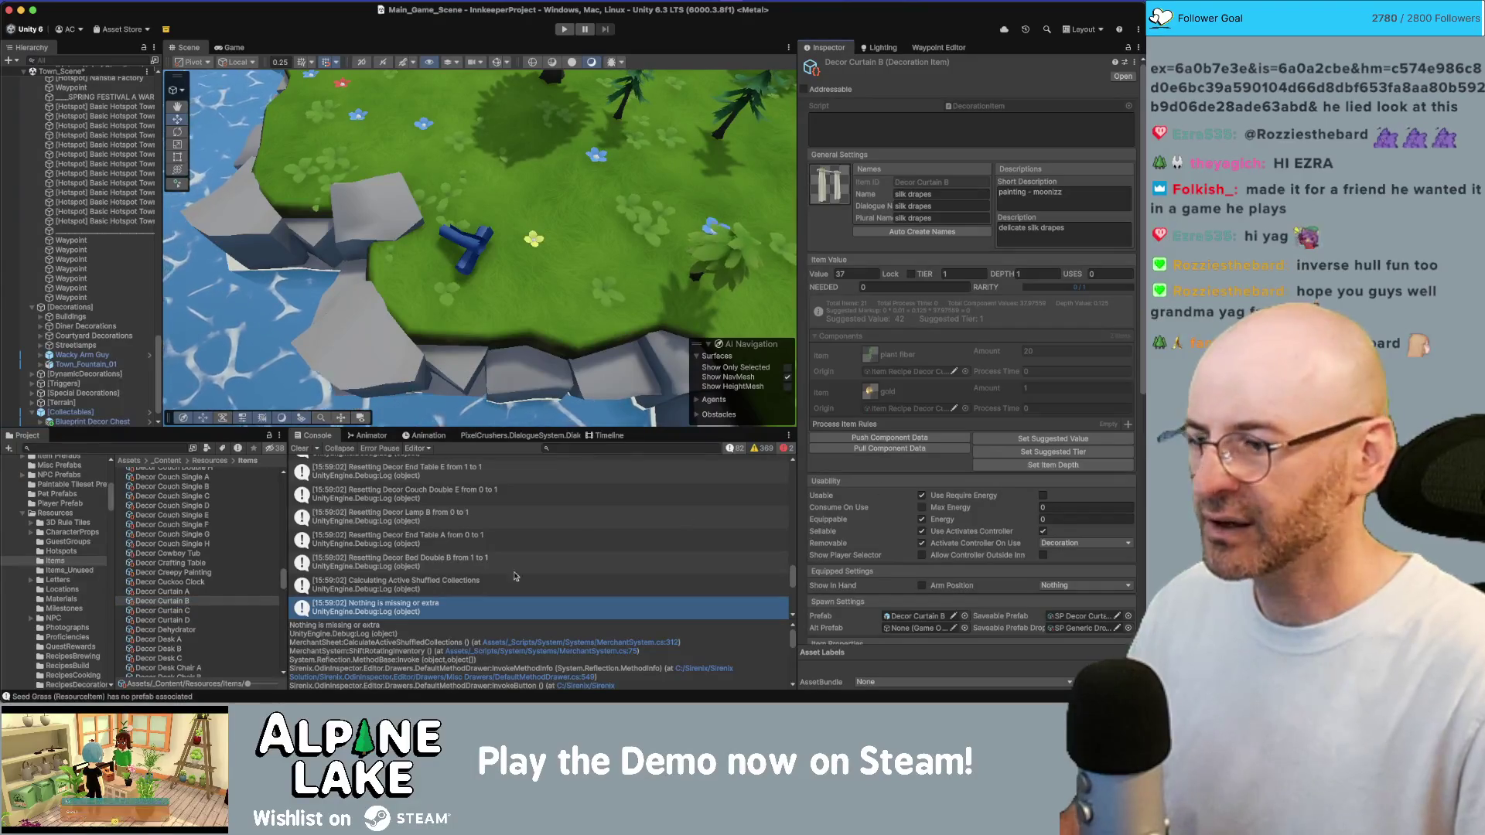
key("Down")
key("shift+Down")
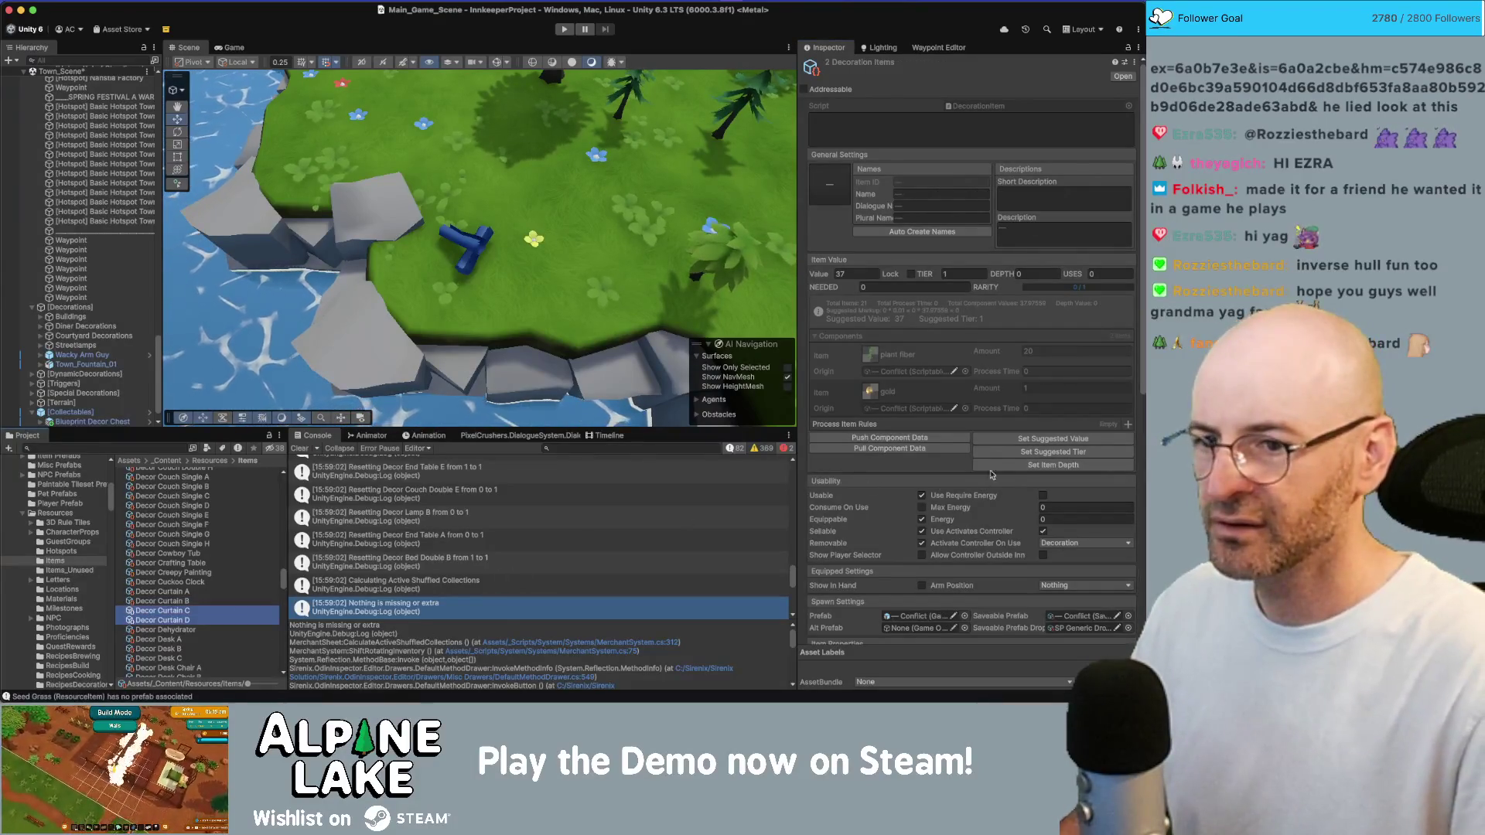
left_click(991, 468)
Reapply suggested values to all four curtain items and review each one's value
left_click(222, 592)
key("shift+Down")
key("shift+Down")
key("shift+Down")
left_click(1023, 441)
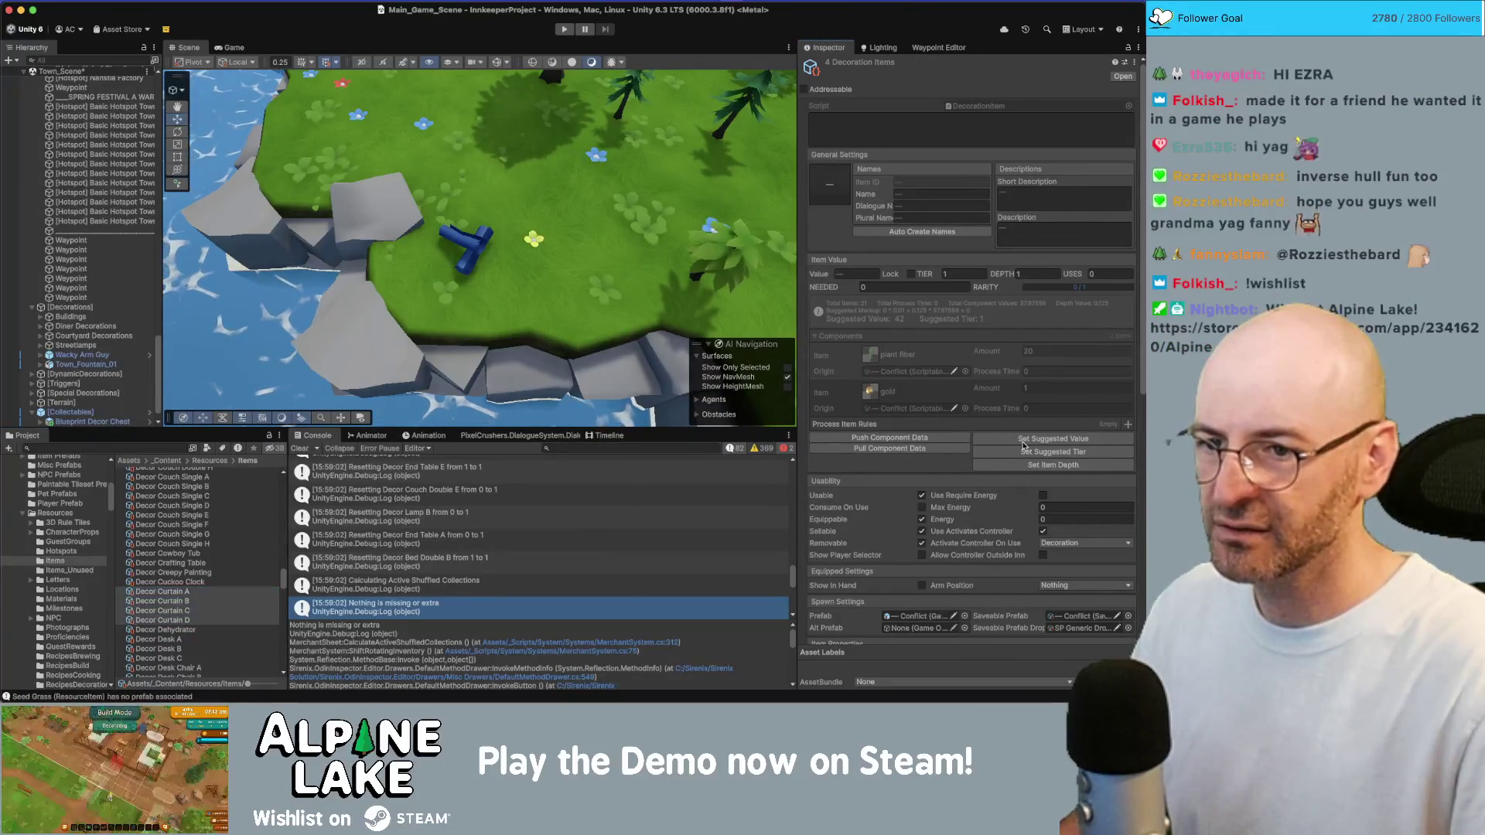
left_click(242, 601)
key("Down")
key("Down")
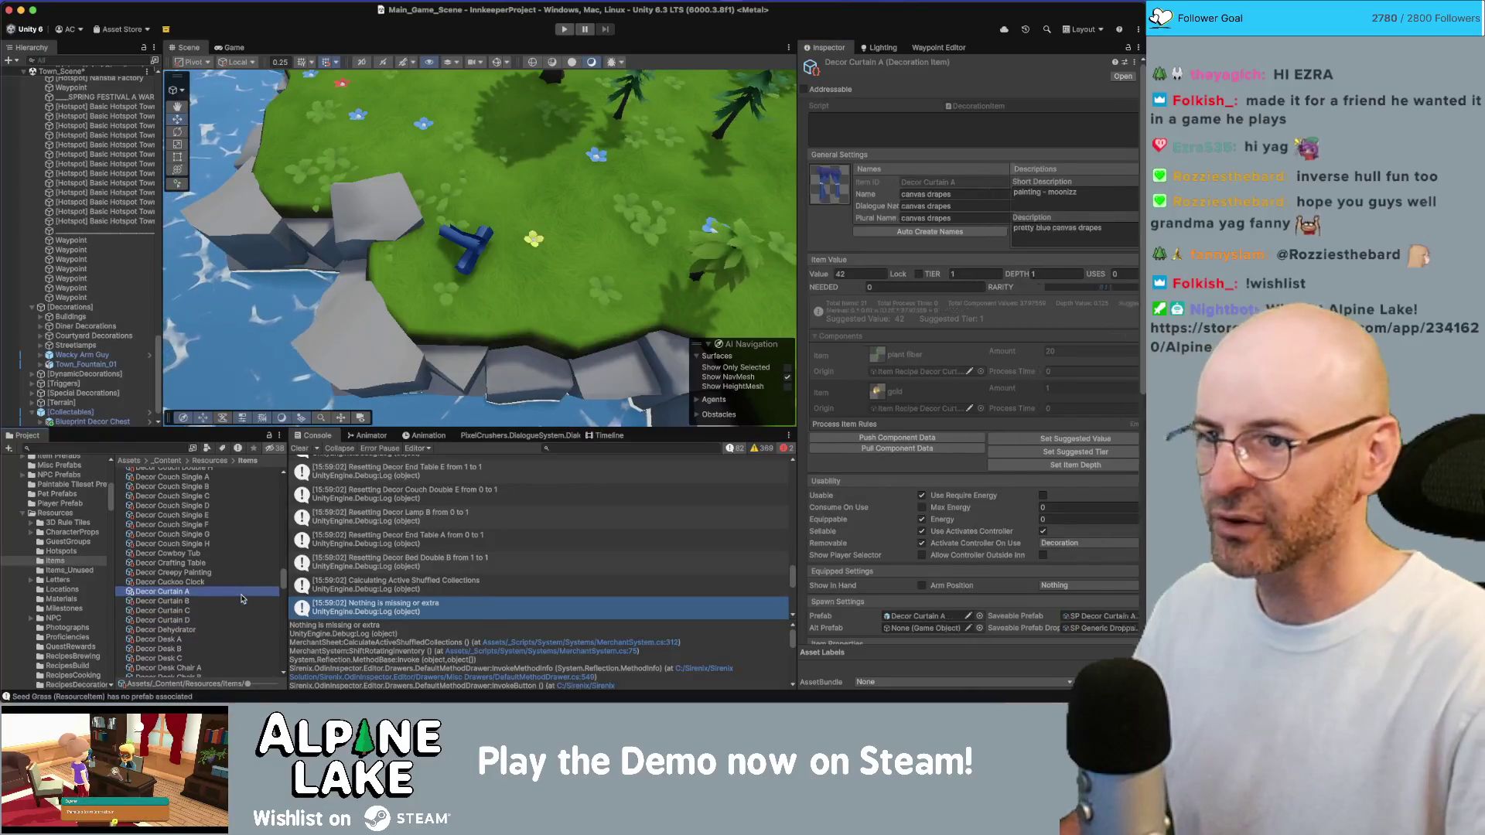
key("Up")
key("Up")
key("Up")
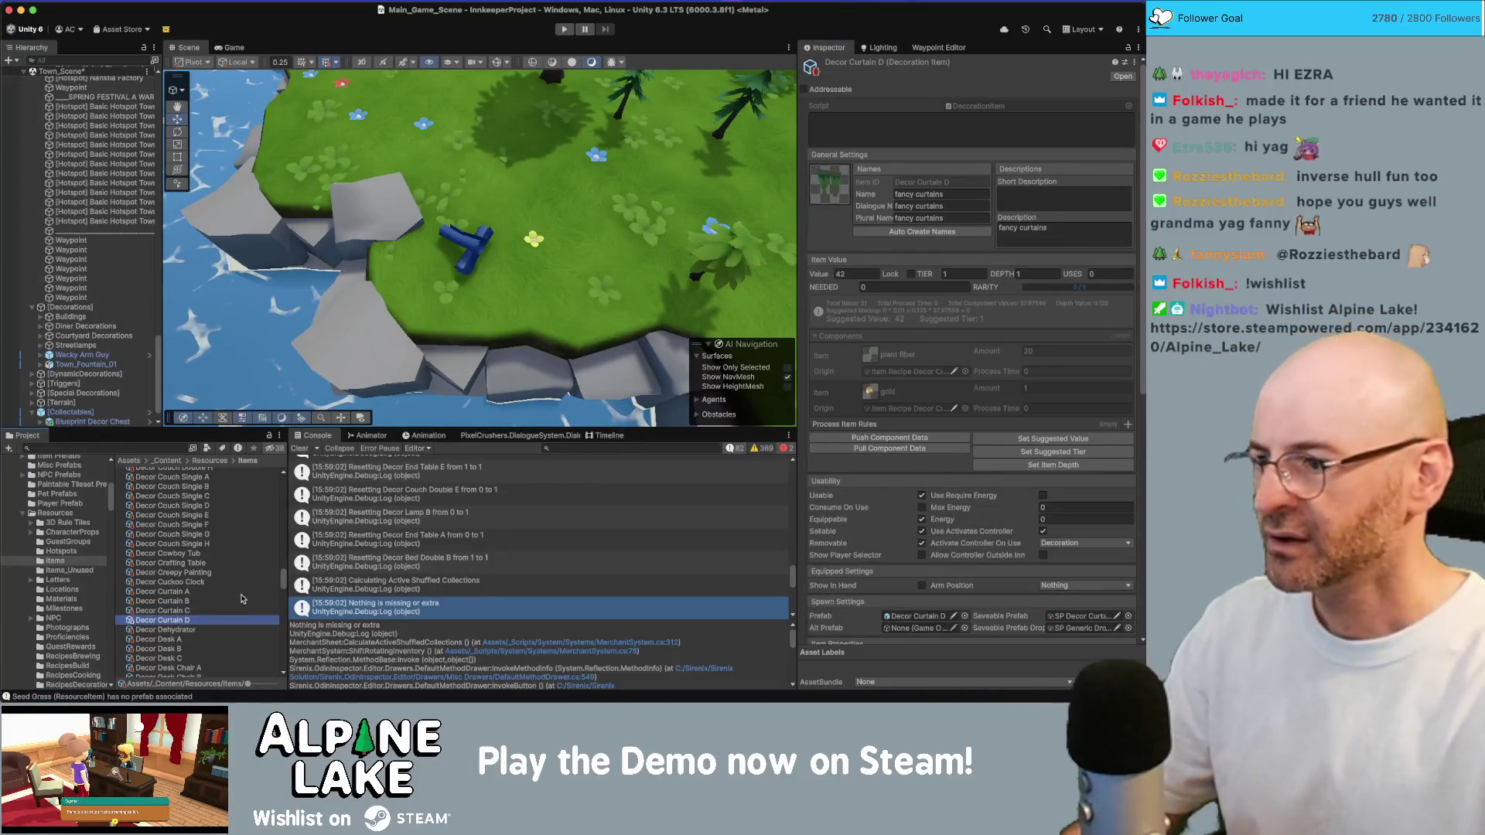
key("Up")
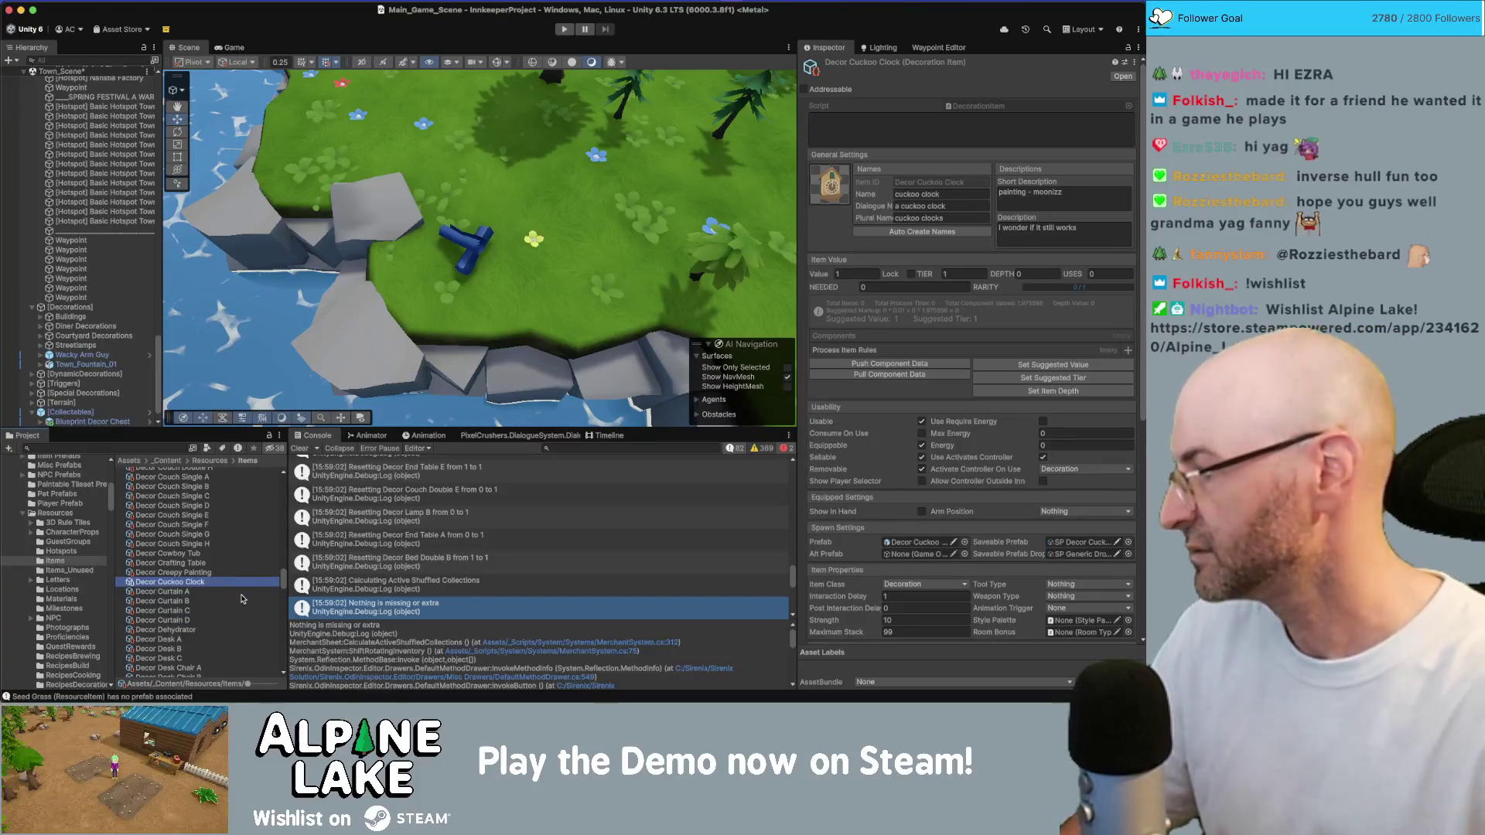
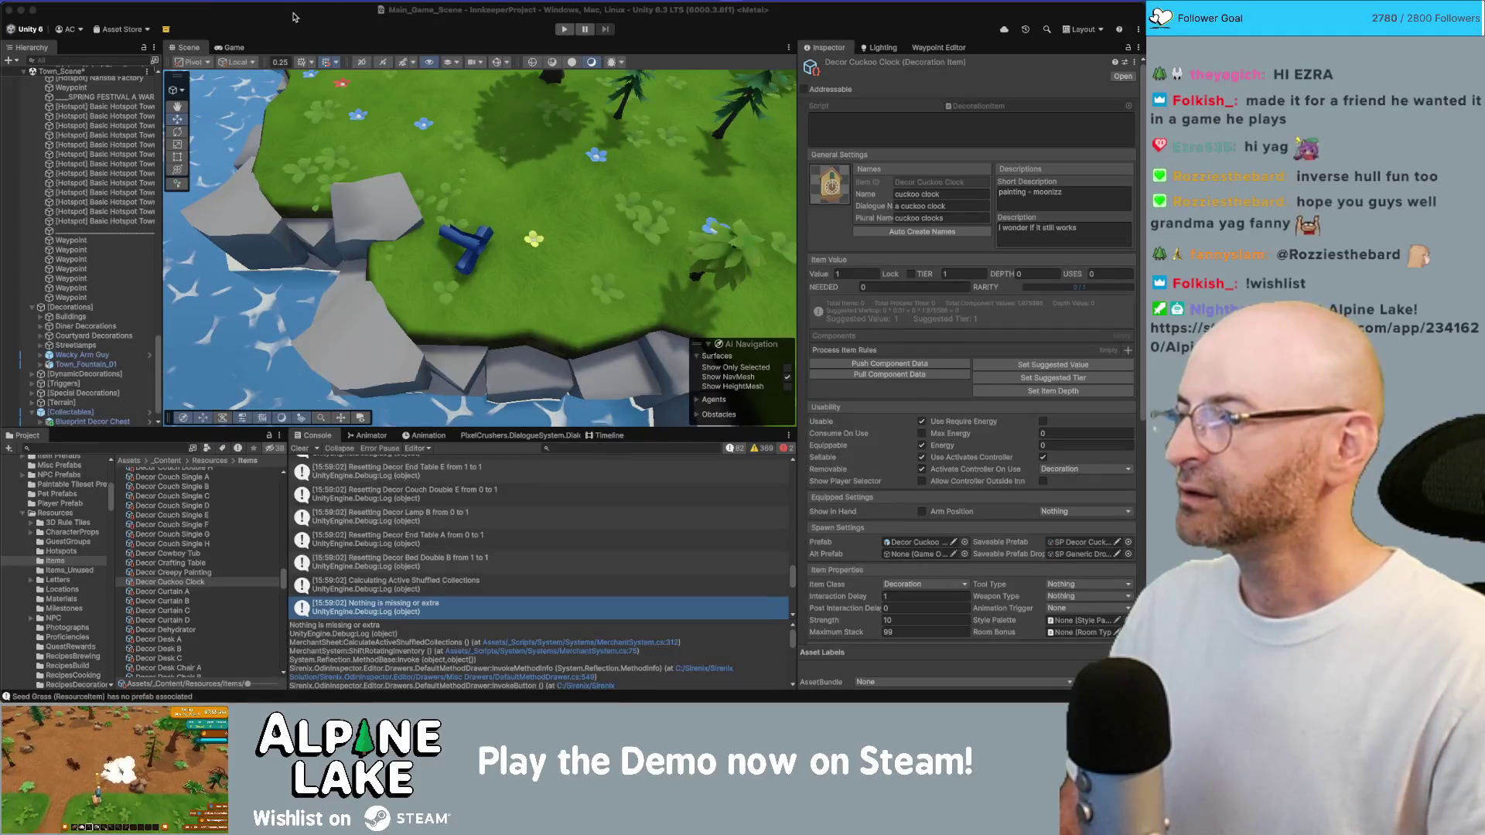
Zoom around the meadow and select the Blueprint Decor Chest object by the pond
scroll(598, 173, "down", 10)
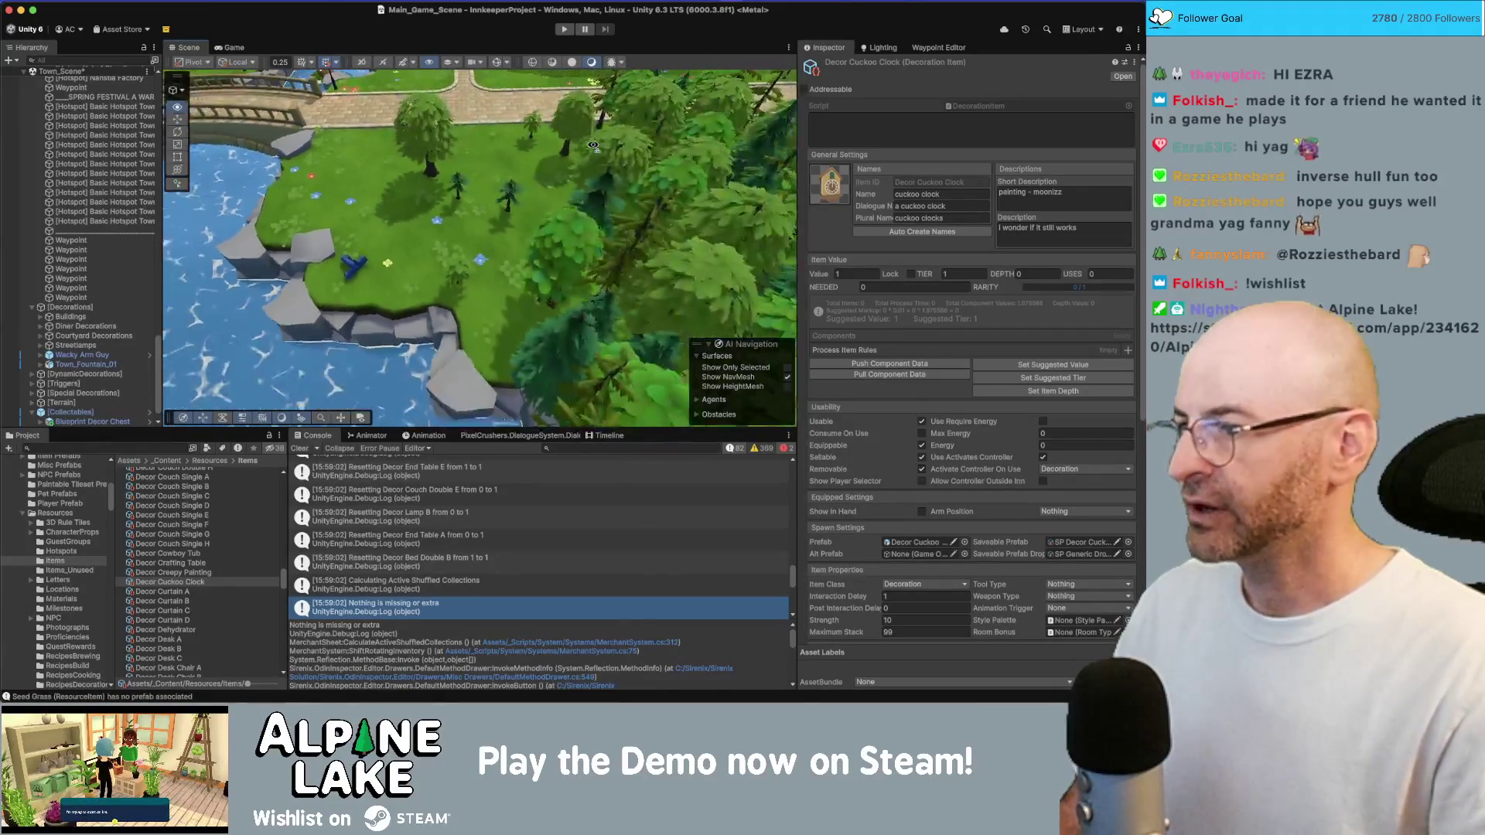
scroll(457, 235, "down", 10)
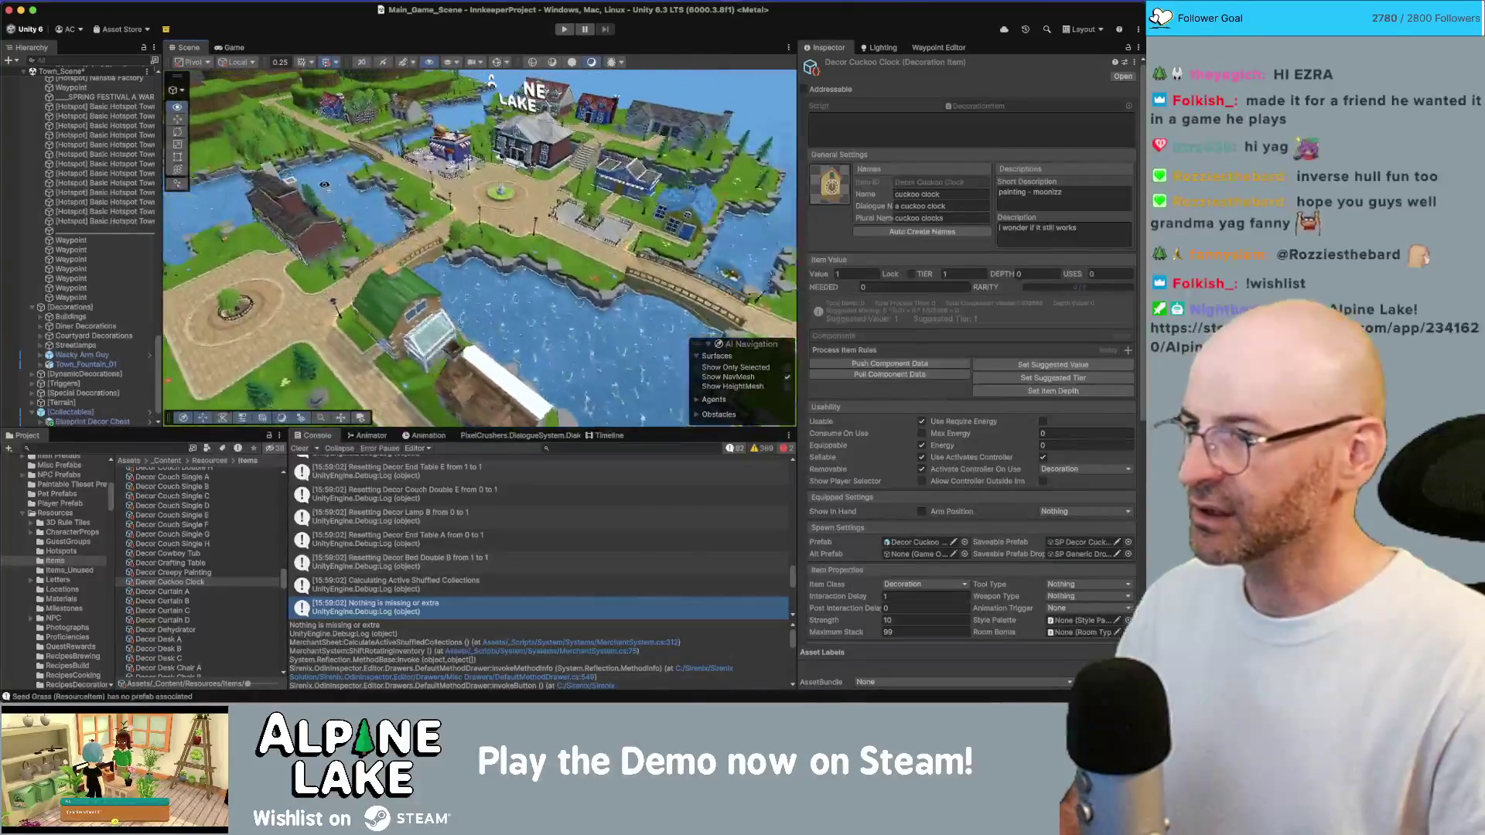
scroll(480, 247, "up", 10)
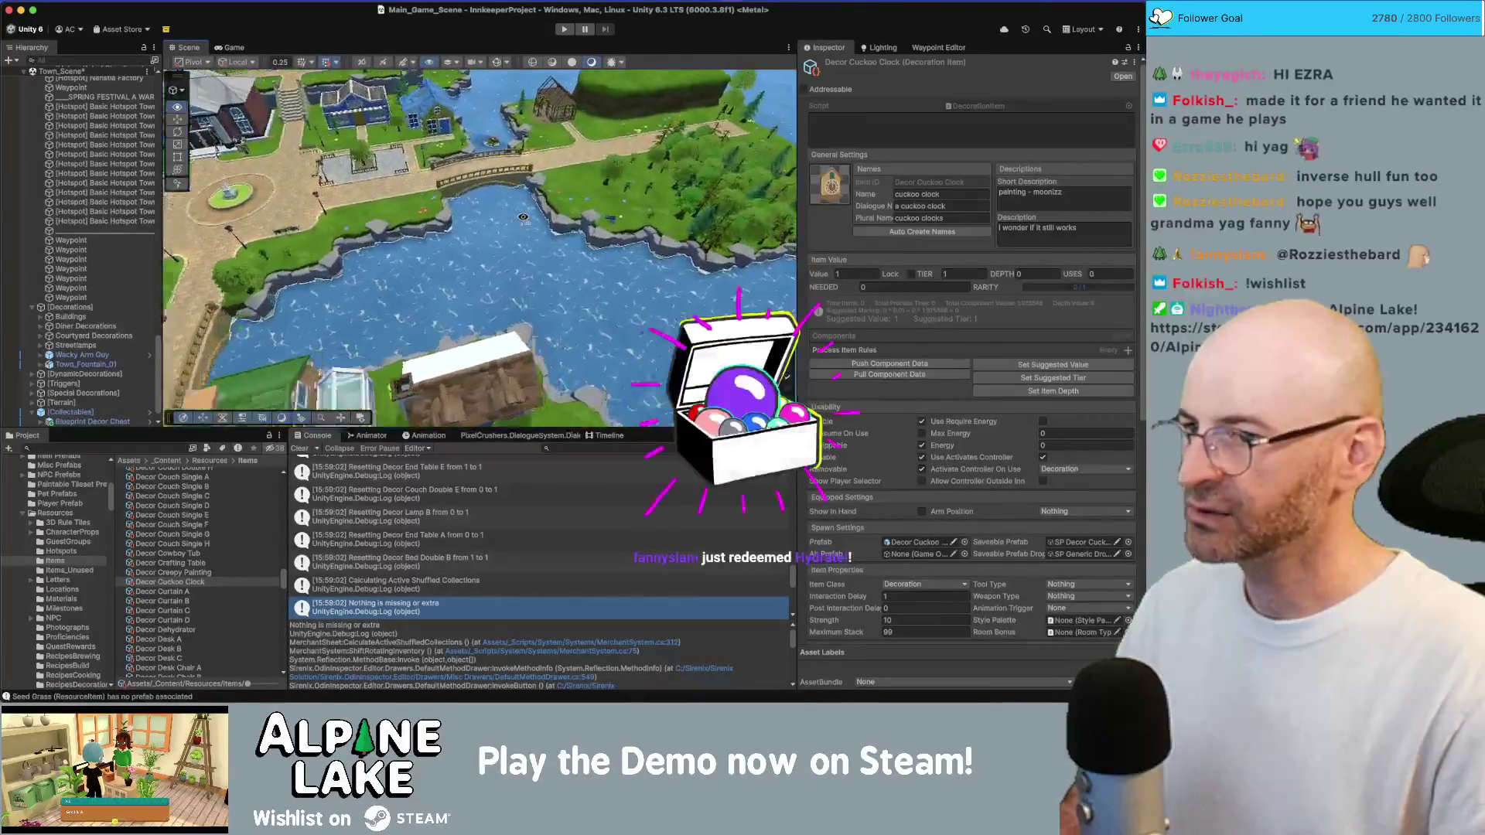
scroll(497, 216, "up", 5)
left_click(513, 215)
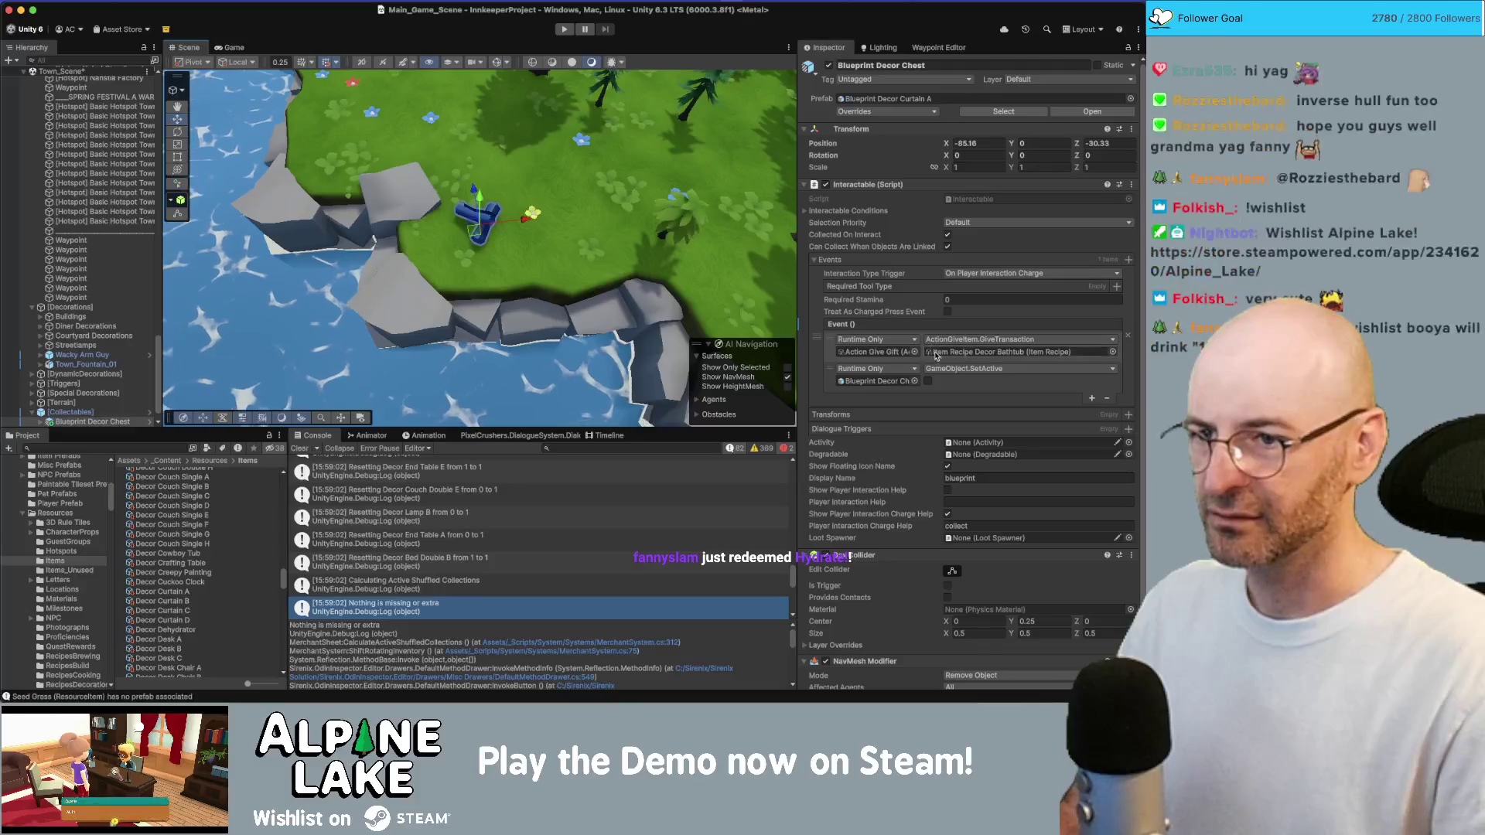
Revert the chest's overridden Event to the prefab value and open the curtain prefab
right_click(909, 332)
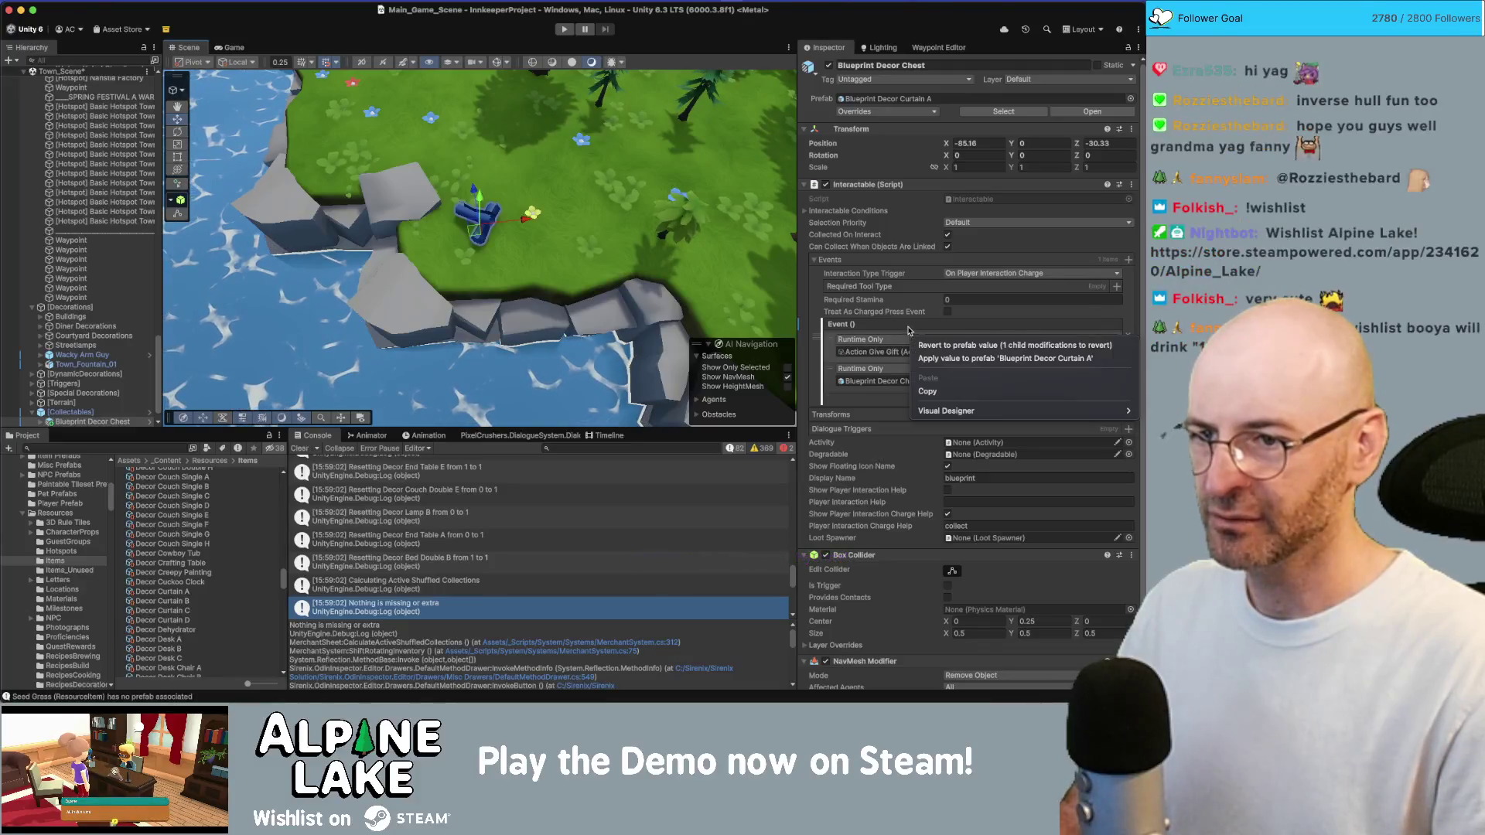
left_click(951, 348)
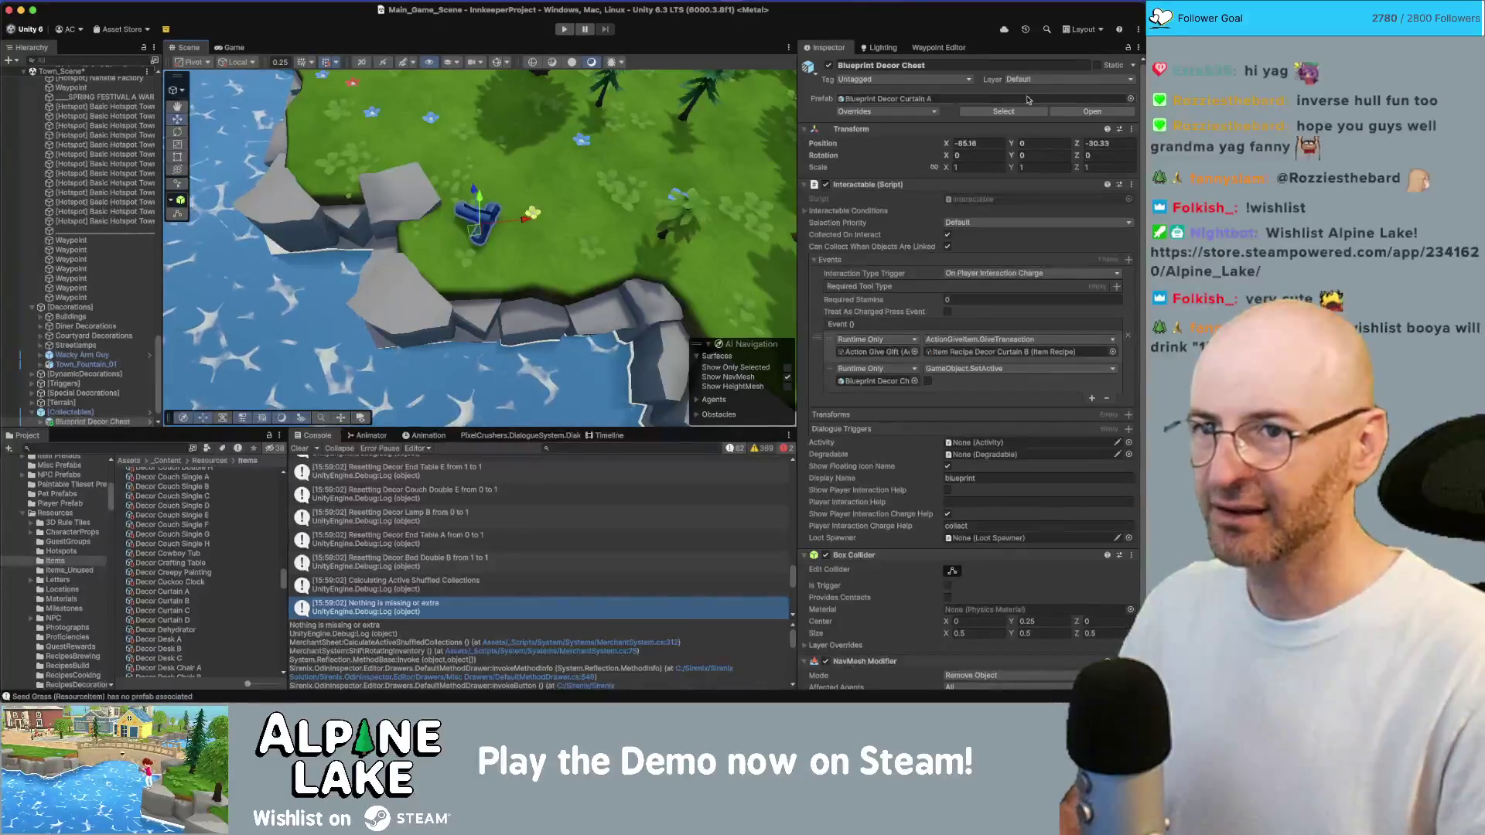
left_click(990, 113)
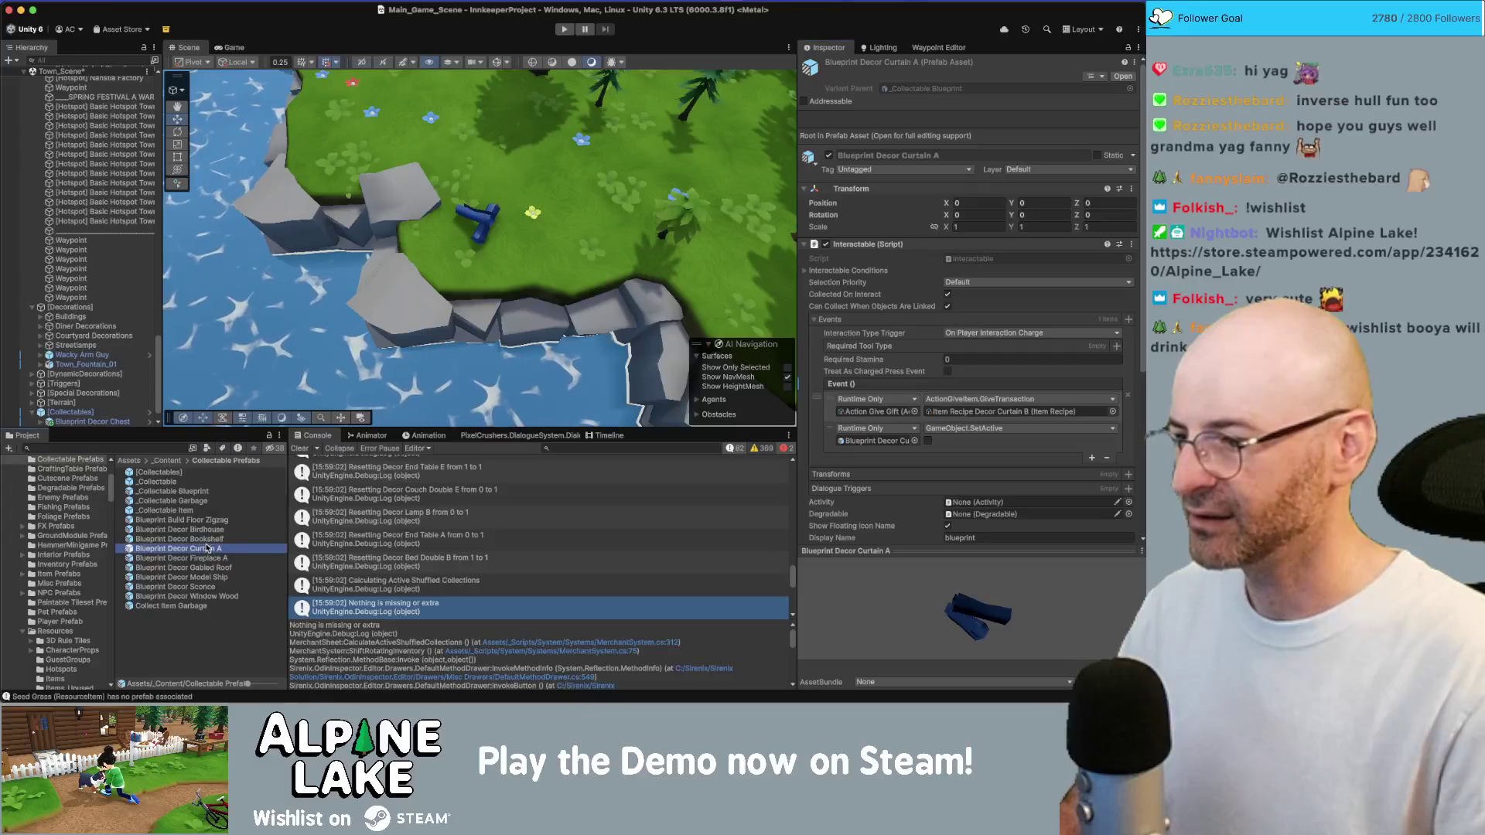
left_click(1112, 411)
scroll(1005, 387, "up", 15)
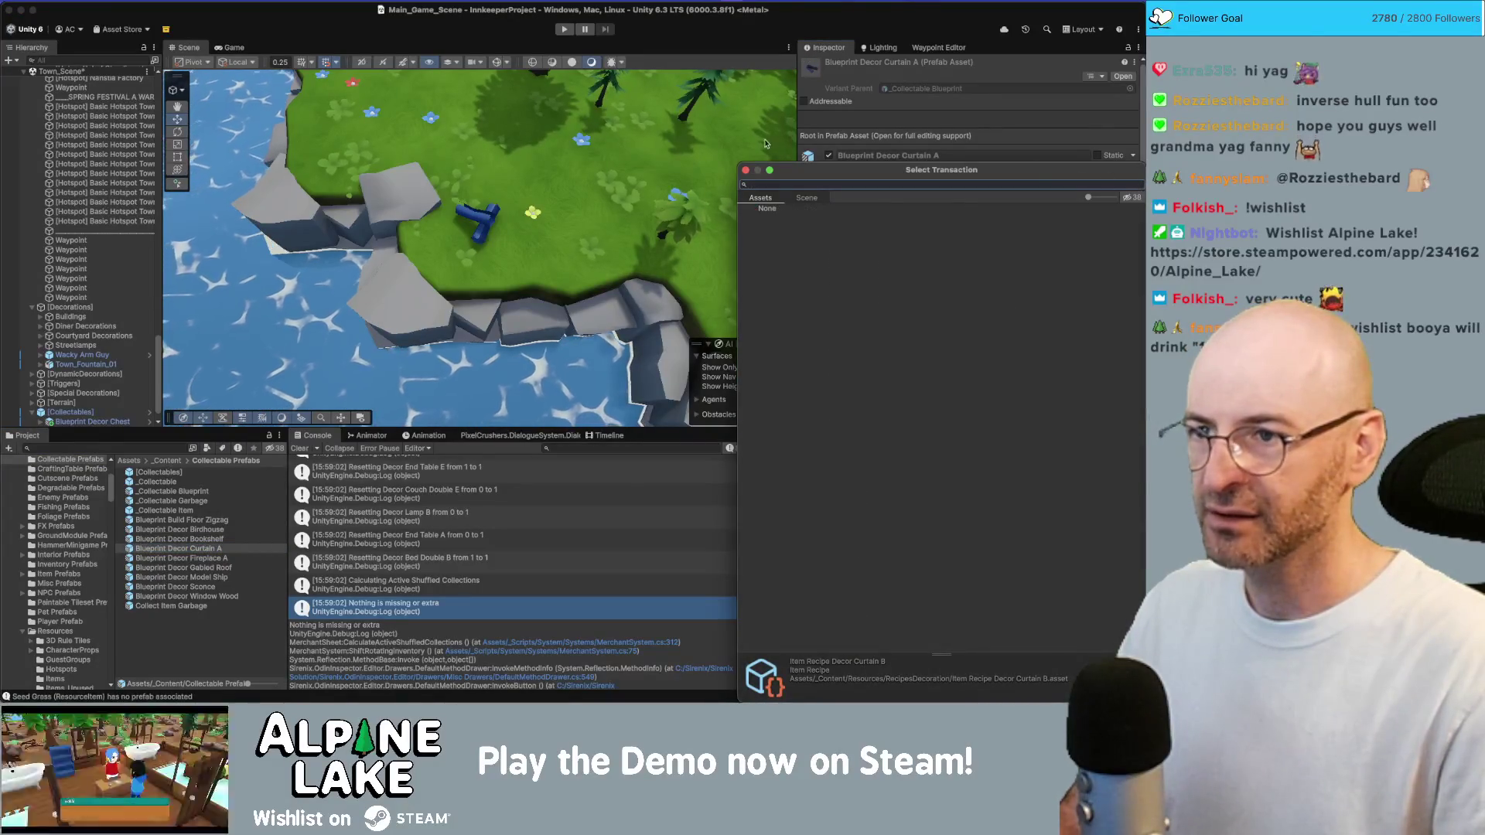
left_click(747, 169)
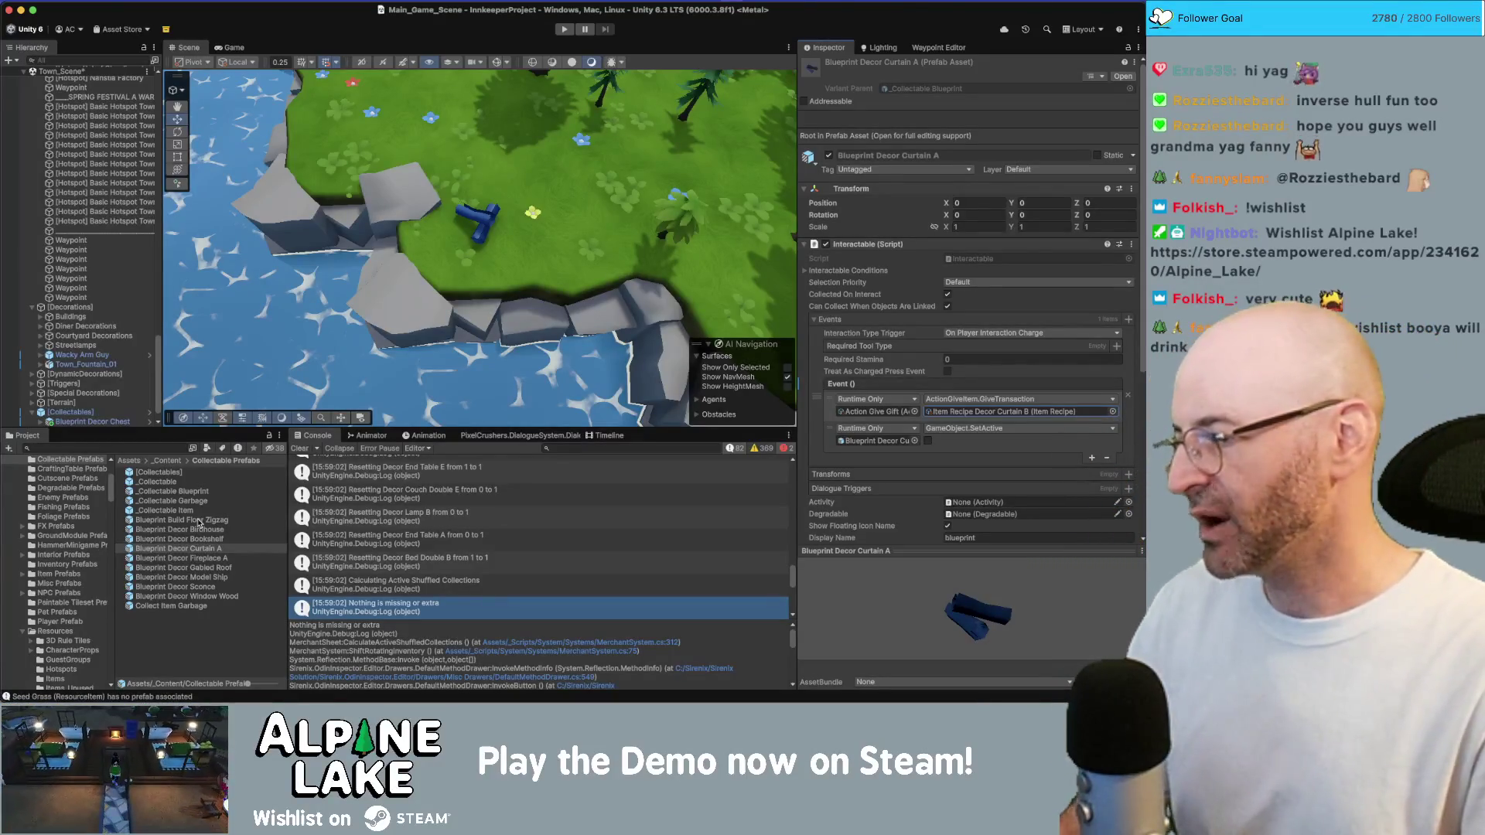
Set the Blueprint Decor Curtain A prefab's GiveTransaction to Item Recipe Decor Curtain A
left_click(206, 548)
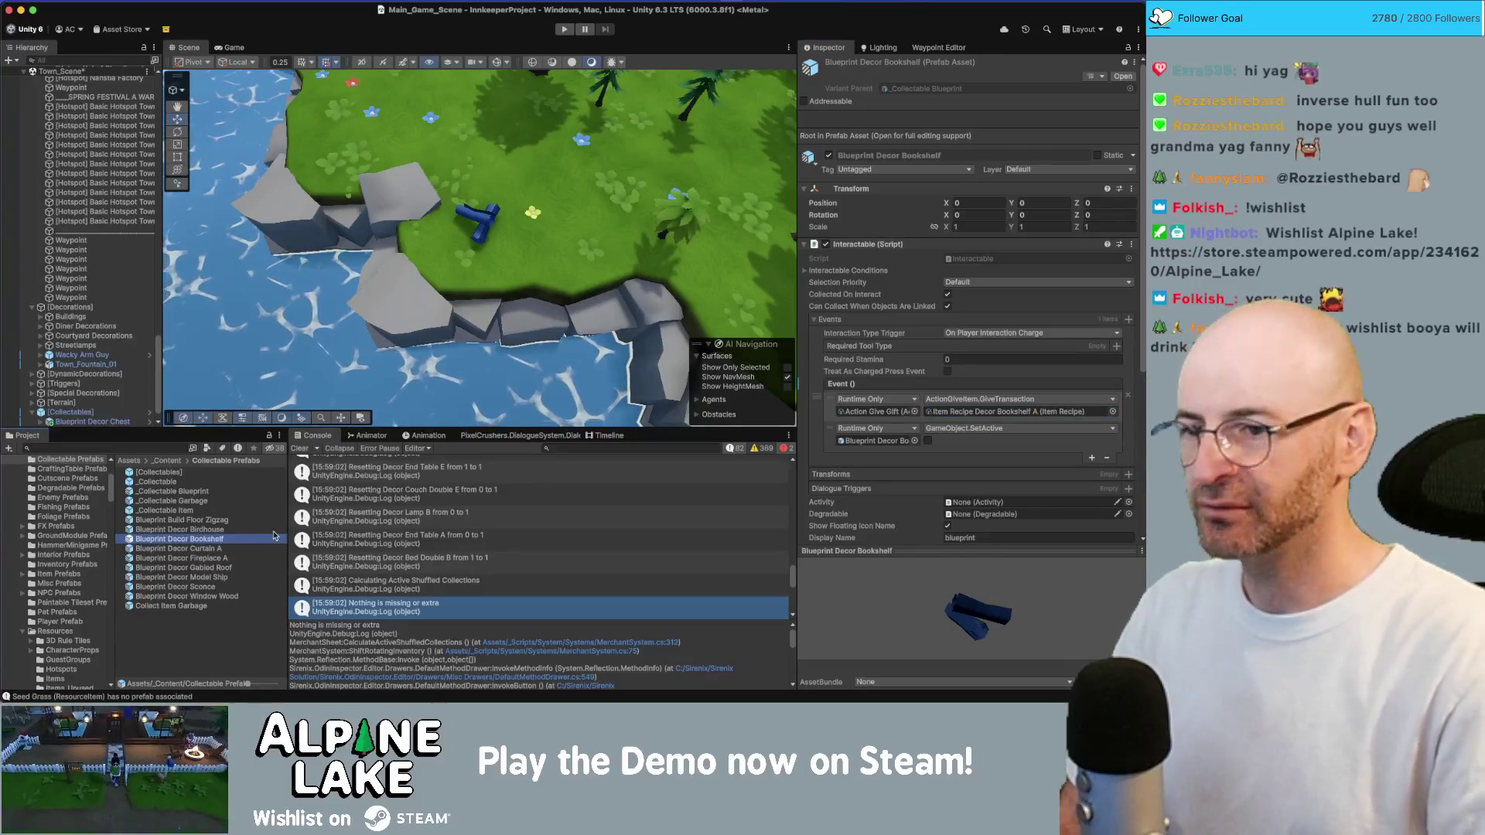
left_click(1112, 411)
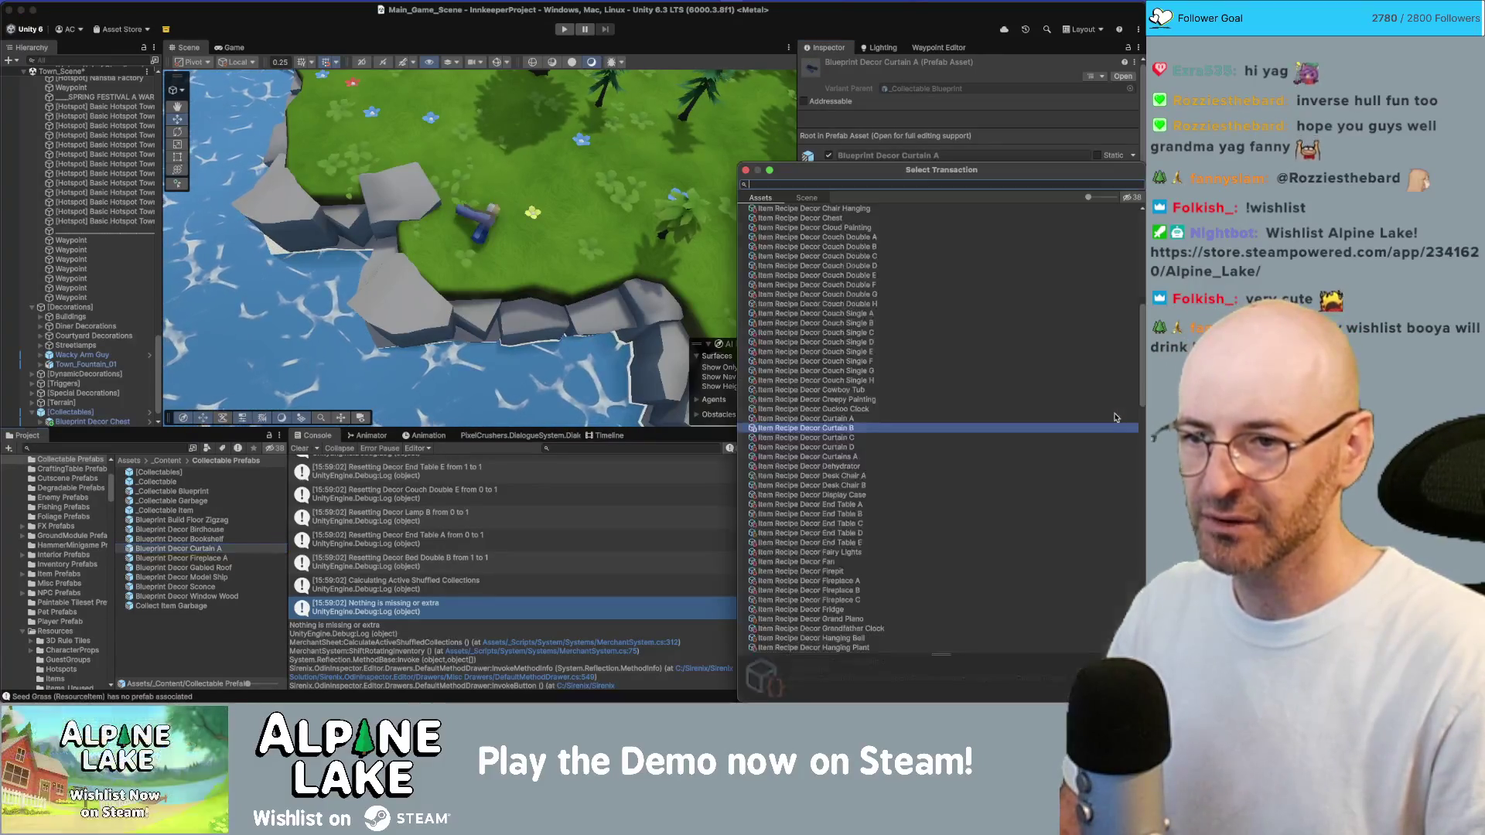
left_click(1115, 417)
double_click(1115, 417)
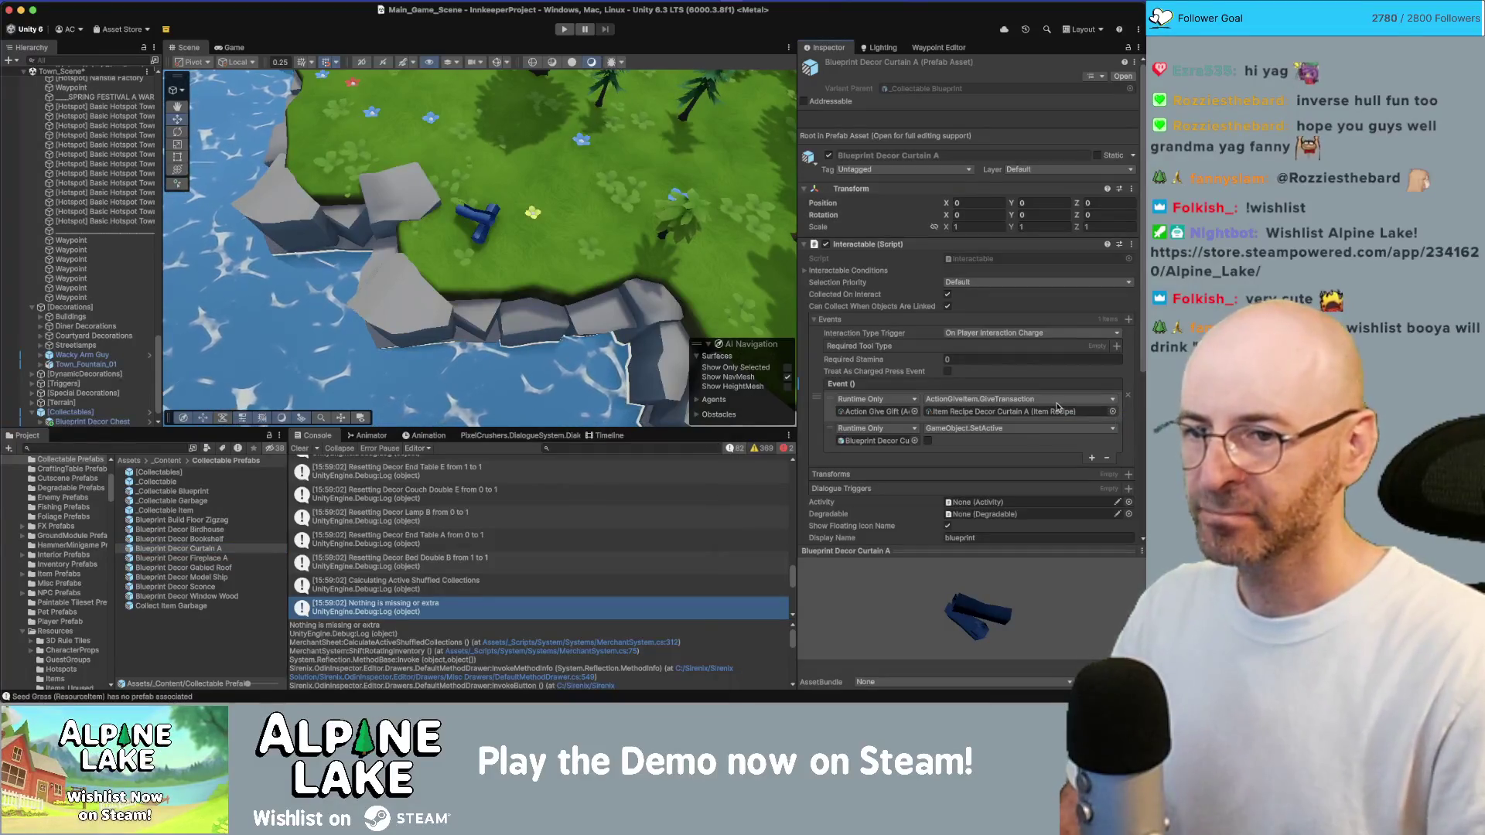
left_click(117, 422)
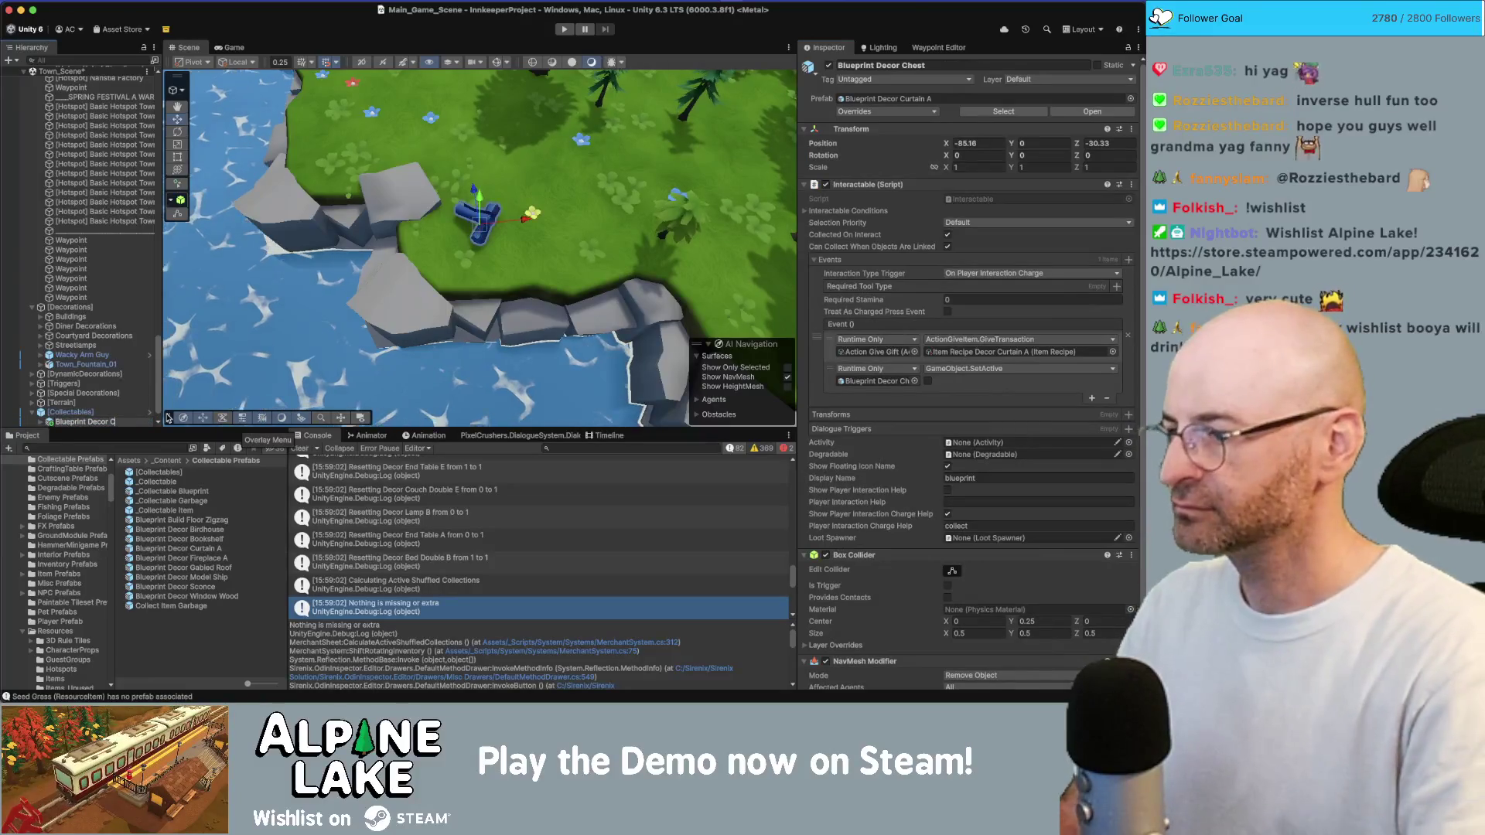
Rename the scene chest to Blueprint Decor Curtain A
type("Curtain A")
key("Return")
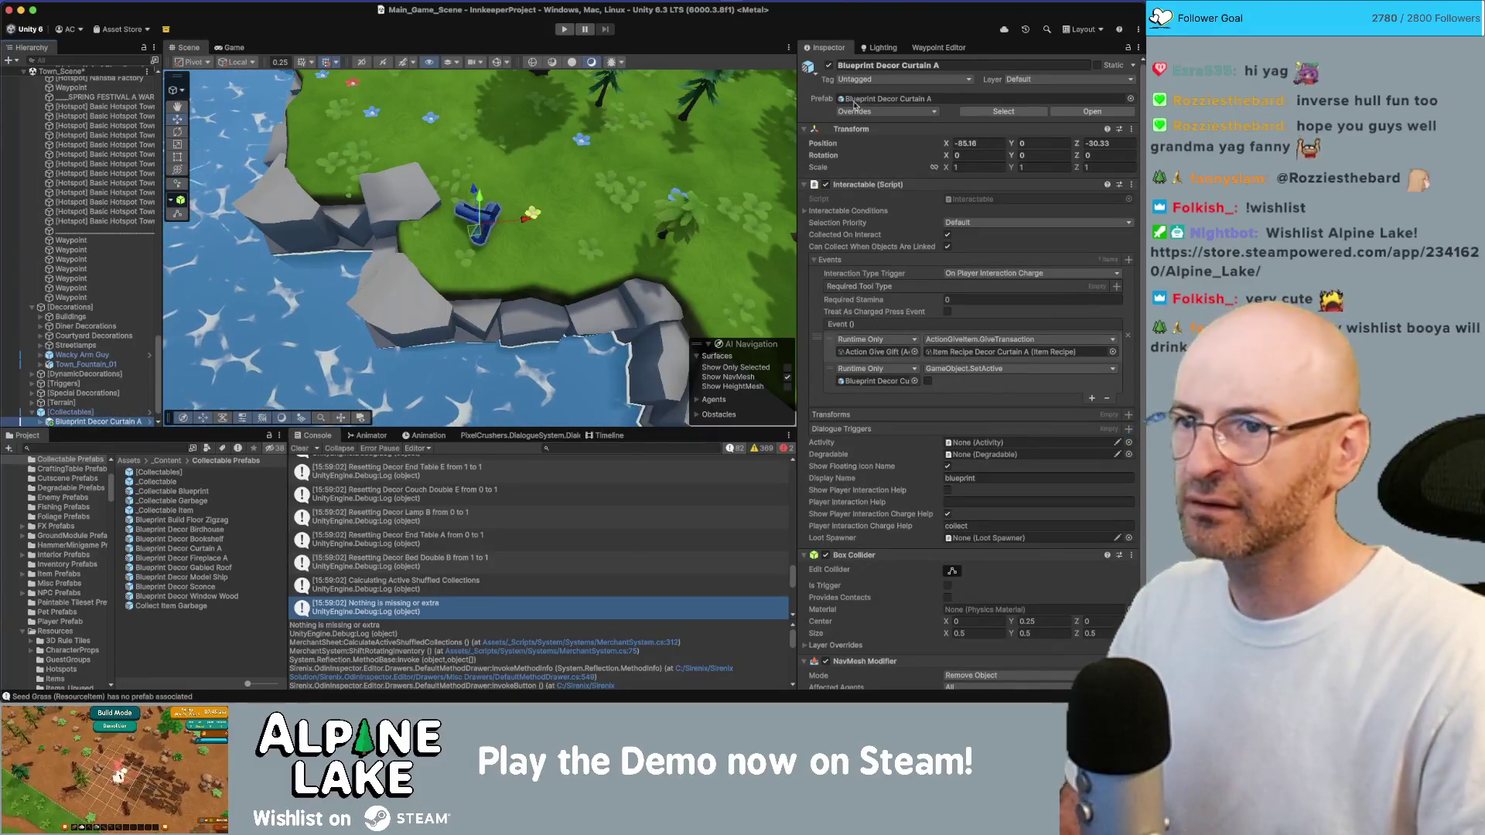
right_click(842, 67)
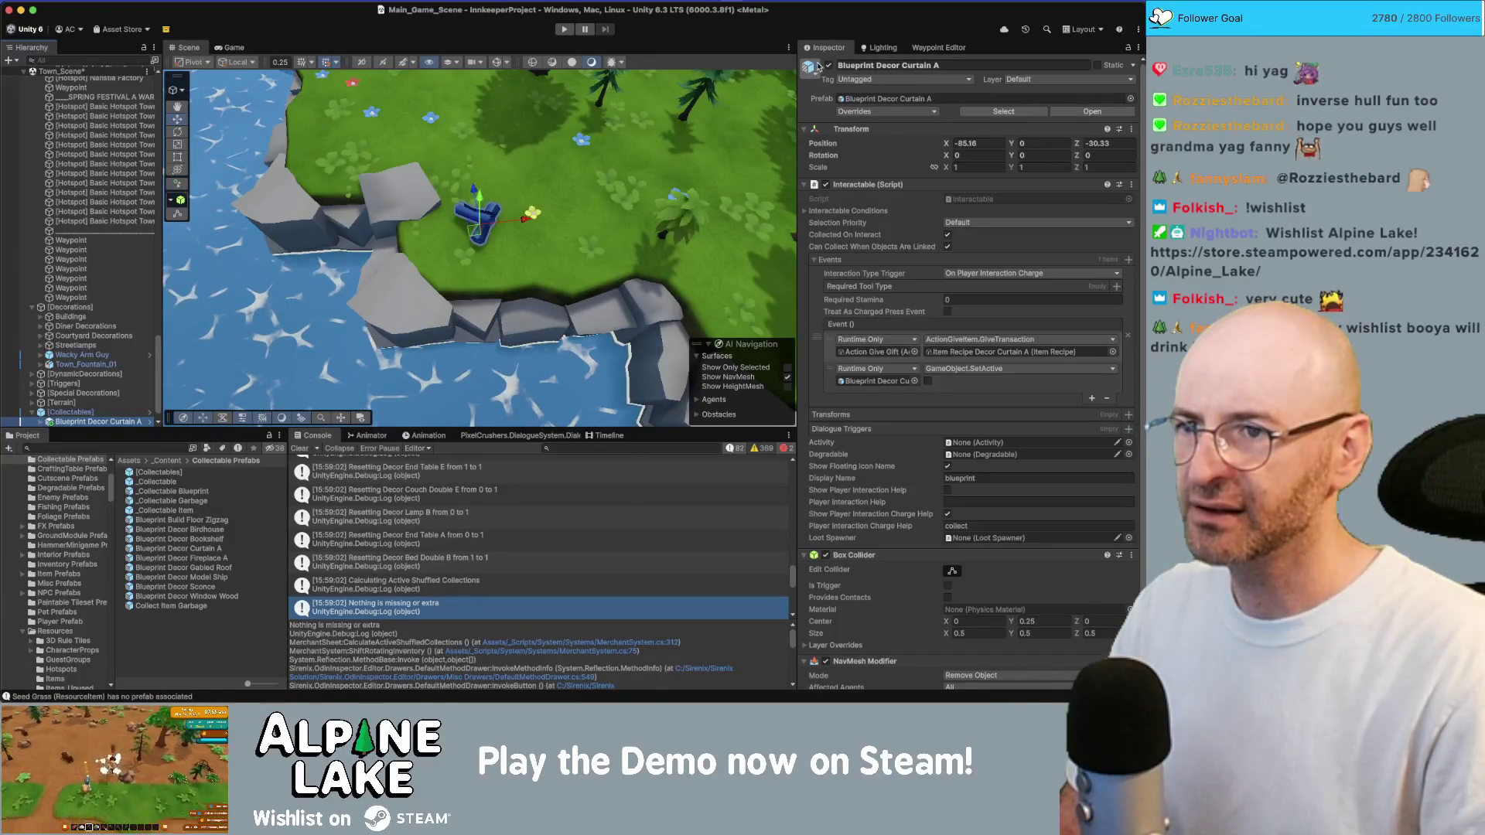
right_click(828, 67)
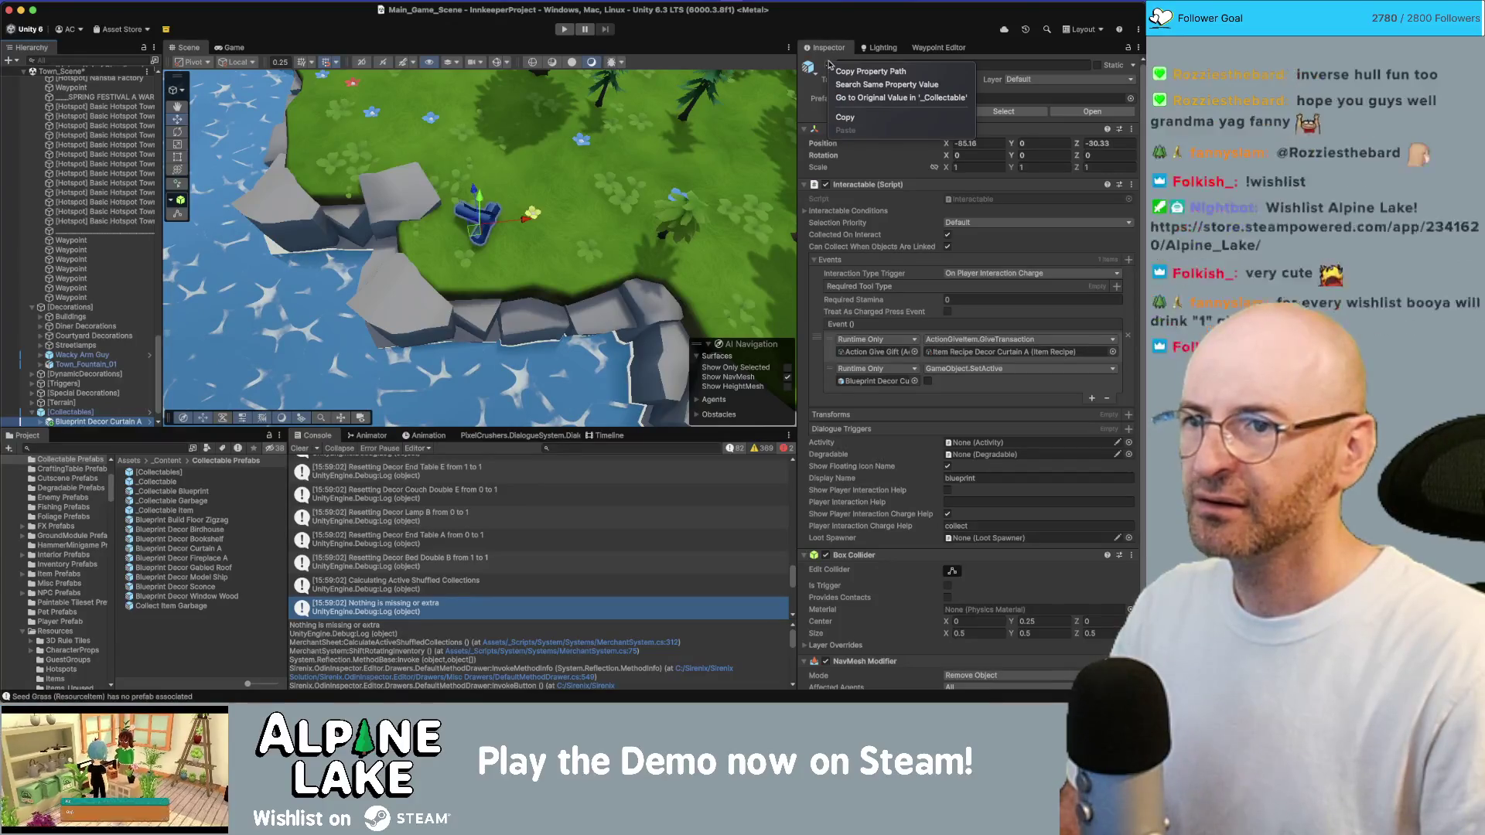
key("Escape")
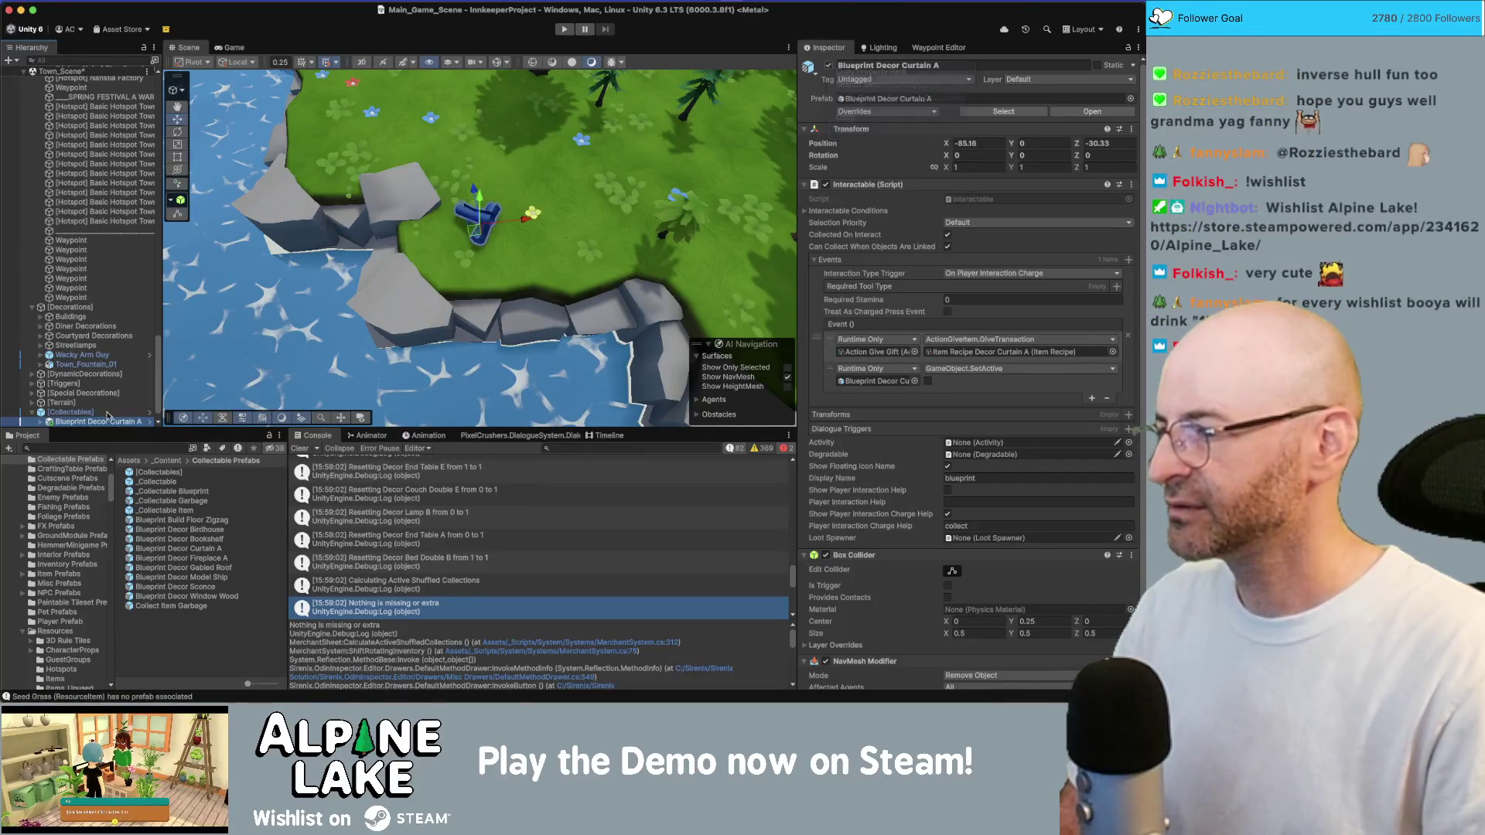
Place a Curtain A blueprint under [Collectables], align it with the view and frame it
mouse_move(178, 549)
left_mouse_down()
mouse_move(114, 482)
mouse_move(88, 418)
left_mouse_up()
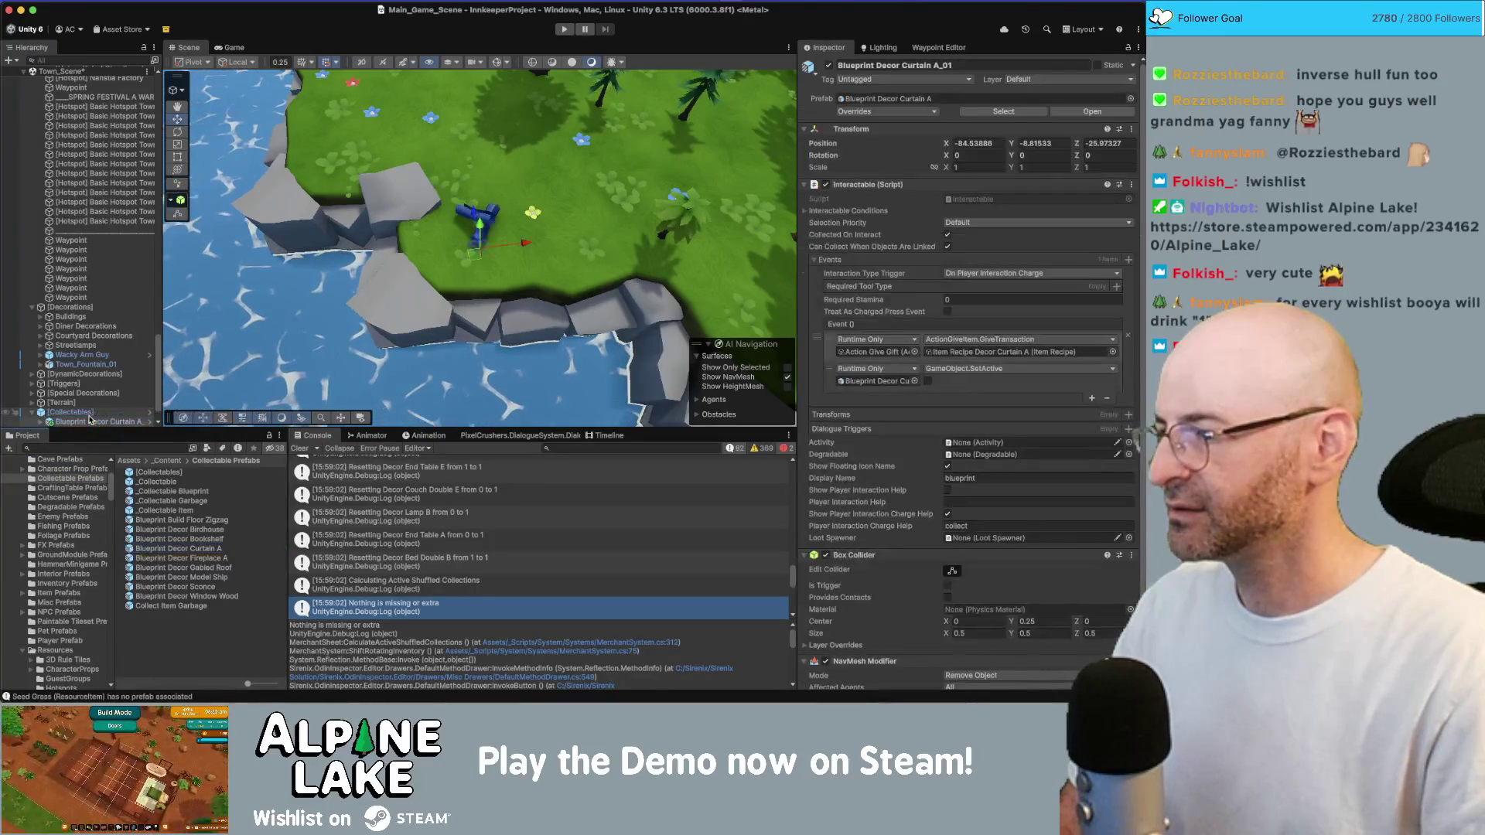
right_click(434, 244)
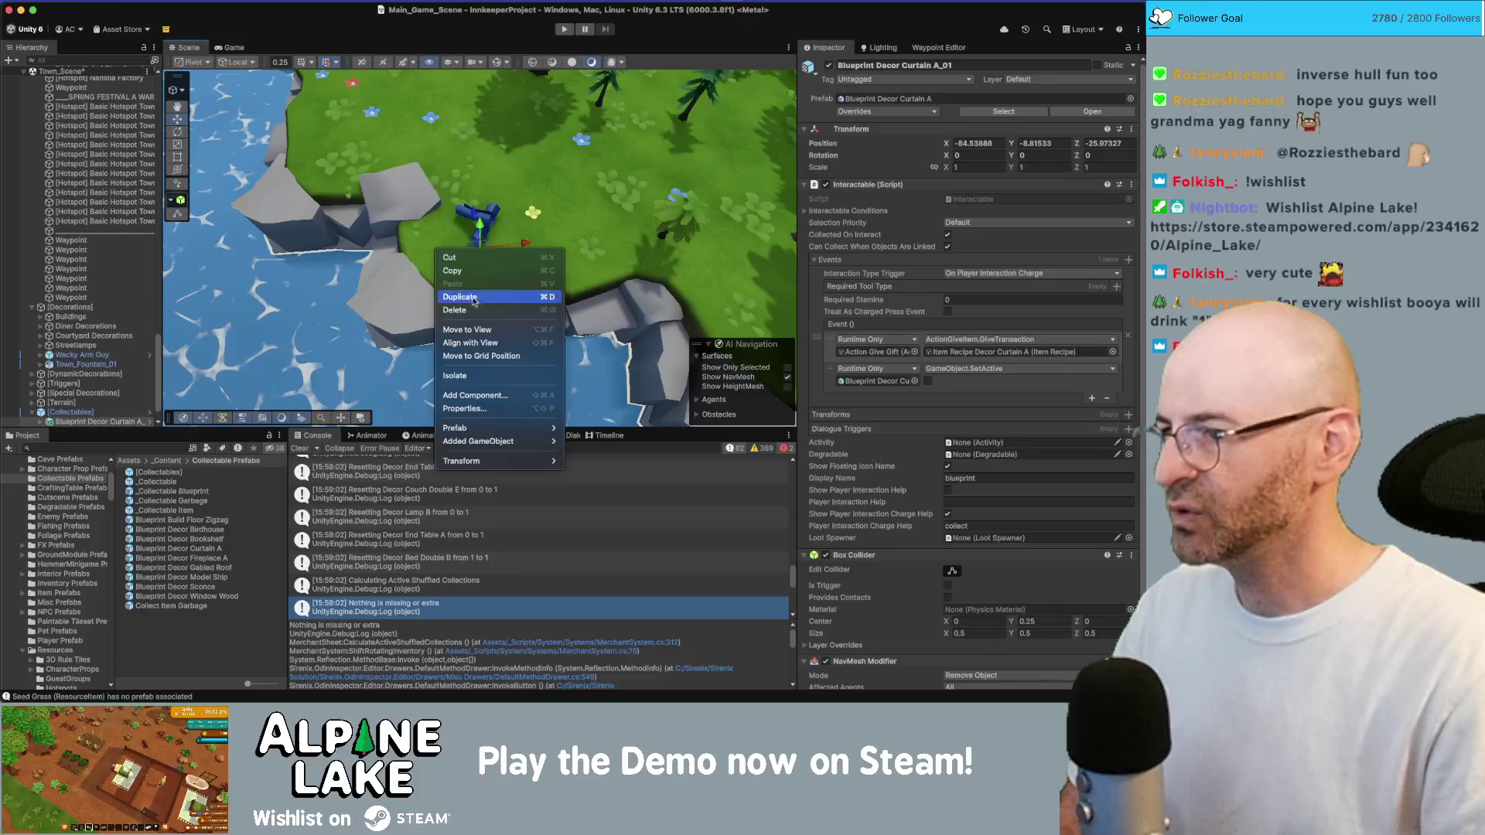
left_click(486, 343)
scroll(529, 285, "down", 5)
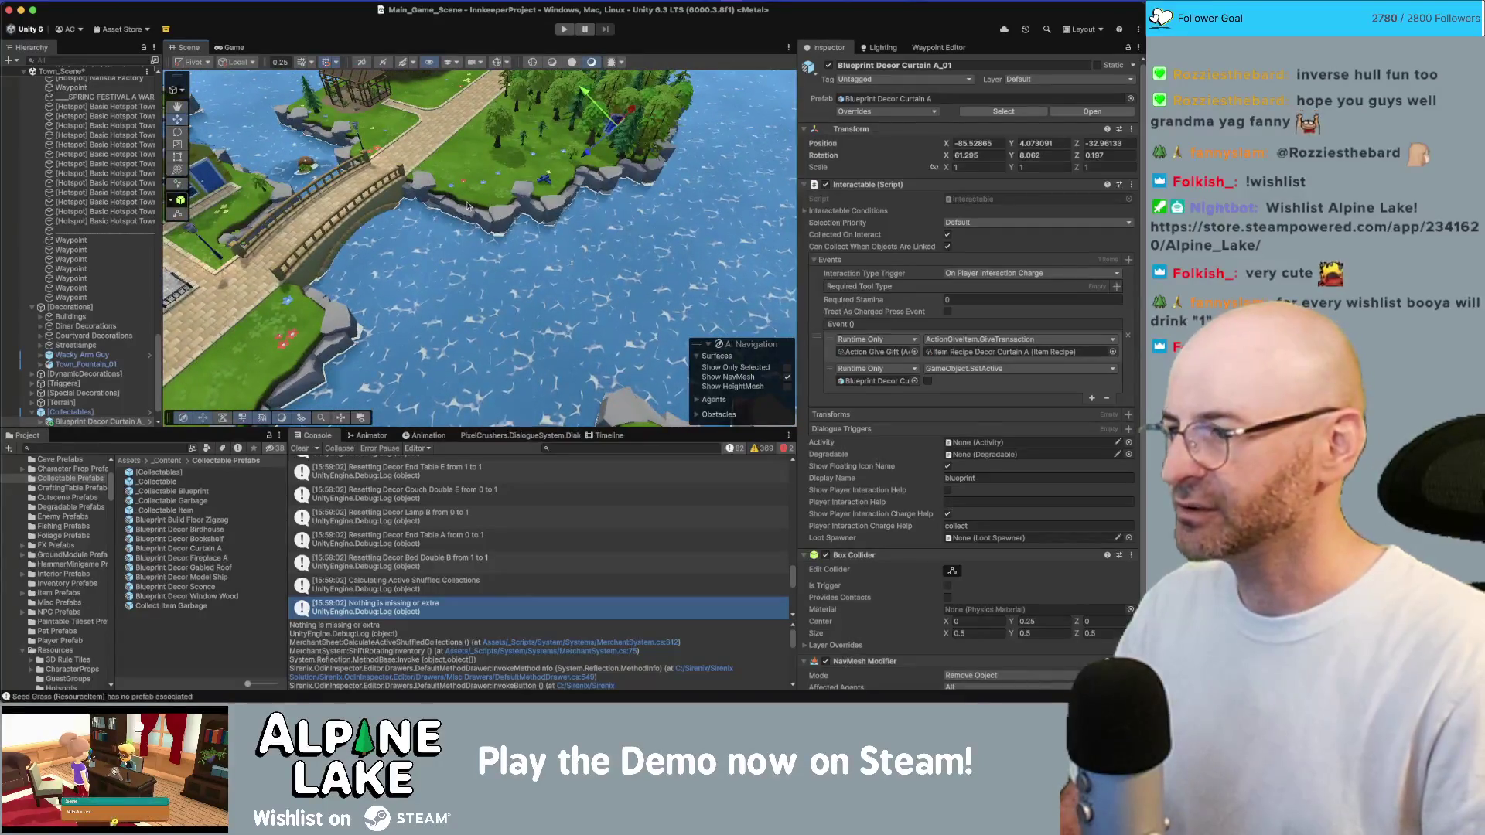
scroll(106, 411, "down", 1)
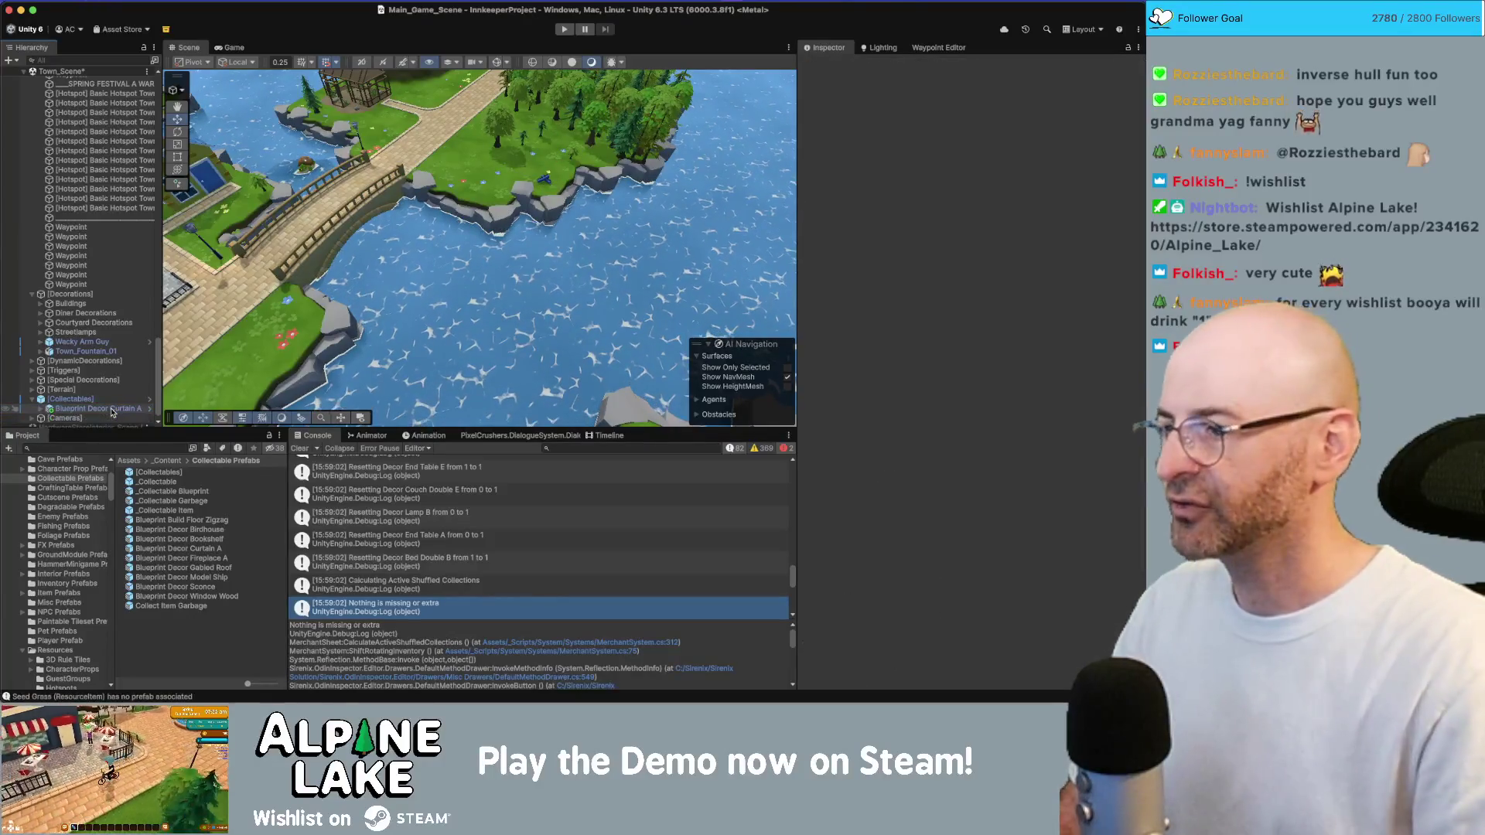
mouse_move(325, 368)
left_mouse_down()
mouse_move(169, 256)
mouse_move(91, 239)
left_mouse_up()
key("f")
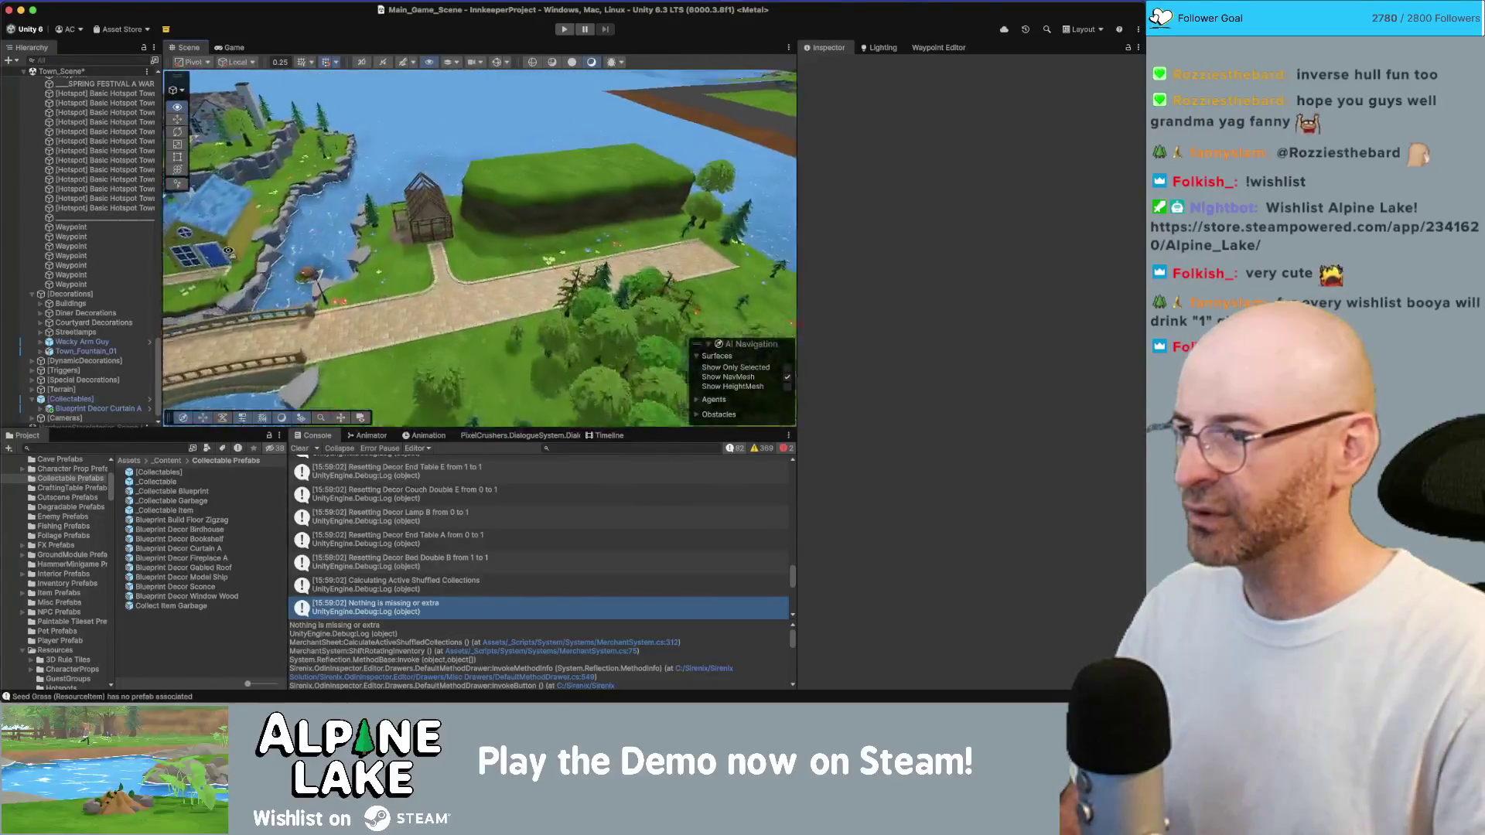
left_click_drag(218, 254, 191, 249)
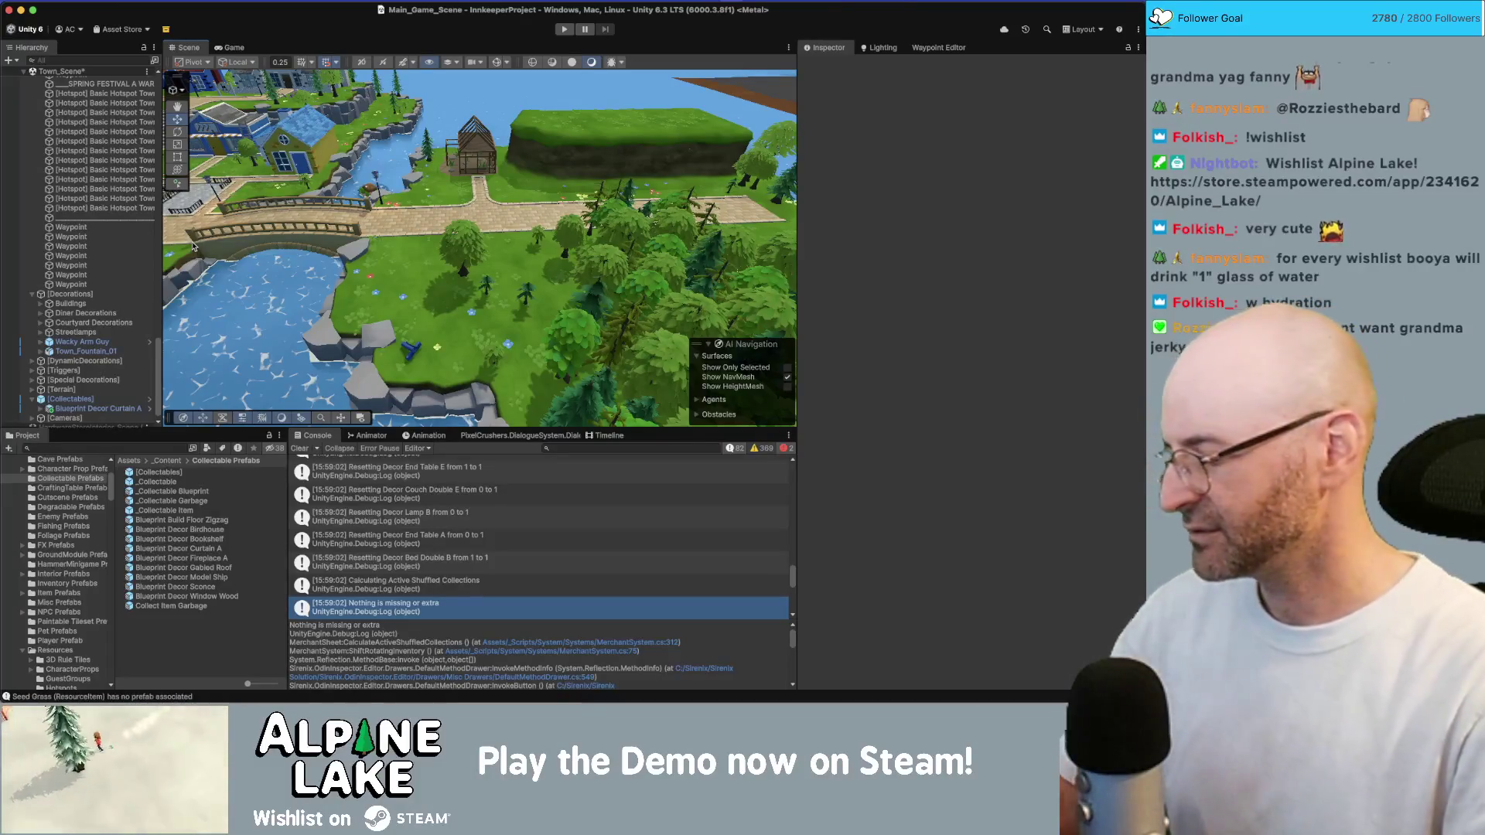
left_click(410, 350)
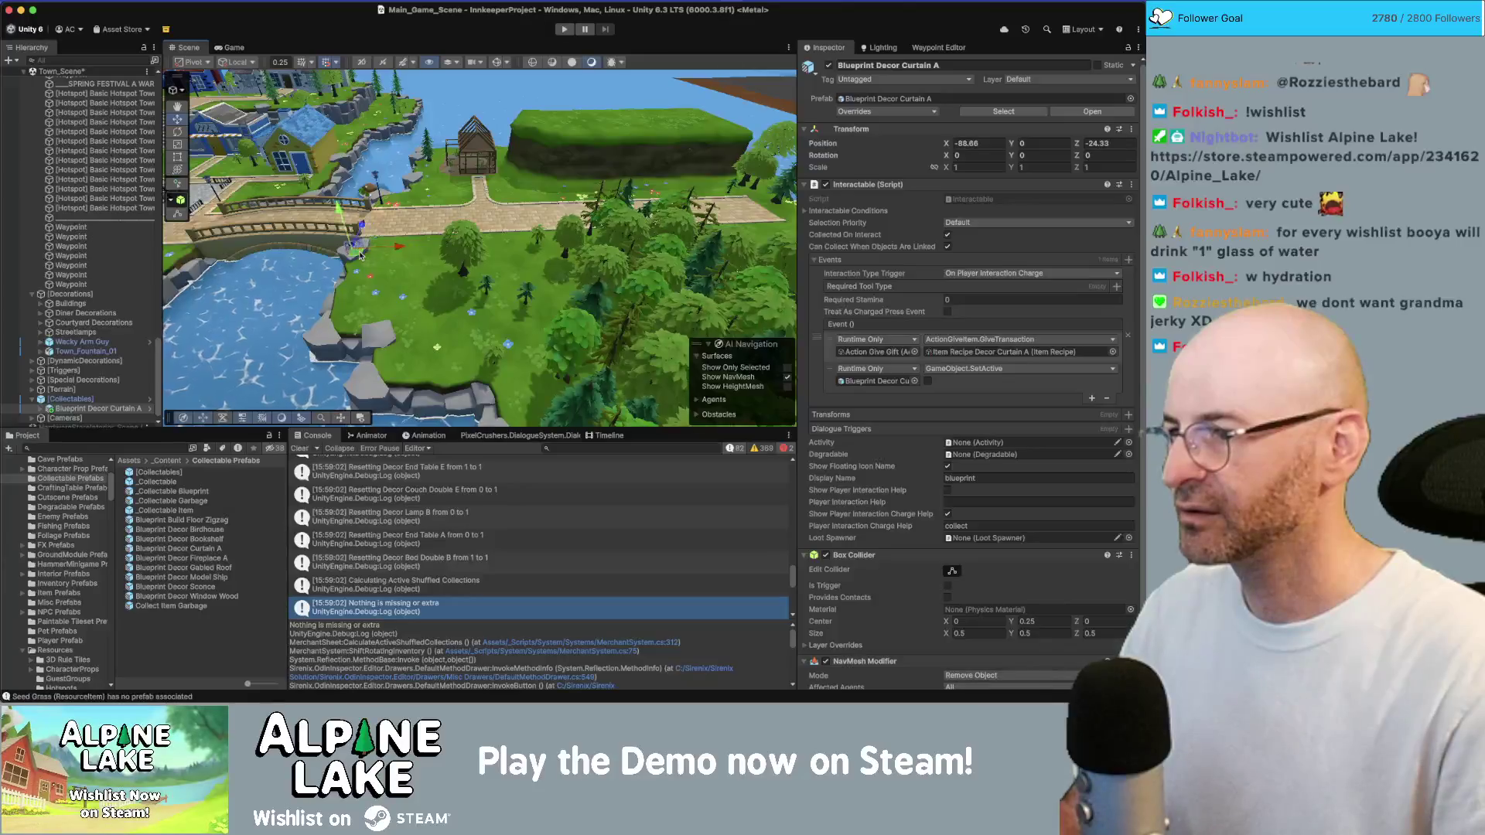
Frame the curtain, orbit out over the bridge and lake, and save the town scene
key("f")
mouse_move(488, 246)
left_mouse_down()
mouse_move(557, 242)
mouse_move(510, 302)
left_mouse_up()
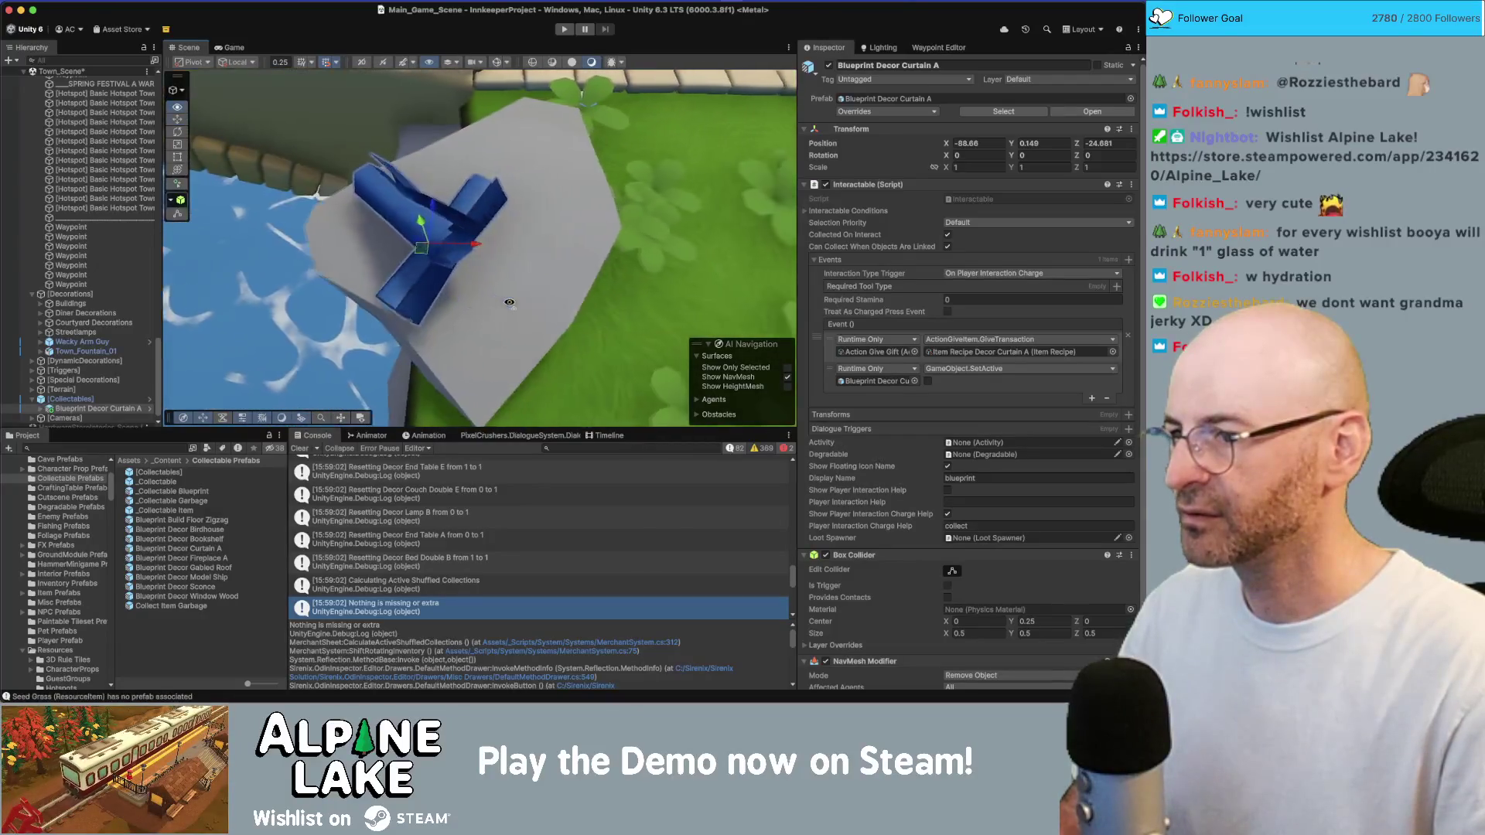
left_click_drag(421, 248, 491, 228)
scroll(491, 229, "down", 5)
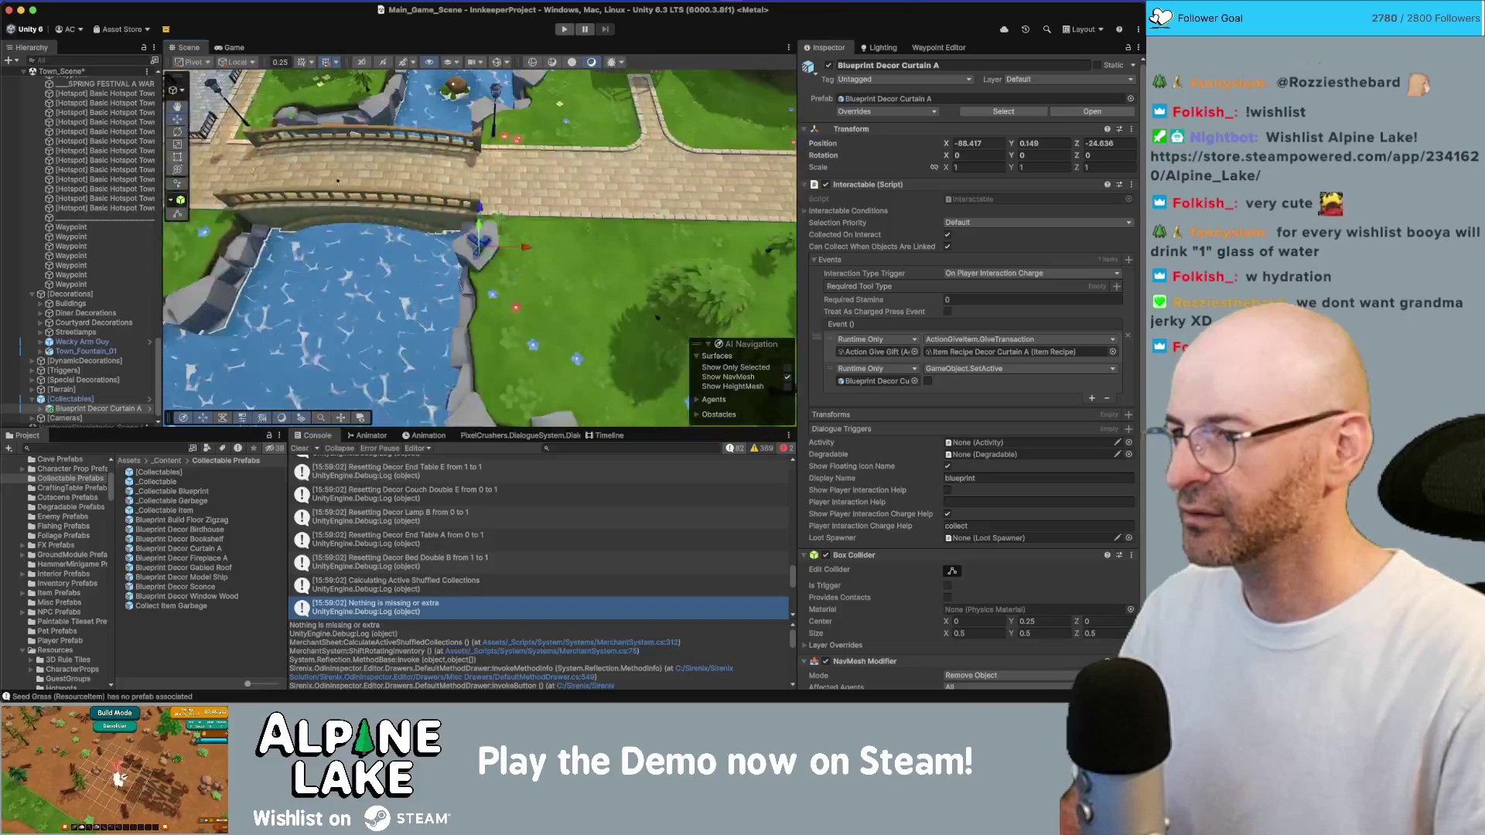
scroll(337, 181, "down", 3)
mouse_move(467, 227)
left_mouse_down()
mouse_move(590, 90)
mouse_move(410, 227)
mouse_move(372, 232)
left_mouse_up()
key("super+s")
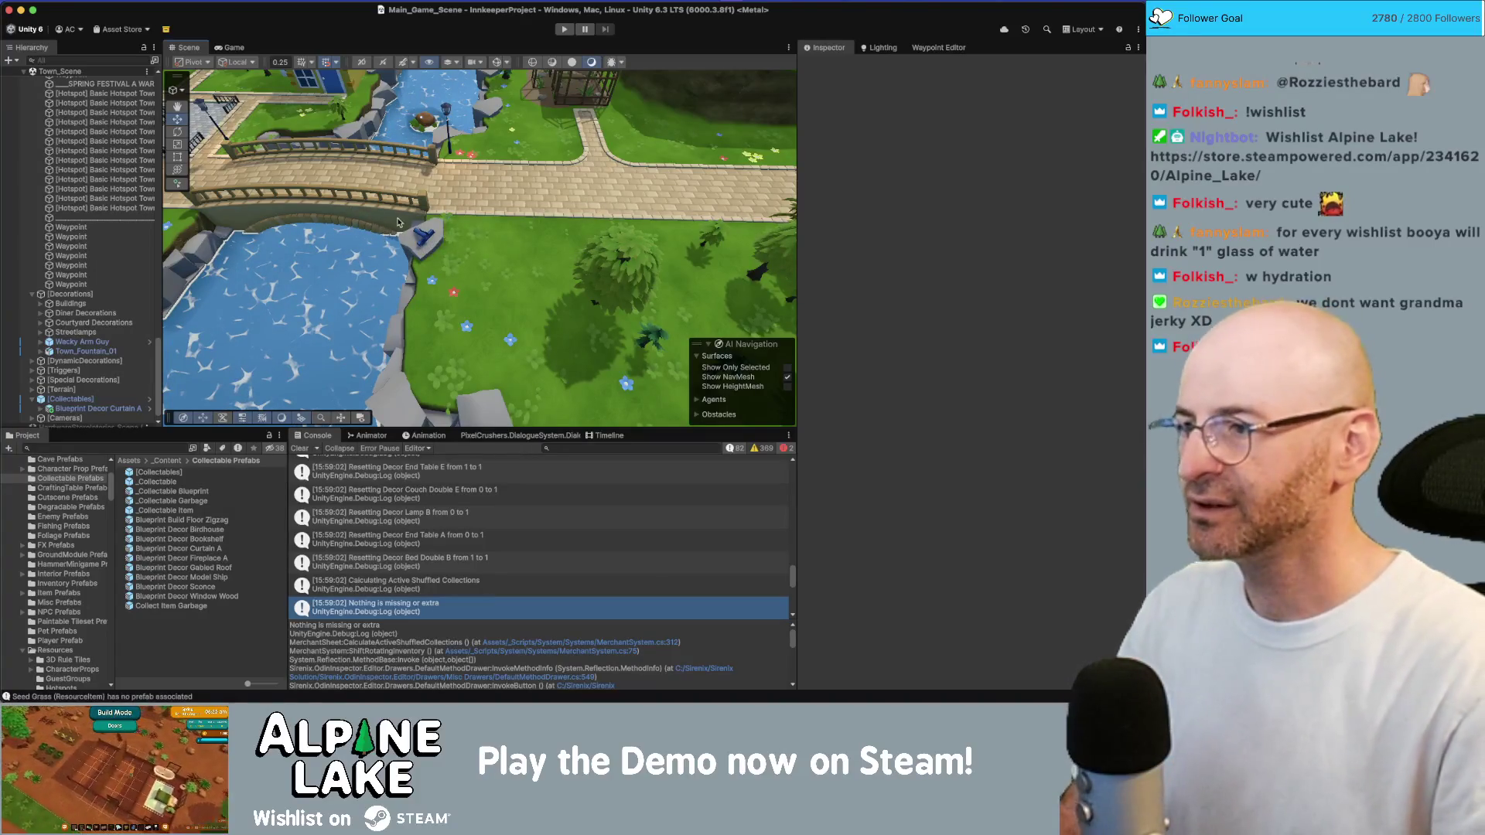
Reselect Blueprint Decor Curtain A, recenter on it and orbit around it
scroll(118, 306, "down", 1)
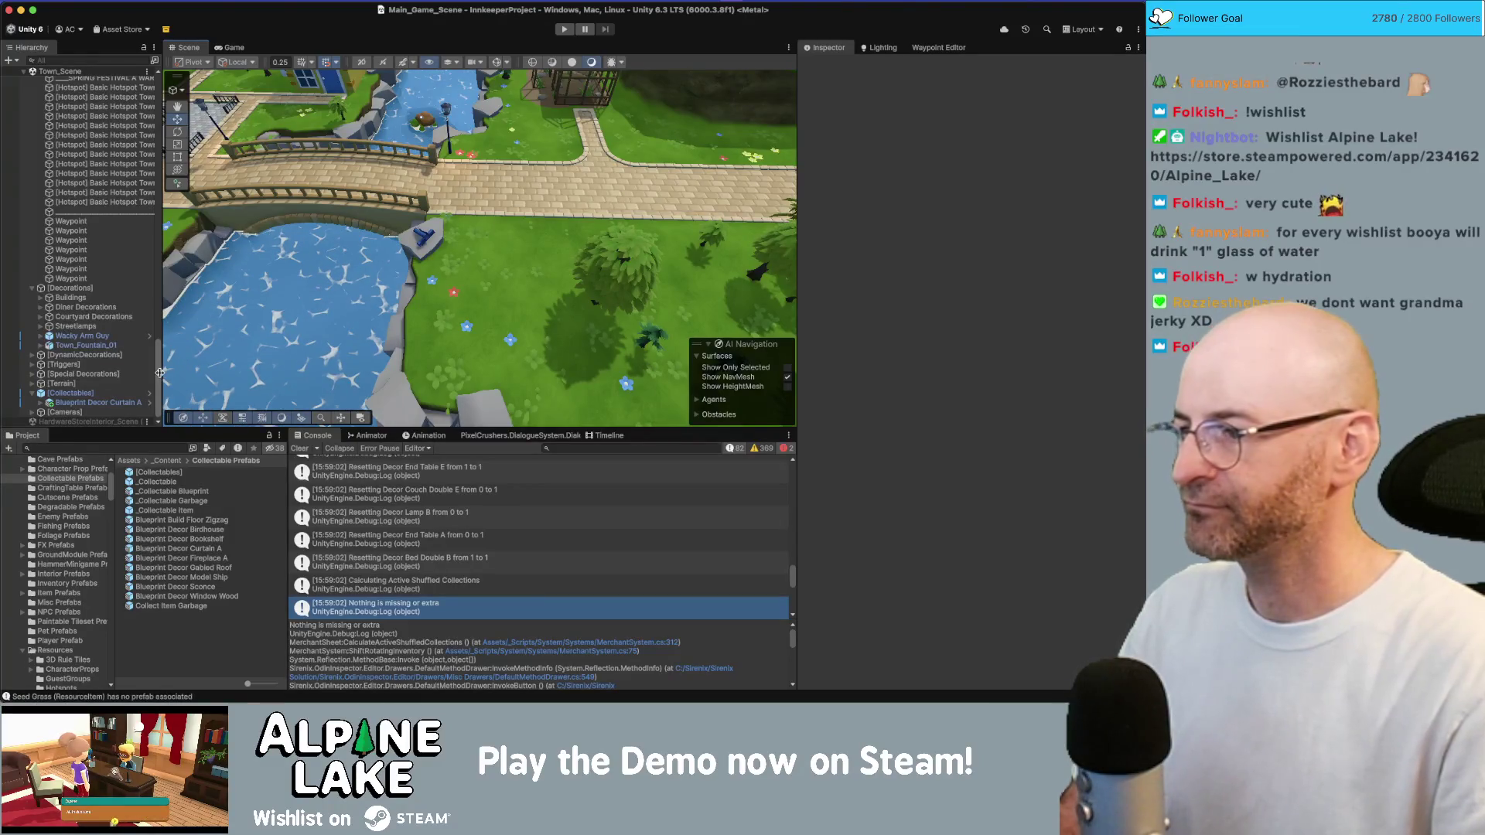
left_click(424, 241)
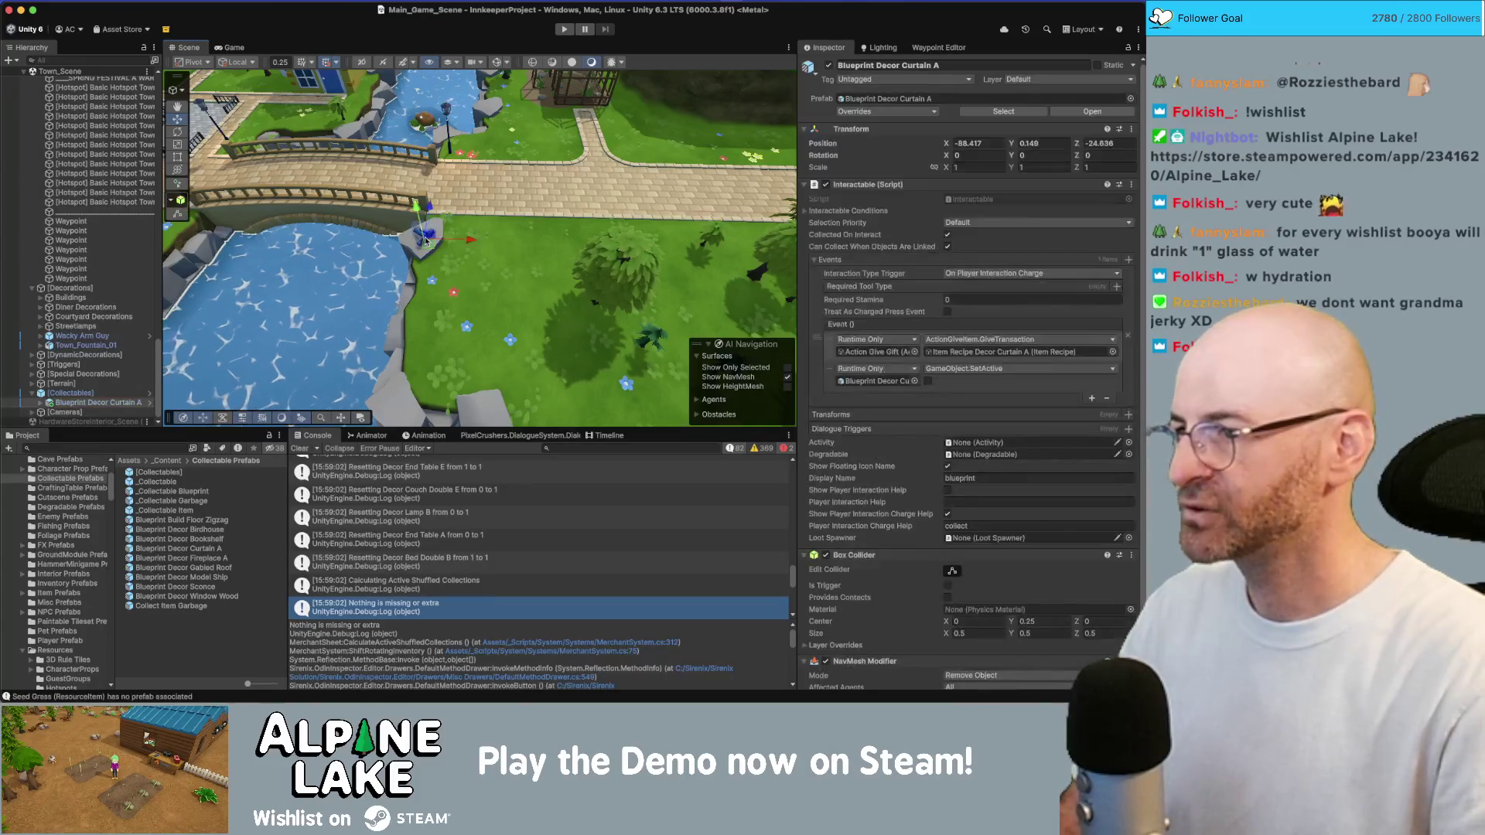
key("f")
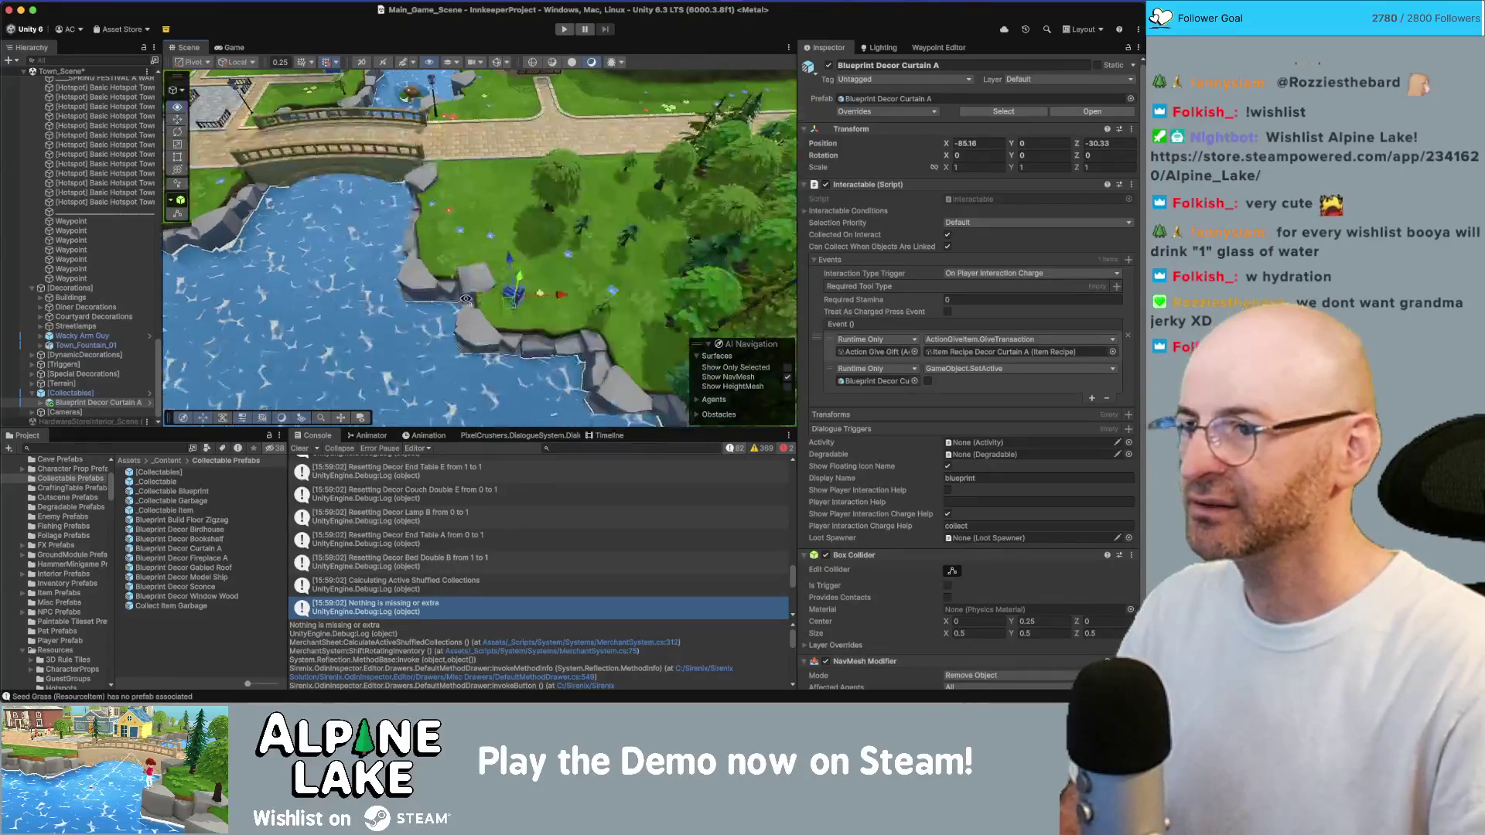
mouse_move(417, 286)
left_mouse_down()
mouse_move(464, 299)
mouse_move(428, 290)
mouse_move(448, 293)
left_mouse_up()
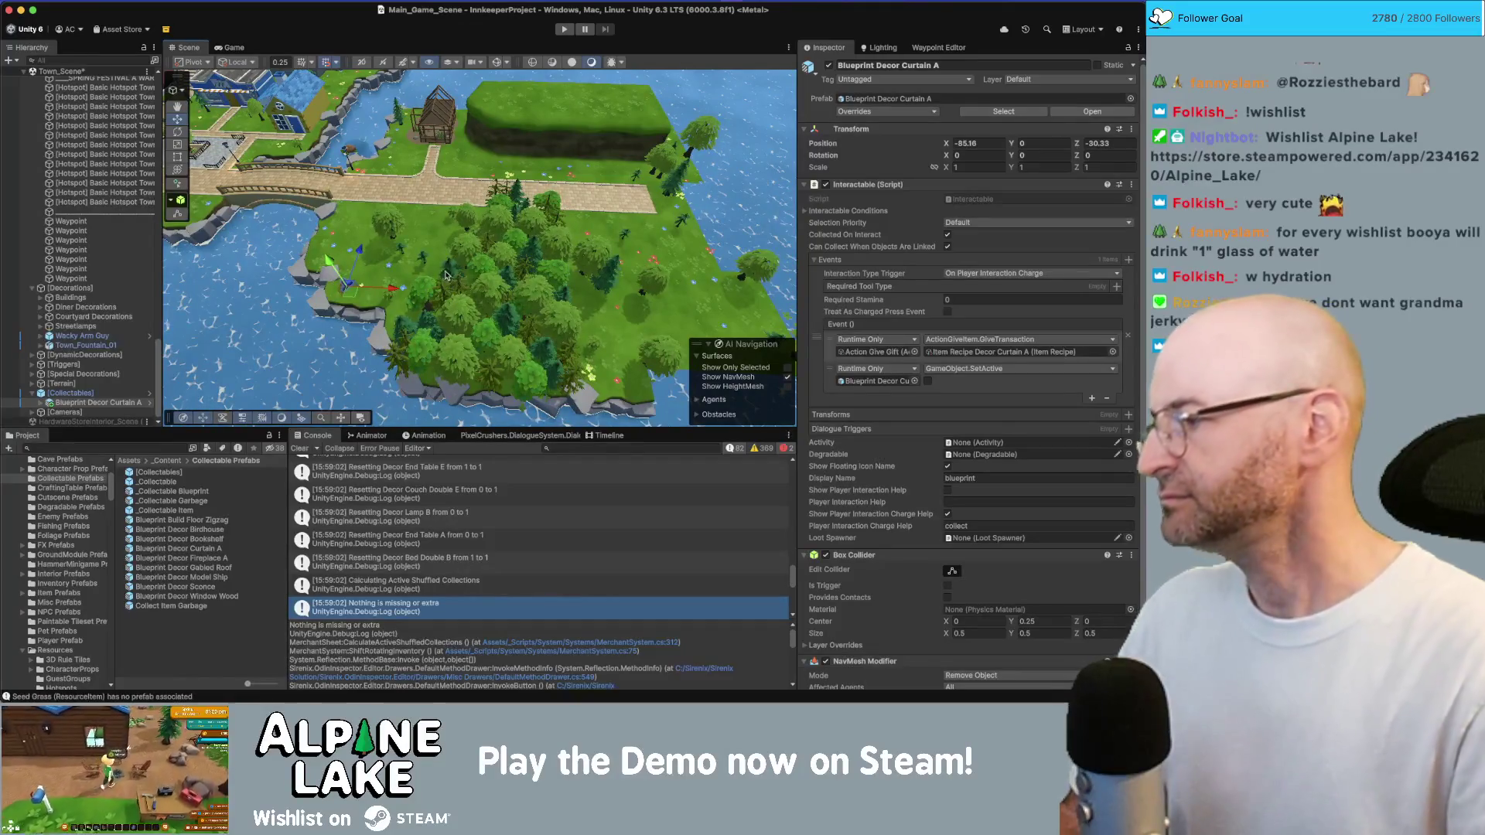
scroll(448, 278, "up", 2)
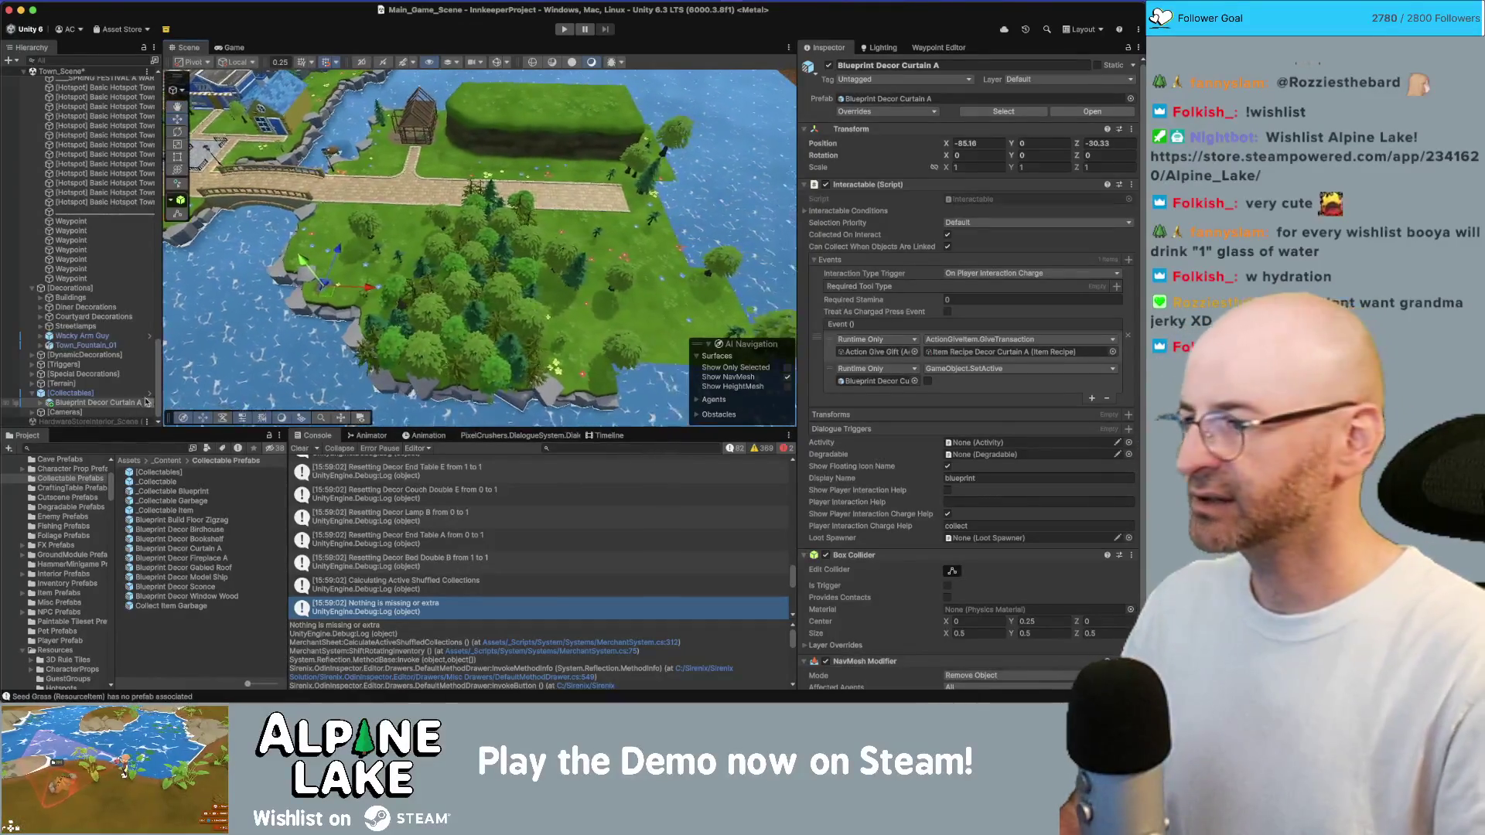
scroll(67, 369, "up", 10)
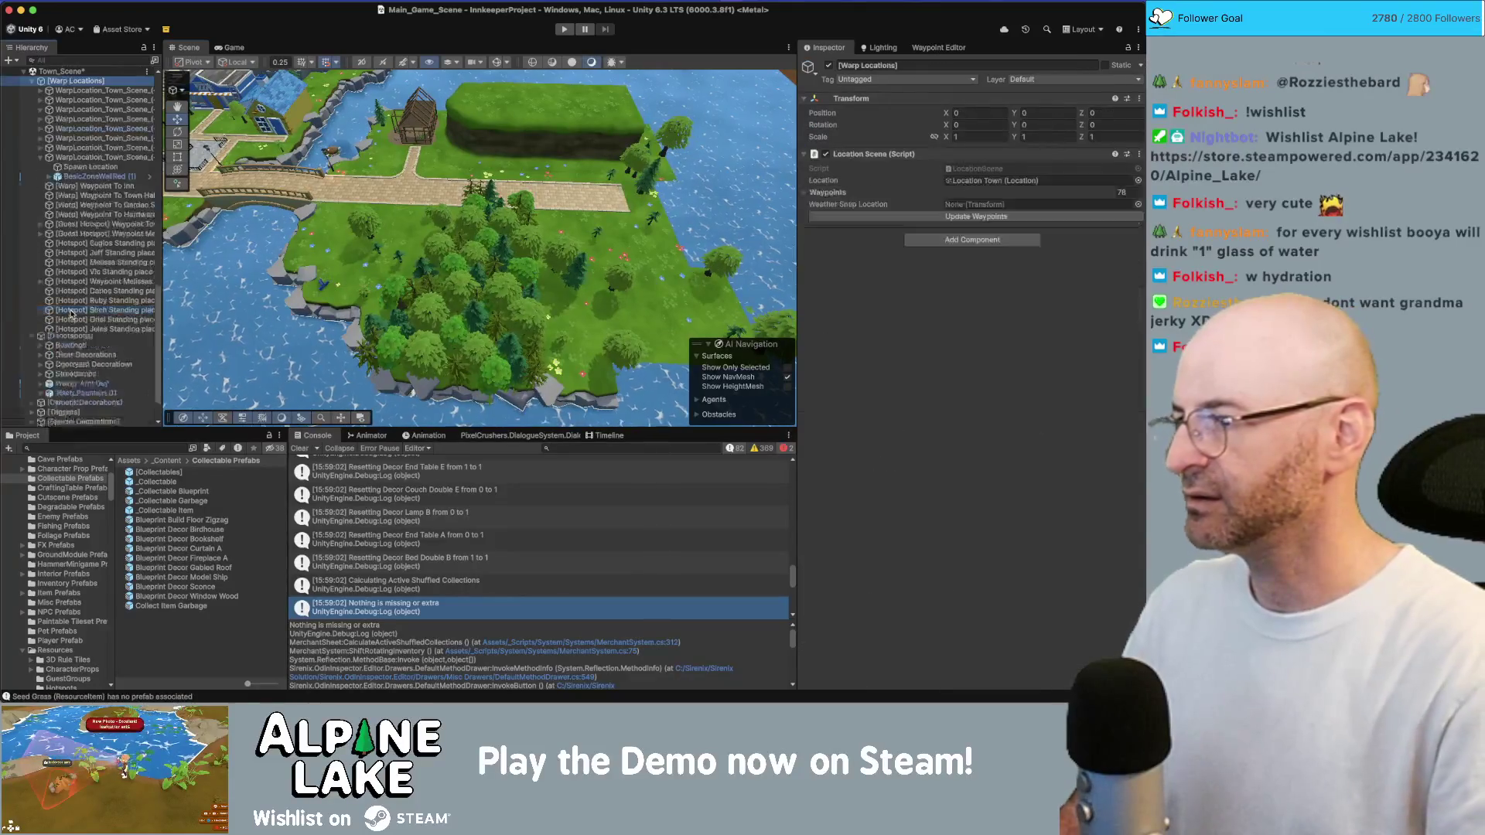
Unload Town_Scene and drag VisitorCenter_Scene from a Project search into the Hierarchy
key("Left")
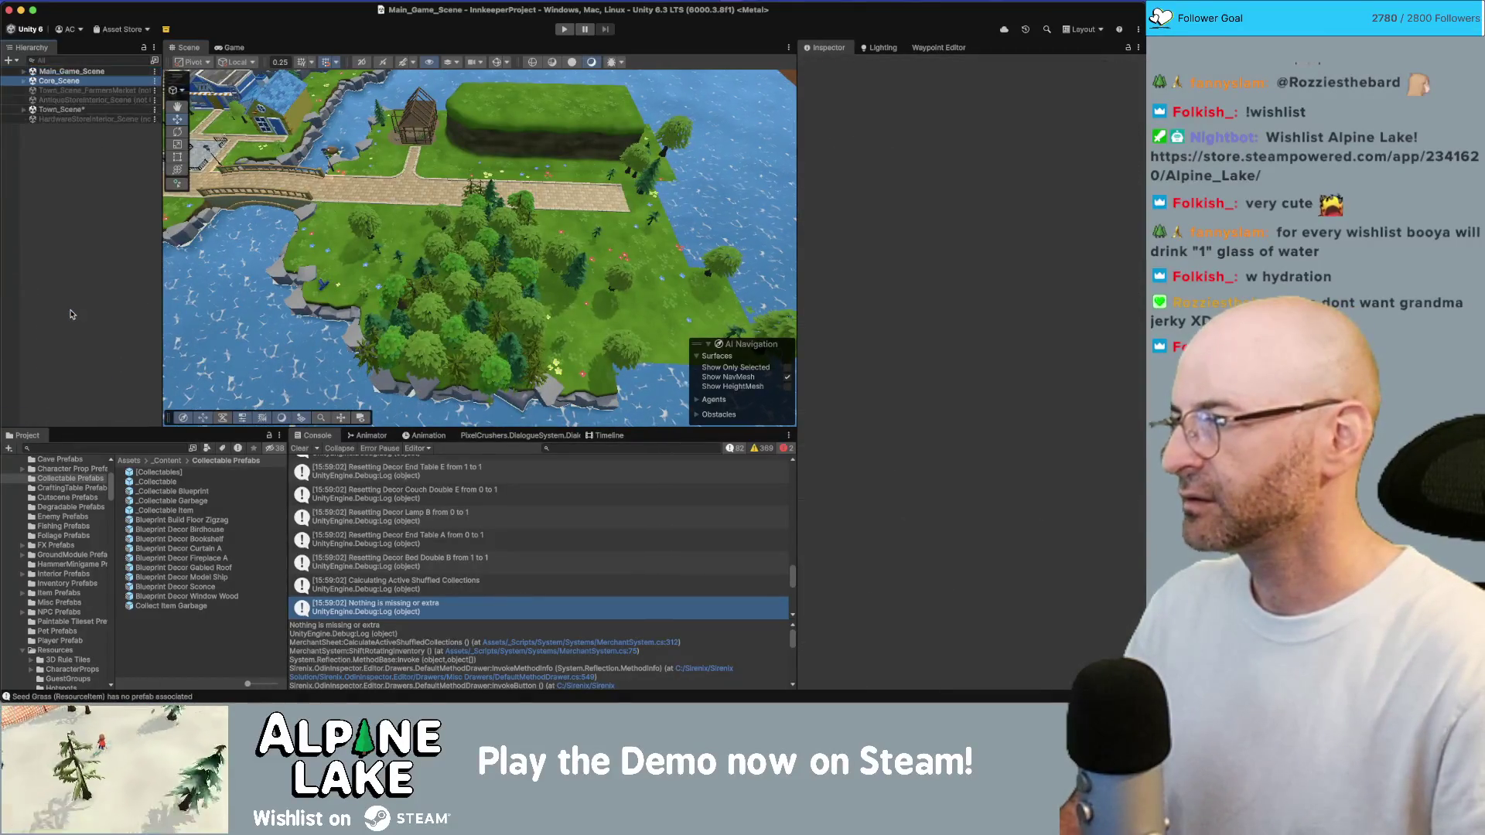
left_click(72, 109)
key("Right")
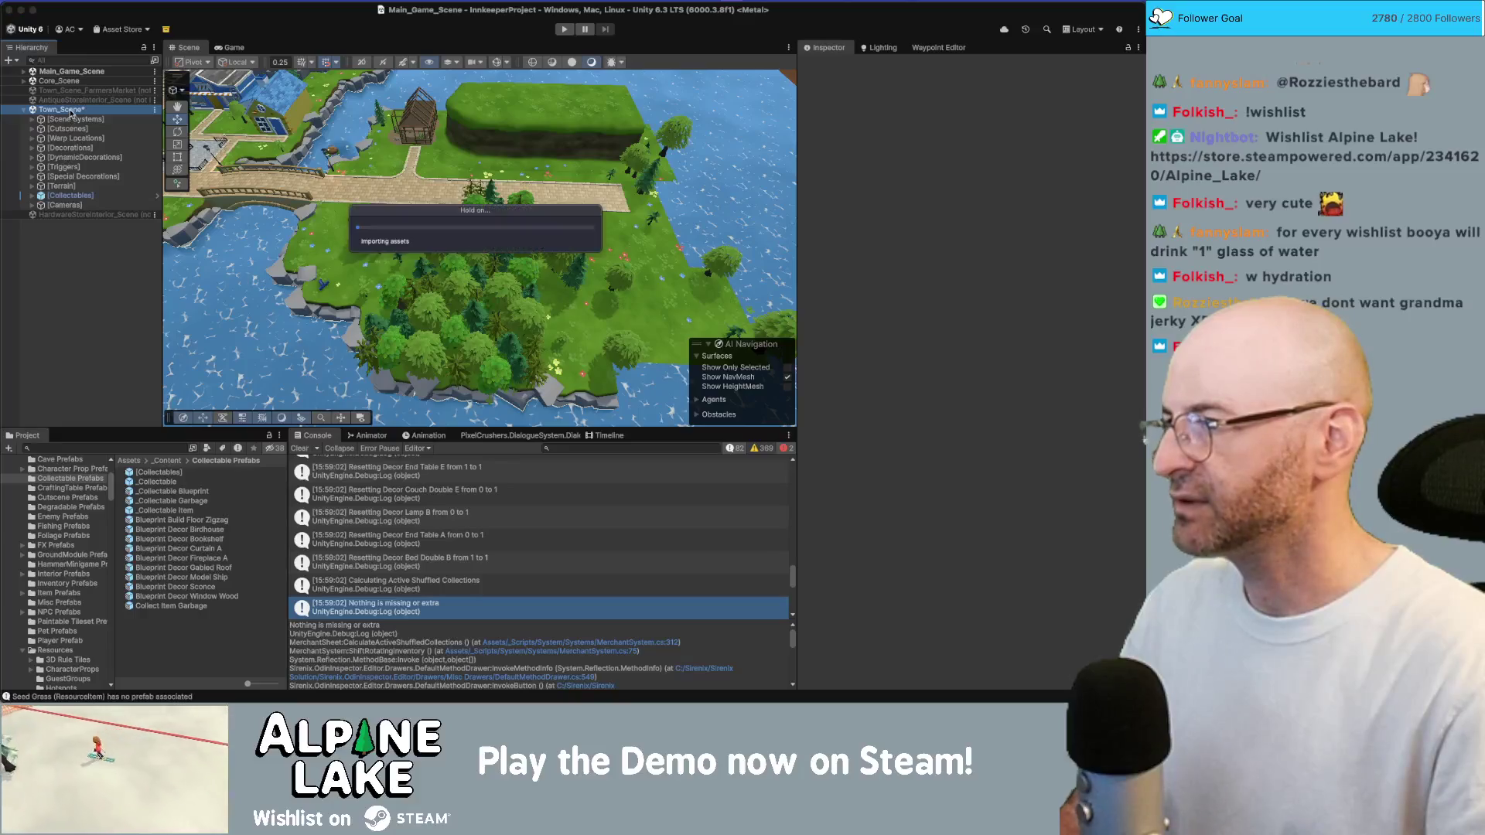
right_click(72, 109)
left_click(100, 181)
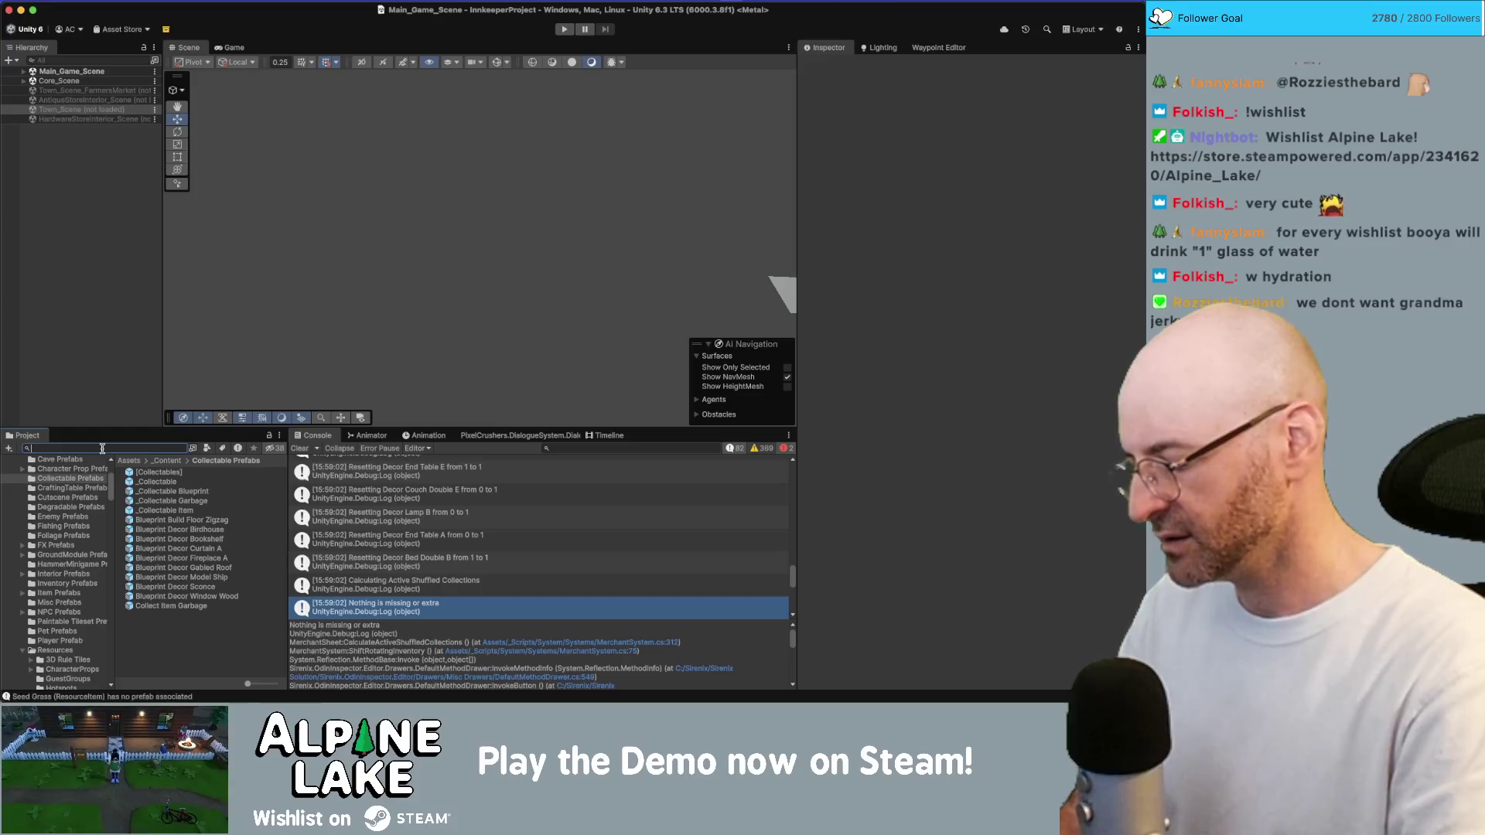
type("er")
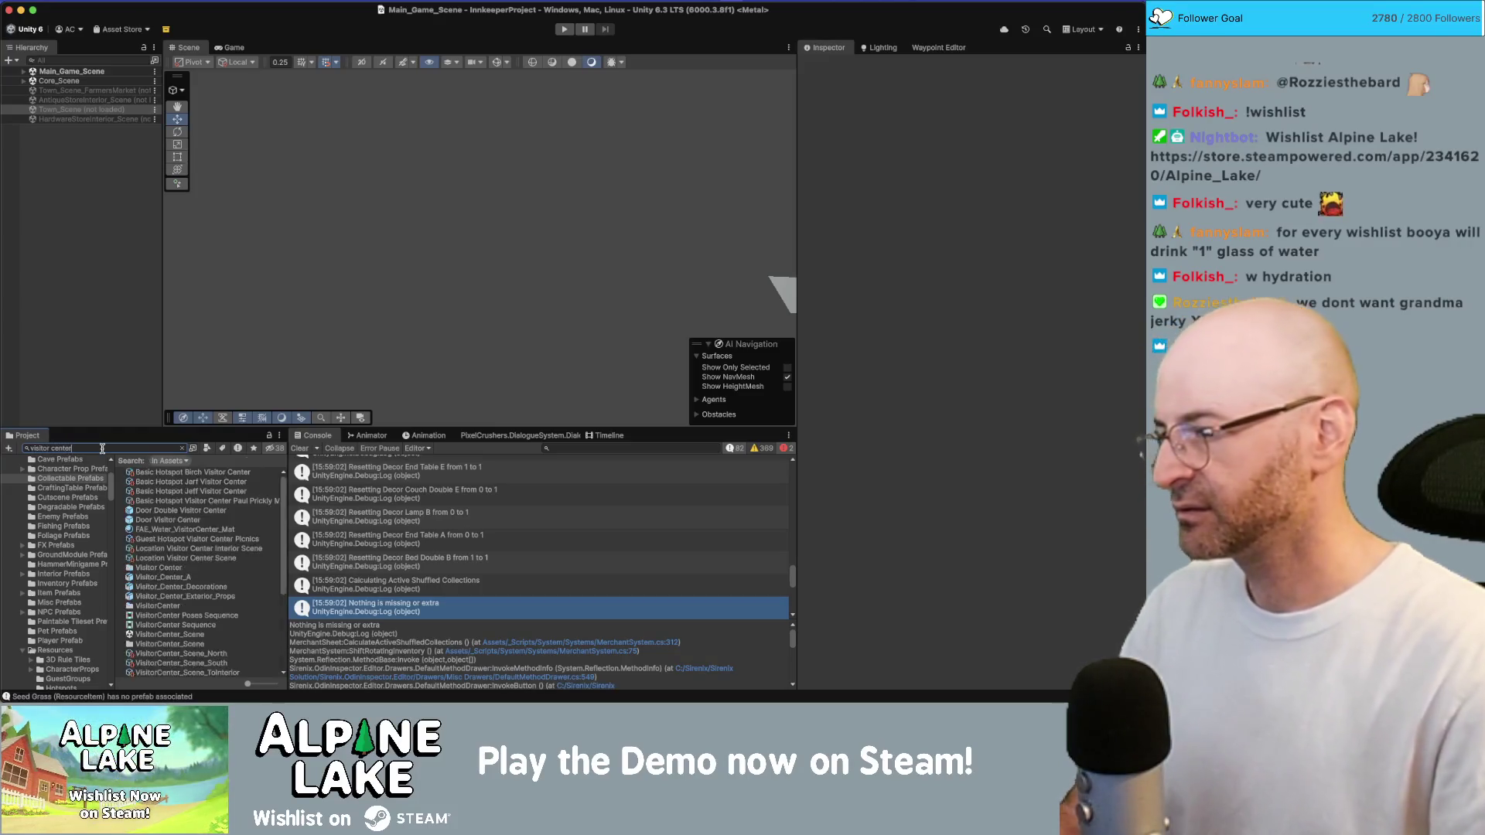
type(" scene")
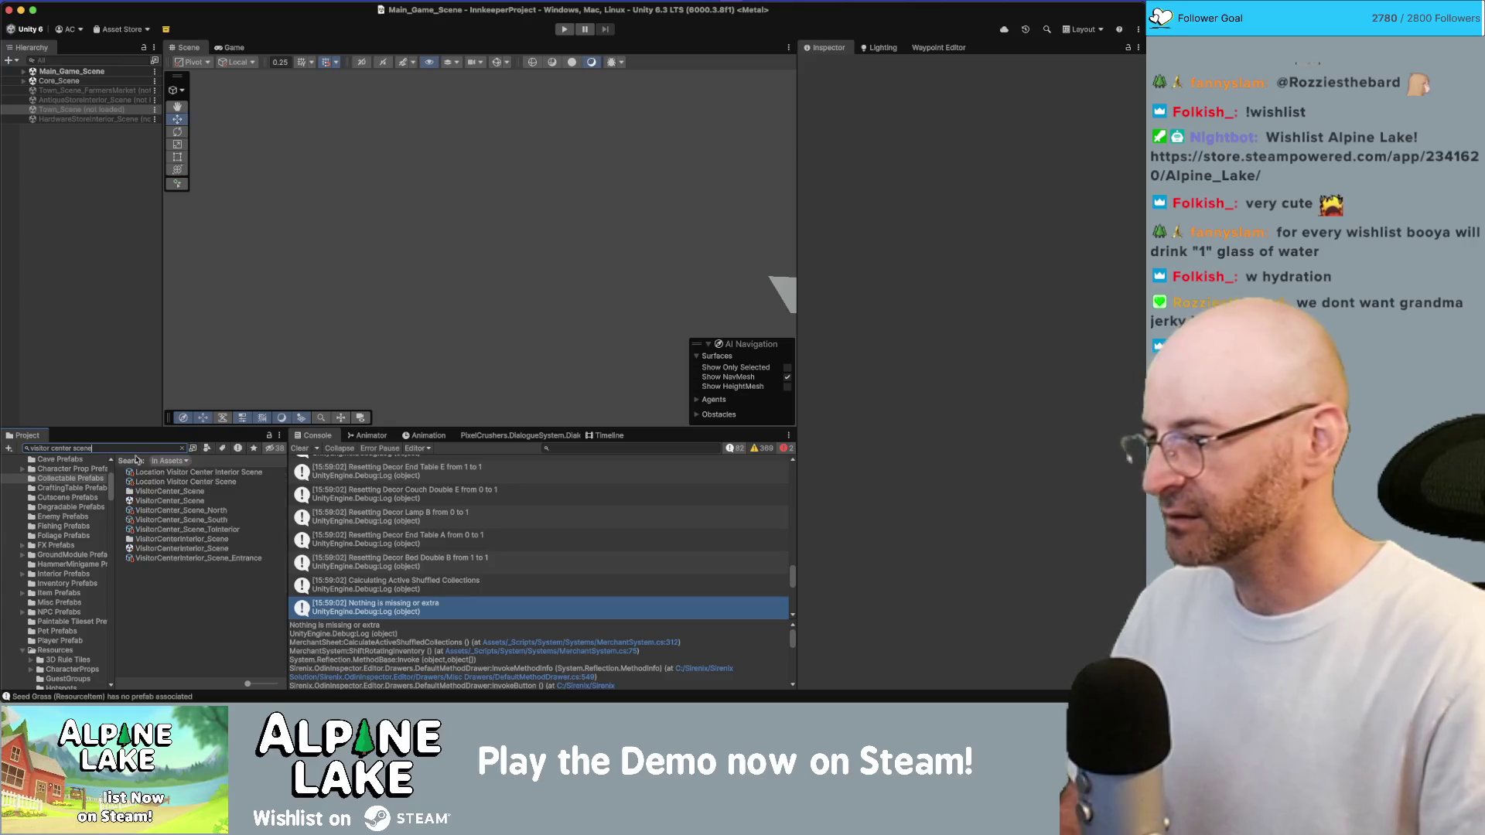
left_click_drag(98, 419, 96, 371)
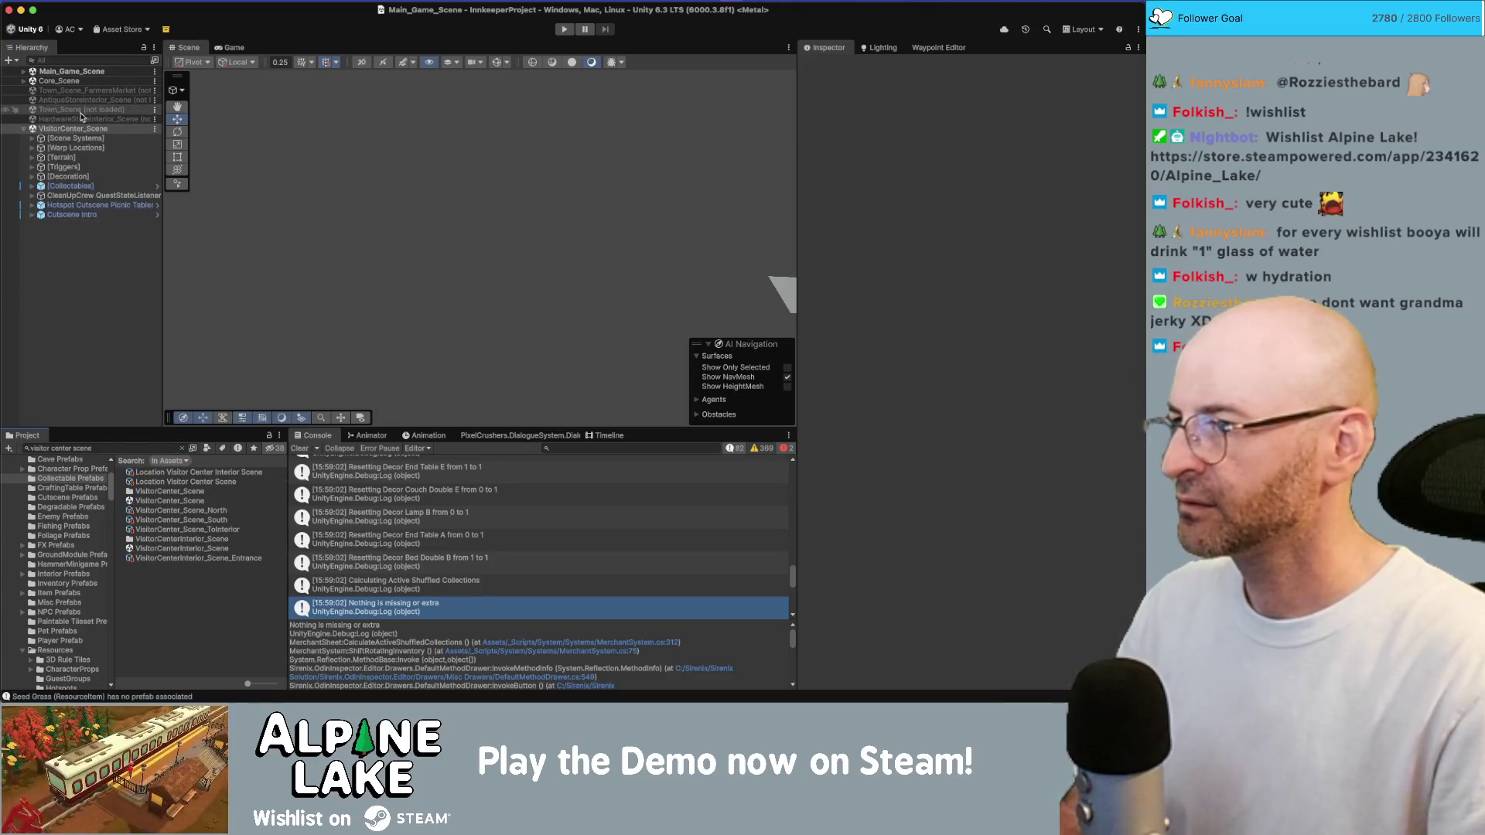
Expand [Collectables] and frame the Blueprint Decor Sconce in the Scene view
left_click(75, 186)
left_click(32, 187)
double_click(94, 195)
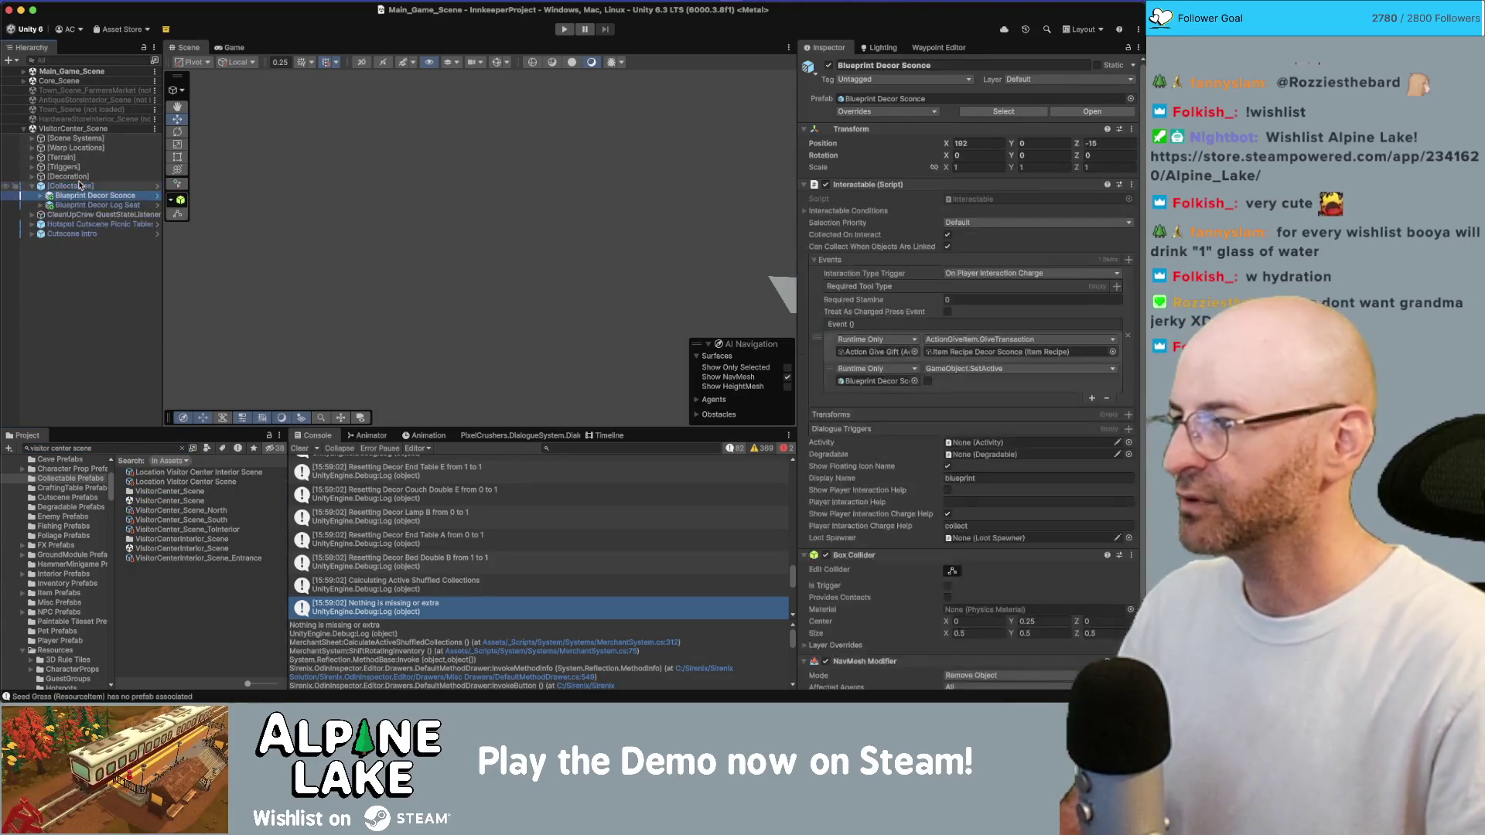
scroll(420, 219, "down", 10)
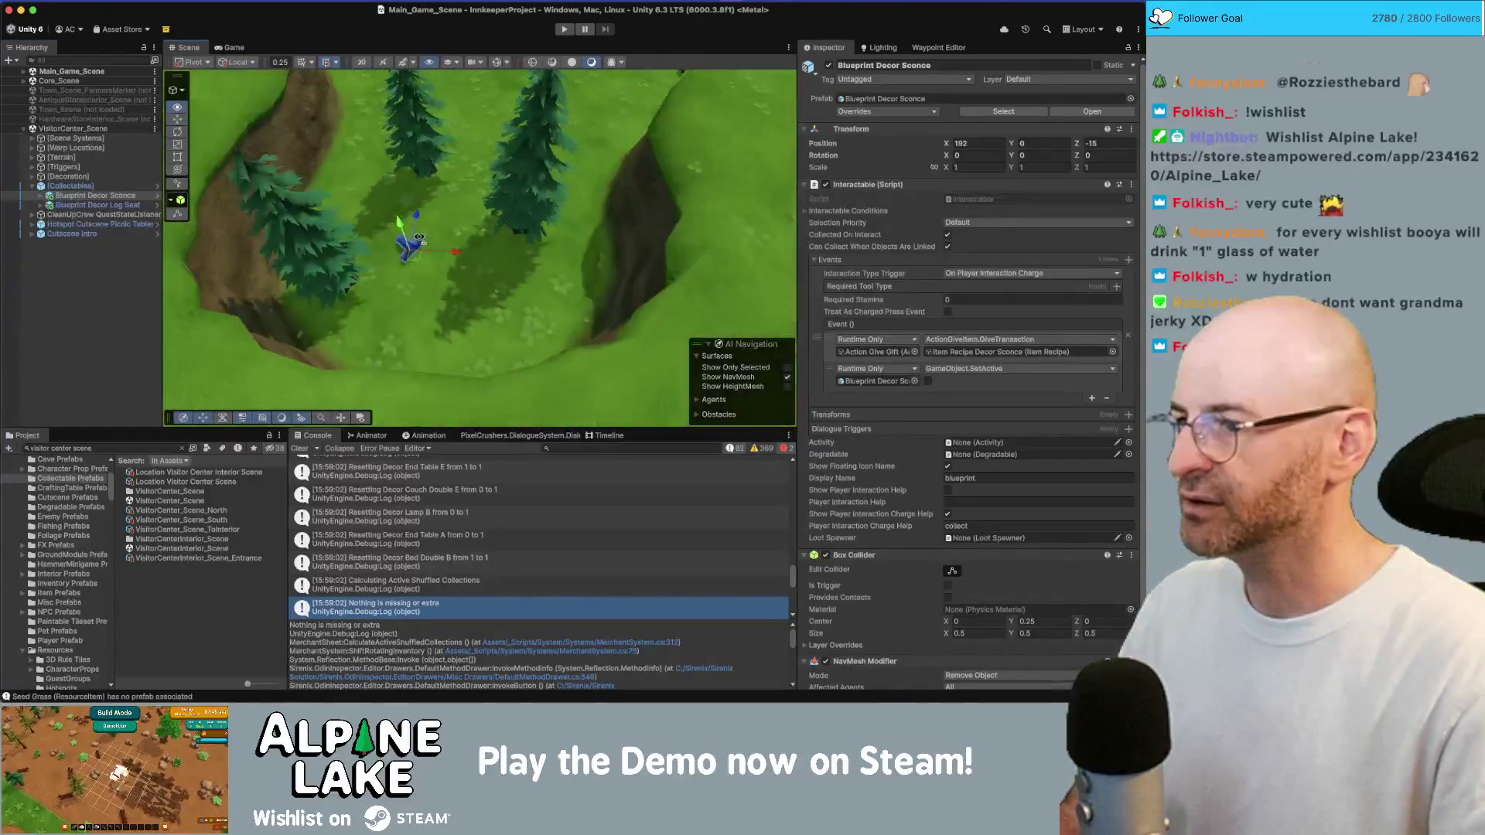
left_click_drag(419, 237, 494, 232)
scroll(494, 232, "up", 3)
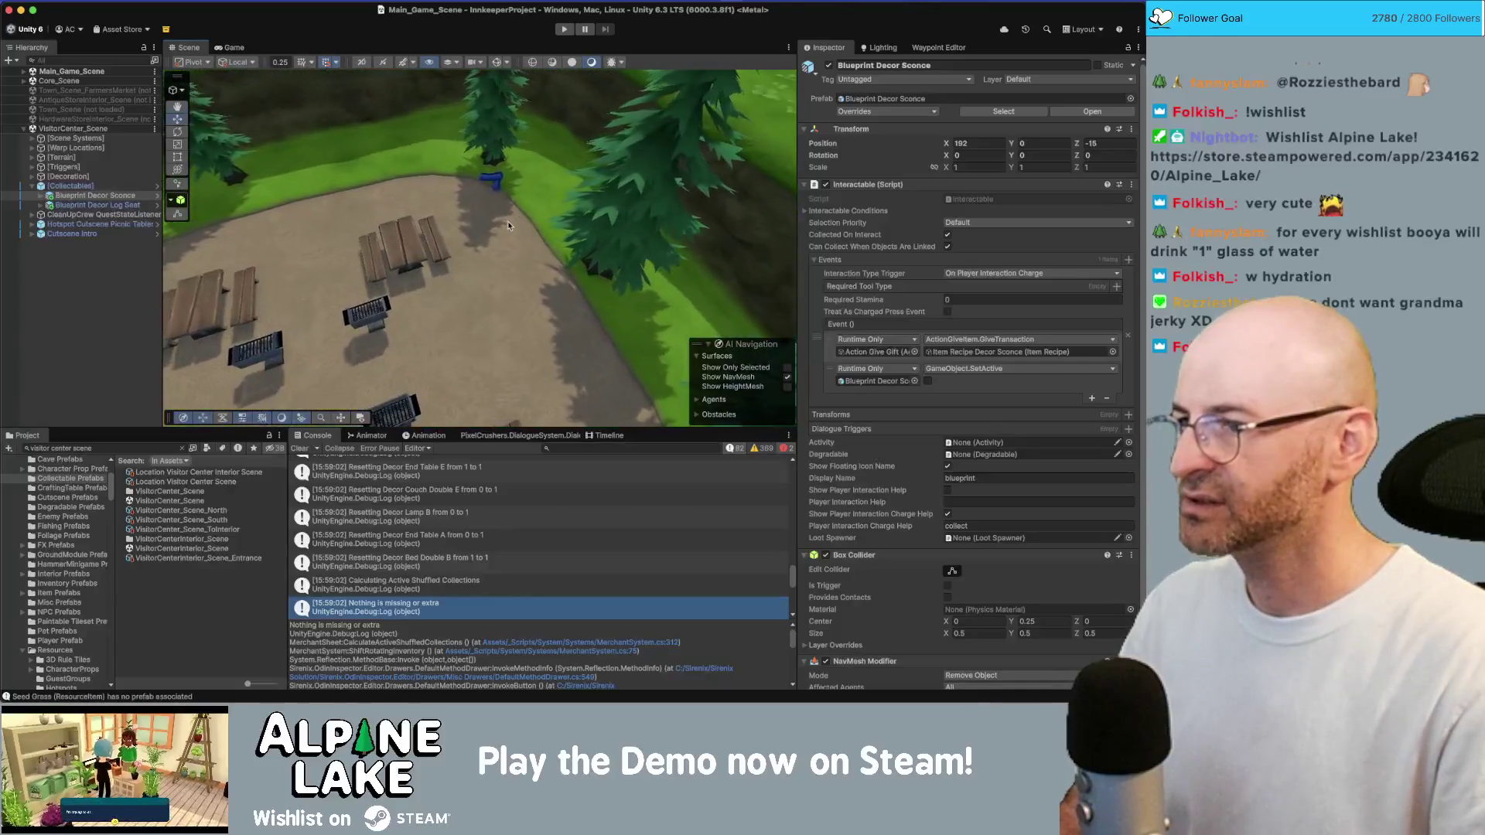
Select the Blueprint Decor Log Seat and pan across the tree-lined slope around it
left_click(491, 182)
scroll(480, 210, "down", 5)
left_click_drag(480, 210, 374, 278)
scroll(375, 278, "up", 5)
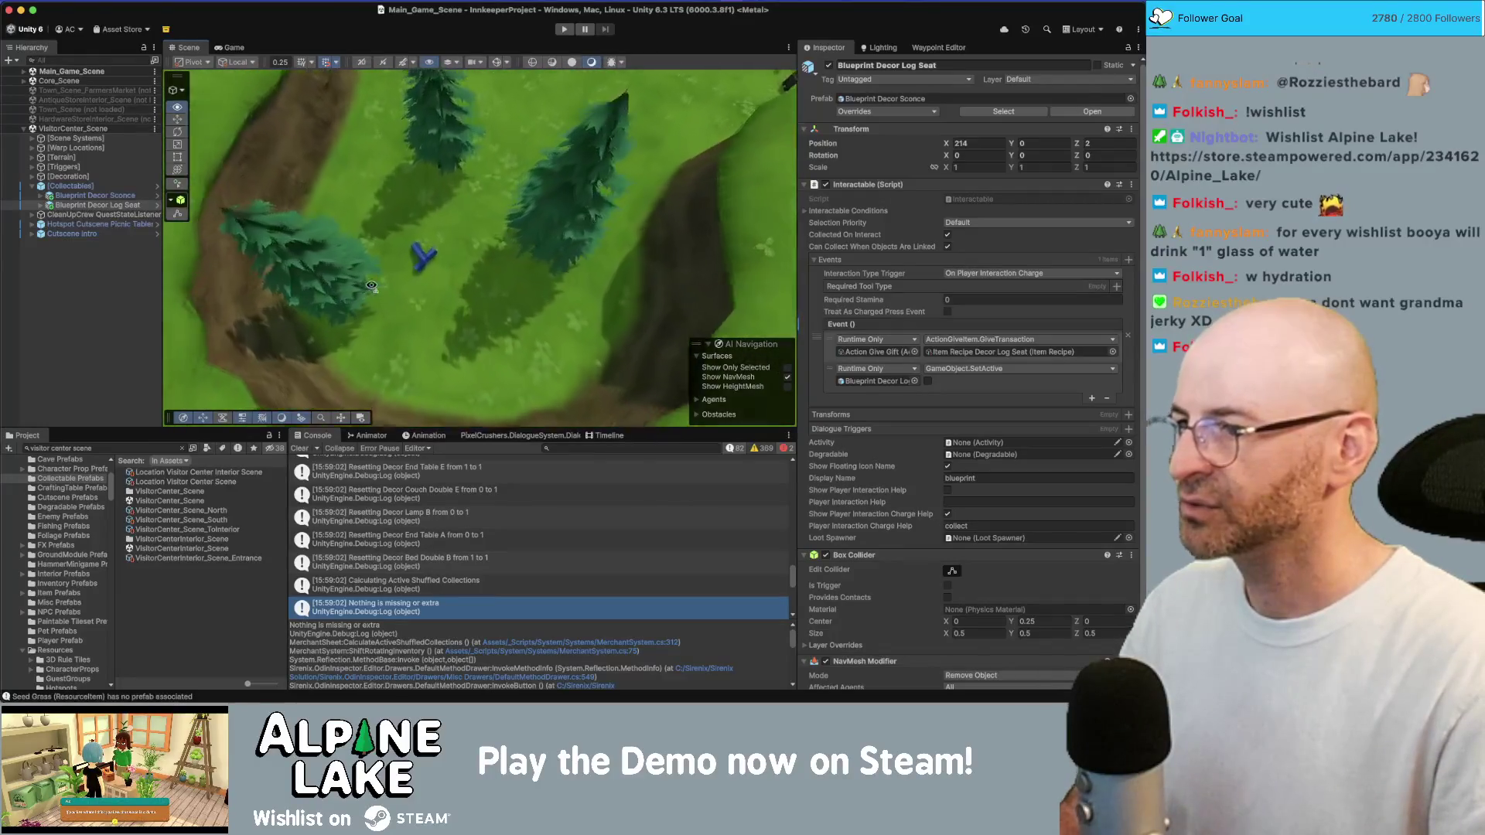
scroll(381, 267, "down", 3)
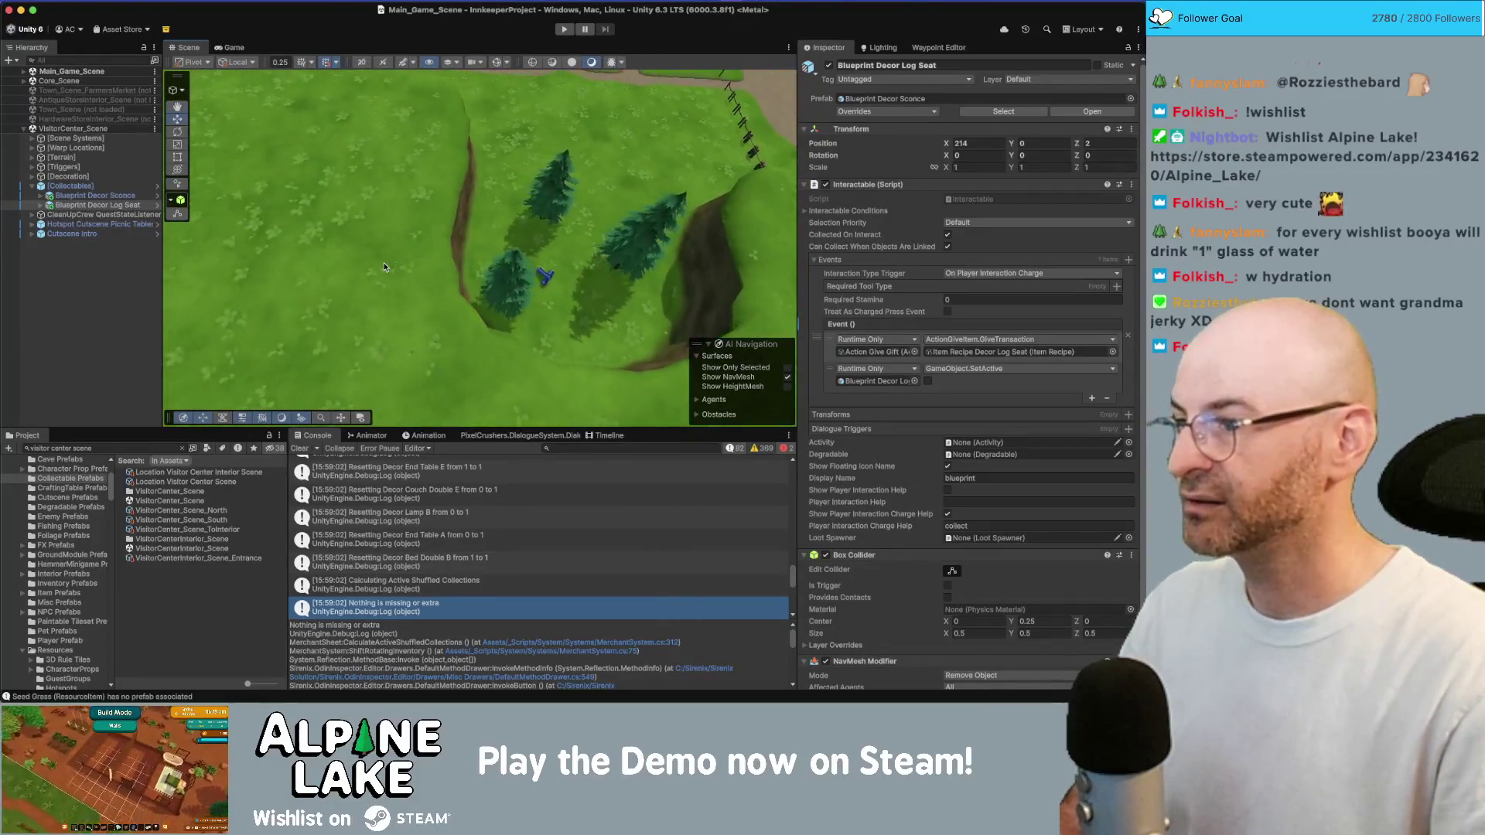
left_click_drag(464, 198, 407, 194)
scroll(407, 194, "down", 5)
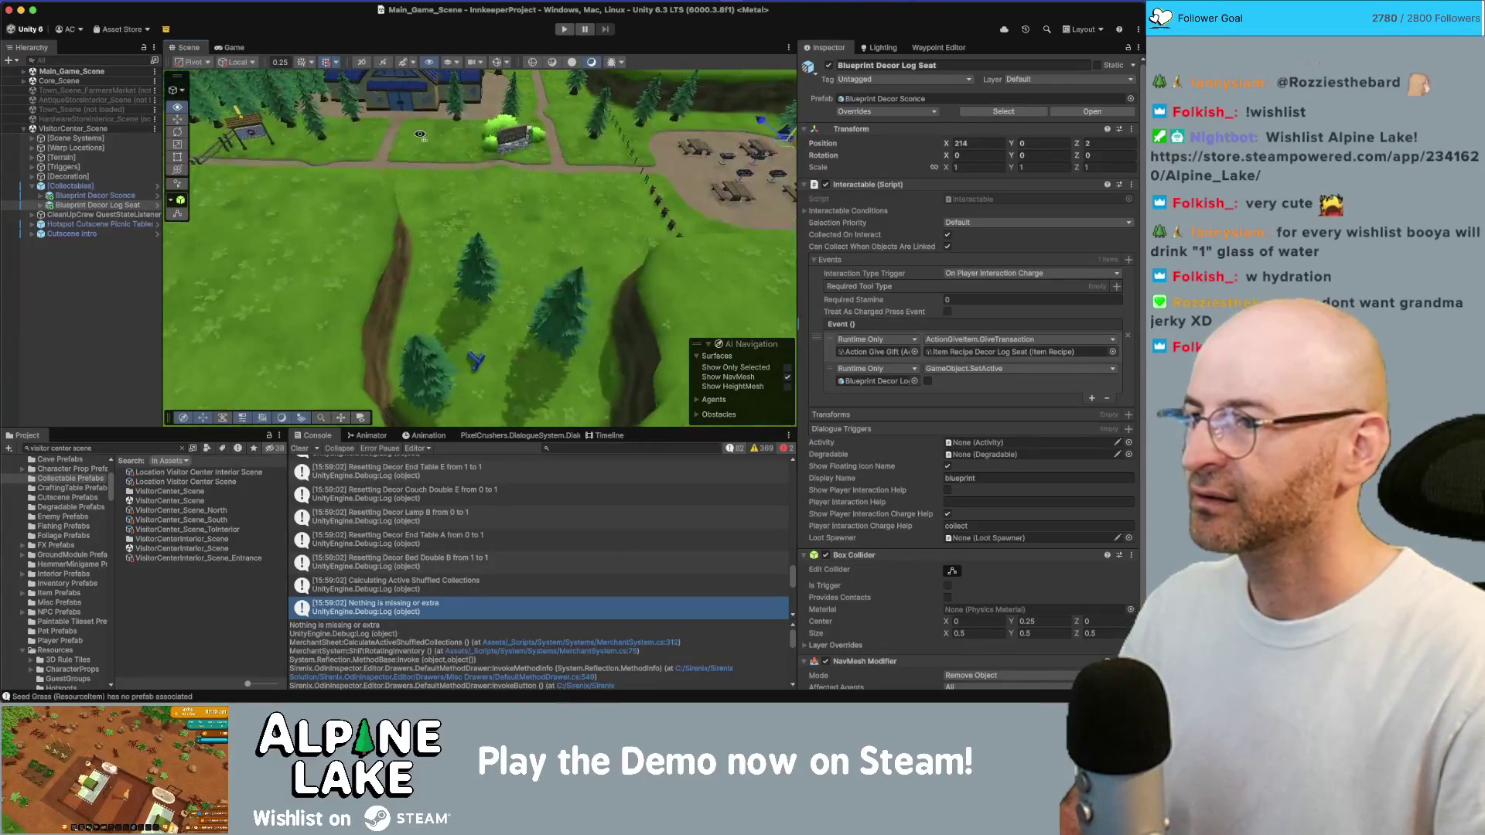
right_click(82, 128)
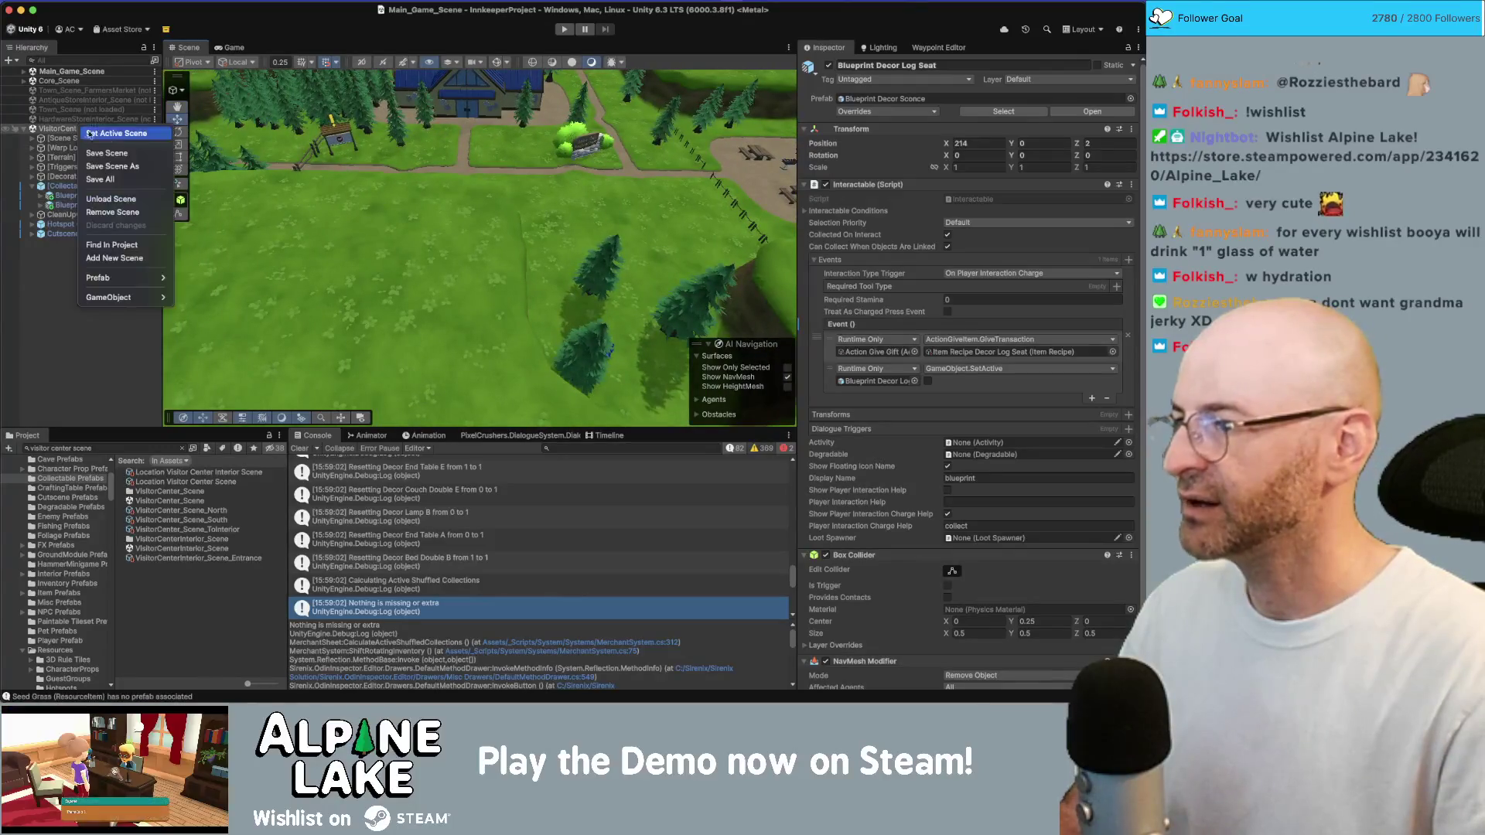
Unload VisitorCenter_Scene and load HikeLoop_A into the Hierarchy
left_click(118, 199)
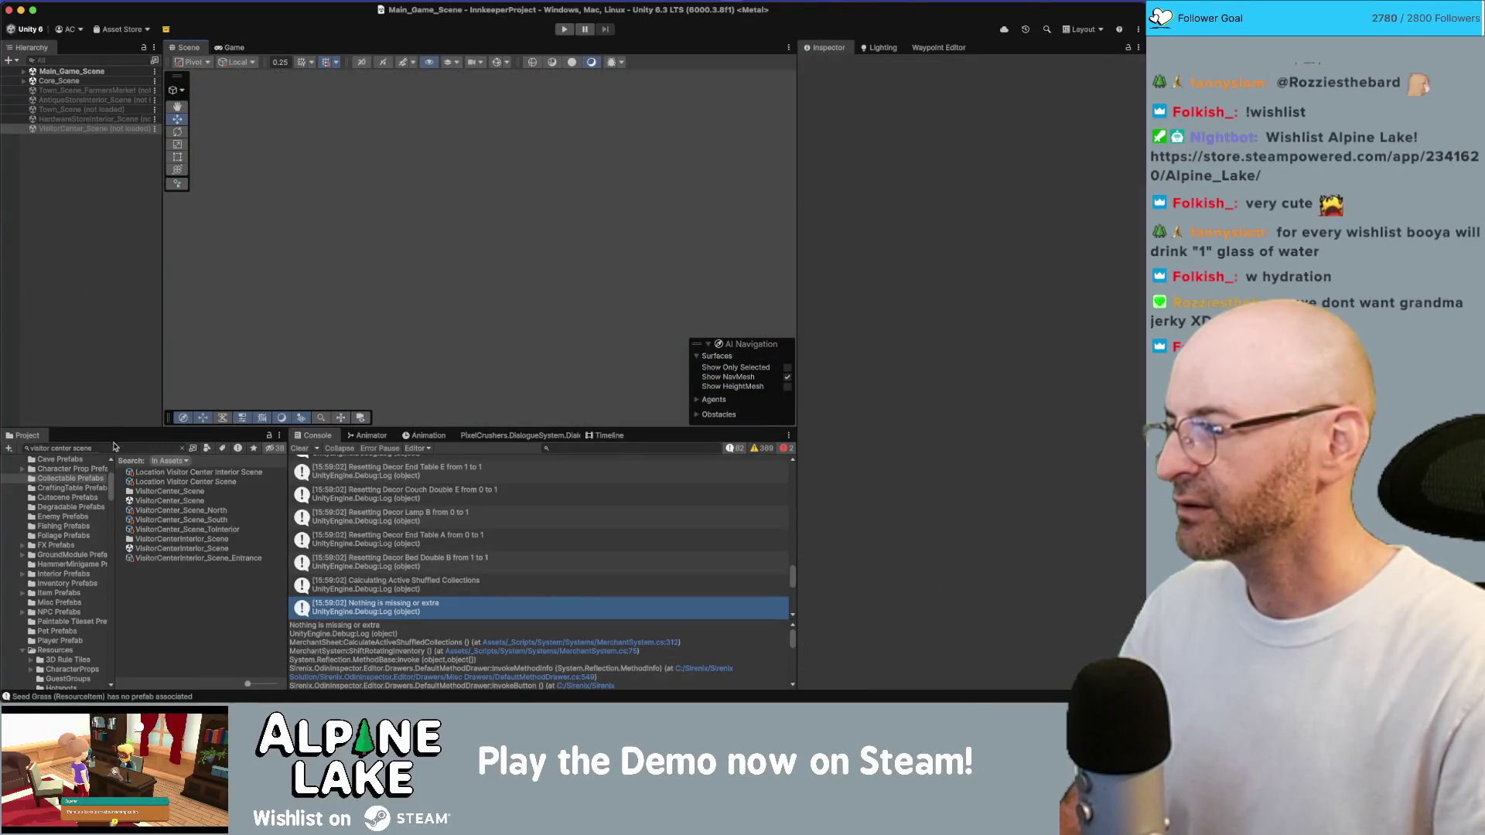
left_click(116, 447)
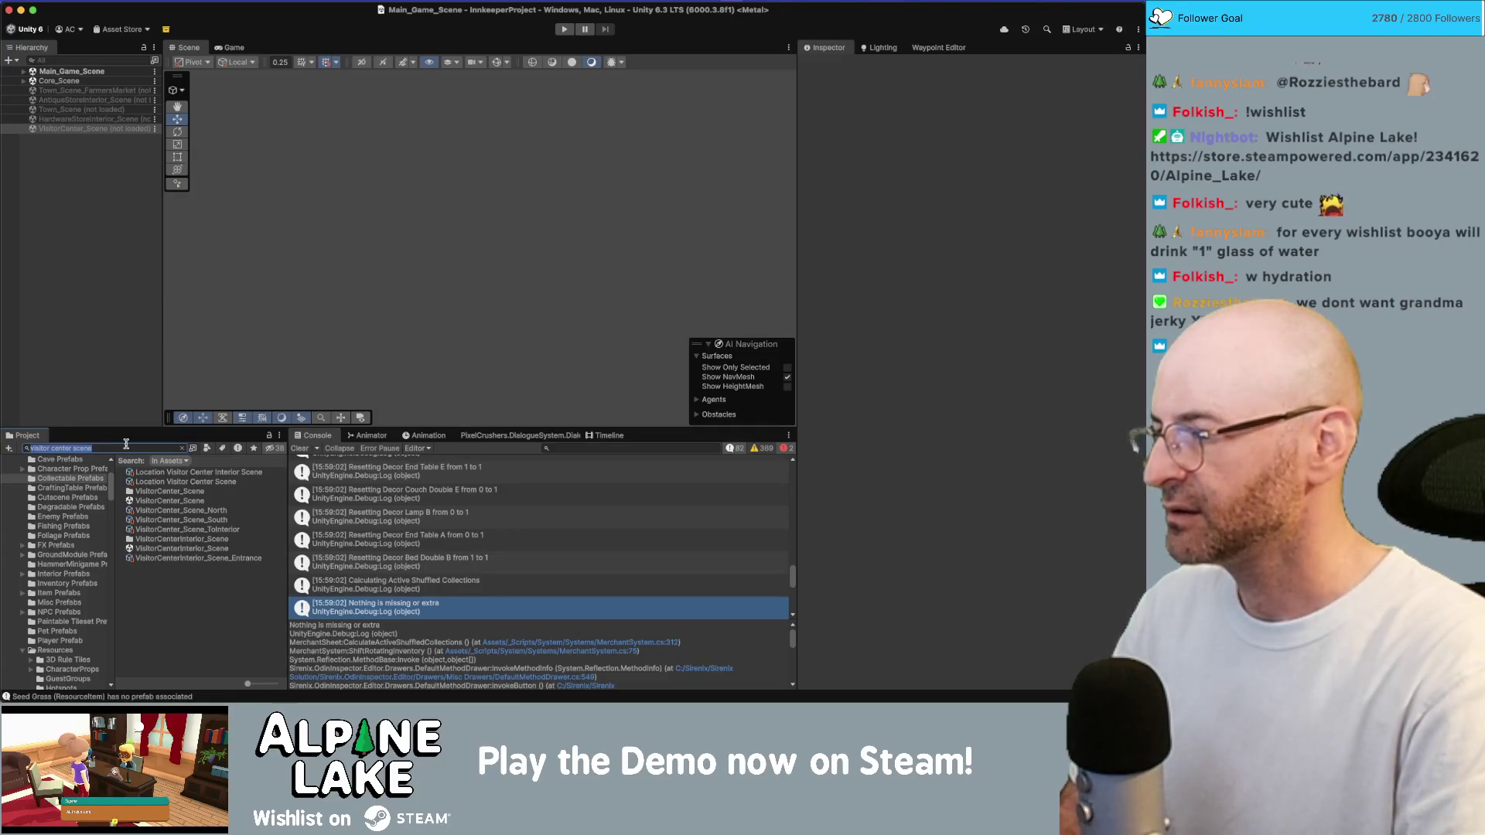
type("hike loop A")
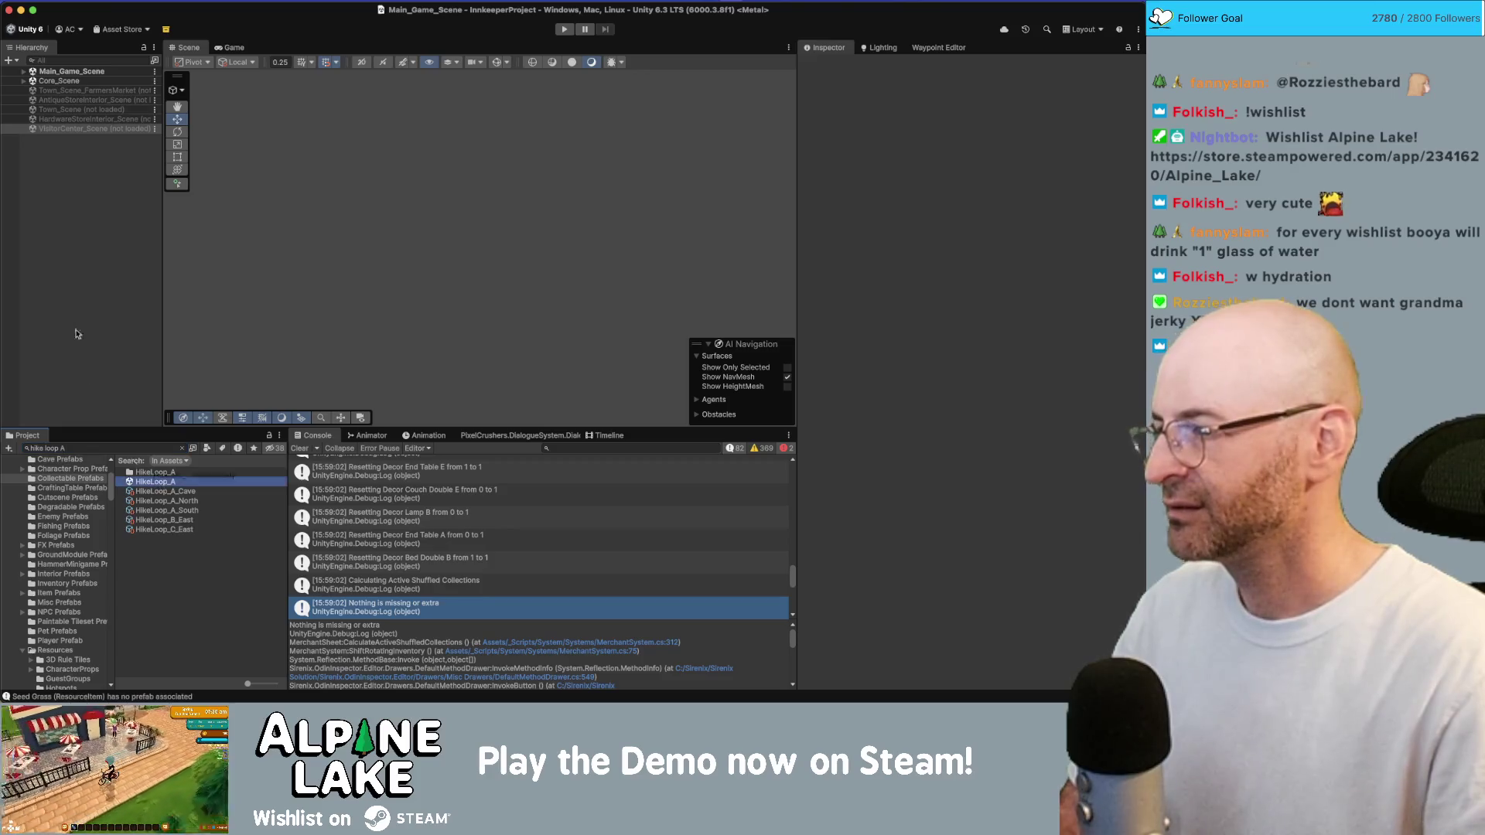
left_click_drag(154, 481, 81, 318)
Inspect Warp Locations, the Bookshelf blueprint and frame the Blueprint Decor Gabled Roof
left_click(93, 167)
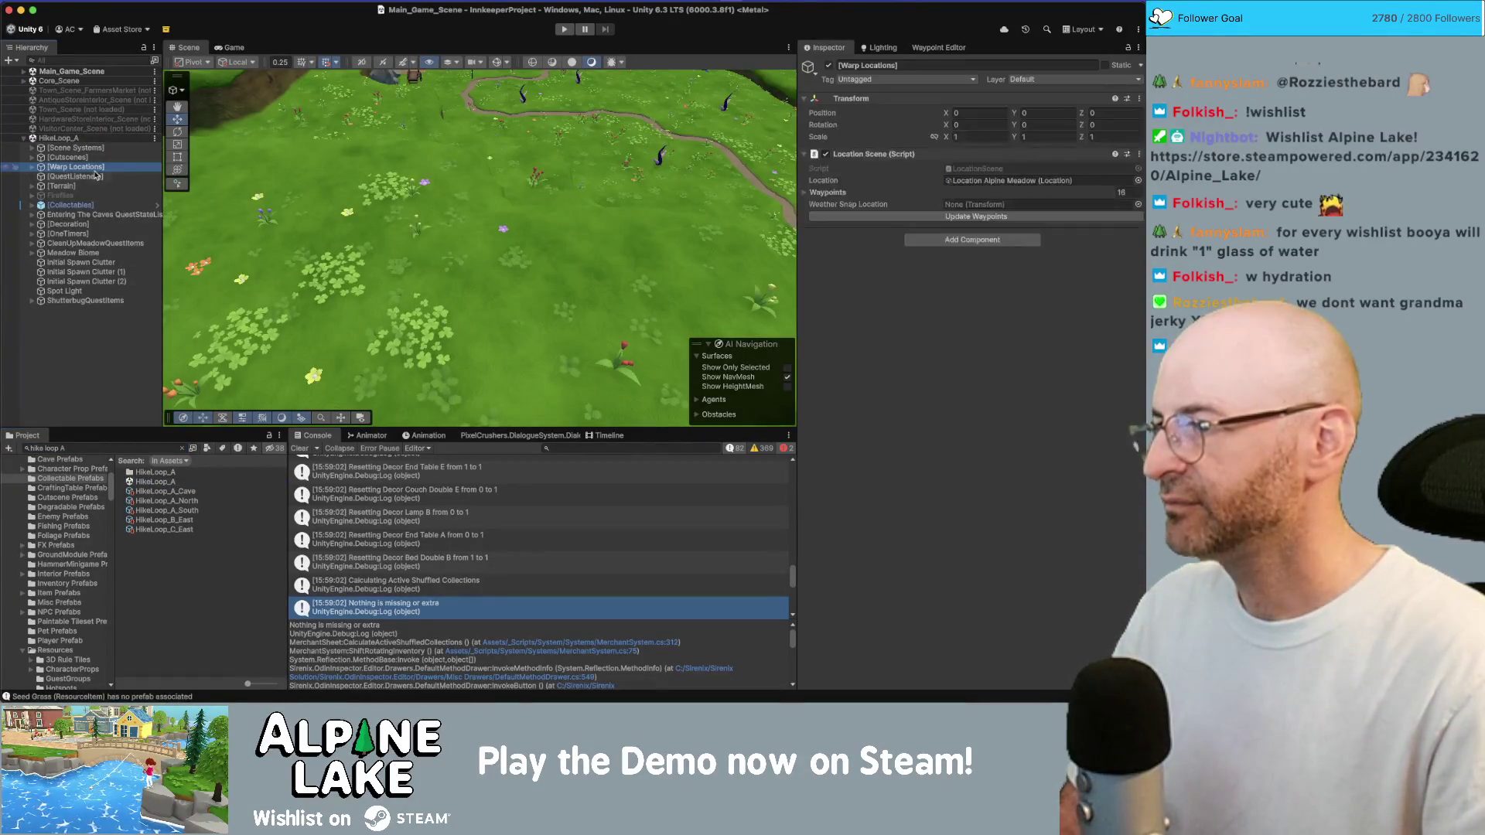
left_click(149, 198)
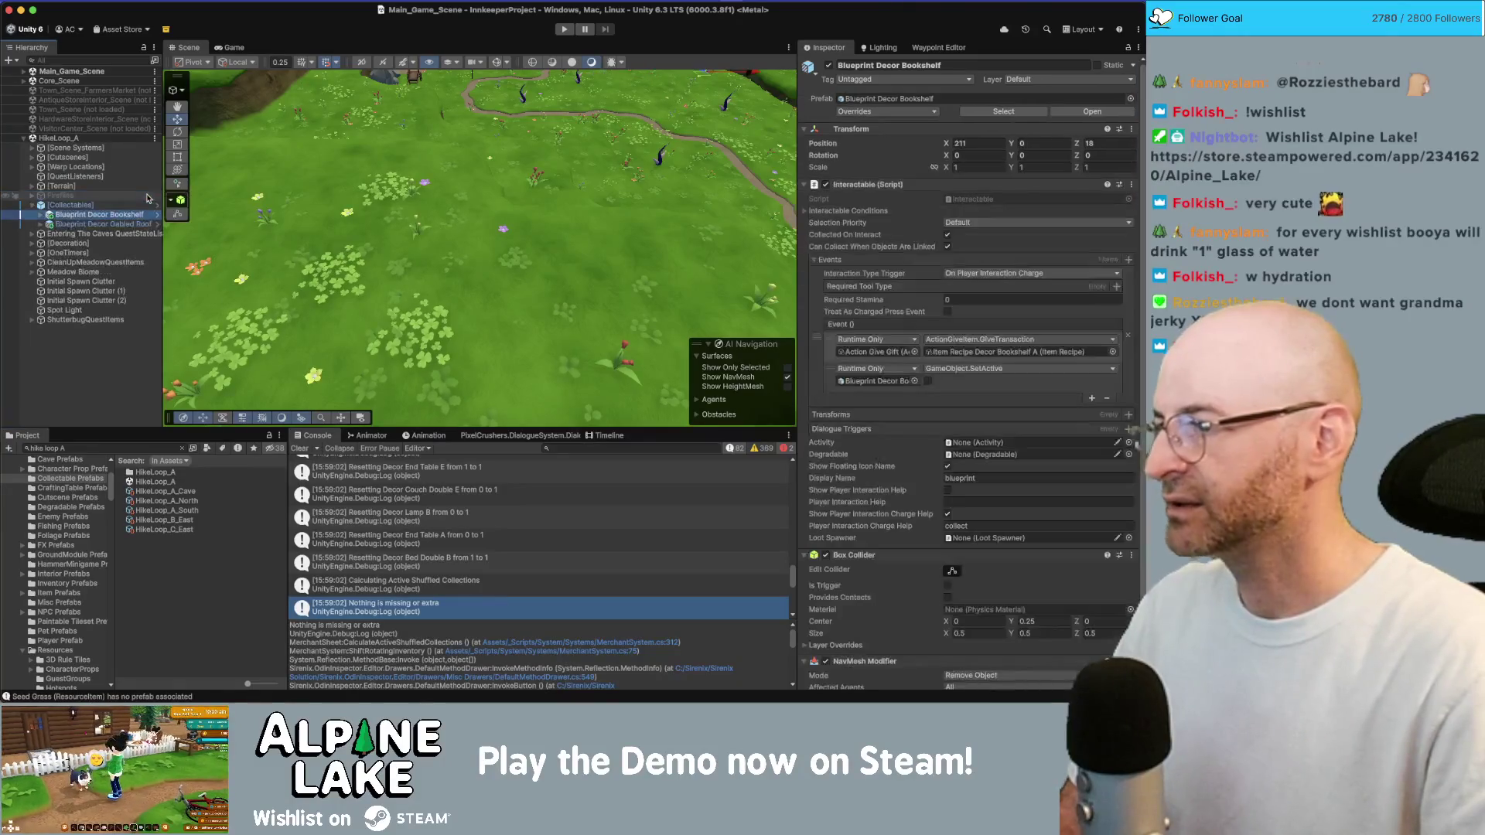
key("f")
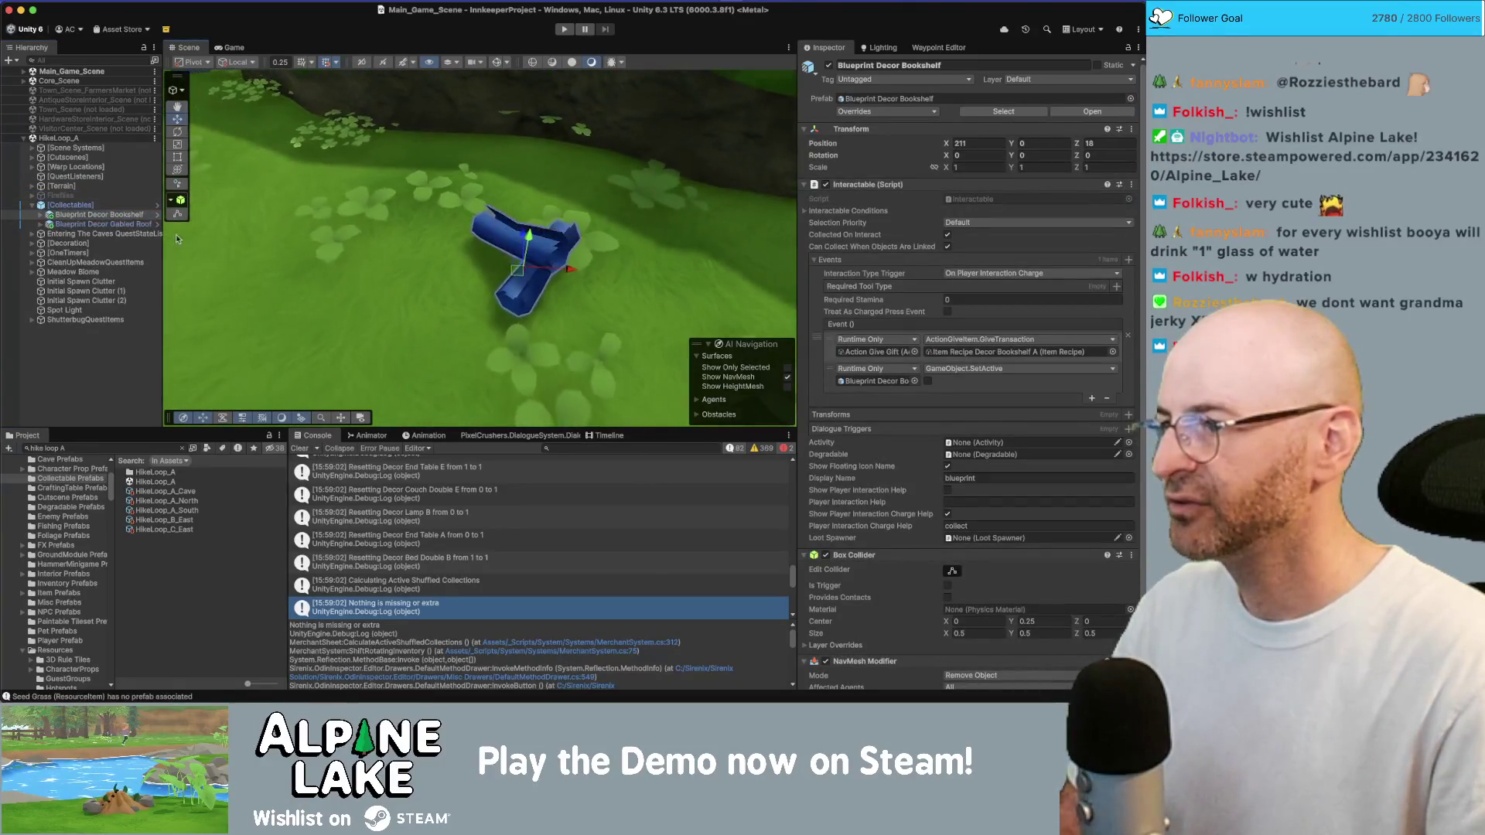
left_click(137, 223)
key("f")
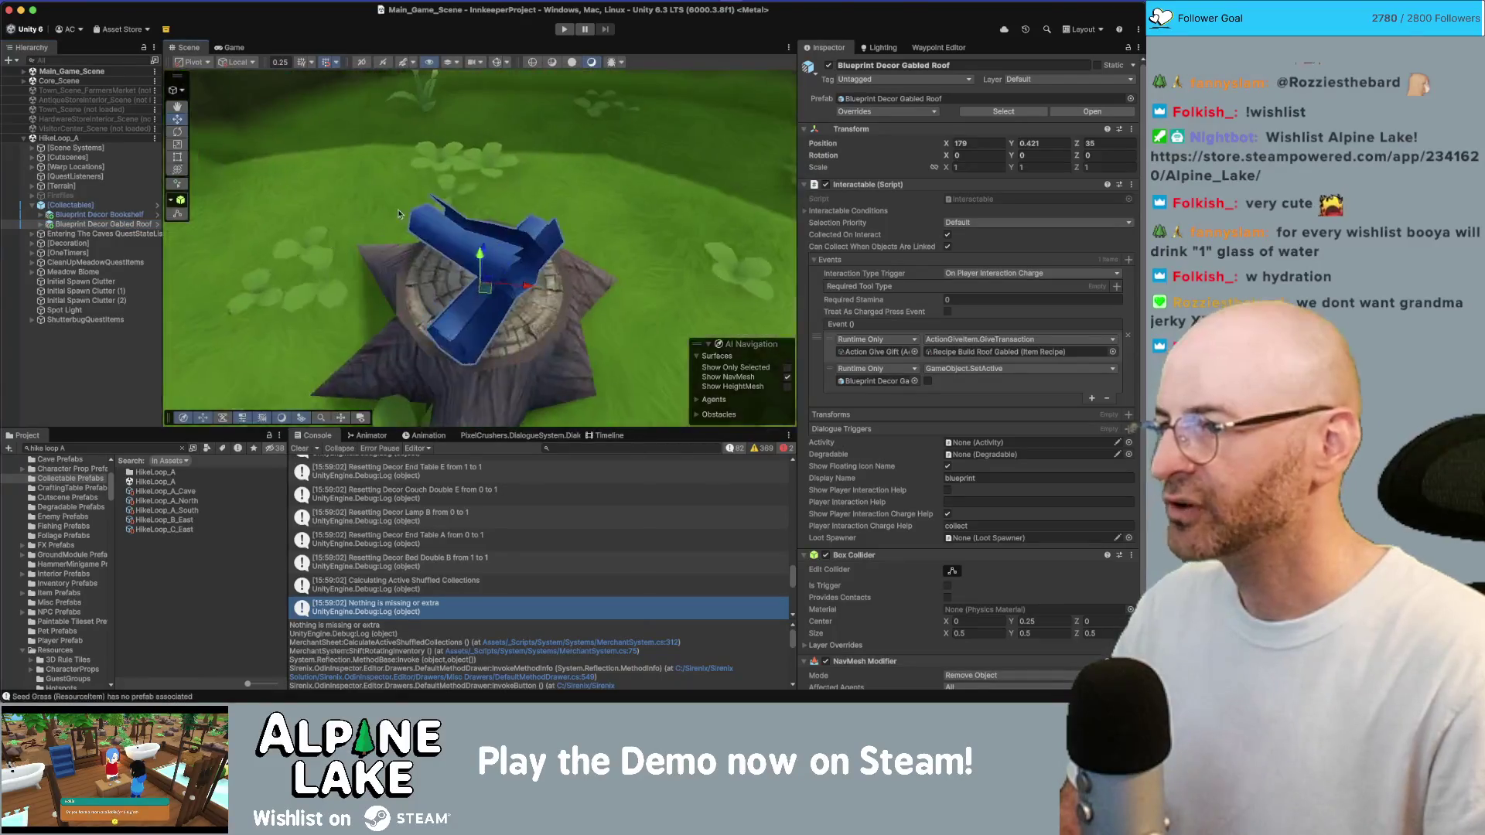
key("w")
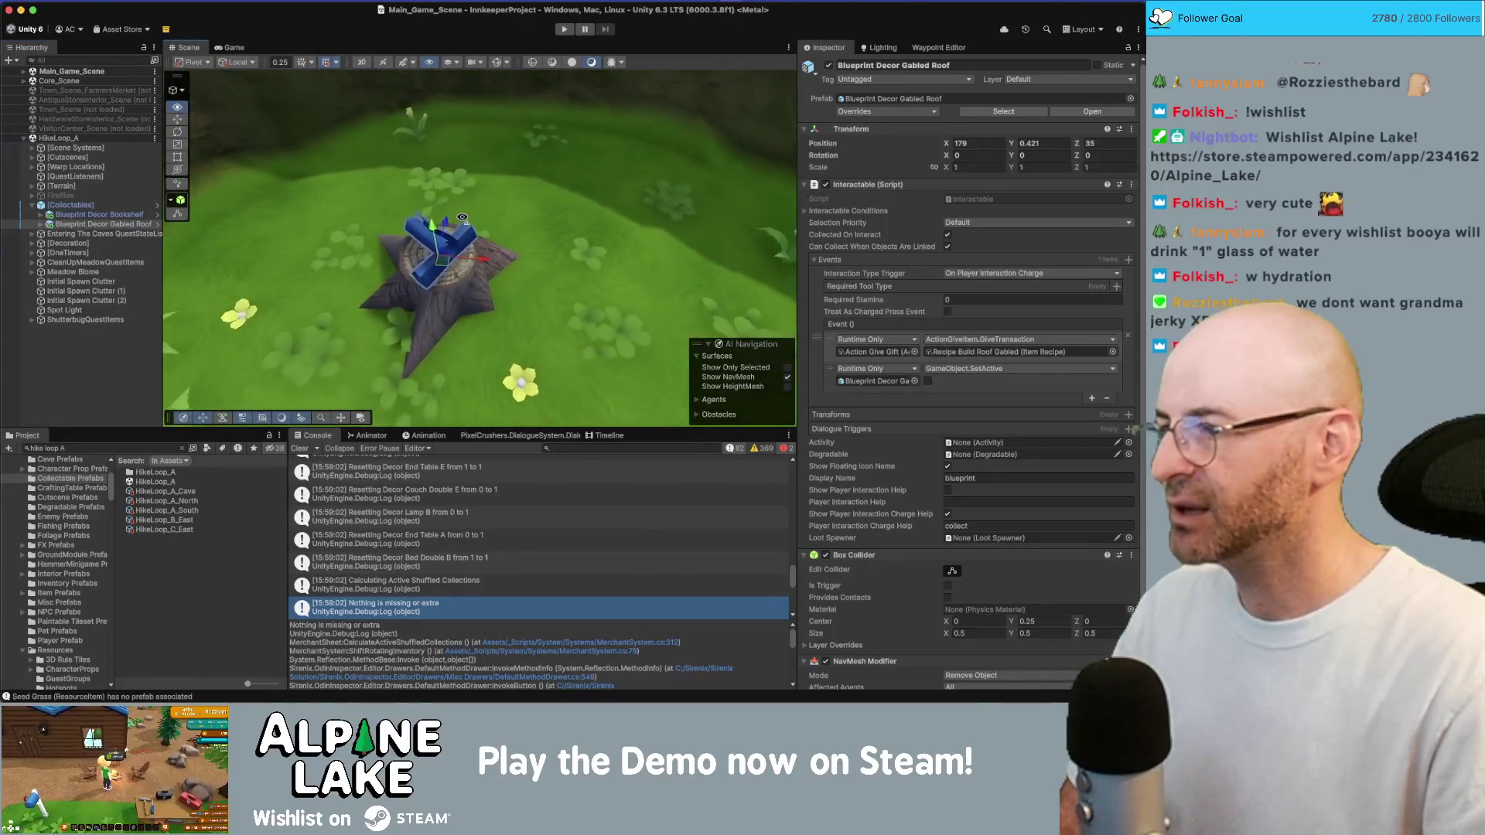
key("d")
left_click(108, 214)
left_click(110, 224)
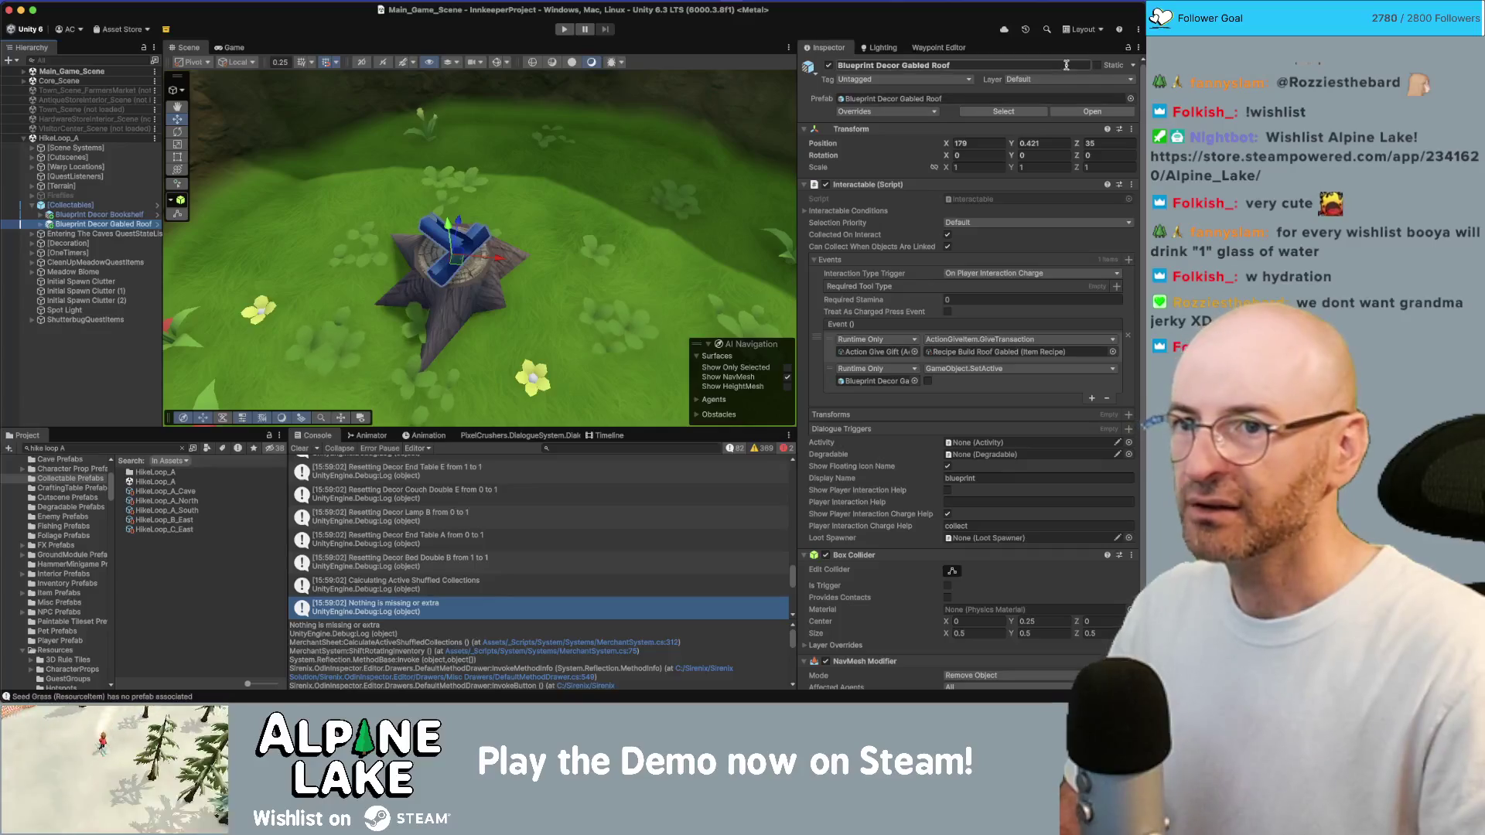
Select the Gabled Roof prefab asset and bring up its gift transaction list
left_click(1022, 113)
left_click(224, 568)
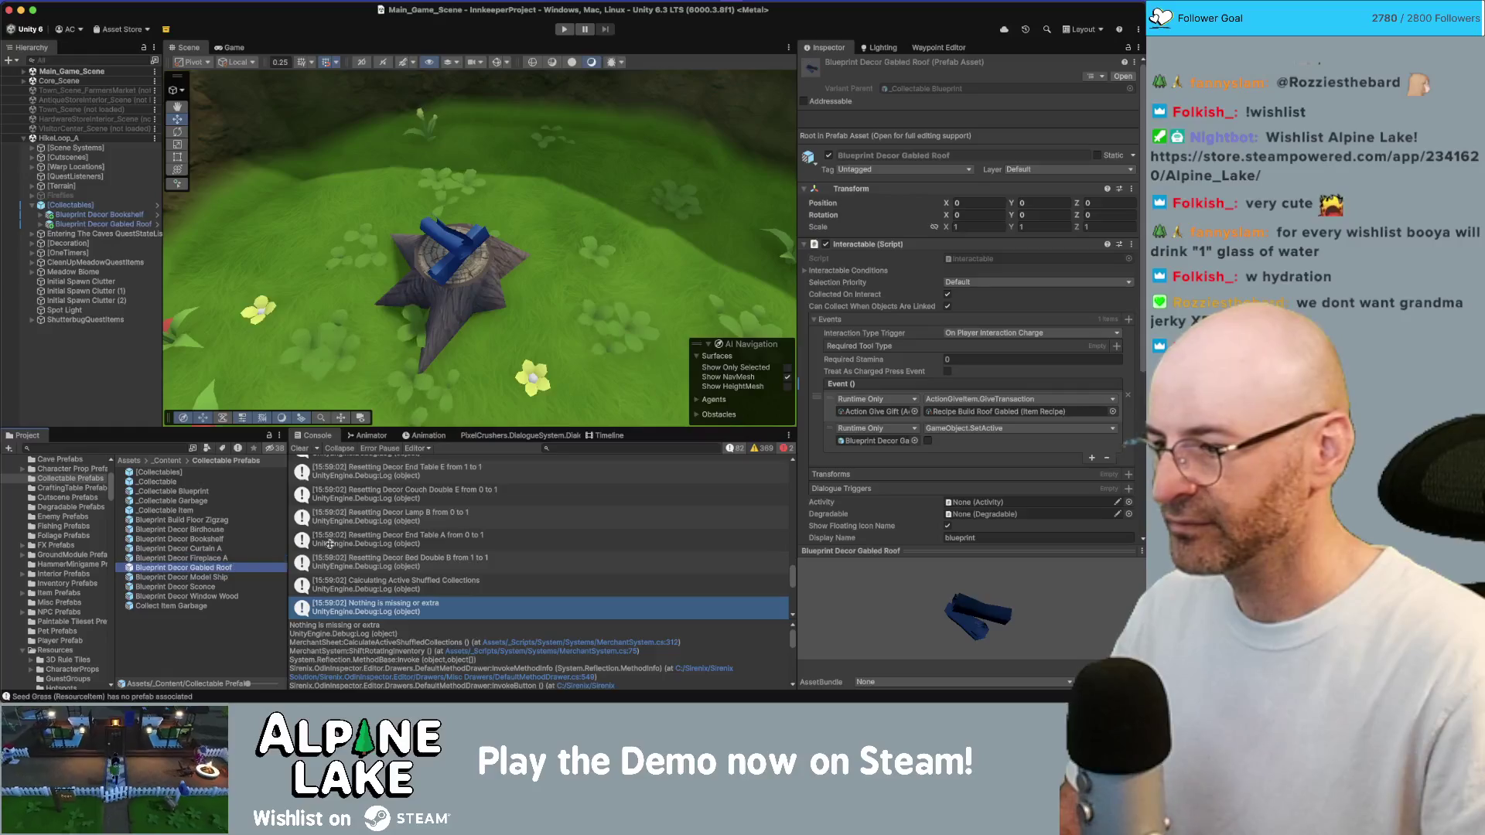
left_click(1113, 412)
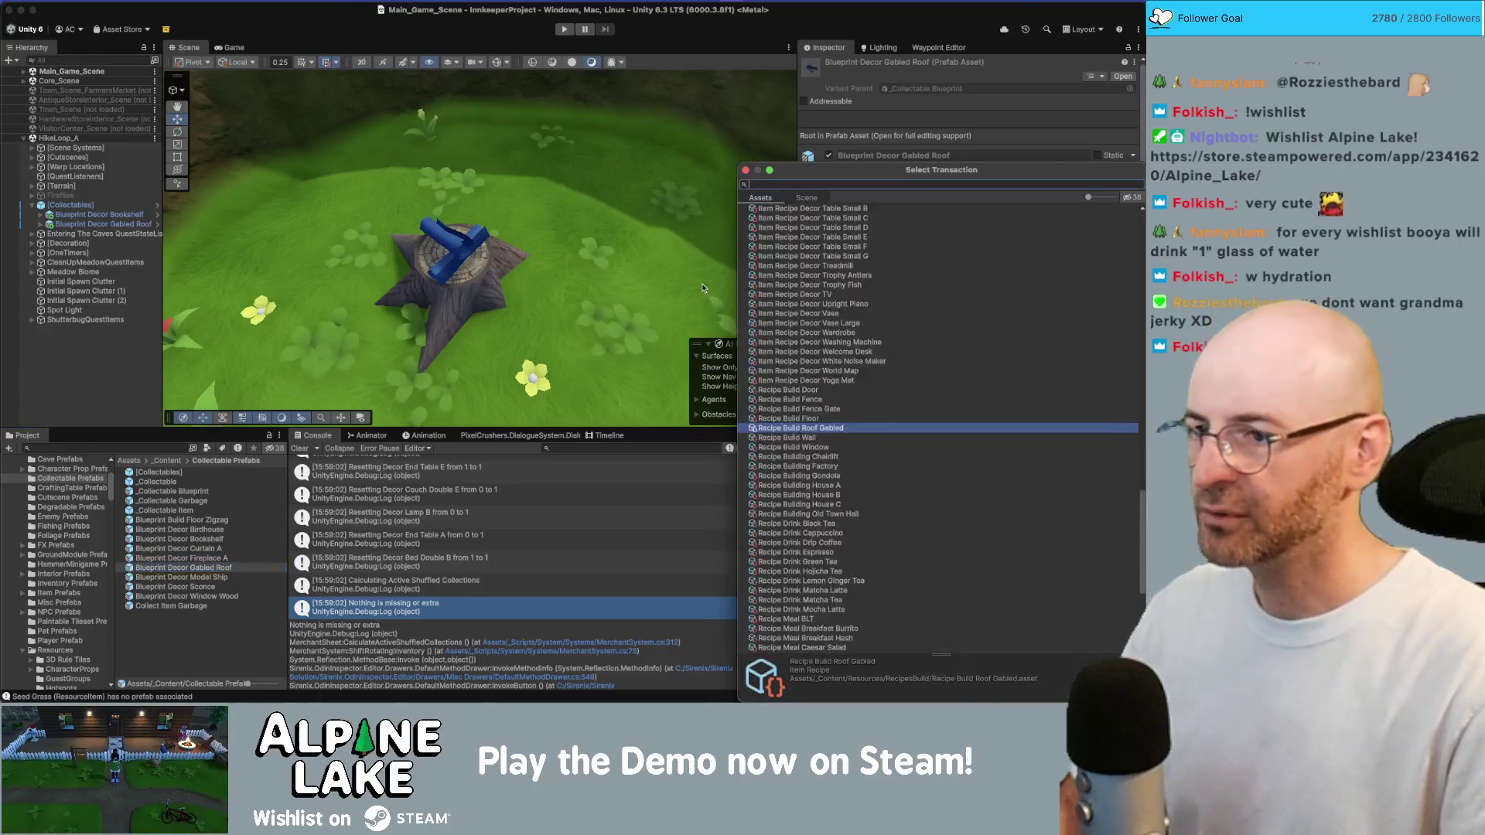
left_click(853, 307)
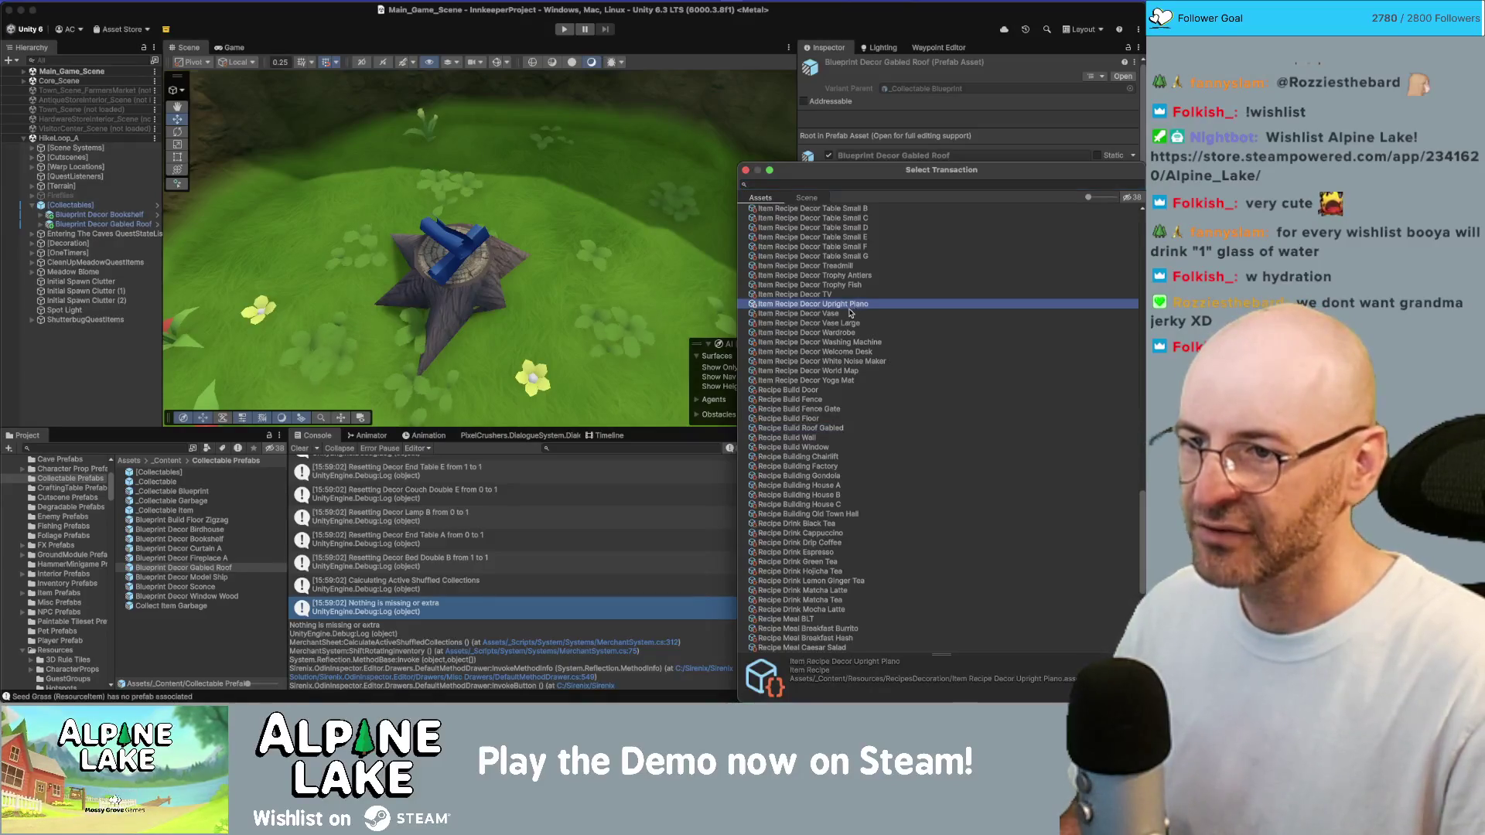
left_click(841, 316)
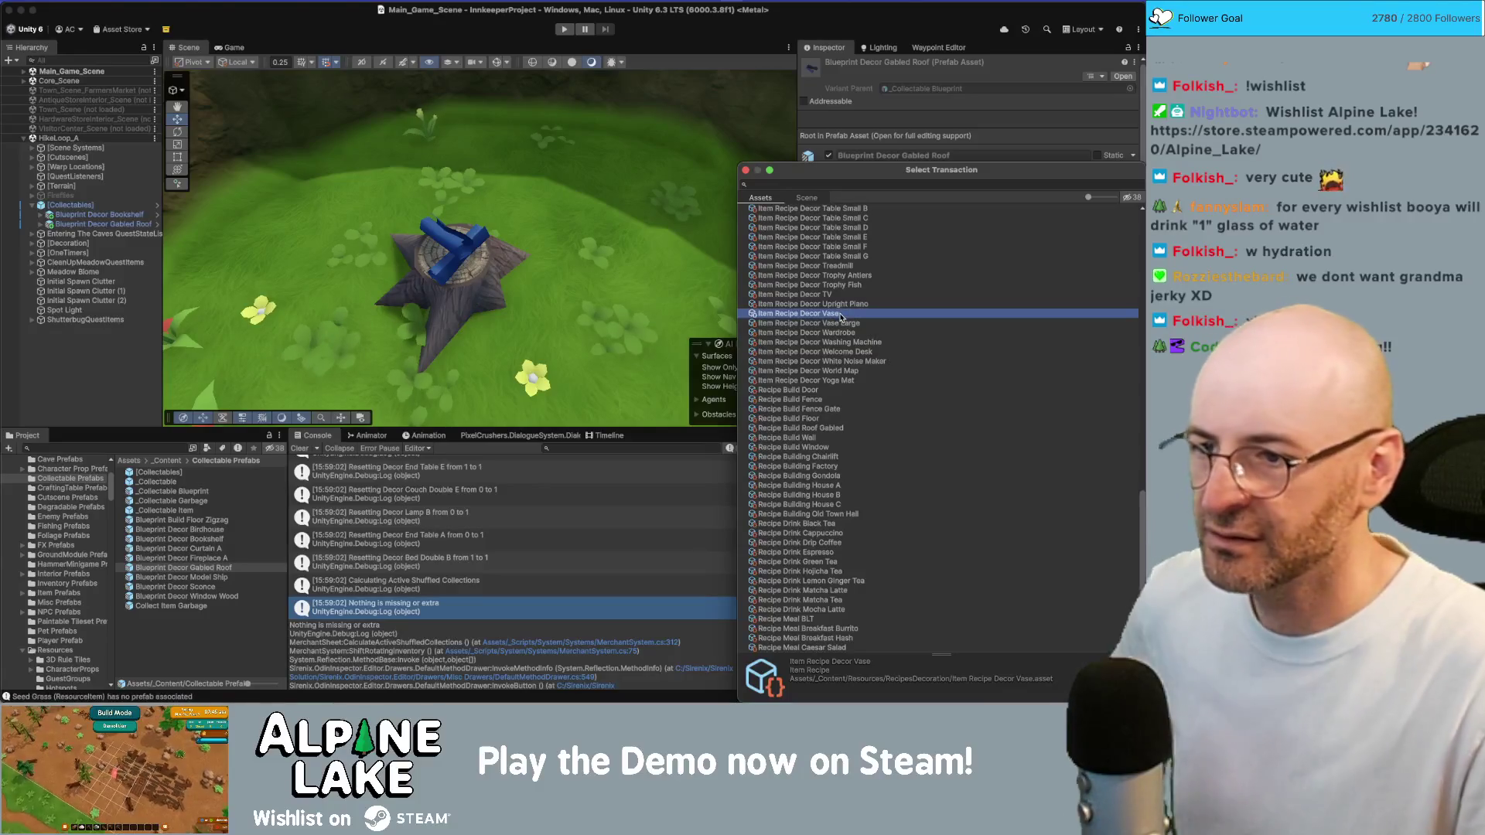
scroll(839, 321, "up", 4)
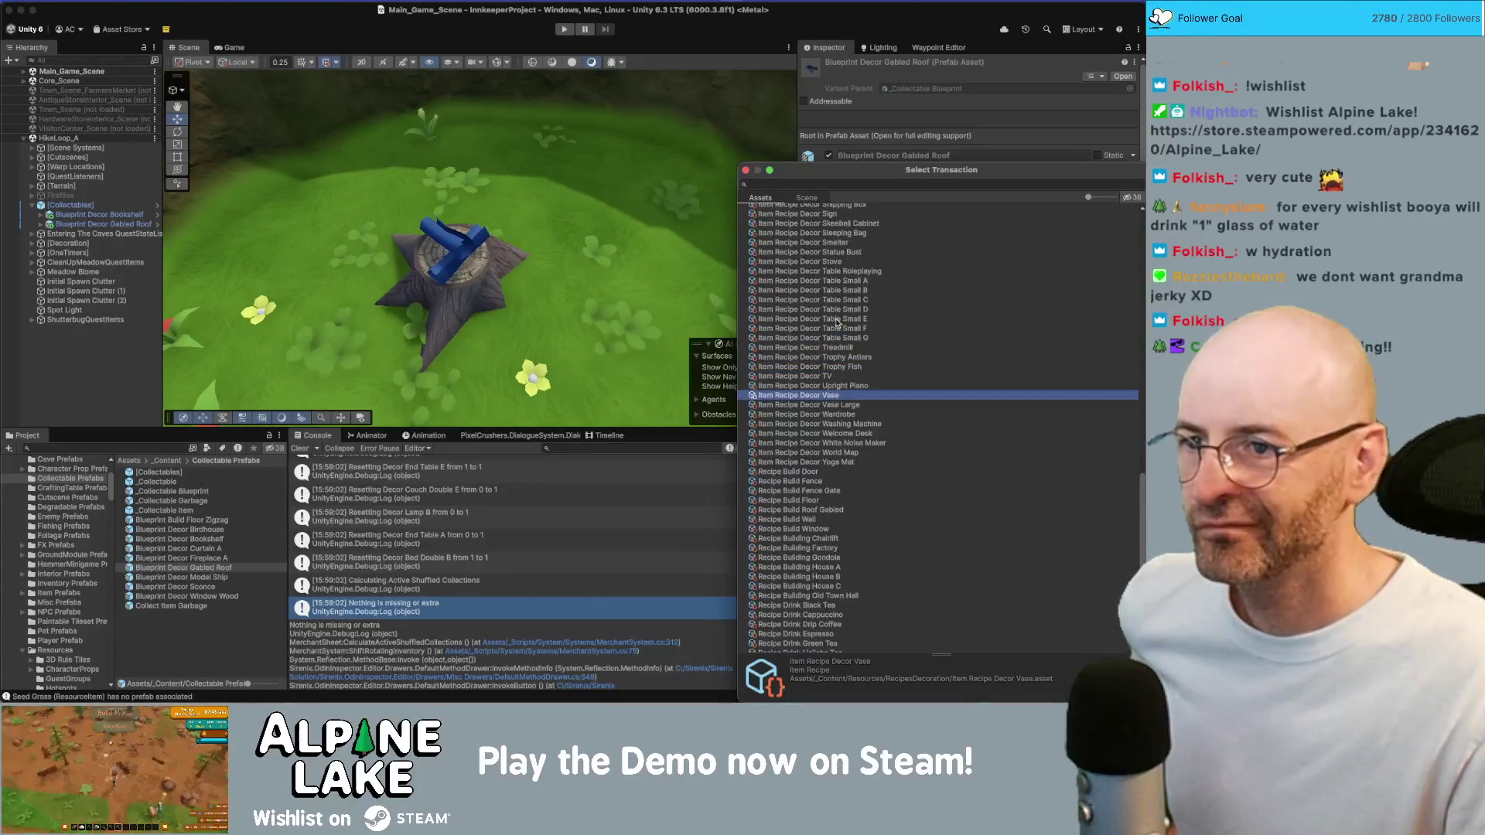
scroll(837, 322, "up", 1)
scroll(837, 322, "up", 2)
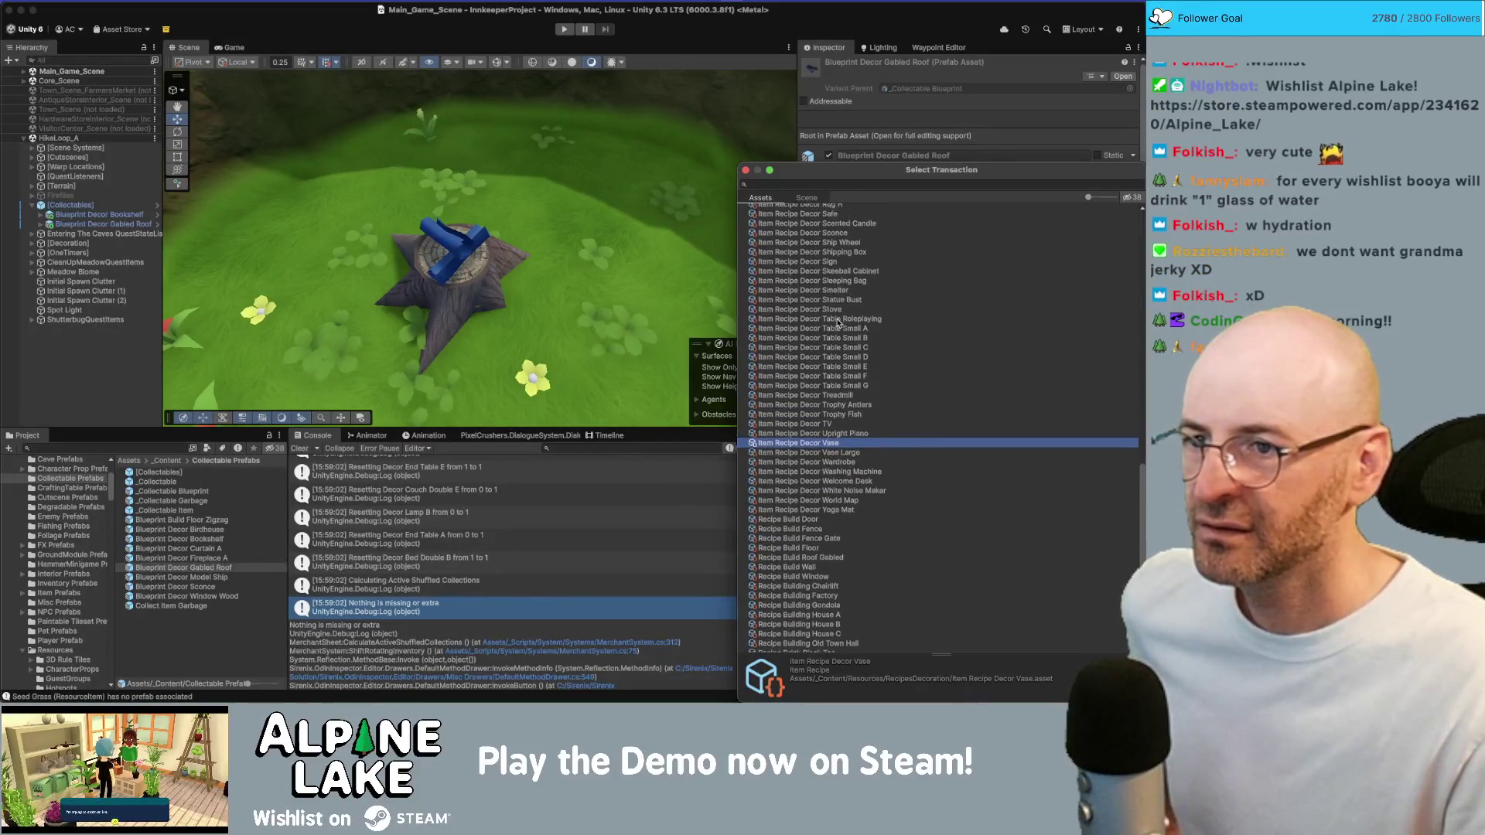
scroll(837, 322, "up", 10)
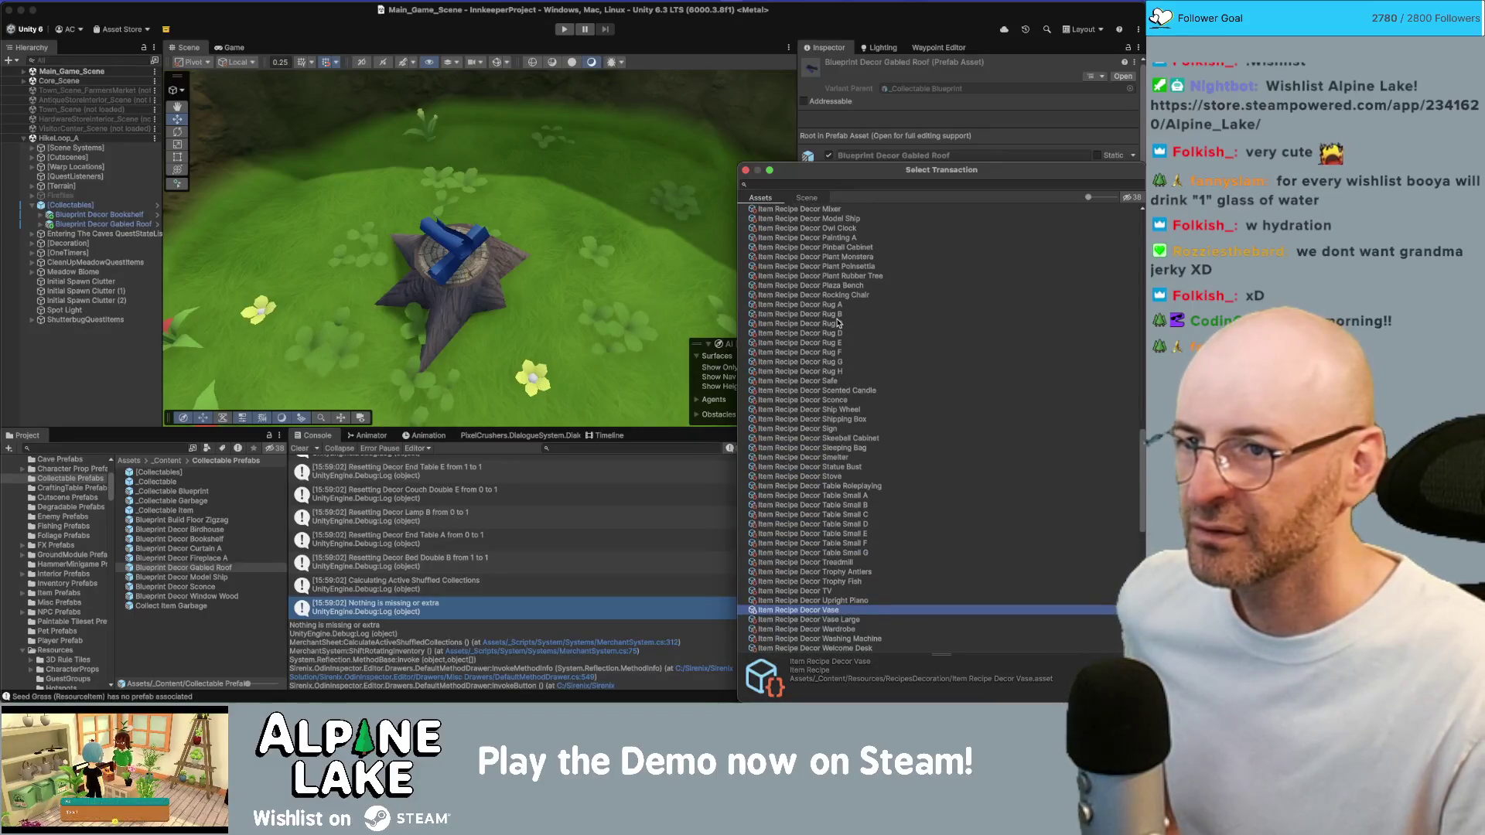
scroll(837, 322, "up", 4)
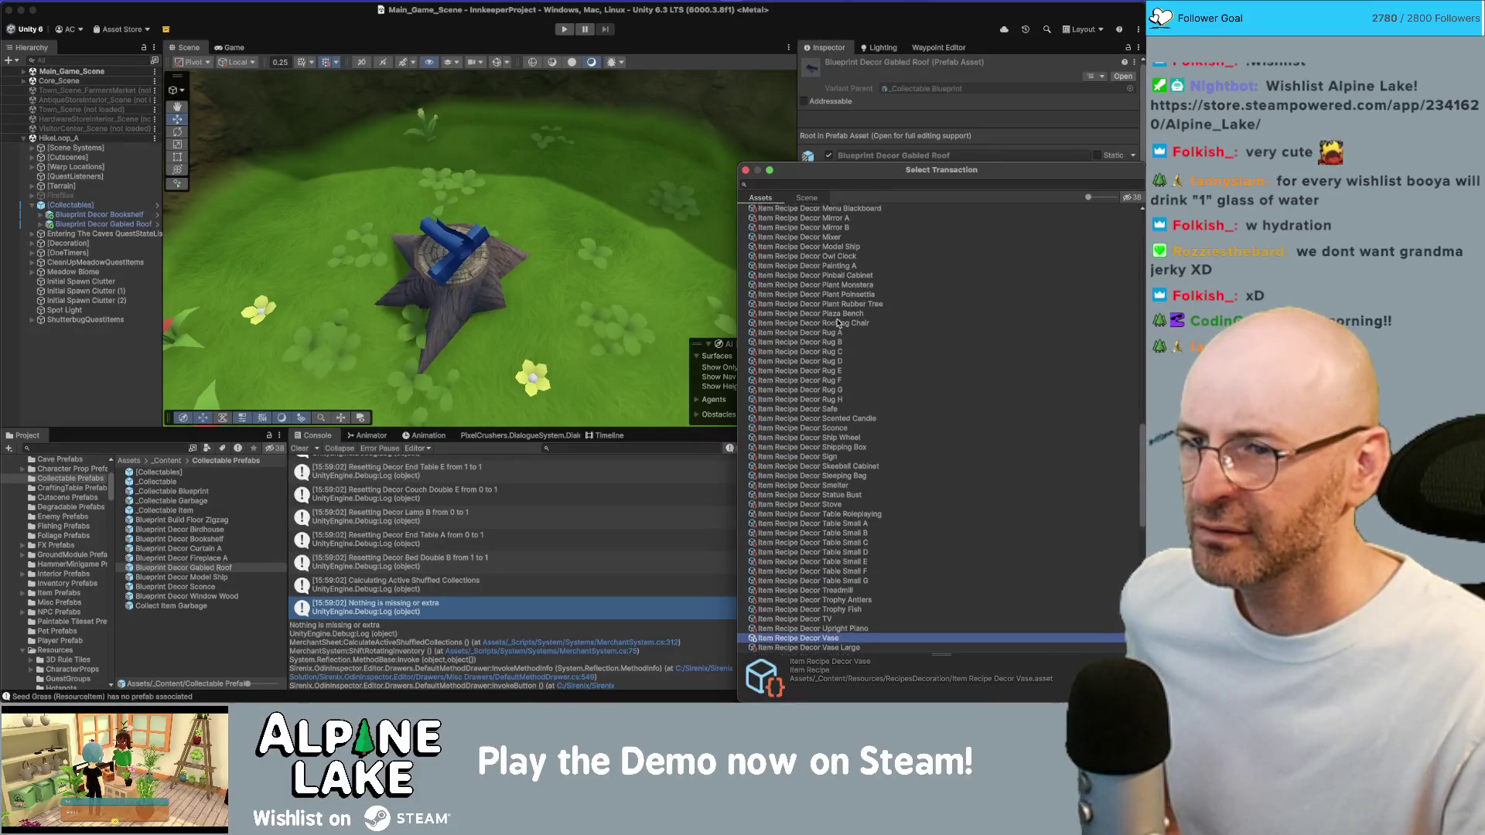
scroll(837, 322, "up", 6)
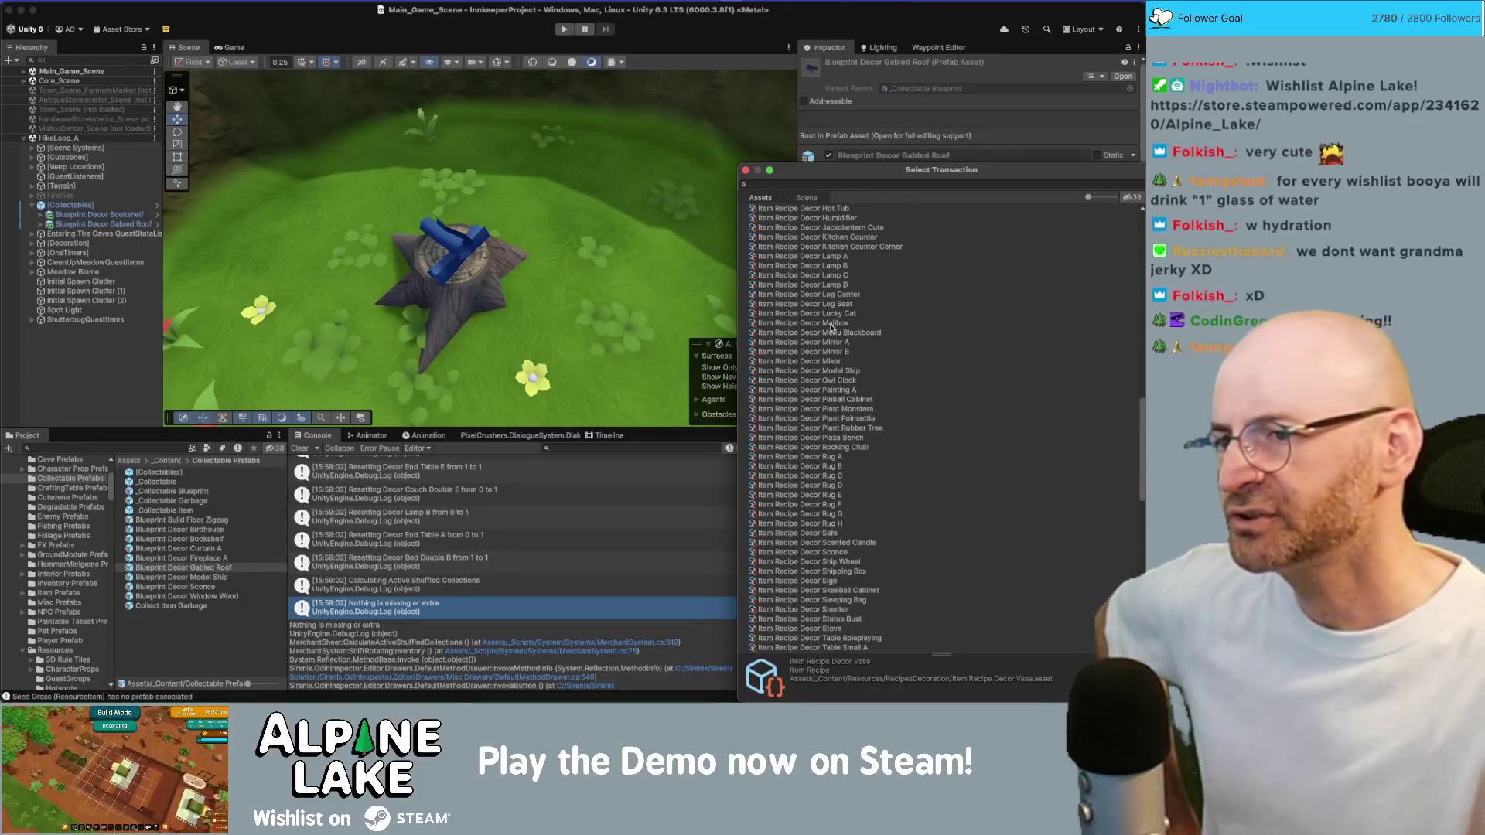
scroll(832, 326, "up", 4)
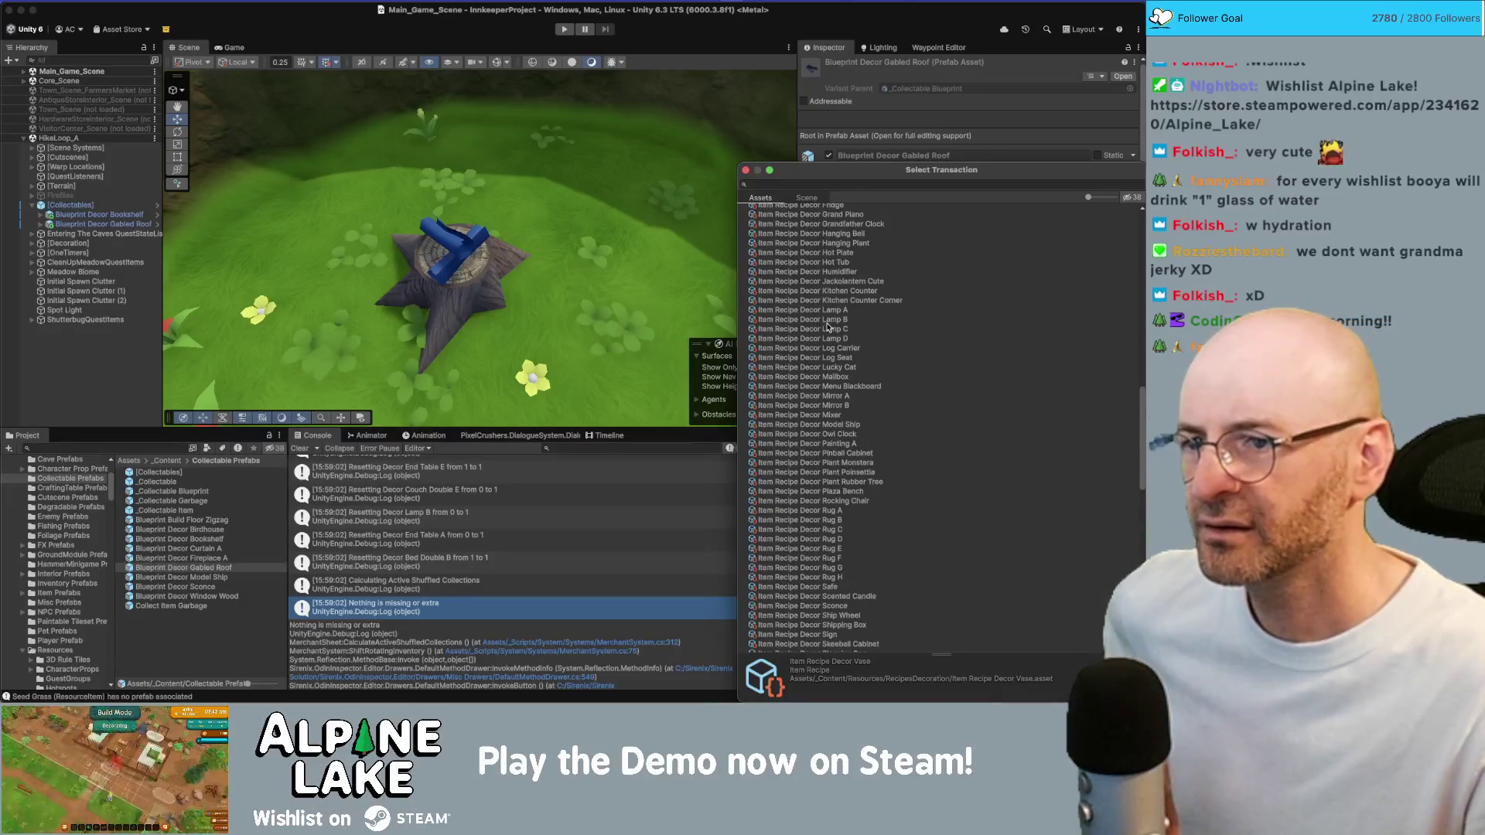
scroll(827, 326, "up", 8)
scroll(827, 326, "up", 9)
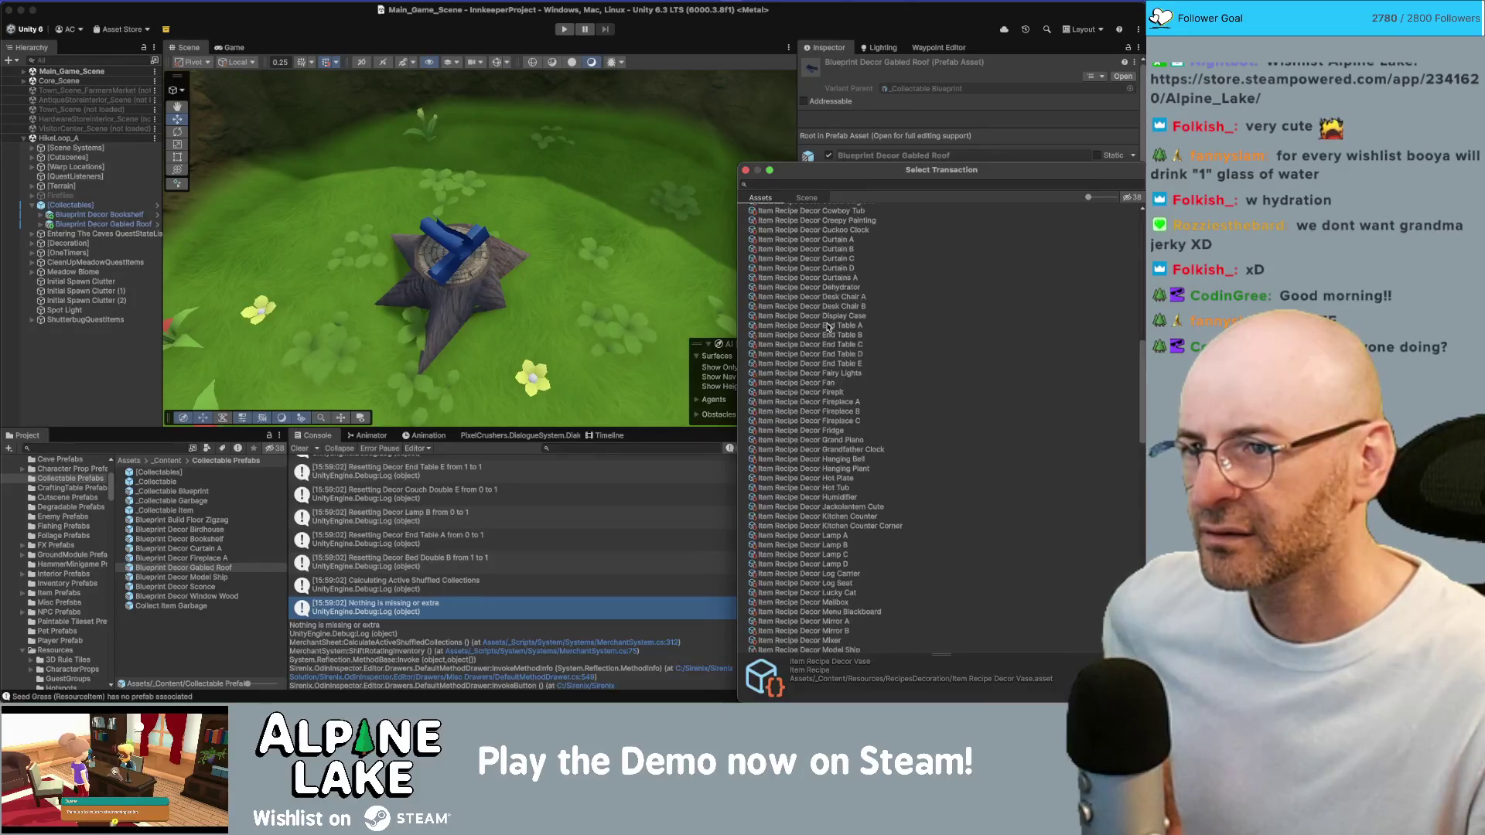
scroll(828, 326, "up", 20)
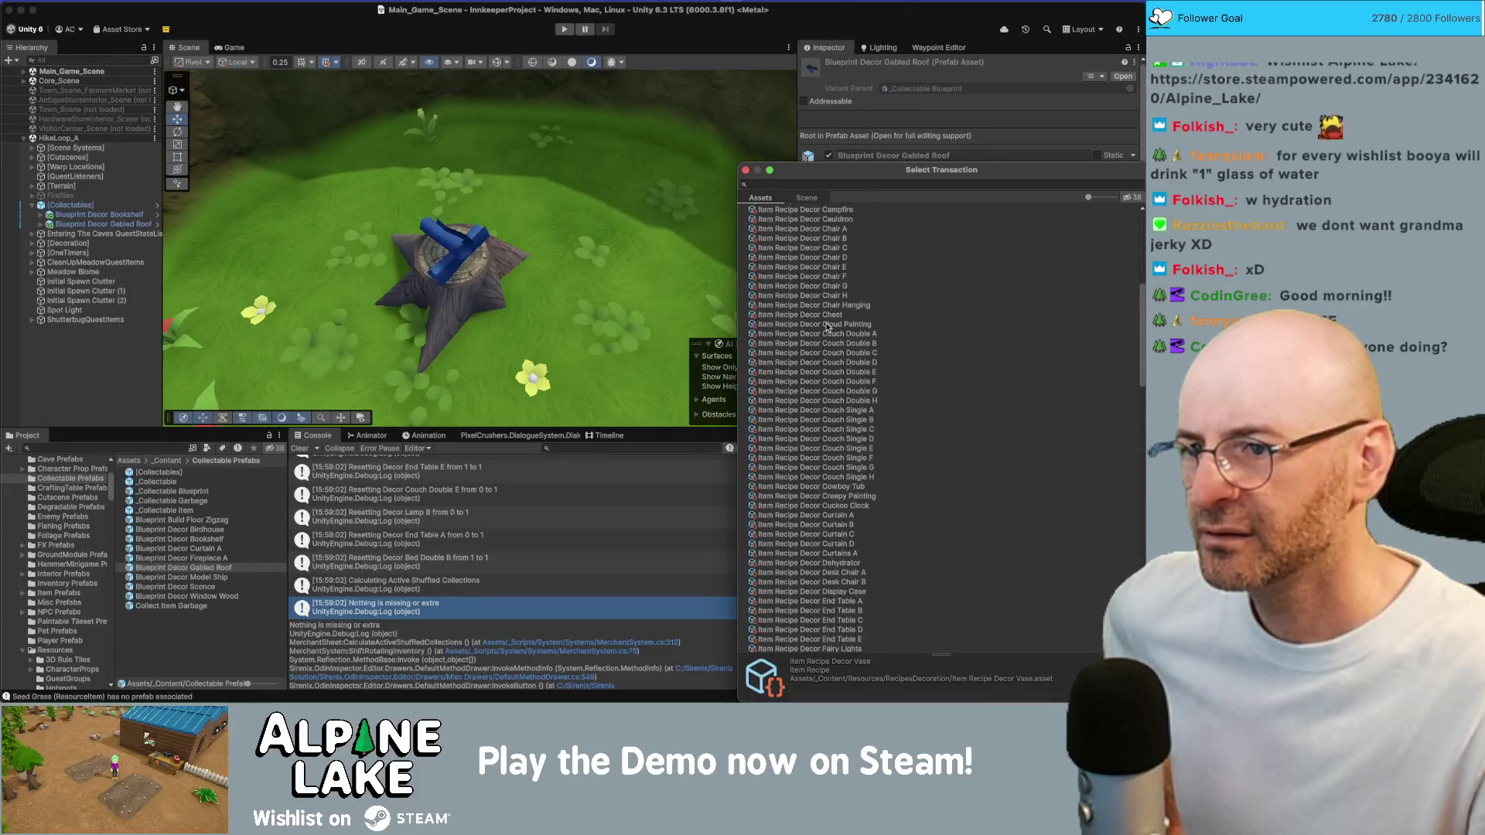
scroll(827, 327, "up", 5)
scroll(824, 325, "up", 9)
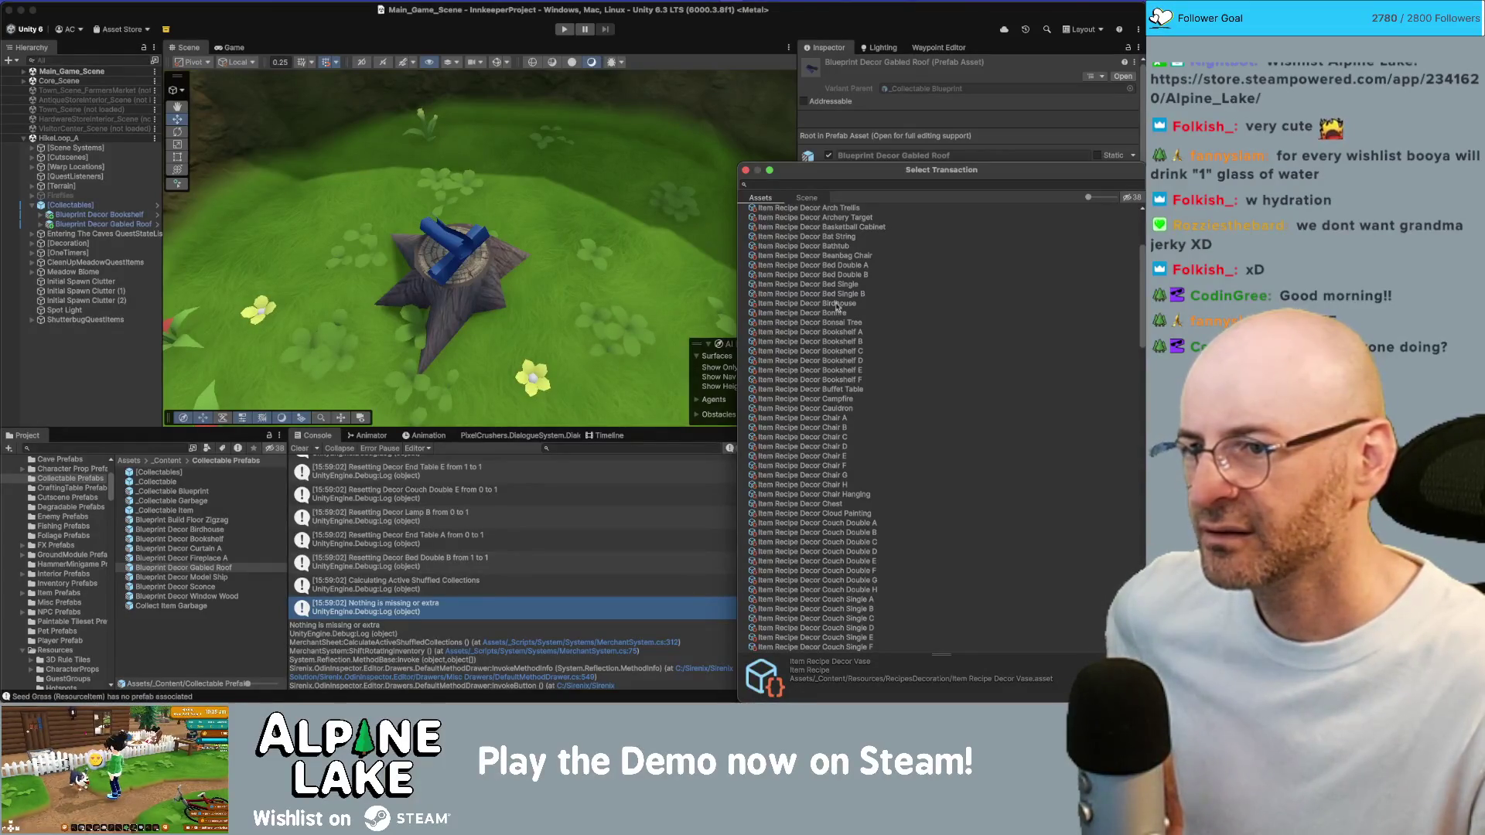
scroll(833, 317, "up", 3)
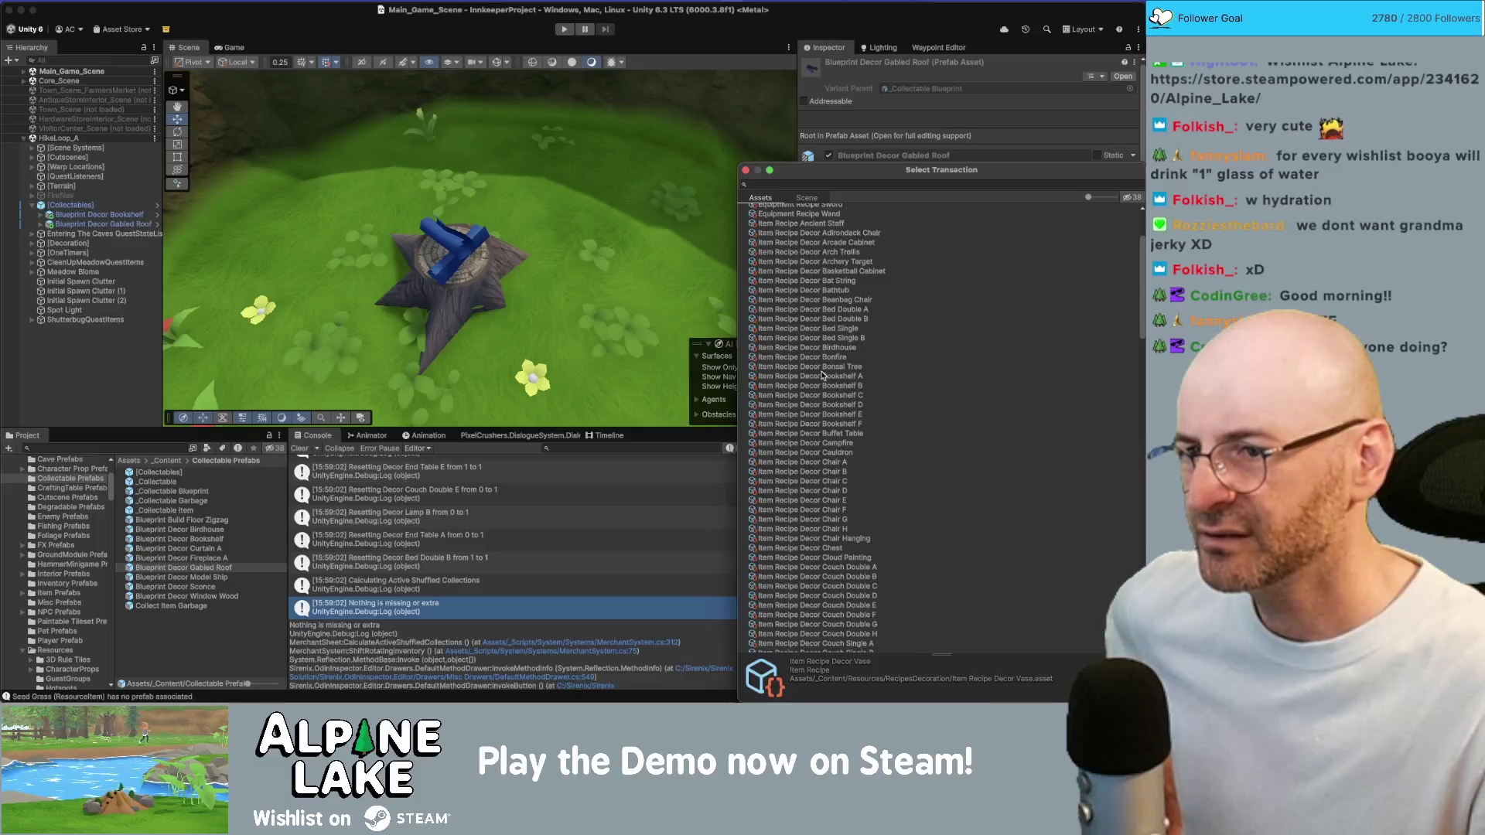
scroll(820, 378, "down", 15)
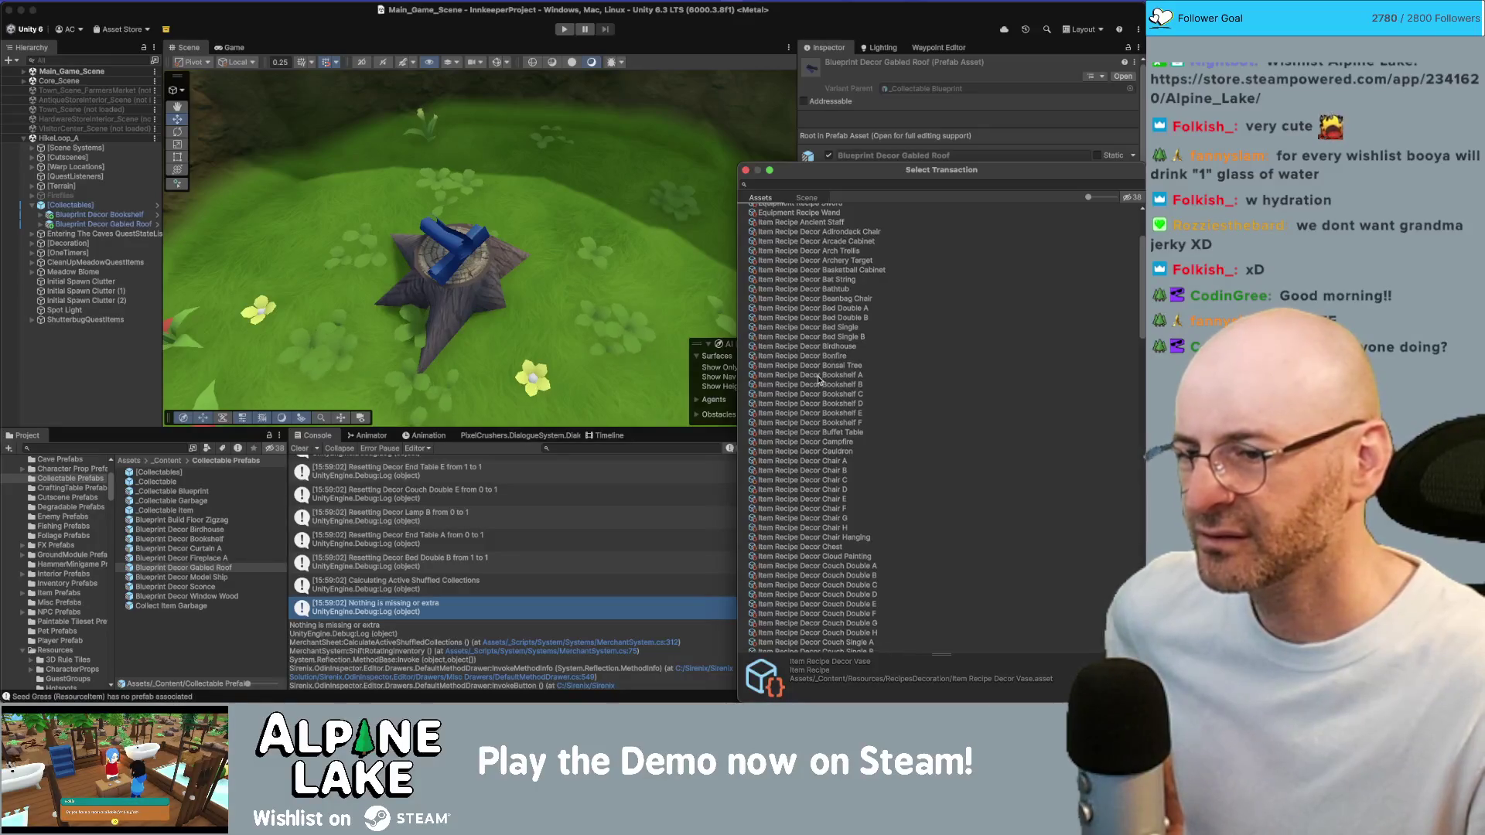
scroll(822, 377, "down", 2)
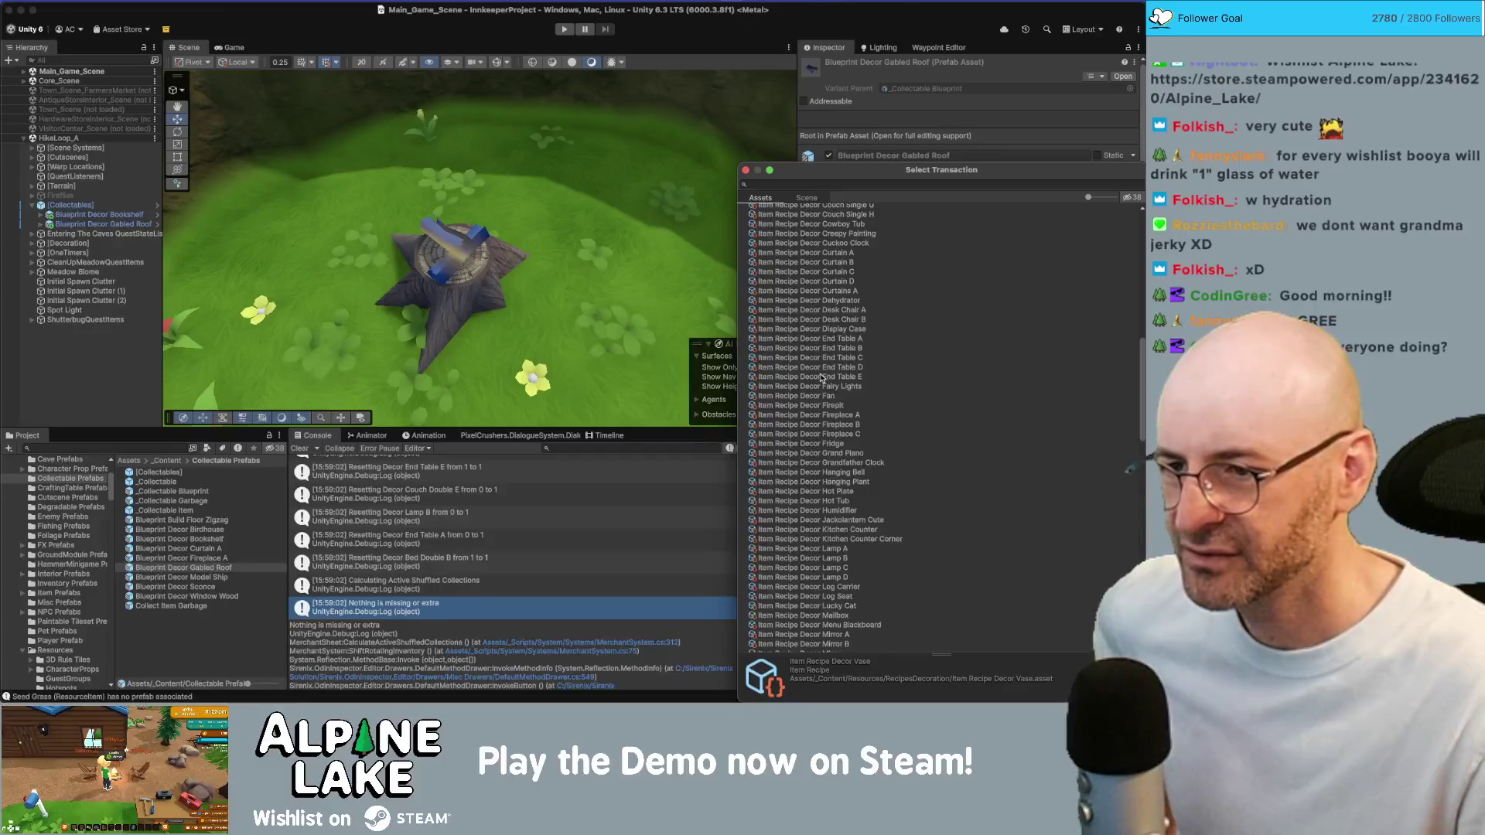
scroll(824, 379, "down", 3)
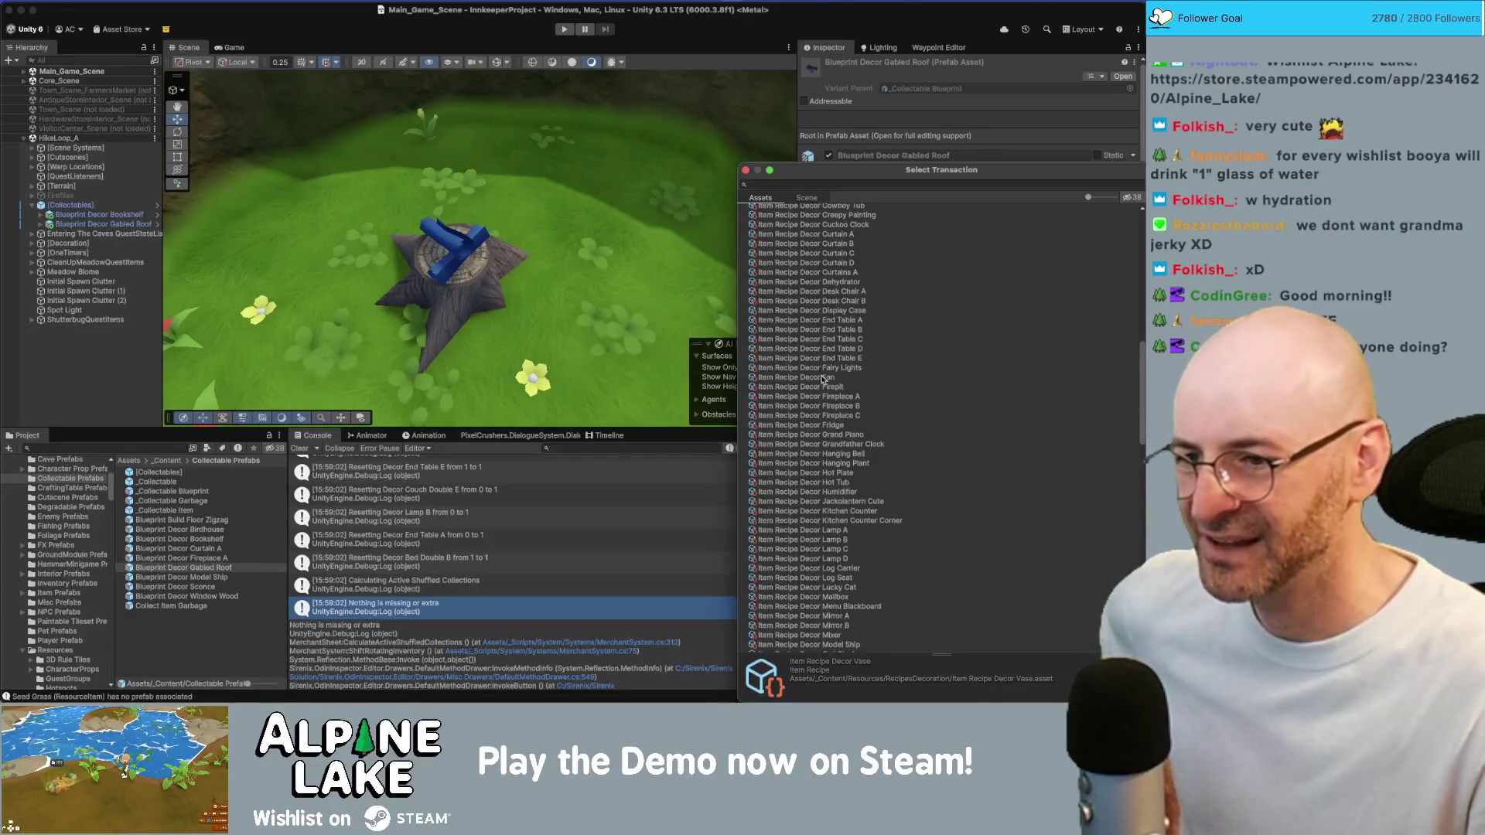
scroll(820, 379, "down", 8)
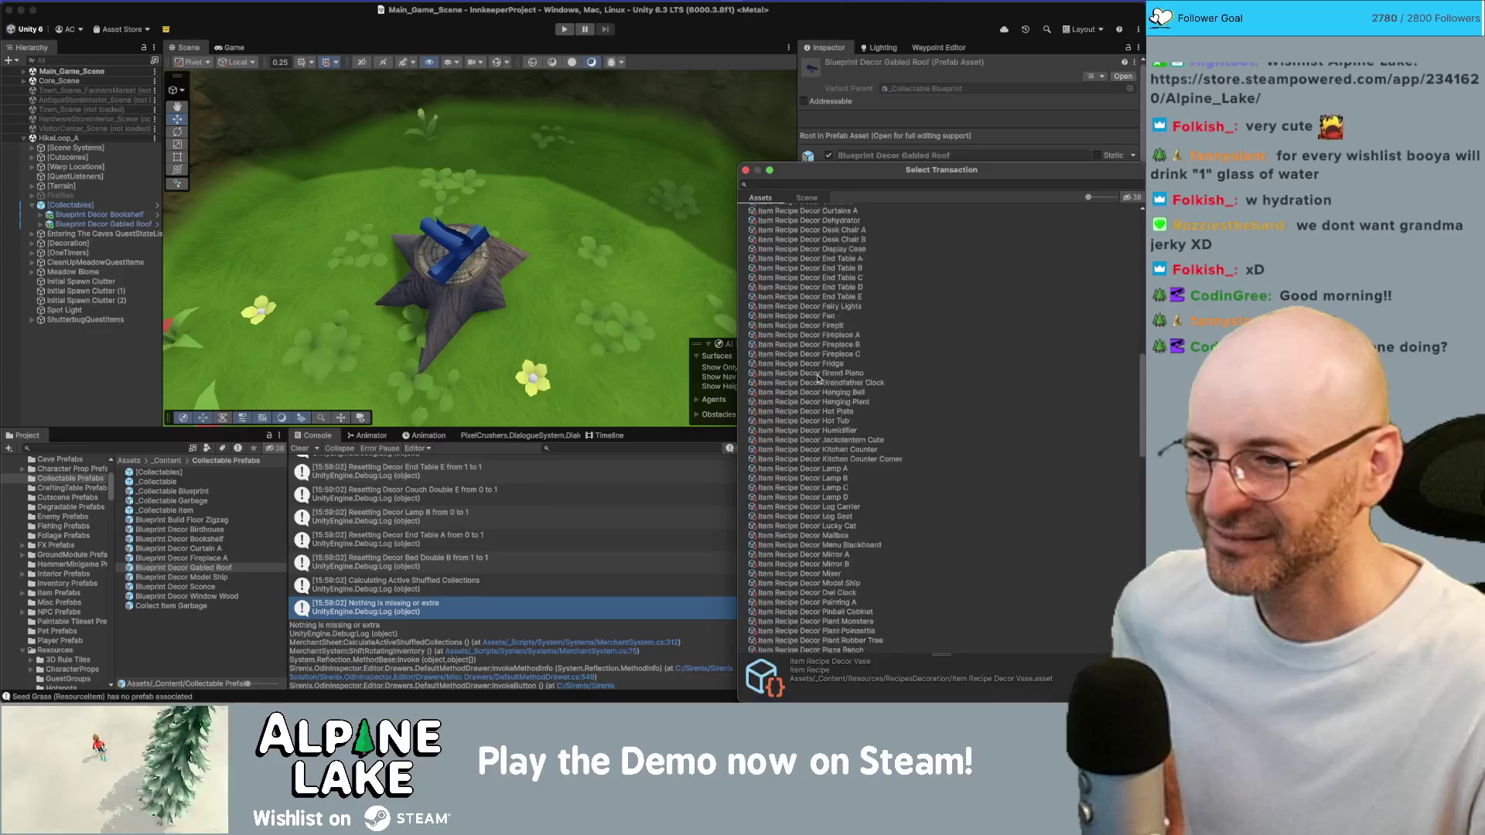
scroll(818, 379, "down", 3)
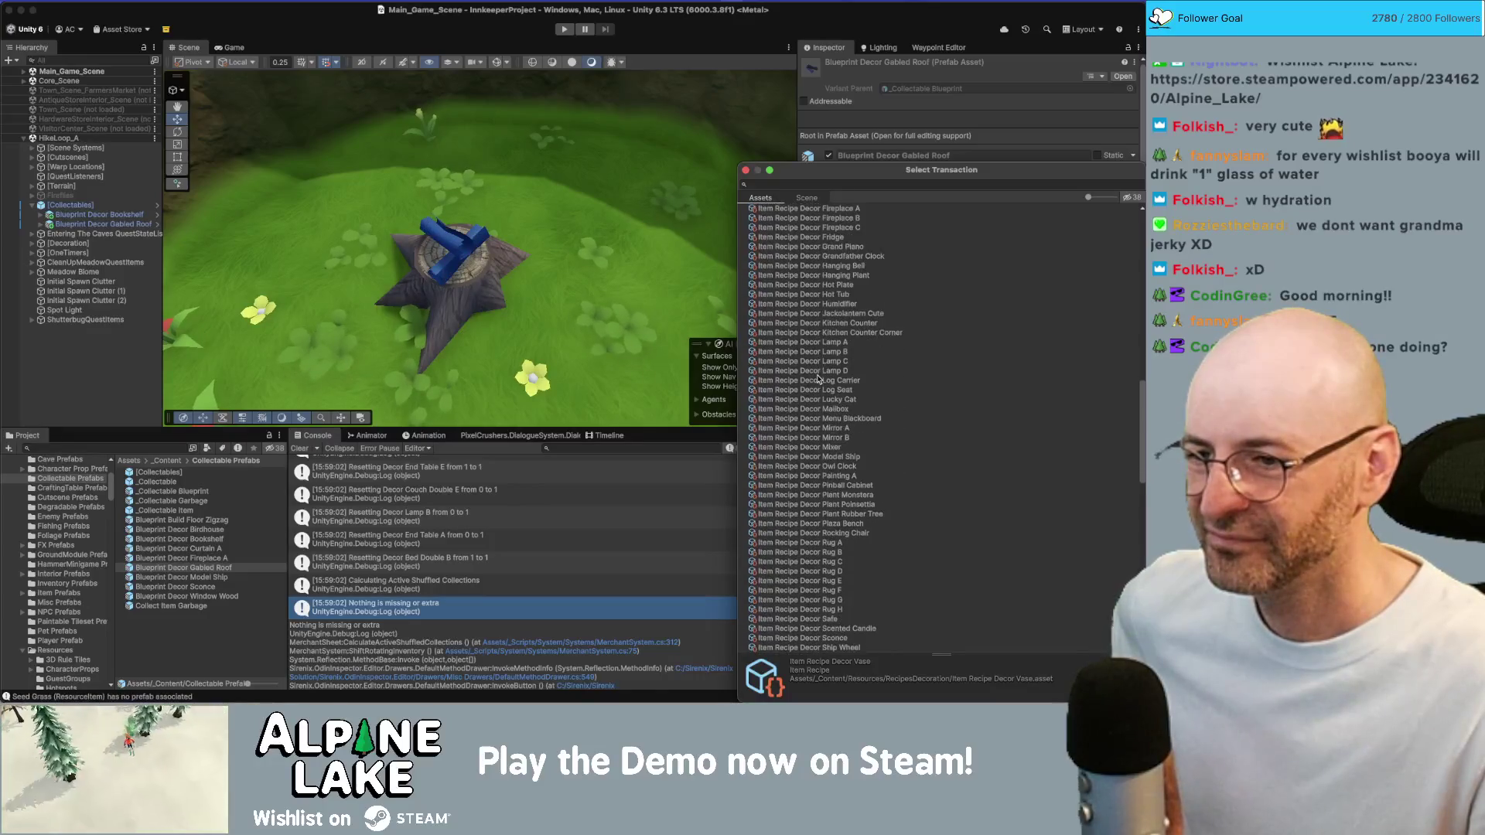
scroll(855, 461, "down", 6)
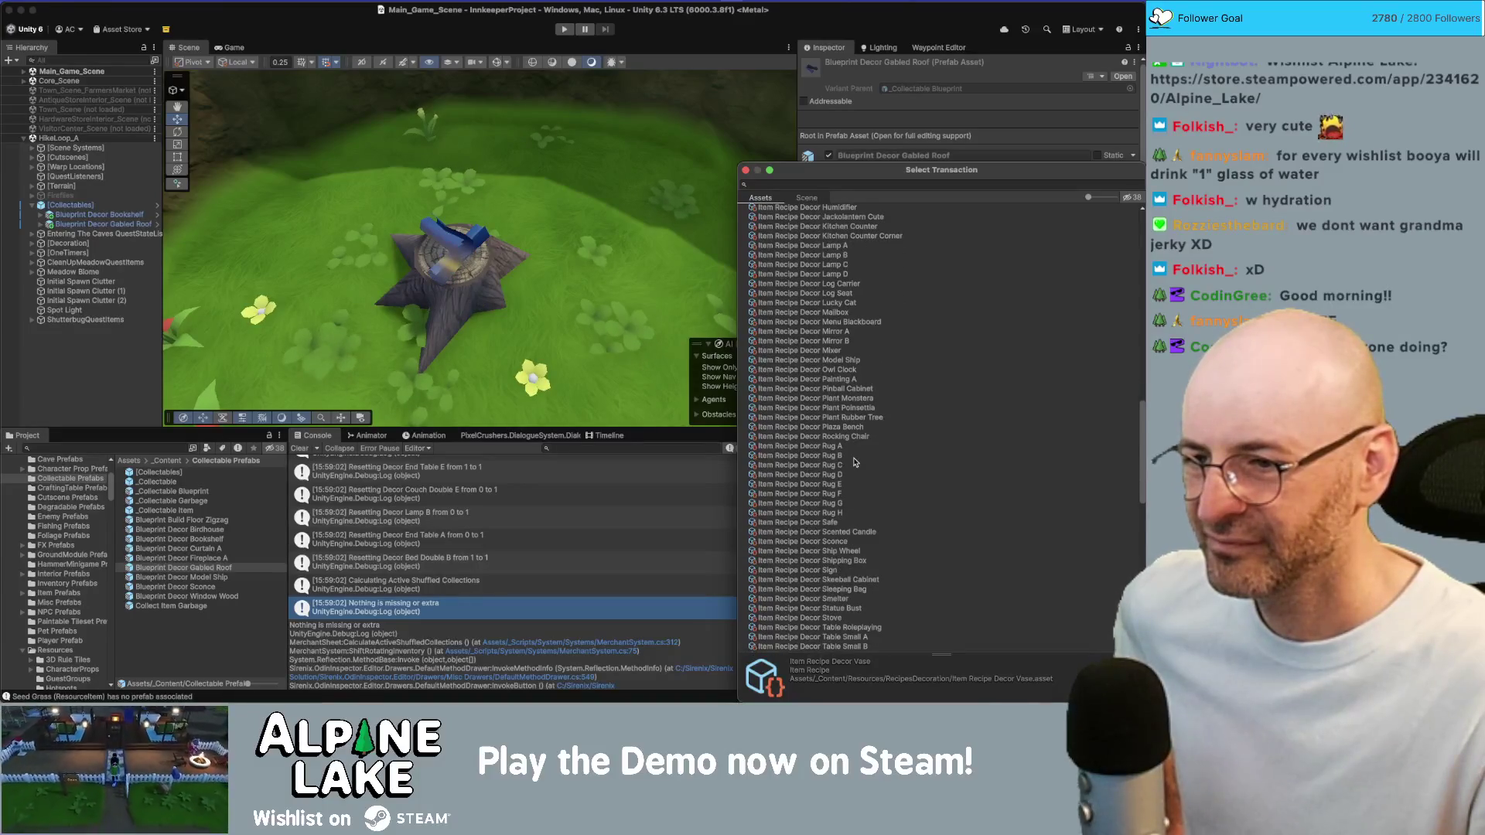
Assign Item Recipe Decor Rug A, then scroll through the transaction list
left_click(850, 448)
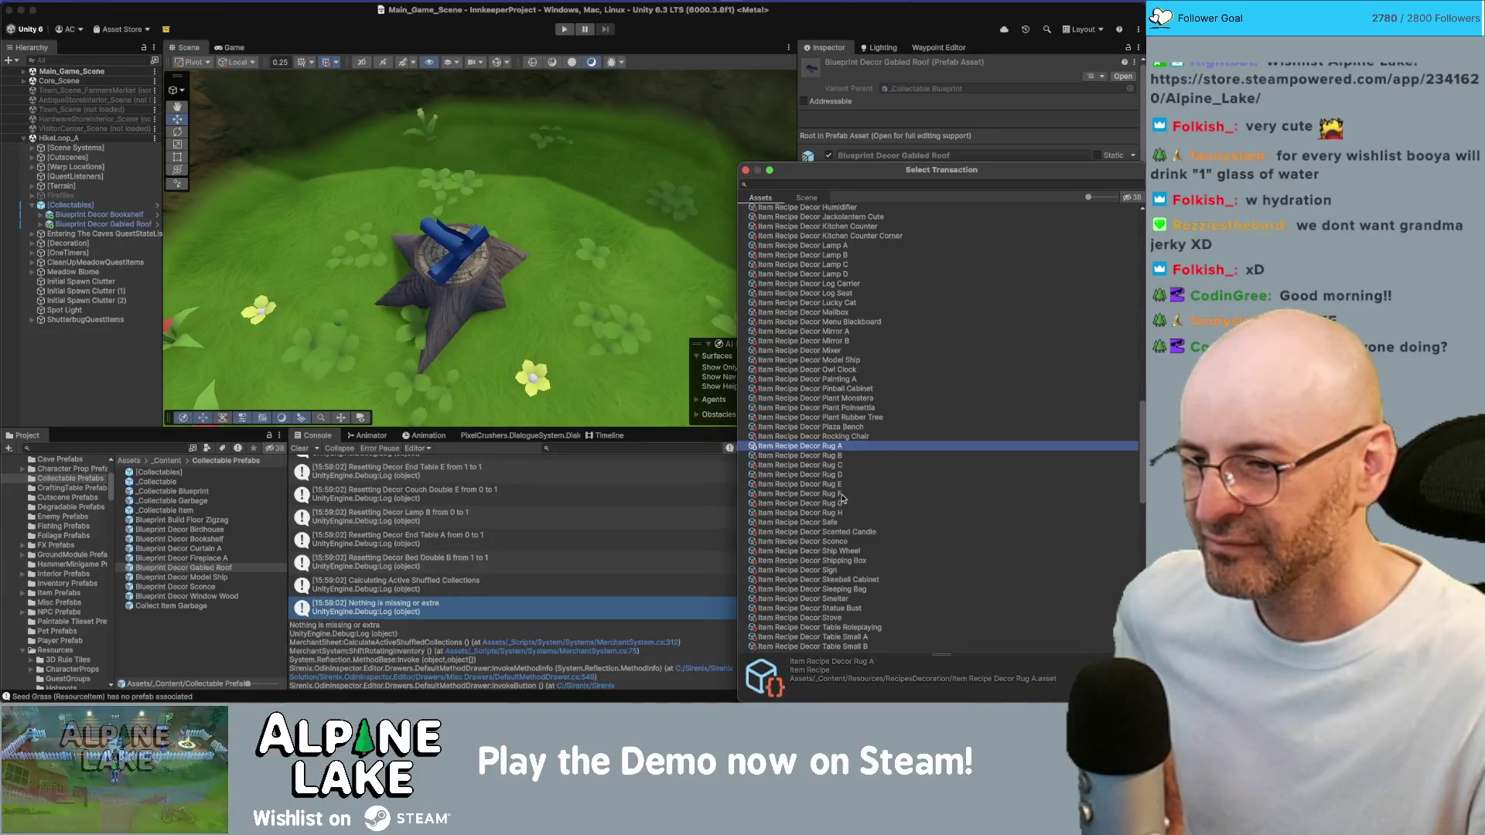
scroll(843, 497, "down", 3)
scroll(842, 485, "down", 2)
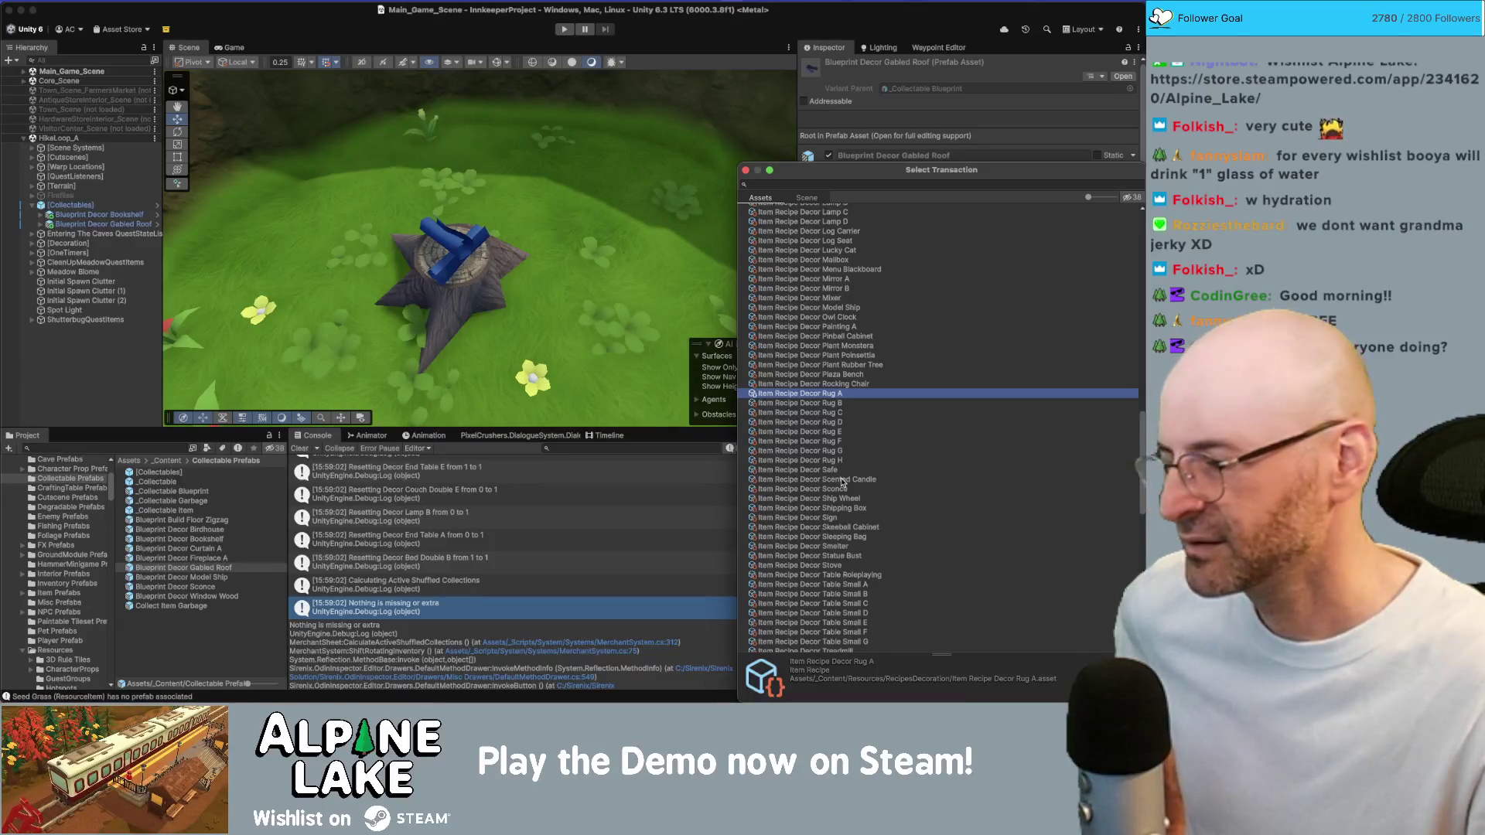
scroll(842, 482, "down", 5)
scroll(842, 481, "down", 1)
scroll(842, 482, "down", 5)
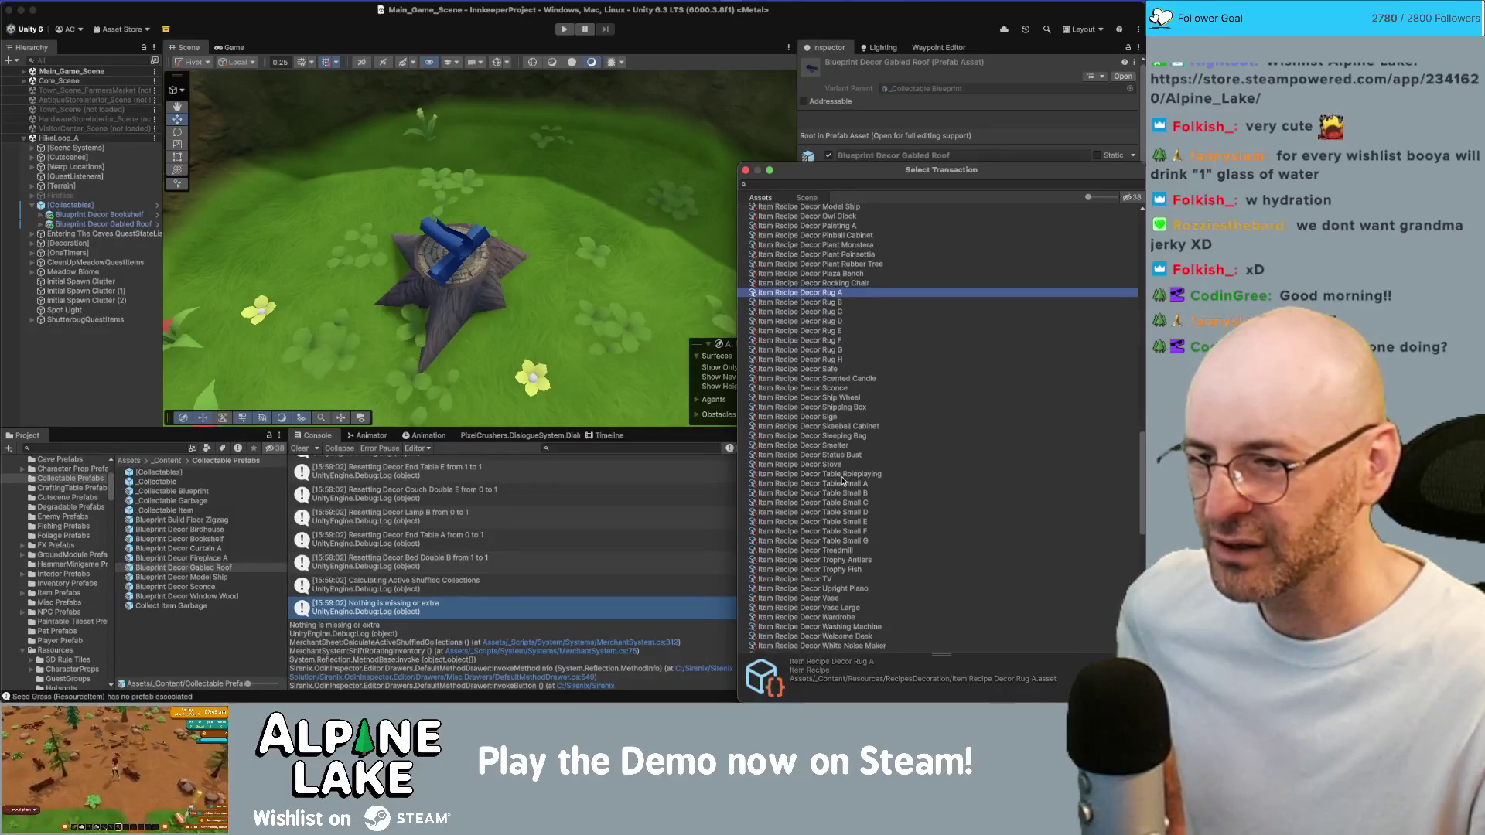
scroll(843, 481, "down", 4)
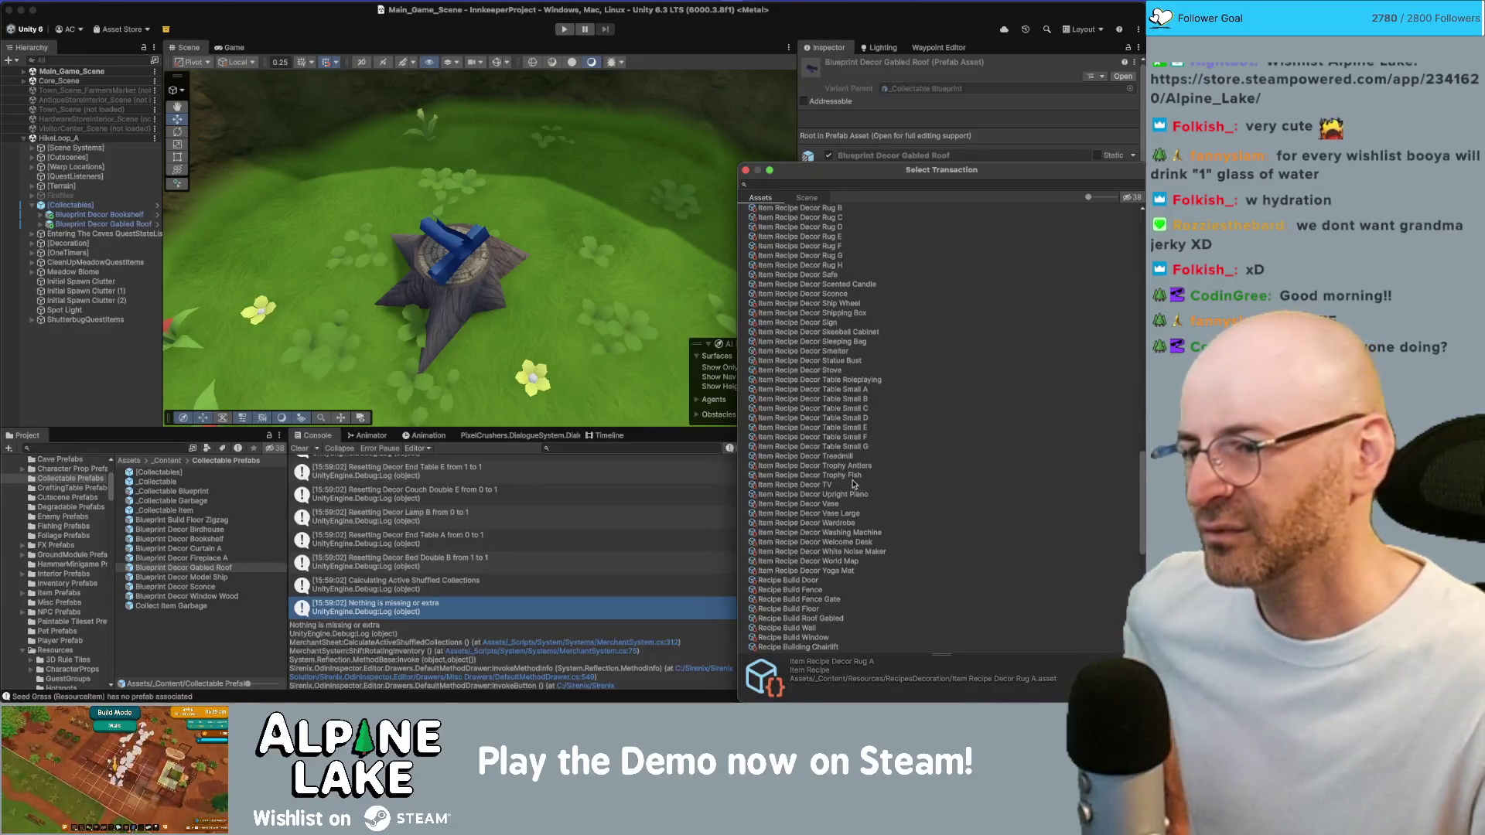
scroll(854, 484, "down", 5)
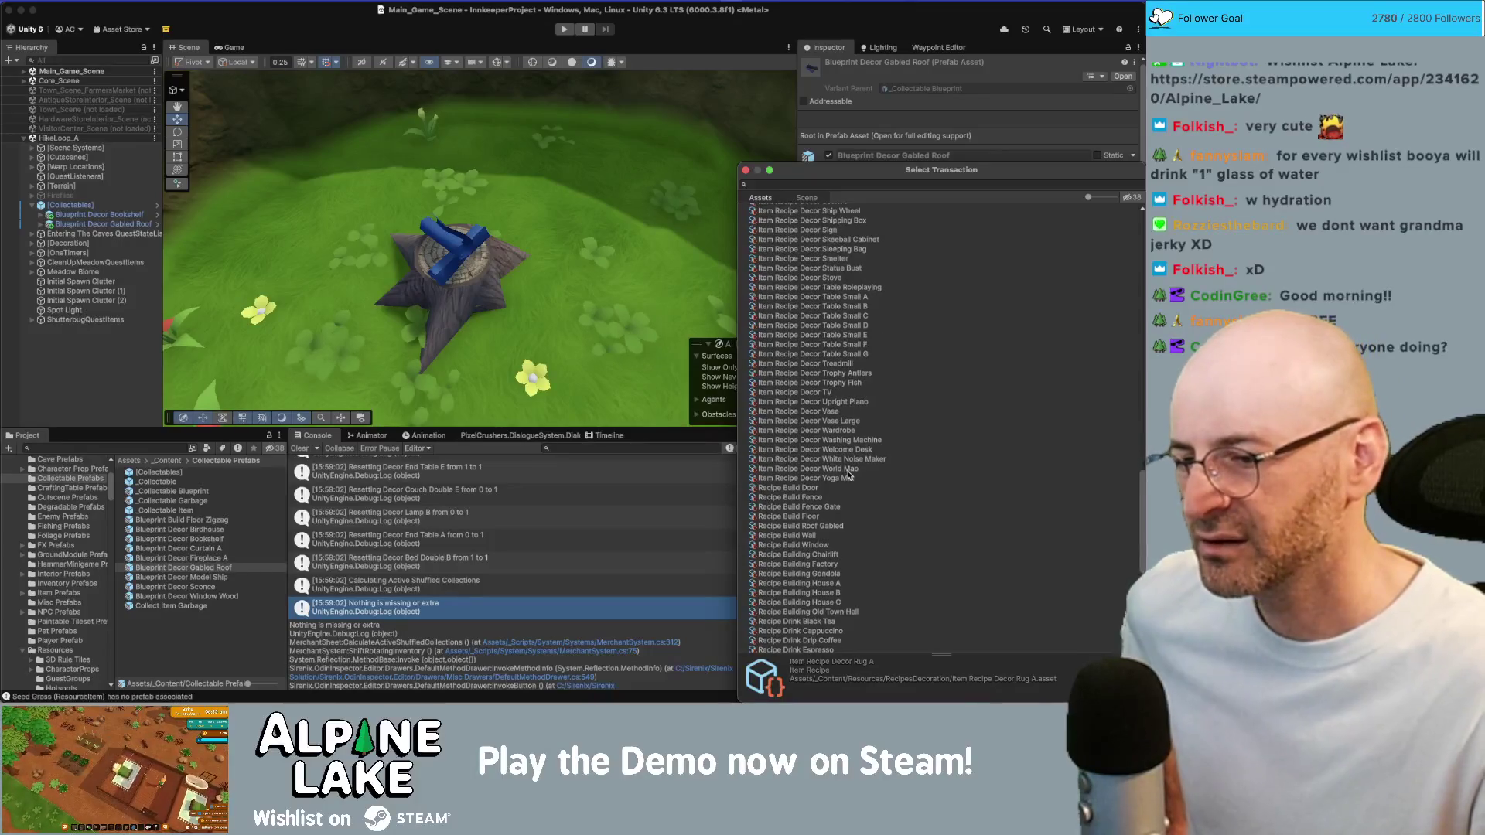
scroll(848, 474, "down", 1)
scroll(848, 475, "up", 10)
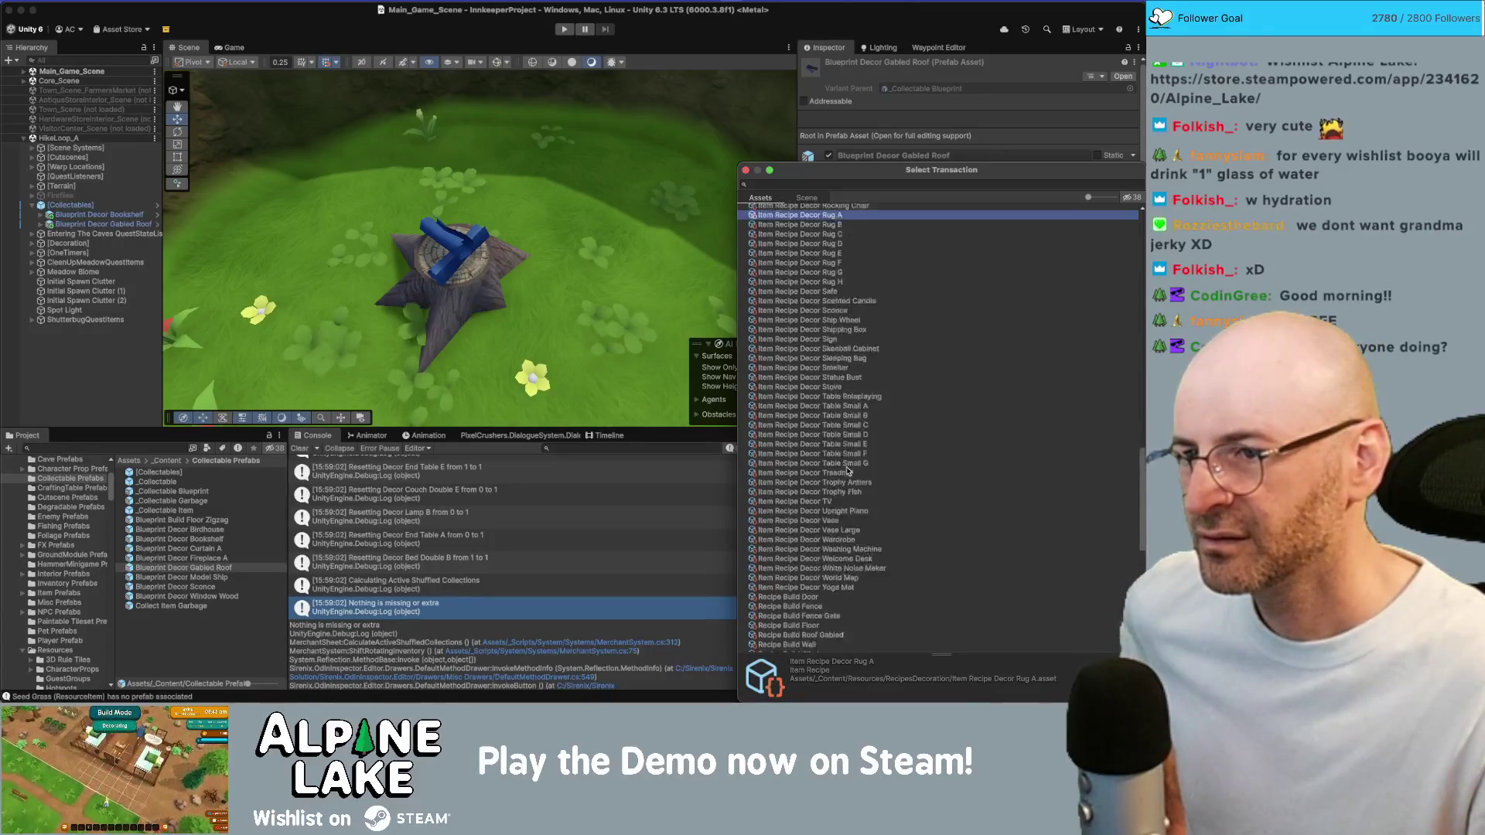
scroll(849, 469, "down", 6)
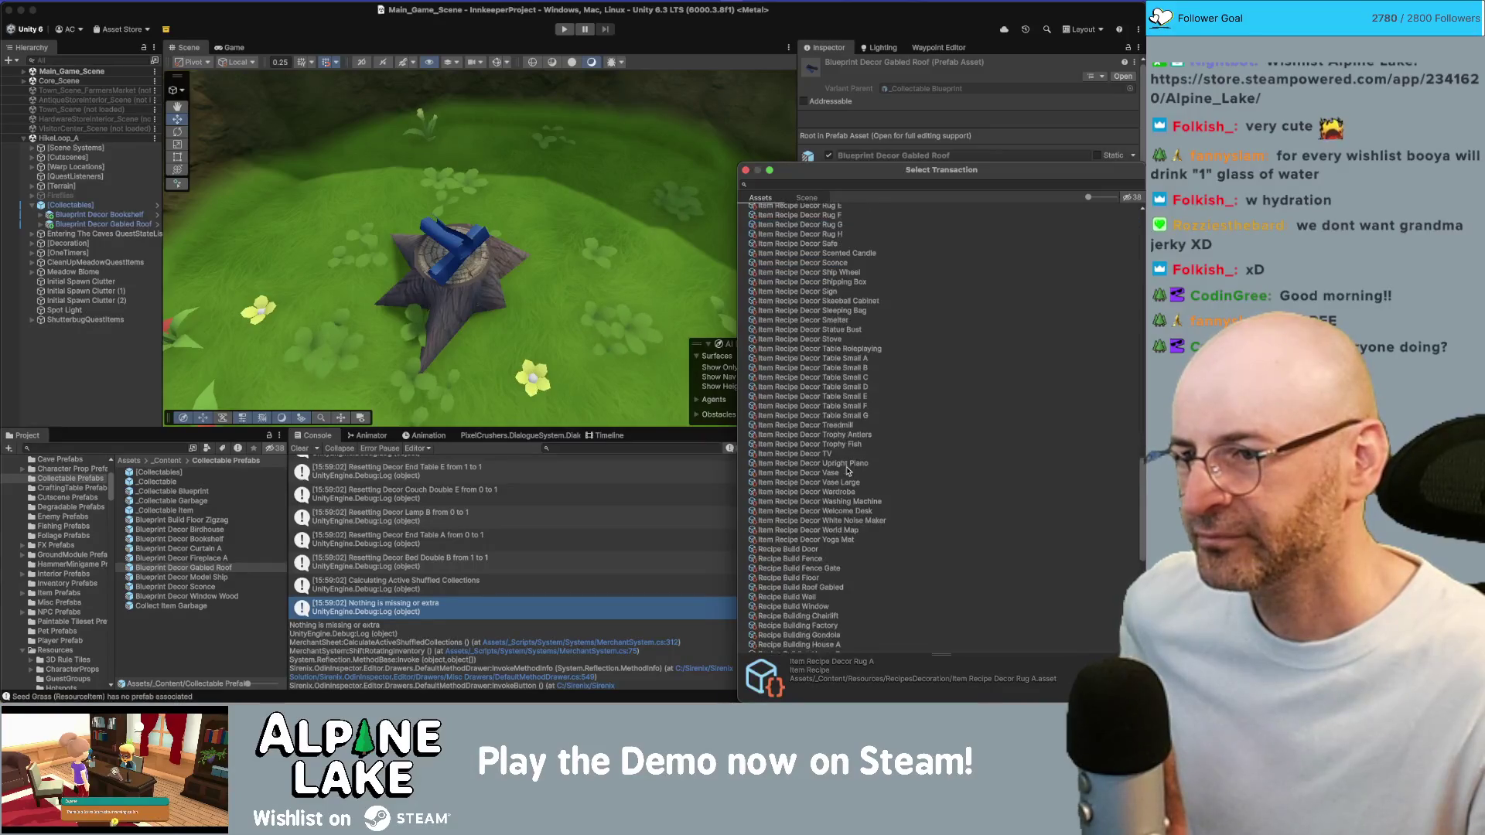
scroll(847, 470, "up", 5)
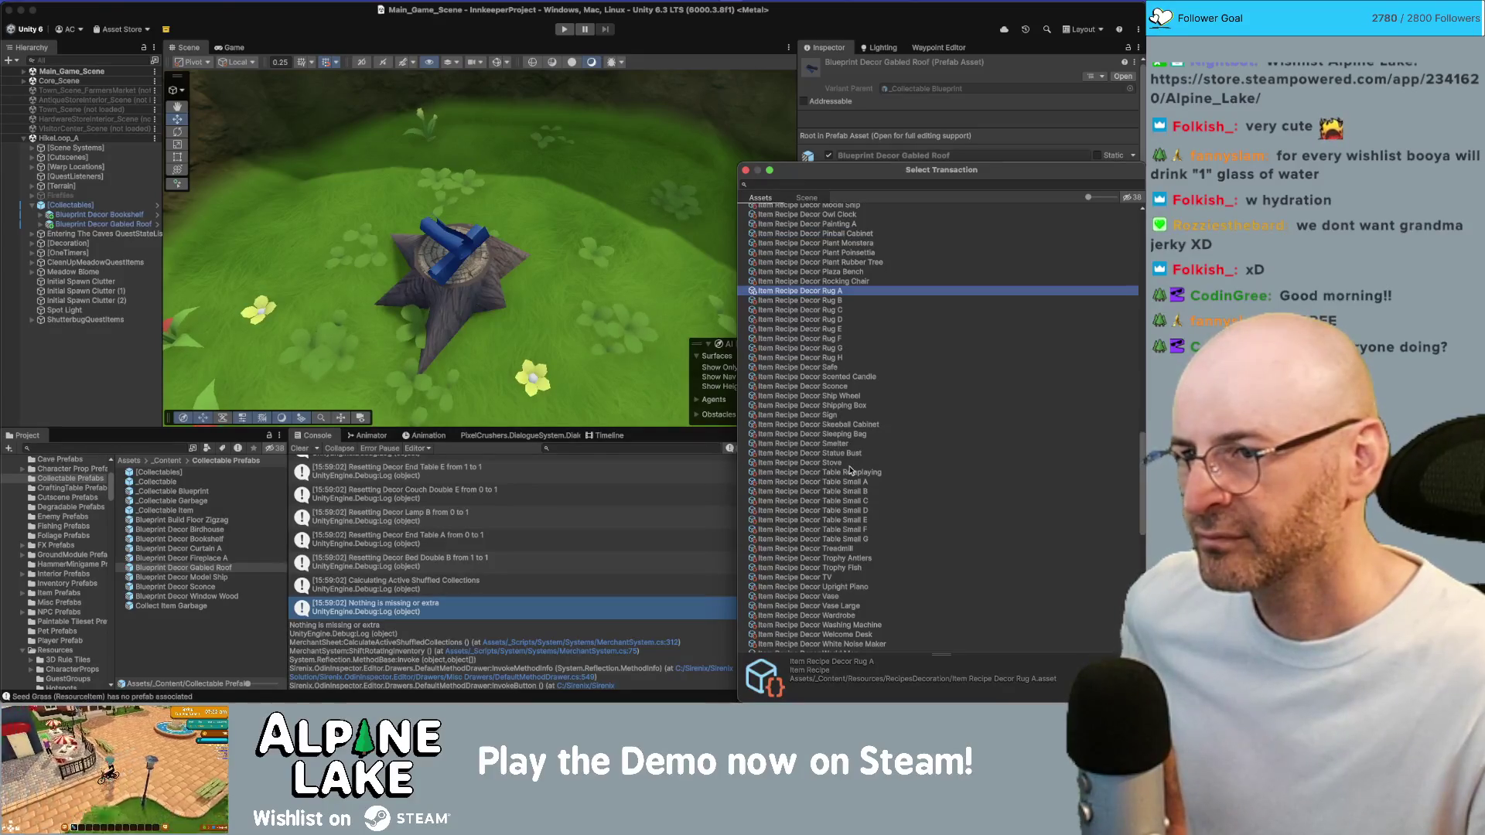
scroll(849, 469, "up", 5)
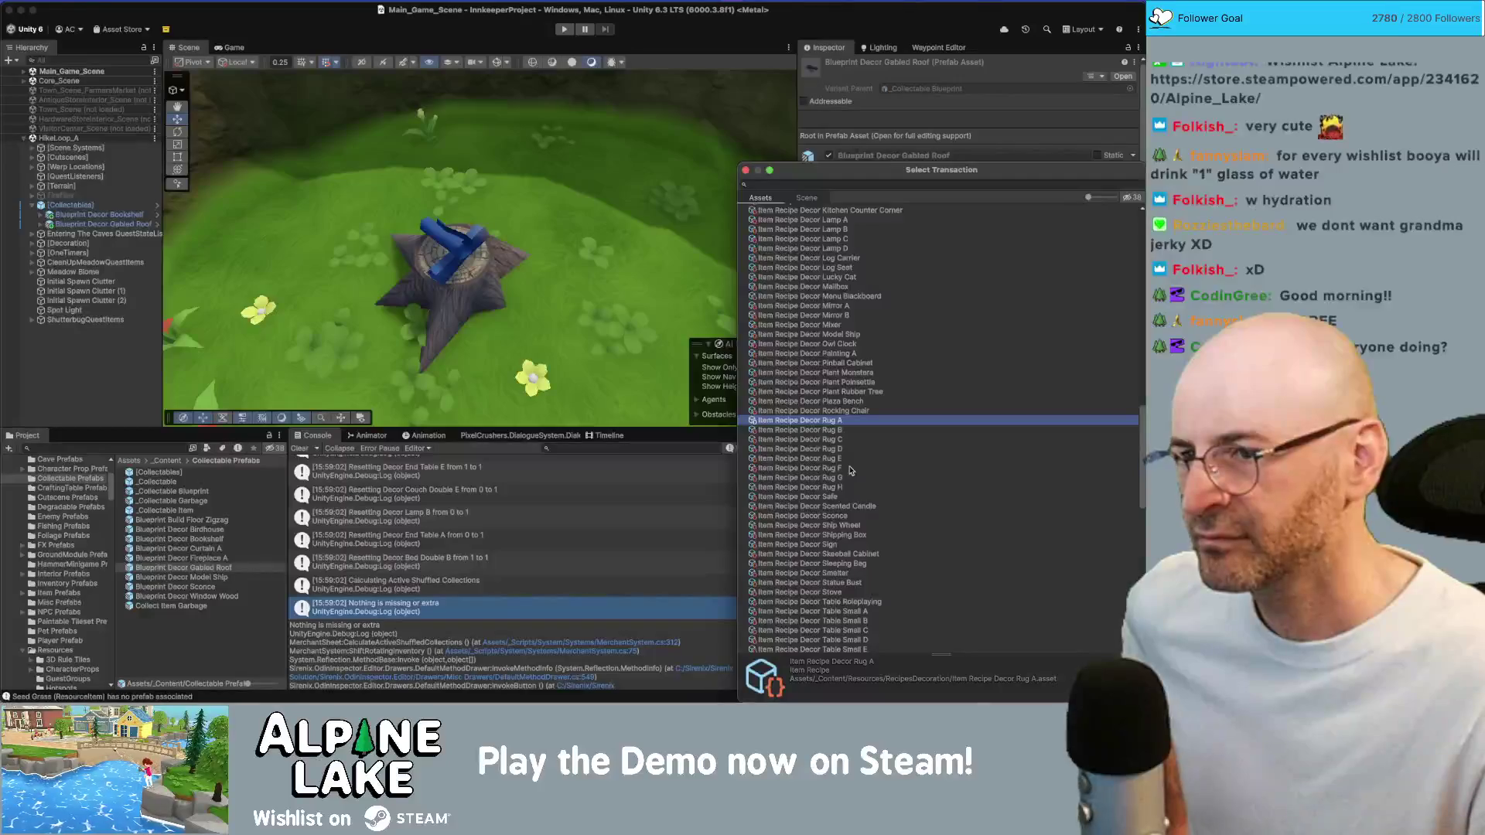
scroll(850, 472, "up", 3)
scroll(849, 472, "up", 3)
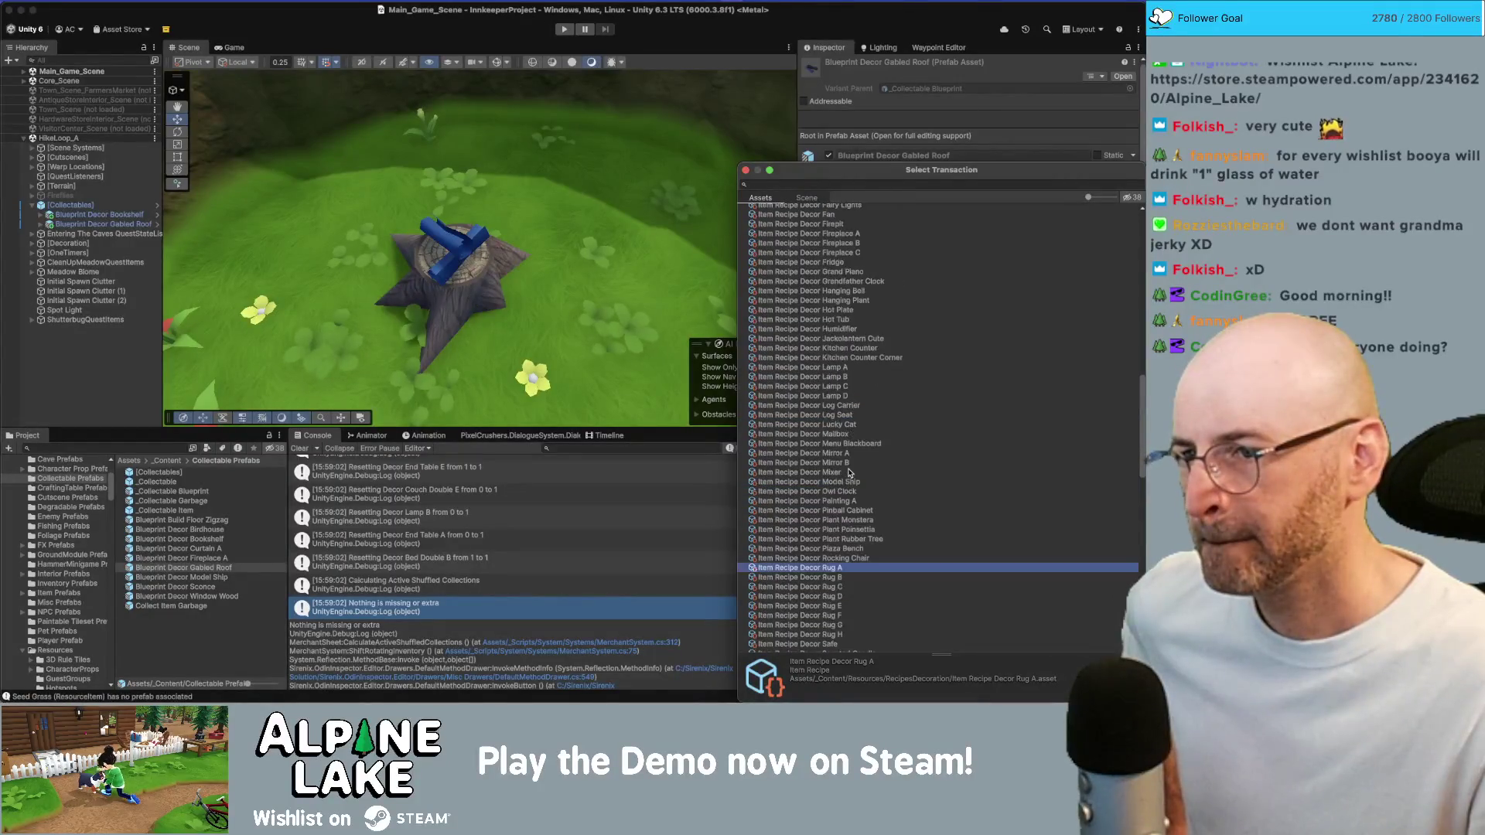
scroll(848, 470, "up", 3)
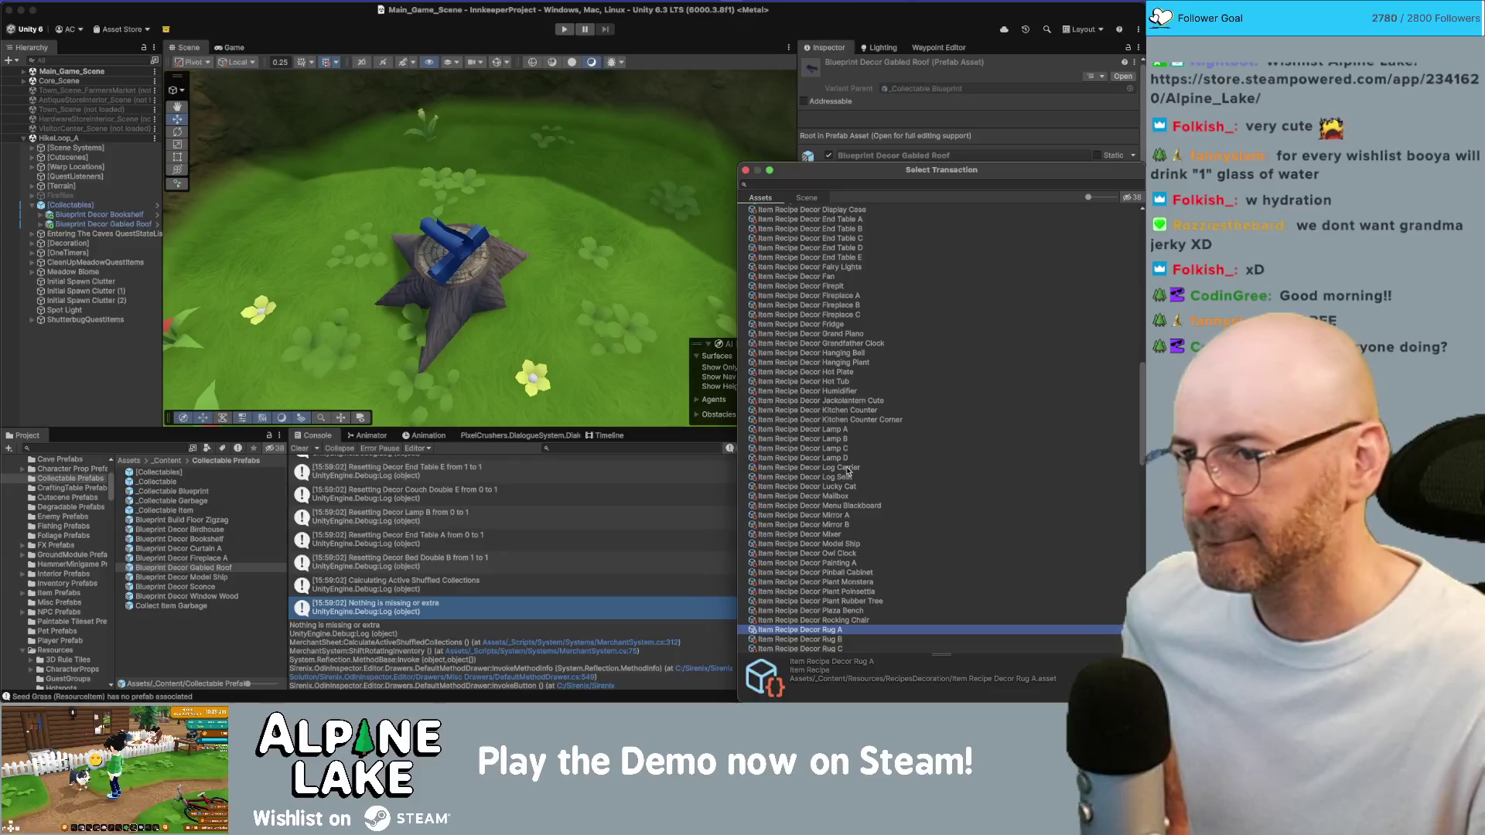
scroll(849, 469, "up", 2)
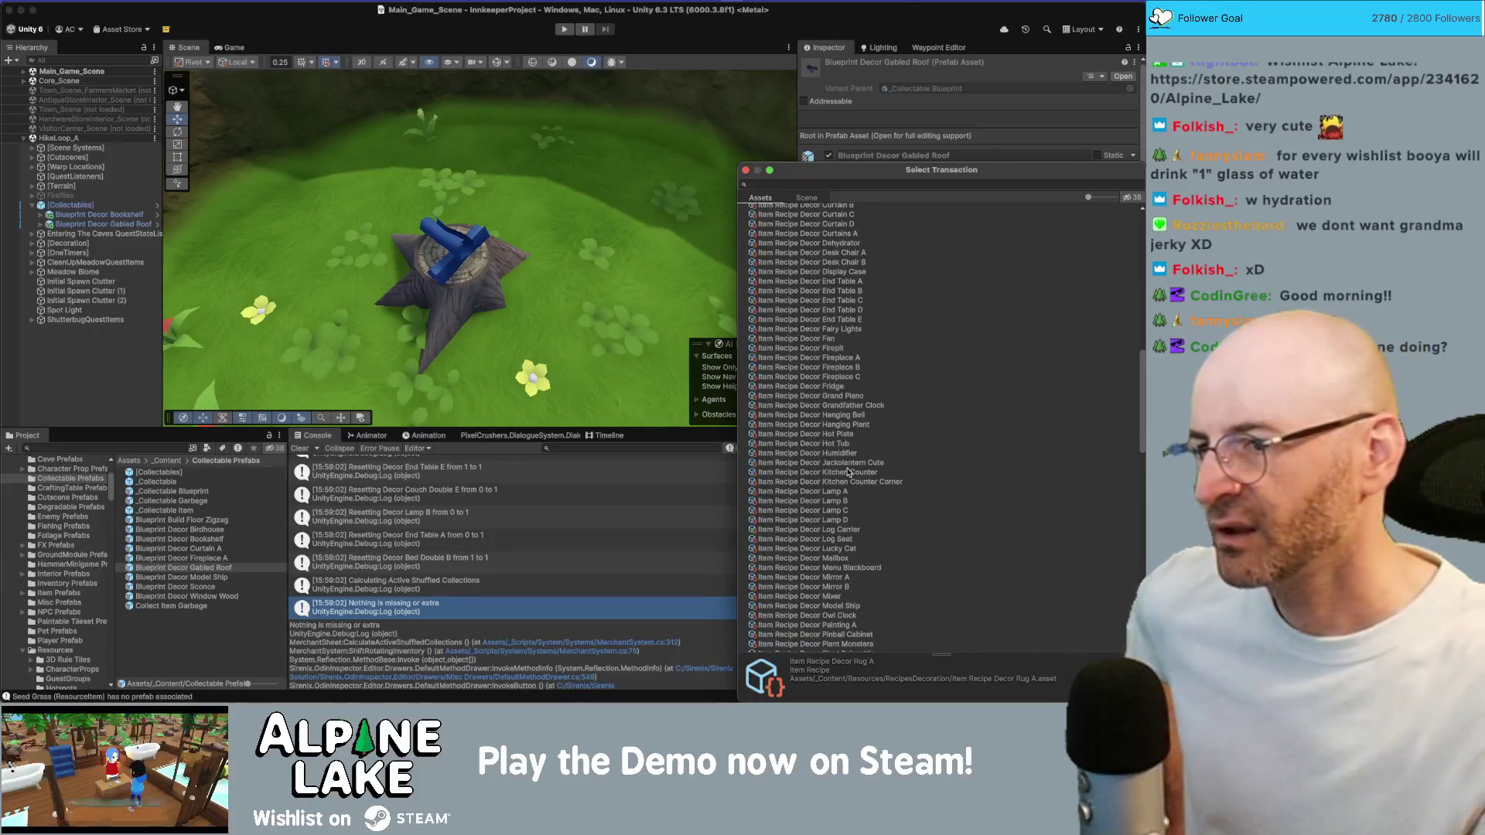
scroll(880, 385, "up", 12)
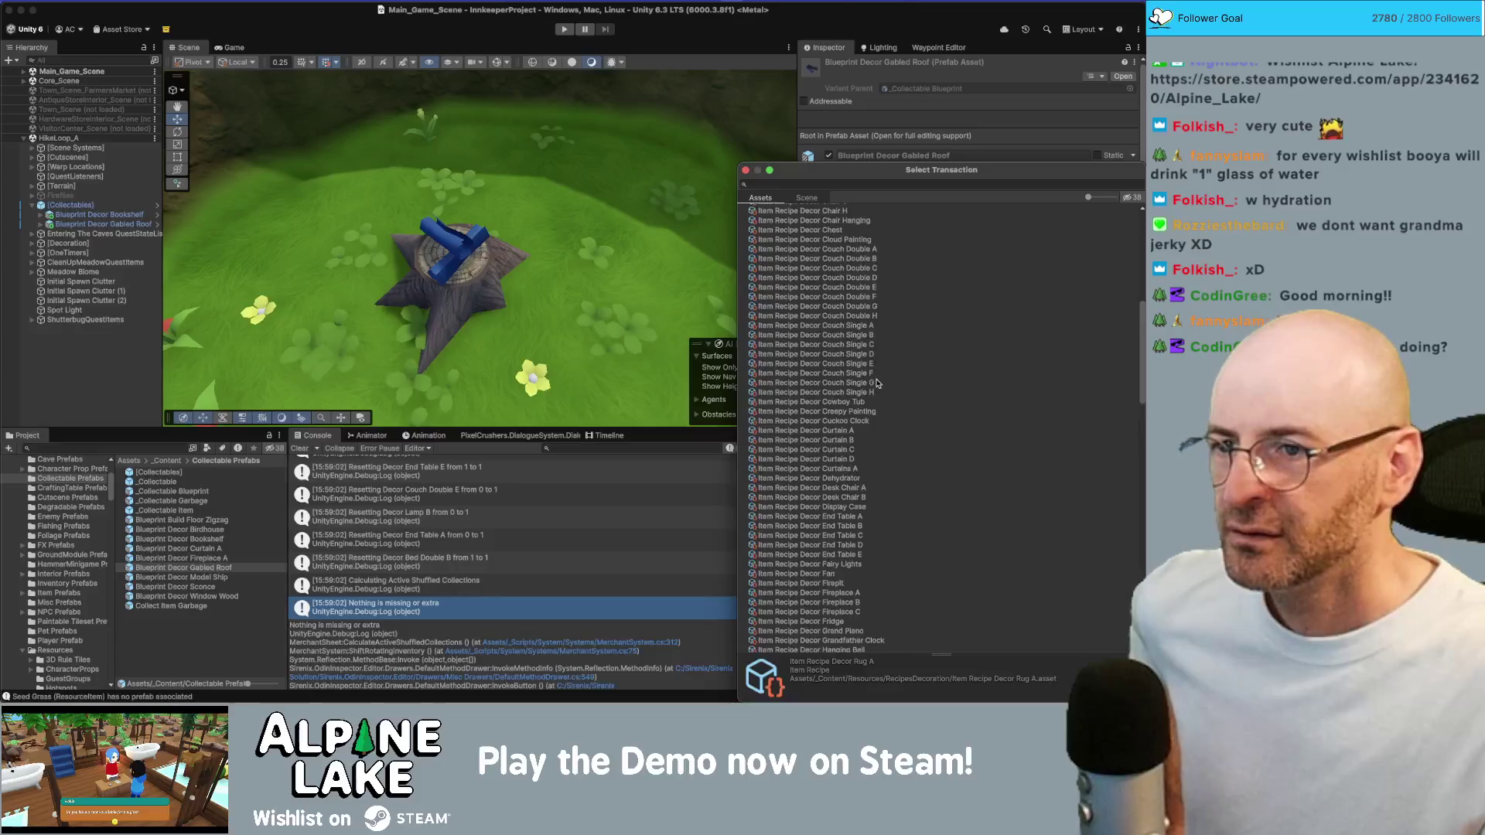
scroll(876, 380, "up", 6)
scroll(877, 384, "up", 4)
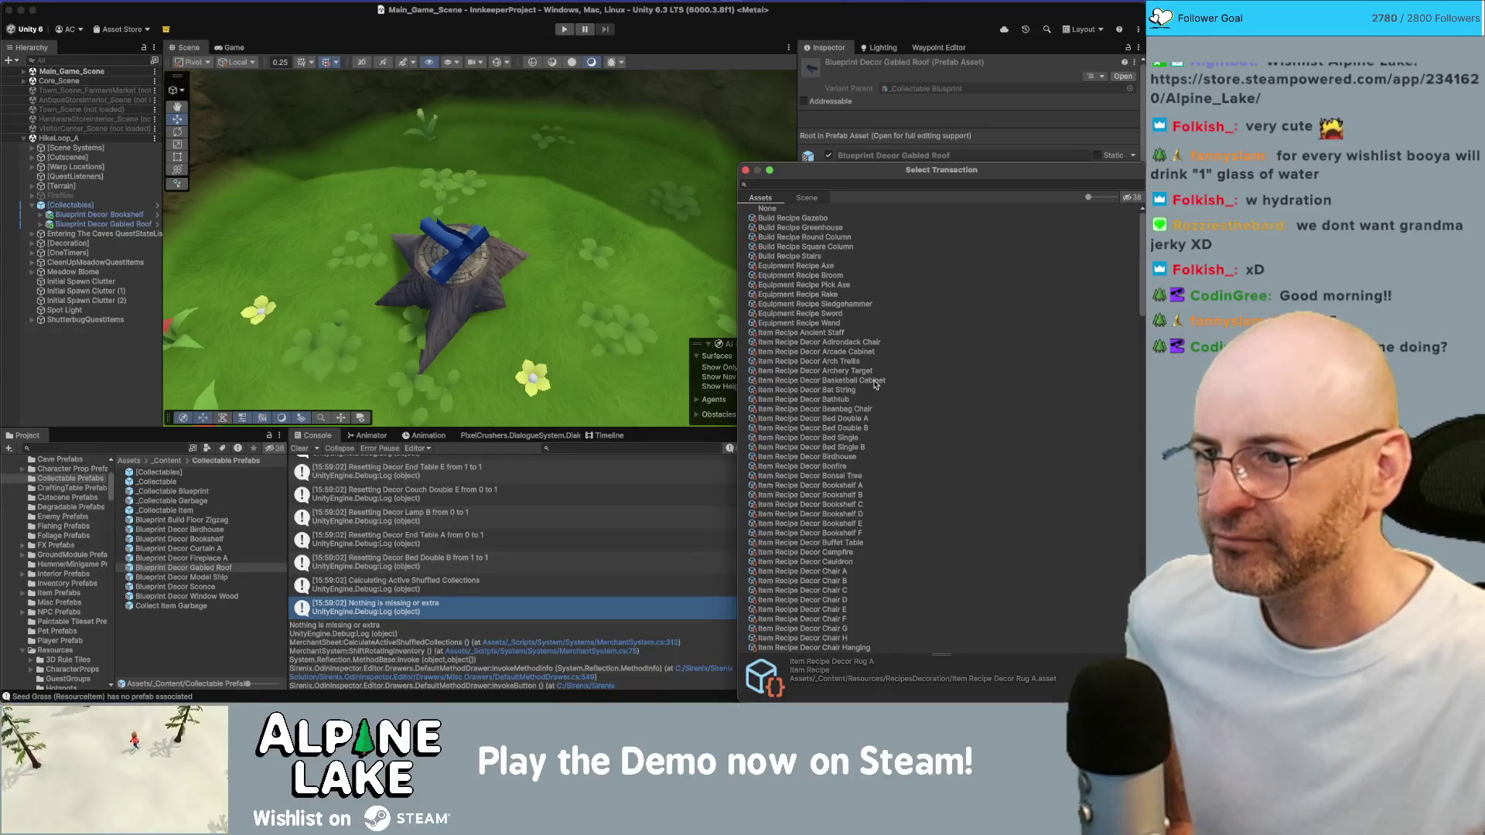
Scroll to Item Recipe Decor Scented Candle, choose it and close the picker
scroll(876, 385, "down", 15)
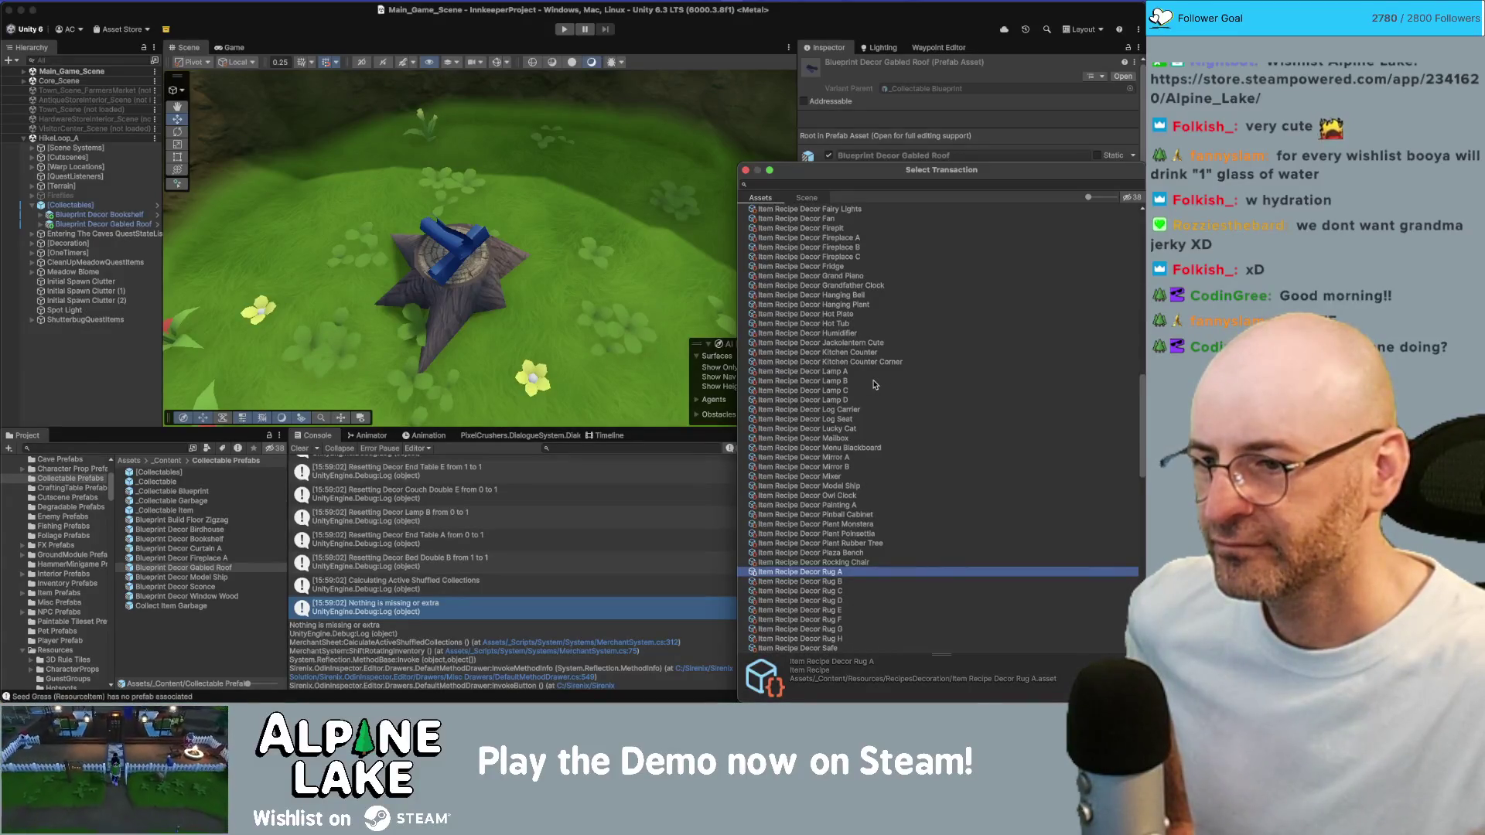
scroll(875, 384, "down", 5)
scroll(875, 385, "down", 5)
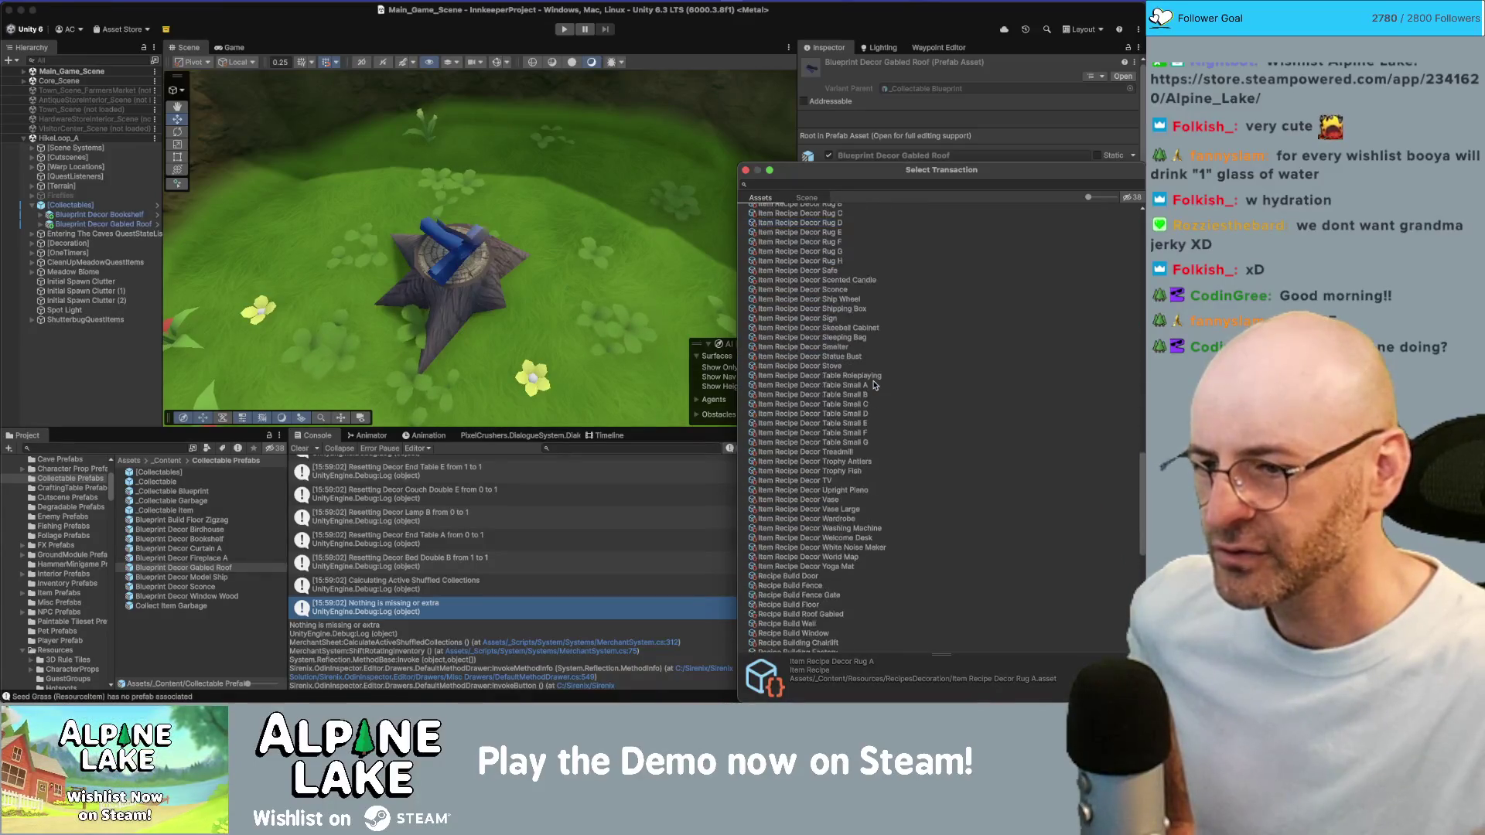
scroll(875, 385, "down", 1)
scroll(875, 384, "down", 1)
scroll(875, 384, "down", 2)
scroll(874, 385, "down", 2)
scroll(875, 384, "down", 2)
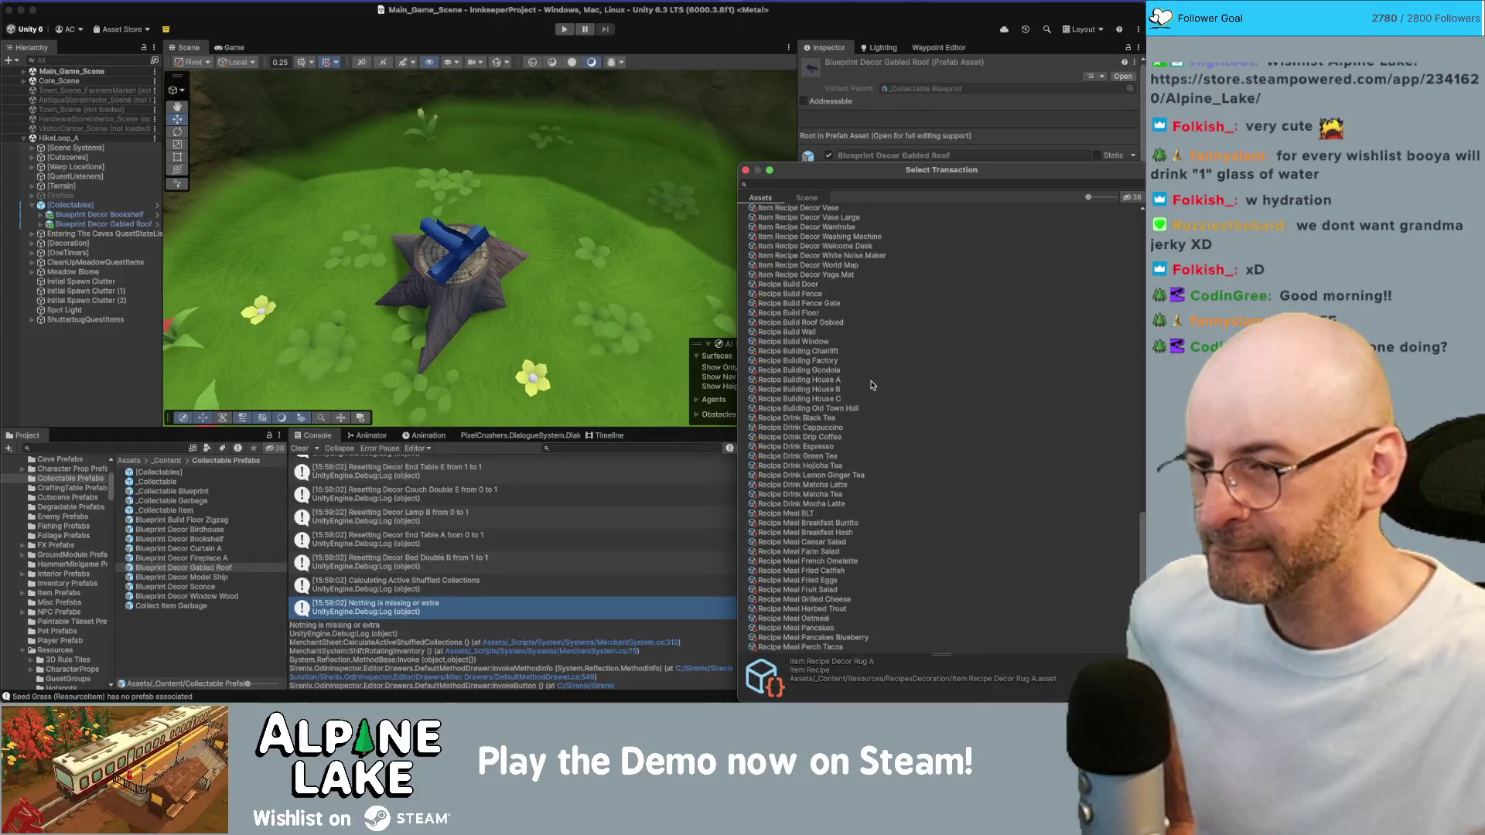
scroll(852, 393, "up", 4)
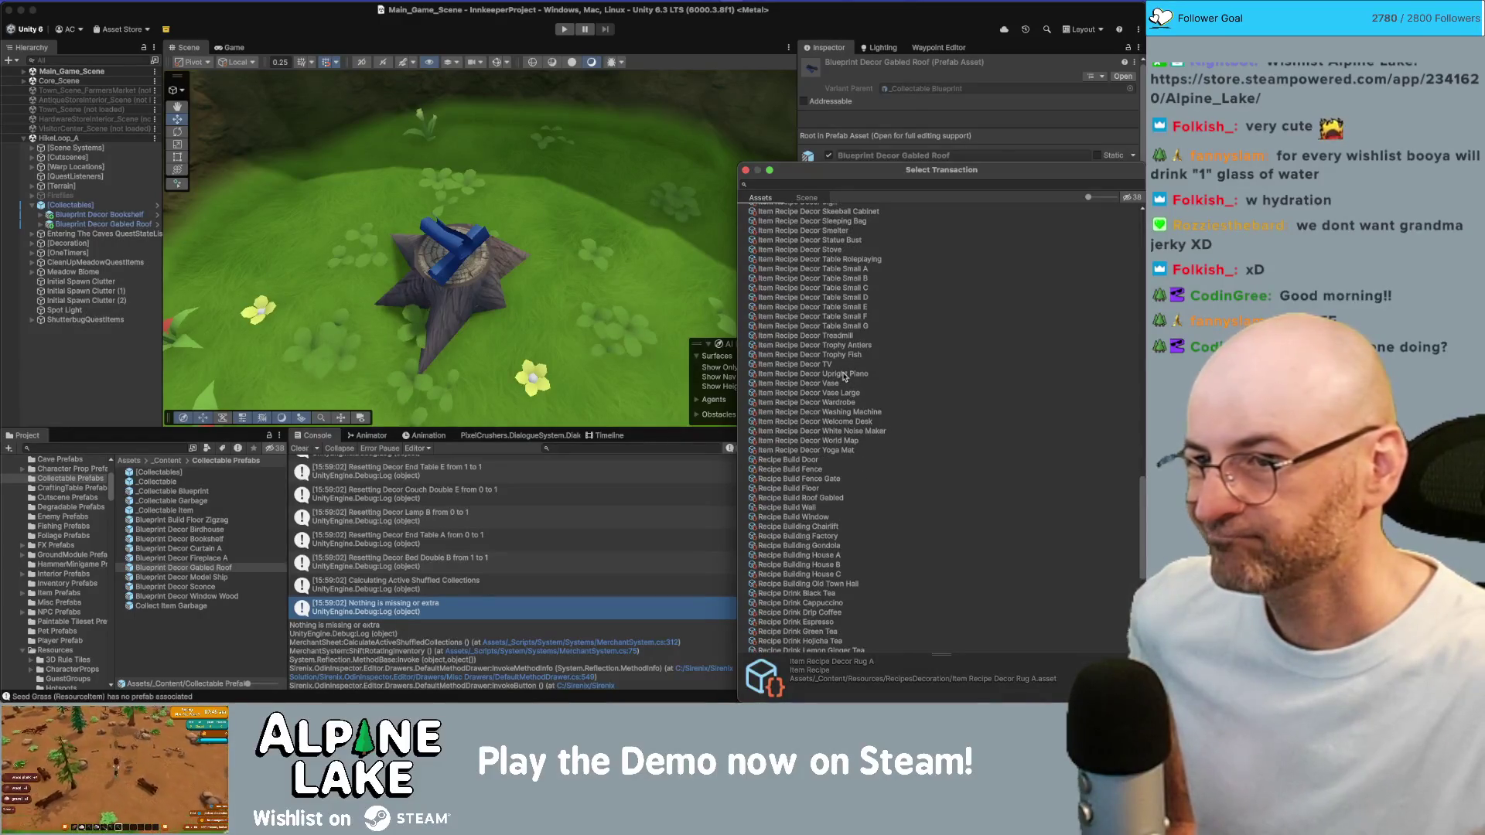
scroll(841, 379, "up", 2)
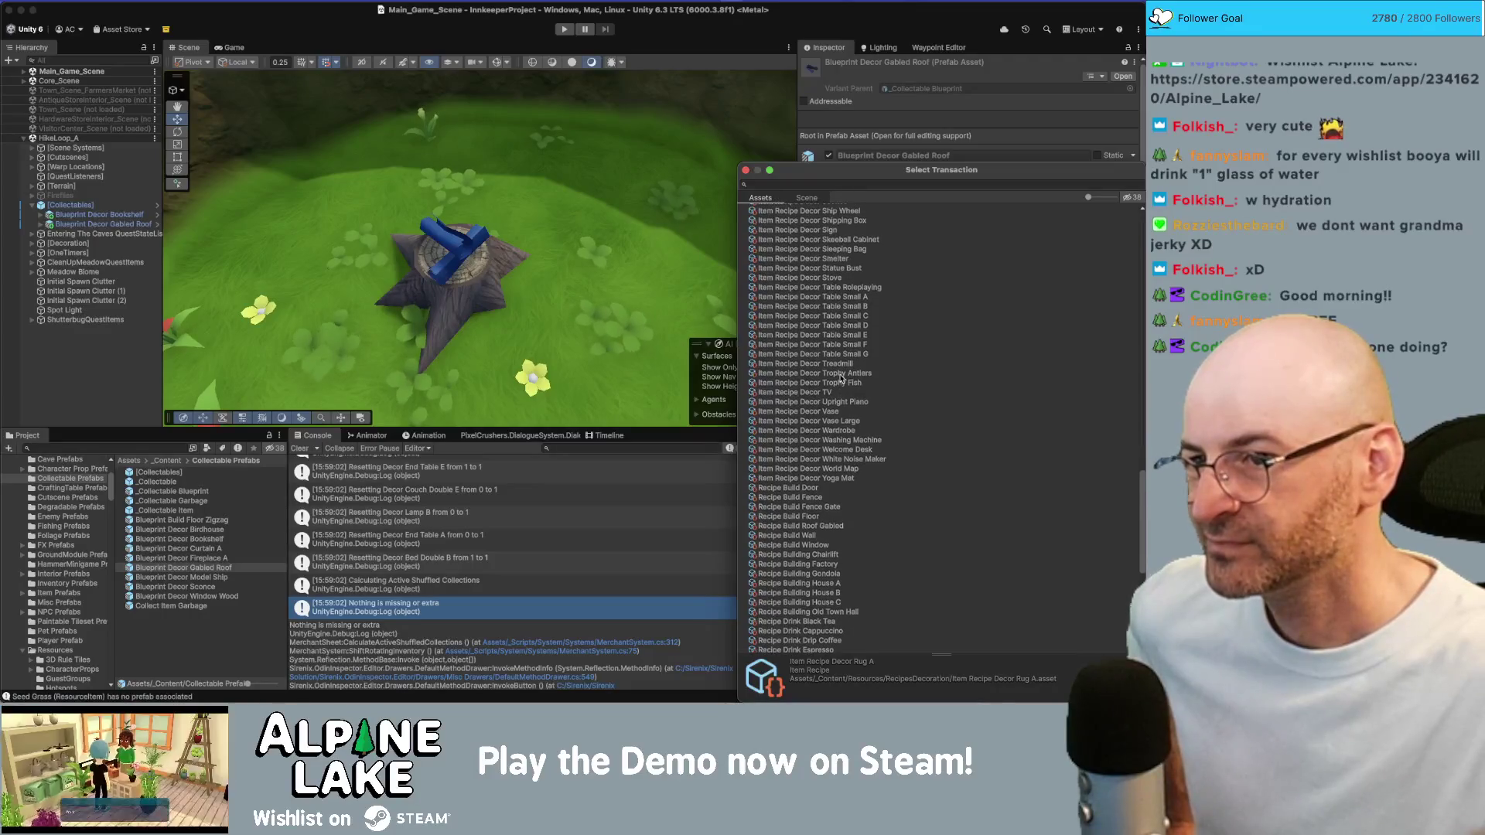
scroll(841, 378, "up", 4)
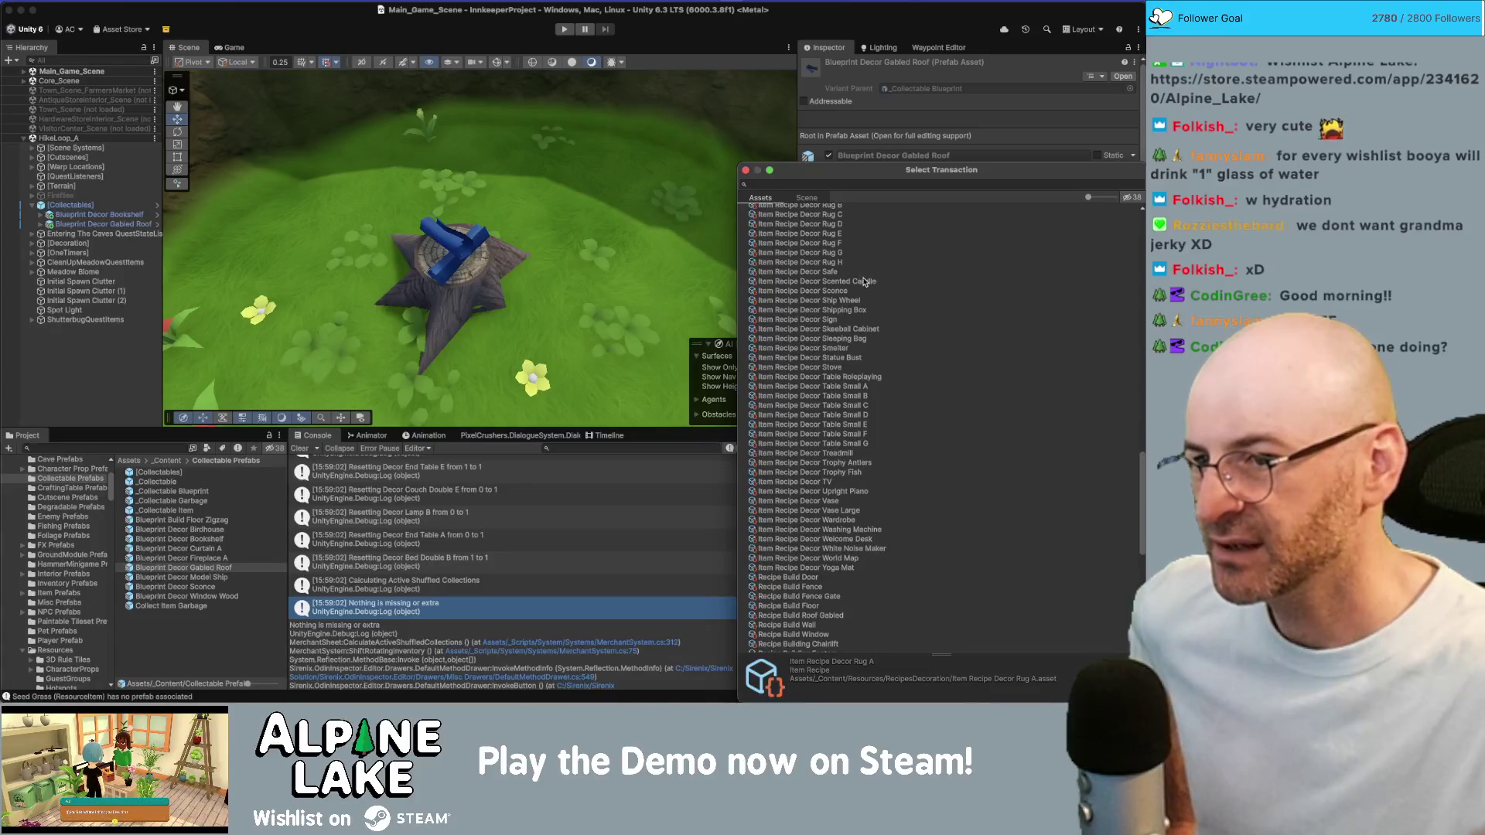
left_click(864, 282)
key("Escape")
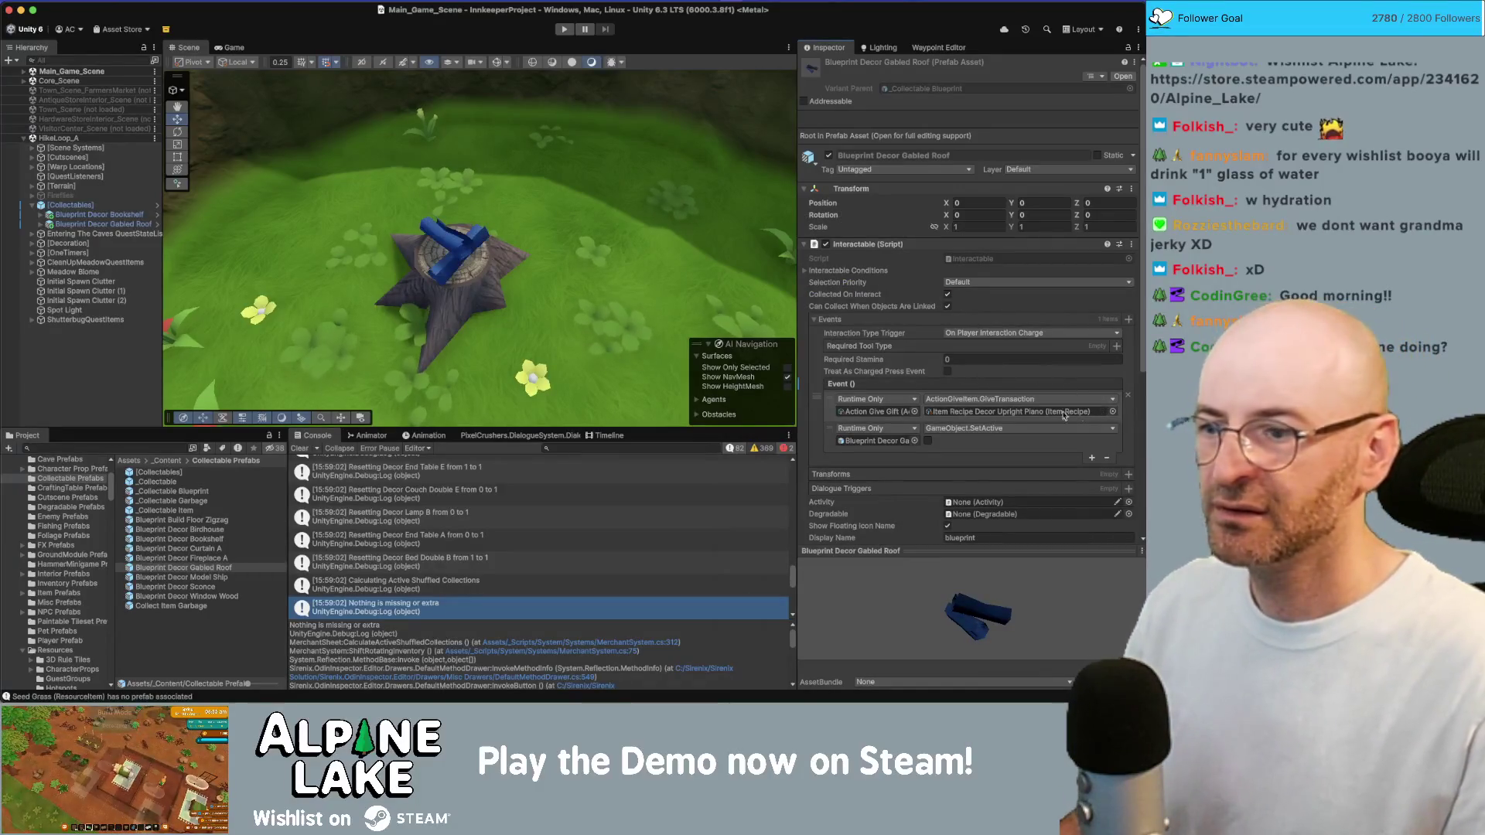
Reselect the Gabled Roof prefab and assign Item Recipe Decor Scented Candle as its Give Gift
left_click(232, 567)
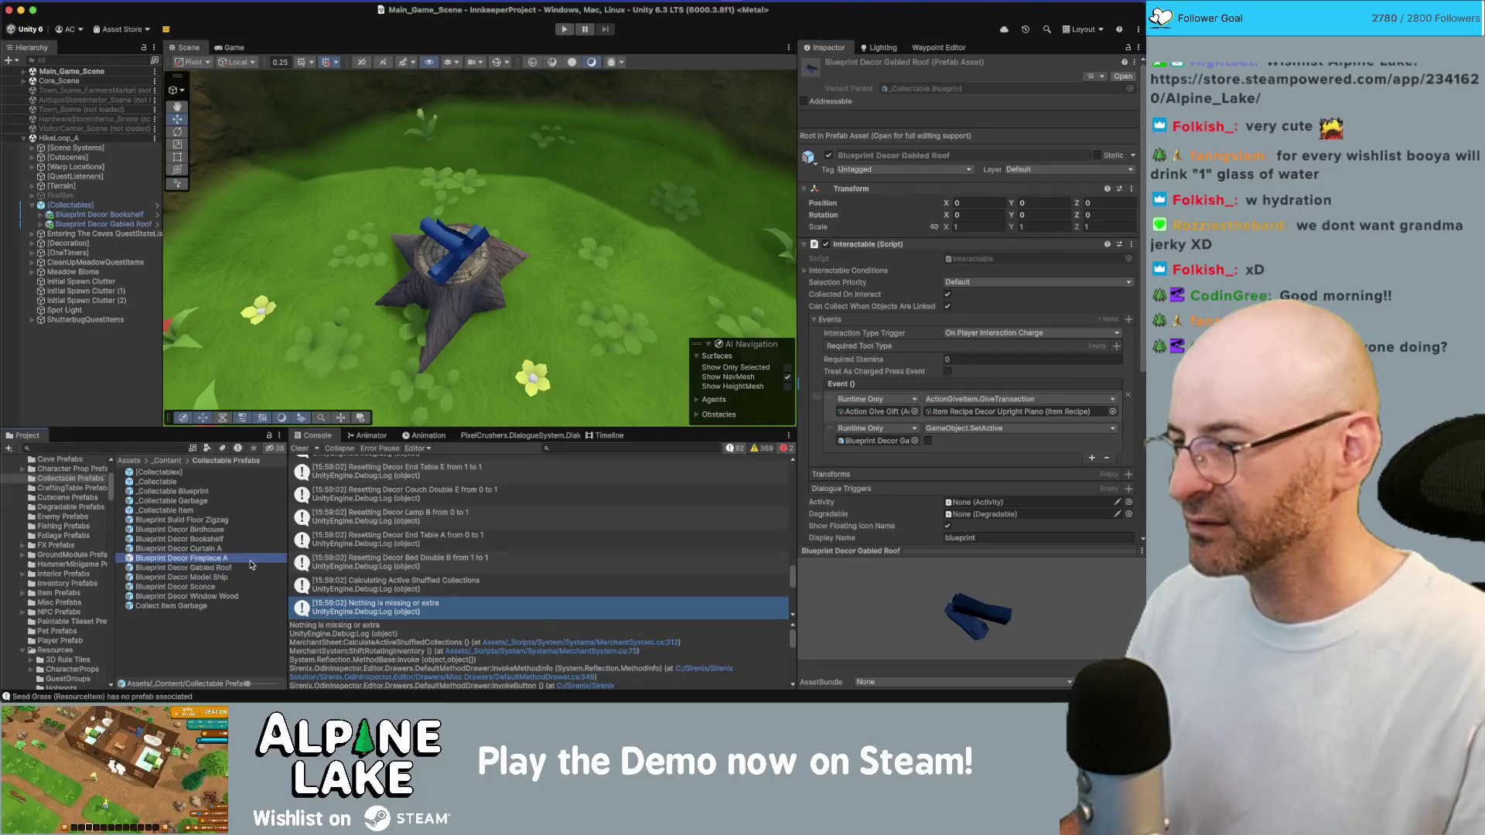
left_click(1112, 411)
scroll(879, 420, "up", 3)
scroll(882, 433, "up", 2)
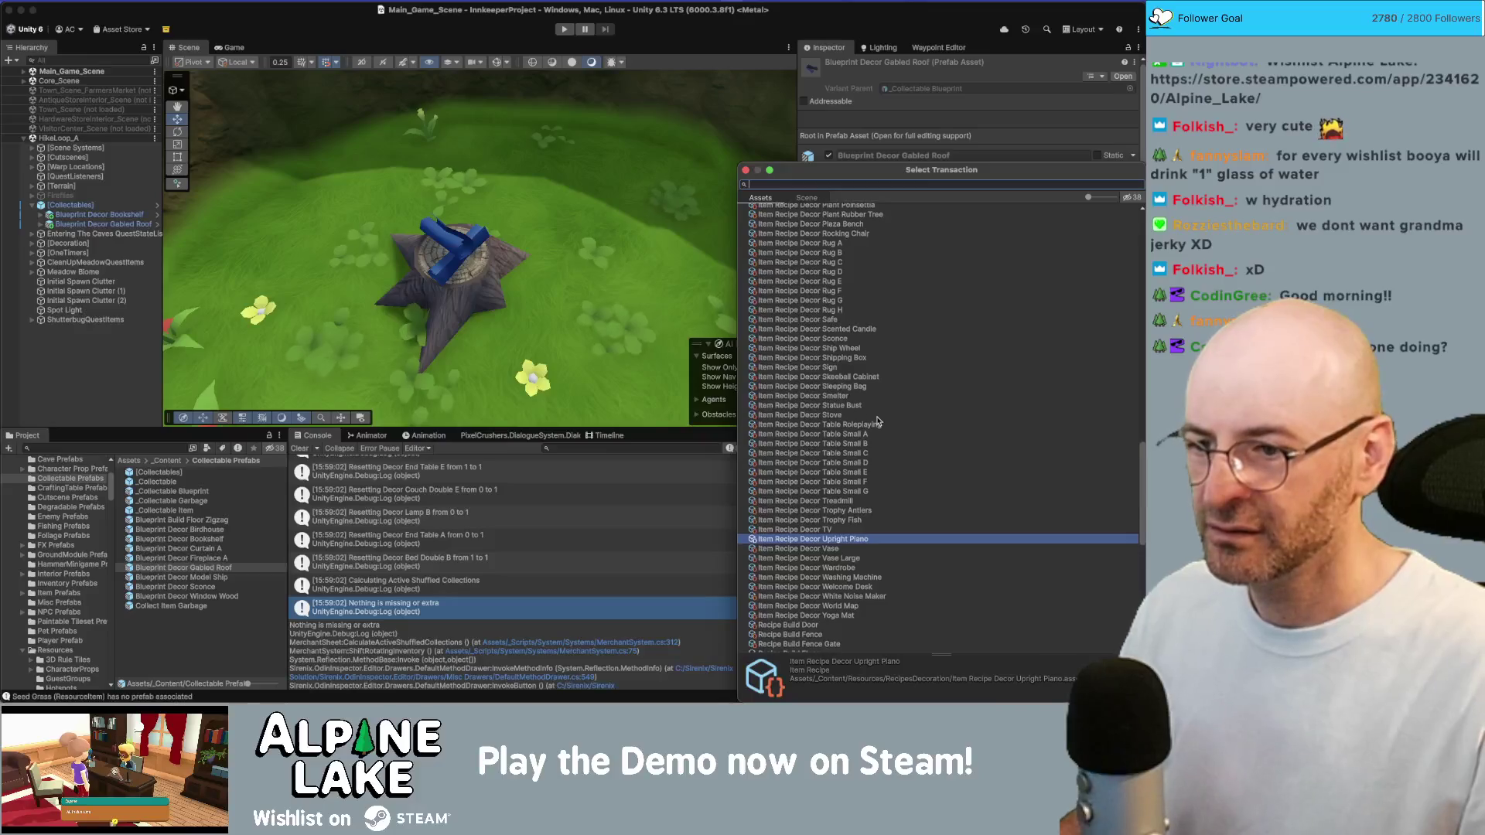
scroll(882, 445, "up", 3)
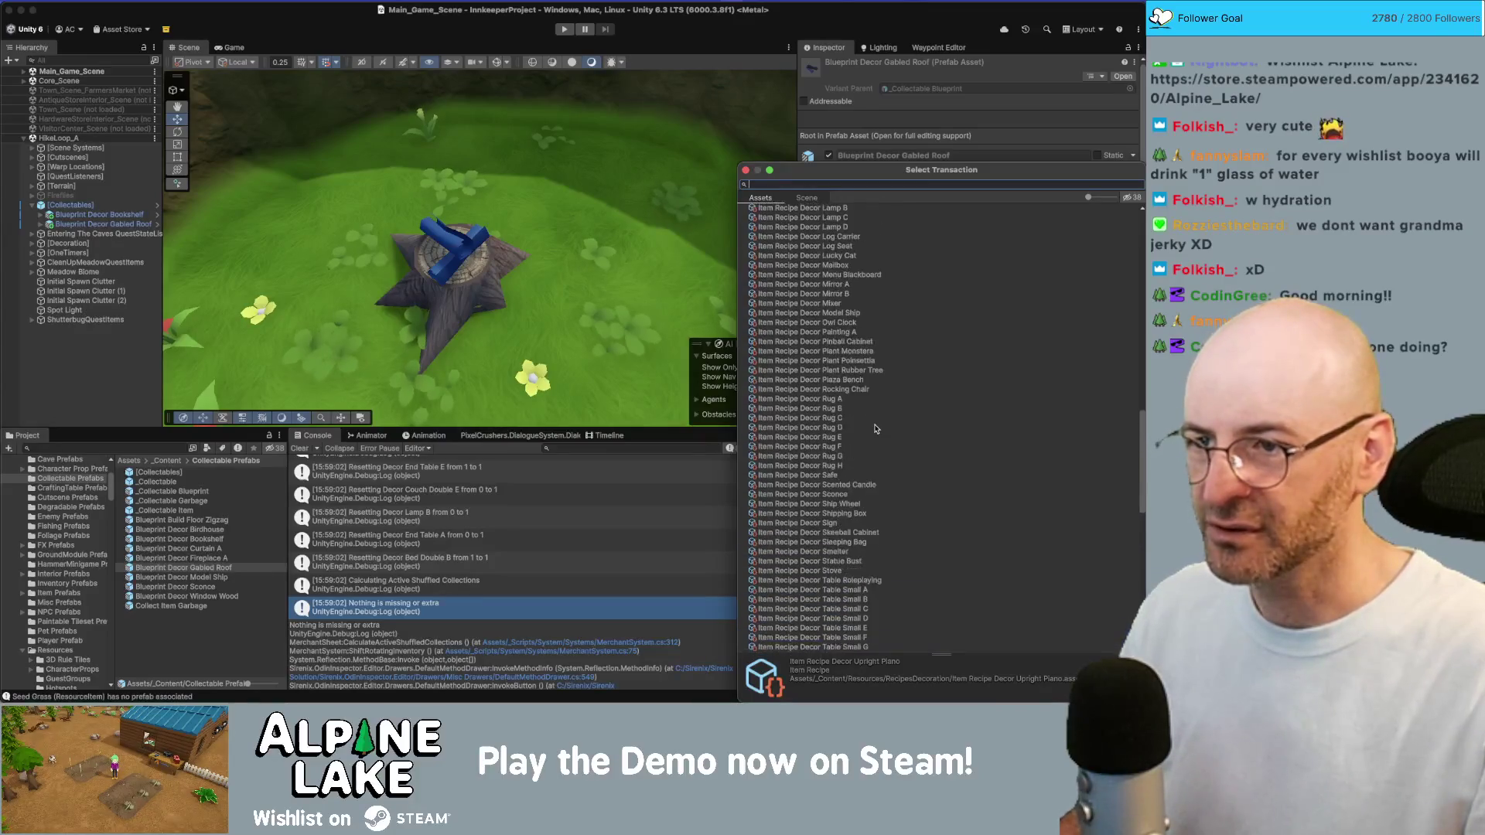
scroll(877, 430, "up", 3)
scroll(861, 364, "up", 7)
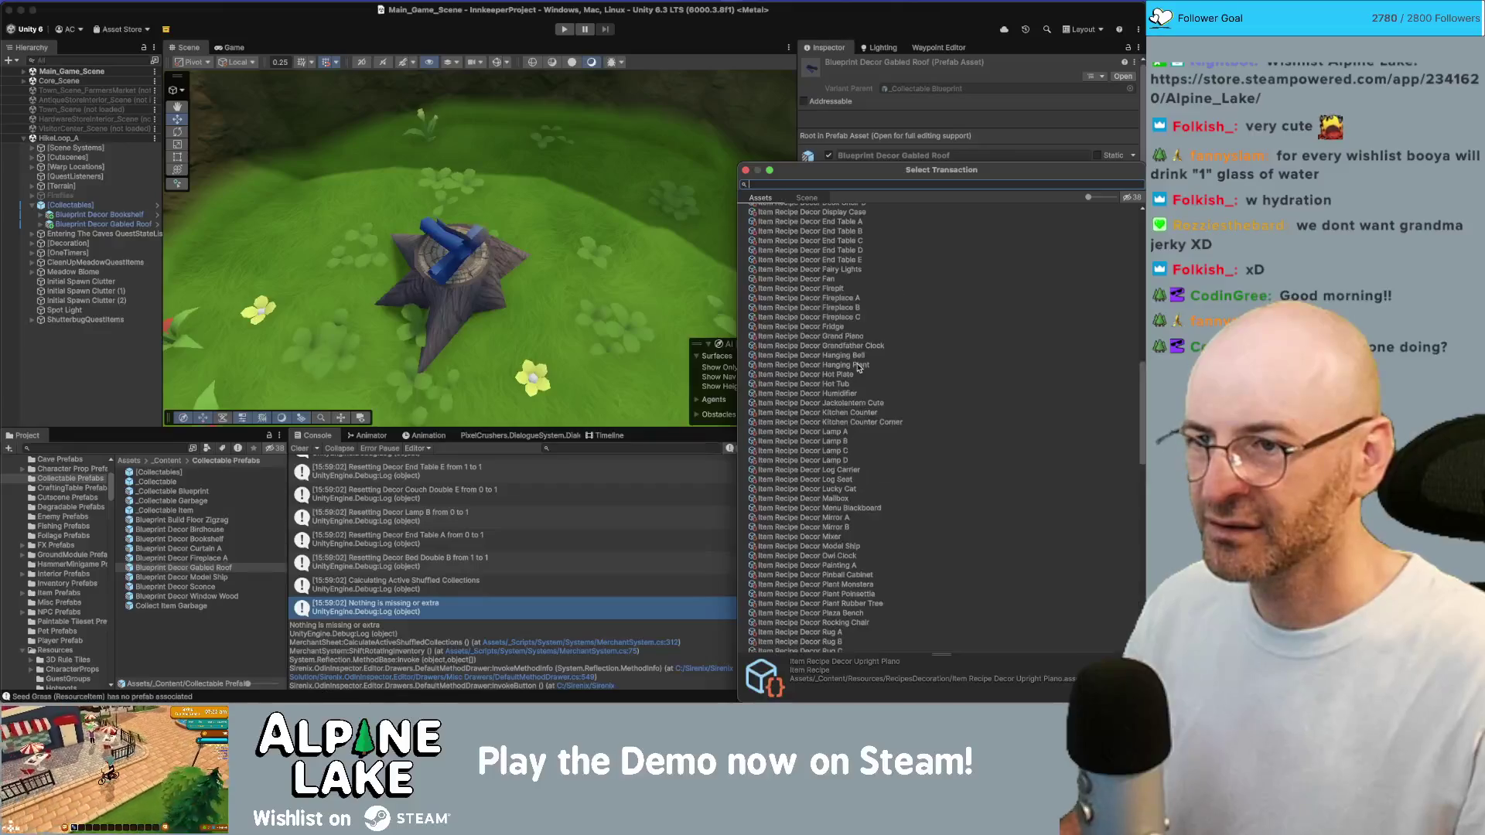
scroll(858, 366, "down", 6)
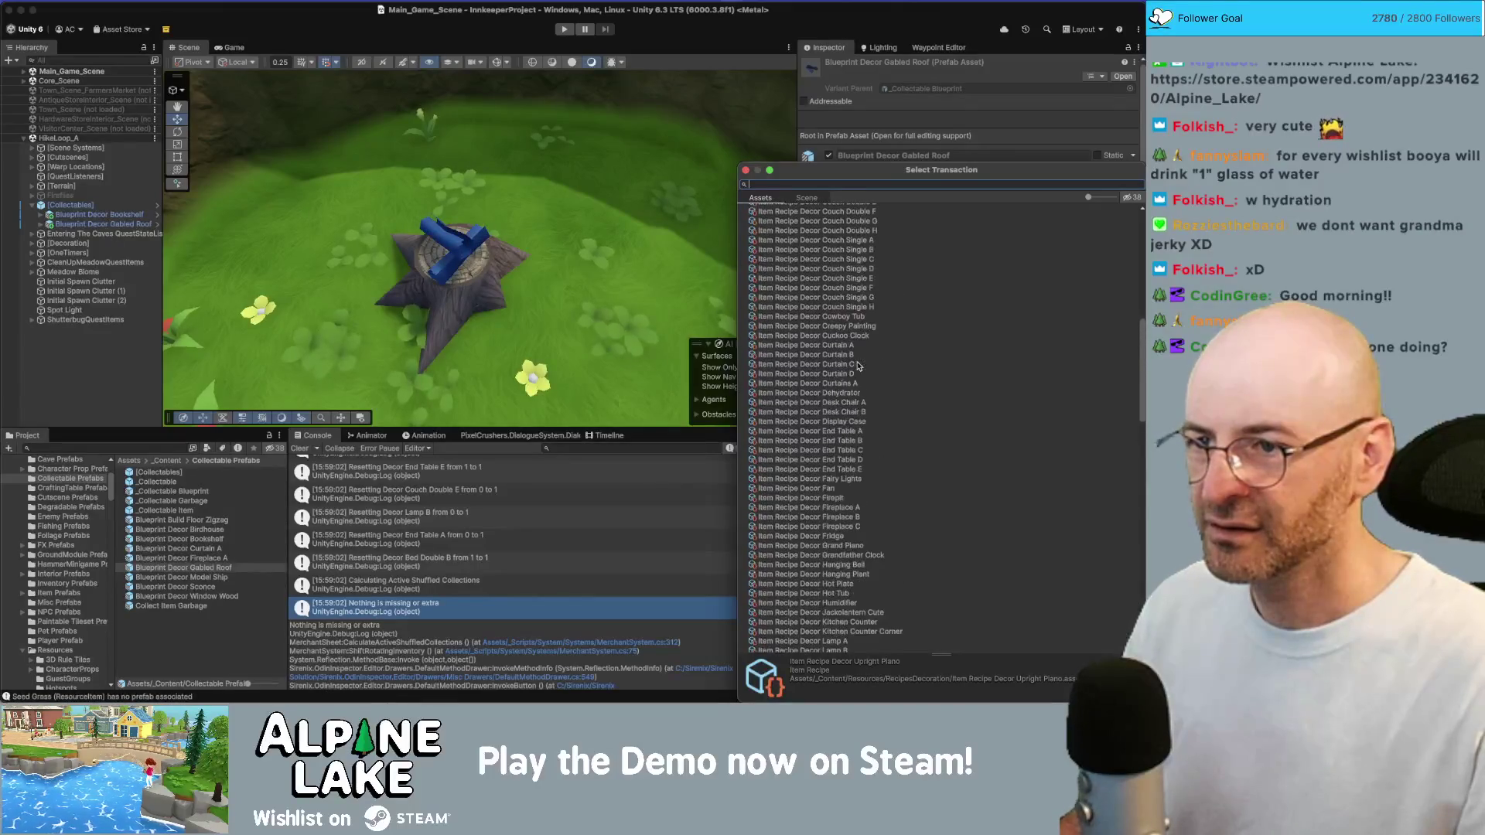
scroll(858, 366, "down", 3)
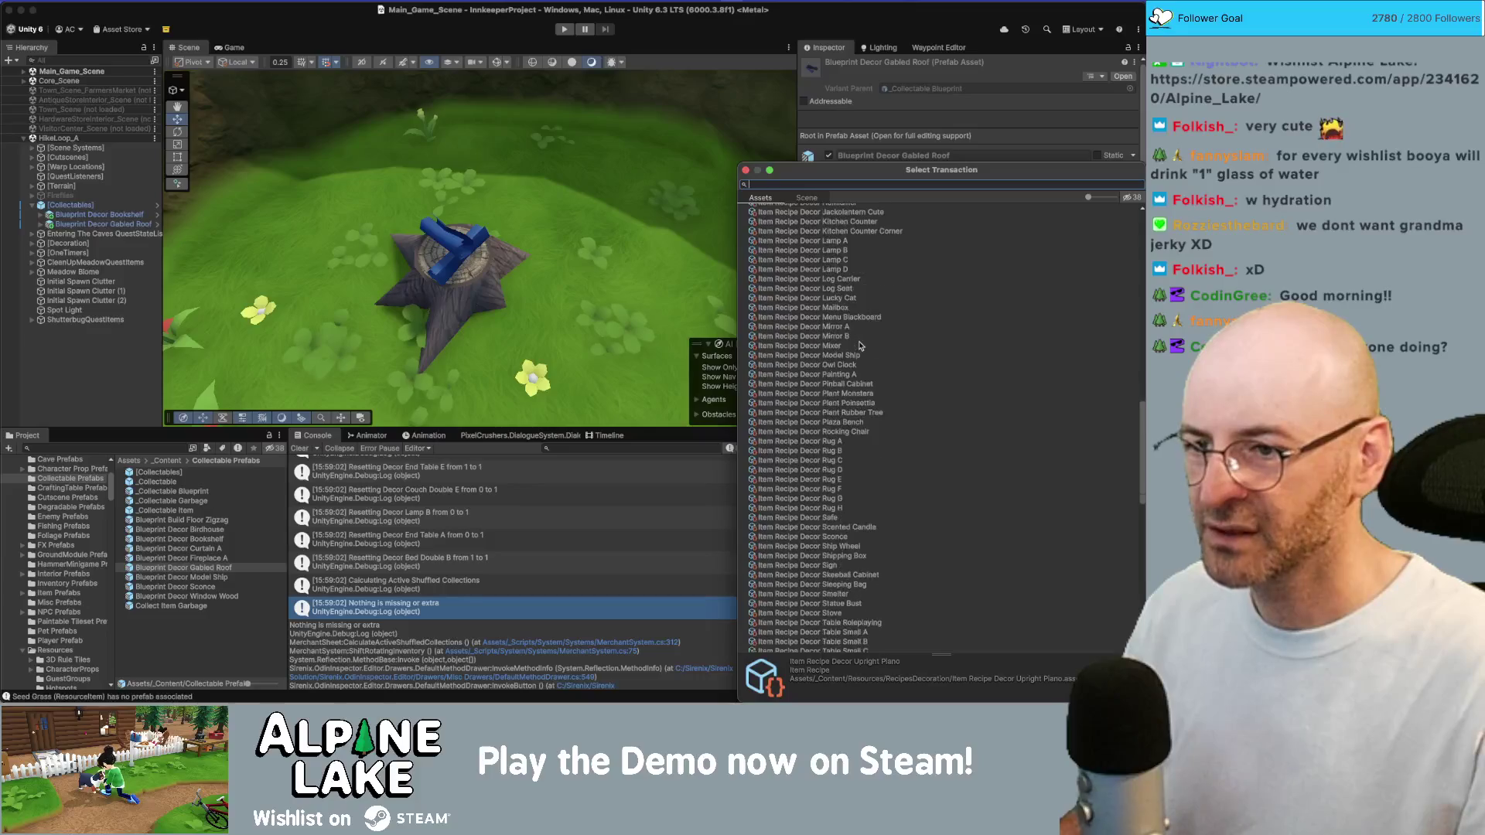
scroll(878, 430, "down", 1)
double_click(864, 484)
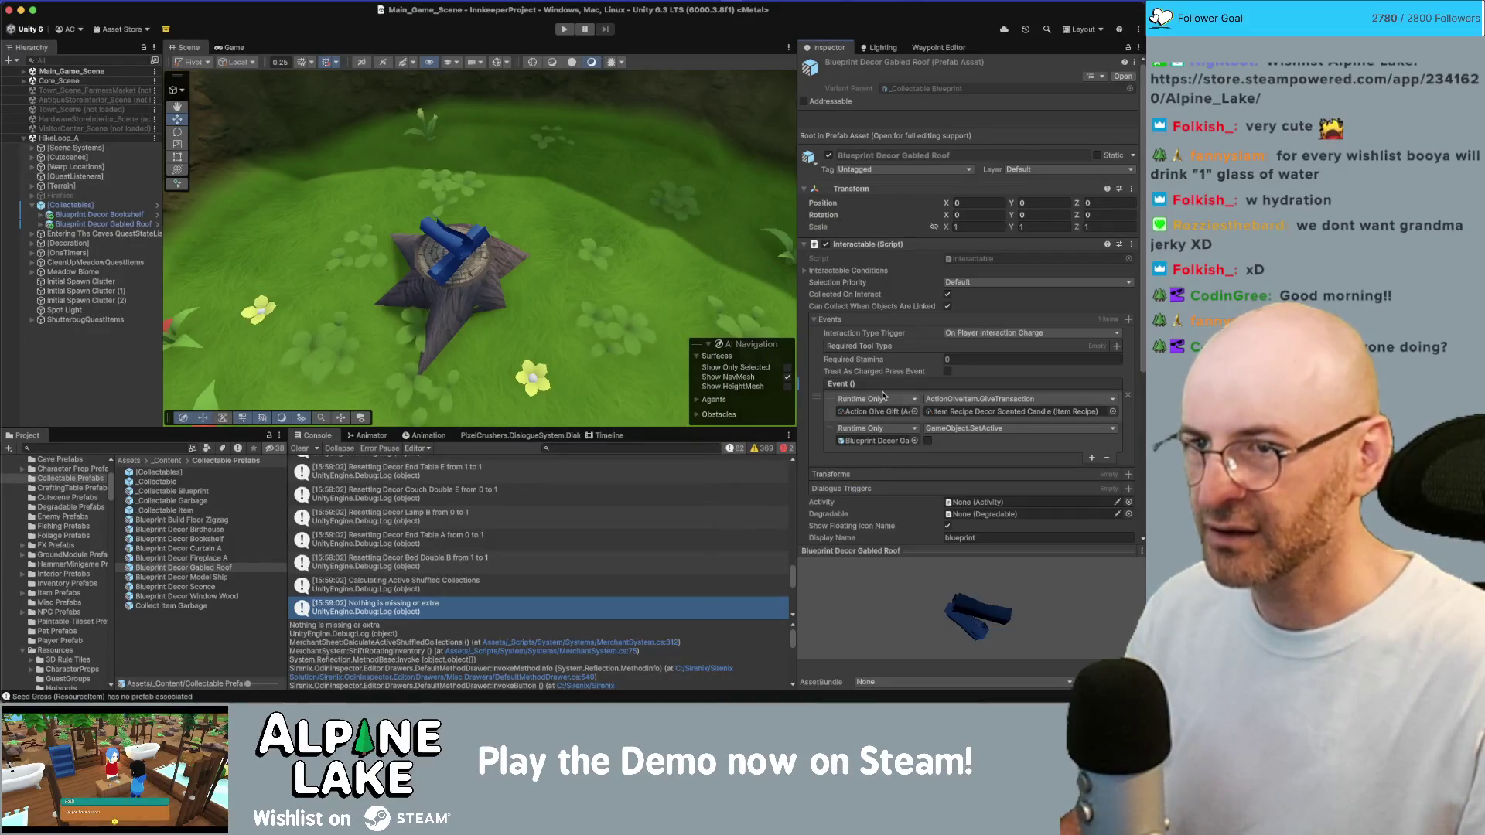
Rename the prefab and its scene instance to Blueprint Decor Scented Candle
left_click(224, 567)
double_click(223, 567)
type("Scented Candle")
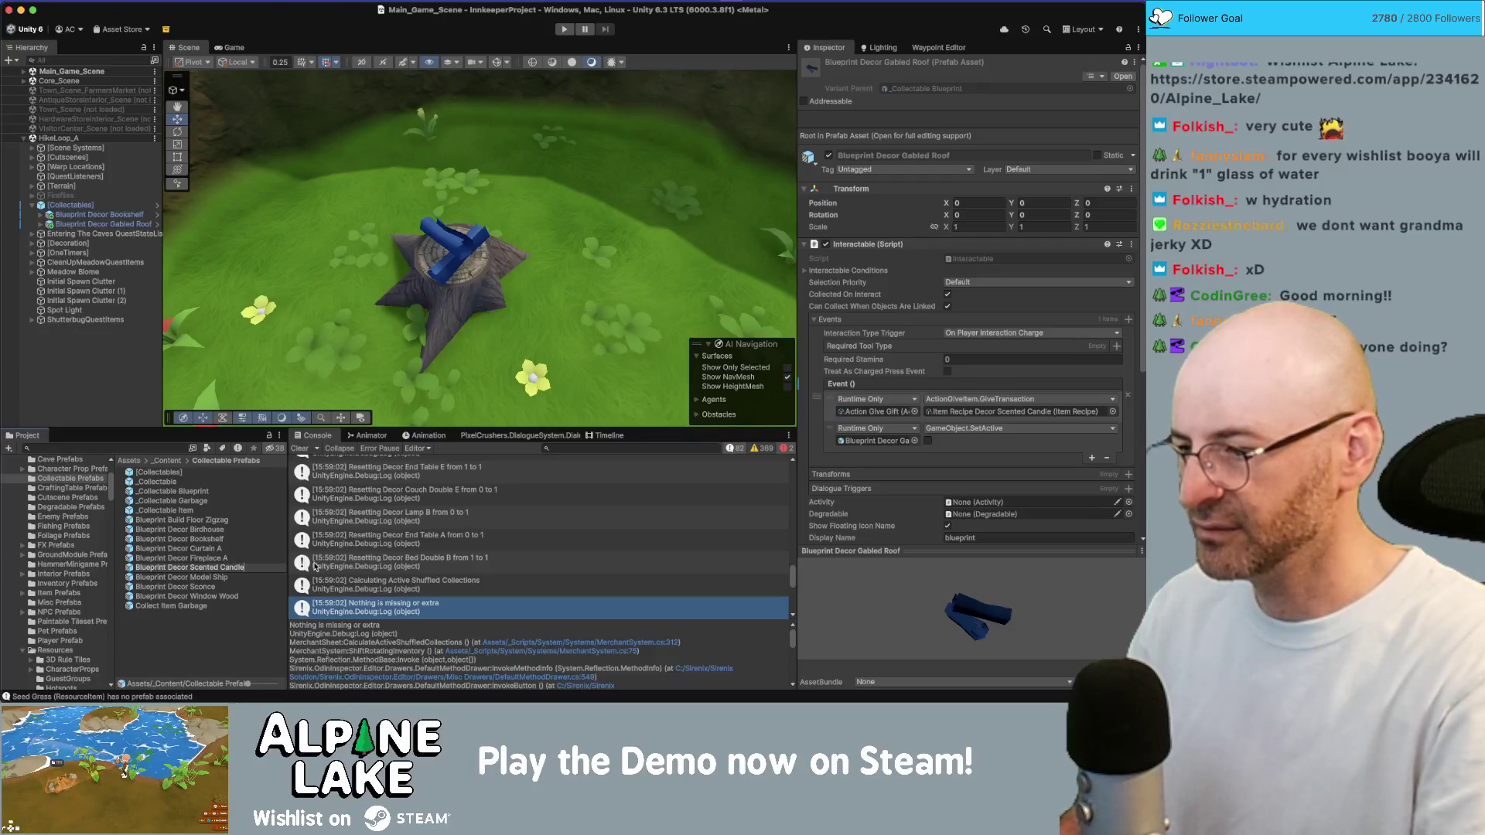
key("Return")
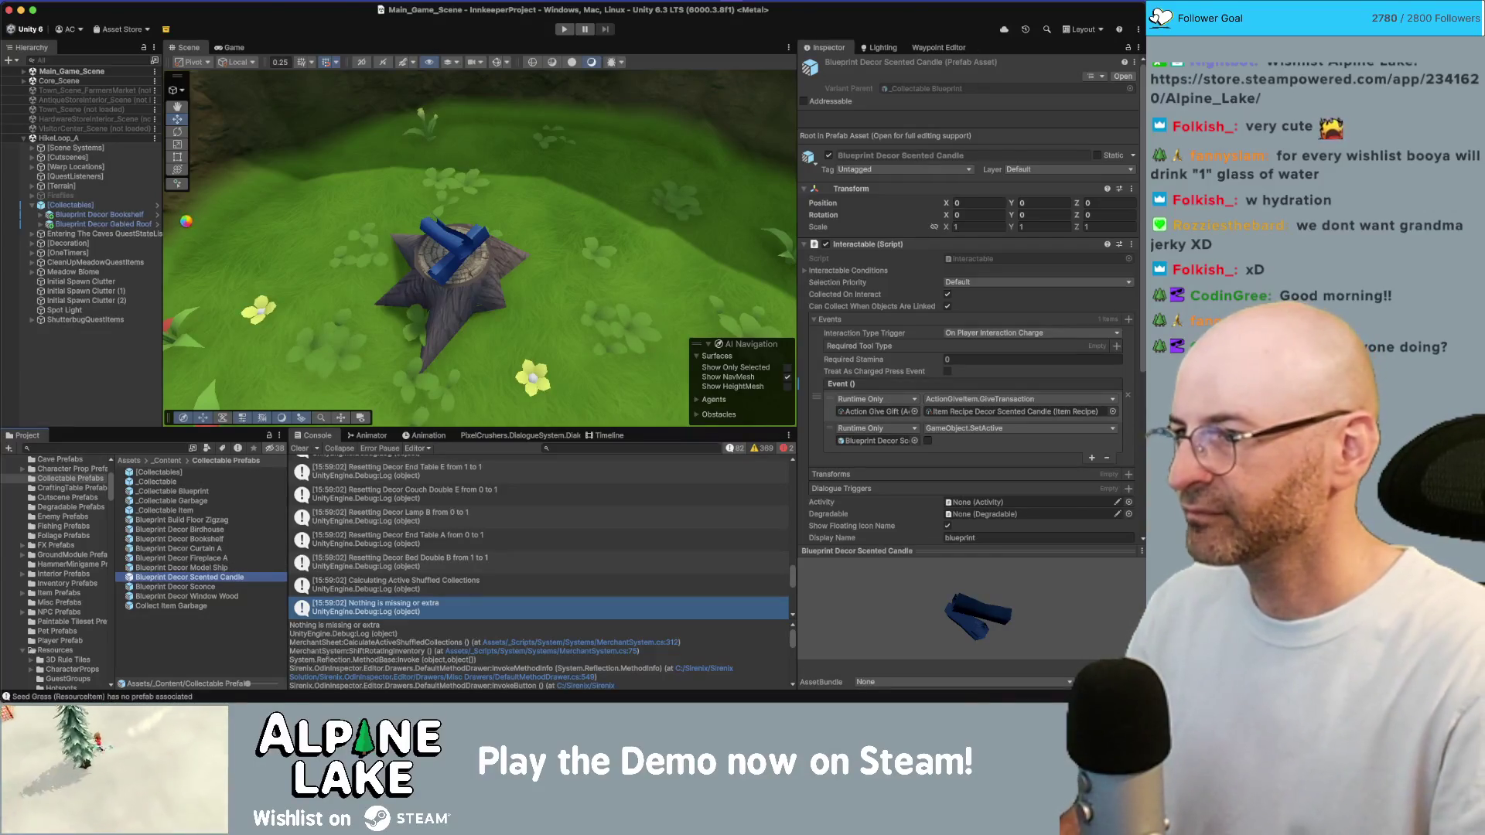
type("Scente")
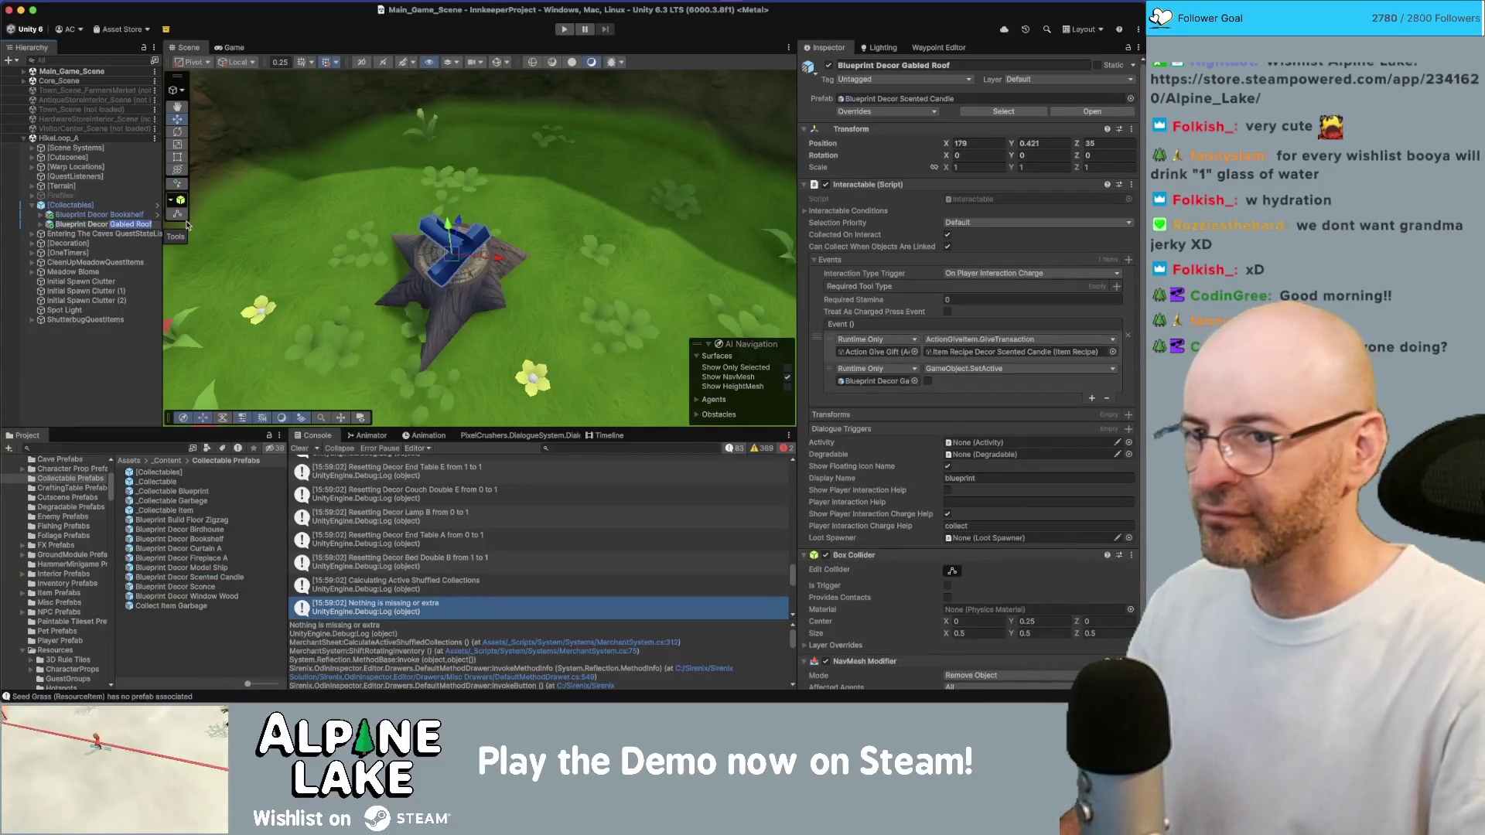
type("d Candle")
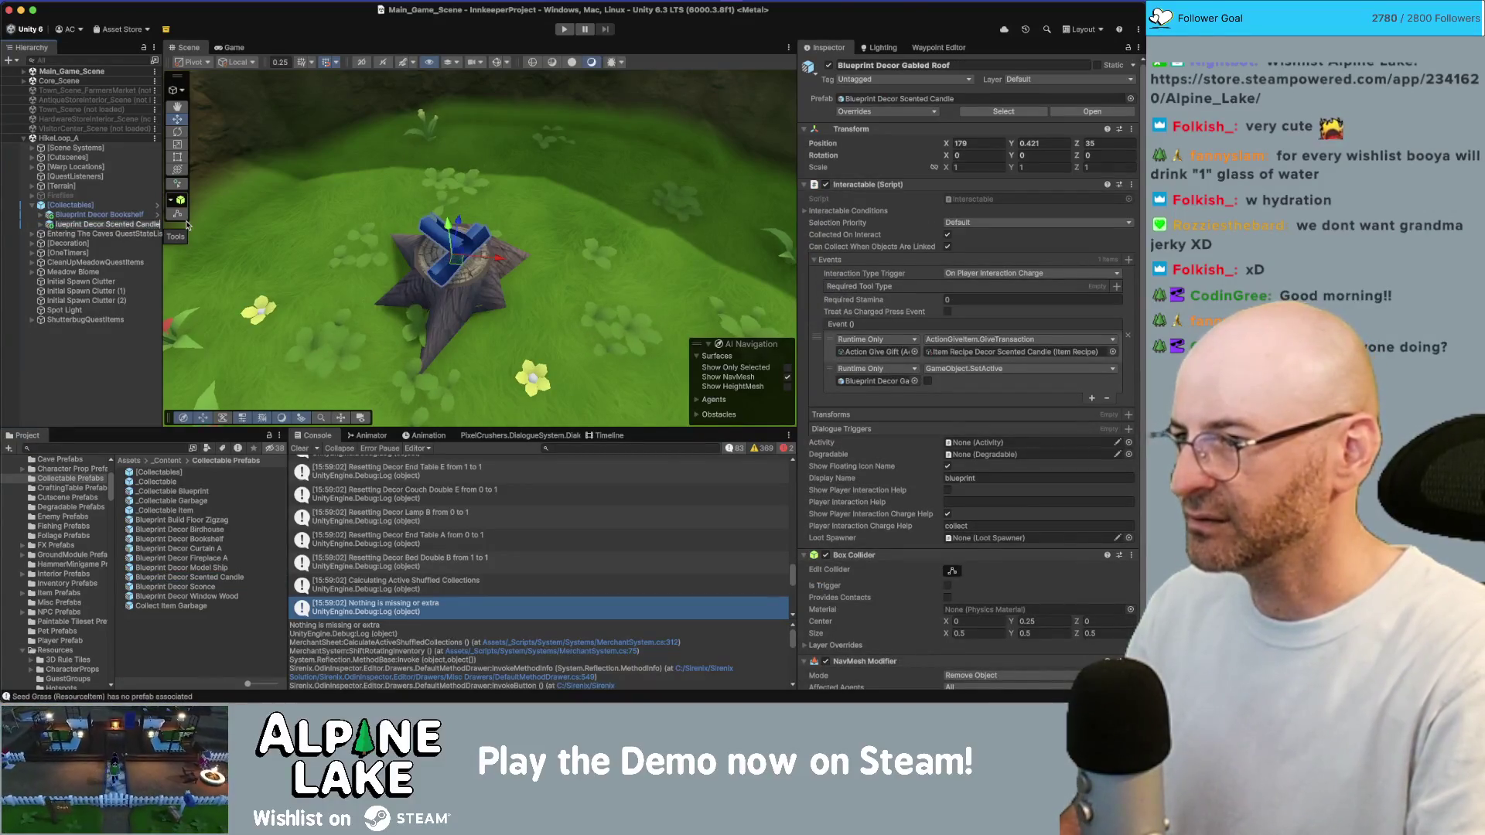
key("Return")
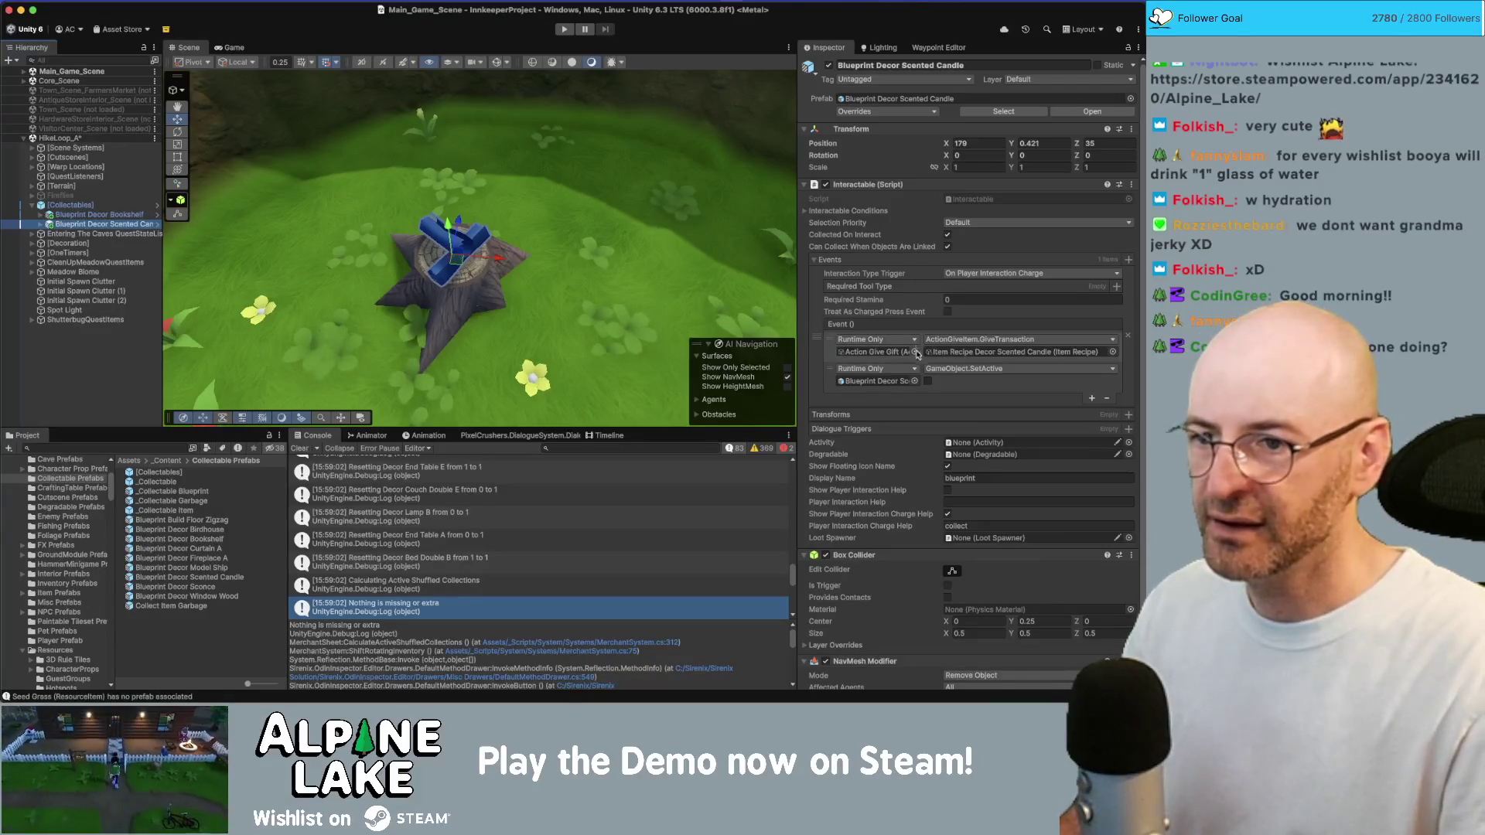
Locate and open the Item Recipe Decor Scented Candle asset from the prefab's field
left_click(215, 577)
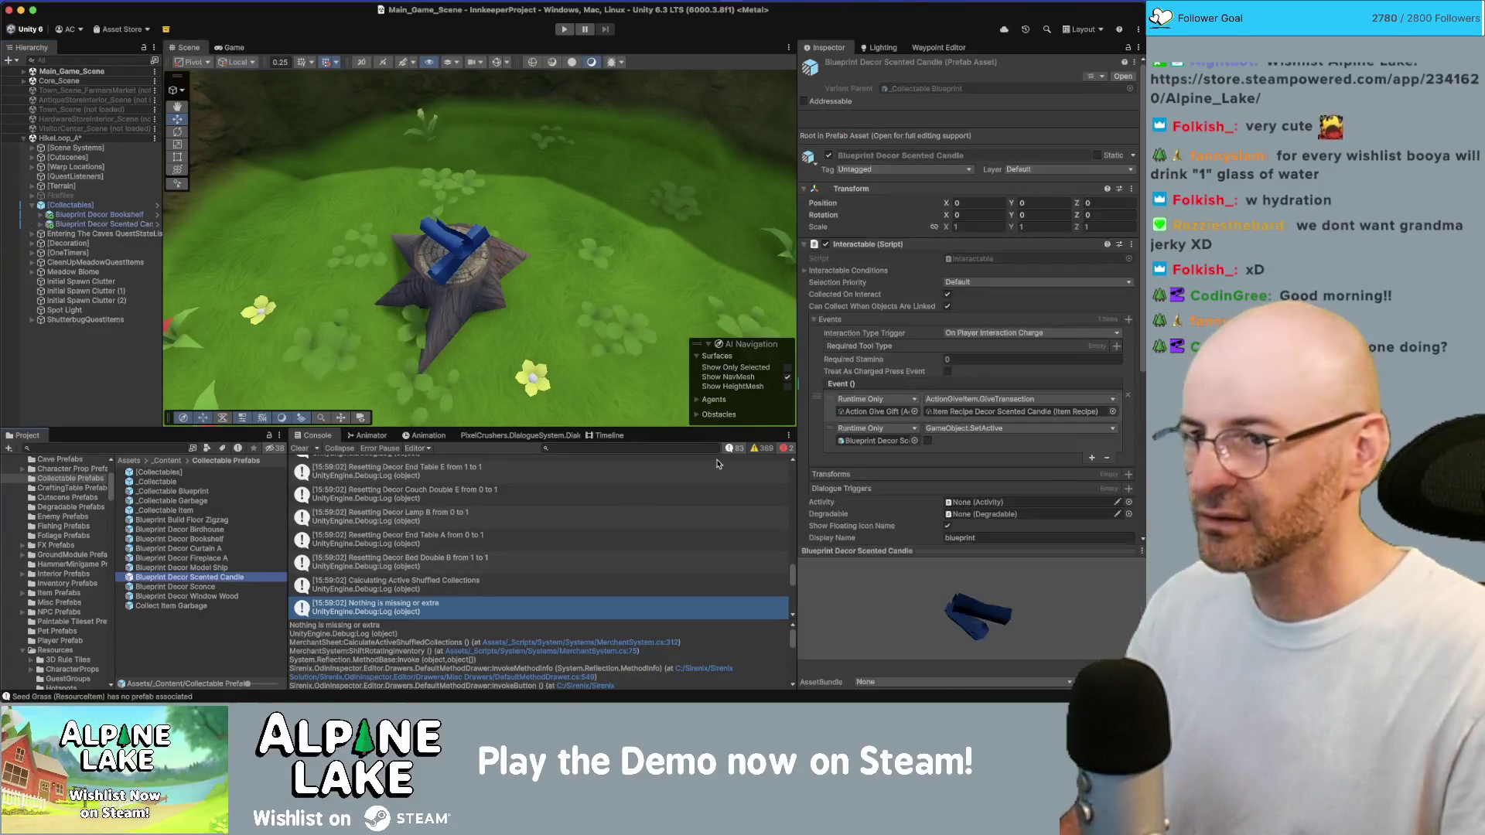
left_click(1013, 412)
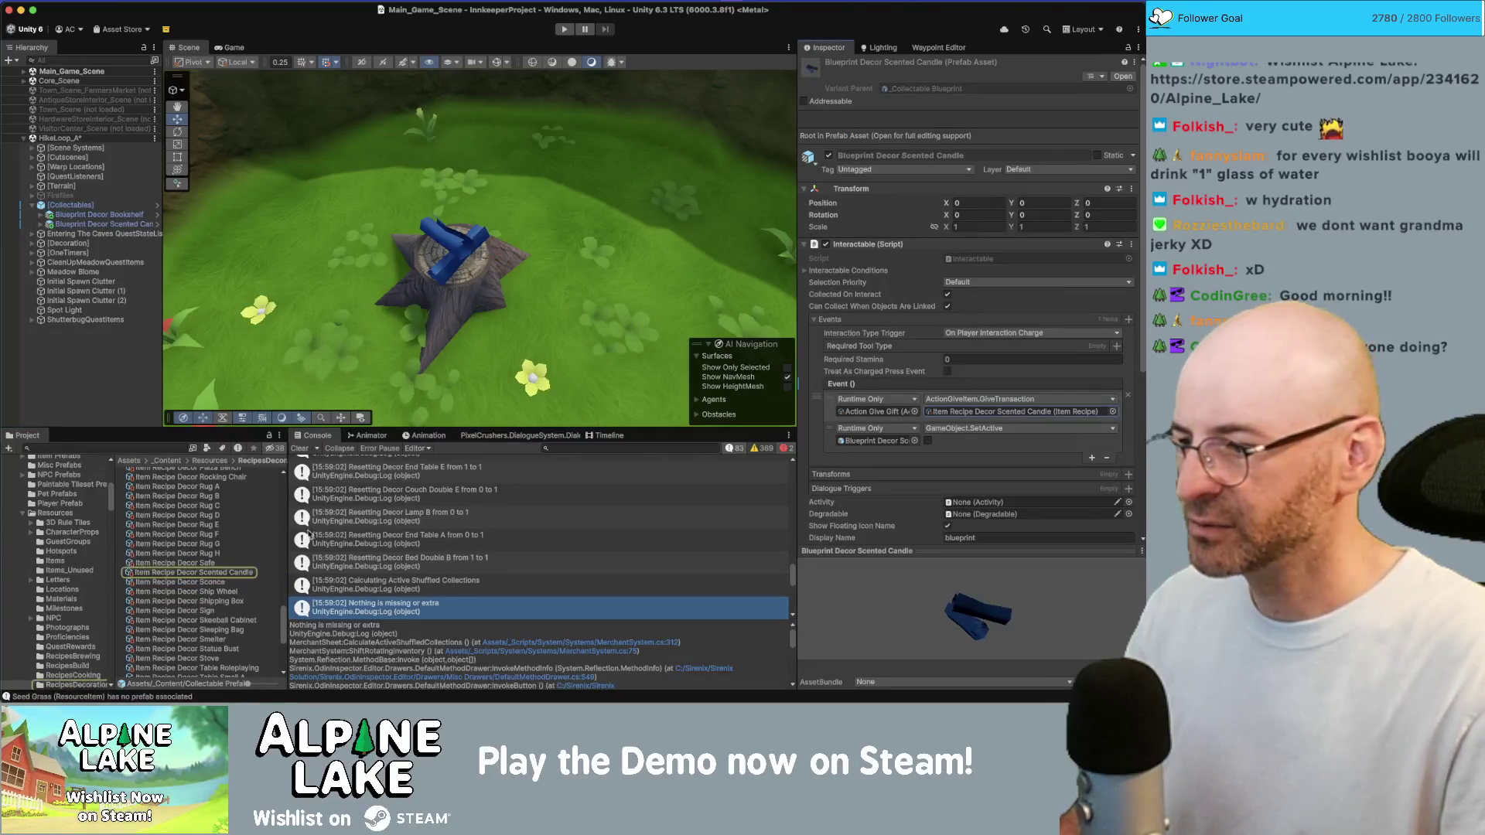
left_click(236, 574)
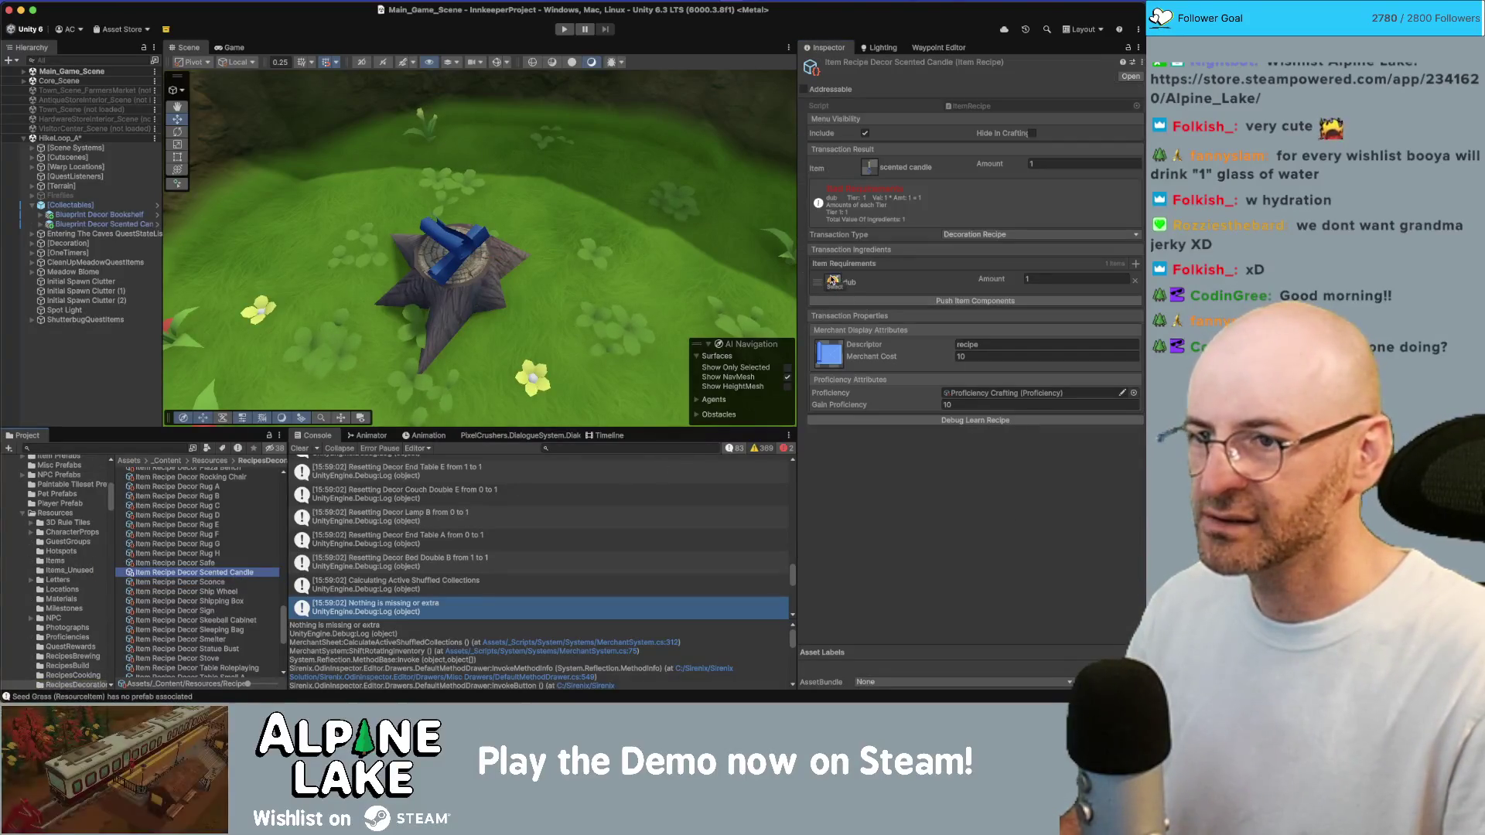
Set the Scented Candle recipe's ingredient to Flower Rose, found by searching 'flower'
left_click(833, 288)
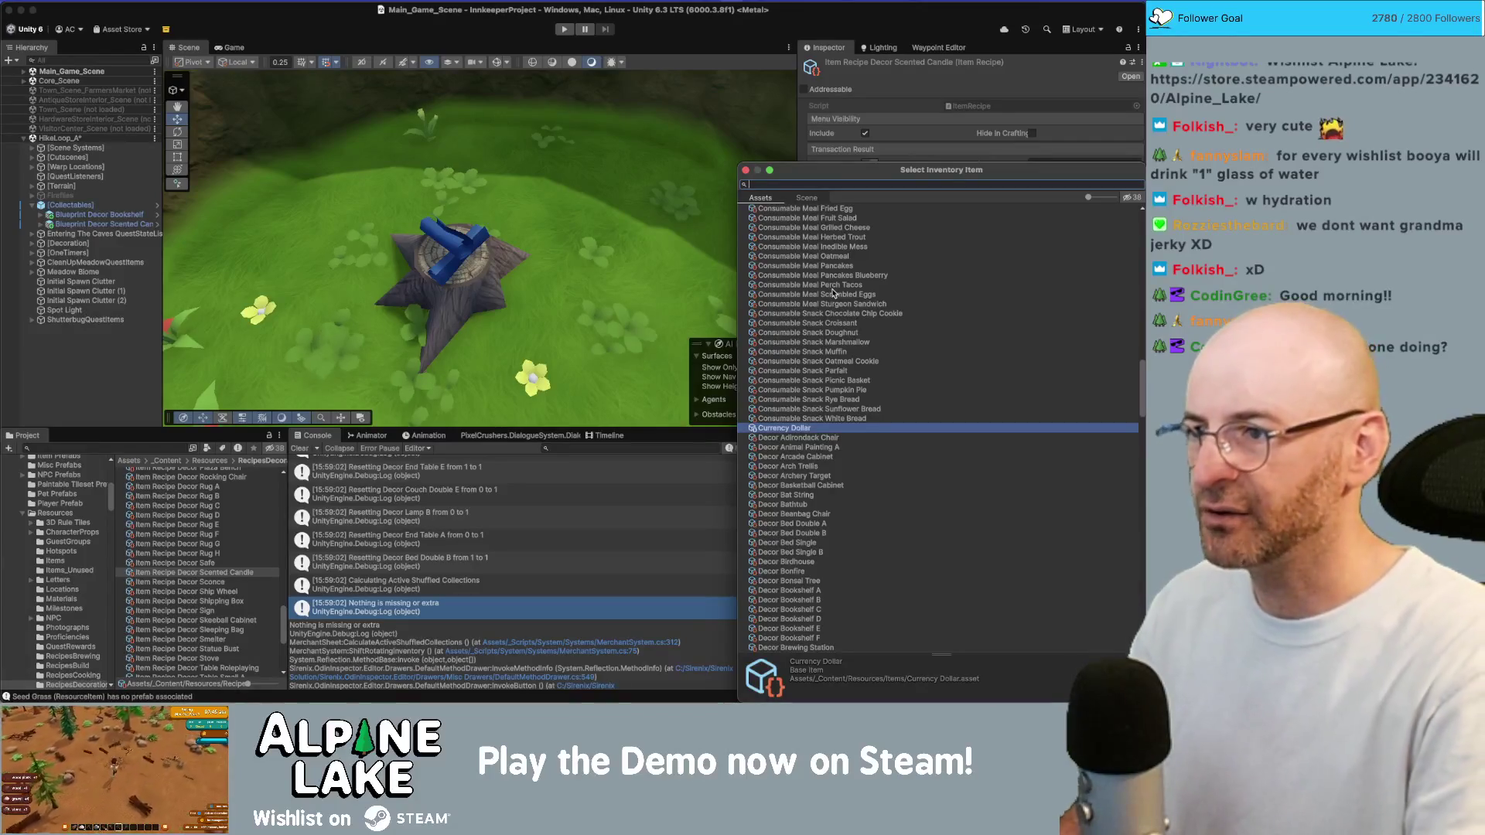
type("sunflower")
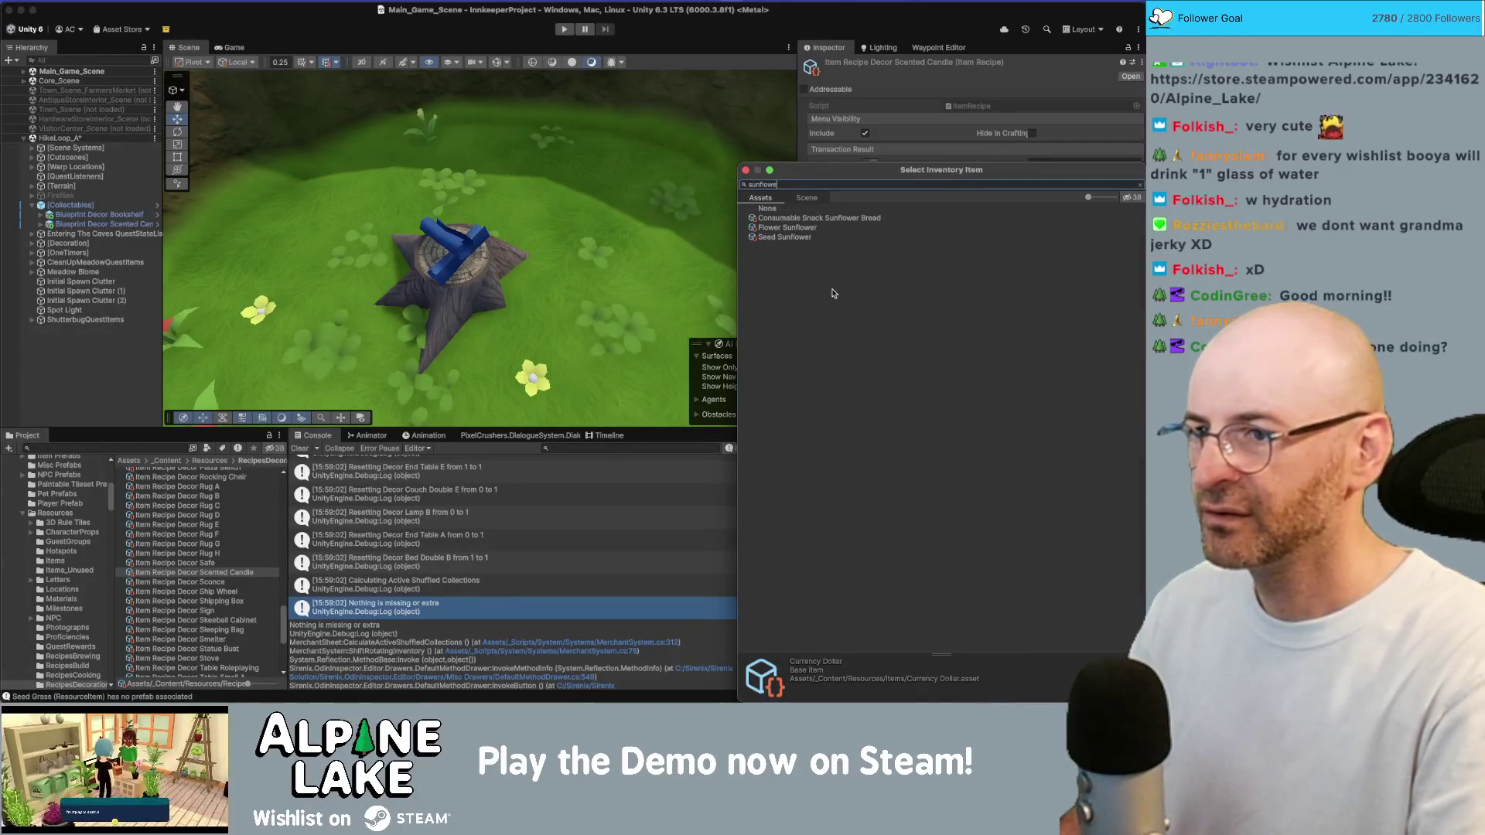
key("BackSpace")
key("BackSpace")
key("BackSpace")
type("flow")
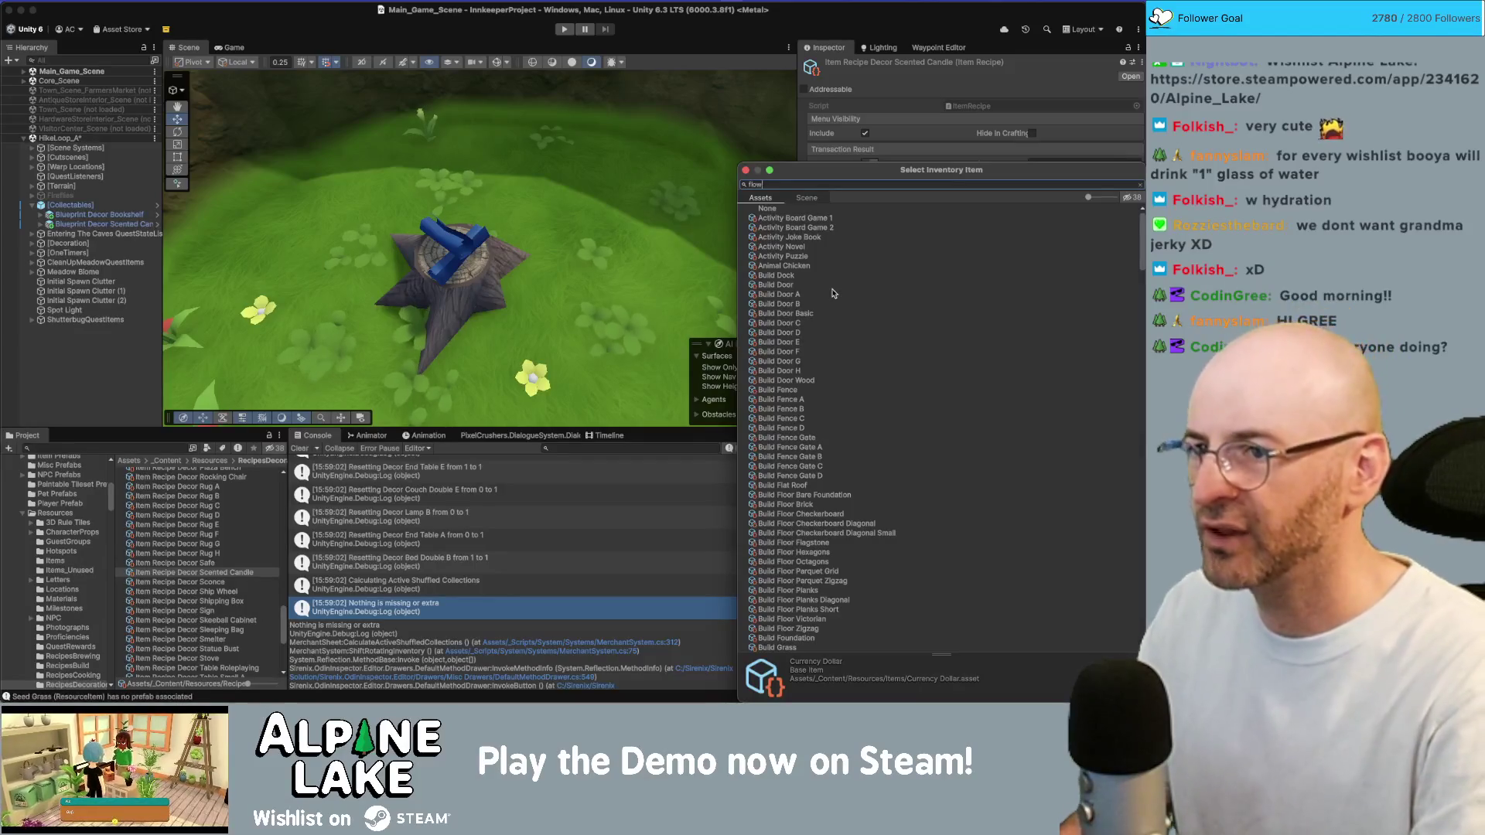
type("er")
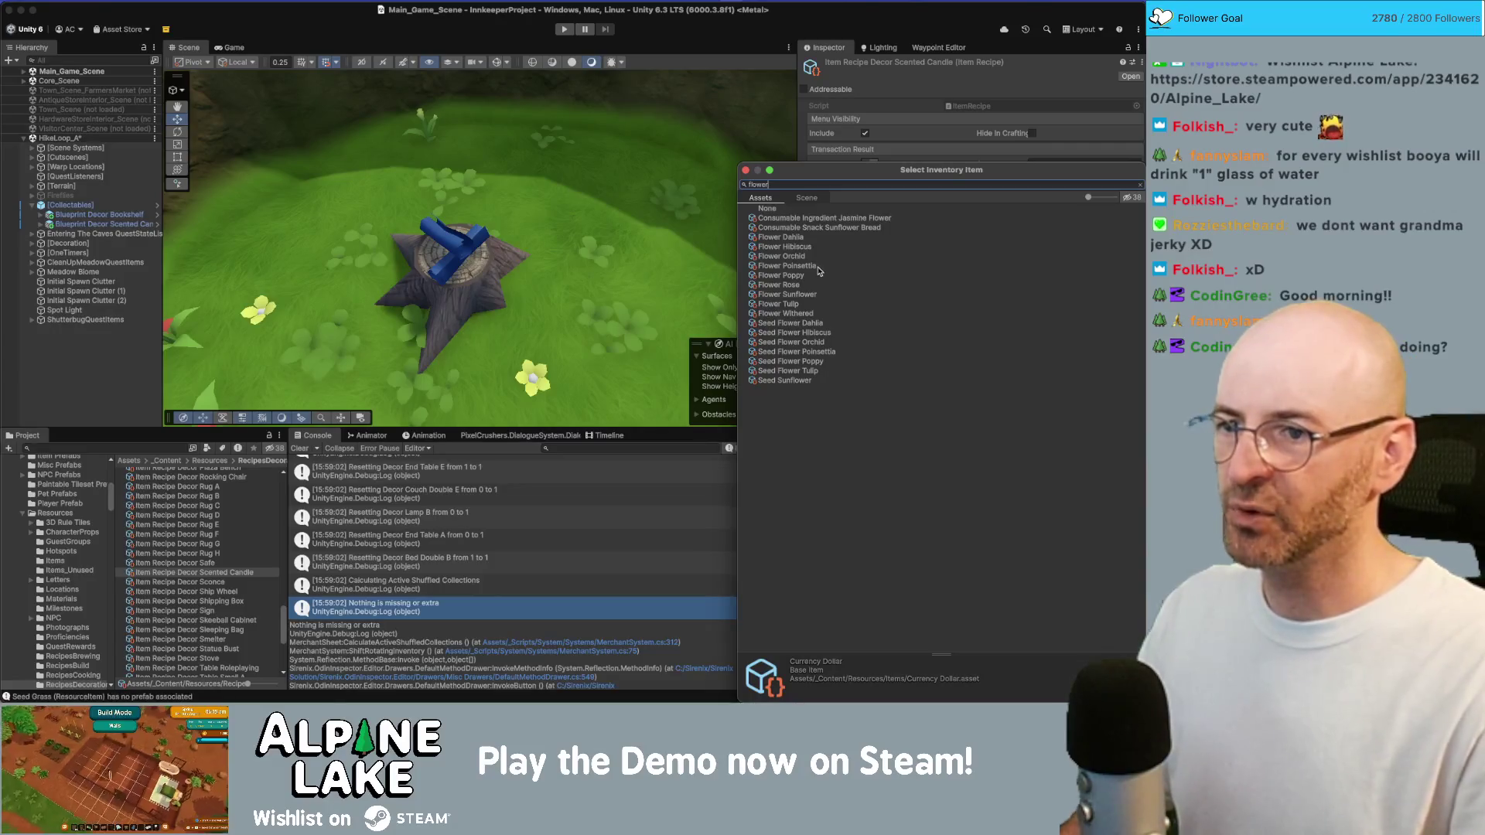
left_click(826, 275)
key("Down")
key("Down")
key("Down")
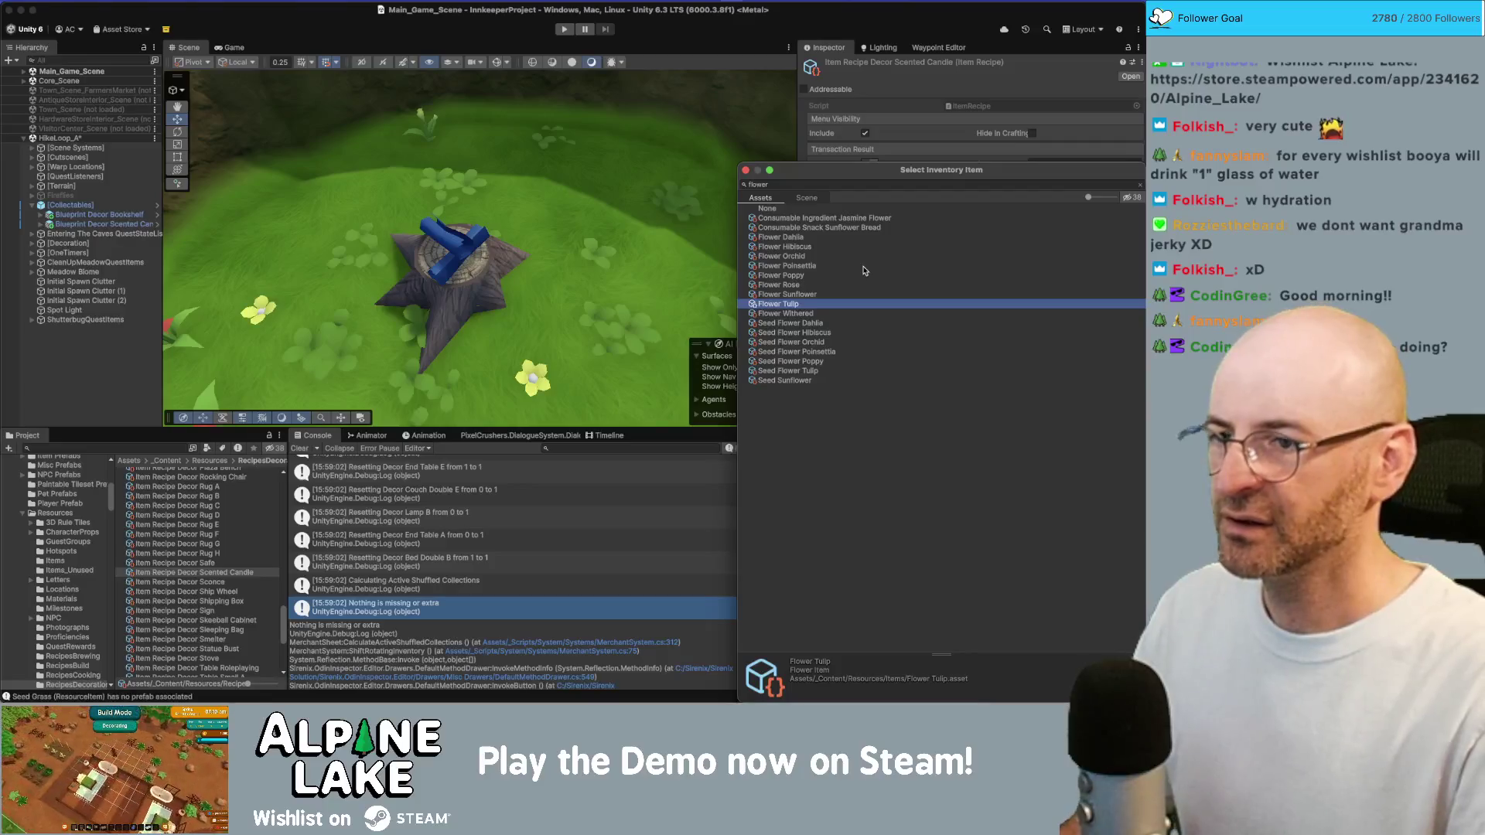
key("Up")
key("Up")
key("Up")
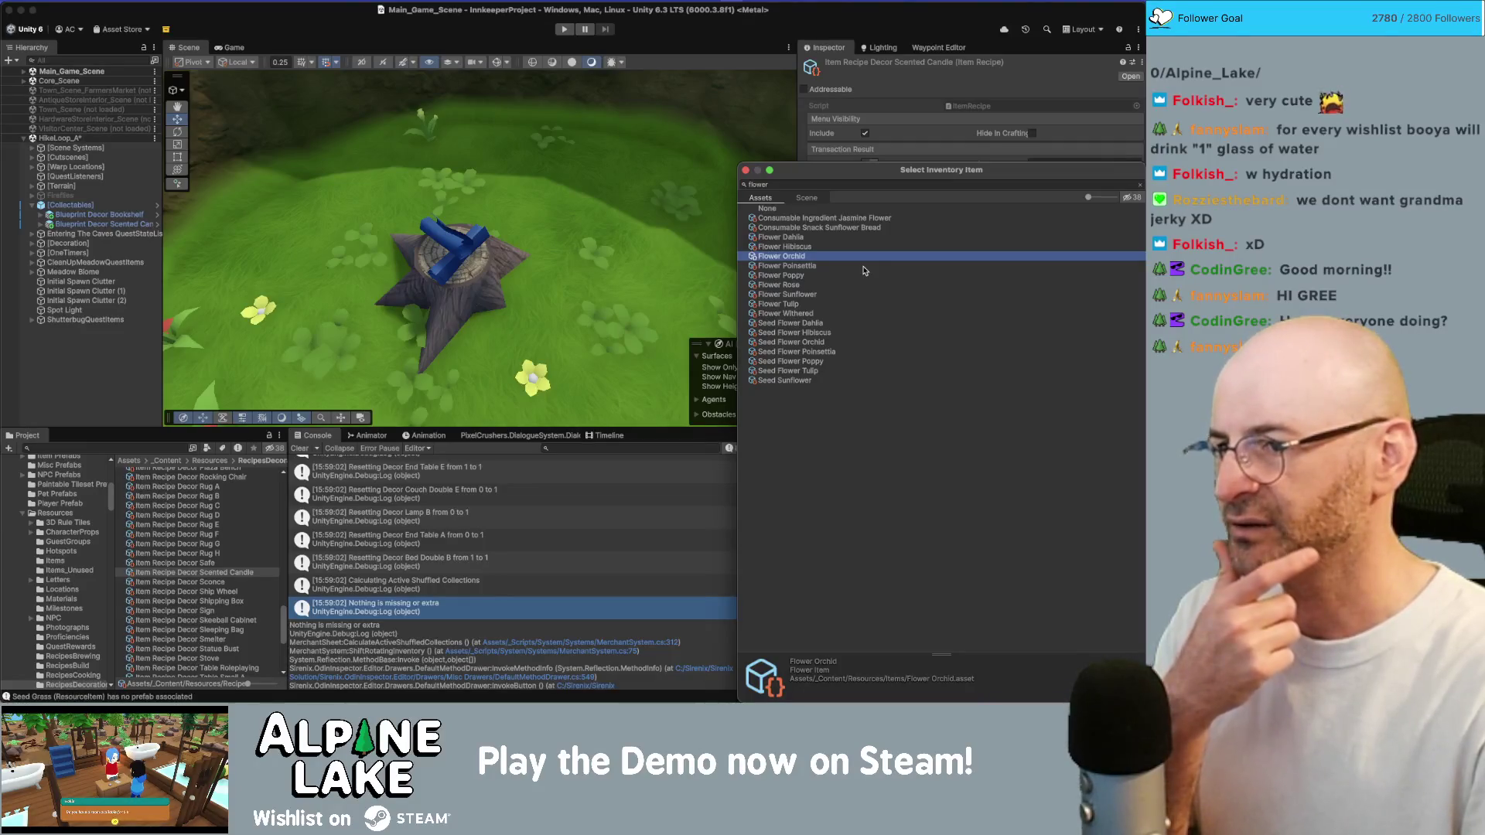
key("Down")
key("Down")
key("Down")
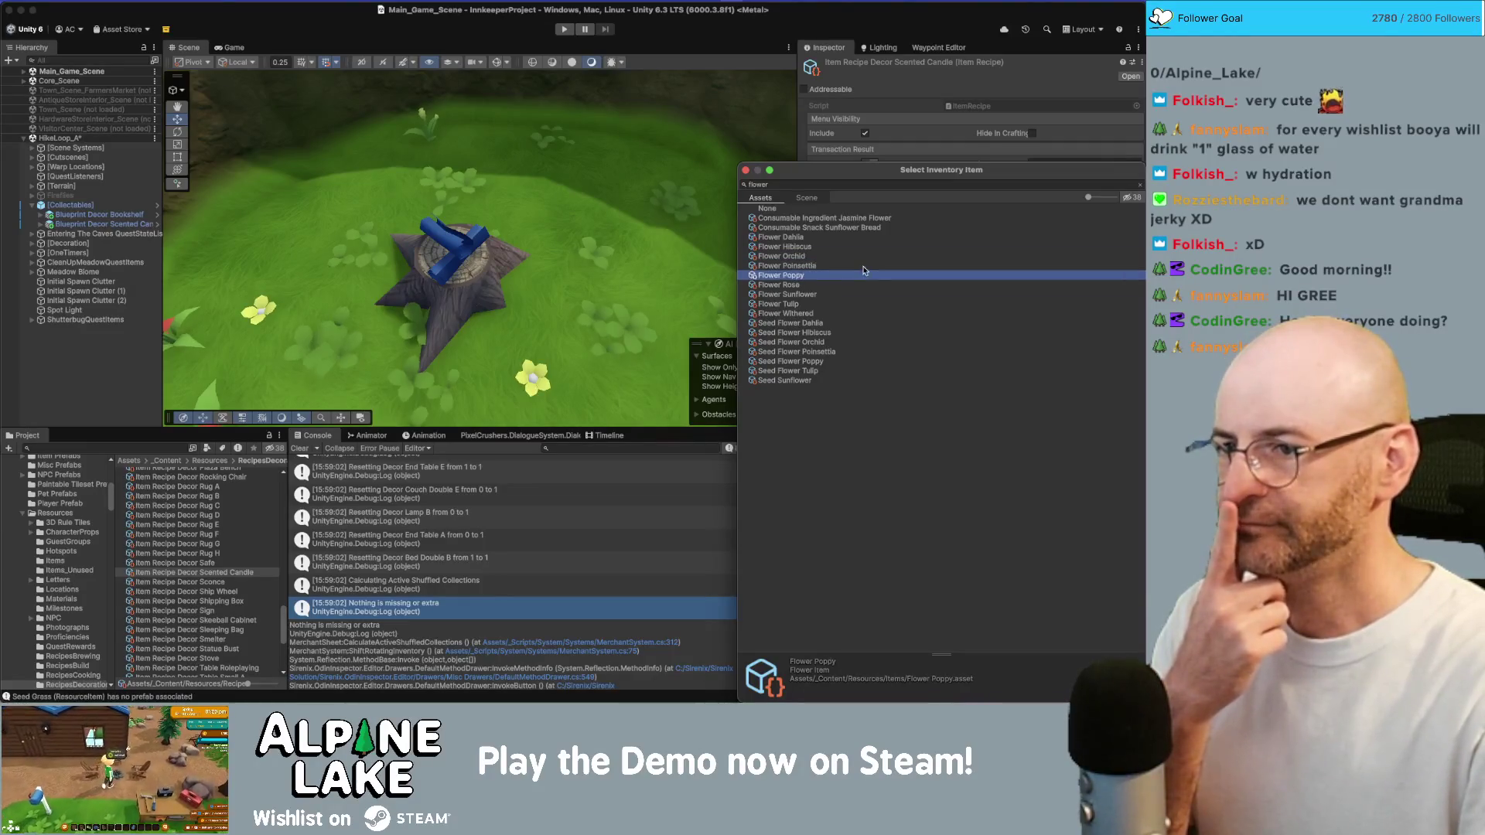
key("Return")
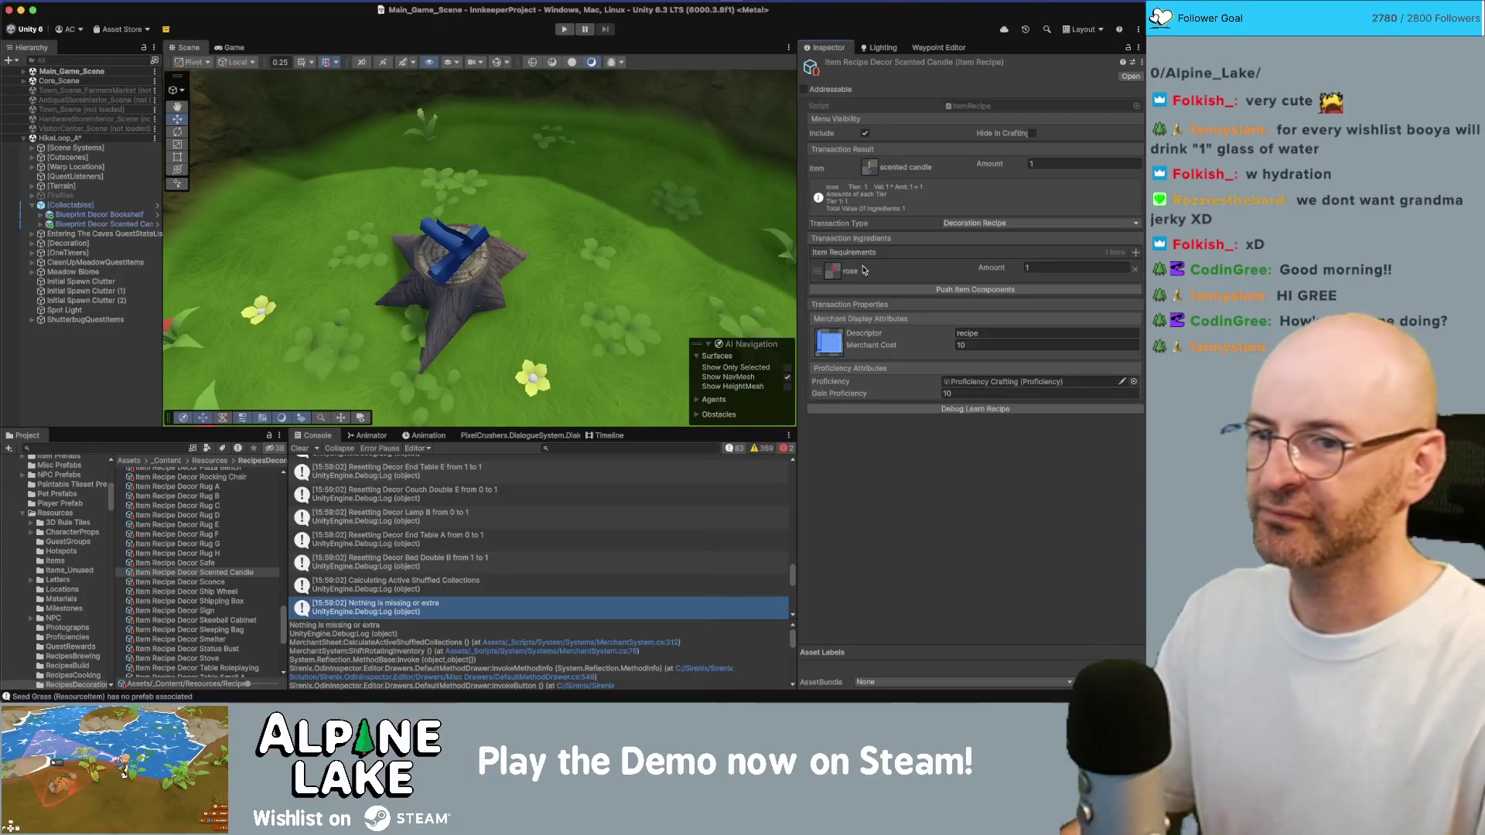
Set the rose amount to 2 and add a second, still-empty ingredient slot
left_click(1048, 269)
key("Tab")
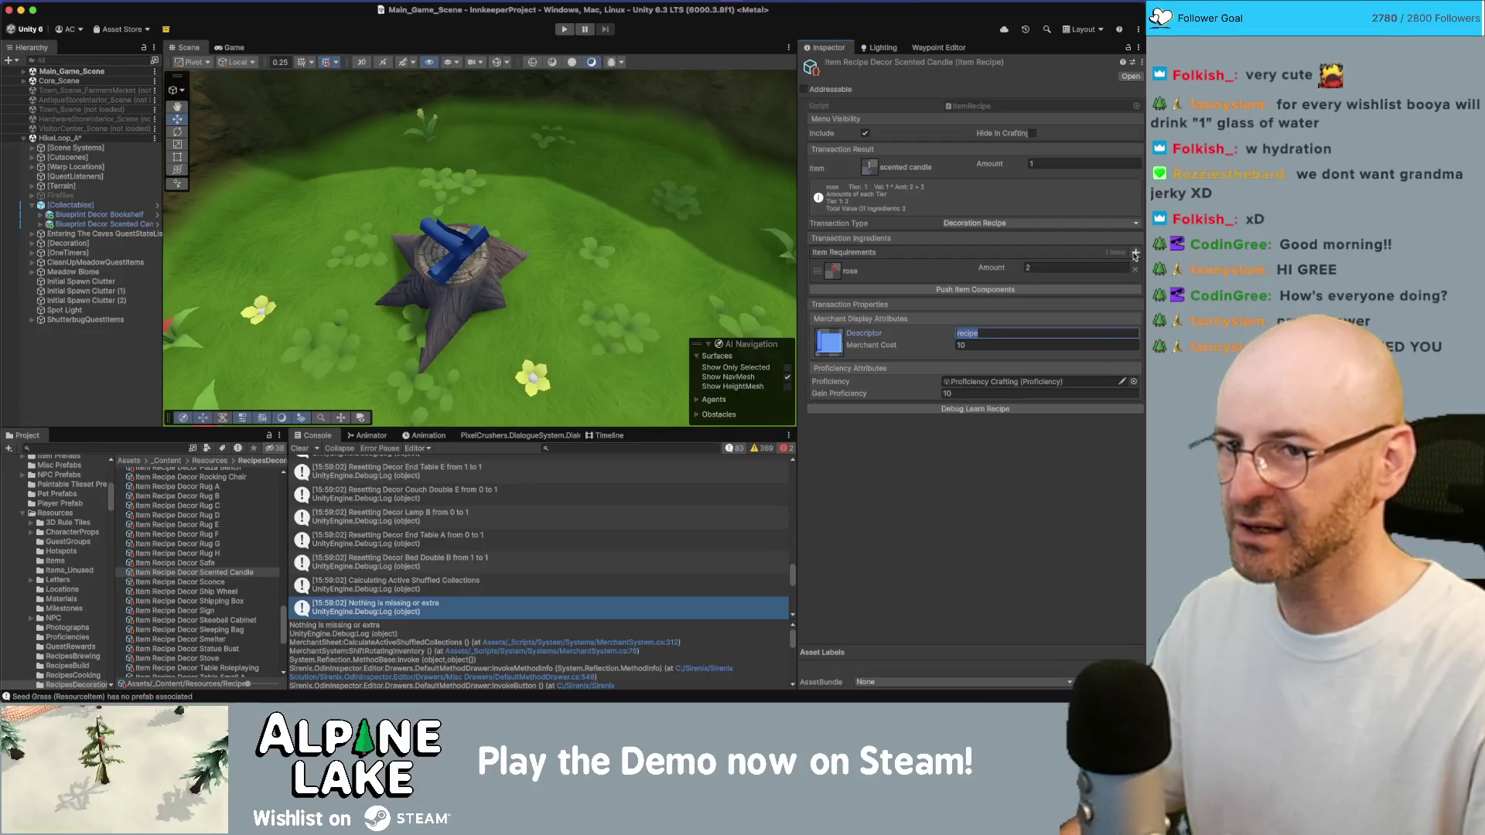
left_click(1135, 253)
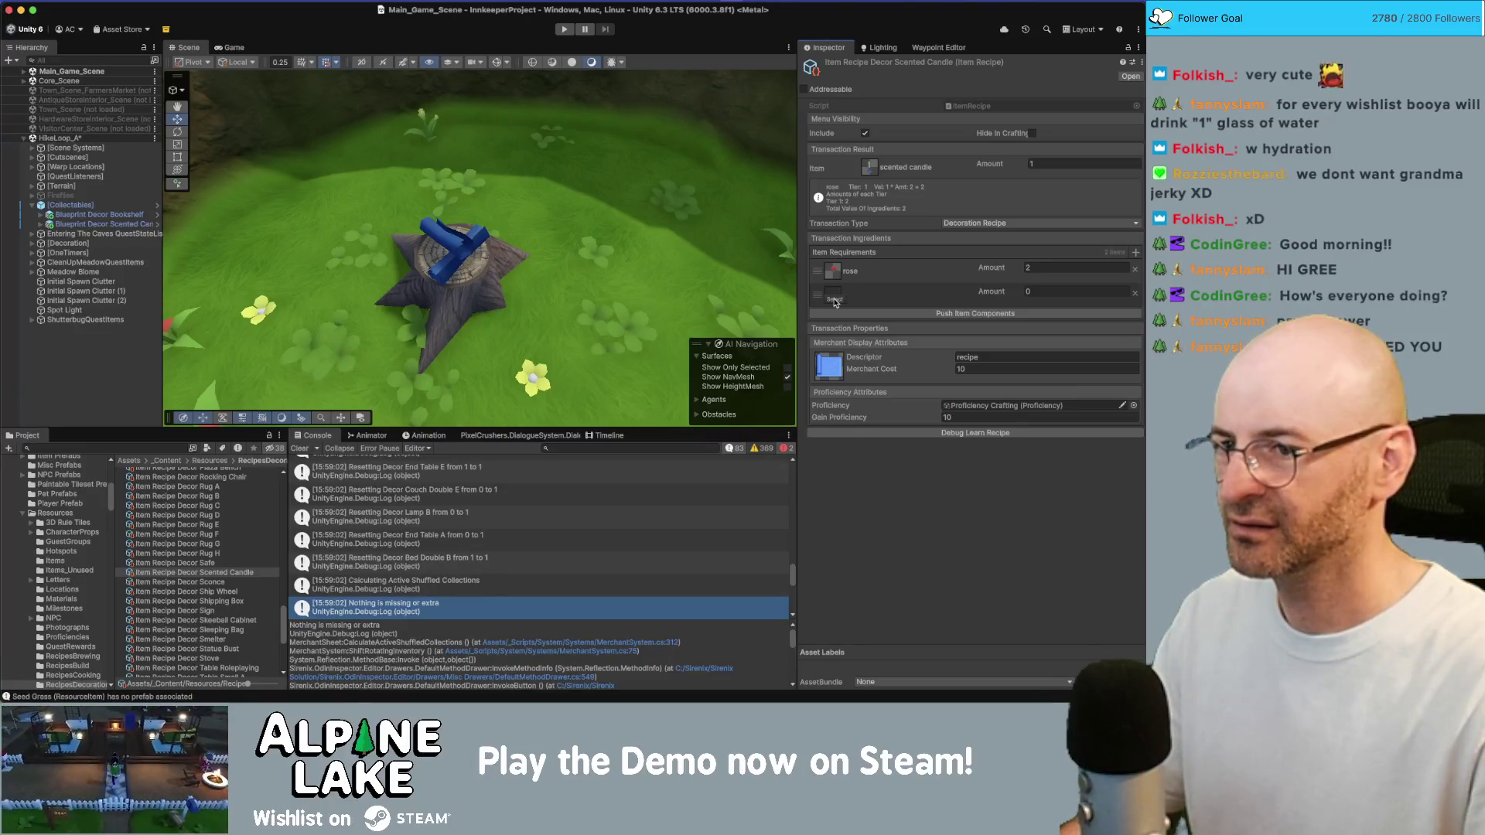
left_click(834, 299)
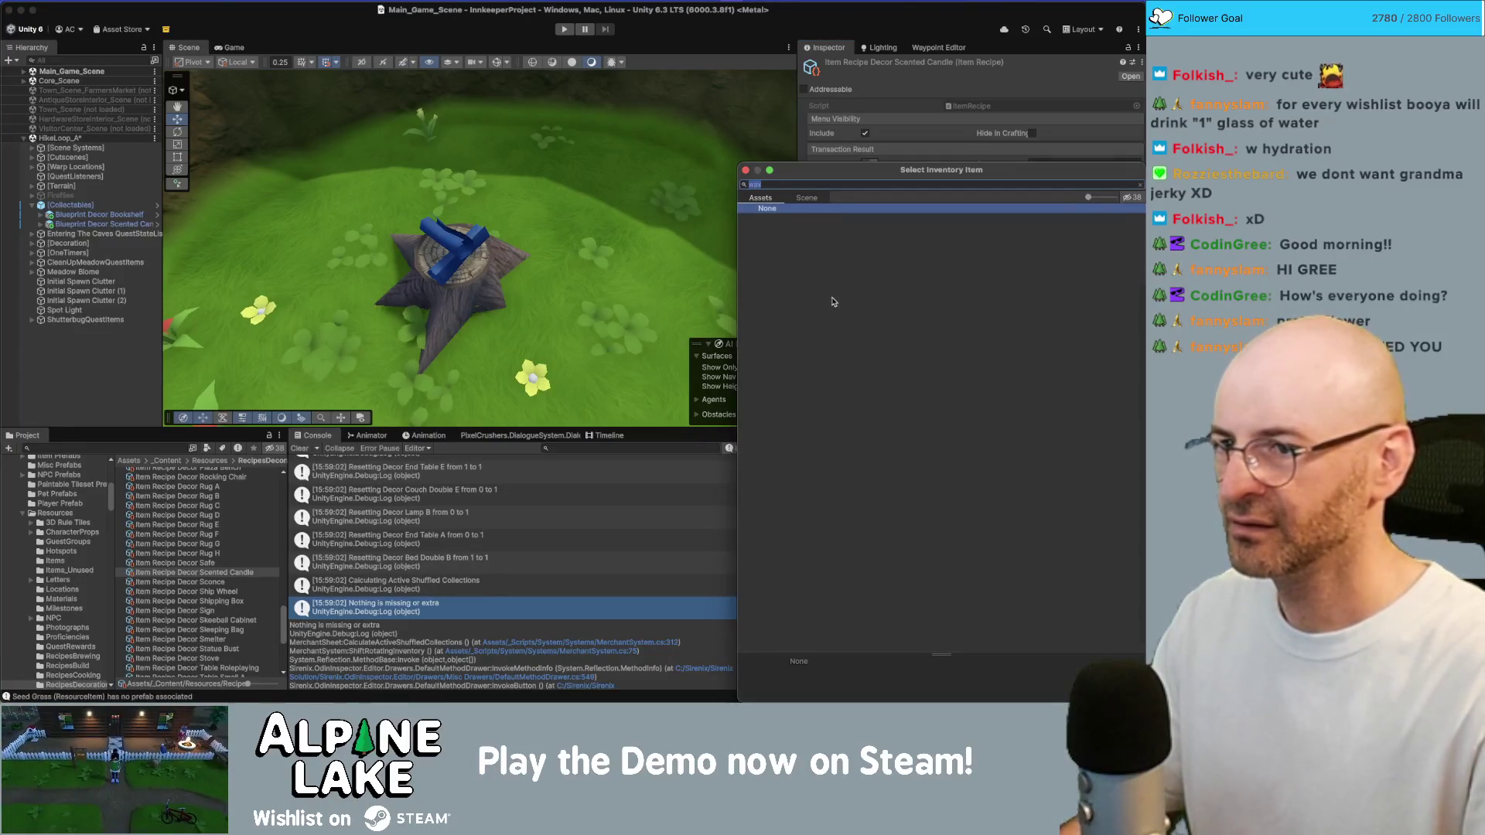
key("BackSpace")
key("BackSpace")
key("BackSpace")
left_click(745, 170)
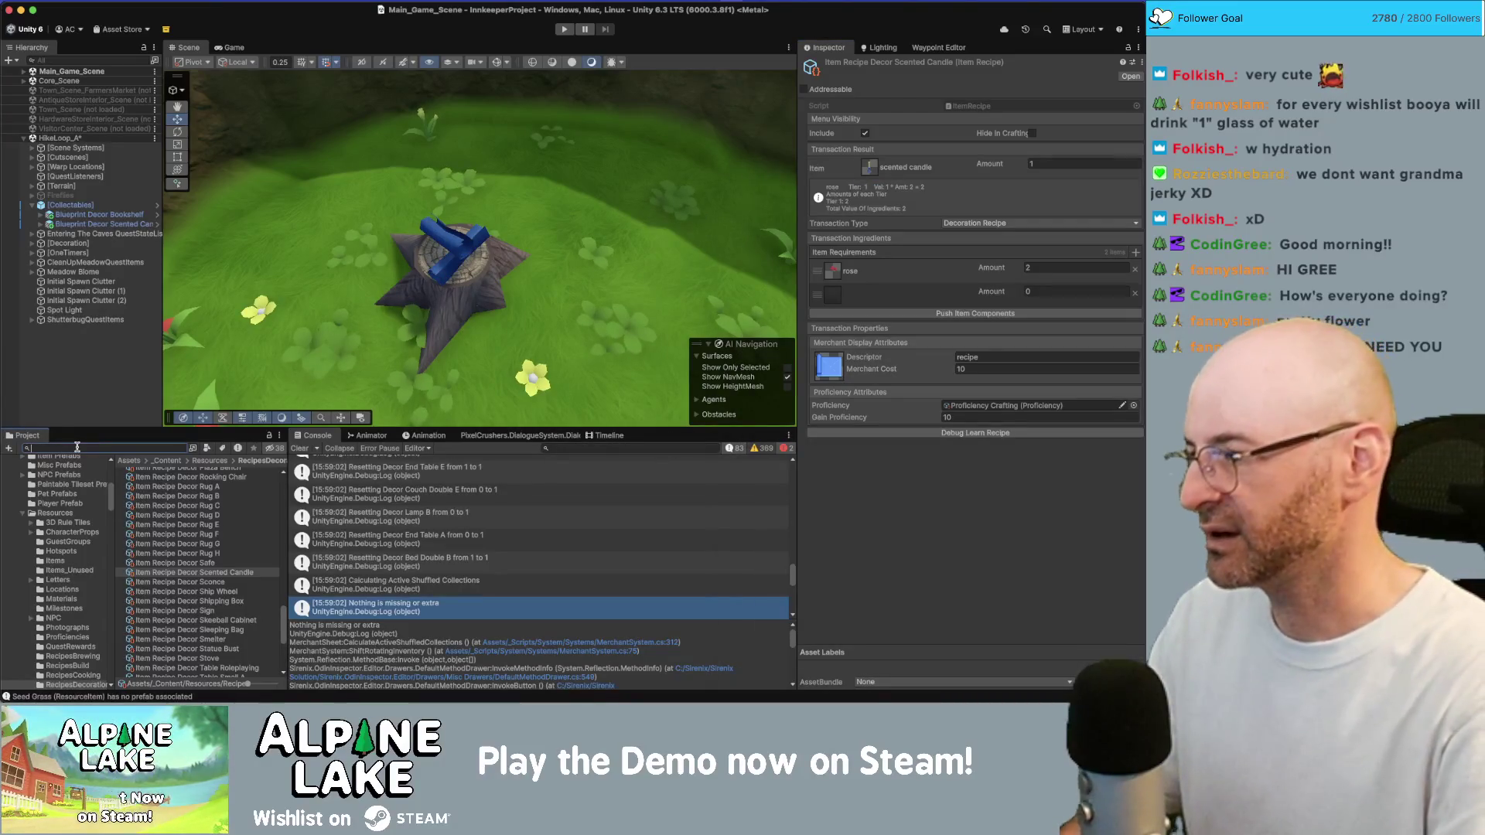
Search the Project for 'resource glass' and select all four Resource Glass assets
type("resource")
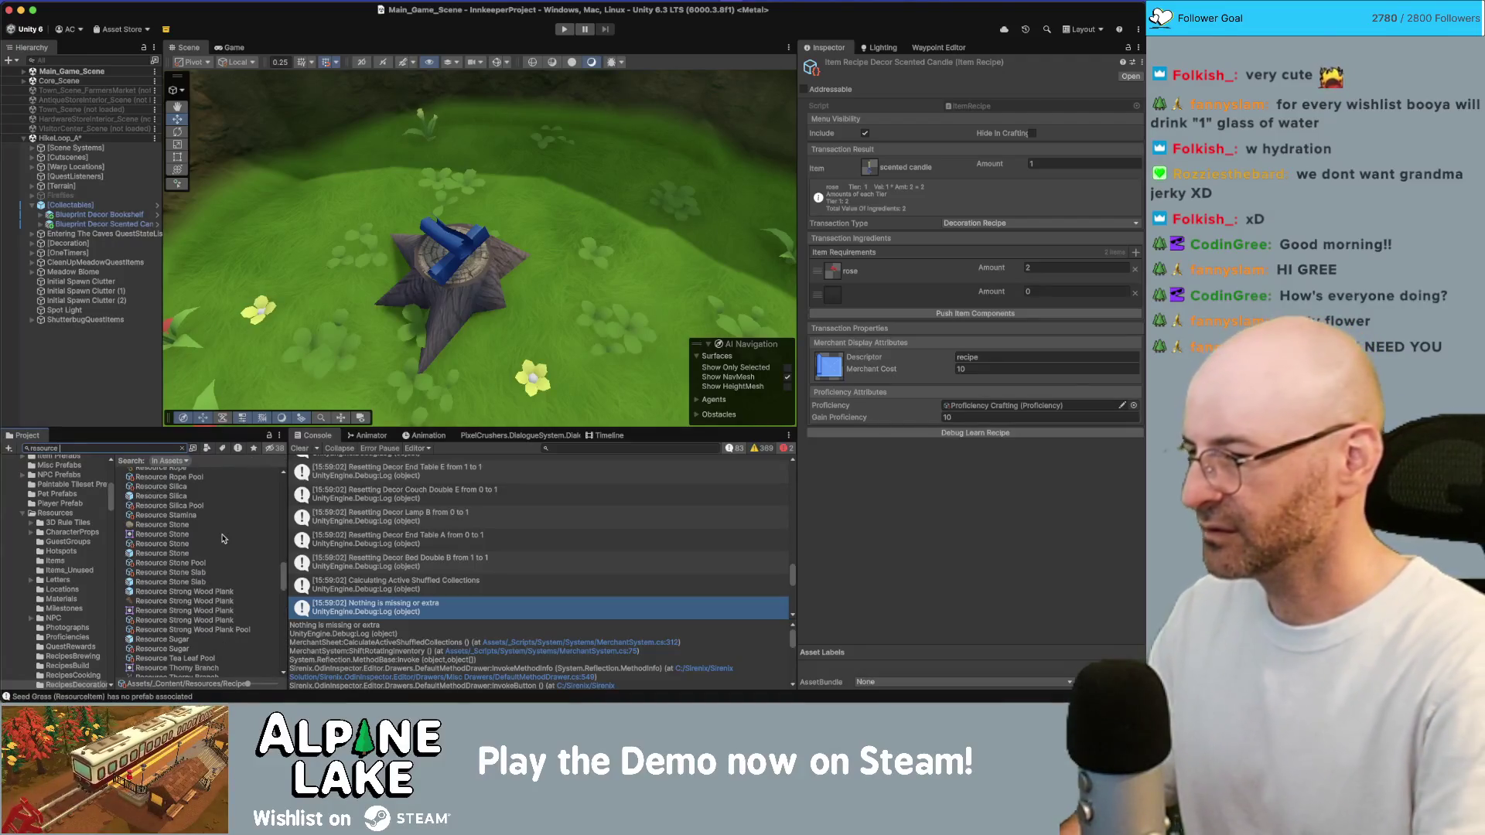
scroll(209, 536, "up", 10)
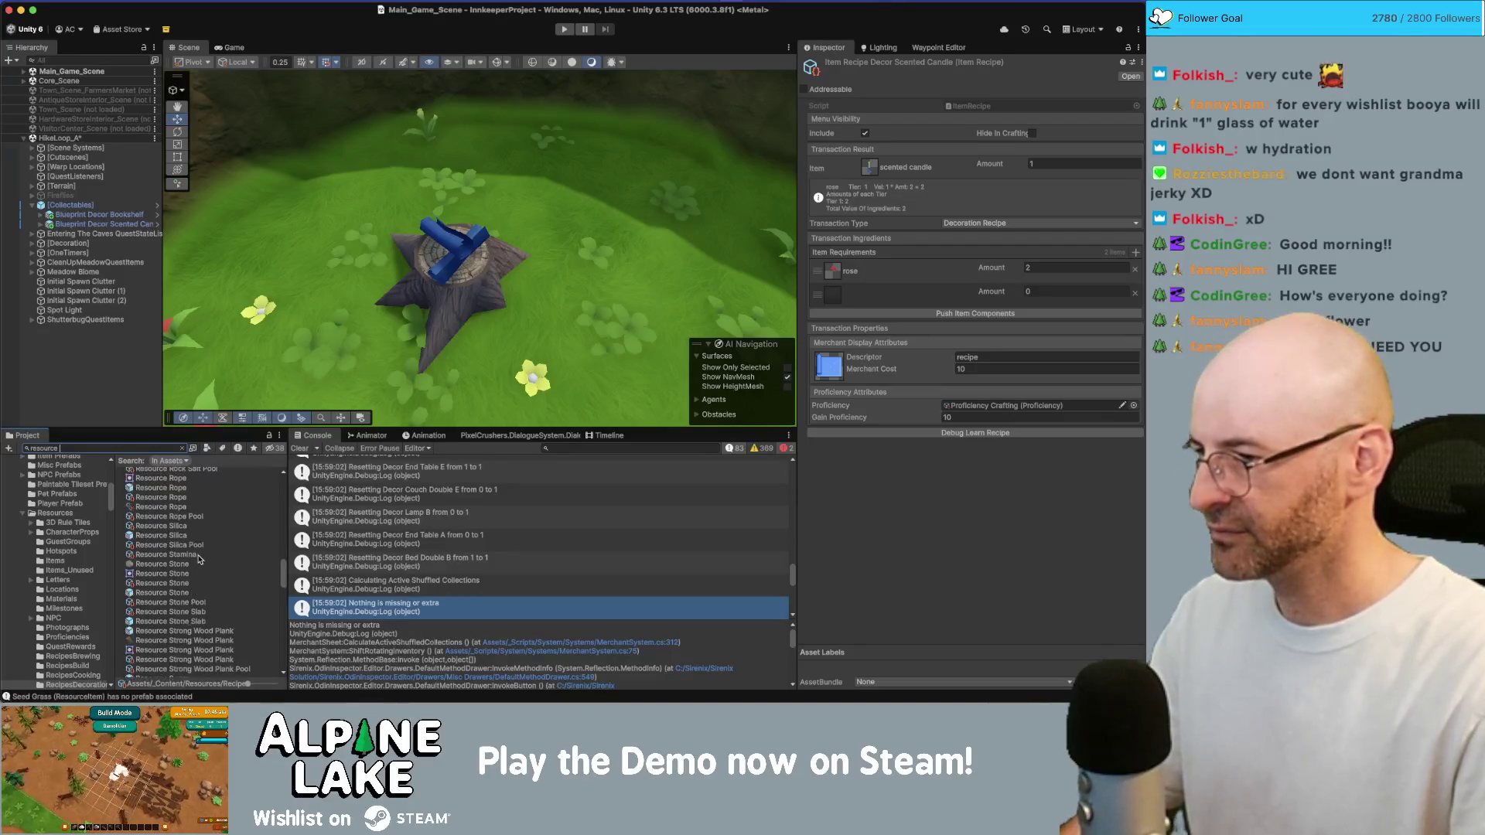
scroll(203, 551, "up", 10)
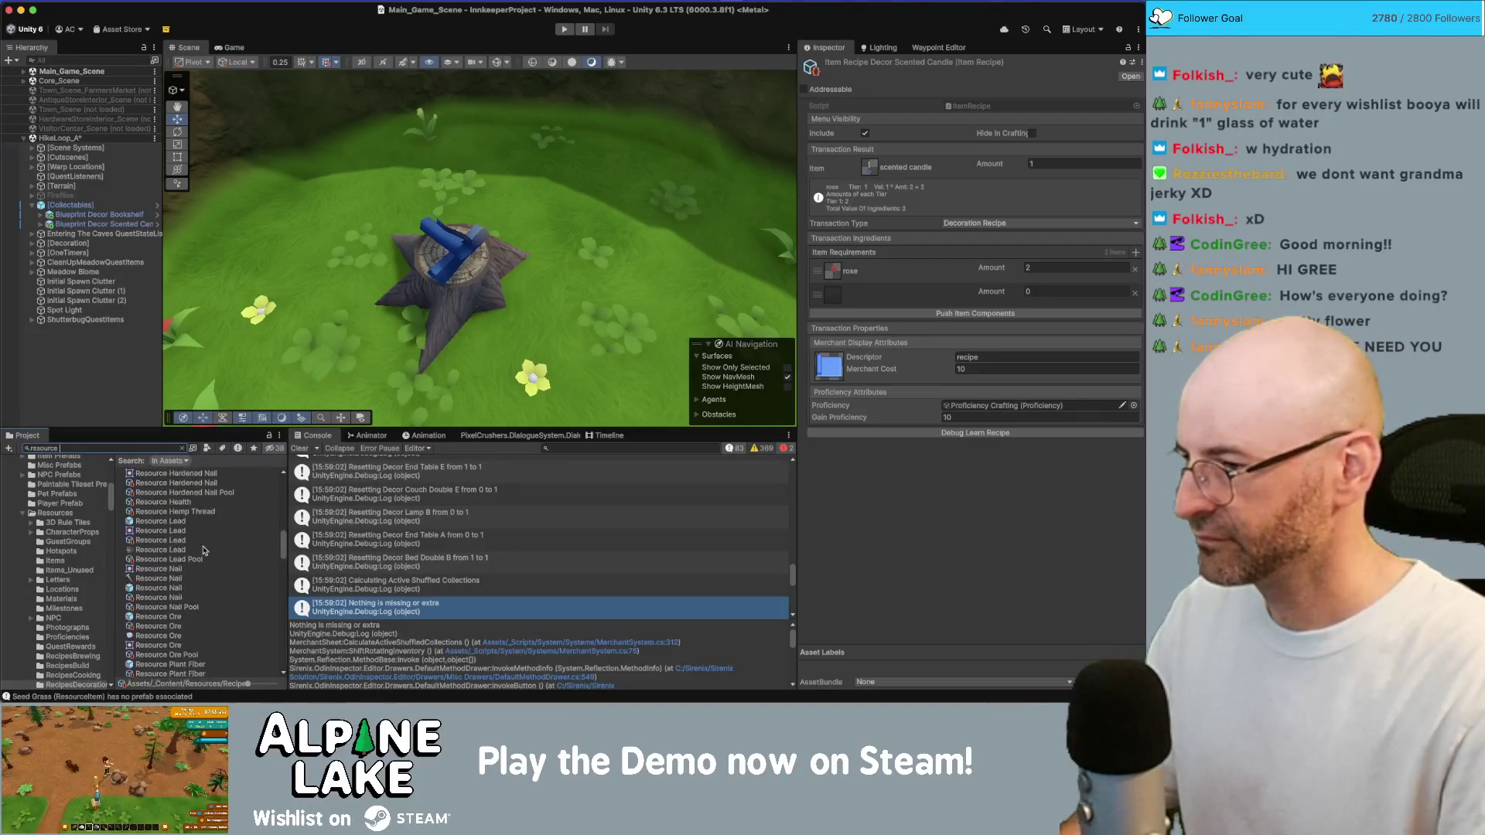
scroll(203, 551, "down", 5)
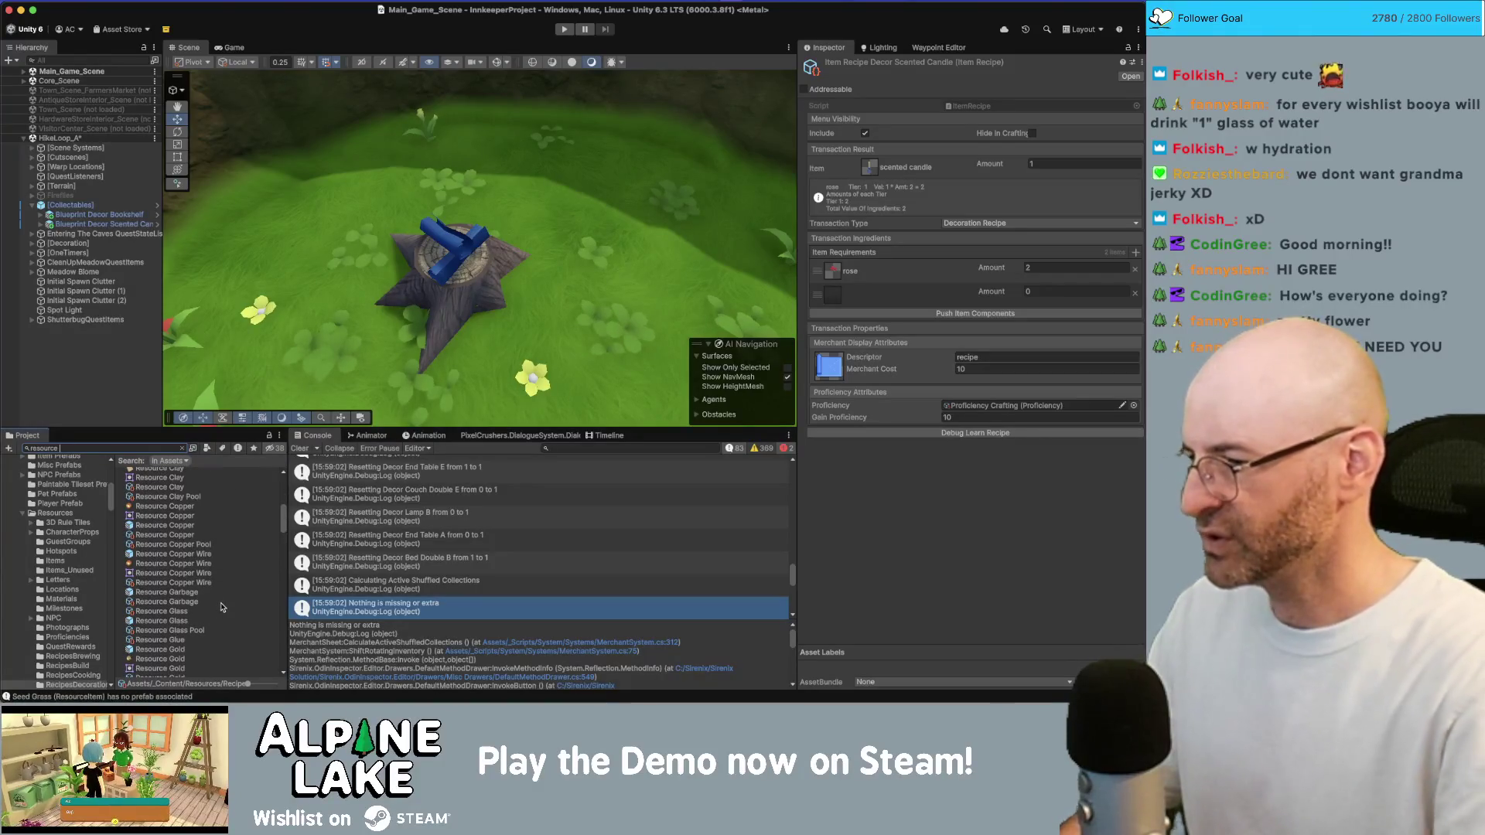
type("glass")
left_click_drag(172, 514, 167, 477)
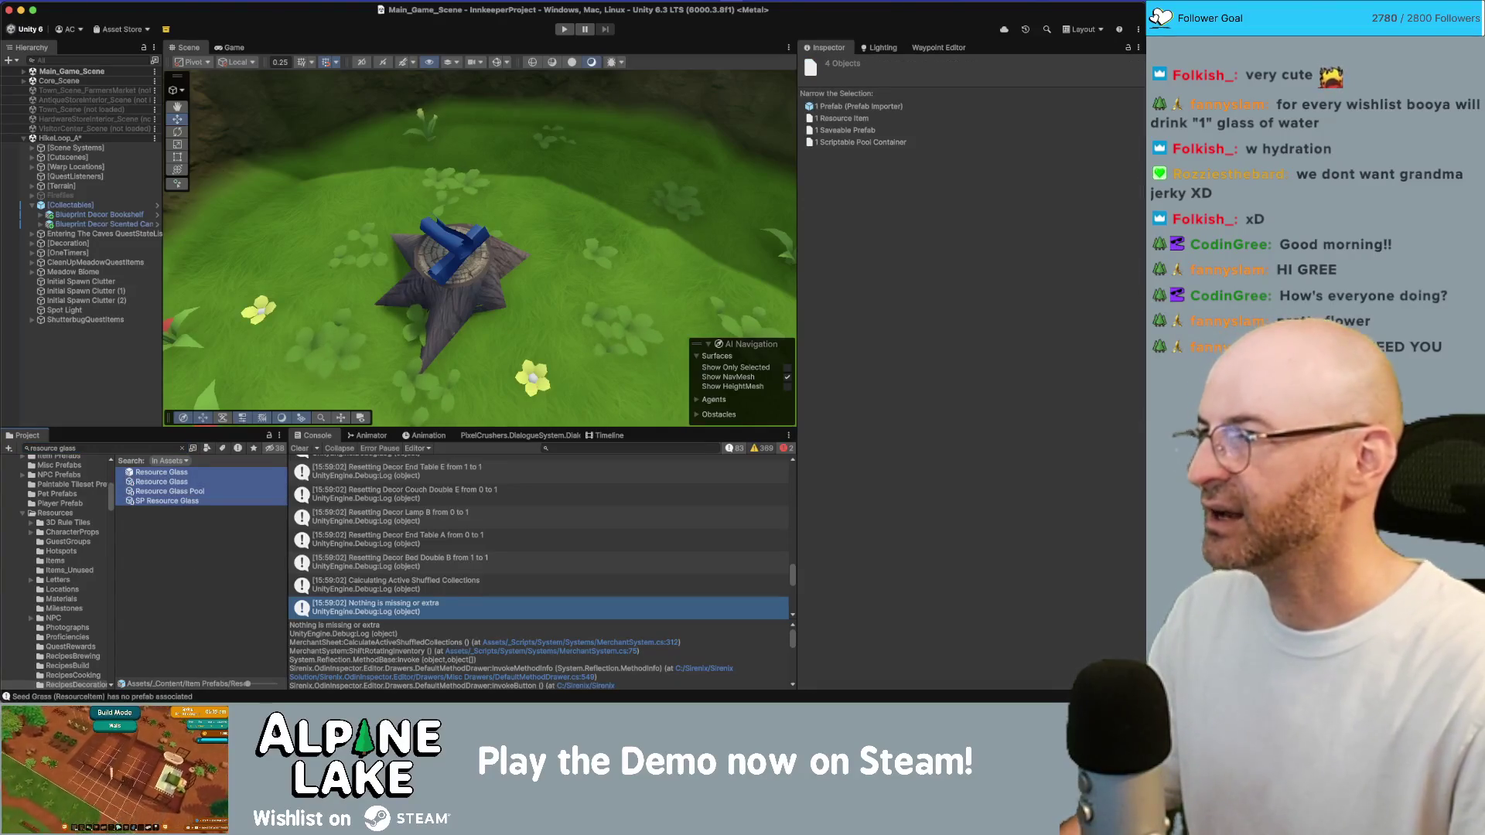
left_click(155, 0)
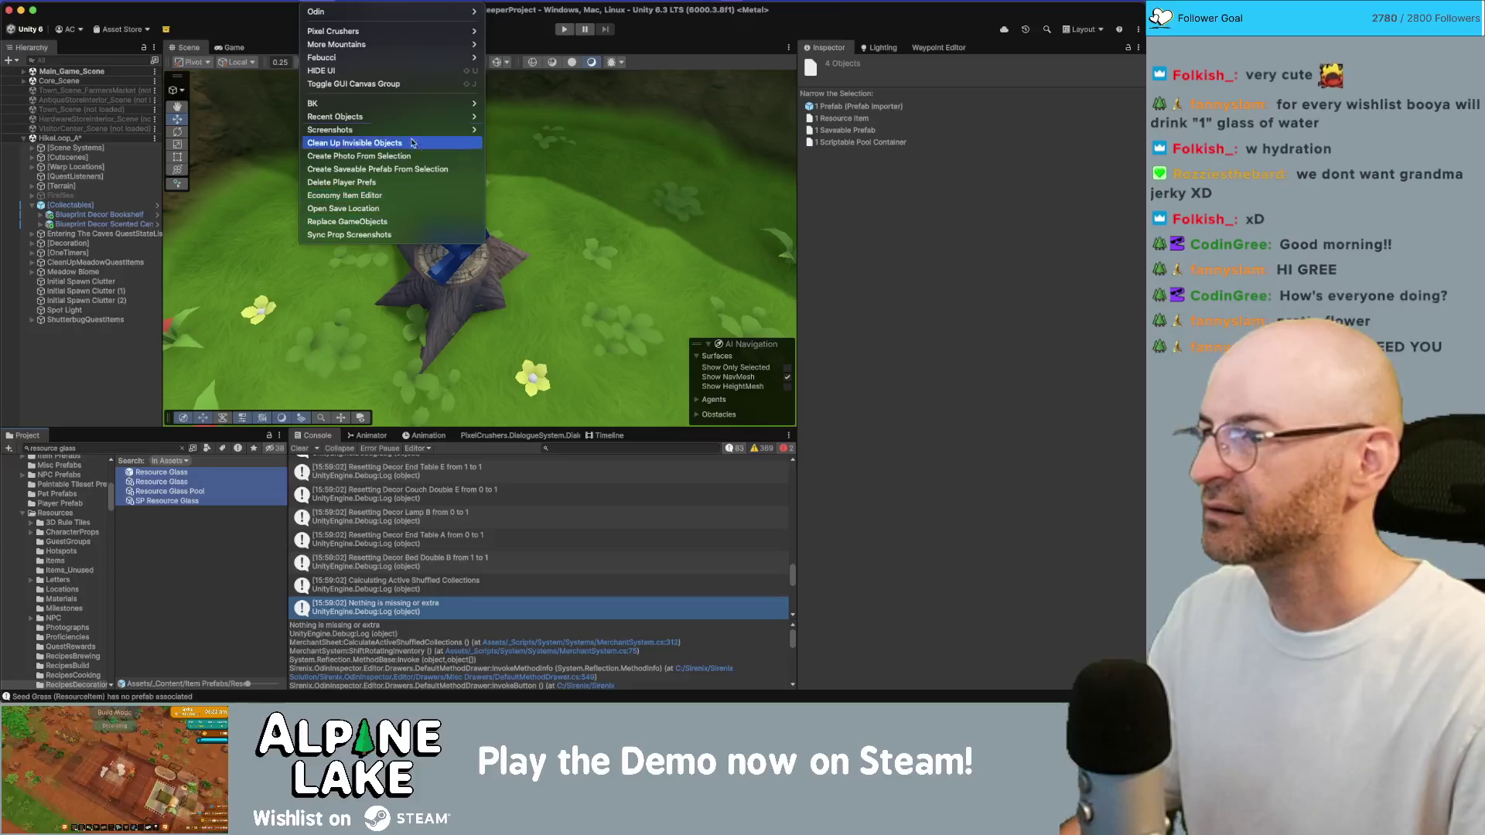
Duplicate the Glass assets with Duplicate Assets & Replace String, replacing 'Glass' with 'Wax'
mouse_move(447, 130)
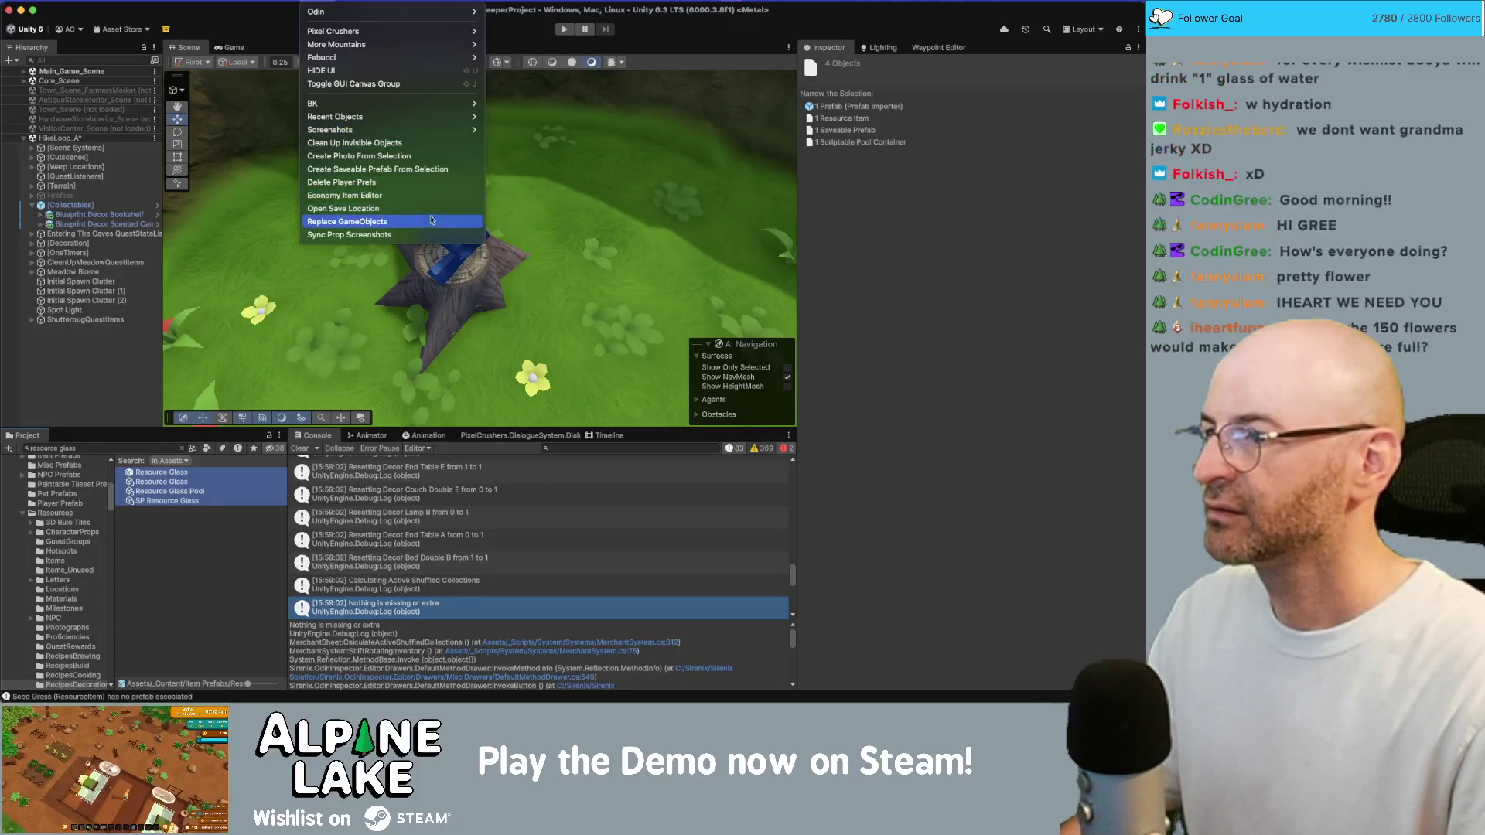
mouse_move(270, 0)
mouse_move(224, 0)
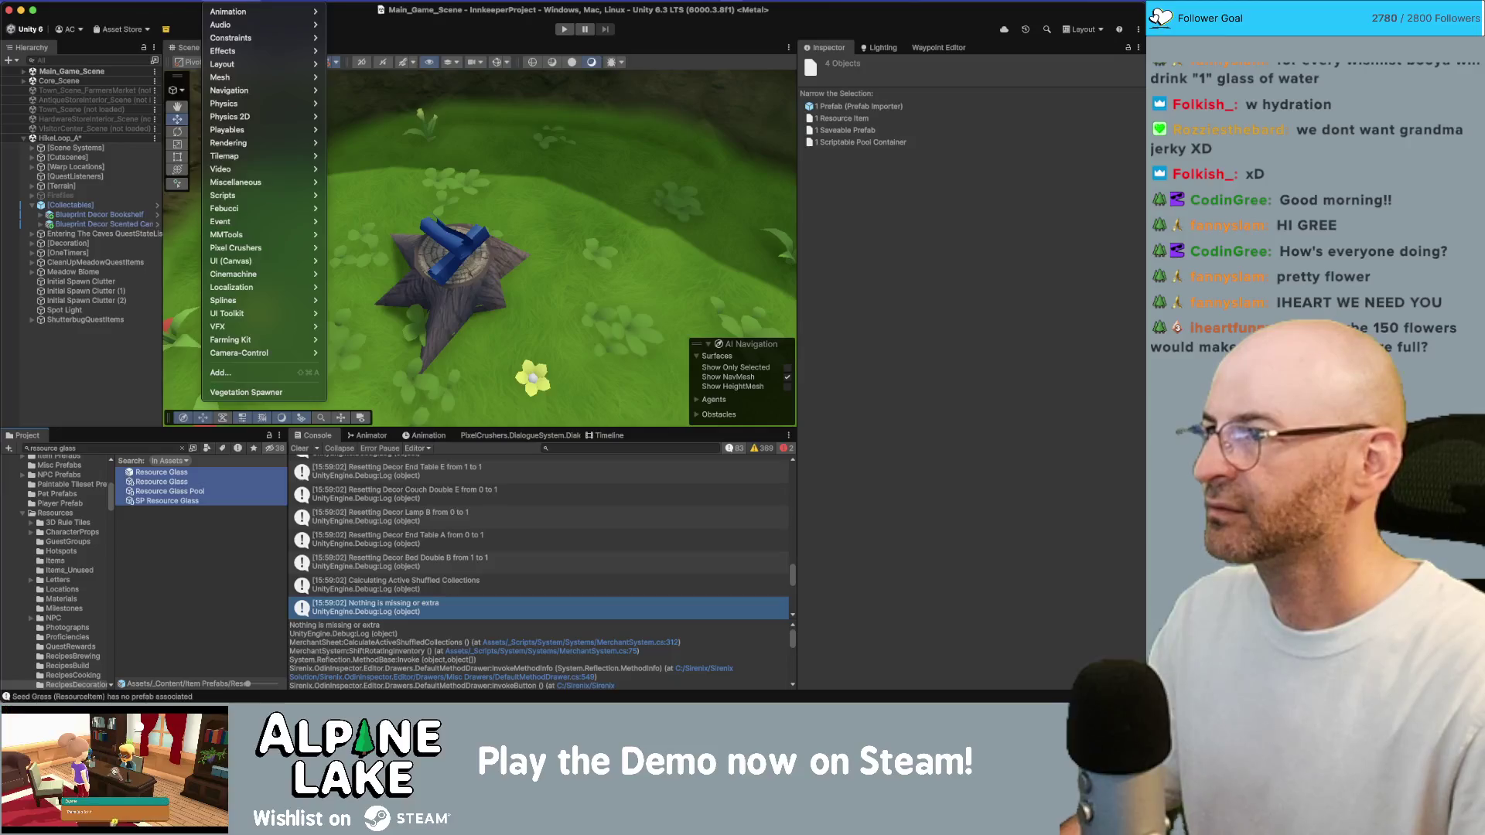
left_click(706, 281)
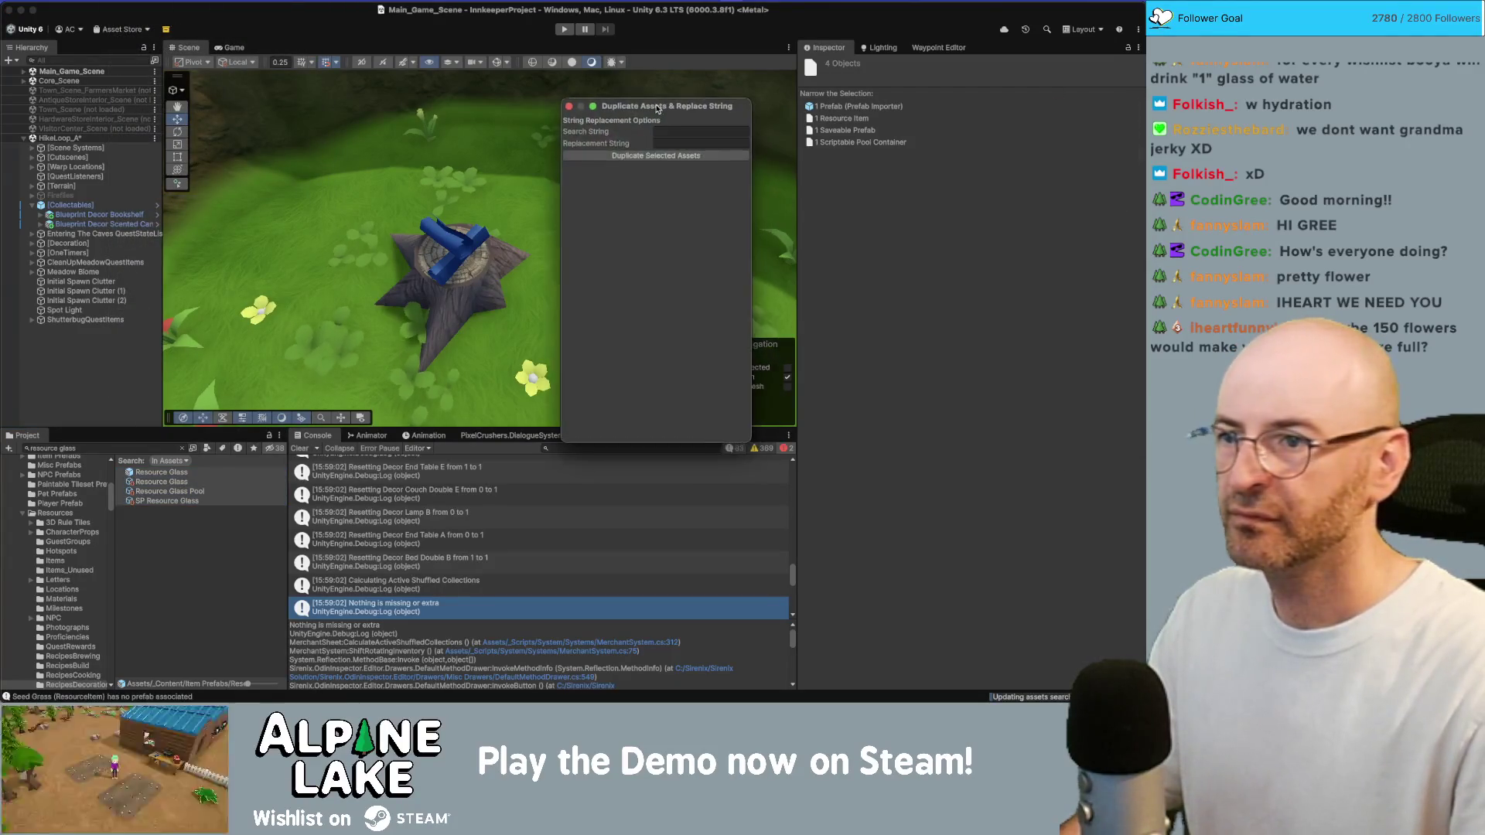
type("Glass")
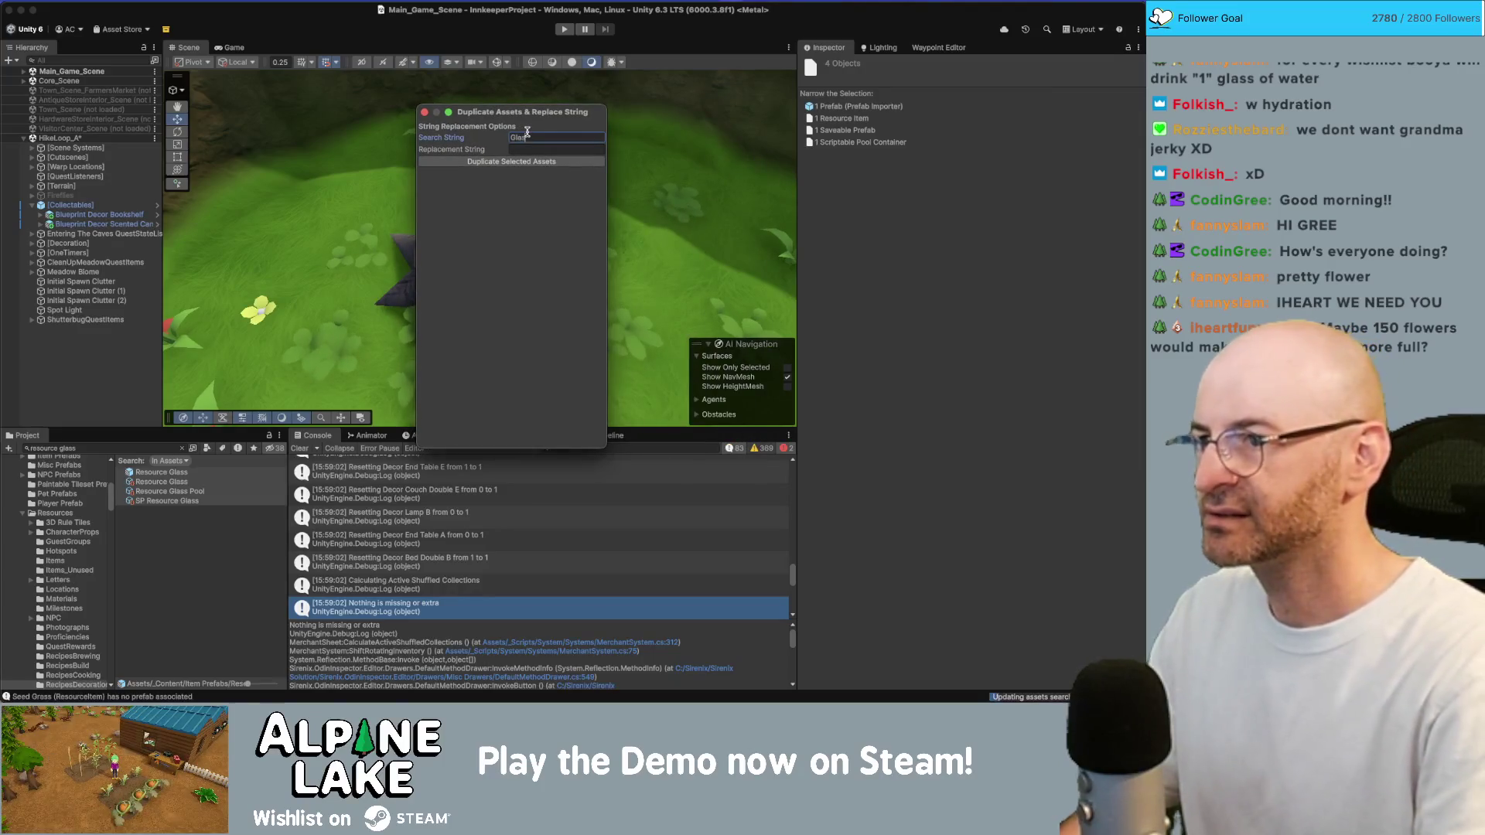
key("Tab")
type("Wax")
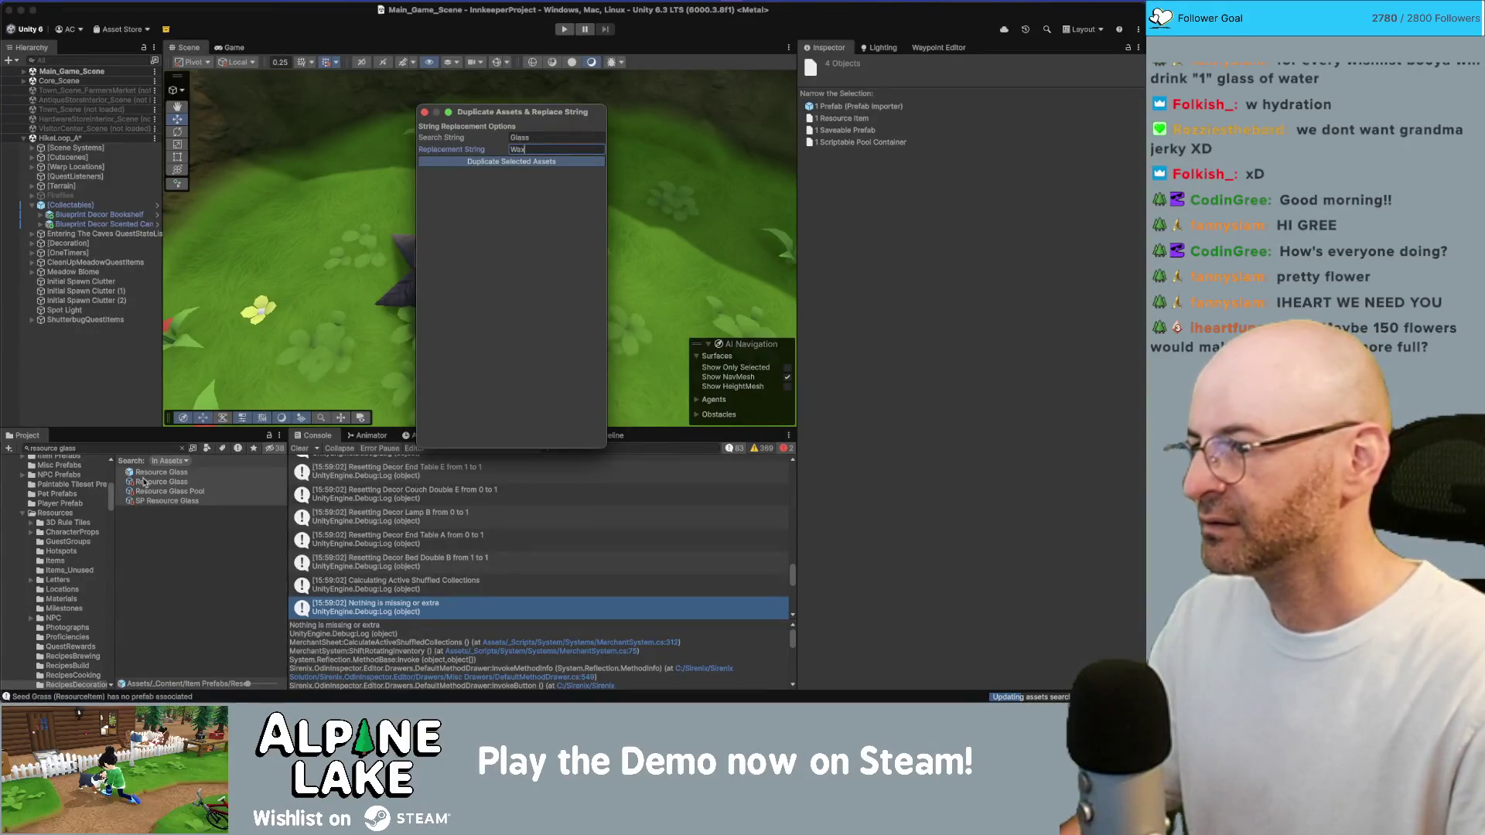
Search the Project for 'resource wax' and select the new Resource Wax prefab
left_click(152, 448)
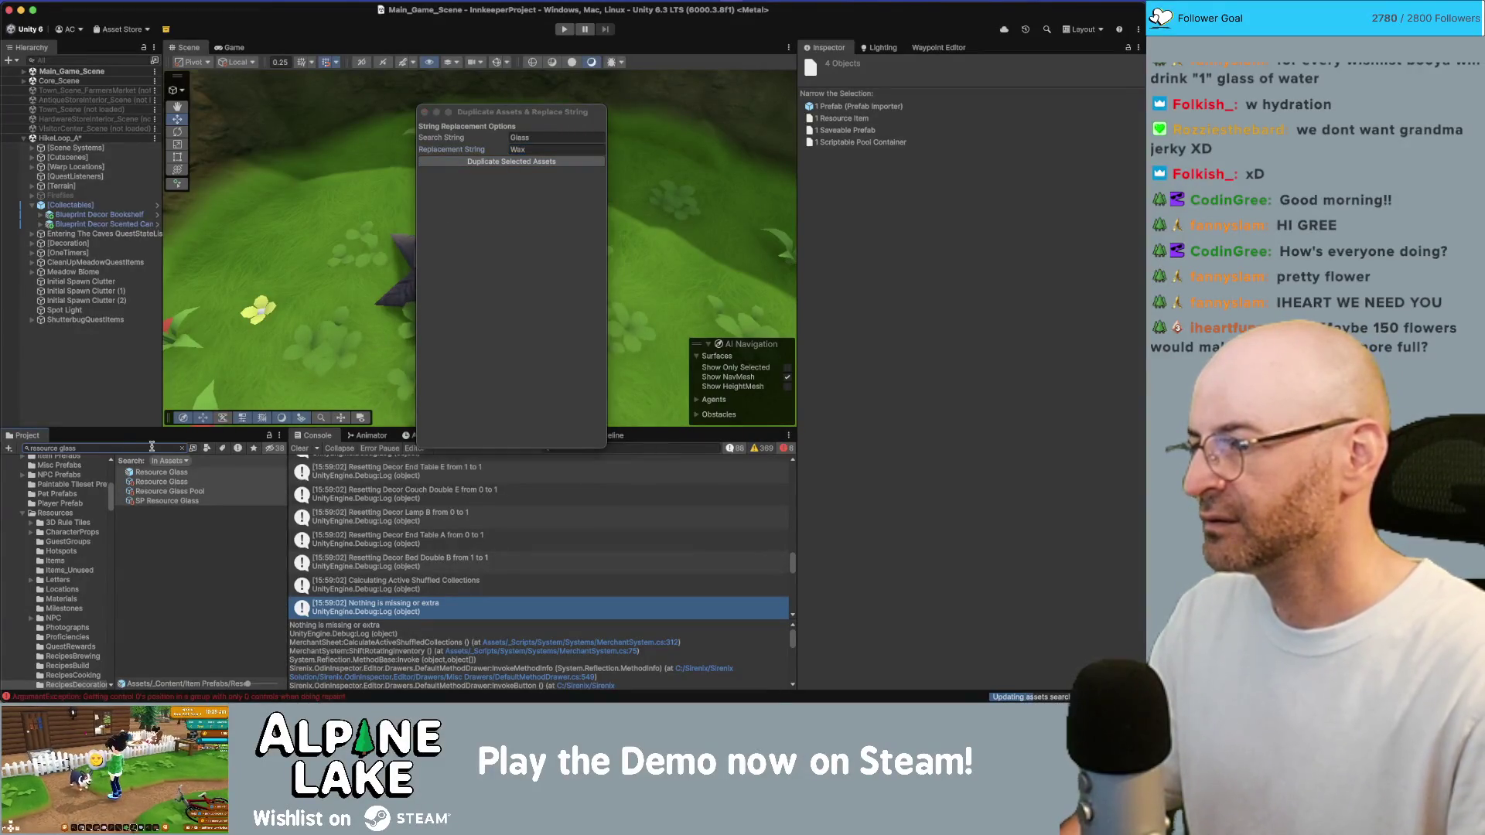
type("resource wax")
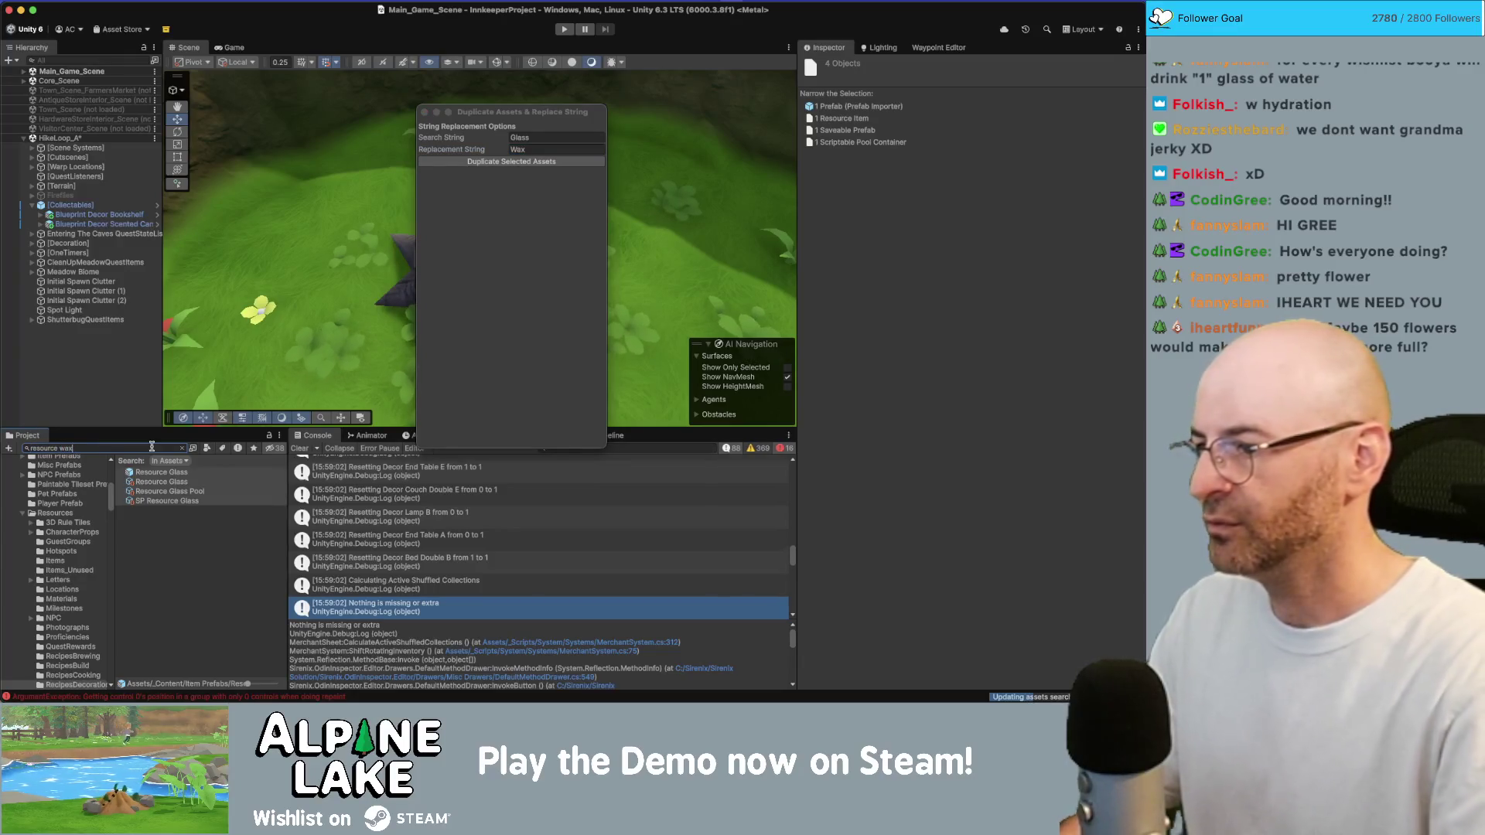
left_click(159, 474)
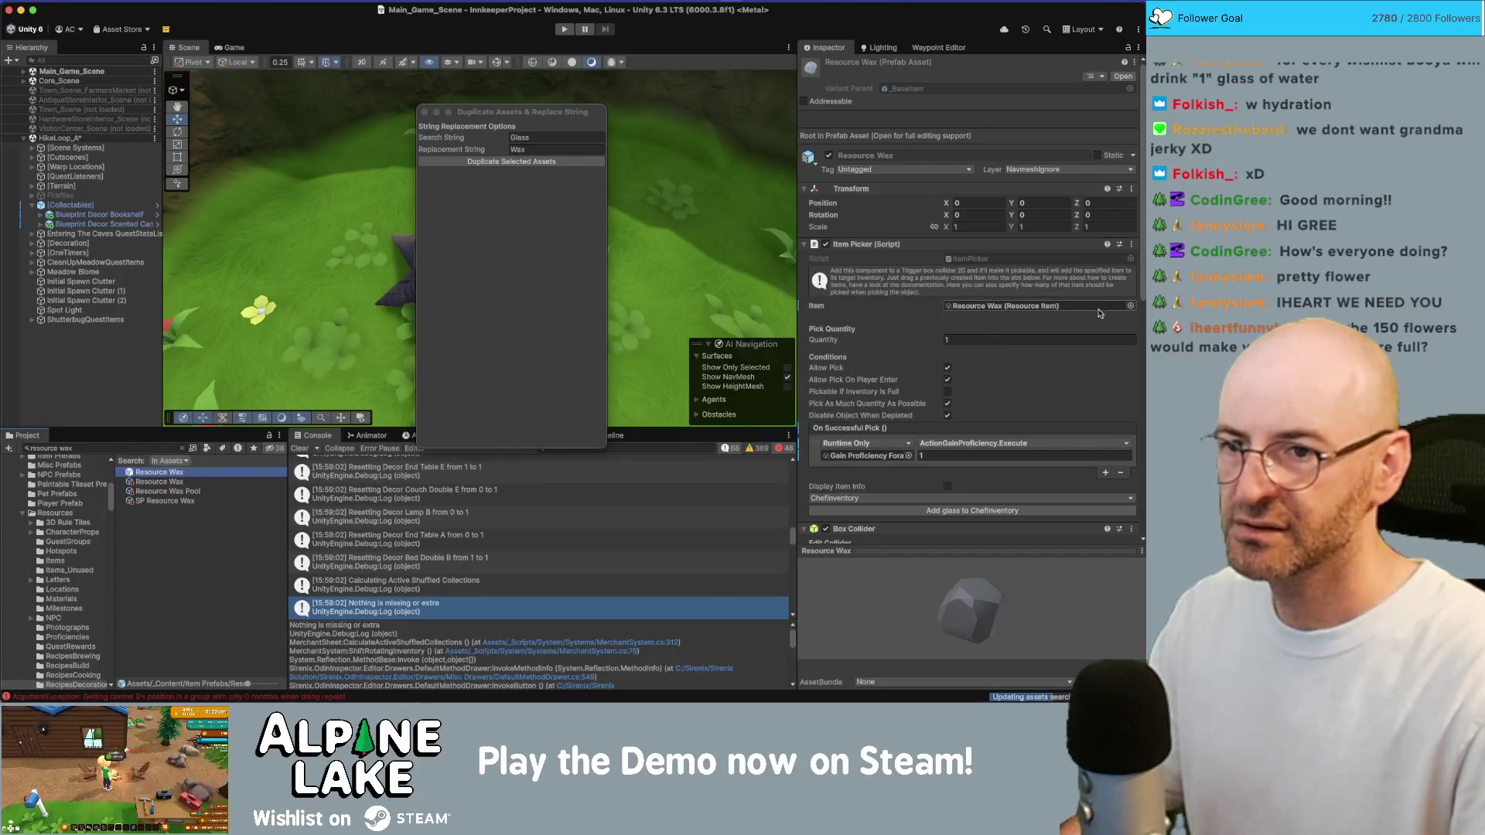
Open the Resource Wax item data and change its name to wax
scroll(987, 375, "down", 3)
scroll(987, 376, "down", 5)
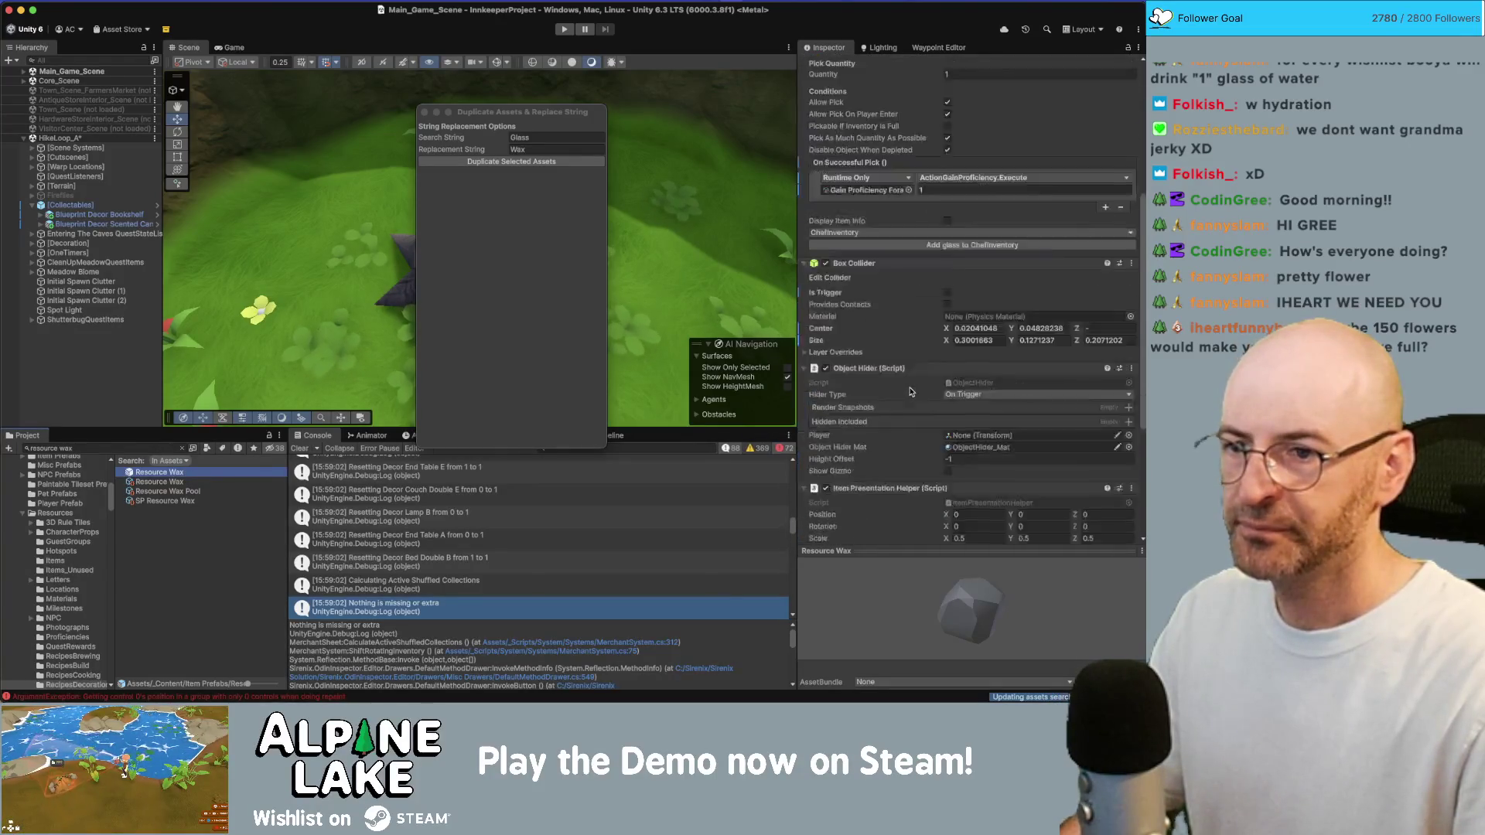
scroll(902, 382, "down", 6)
scroll(905, 367, "down", 5)
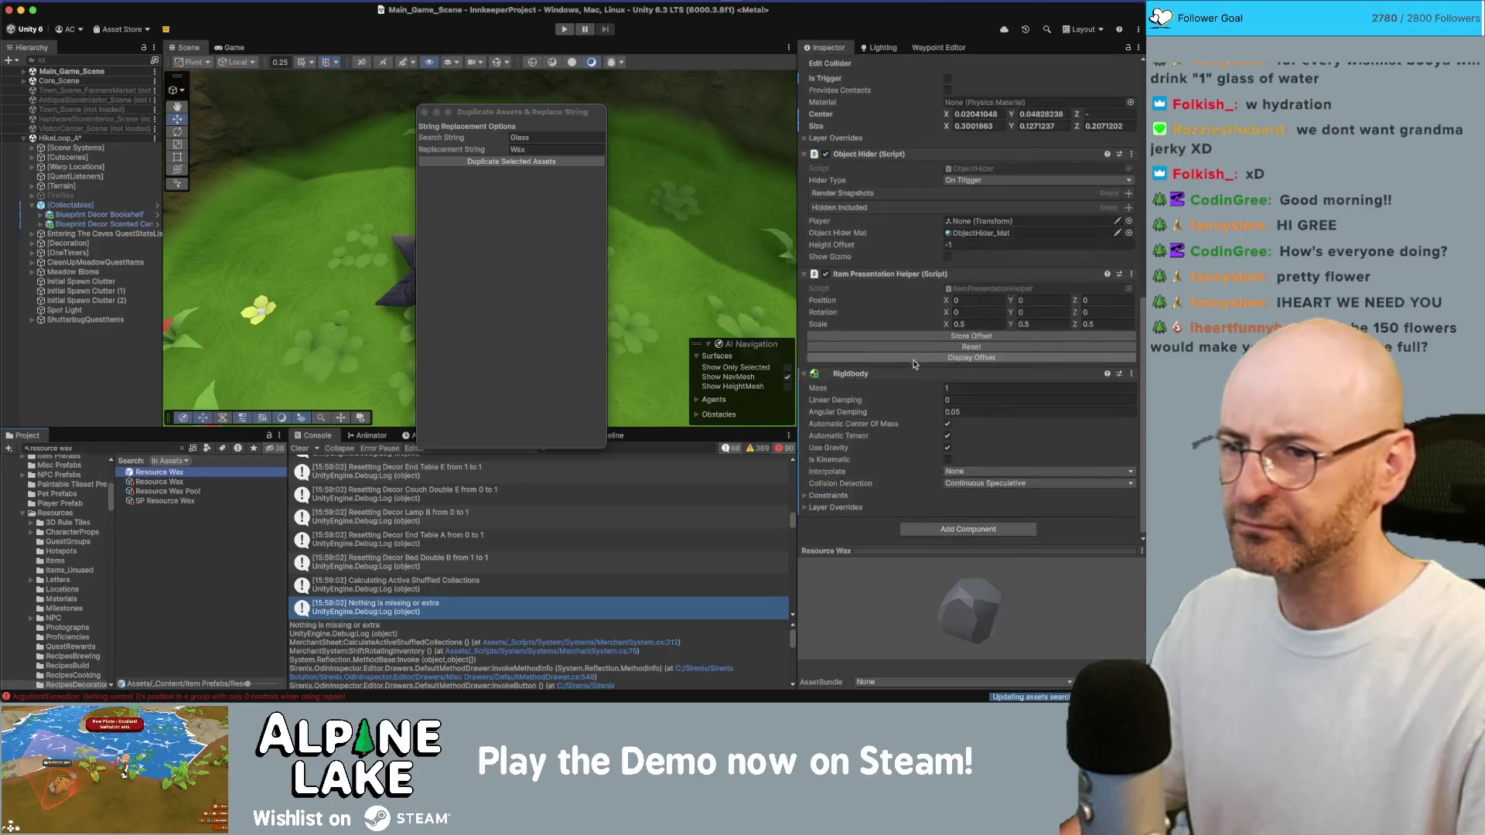
left_click(192, 481)
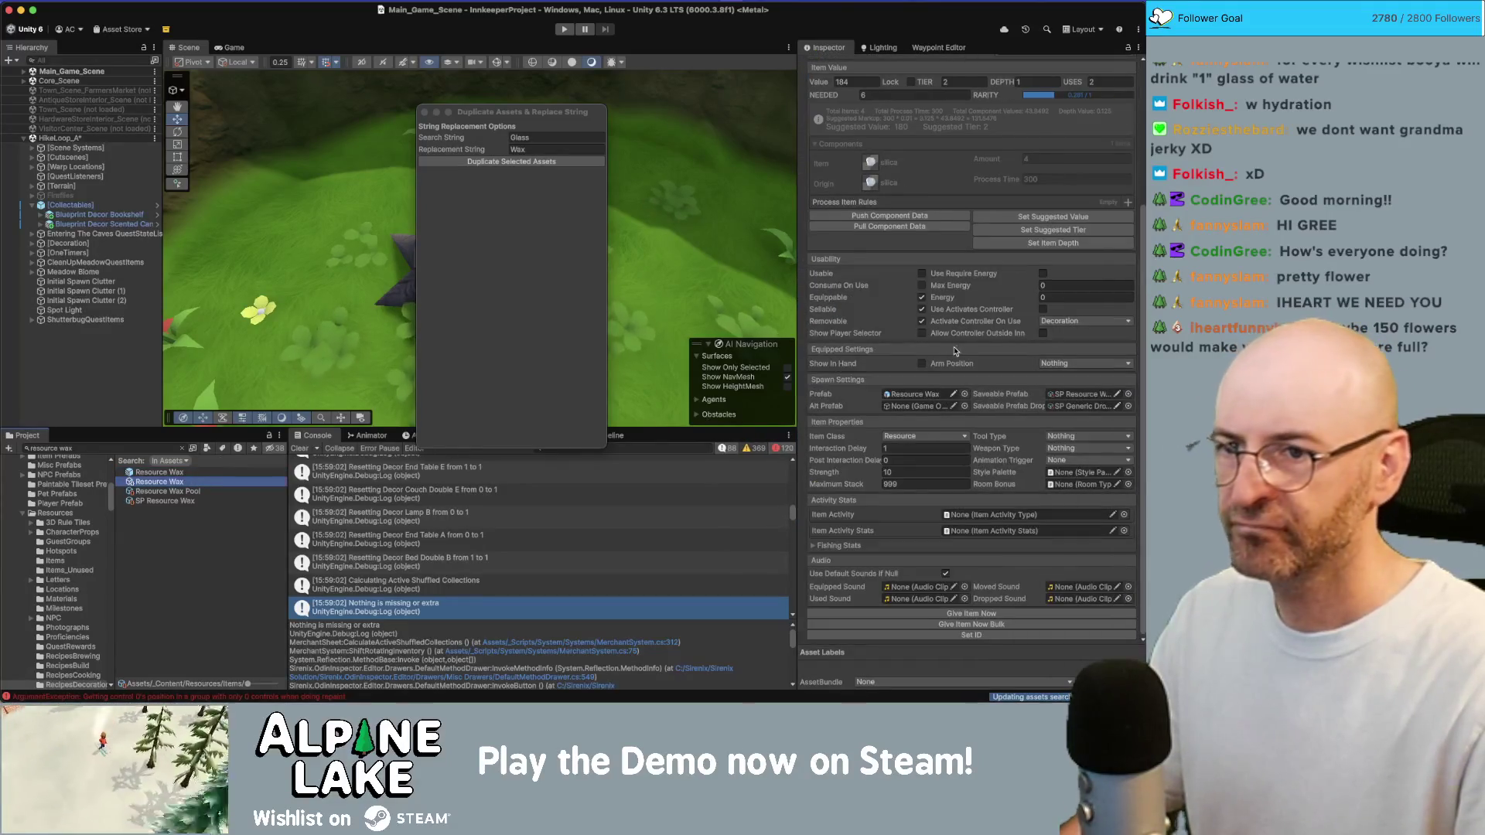
scroll(900, 341, "up", 4)
left_click(922, 192)
type("x")
Set dialogue name 'piece of wax' and plural 'pieces of wax', and lower the rarity
left_click(952, 206)
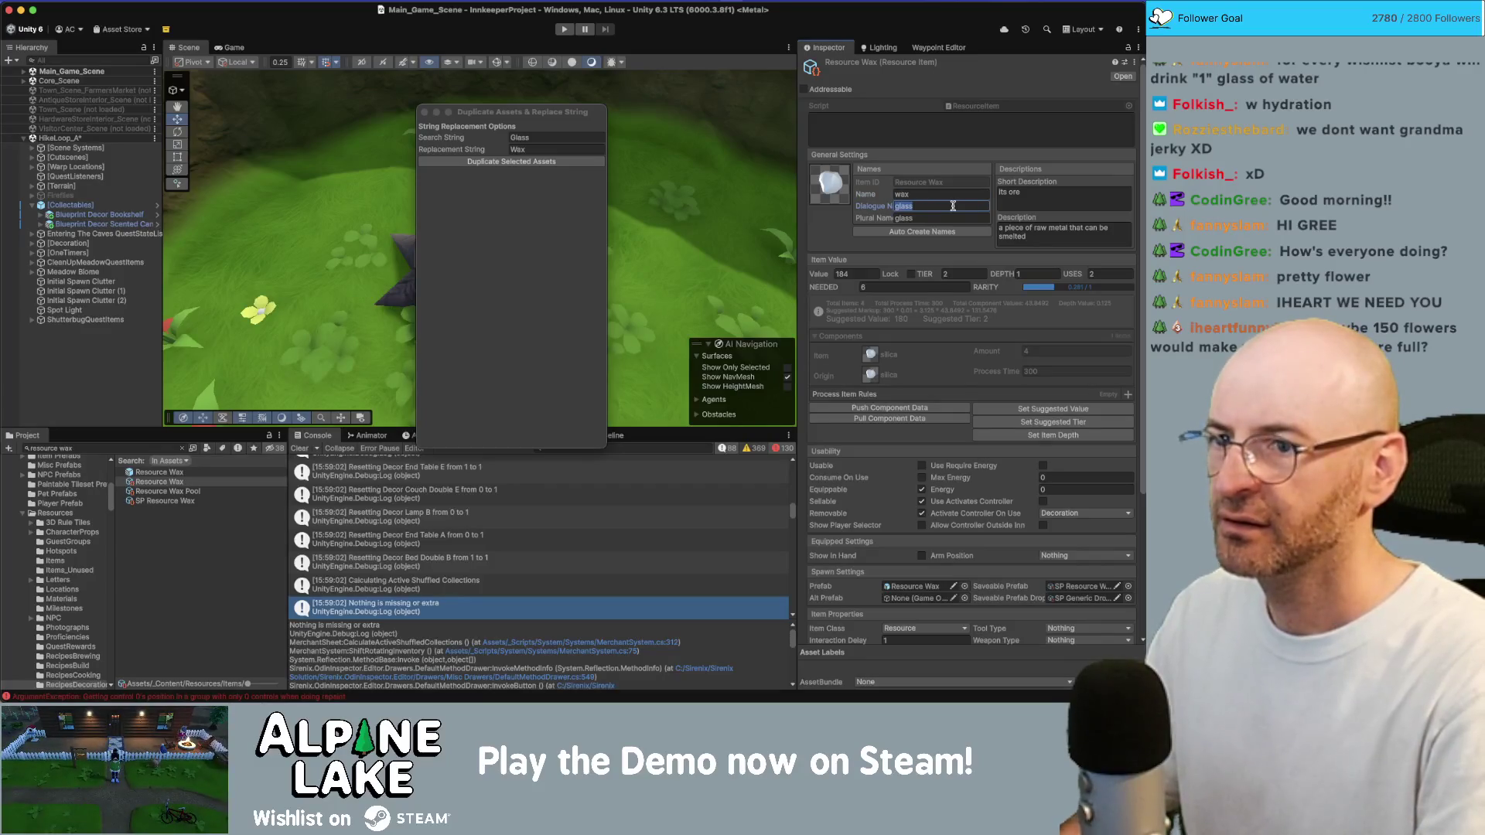
type("some wax")
key("Tab")
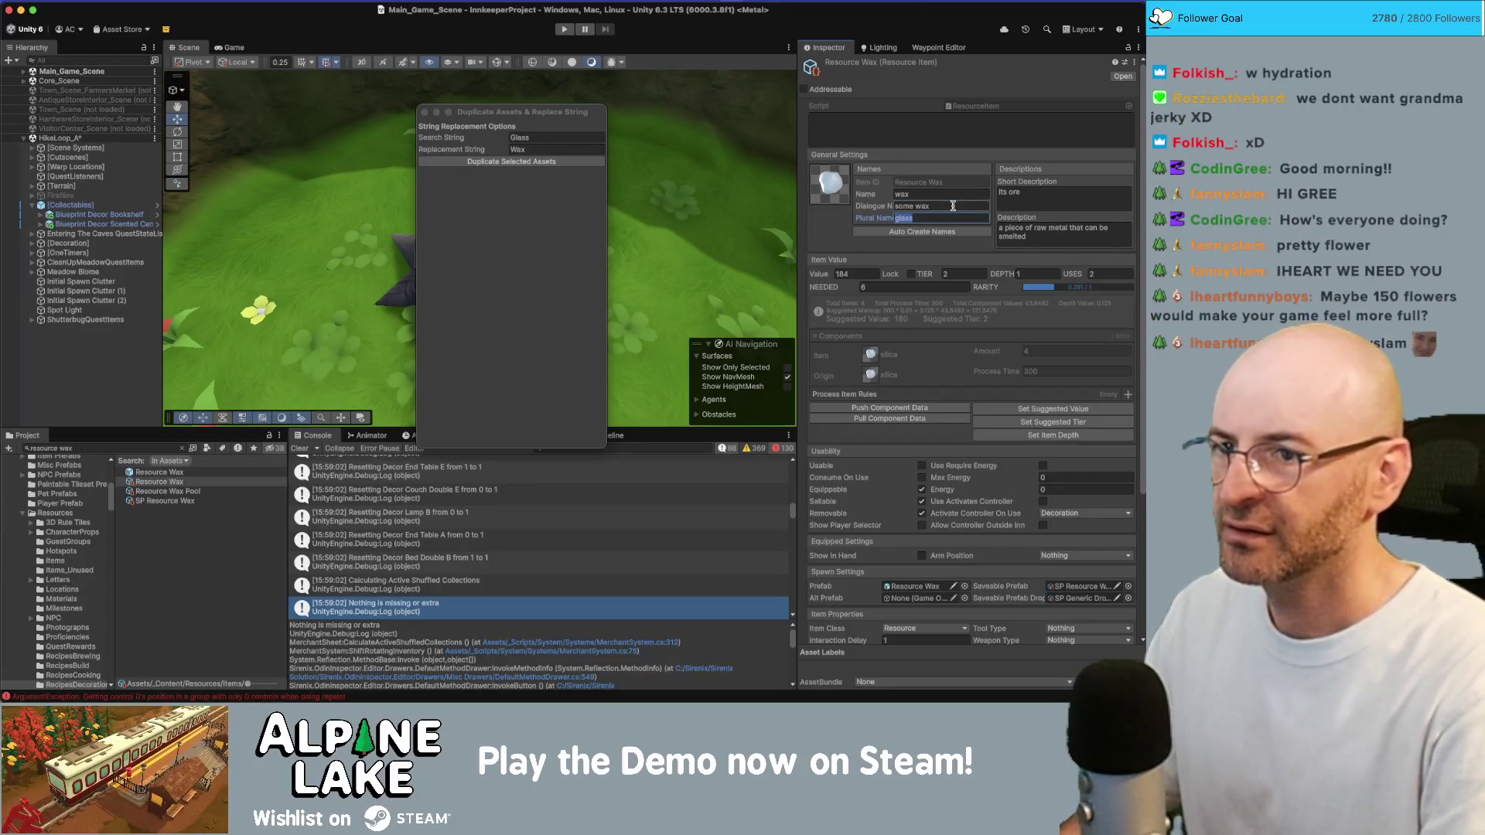
type("some wax")
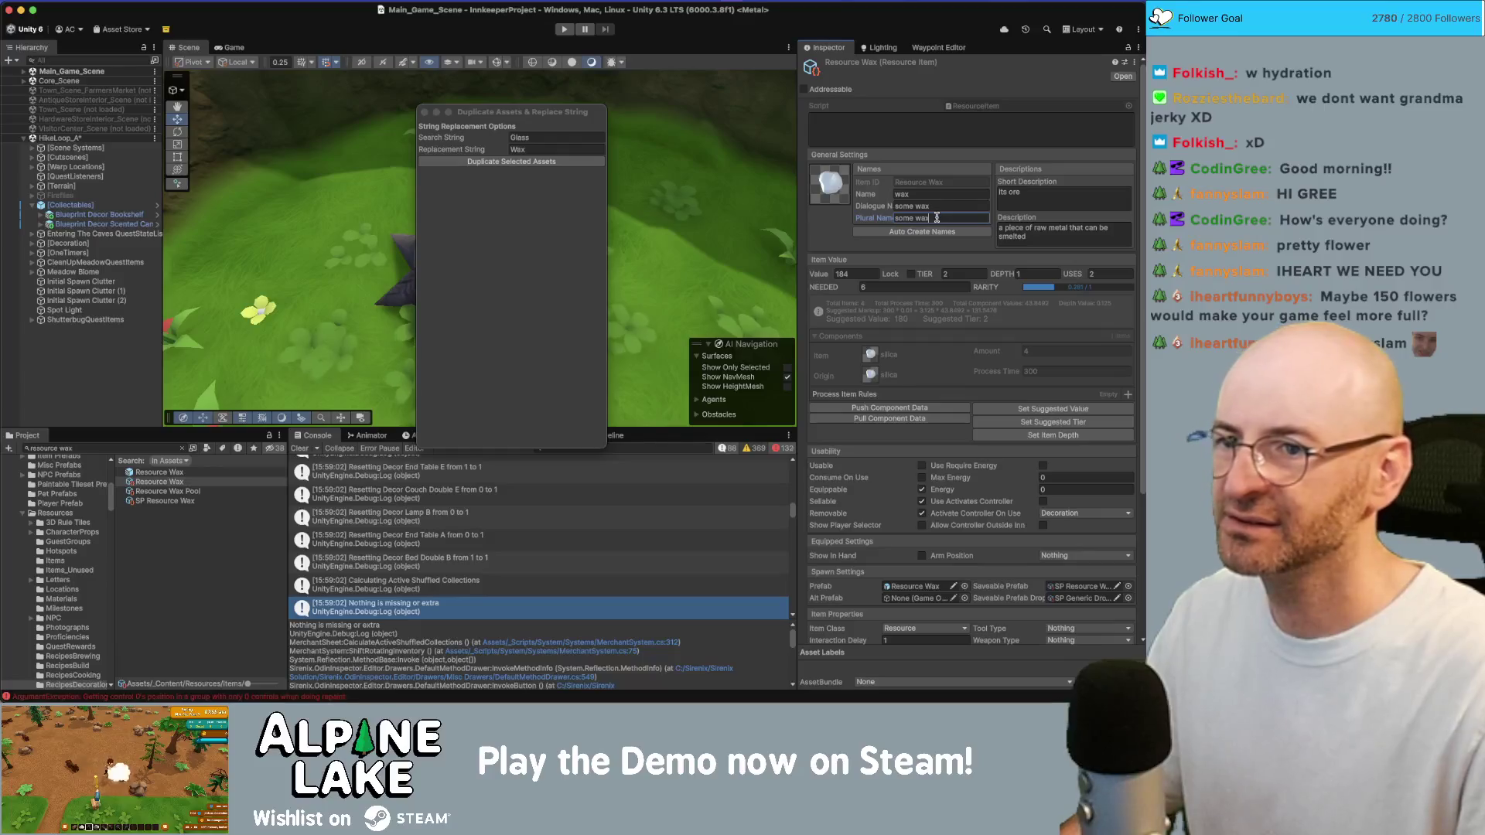
key("Return")
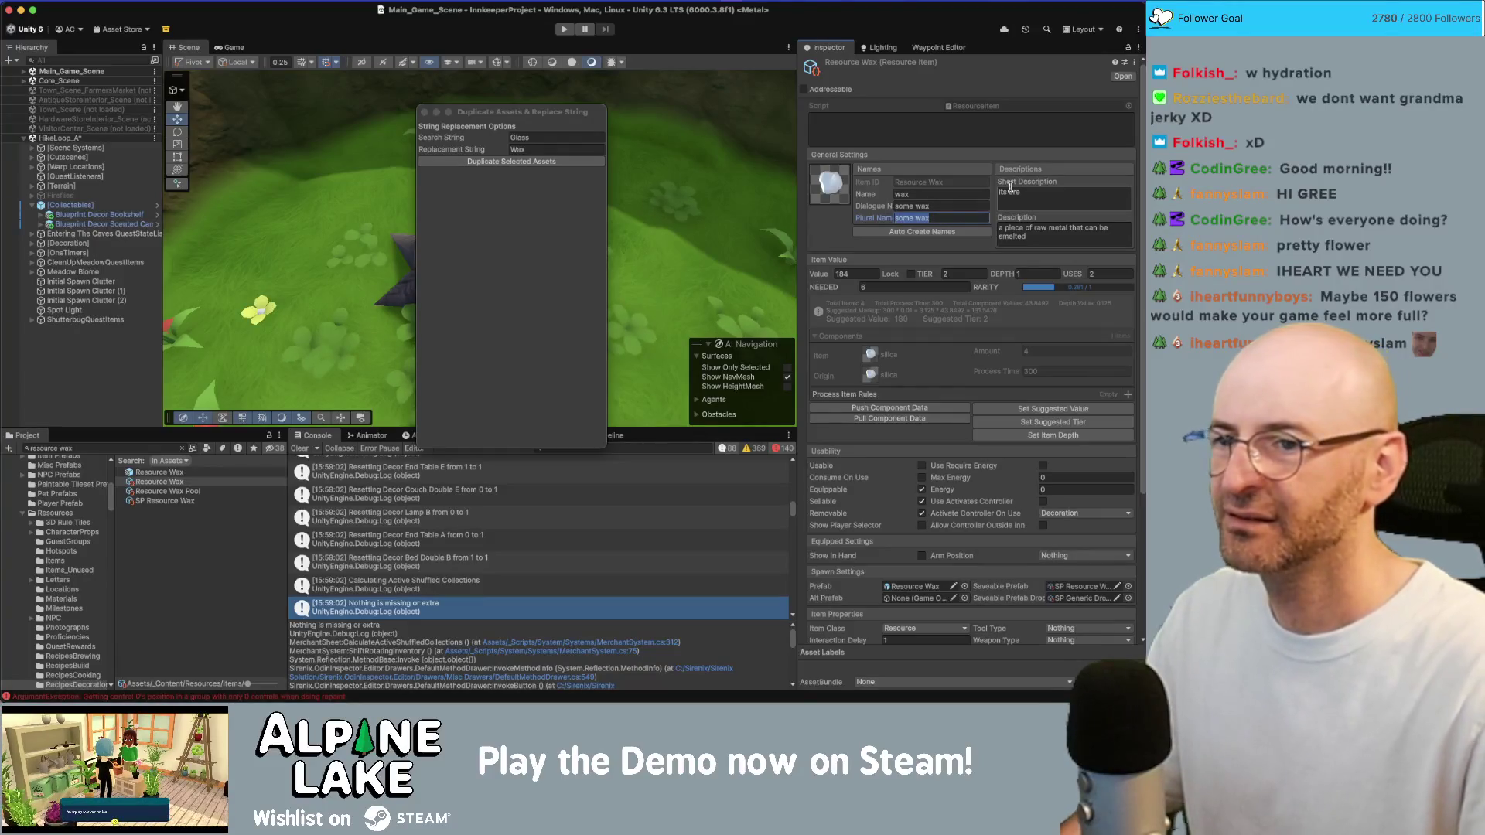
type("pieces of")
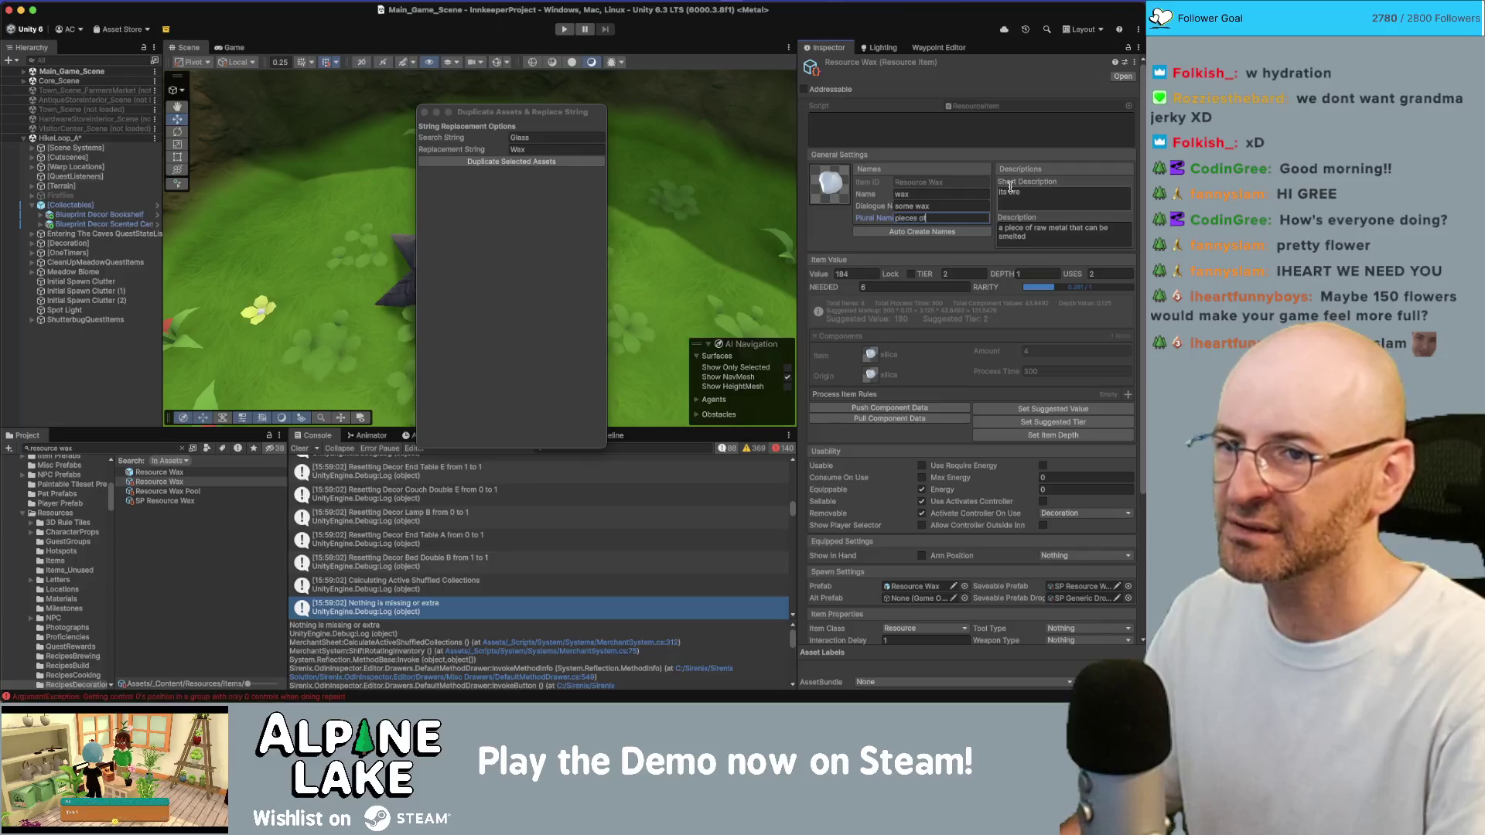
key("shift+Tab")
type("piece of wax")
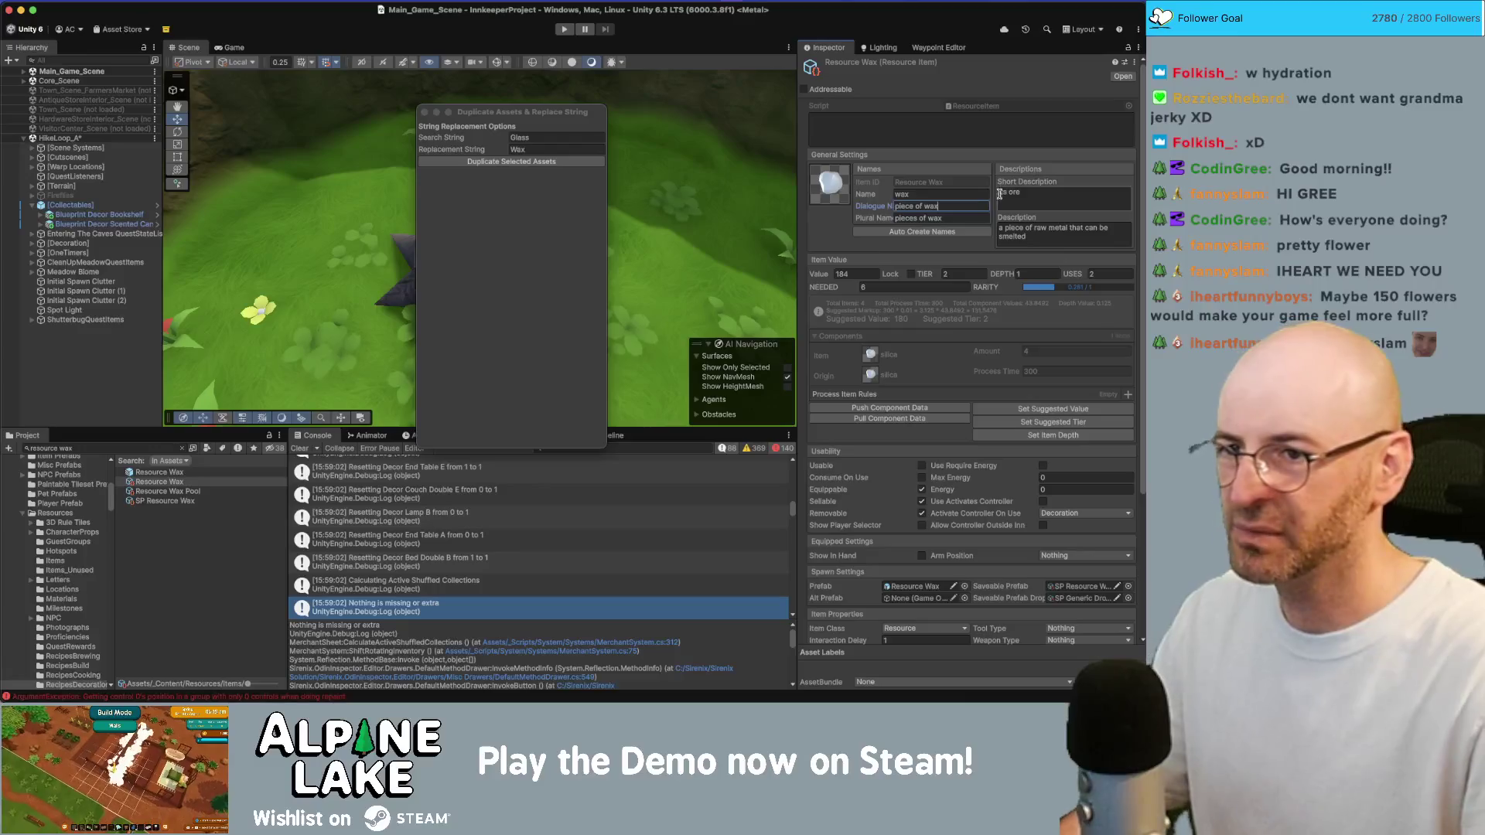
left_click(1049, 290)
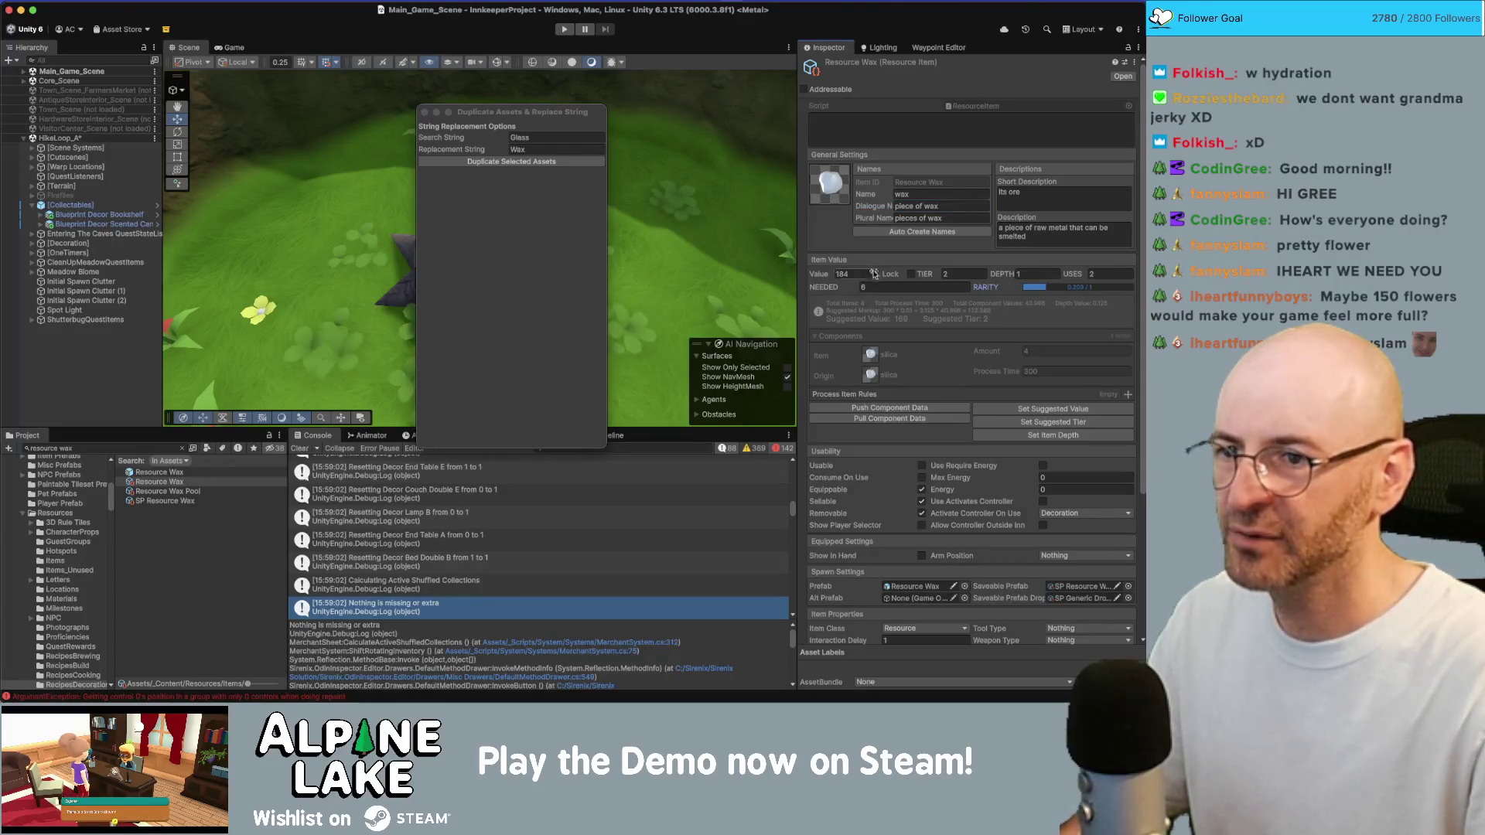
left_click_drag(1040, 291, 1038, 291)
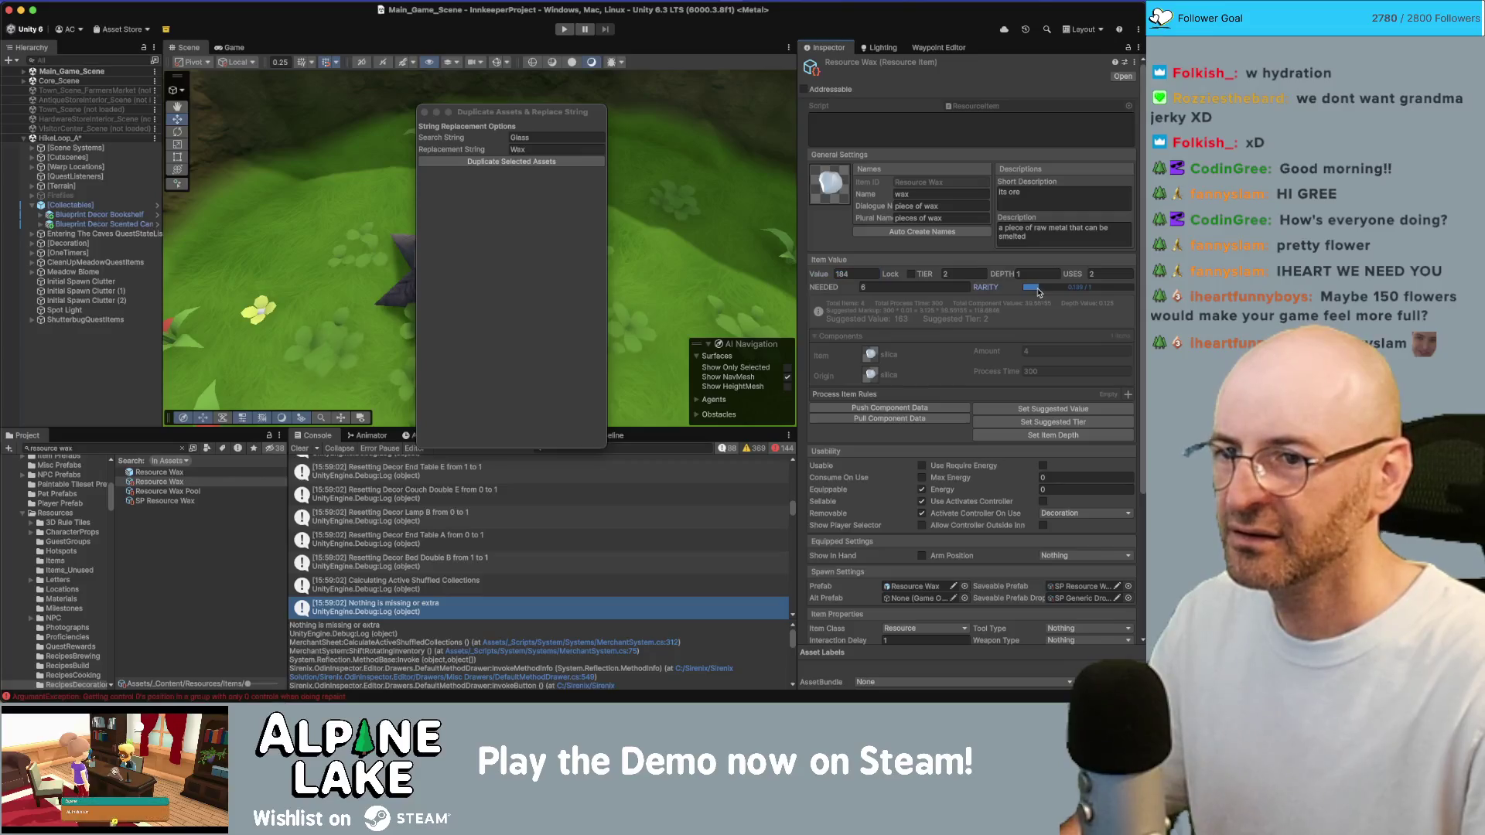
Give Resource Wax 1 use and 2 needed, then apply suggested tier 2 and item depth 1
left_click(963, 273)
type("1")
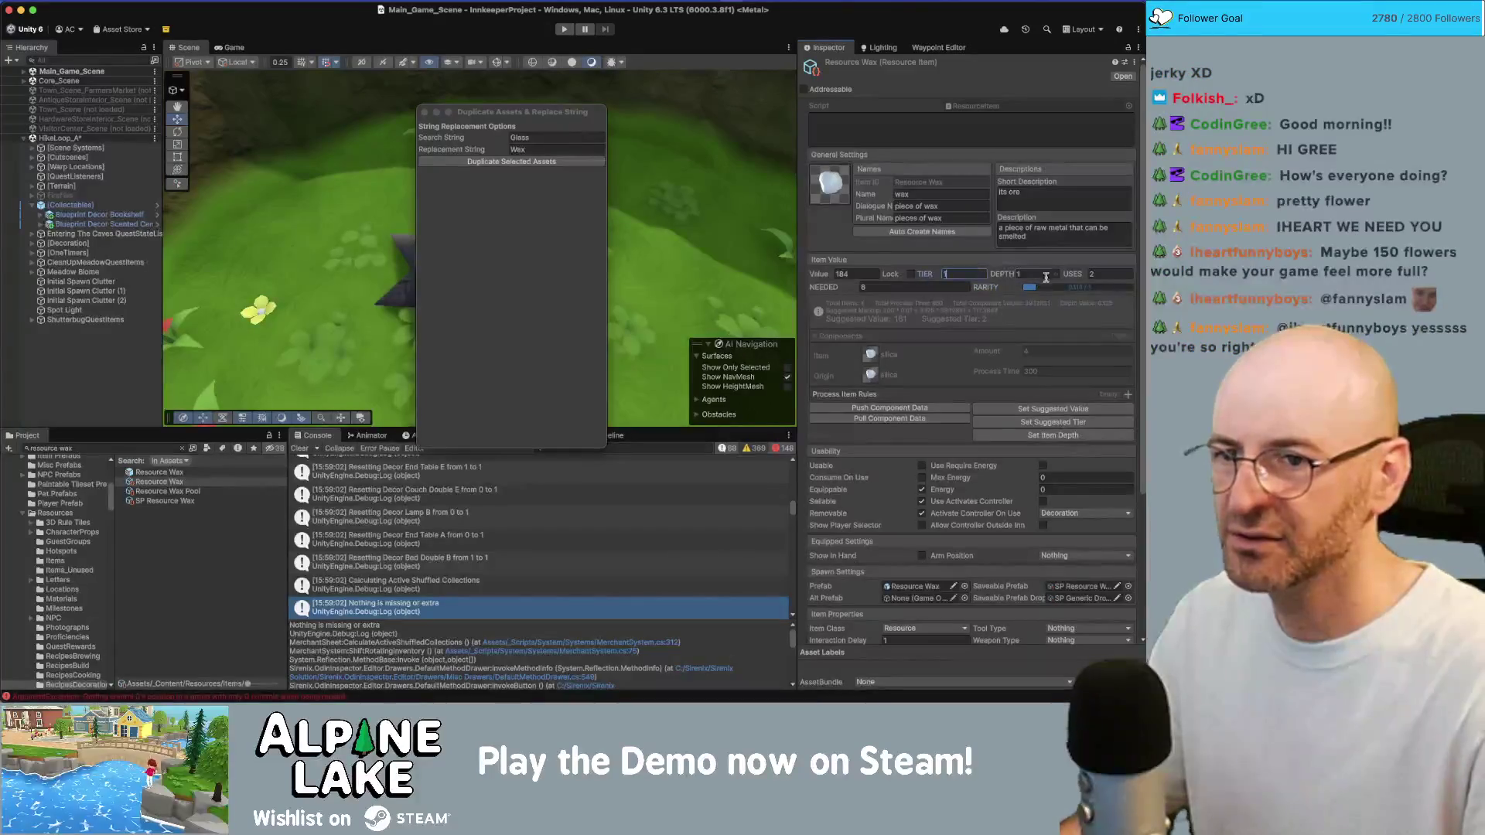
key("Tab")
type("0")
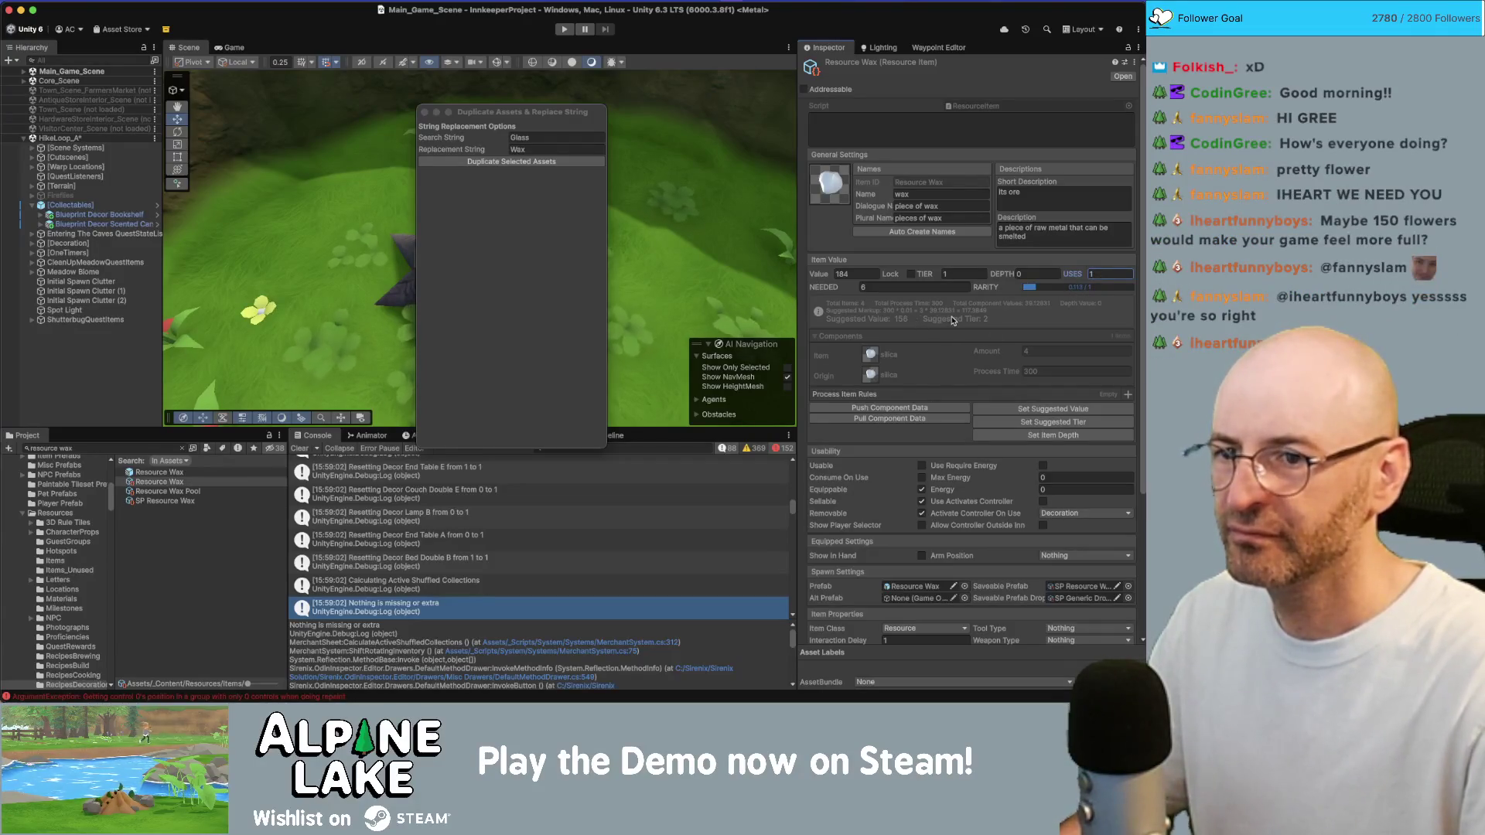
left_click(953, 288)
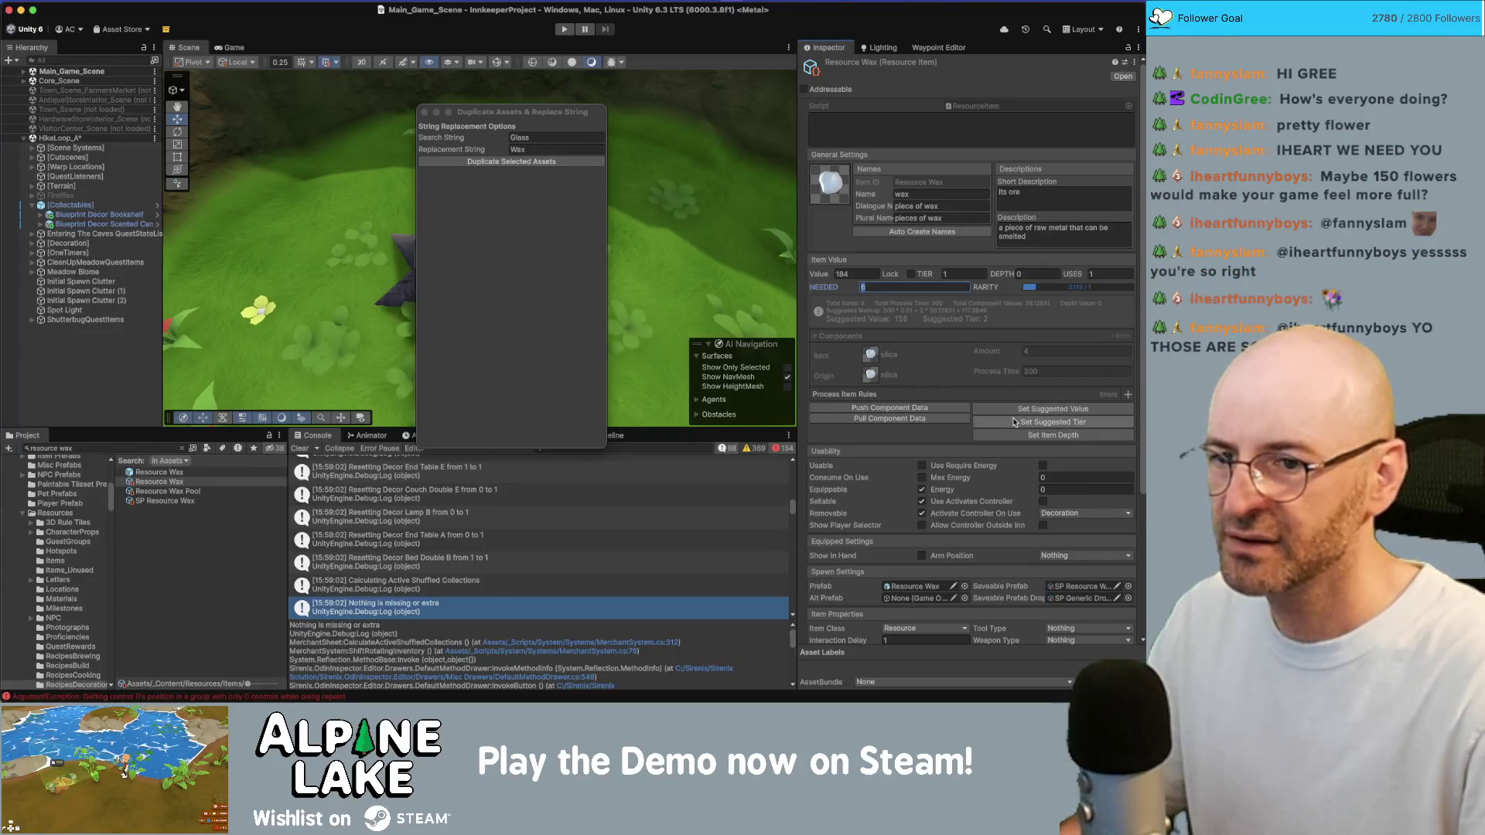
left_click(1015, 422)
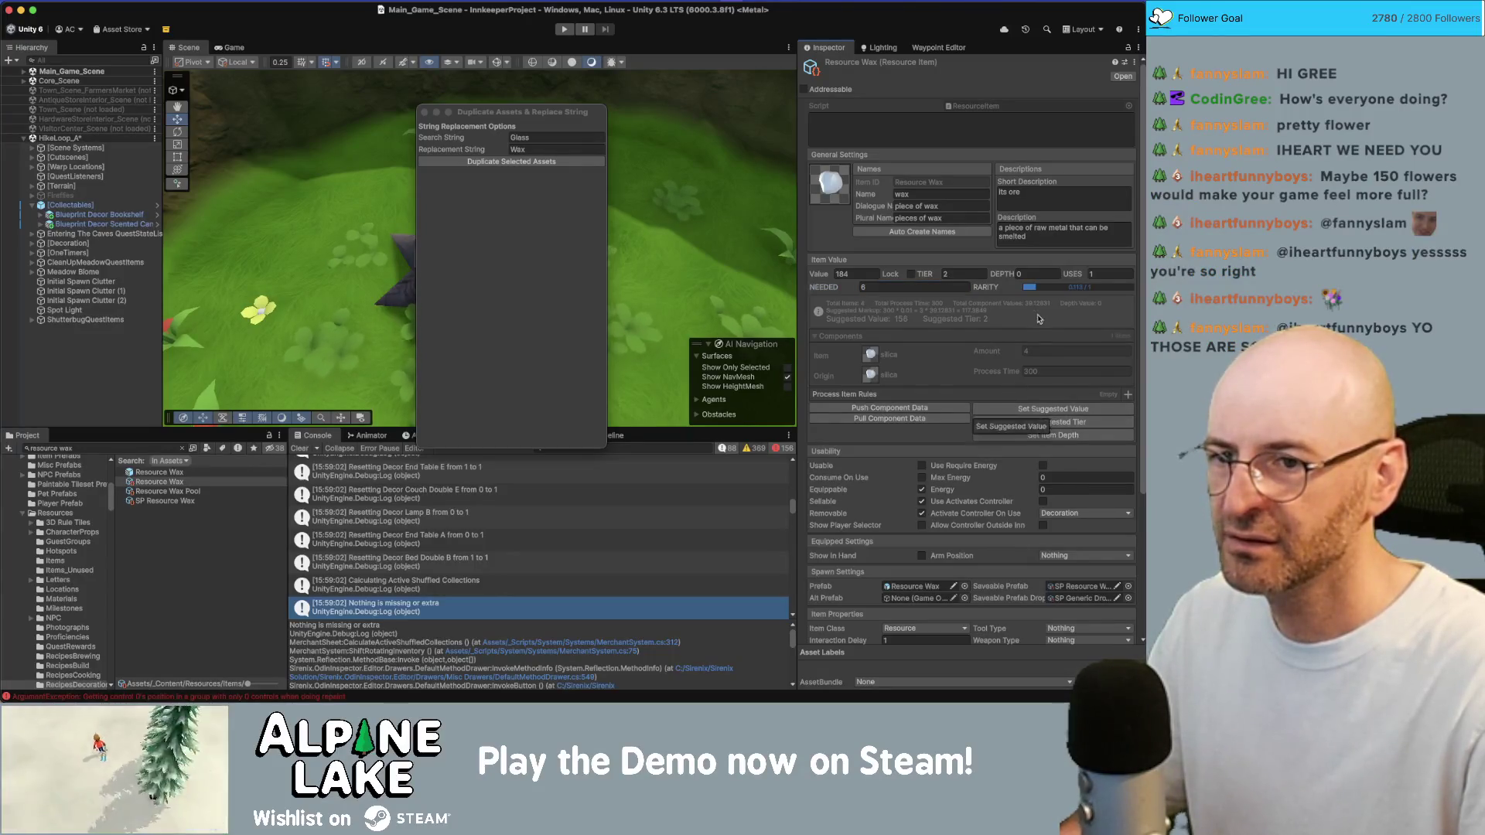
left_click(1013, 435)
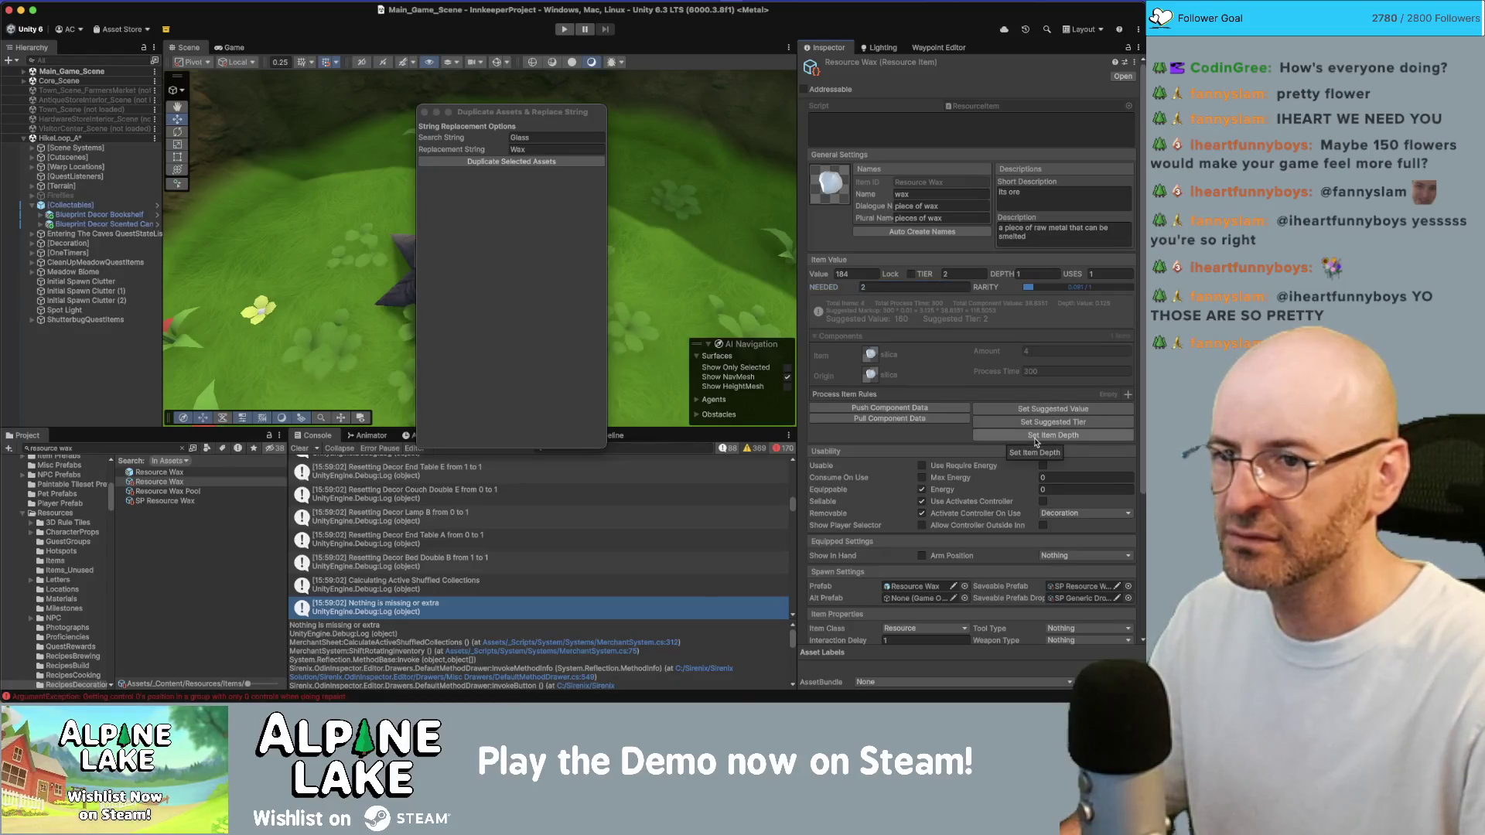
key("ctrl+Up")
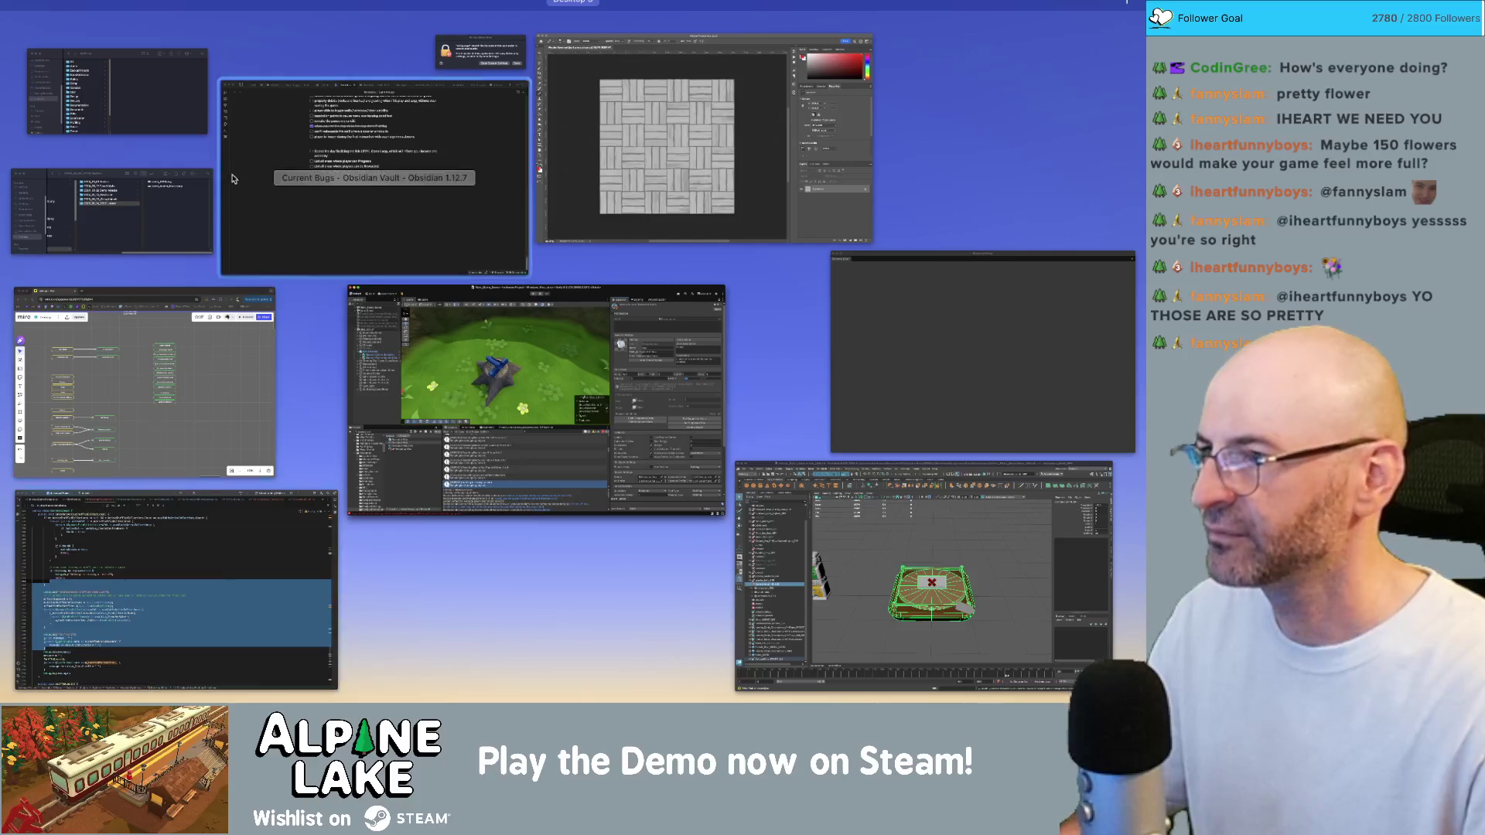
Return to the Unity editor and move the Duplicate Assets window slightly aside
left_click(574, 365)
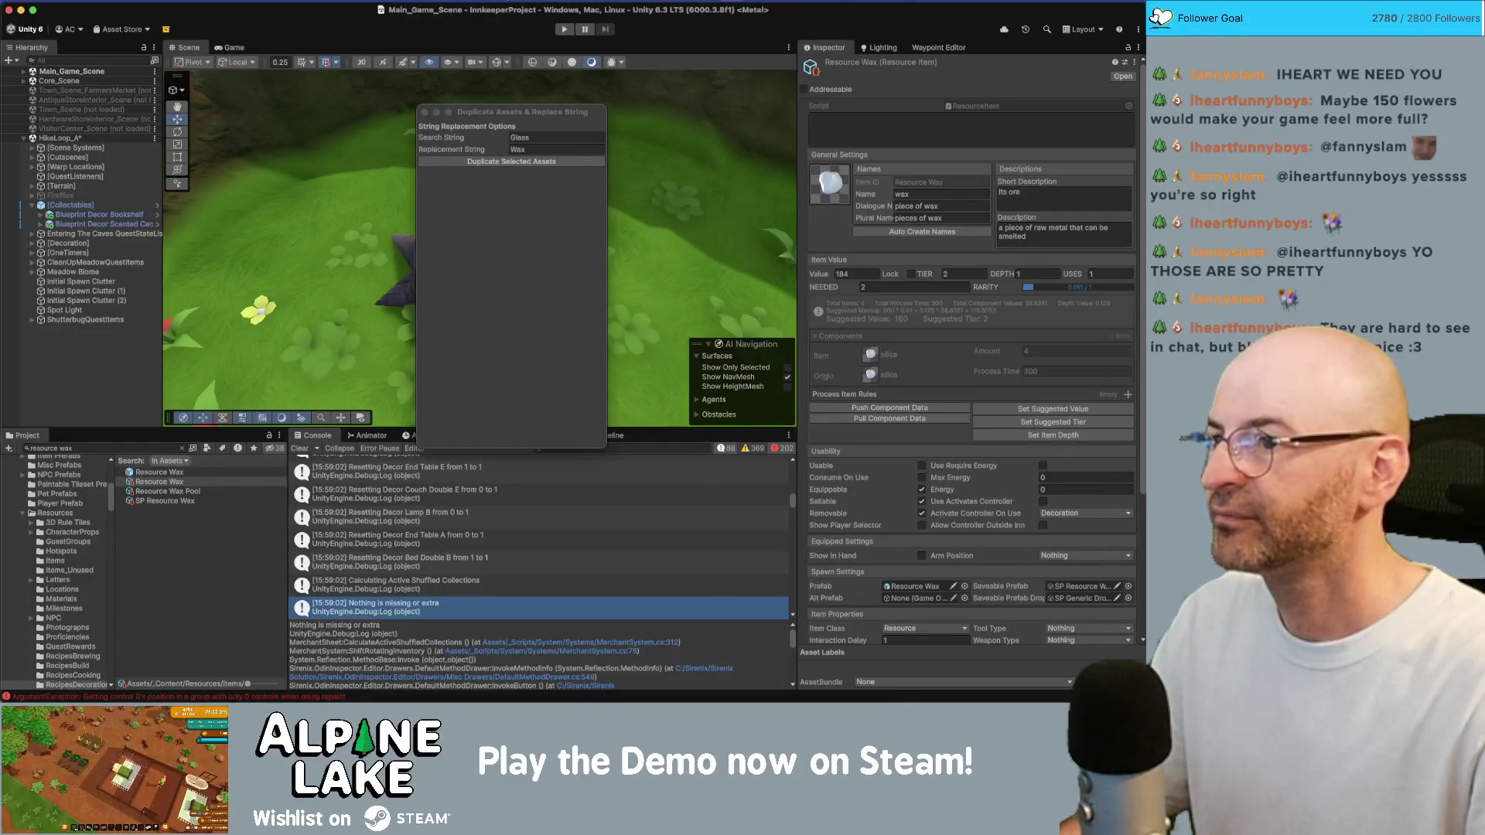
left_click_drag(490, 113, 467, 104)
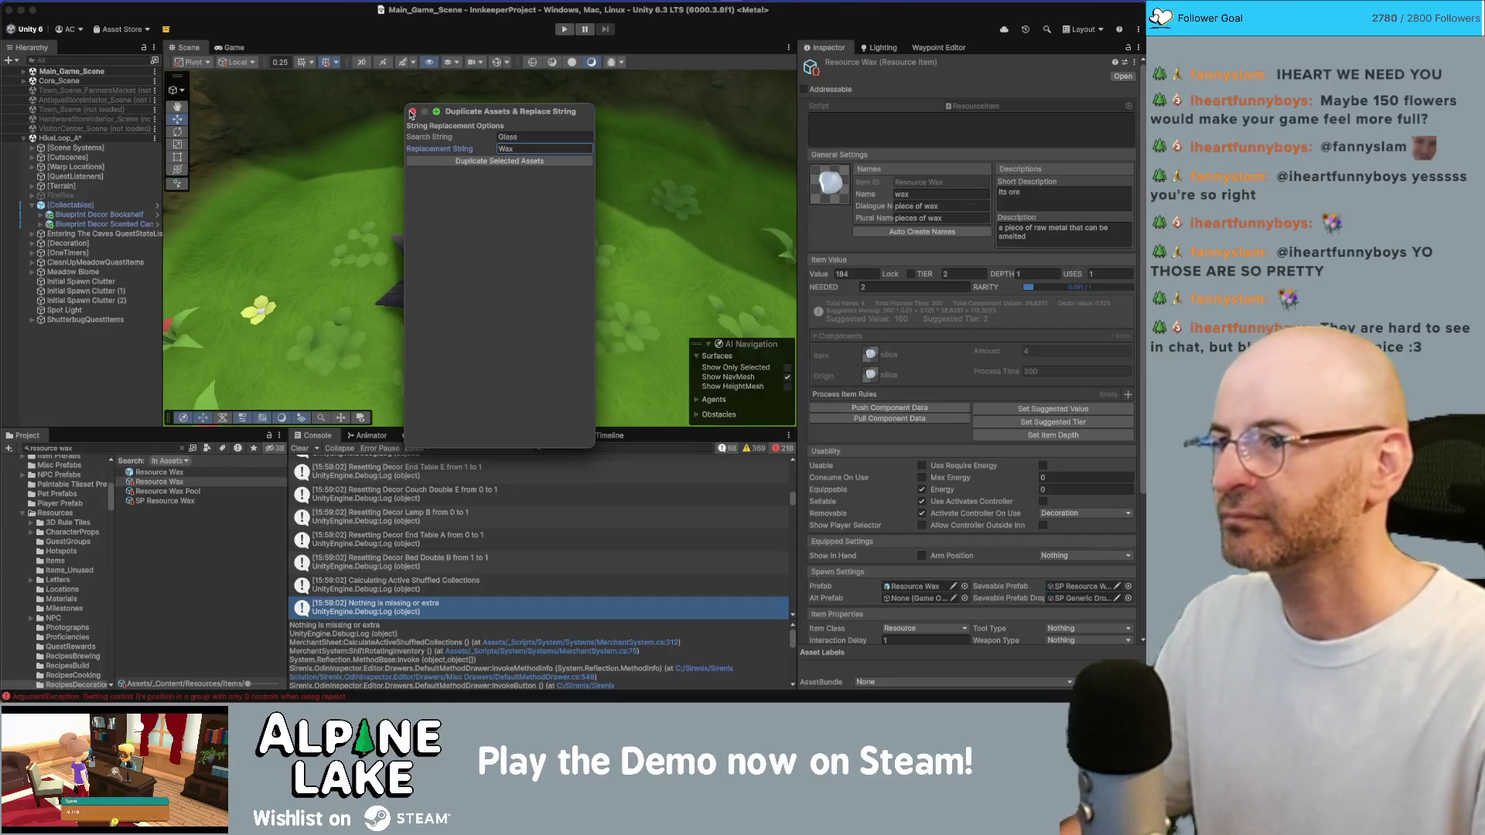
Close the Duplicate Assets tool and delete the Resource Wax Pool asset
left_click(411, 112)
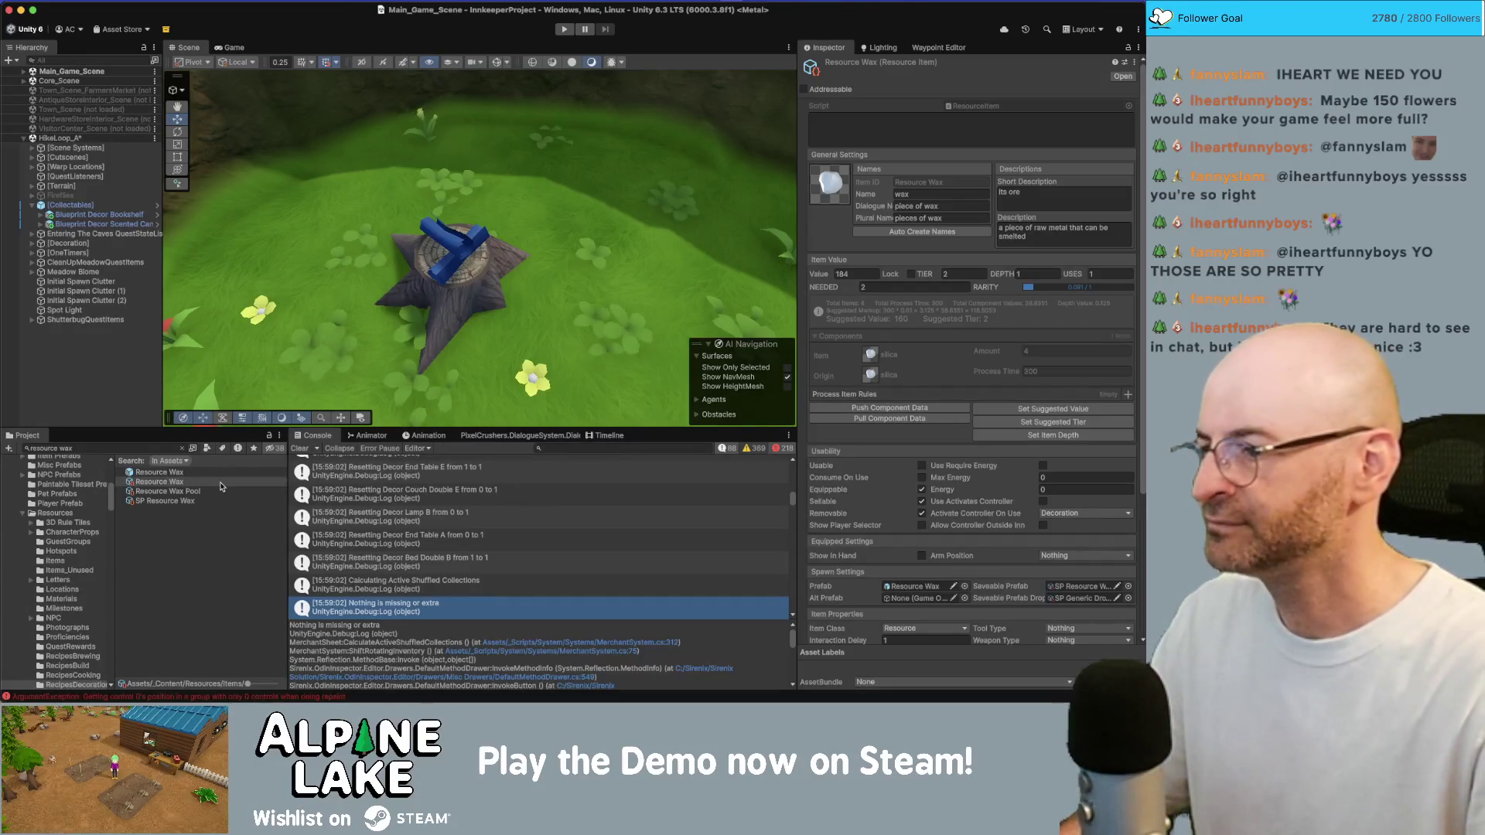
left_click(186, 500)
left_click(253, 488)
key("super+BackSpace")
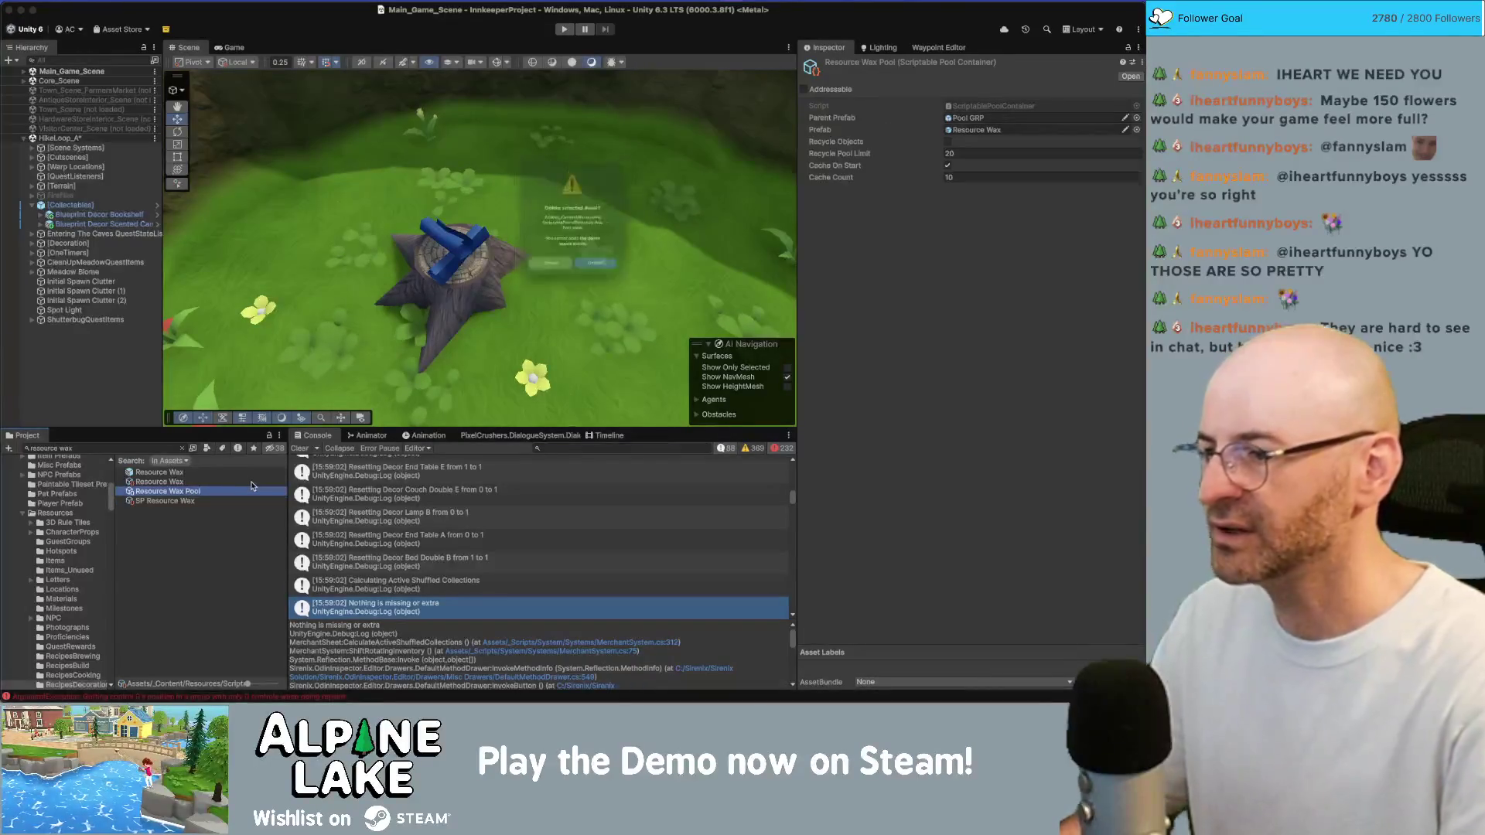
left_click(599, 288)
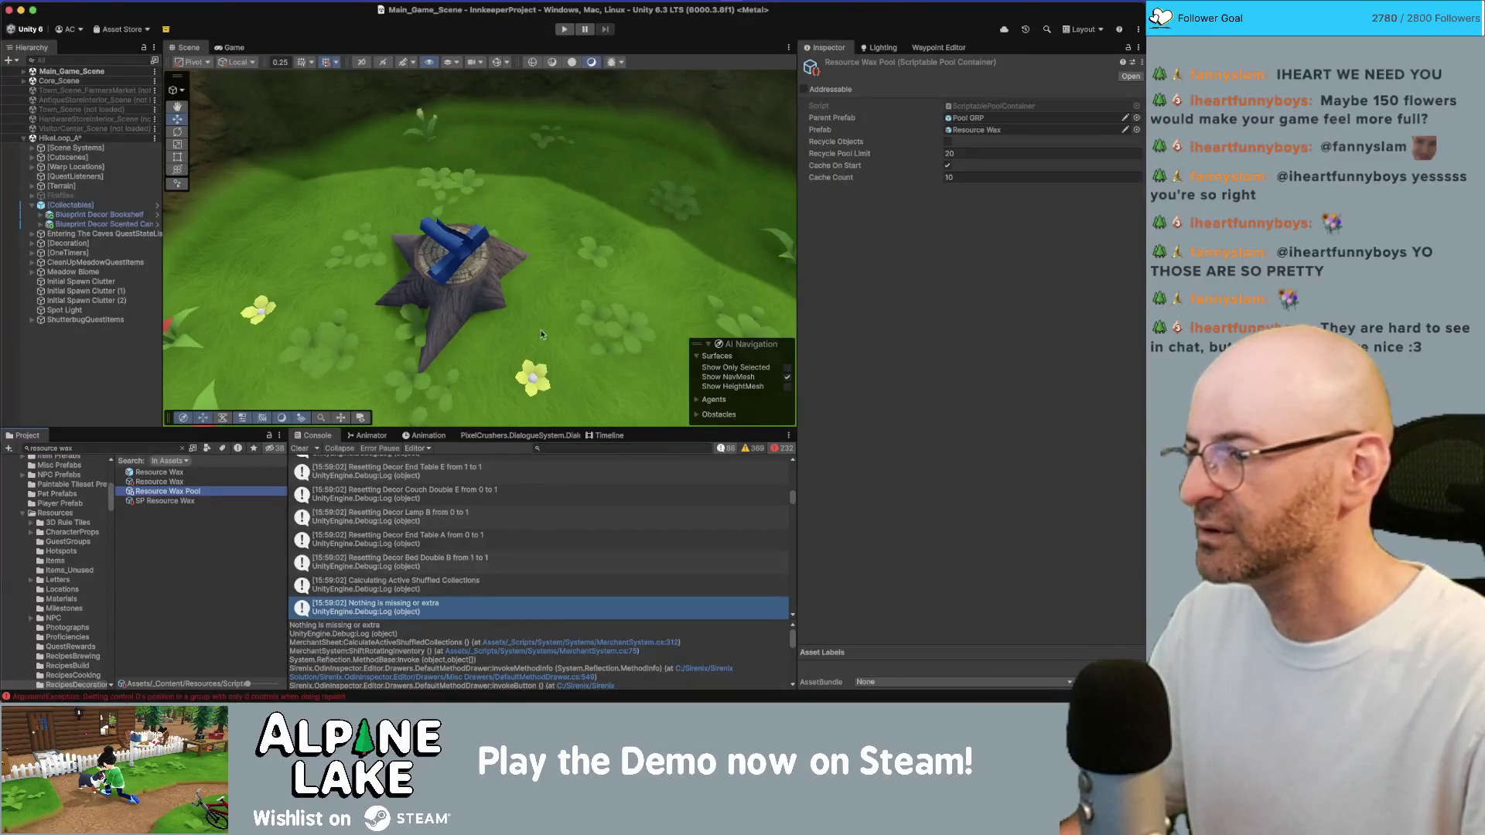
Check the SP Resource Wax and Resource Wax prefabs, then open the Resource Wax item data
left_click(190, 493)
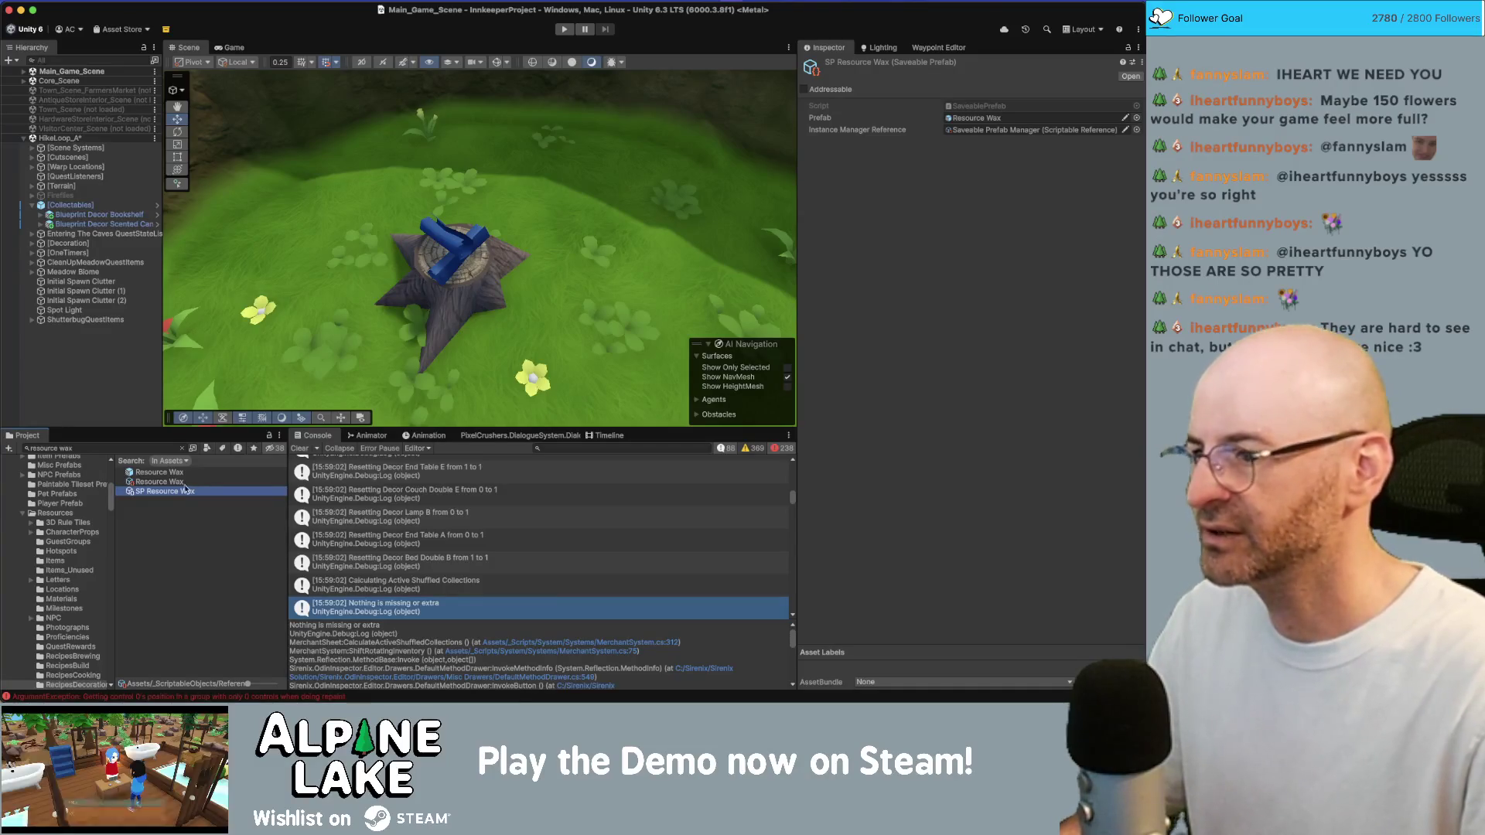
left_click(176, 483)
left_click(173, 492)
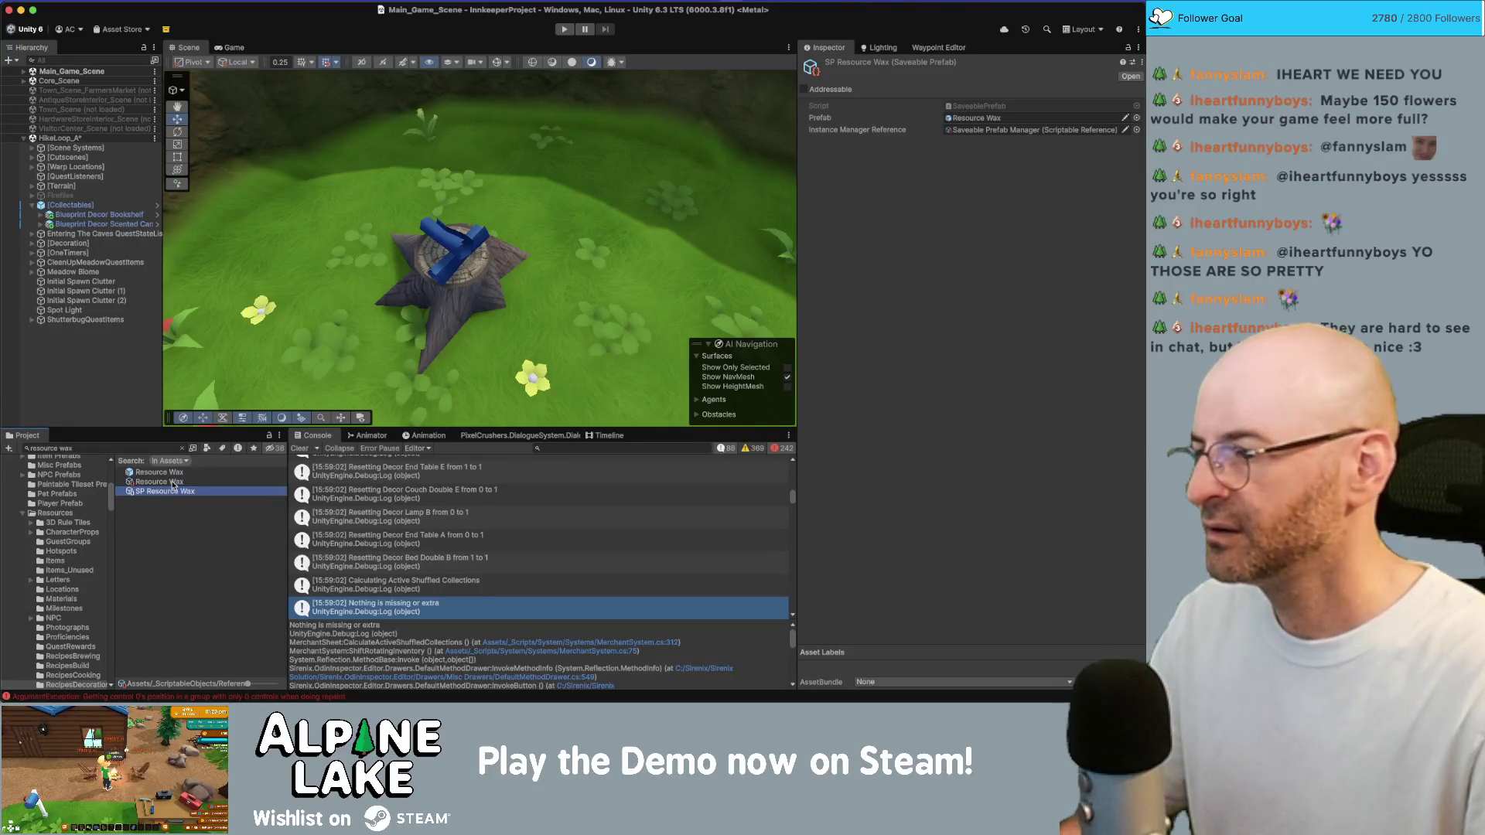
left_click(174, 476)
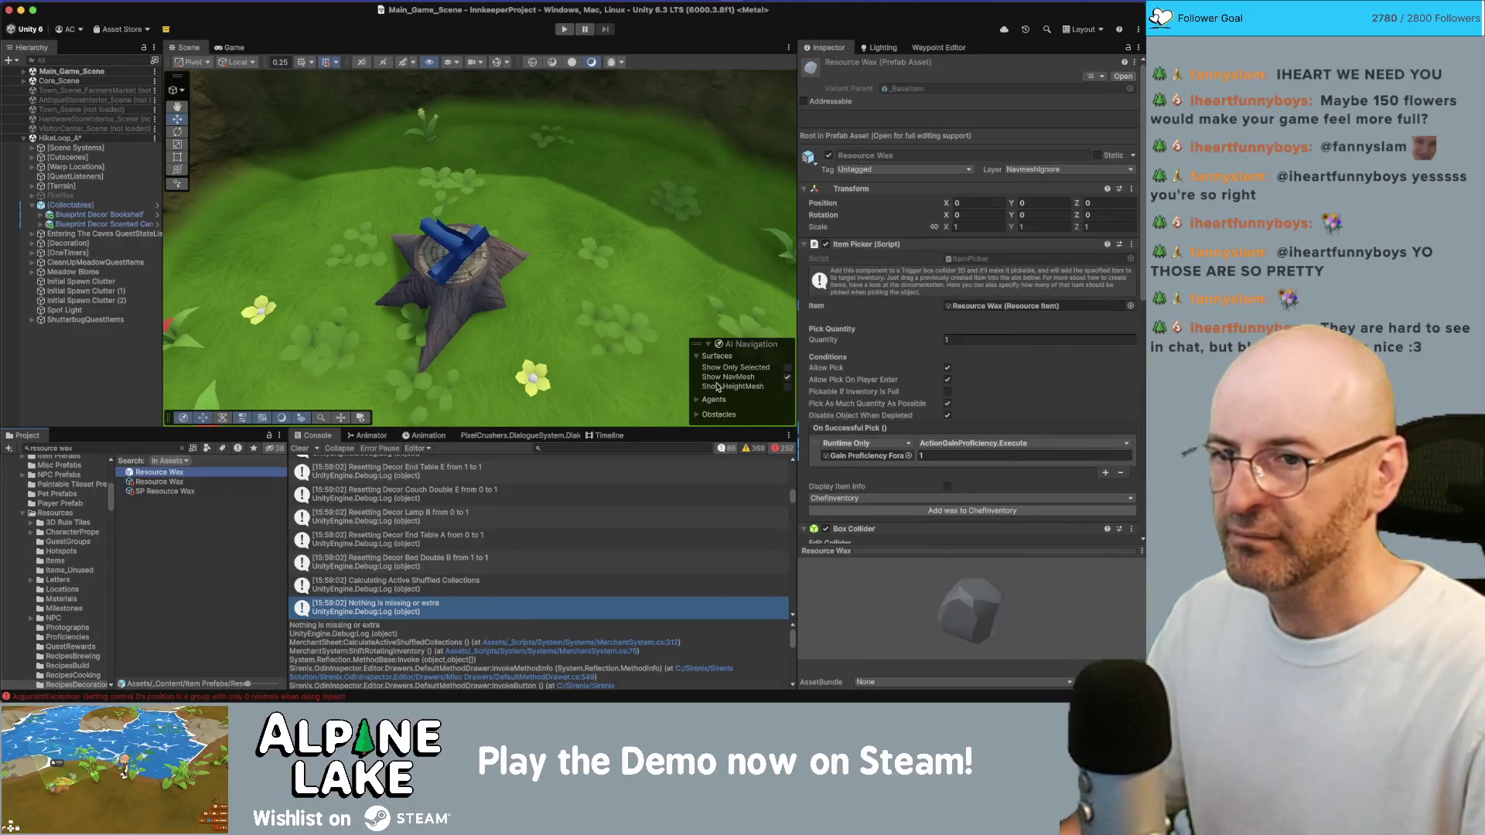
left_click(152, 483)
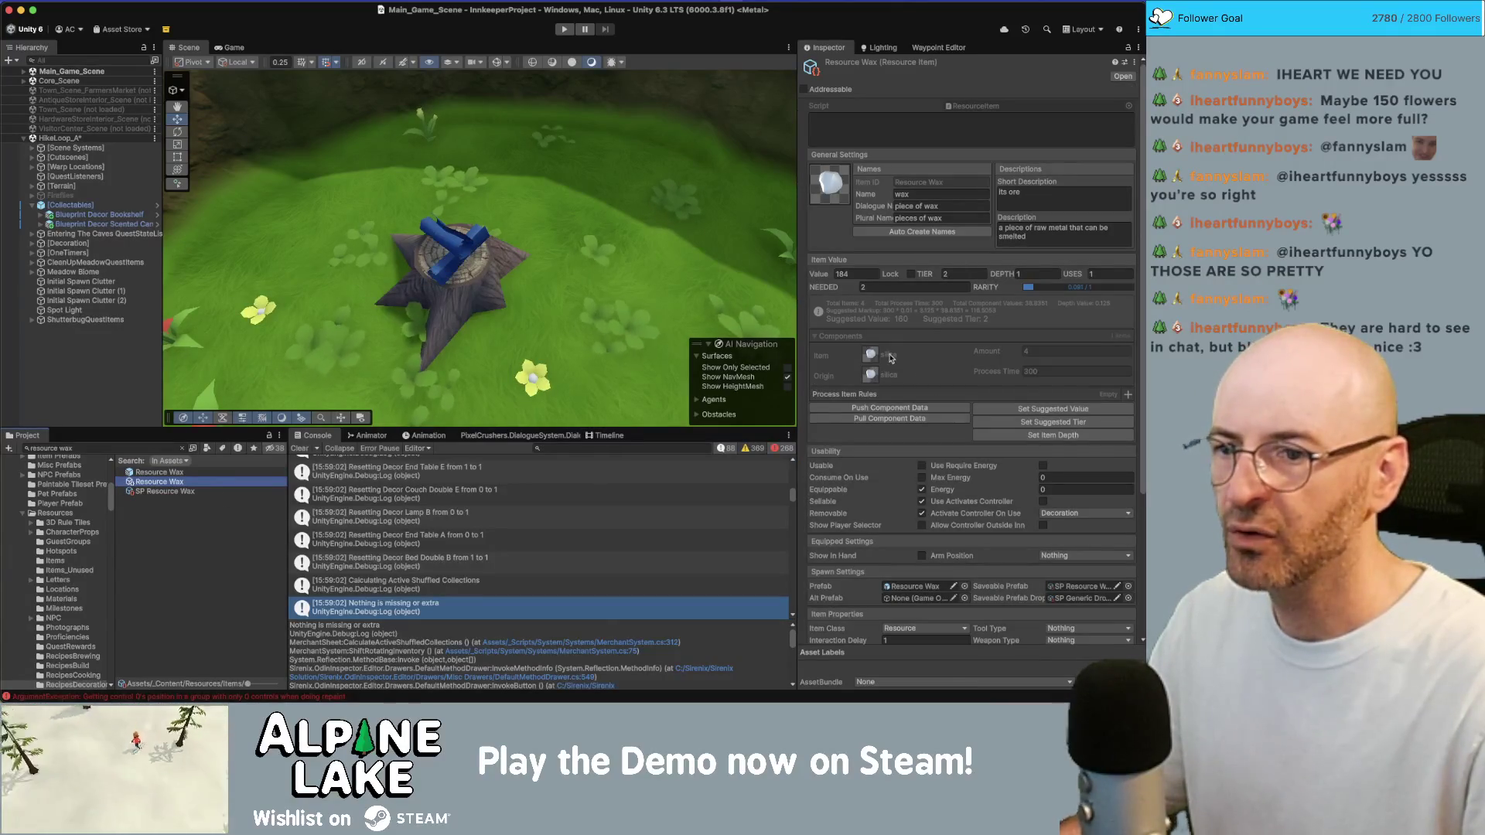
Strip wax's silica components and rebalance it to tier 1, depth 0 and suggested value 11
left_click(928, 419)
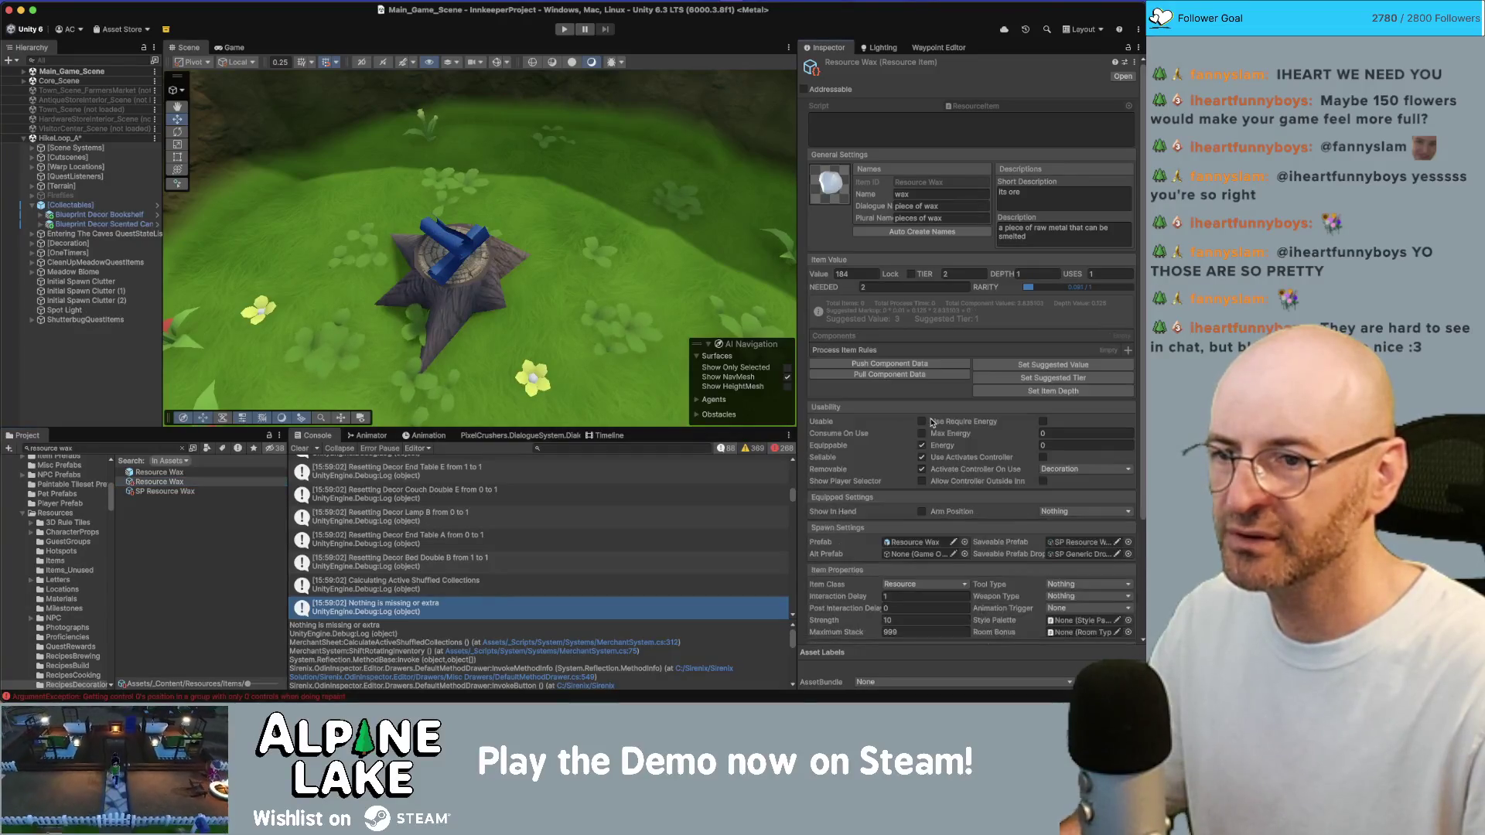
left_click(872, 275)
type("20")
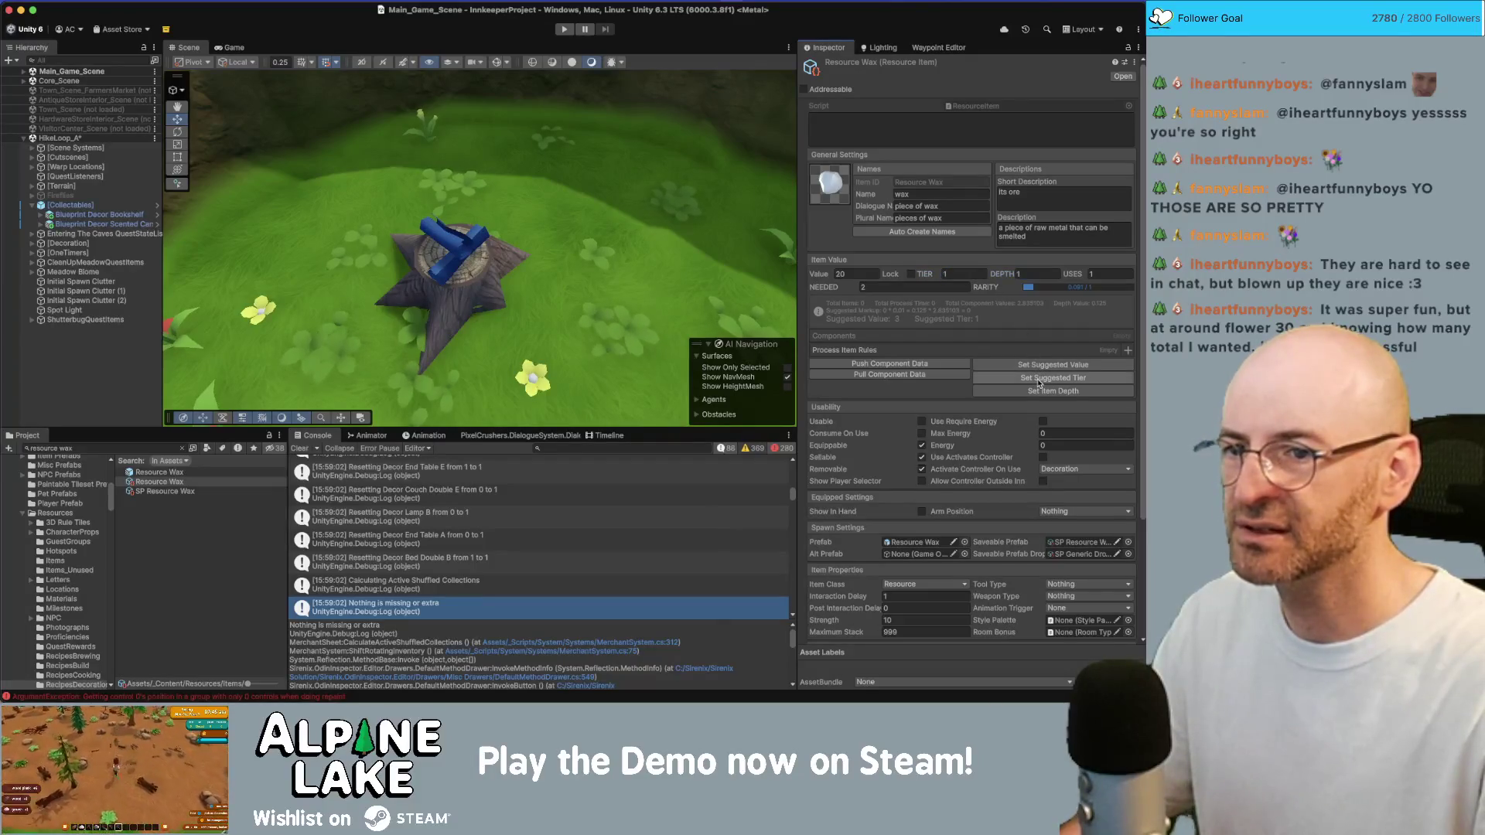
left_click(1043, 392)
left_click(1050, 288)
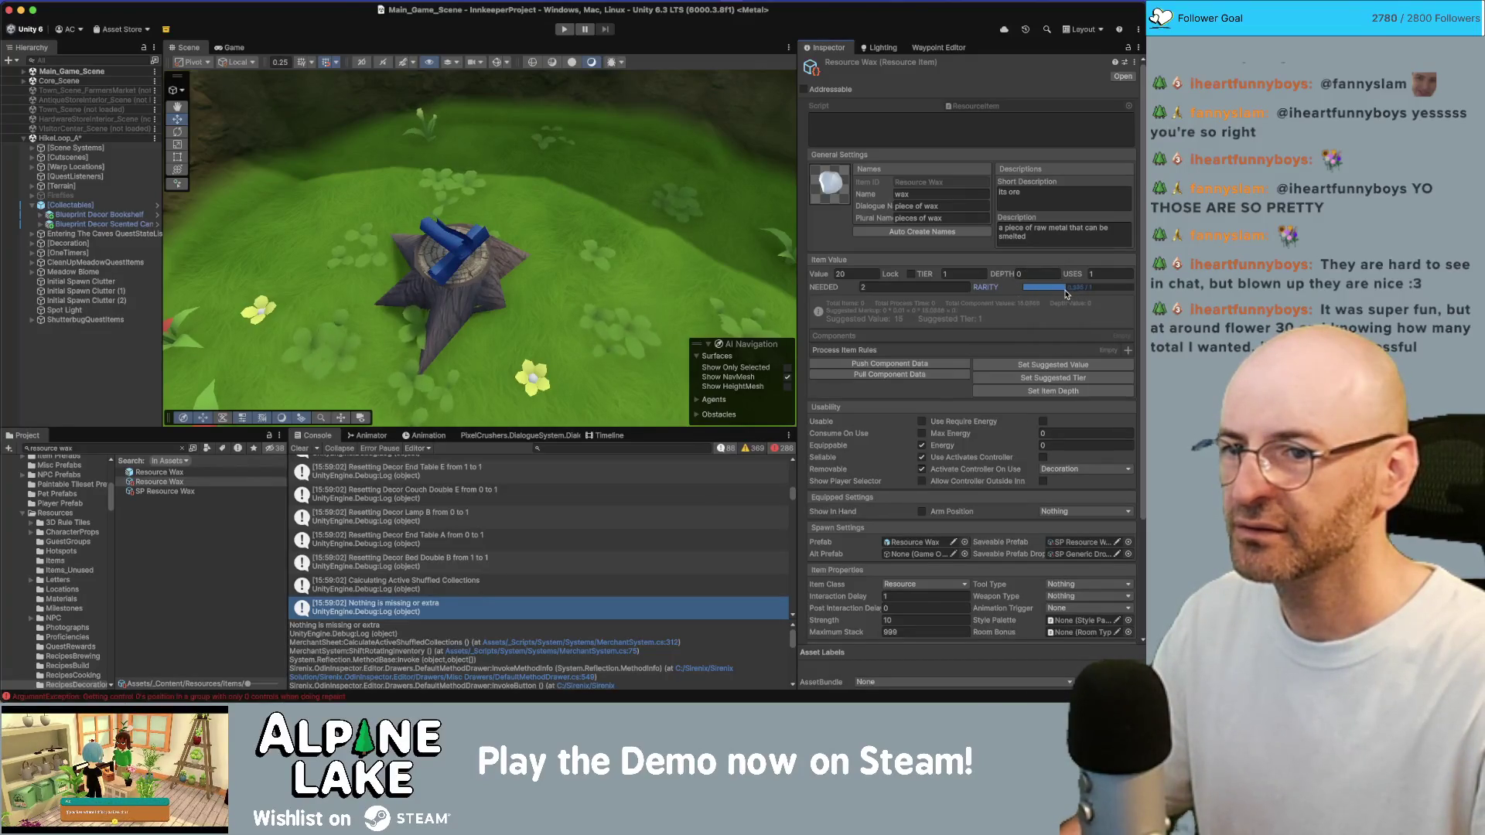
left_click(1053, 364)
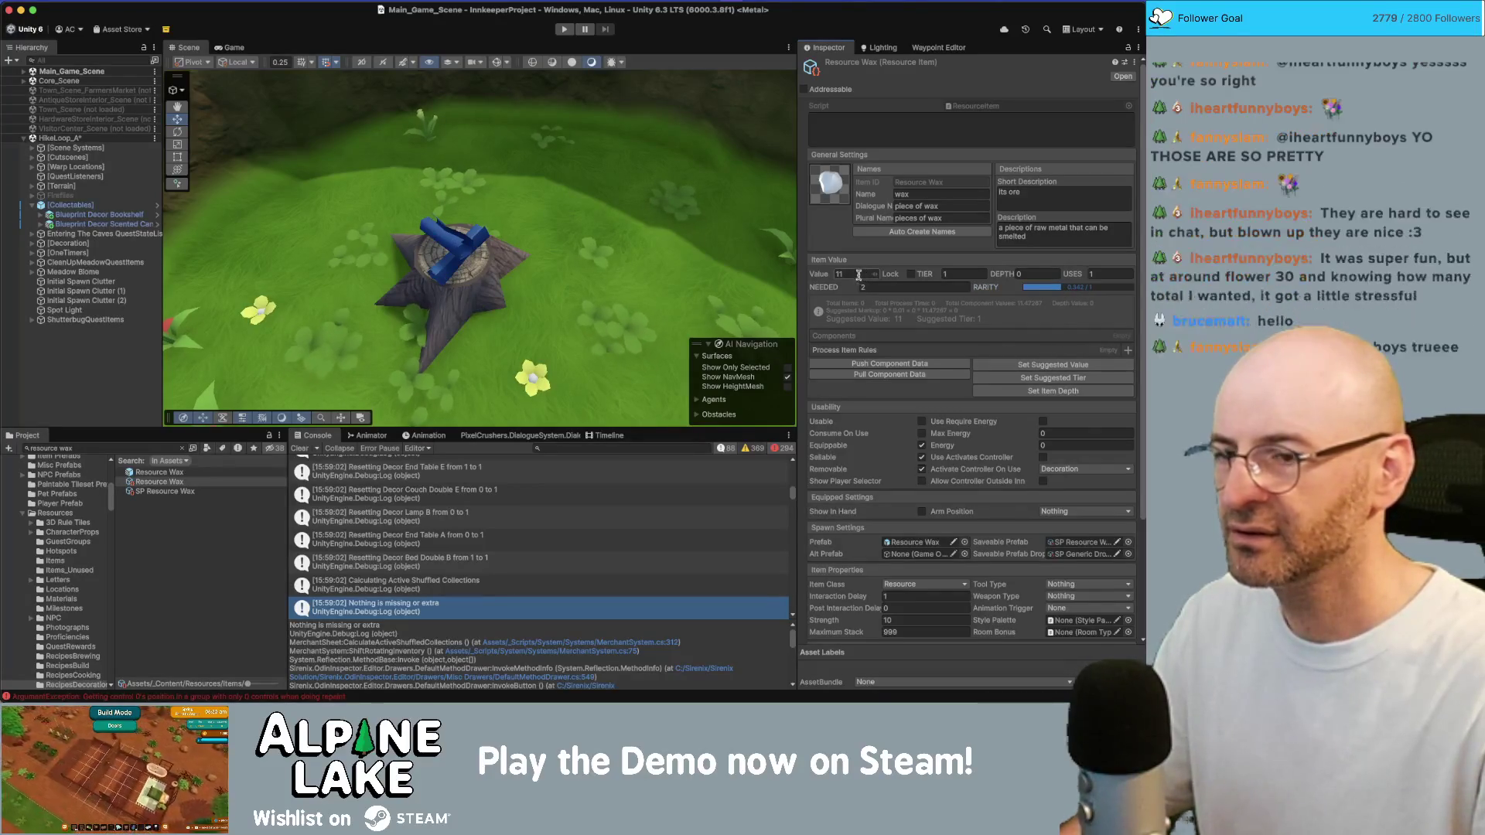
left_click(86, 448)
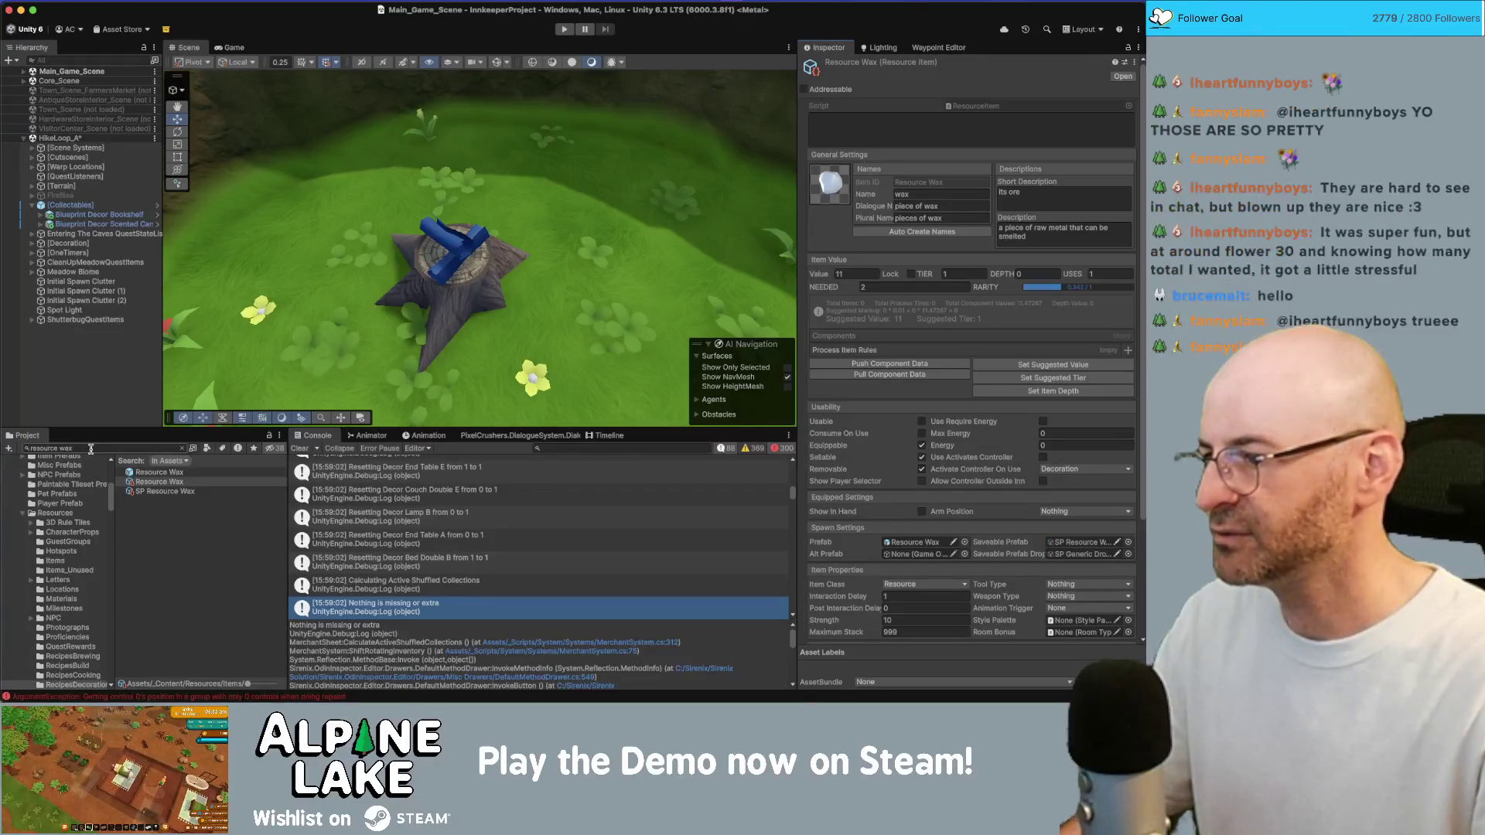
type("merchant")
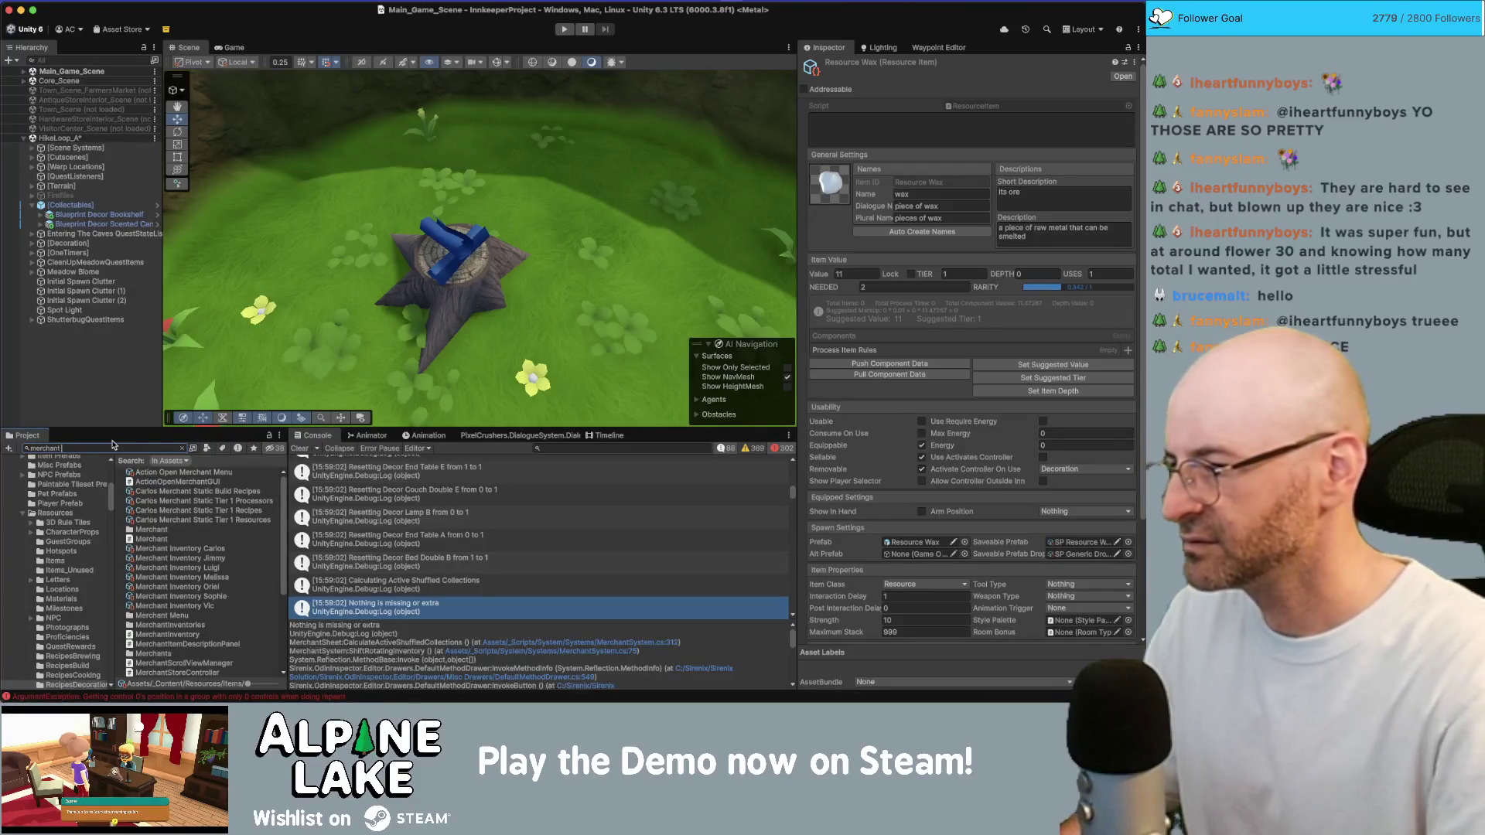
Add Resource Wax as a fourth For Sale entry in the Merchant Inventory Jimmy asset
left_click(192, 559)
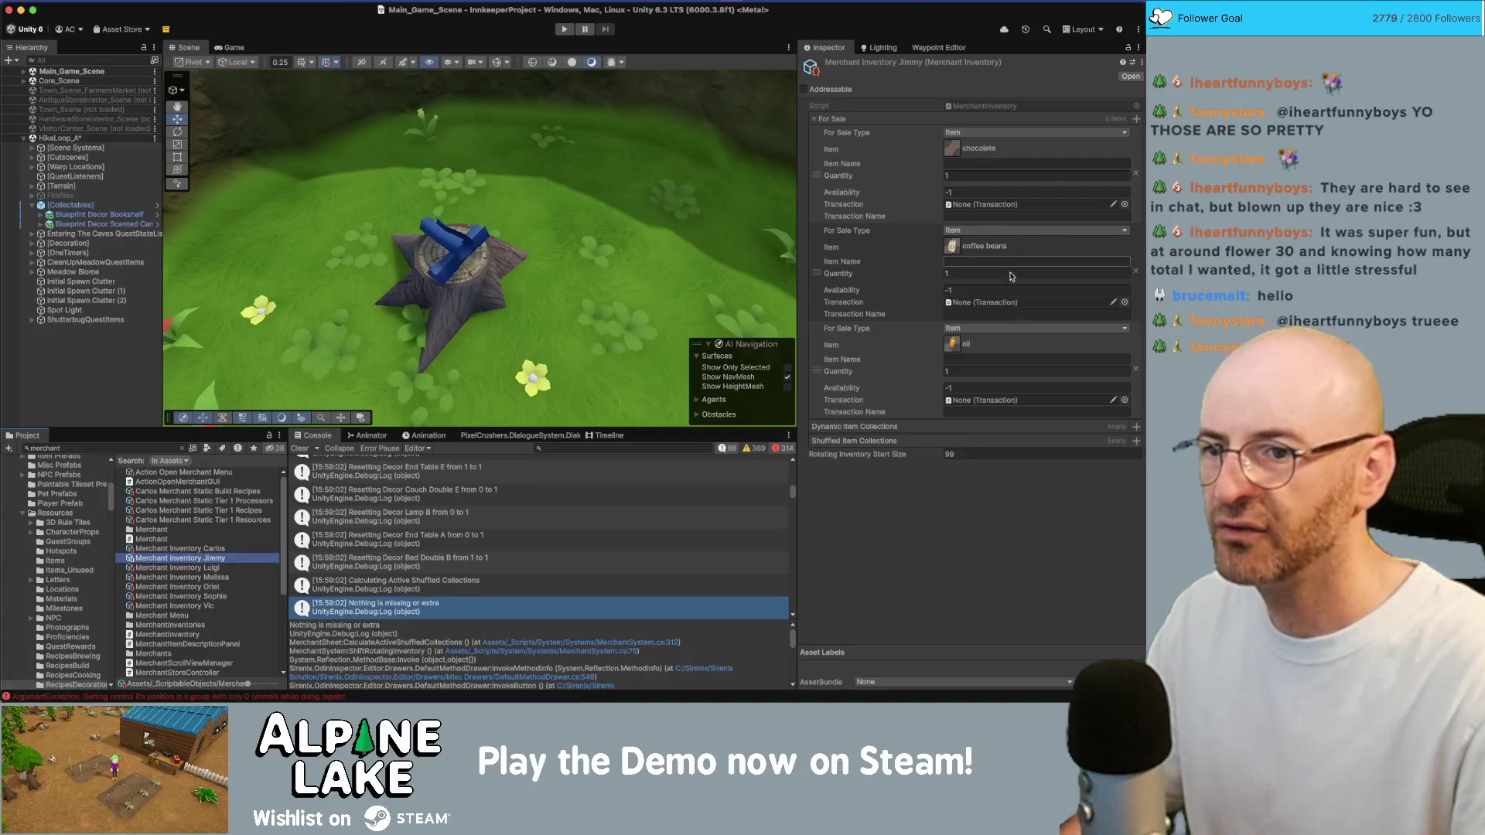
left_click(1136, 120)
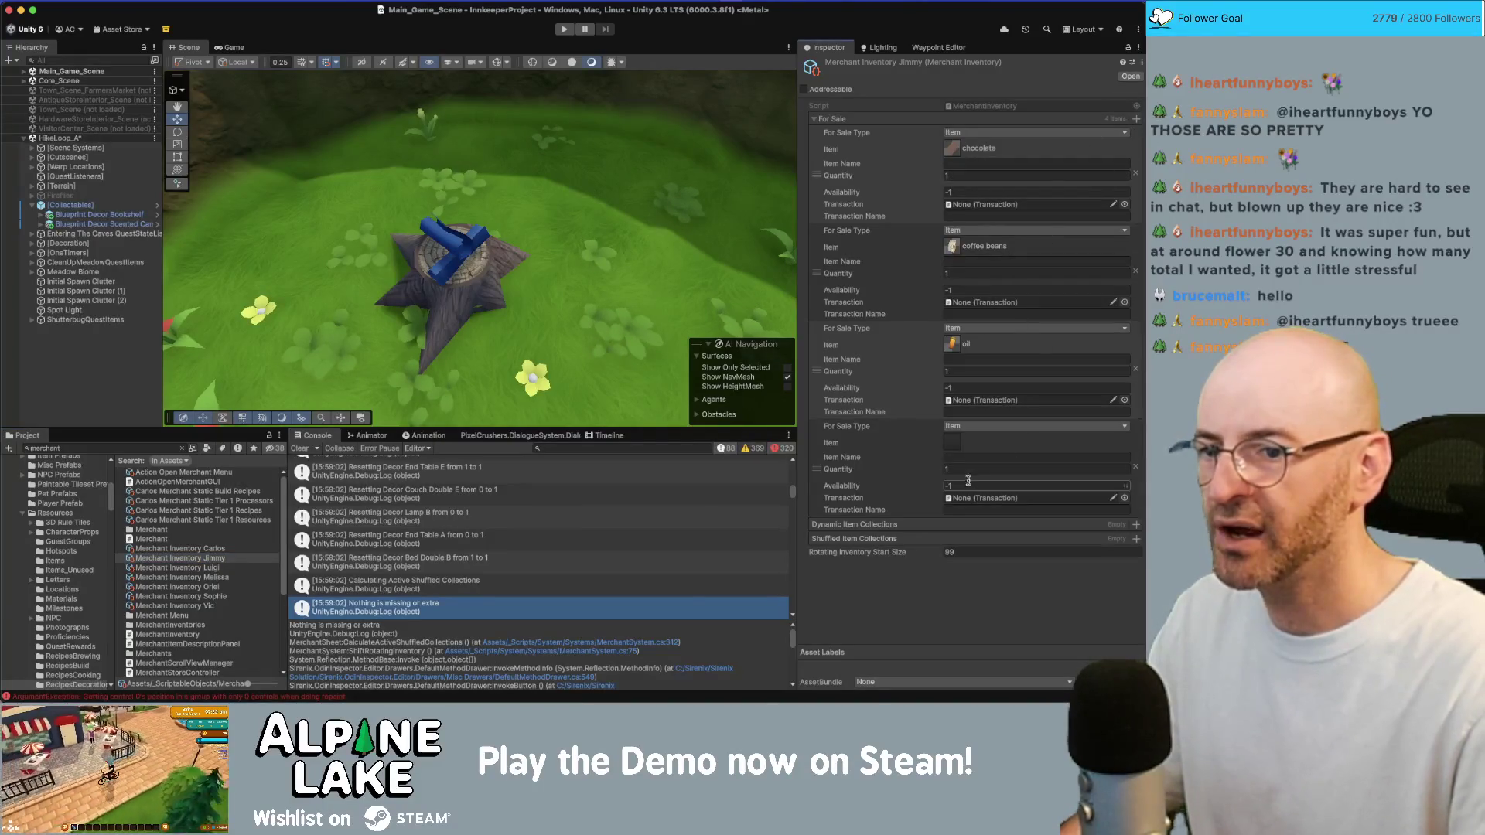
left_click(954, 449)
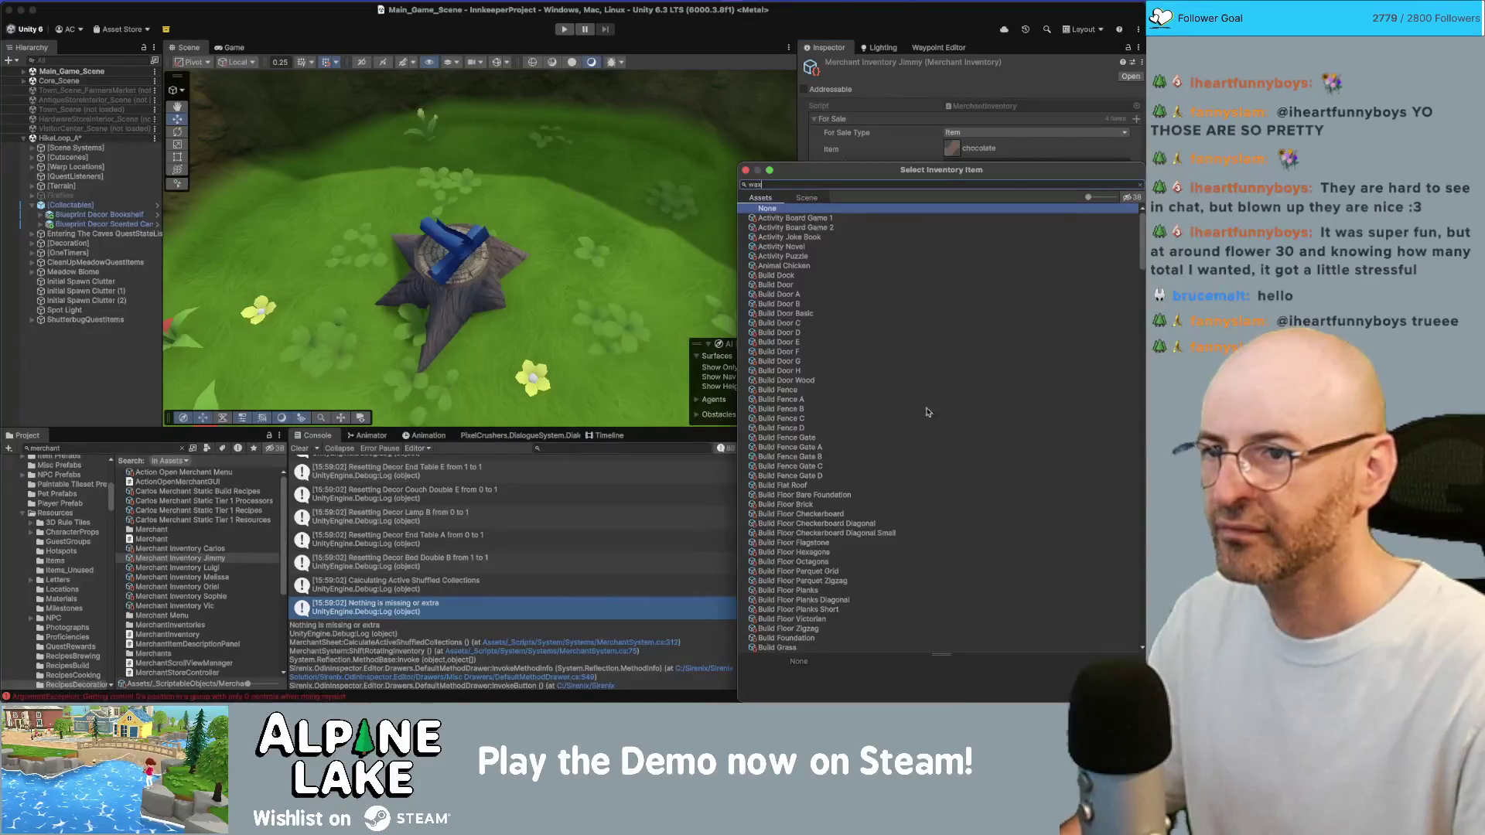
type("wax")
left_click(799, 219)
double_click(801, 219)
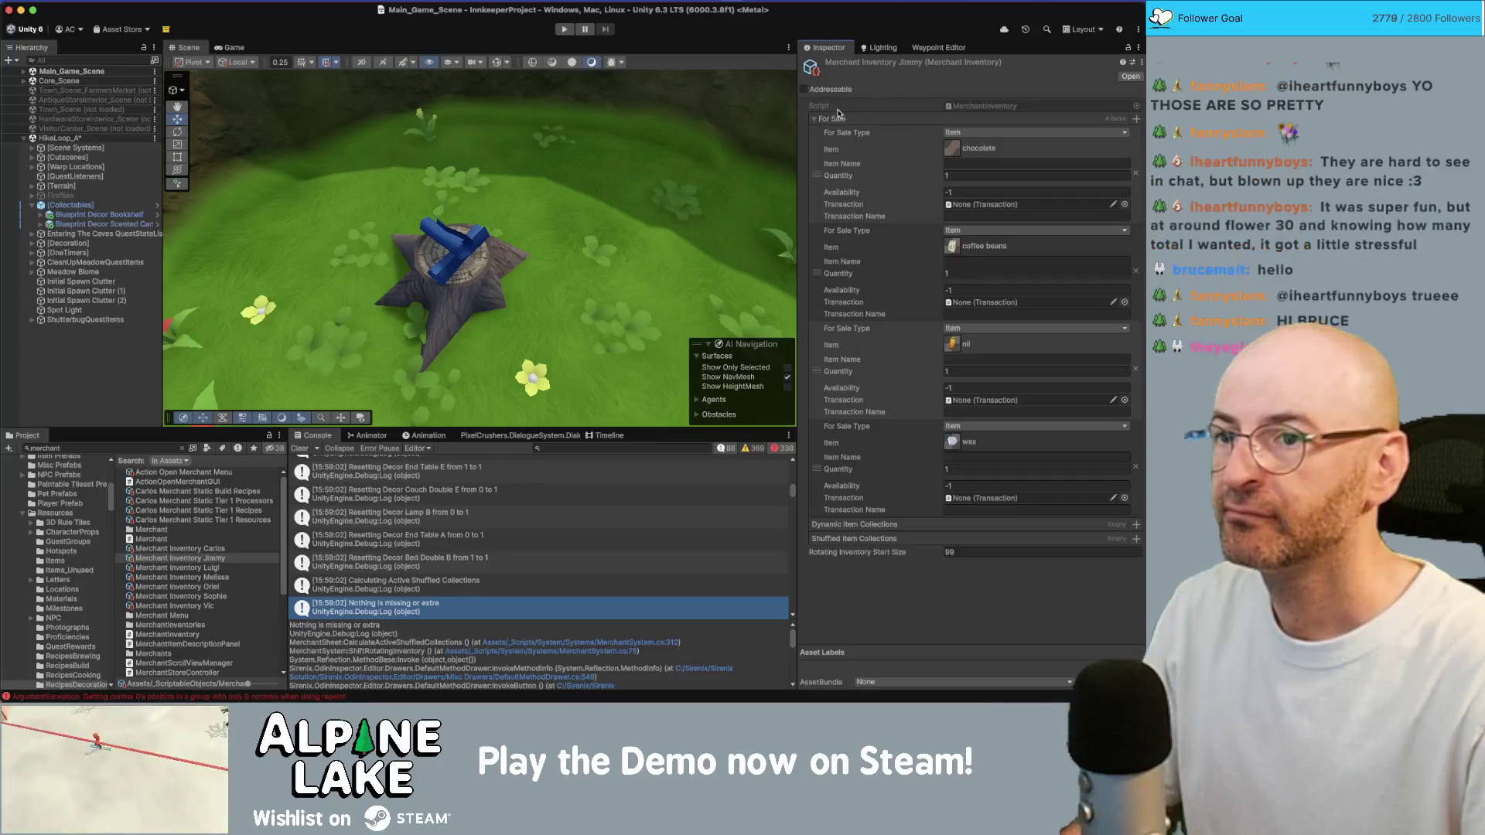
left_click(814, 120)
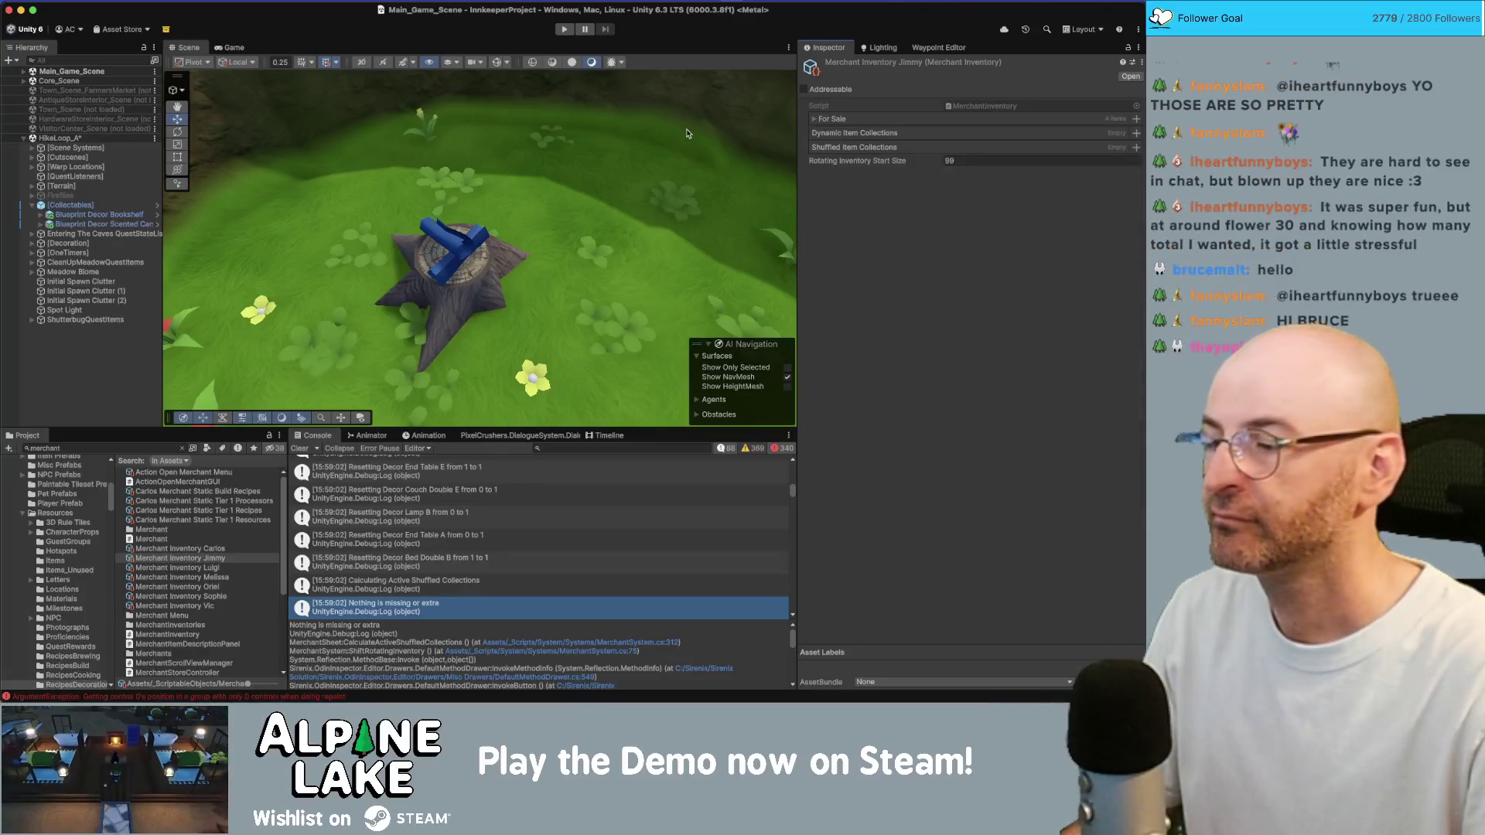
left_click(119, 449)
type("scente")
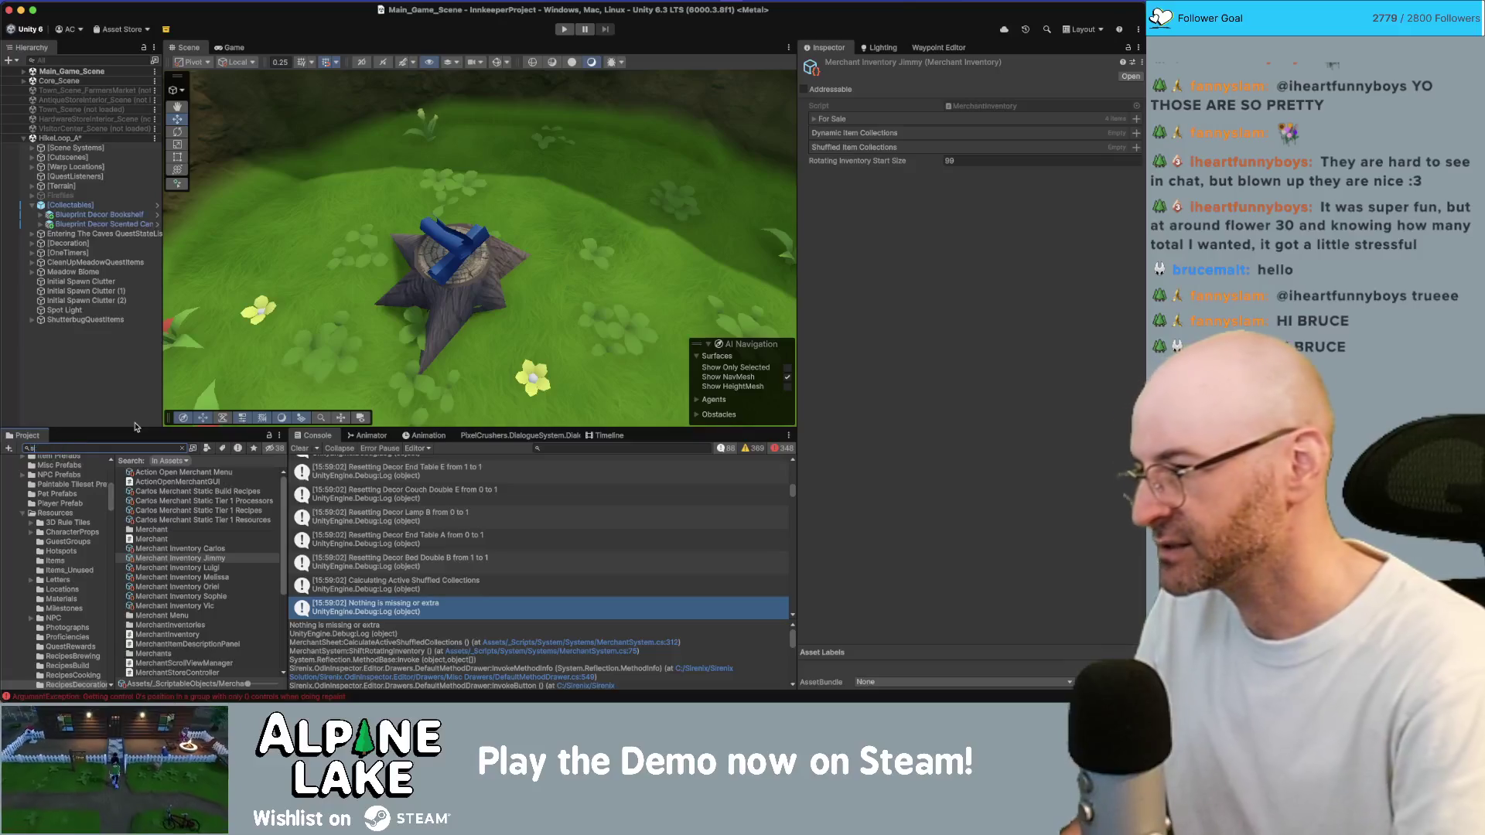
type("d candle")
Fill the Scented Candle recipe's empty slot with 1 wax, then reopen Decor Scented Candle
left_click(157, 492)
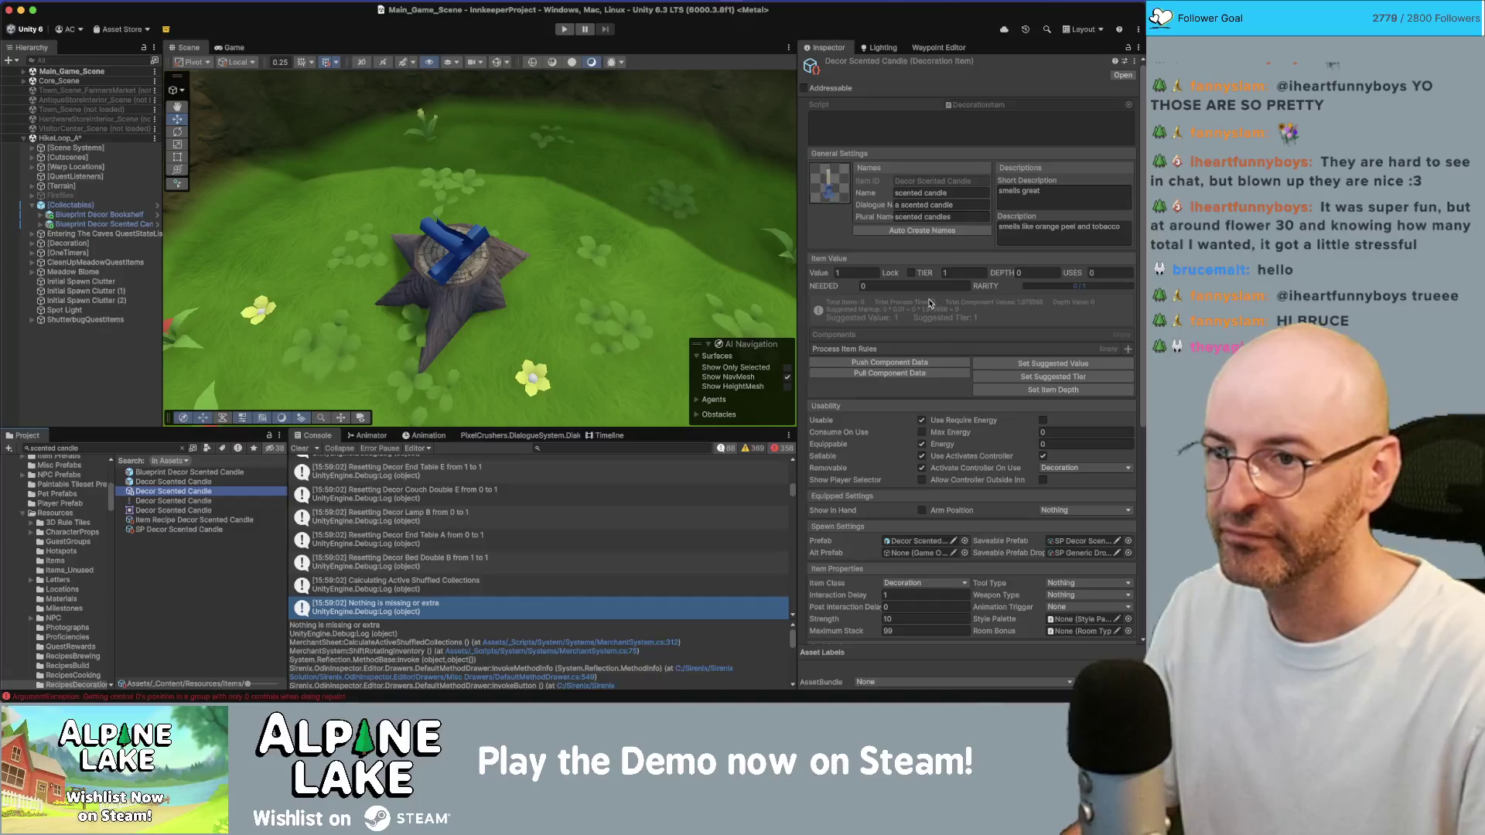
scroll(914, 355, "down", 2)
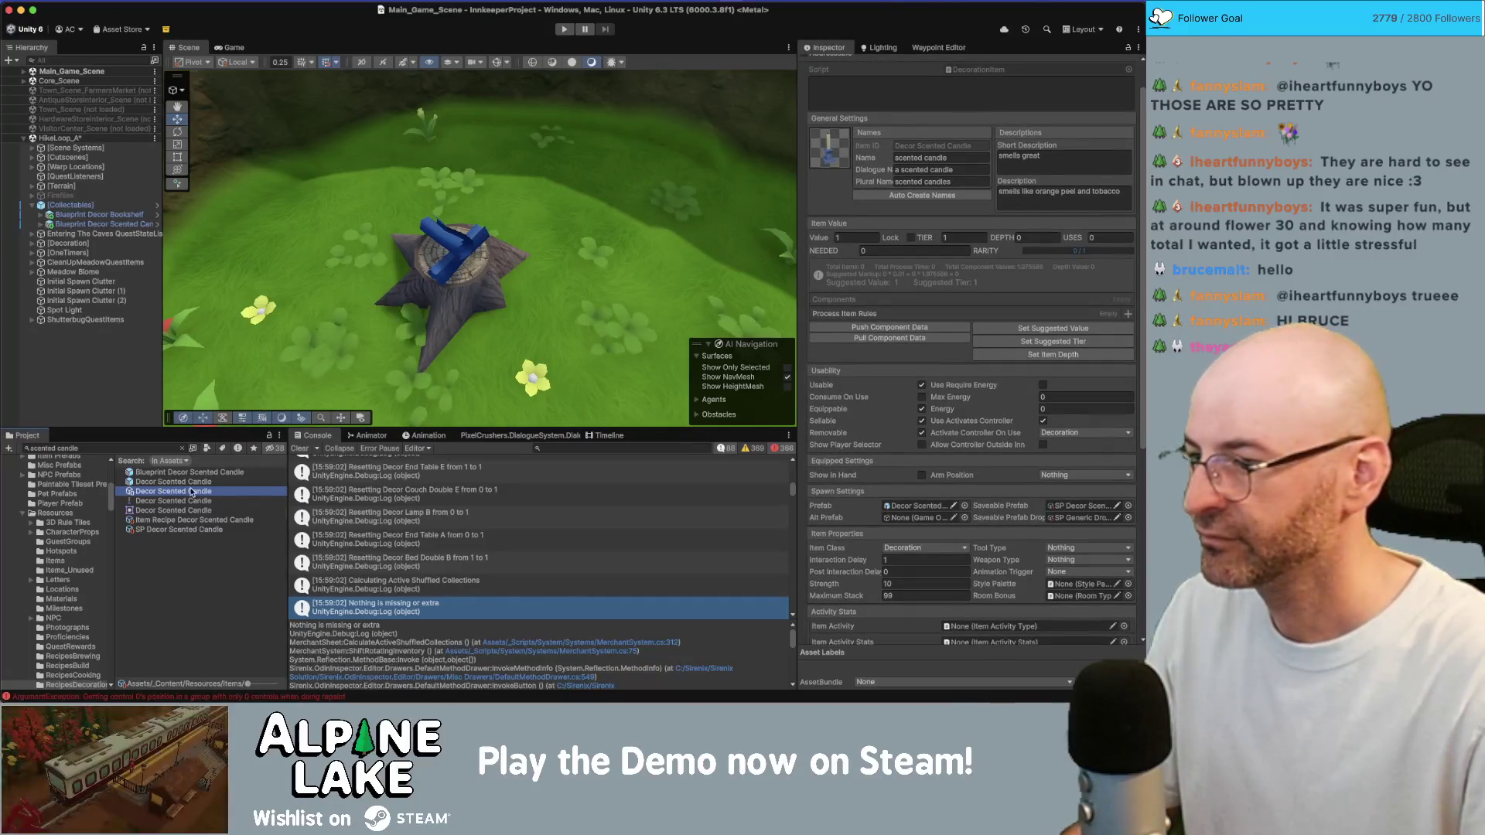
left_click(179, 520)
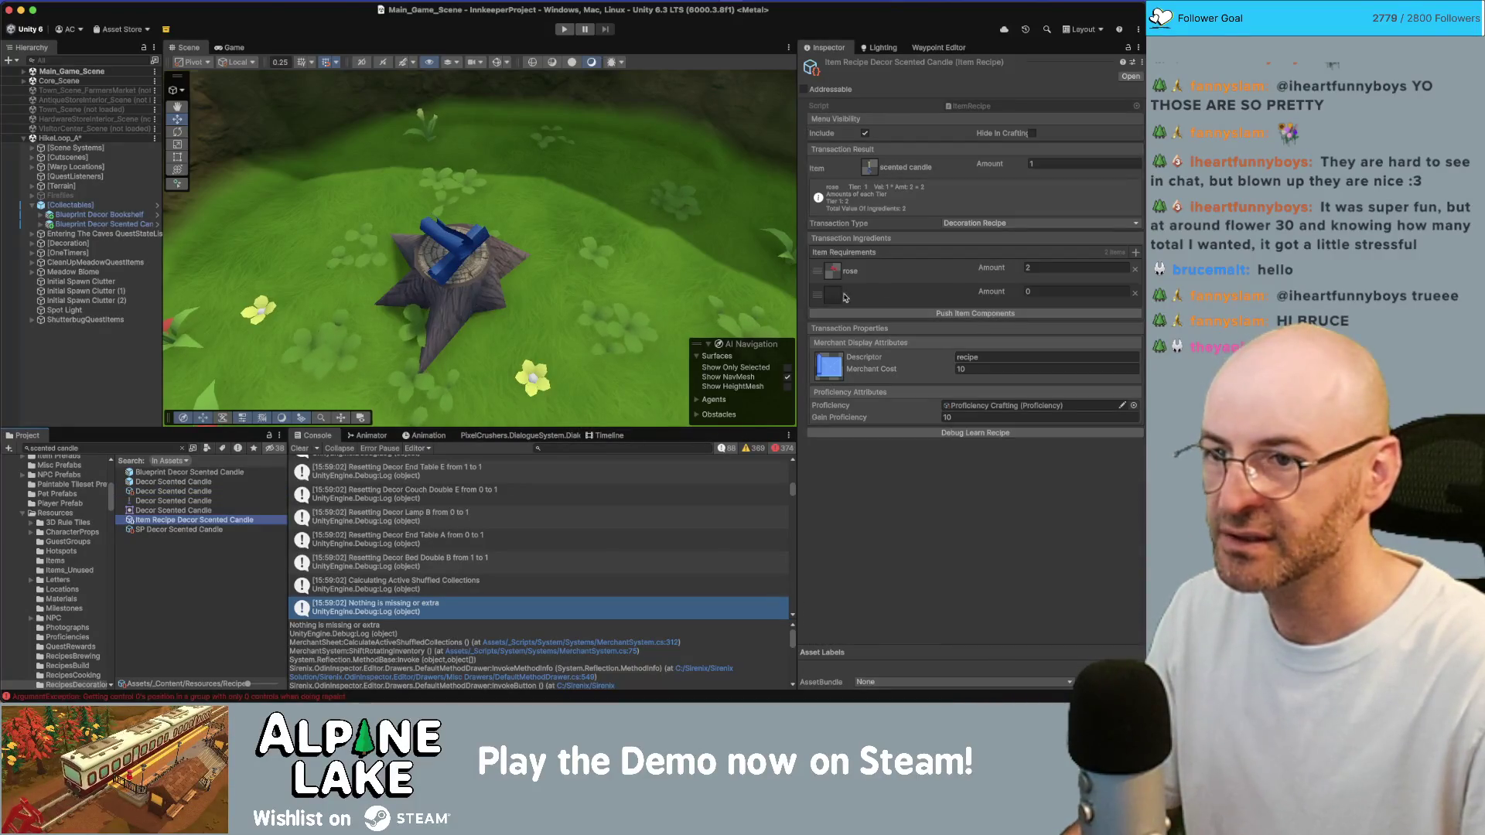
left_click(835, 302)
type("wax")
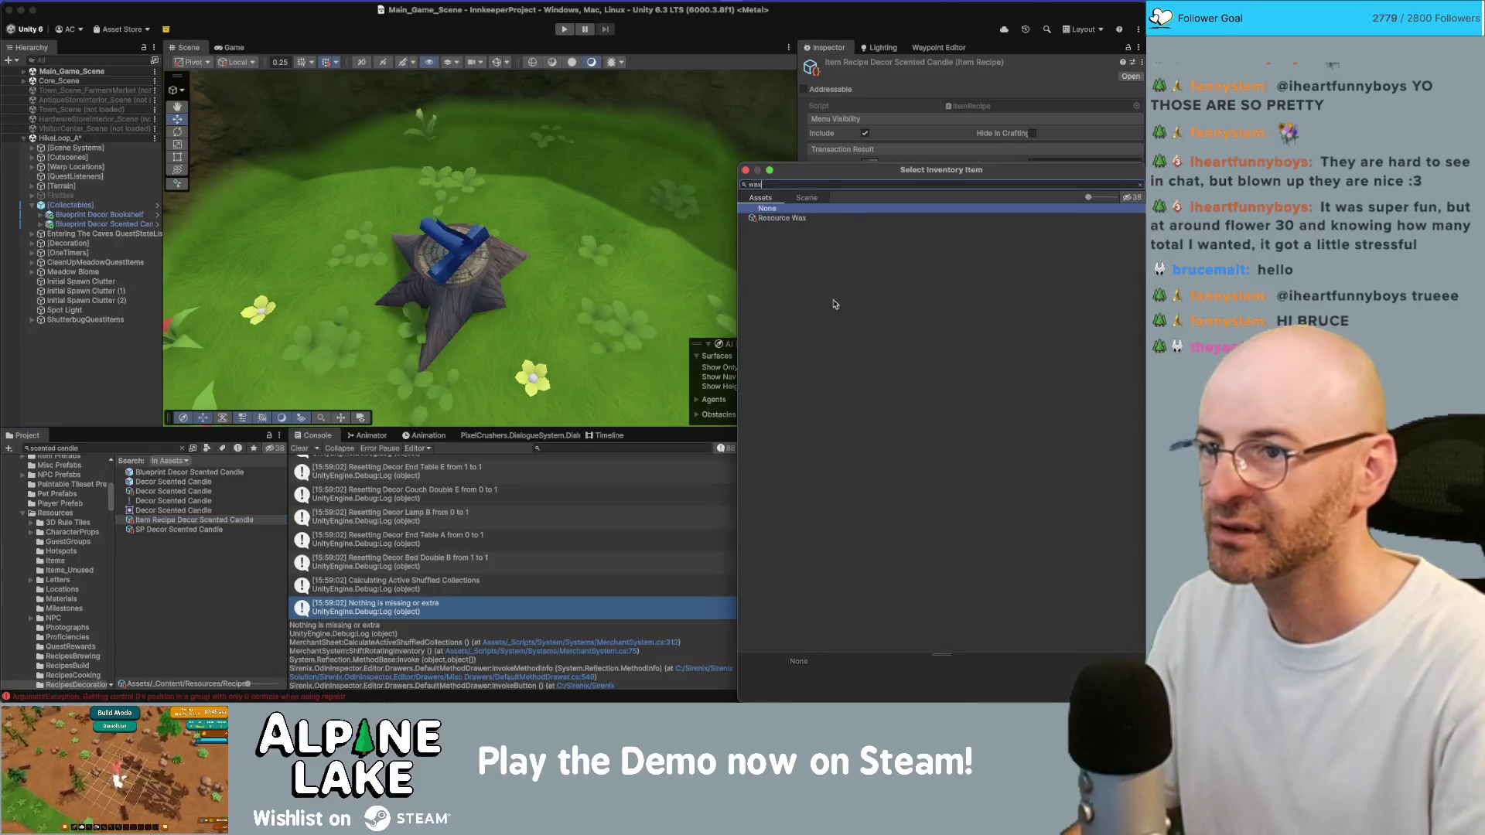
key("Return")
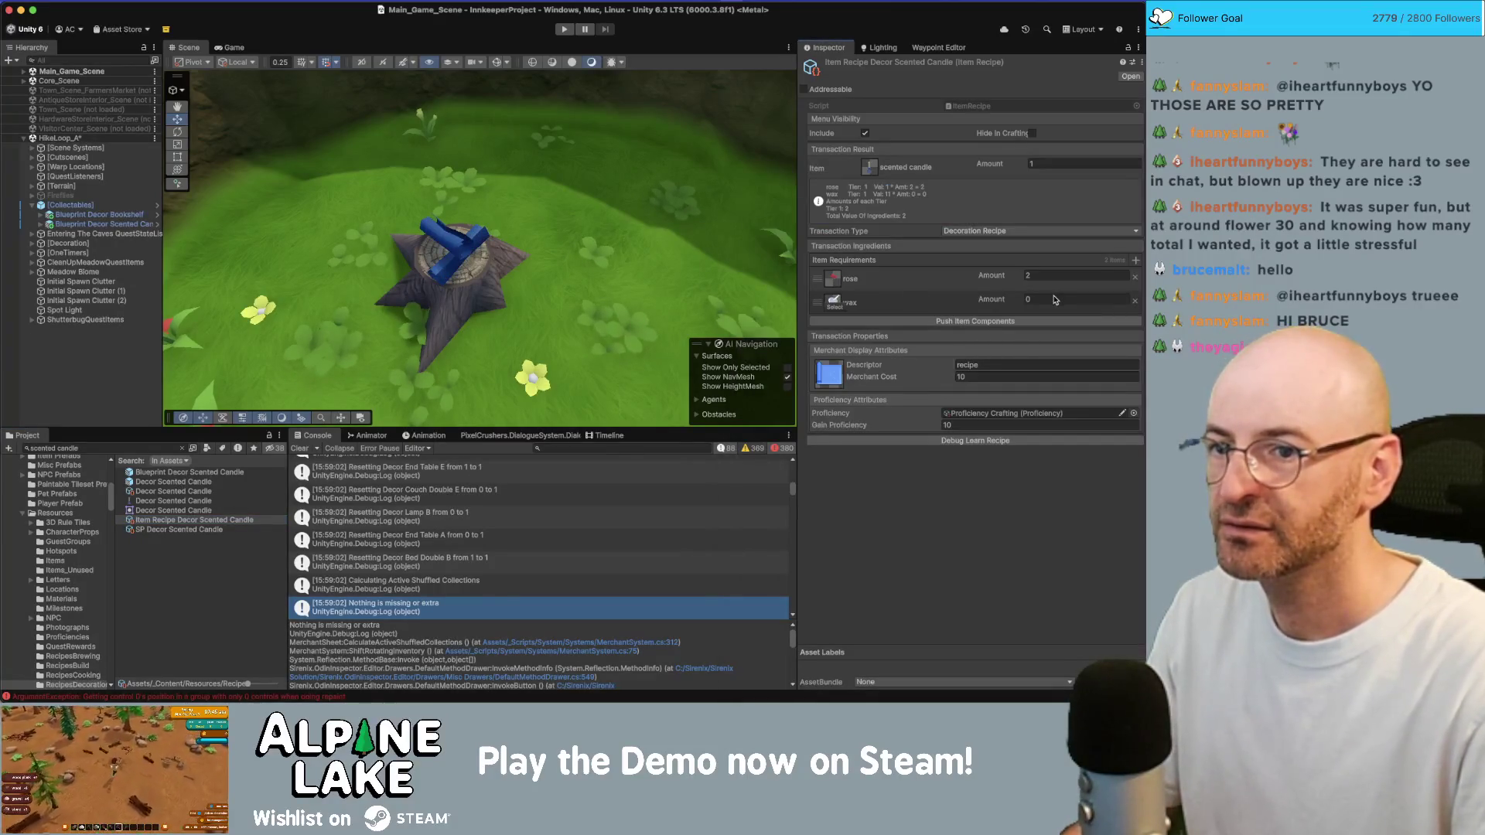
left_click(1054, 299)
type("1")
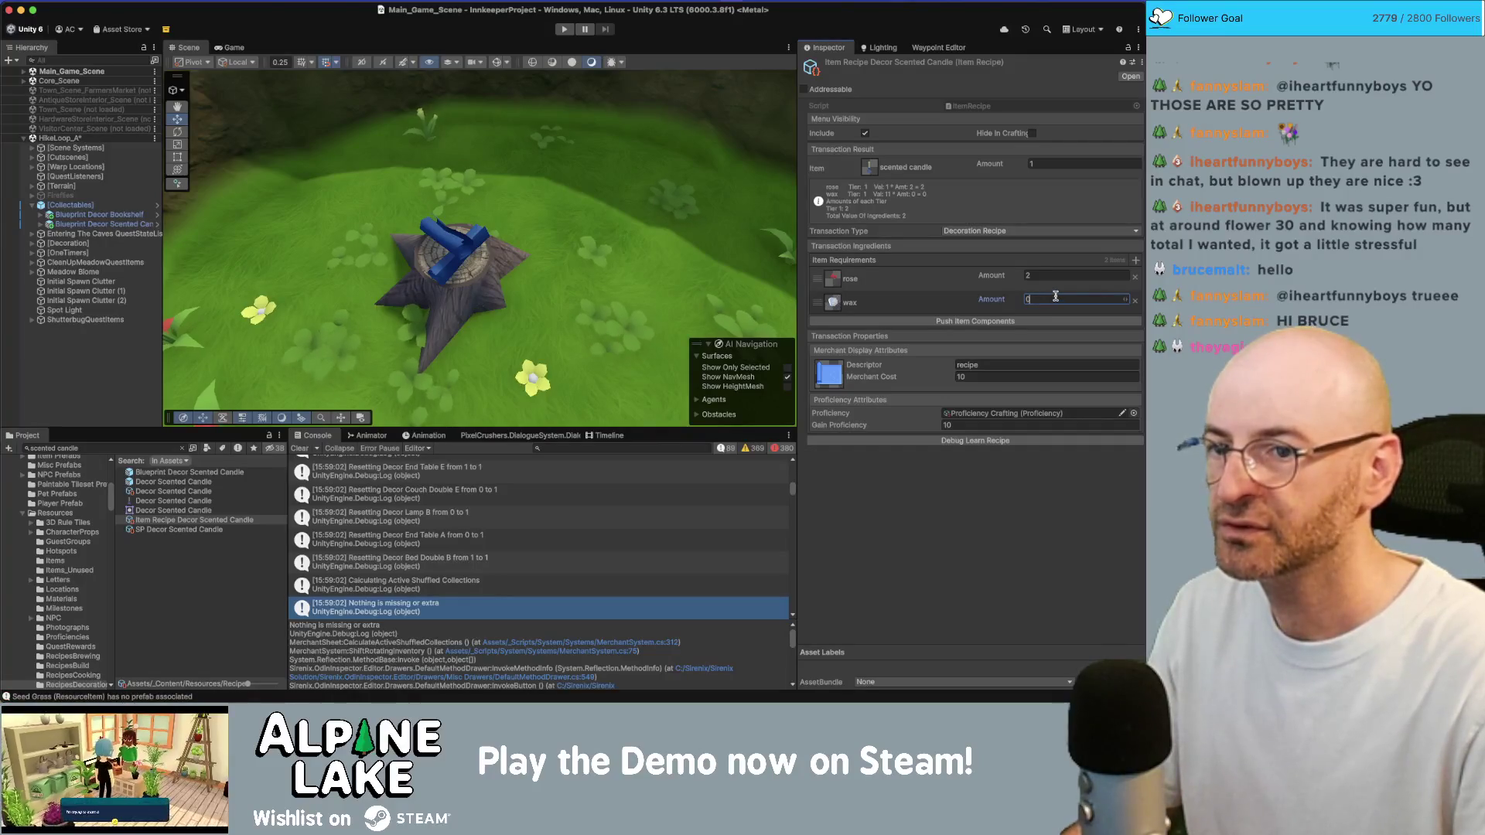
key("Return")
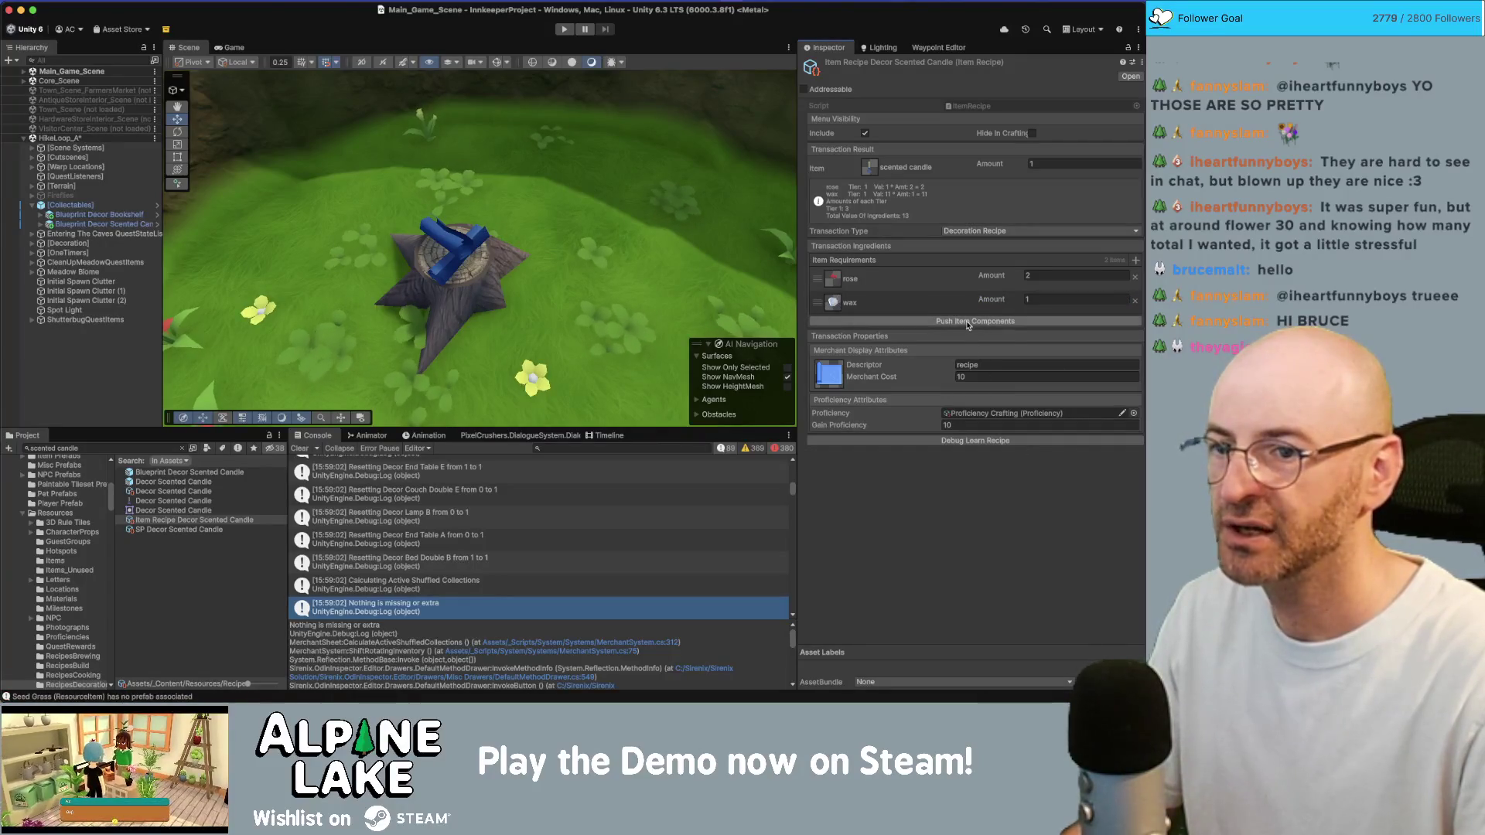
double_click(866, 169)
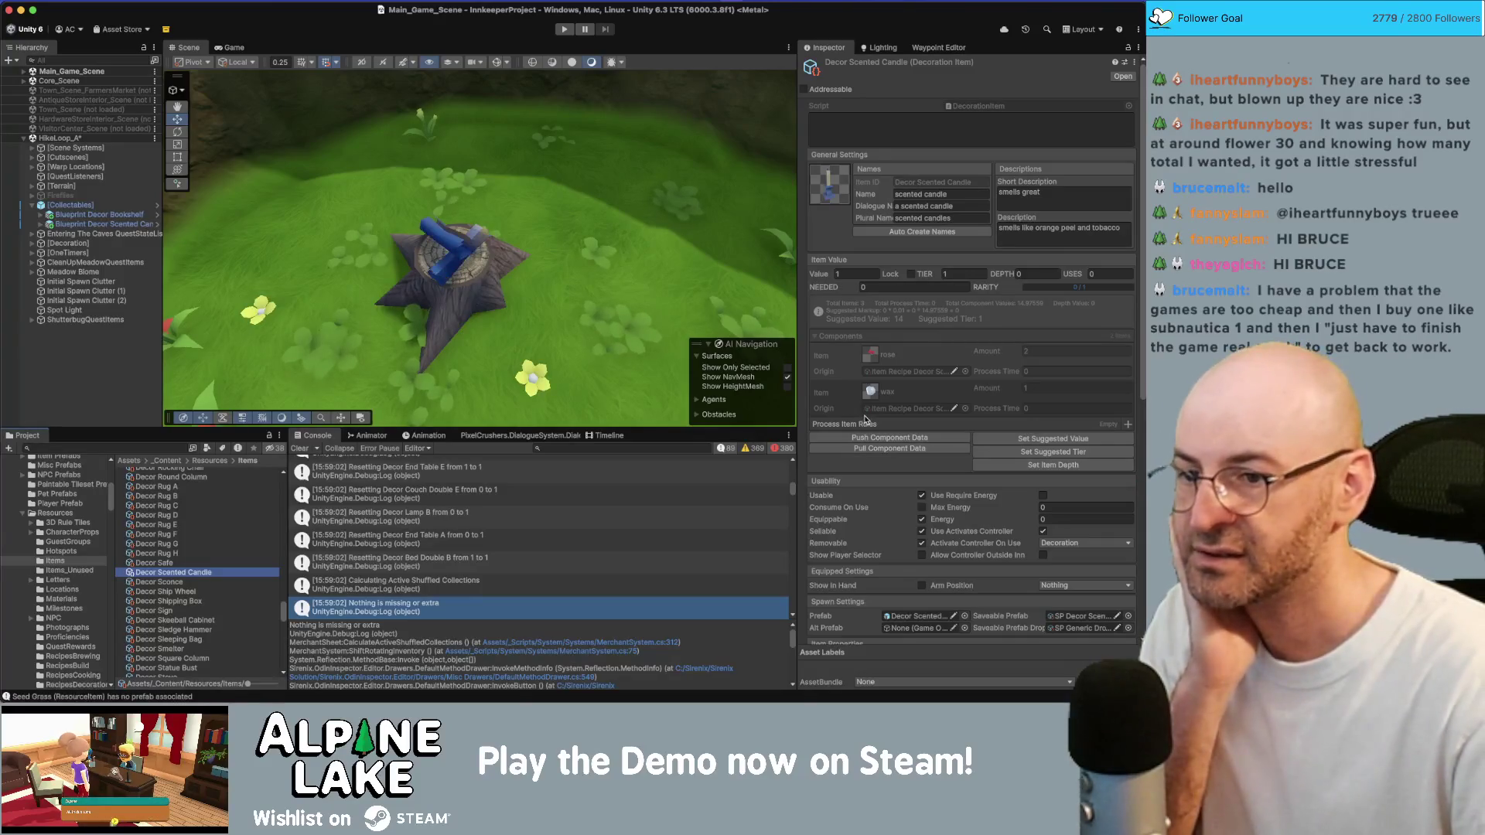
Recalculate the Scented Candle's item depth to 1 and apply its suggested value of 16
left_click(1024, 443)
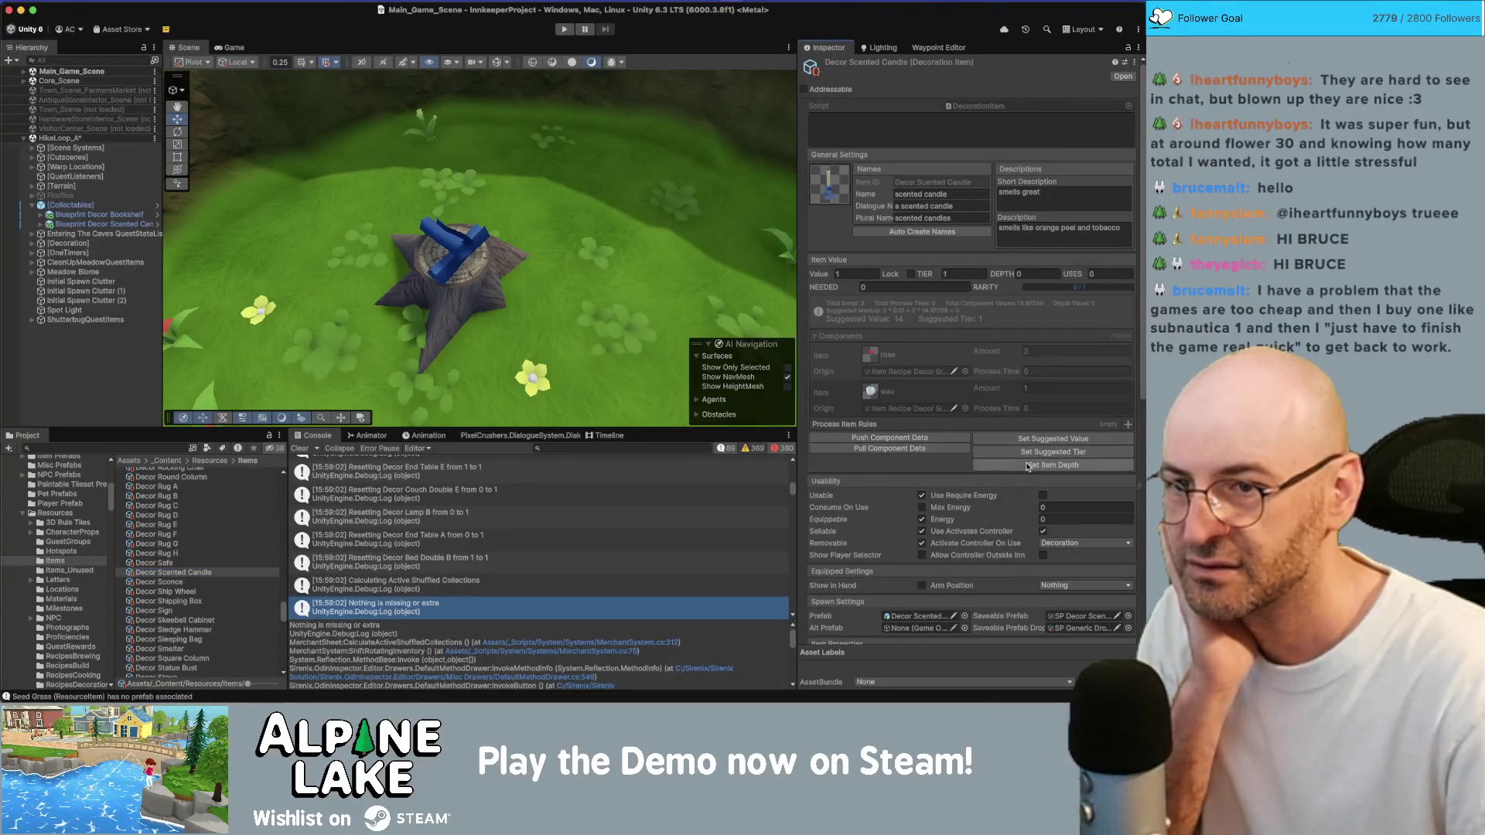
left_click(1027, 465)
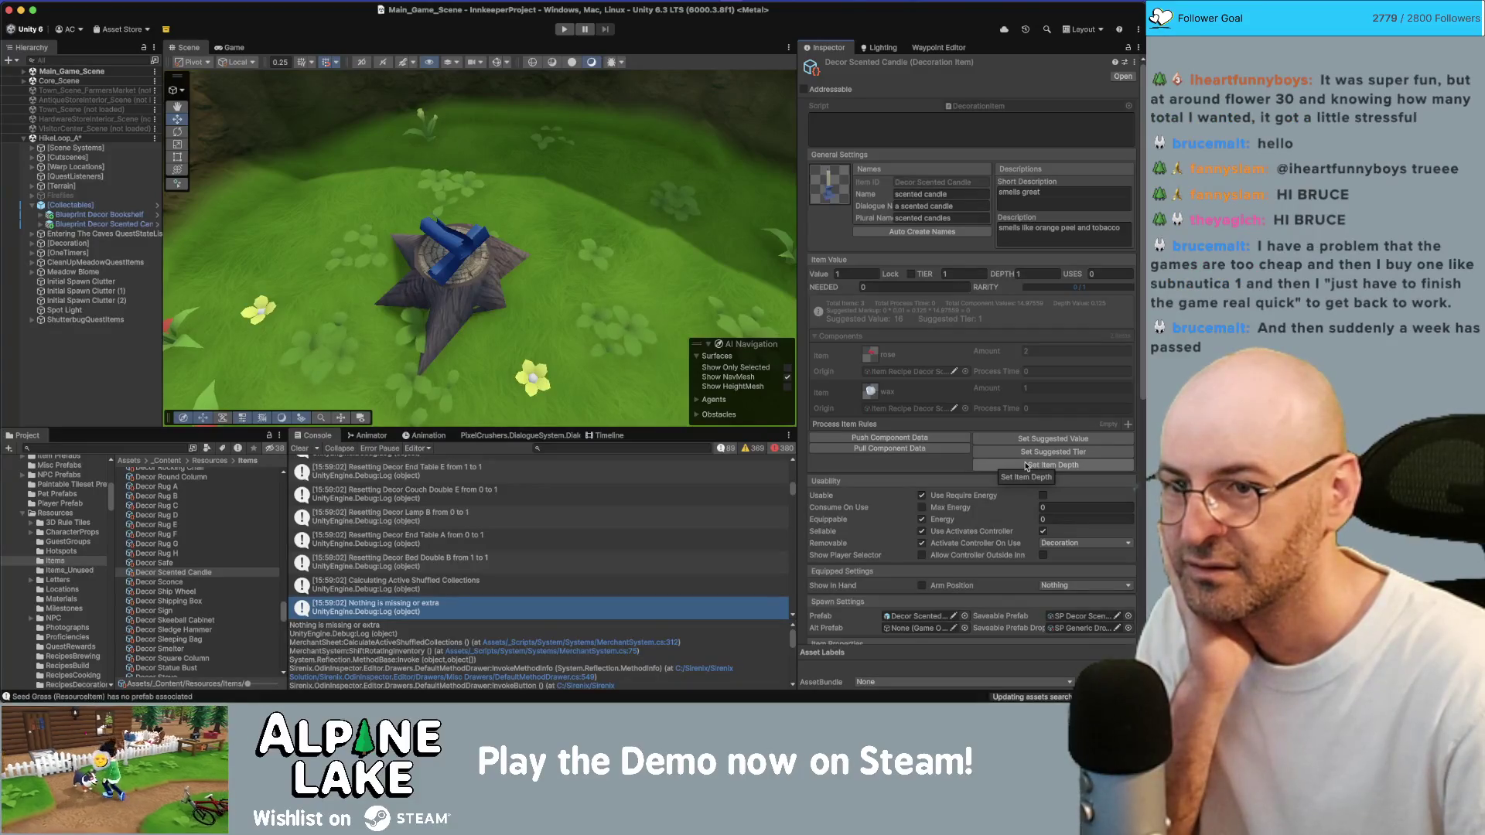
left_click(1015, 440)
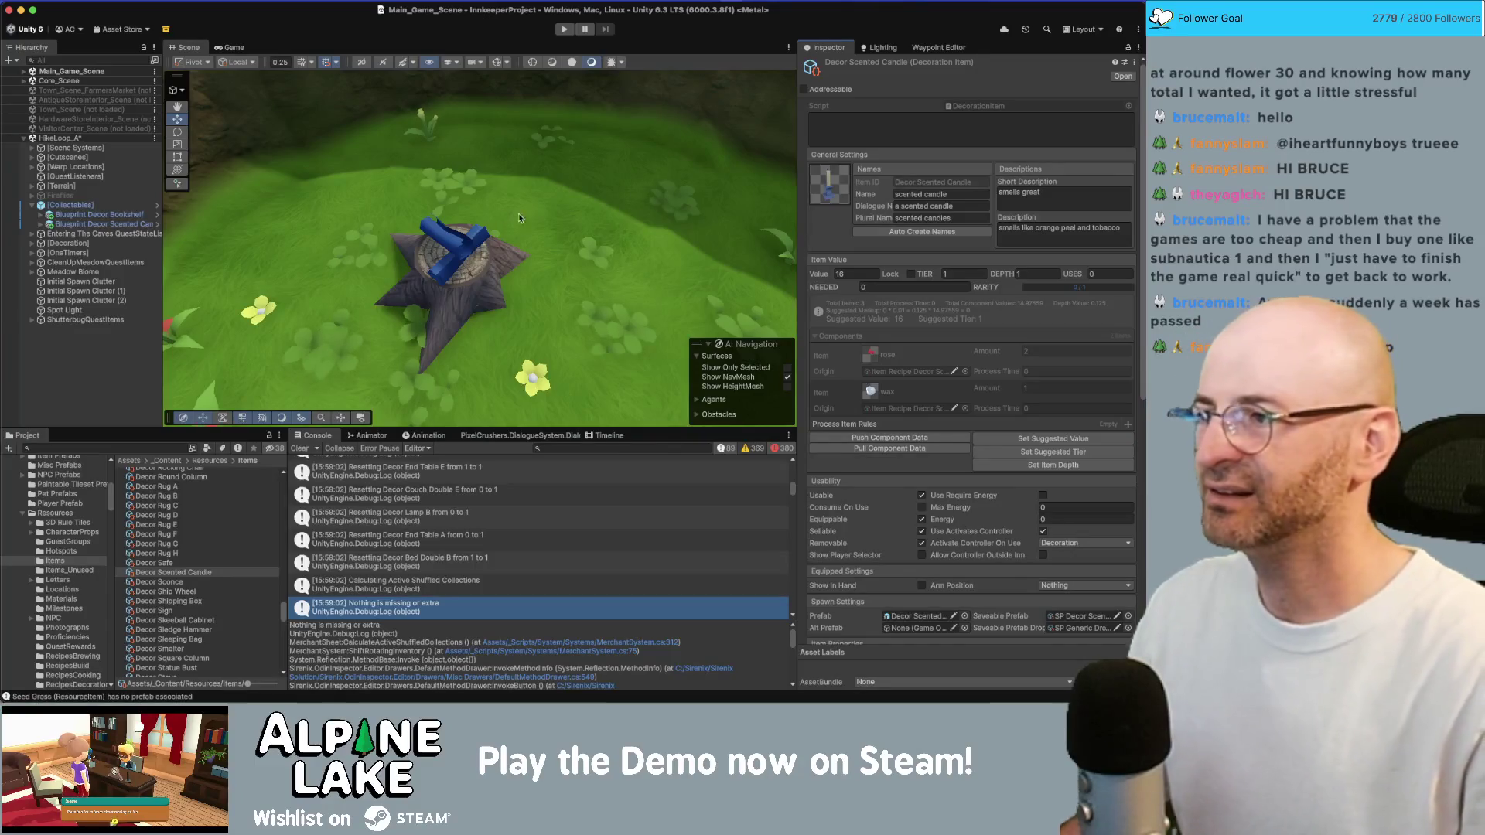
Select the Blueprint Decor Bookshelf and frame it in the scene view
left_click(112, 223)
left_click(112, 215)
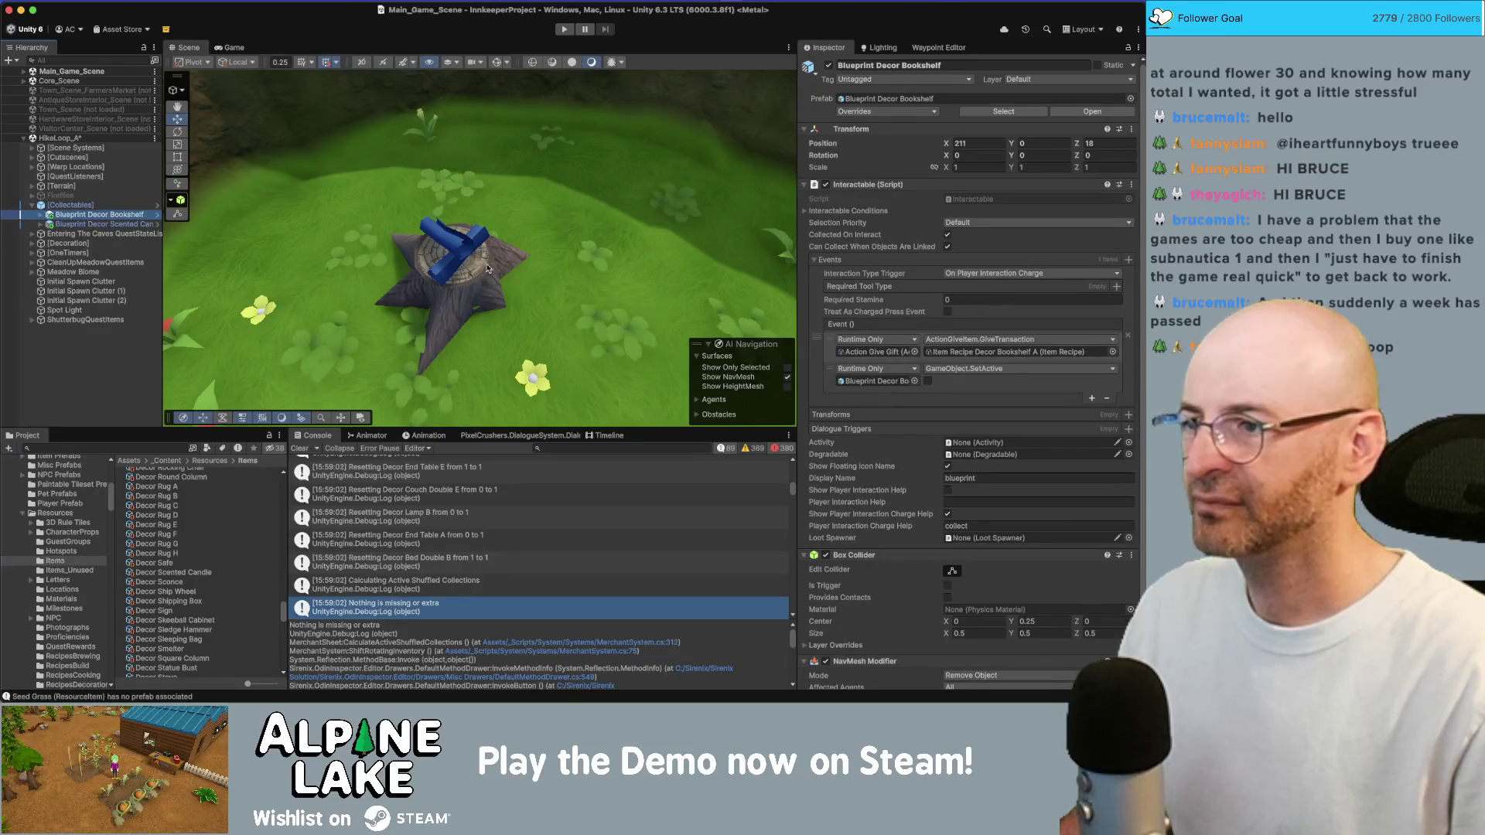
key("f")
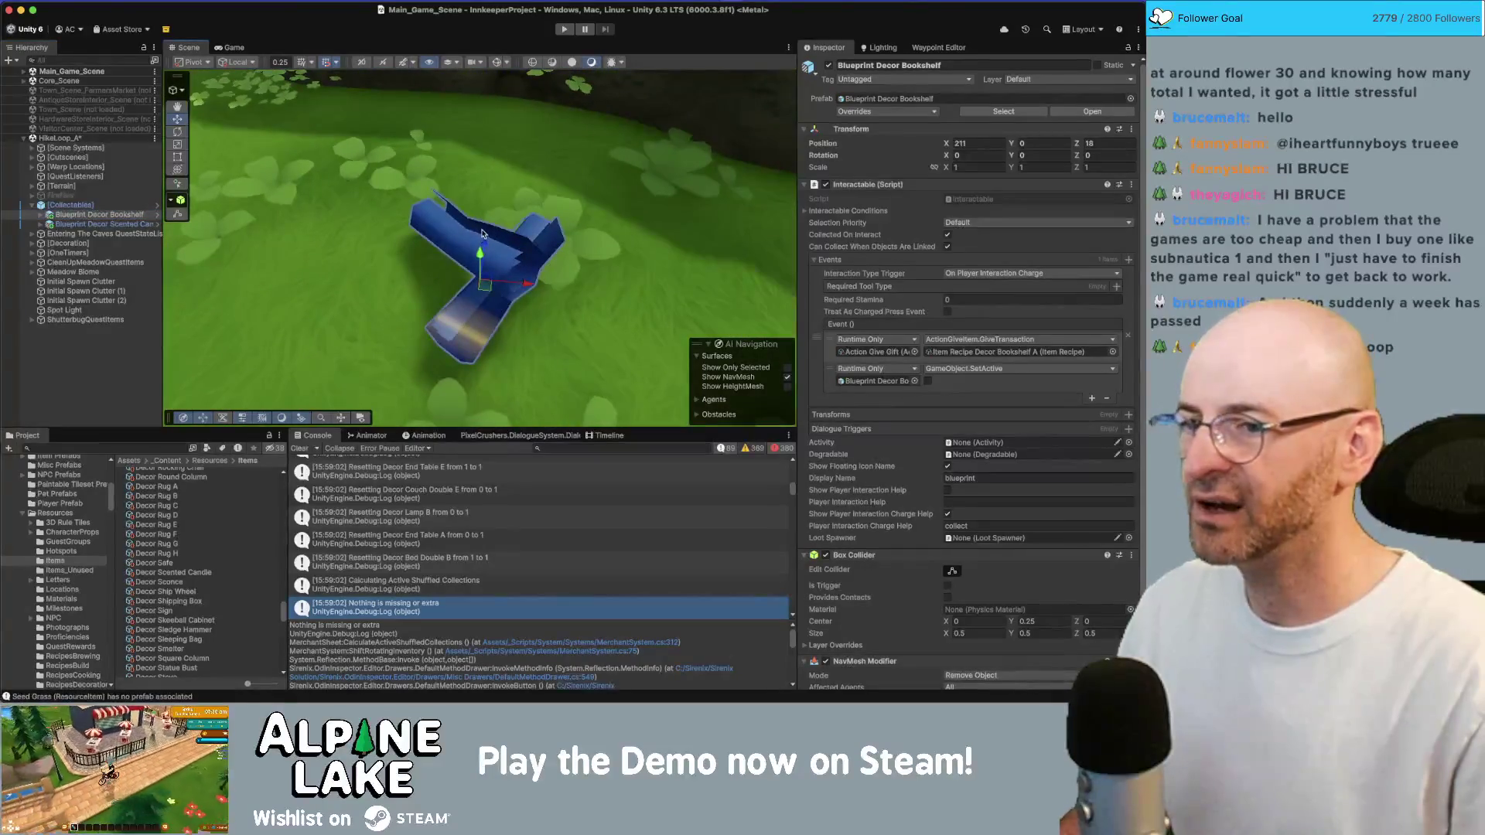
scroll(481, 234, "down", 10)
left_click_drag(485, 245, 554, 244)
scroll(553, 244, "down", 5)
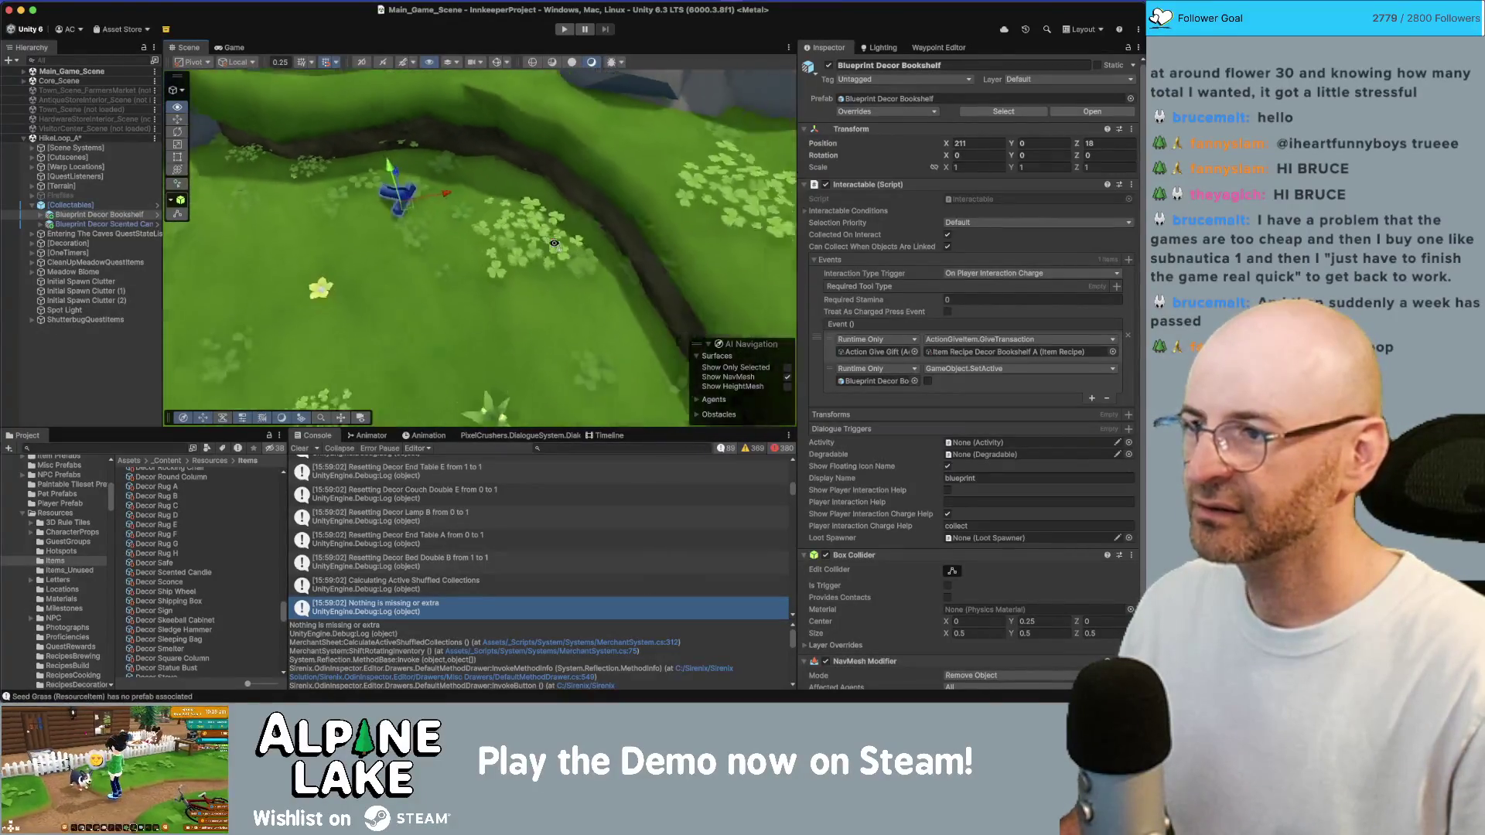
left_click_drag(552, 245, 459, 195)
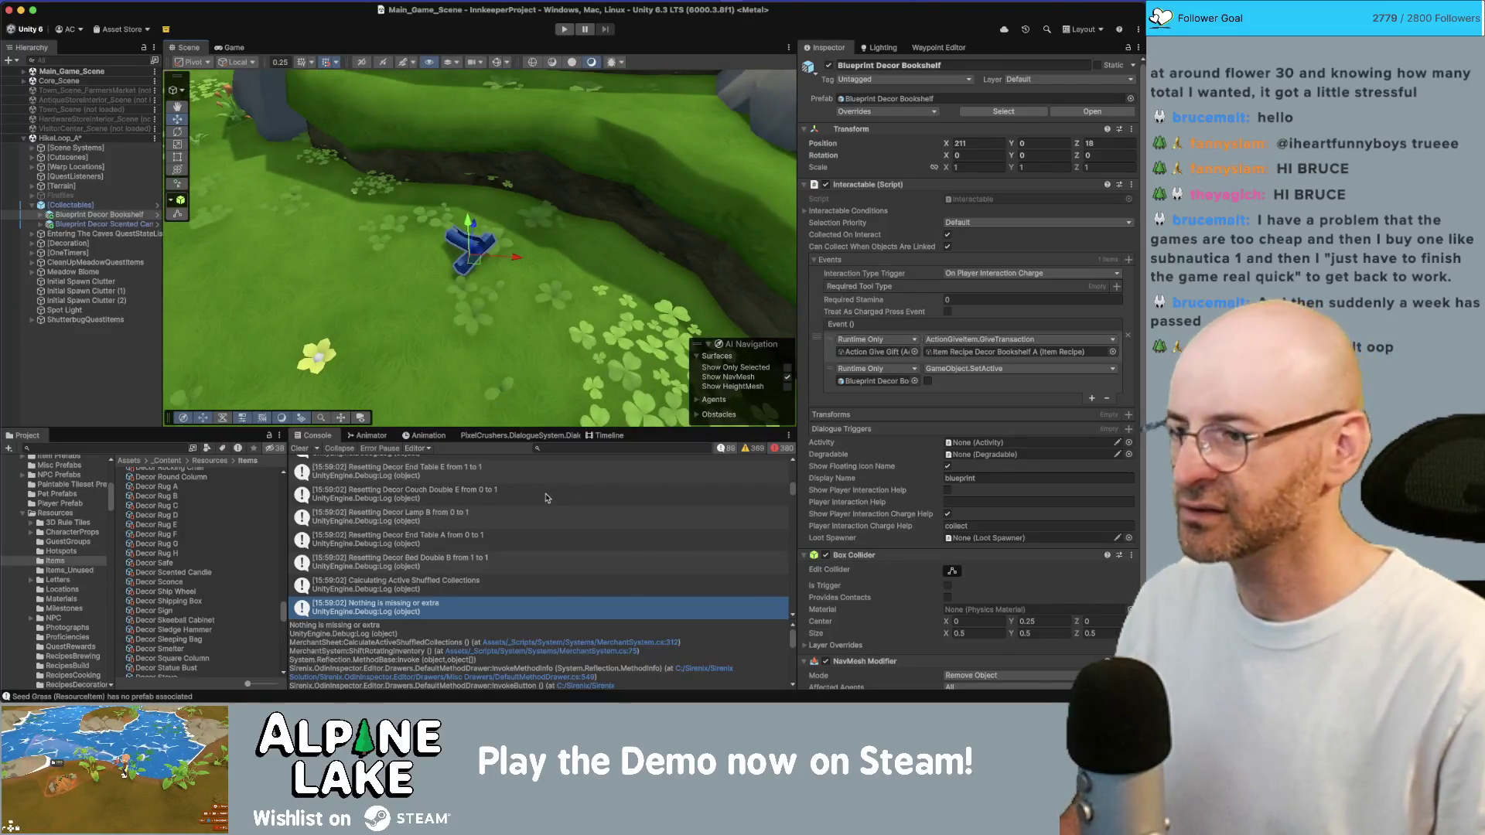
Search 'merch' and change Carlos Merchant Static Tier 1 Recipes' bookshelf entry to Item Recipe Decor Bookshelf B
left_click(116, 448)
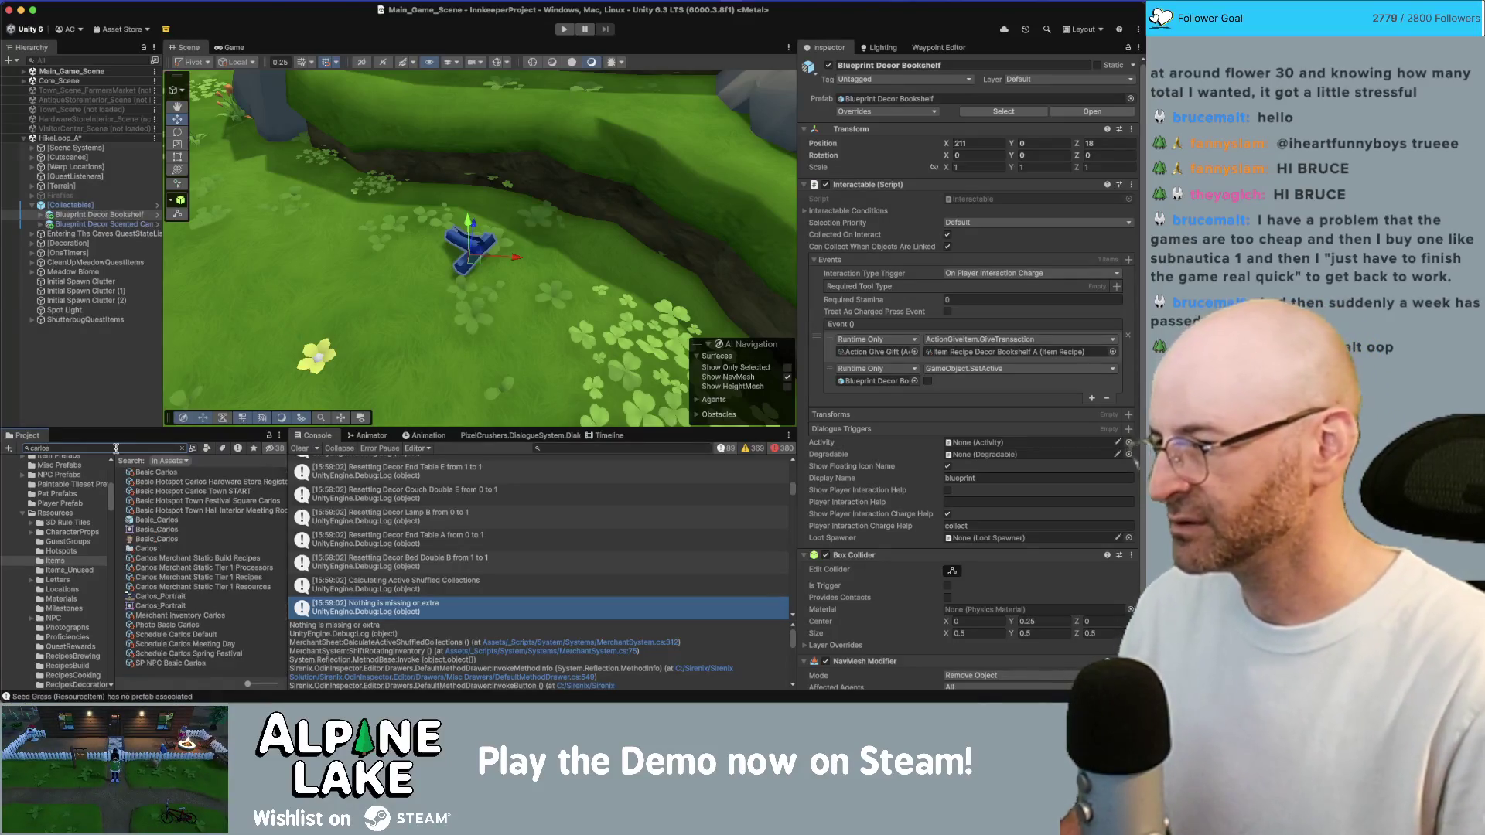
type("merch")
left_click(172, 482)
key("Down")
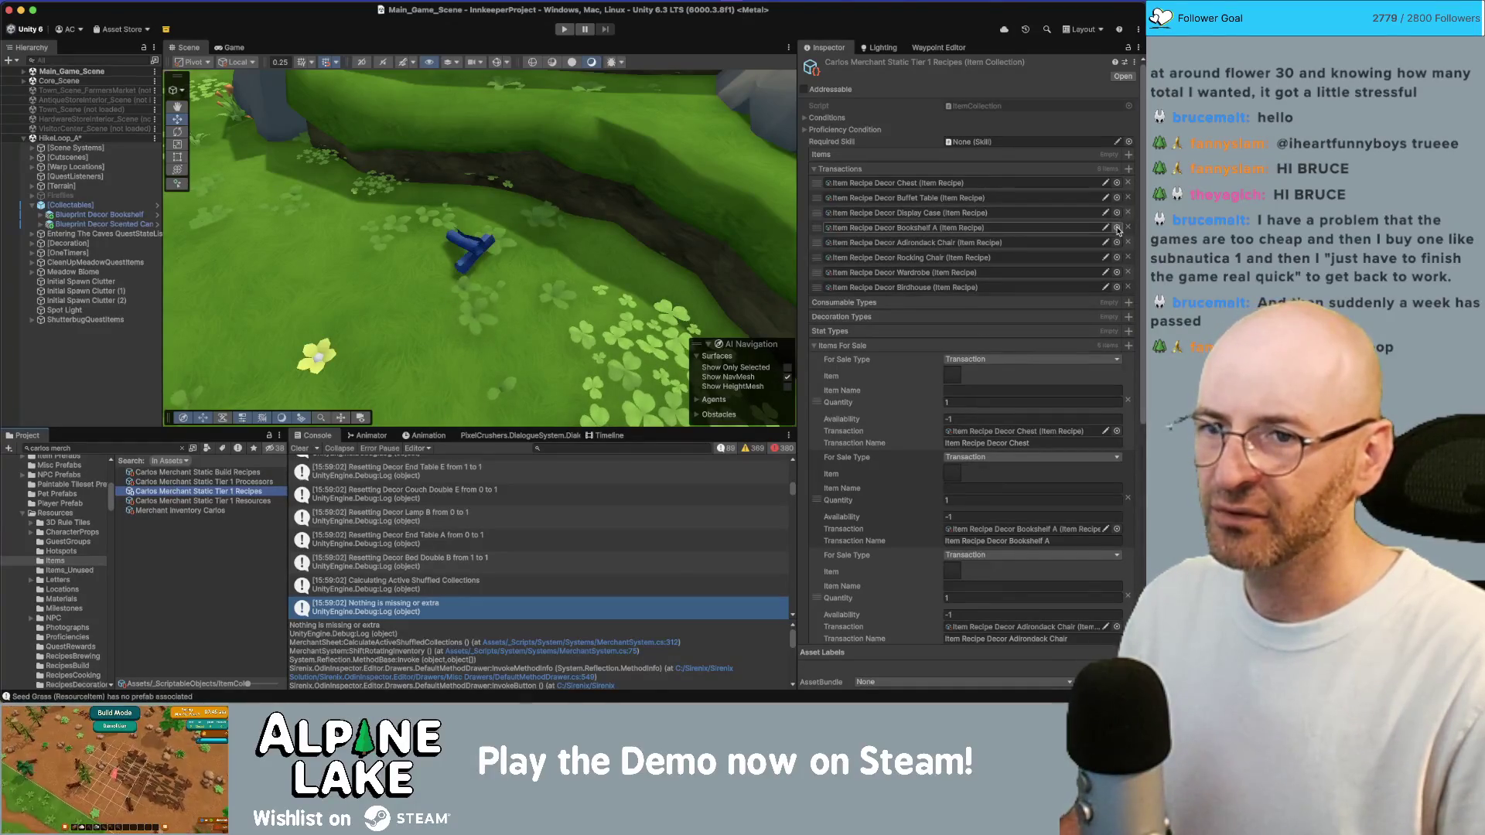
left_click(1117, 228)
key("Down")
key("Return")
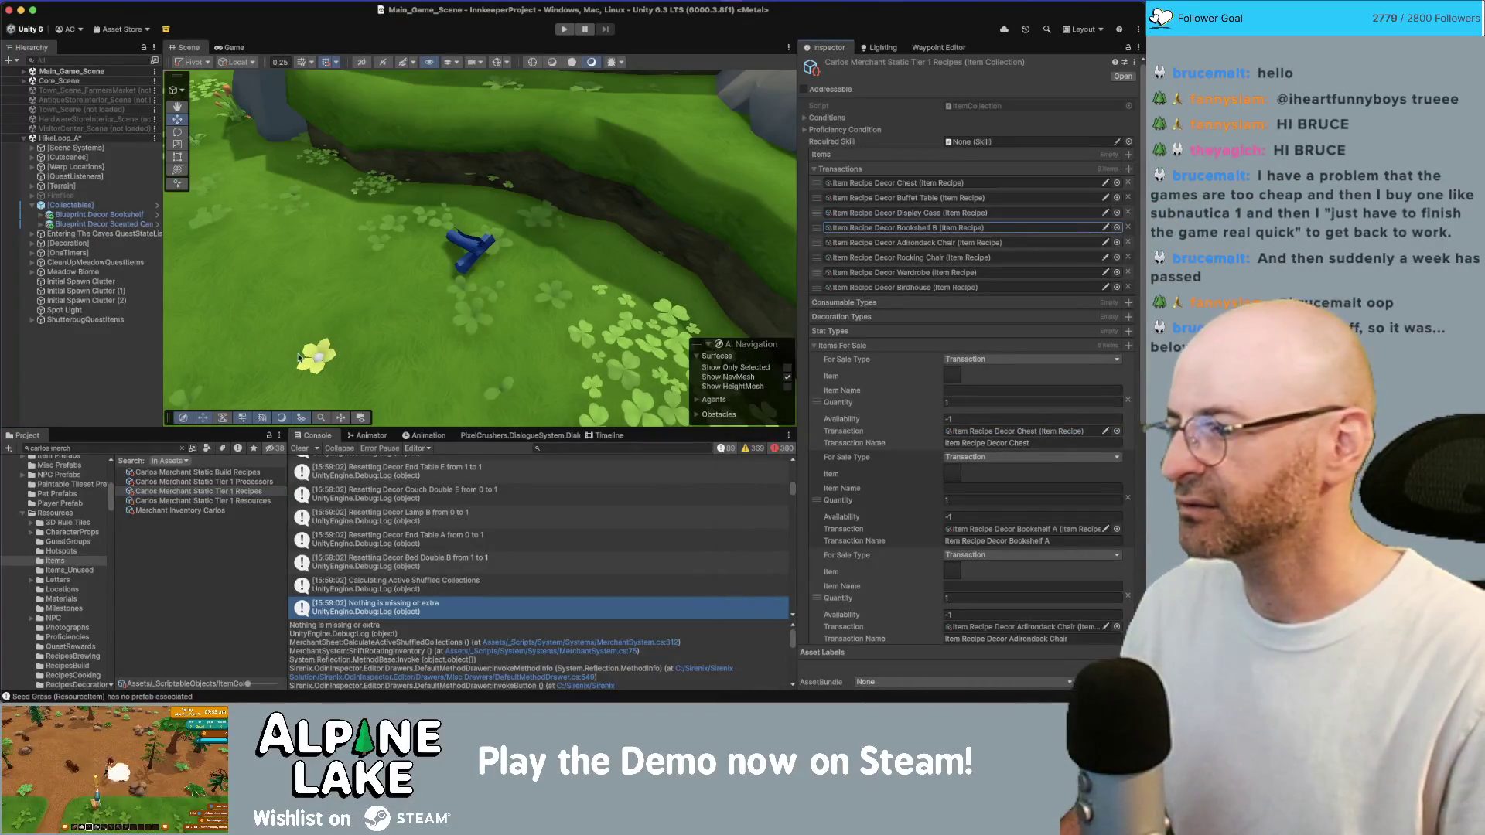
Save the HikeLoop_A scene and collapse it in the hierarchy
left_click(106, 362)
key("super+s")
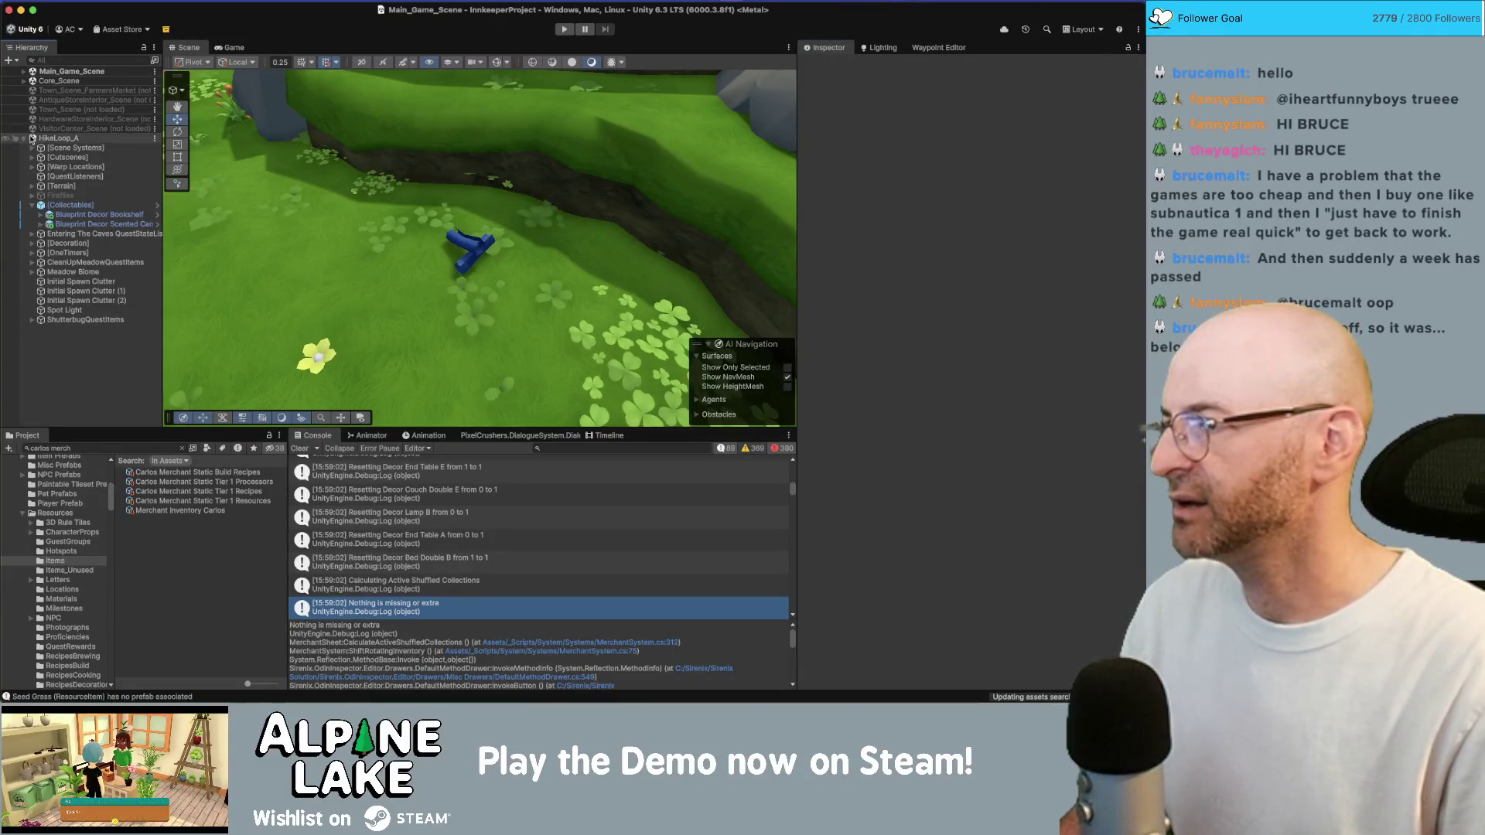
left_click(24, 138)
left_click(58, 140)
Unload the HikeLoop_A scene and load HikeLoop_B via a 'hikeloop b' search
right_click(58, 140)
left_click(109, 210)
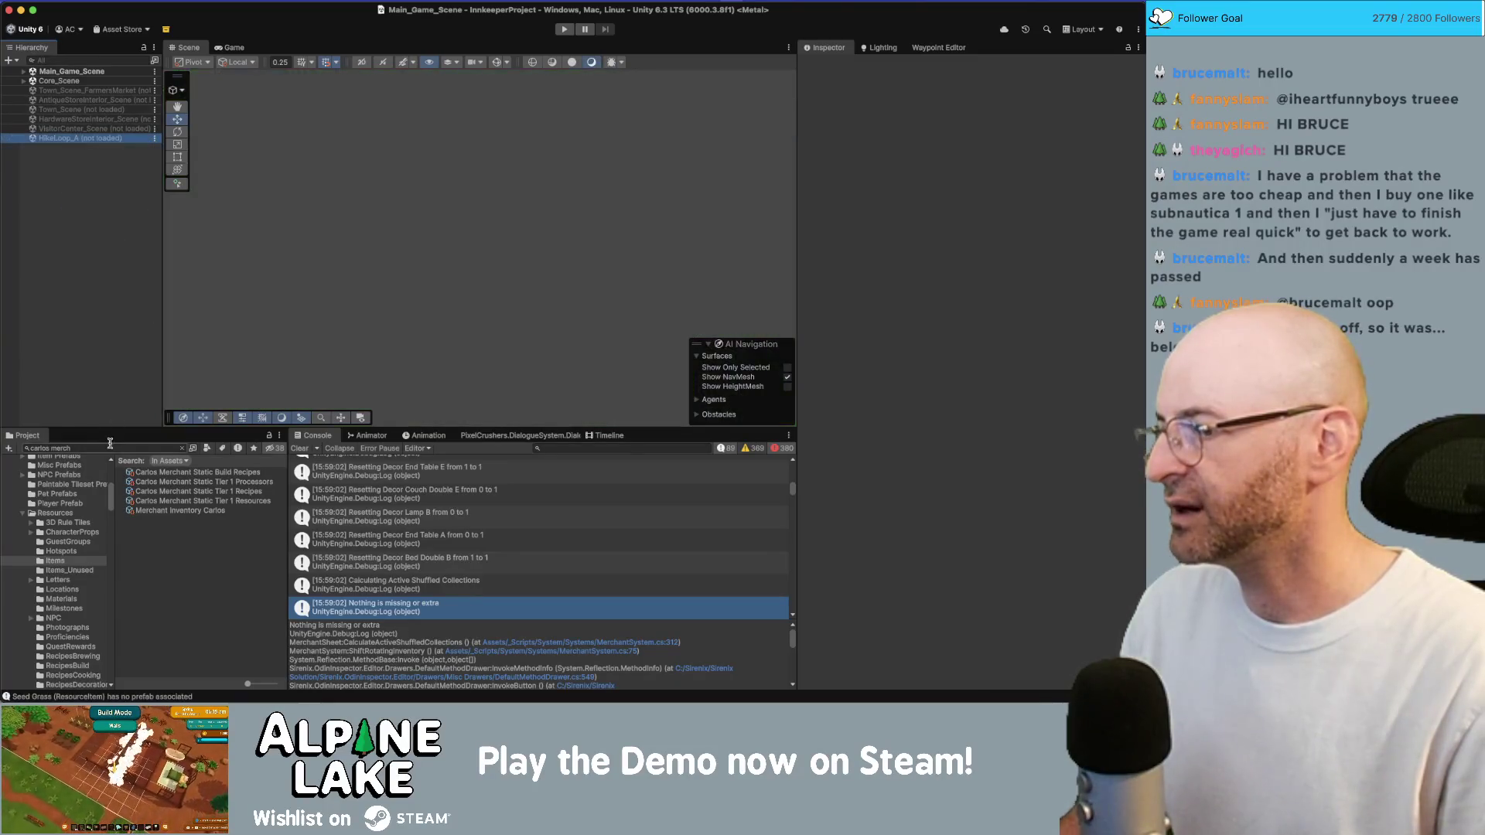
left_click(110, 447)
type("hikeloop")
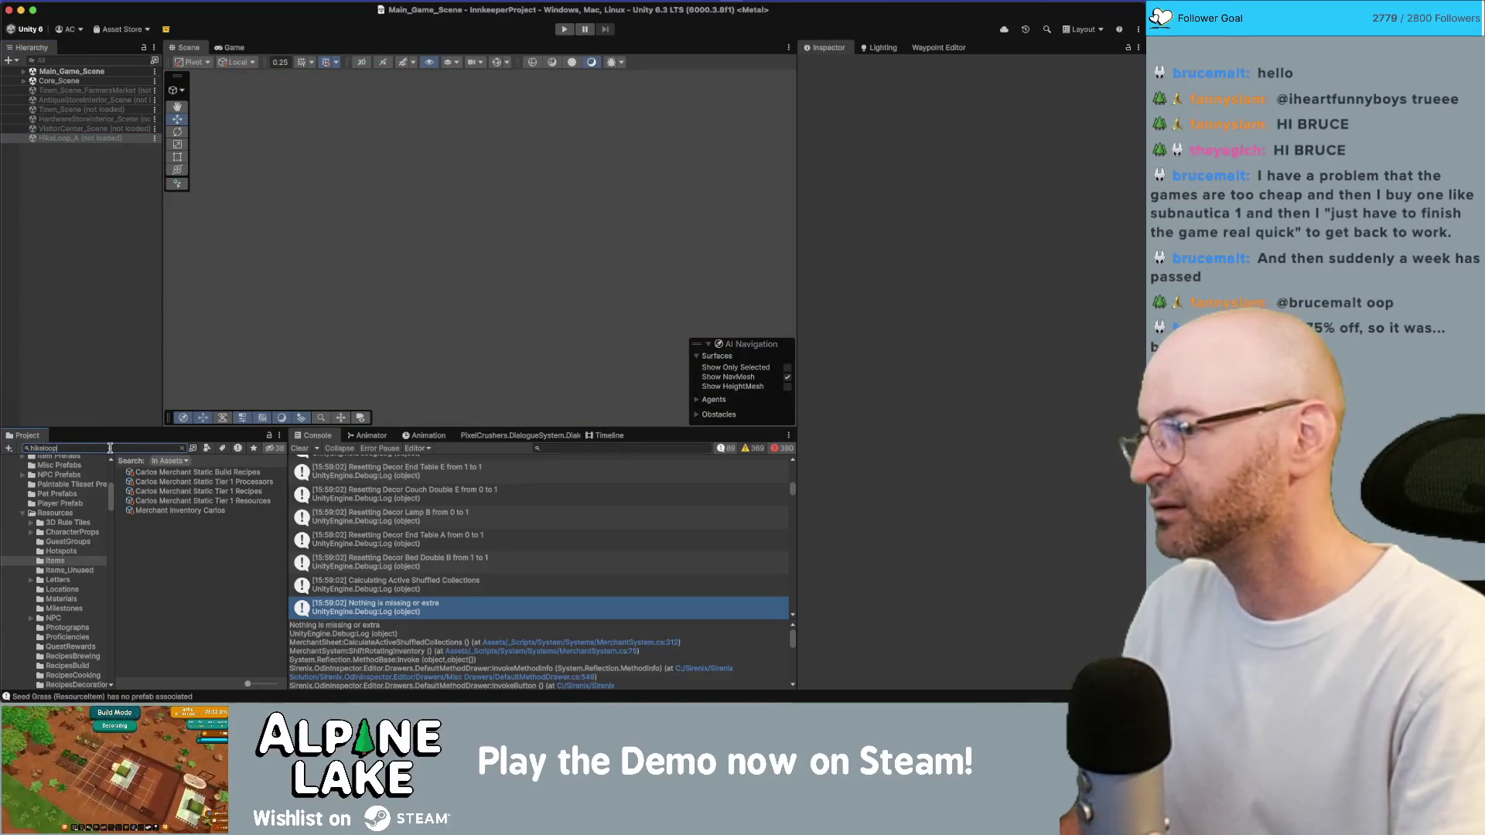
type(" b")
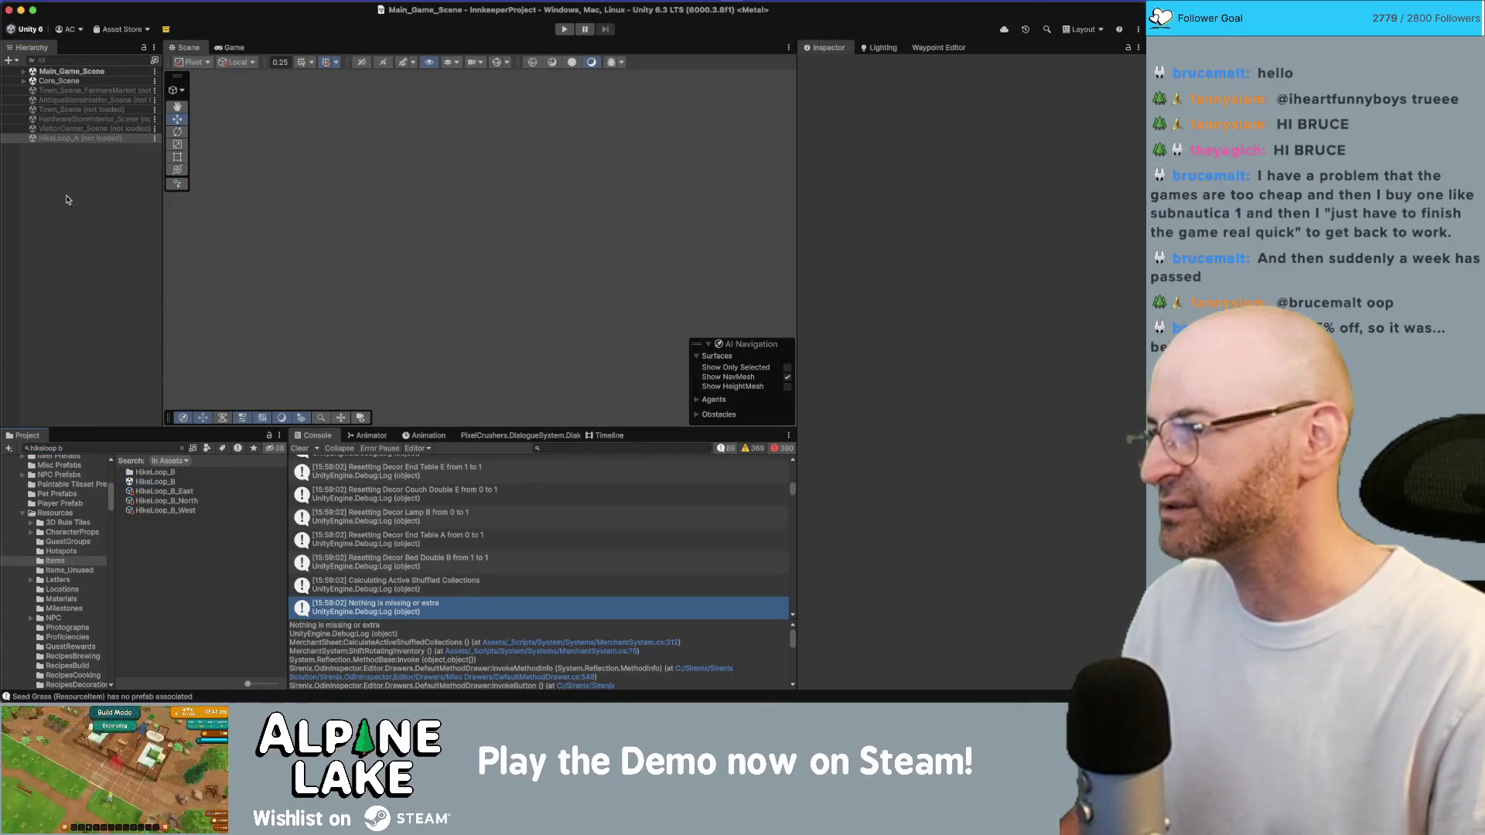
left_click(62, 195)
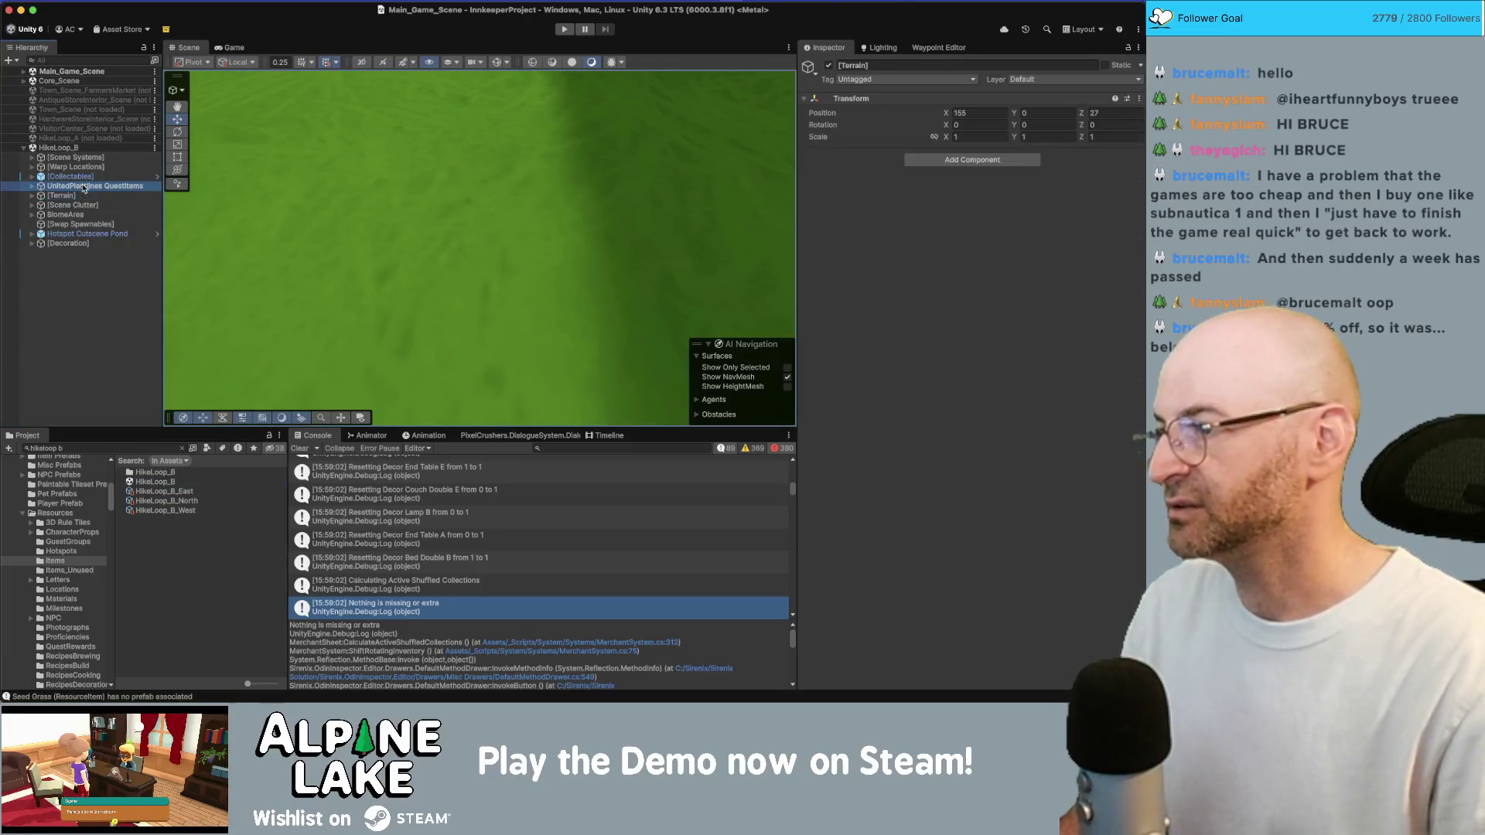
Select and frame the Blueprint Decor Fireplace, then open its Item Recipe Decor Fireplace A
key("Down")
key("Down")
key("Down")
key("Up")
key("Up")
key("Up")
key("Right")
key("Down")
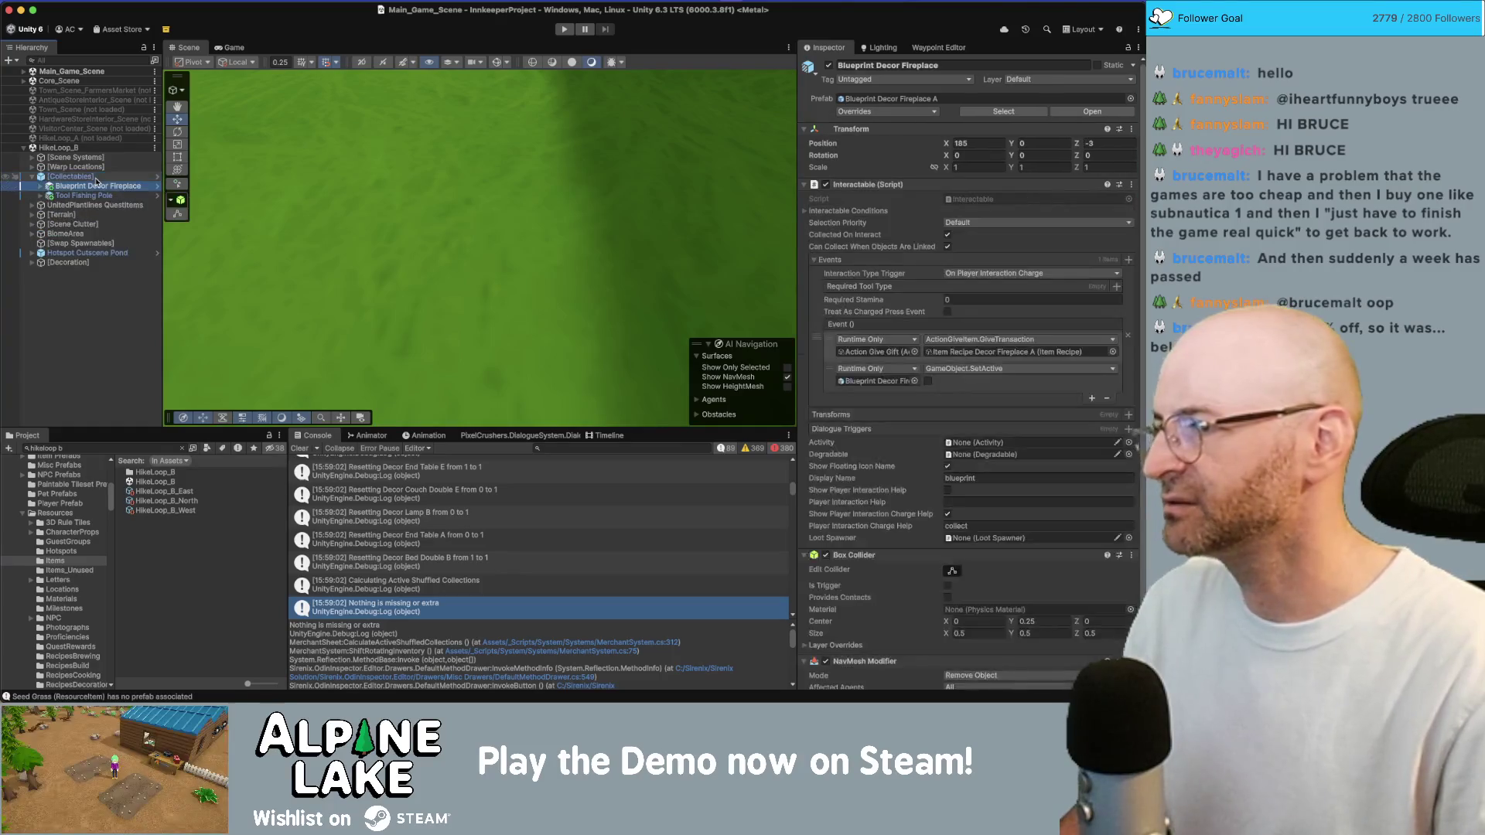
key("f")
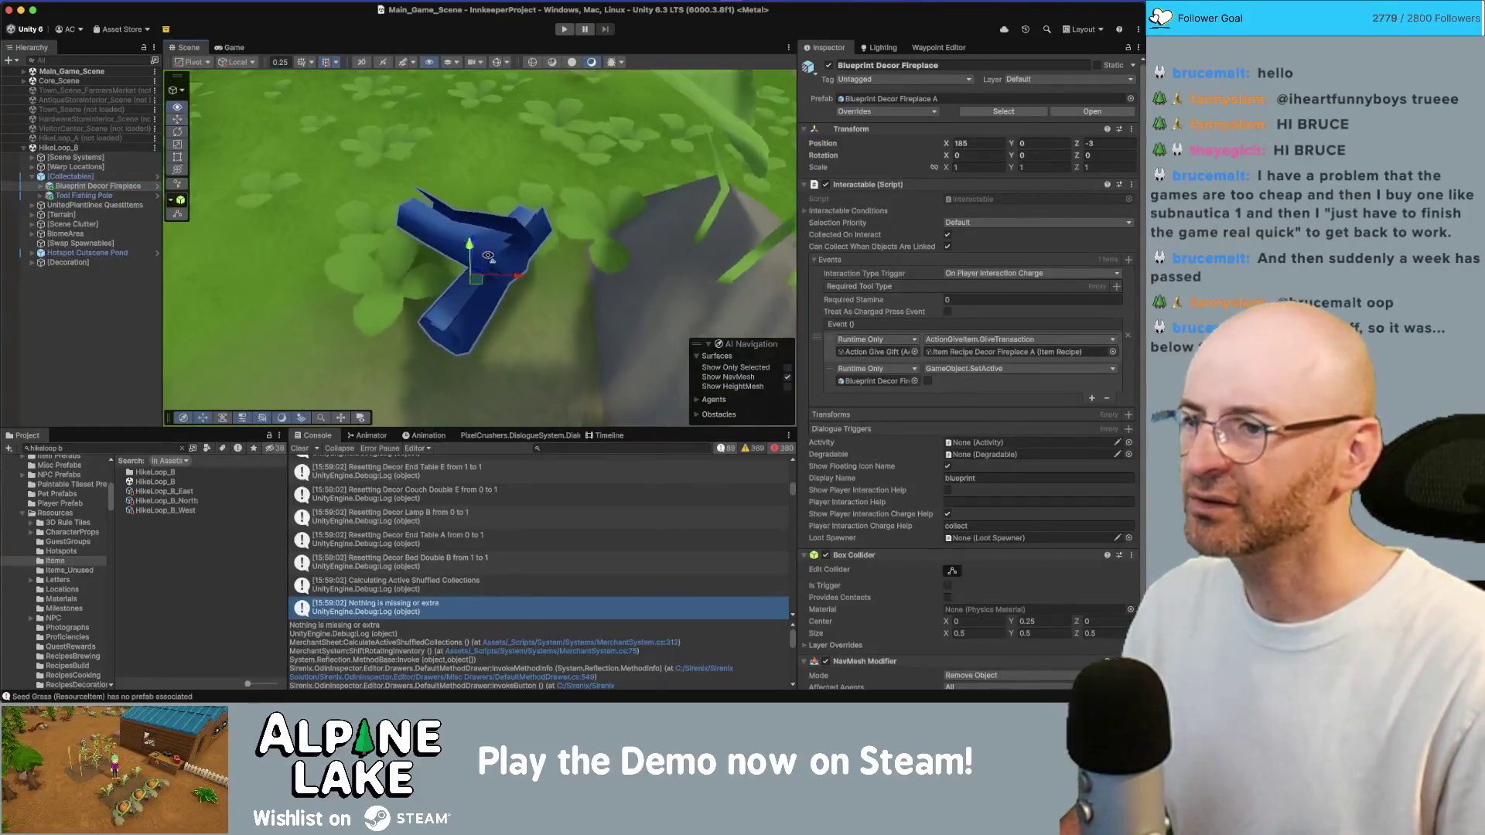
left_click_drag(495, 258, 498, 261)
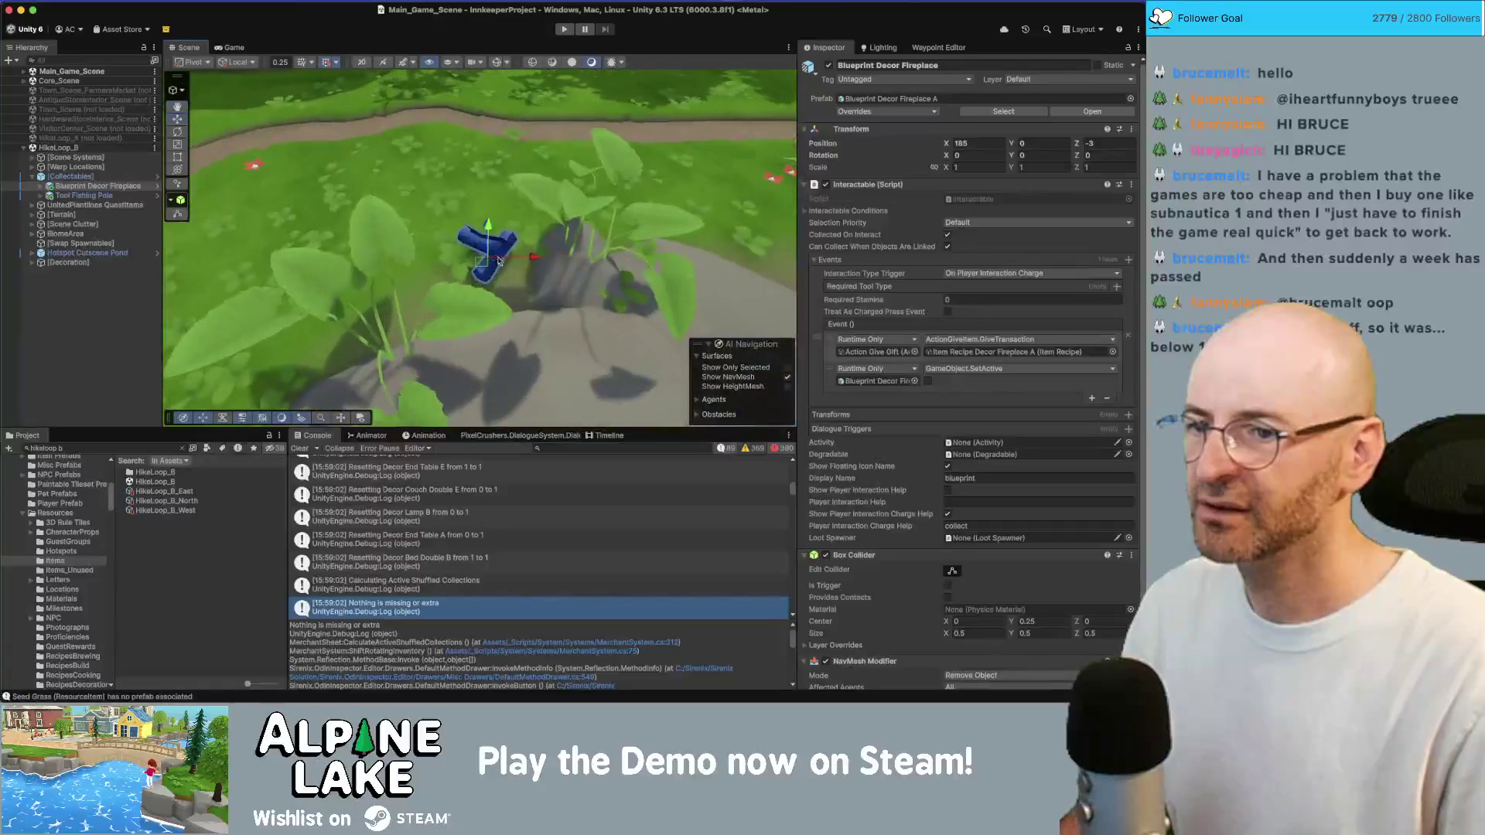
left_click(1009, 353)
left_click(228, 571)
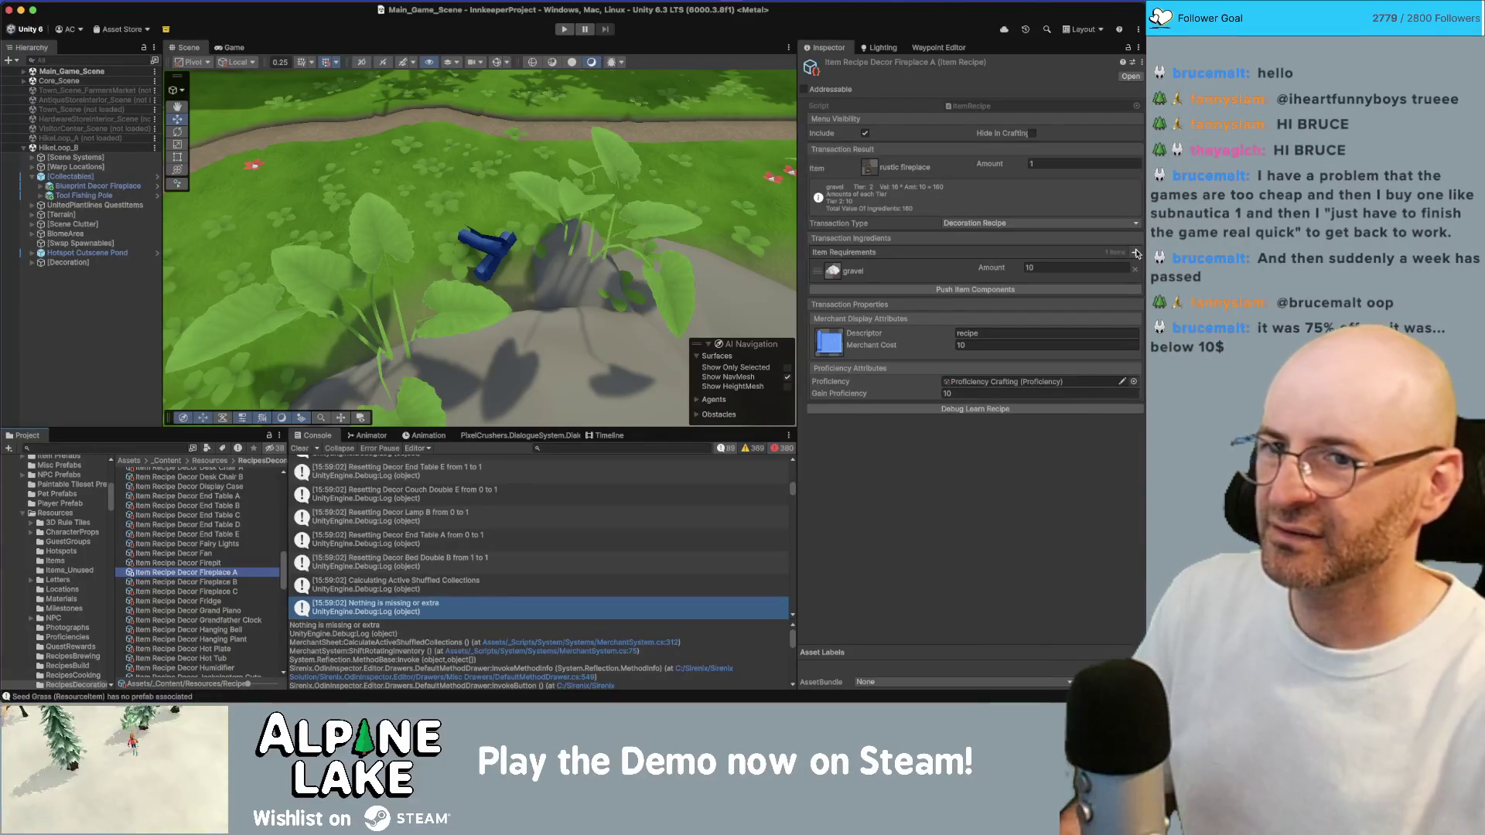
Add a second ingredient slot to the fireplace recipe and choose Resource Clay
left_click(1136, 253)
left_click(832, 300)
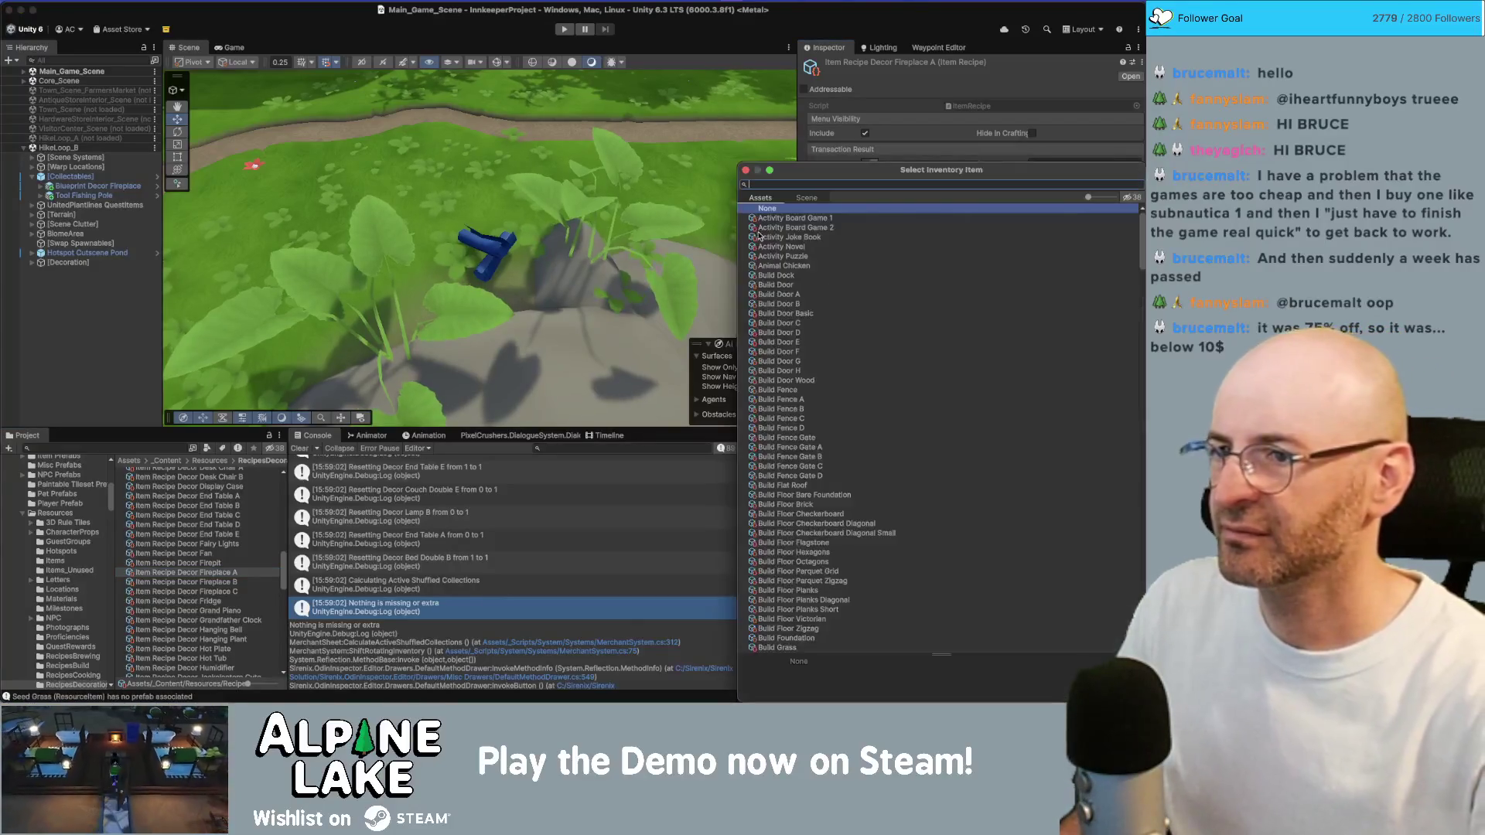
type("brick")
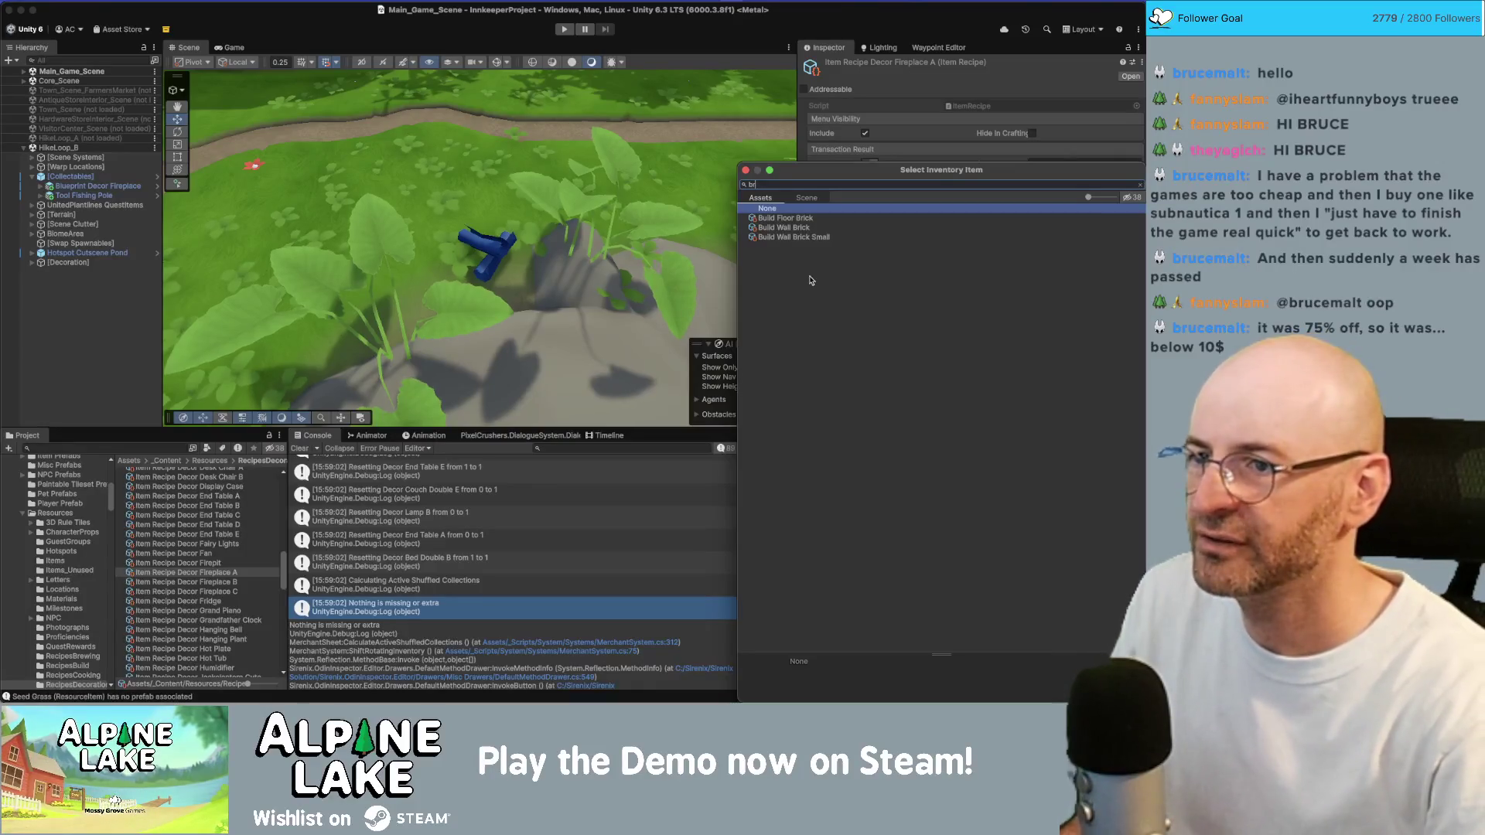
key("Escape")
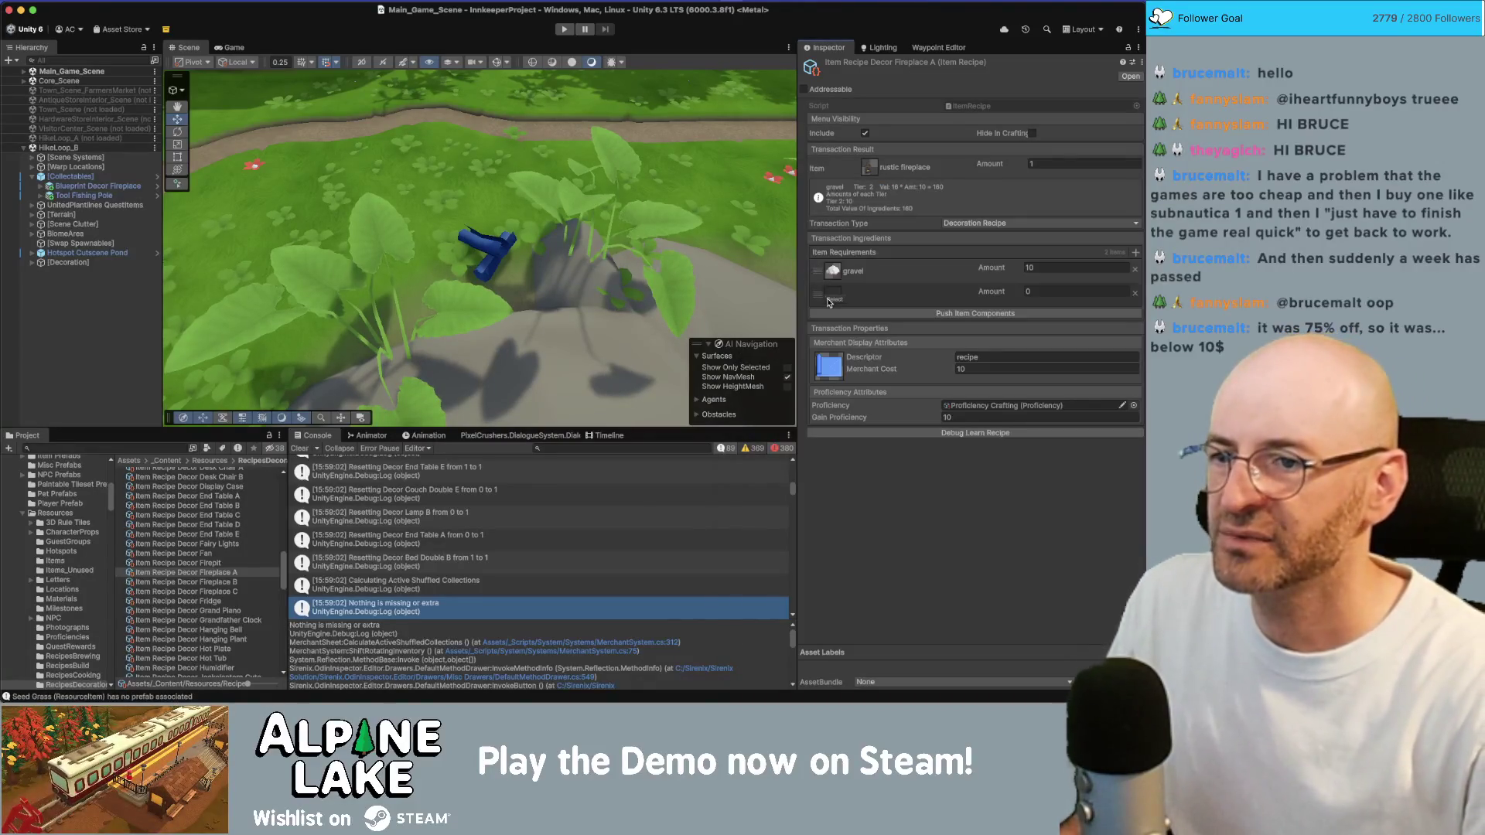
left_click(832, 294)
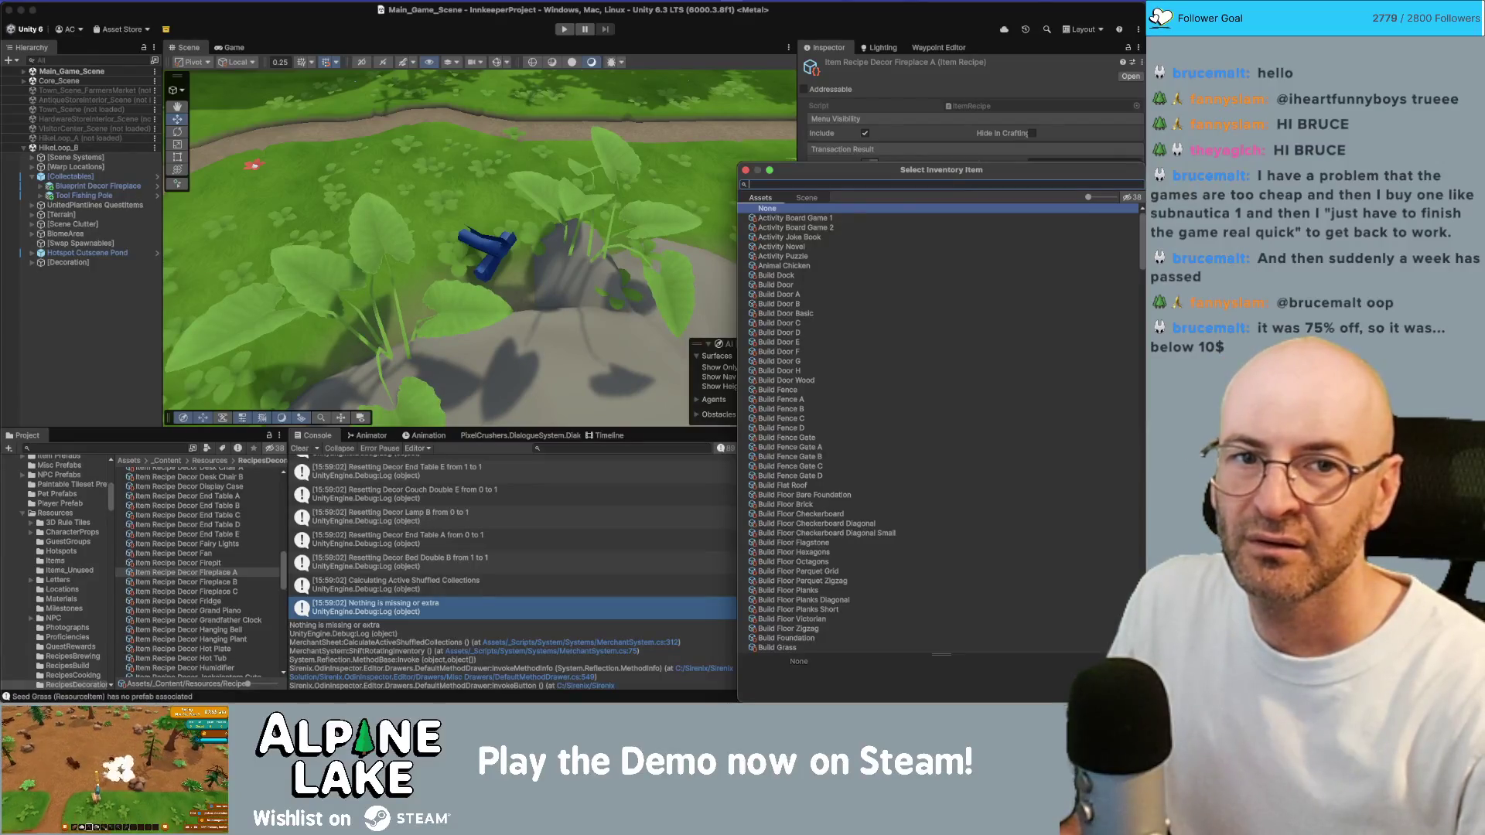
key("Escape")
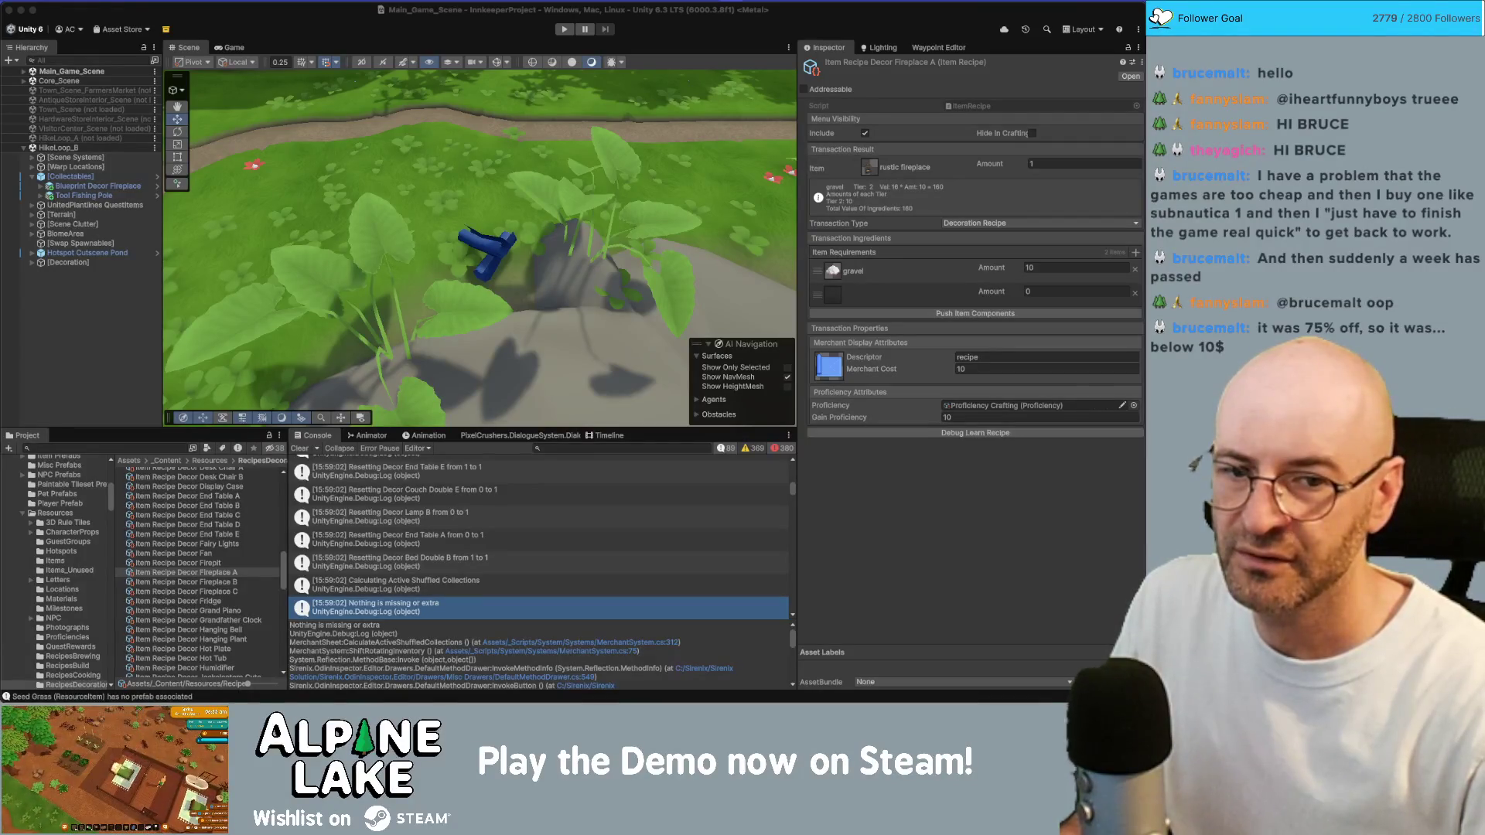
left_click(833, 298)
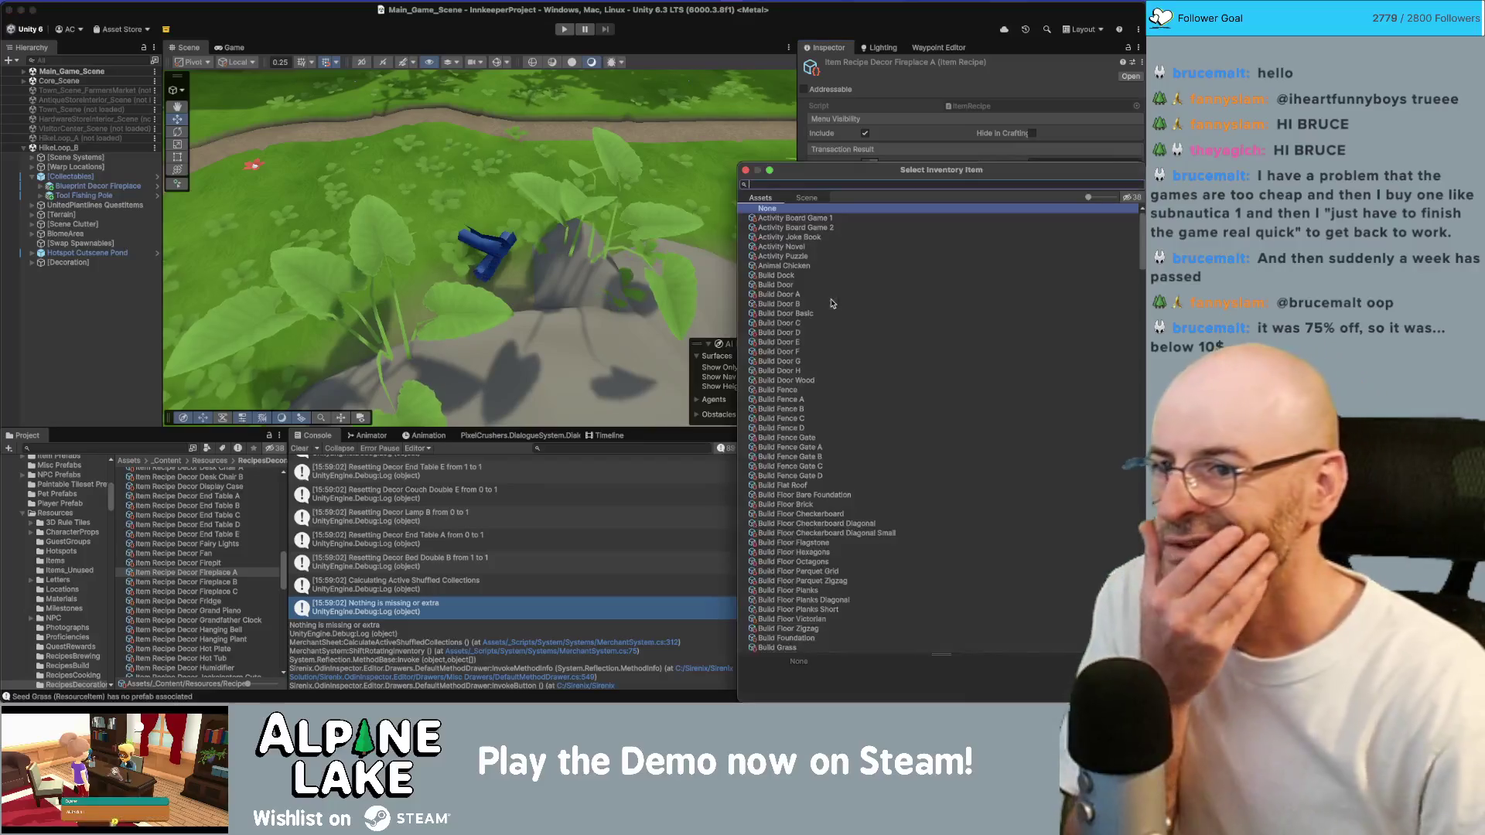
scroll(818, 333, "down", 5)
scroll(820, 336, "down", 15)
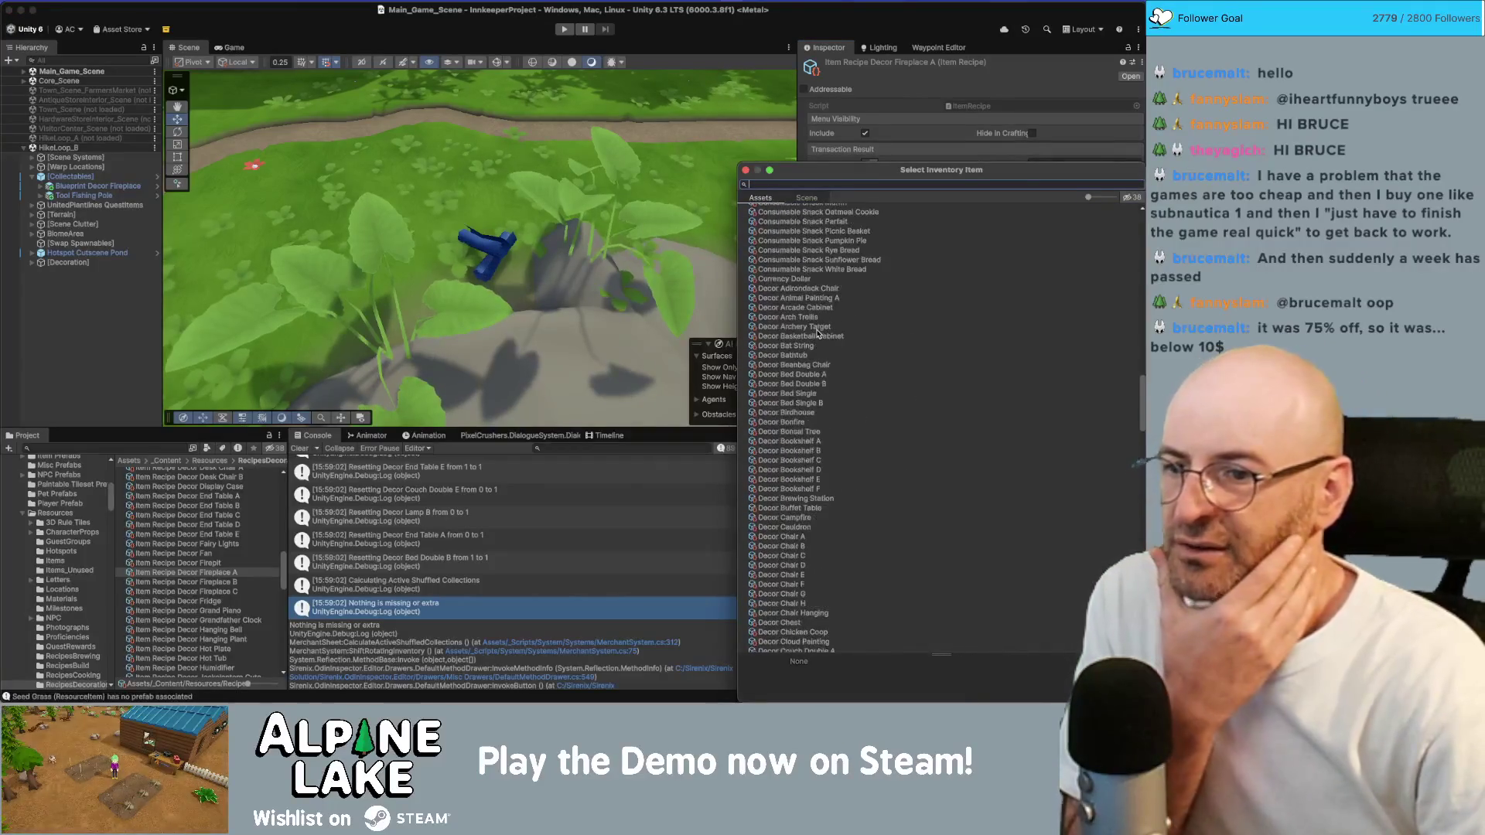
scroll(825, 341, "down", 15)
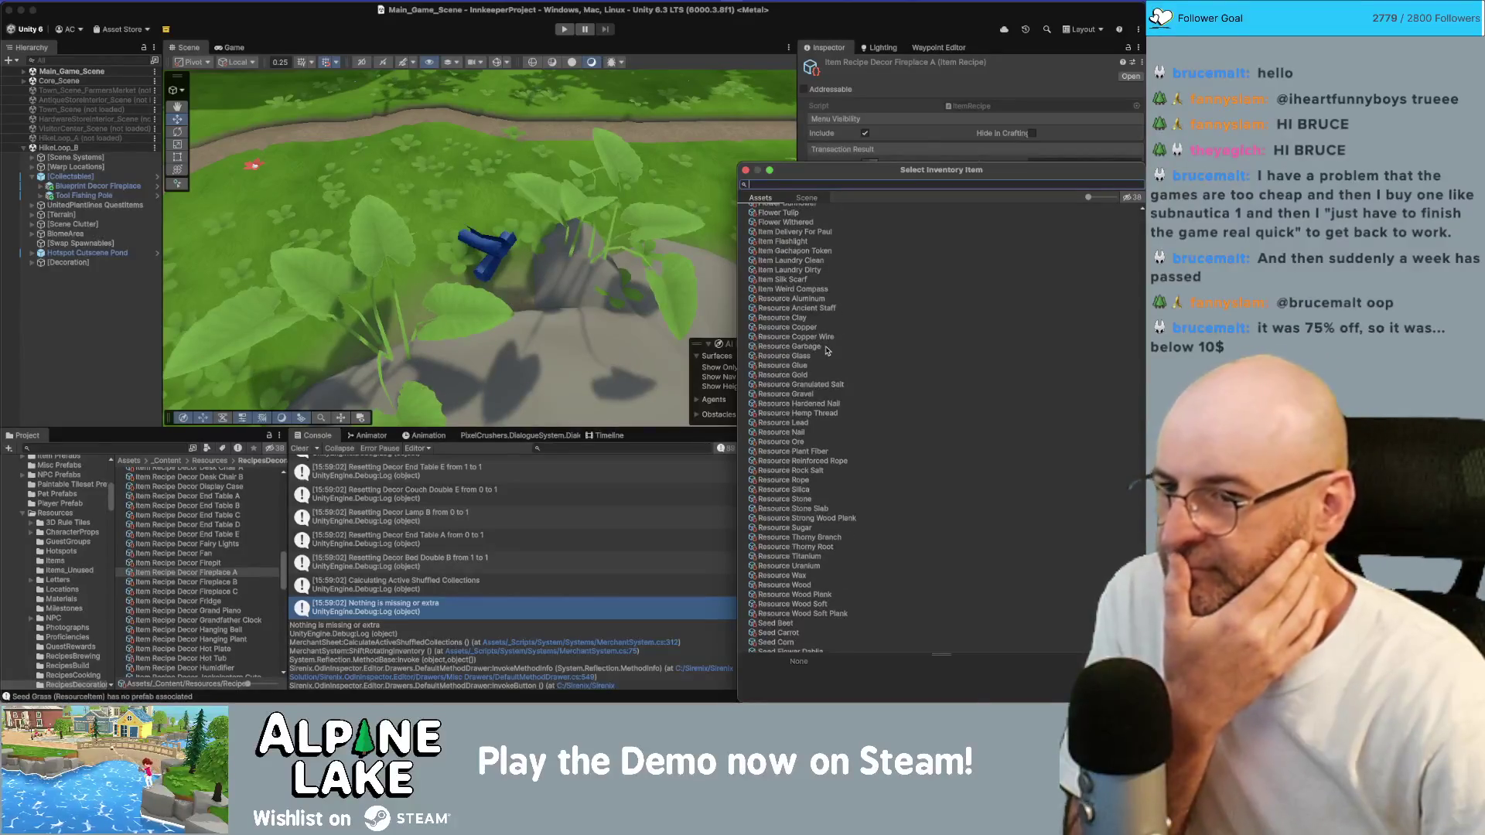
double_click(783, 318)
Set the clay amount to 2, then open Resource Clay and adjust its rarity
left_click(1038, 299)
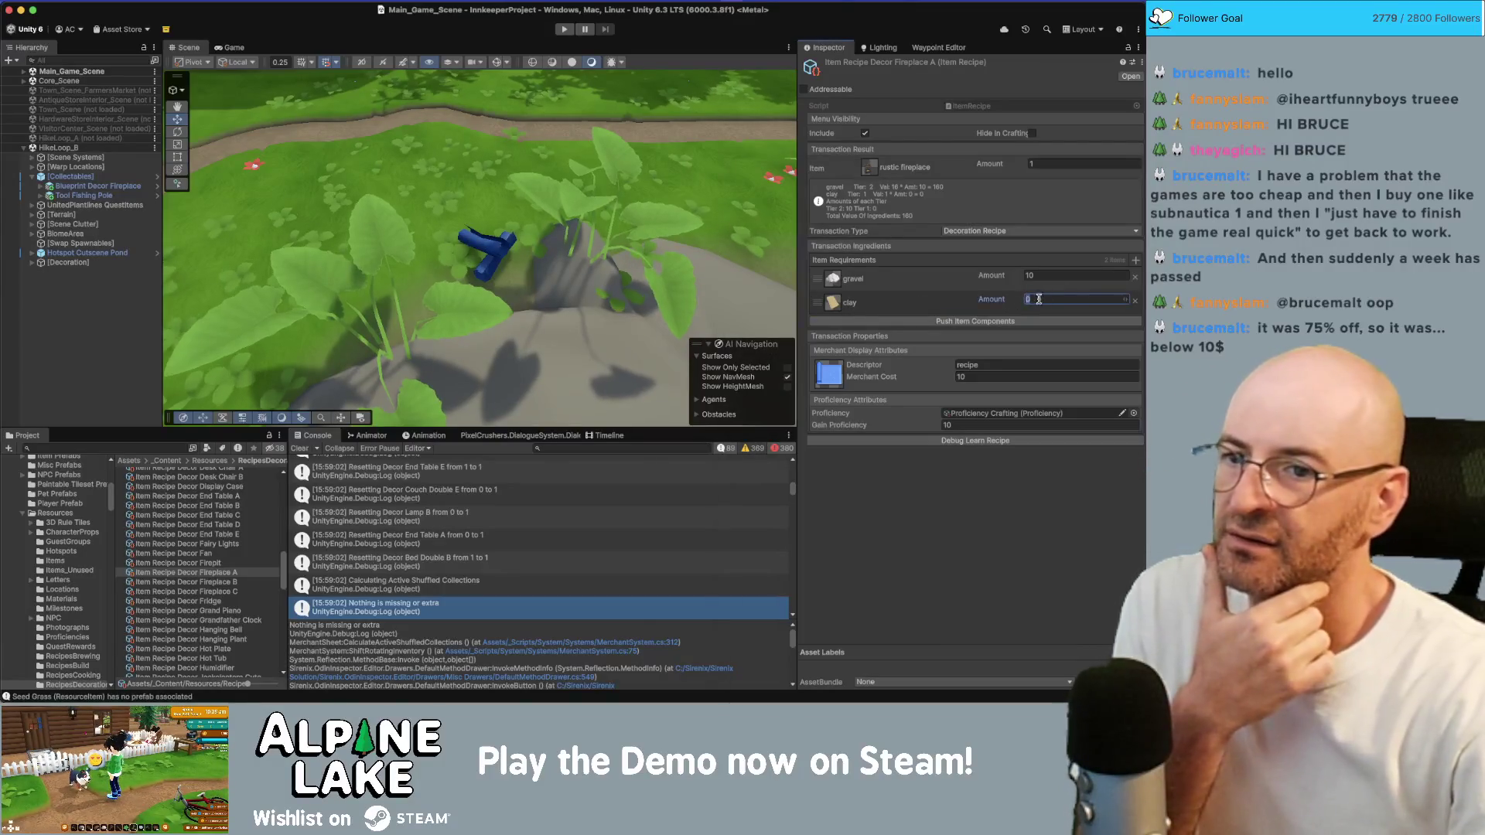
type("2")
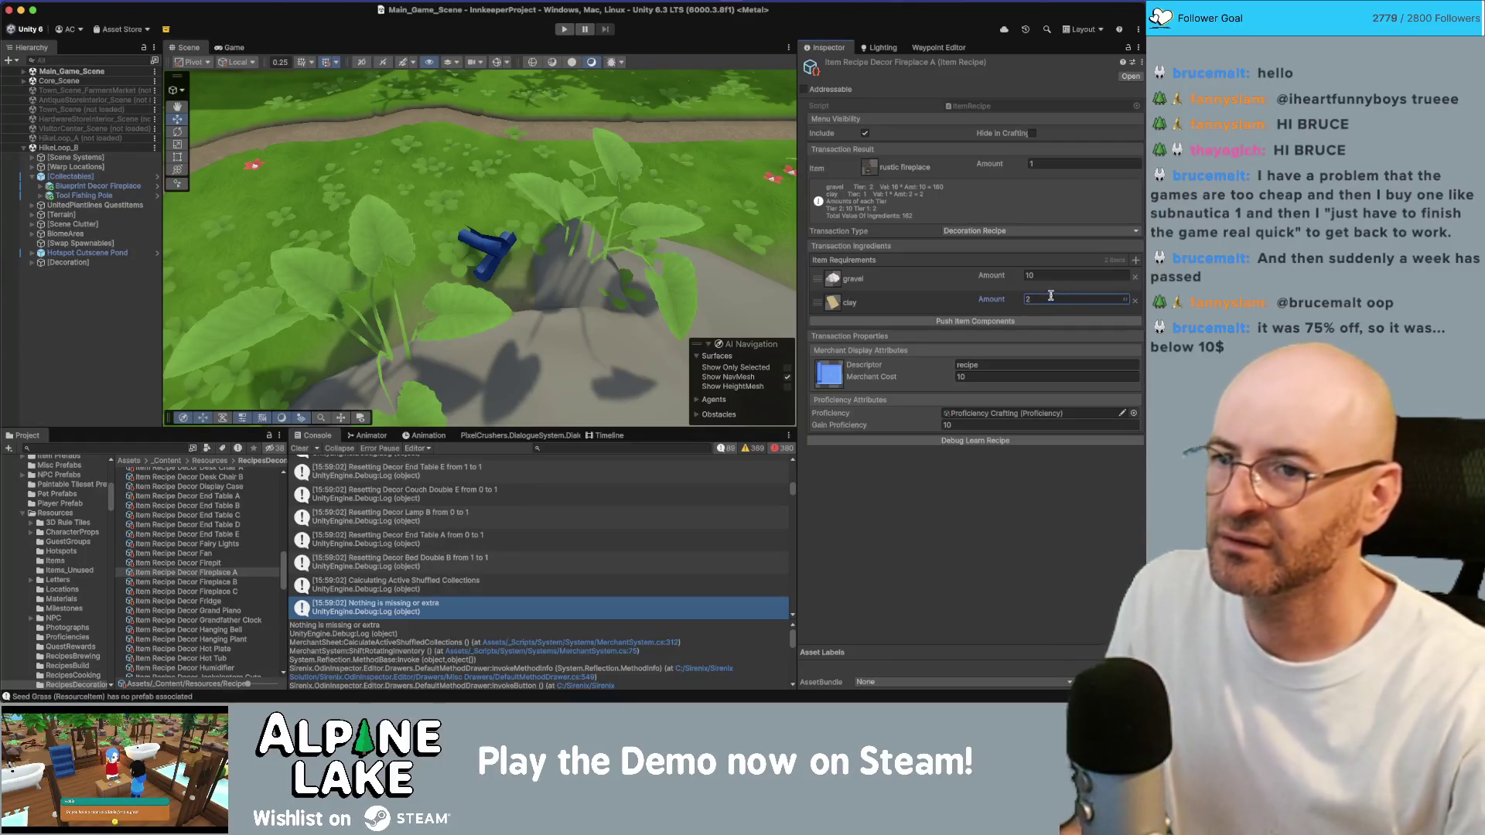
key("BackSpace")
type("1")
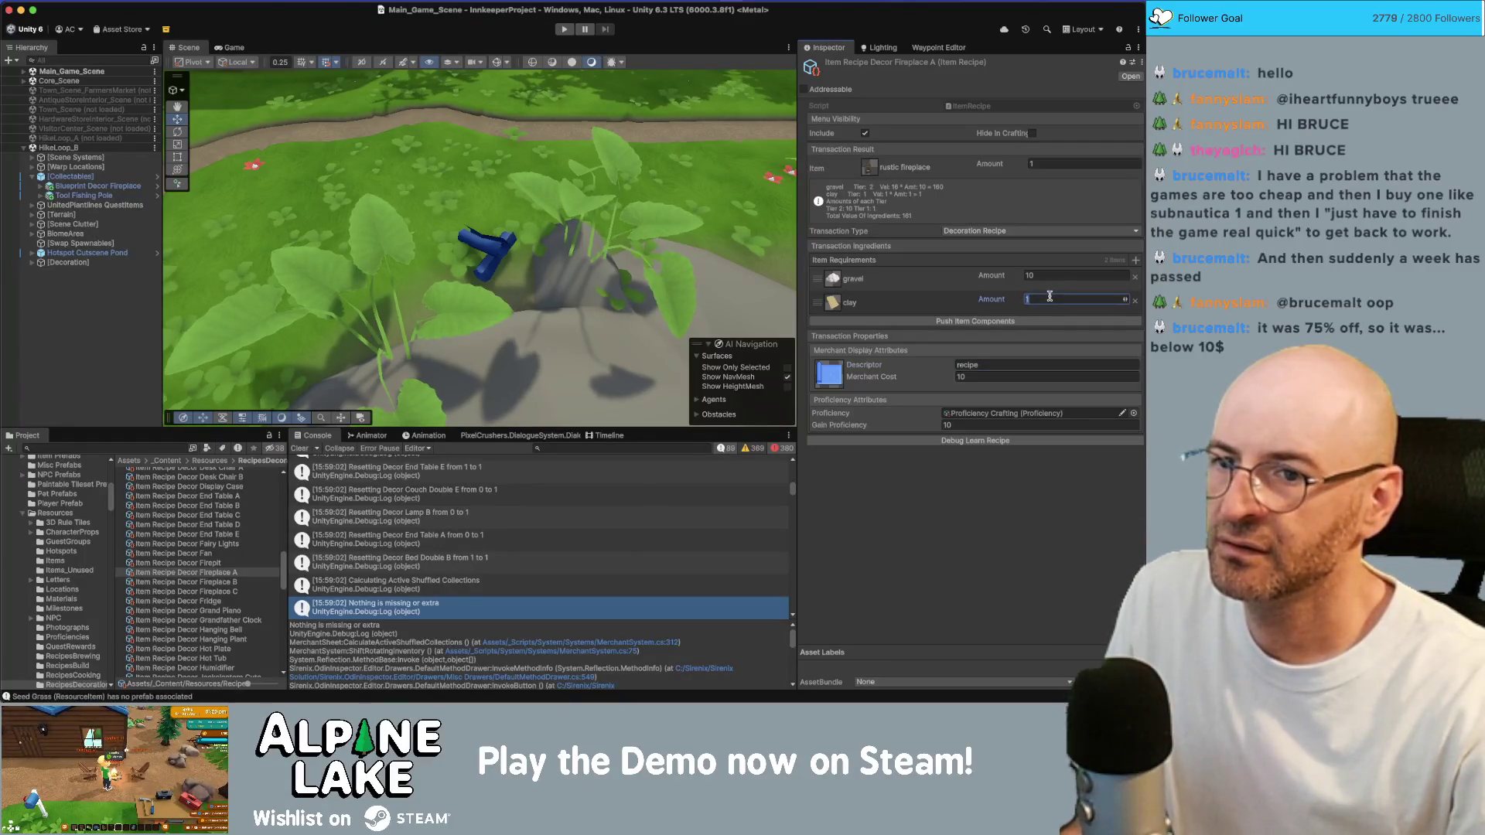
type("2")
key("Tab")
double_click(831, 302)
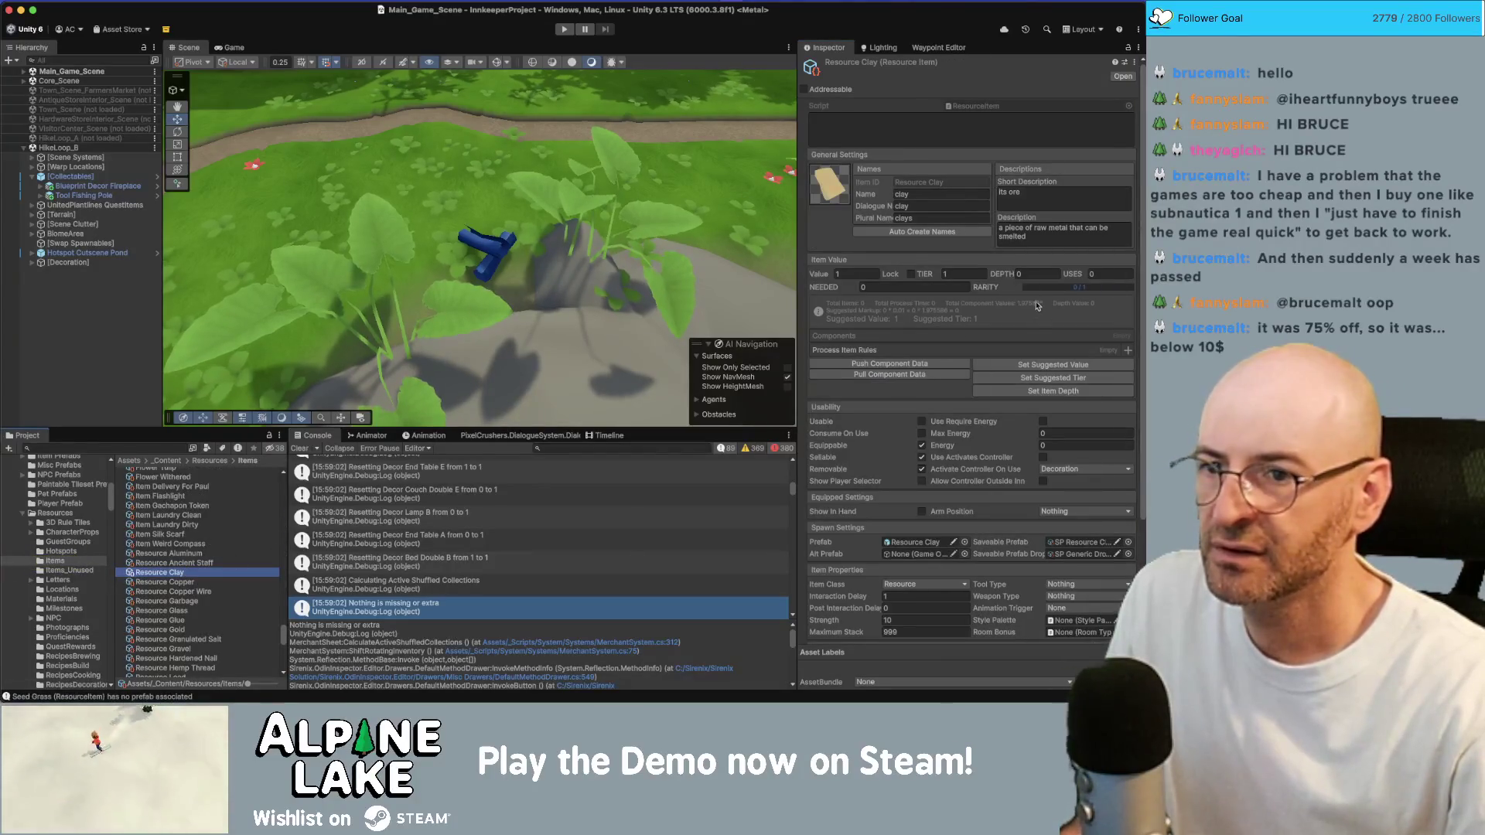
left_click(1048, 289)
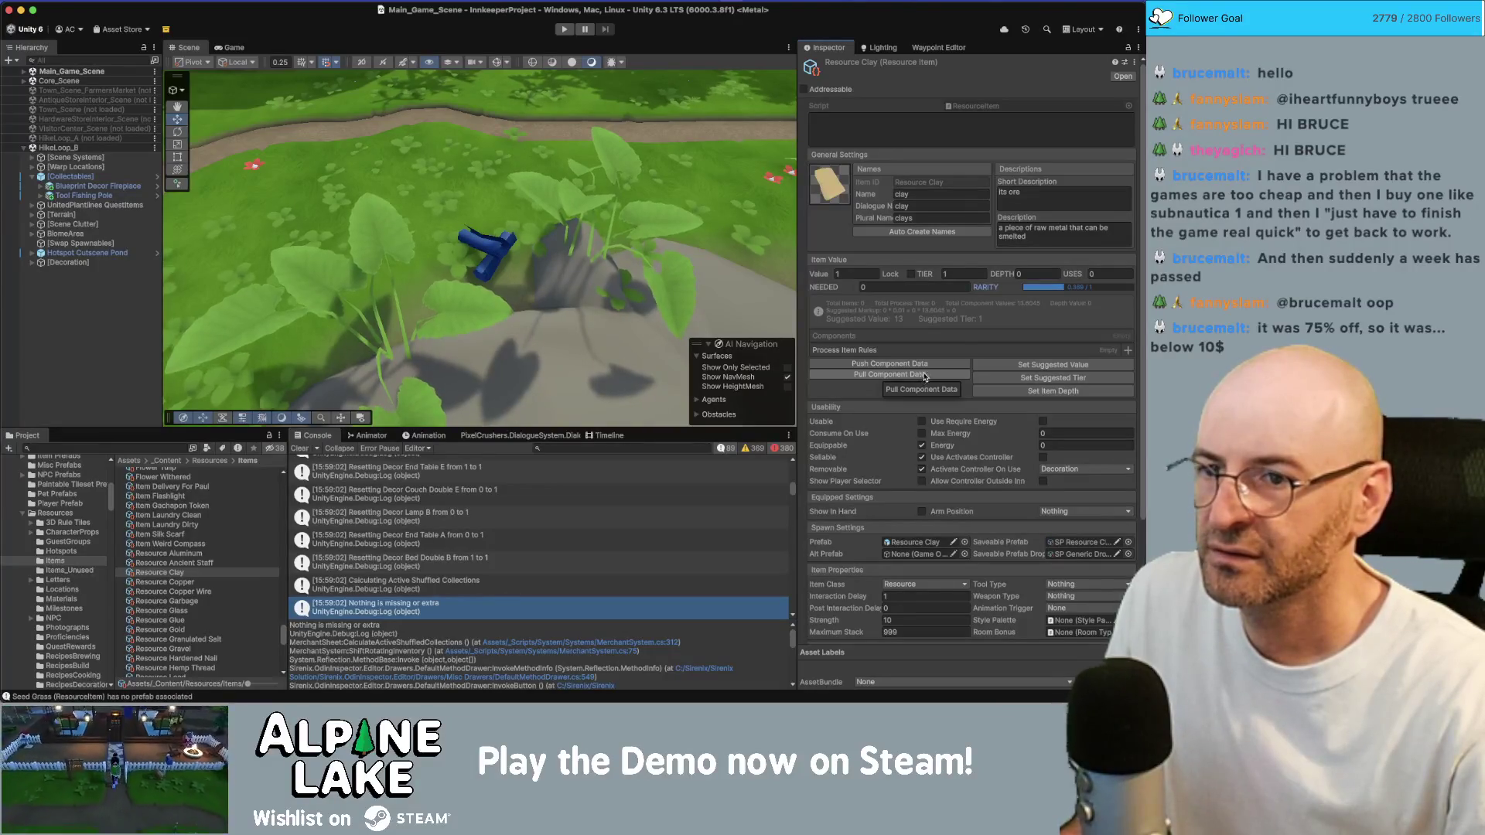
Apply clay's suggested value of 13, then open the Economy Editor maximized and recalculate depths
left_click(1016, 365)
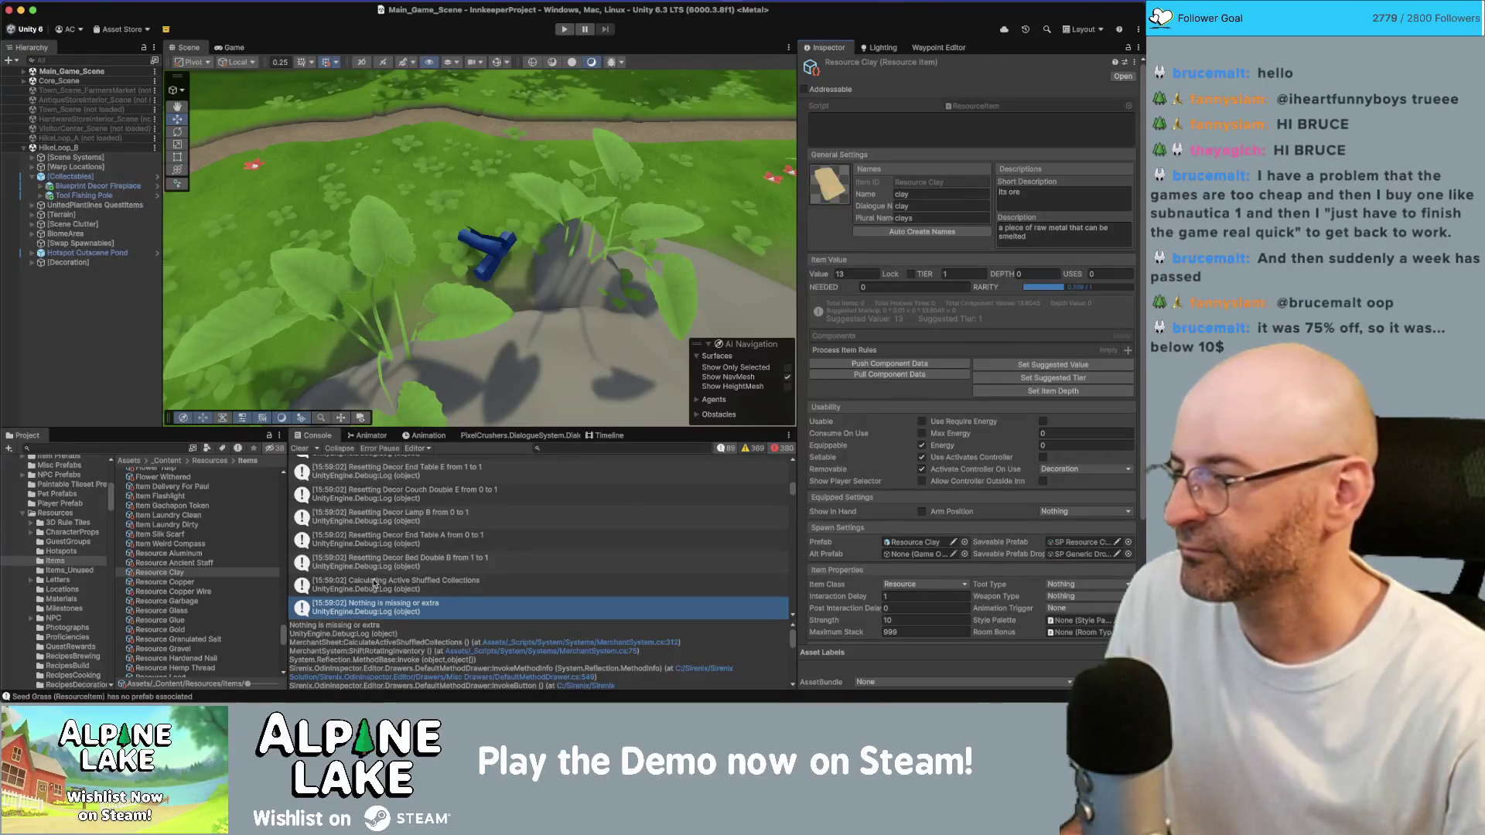
key("super+f")
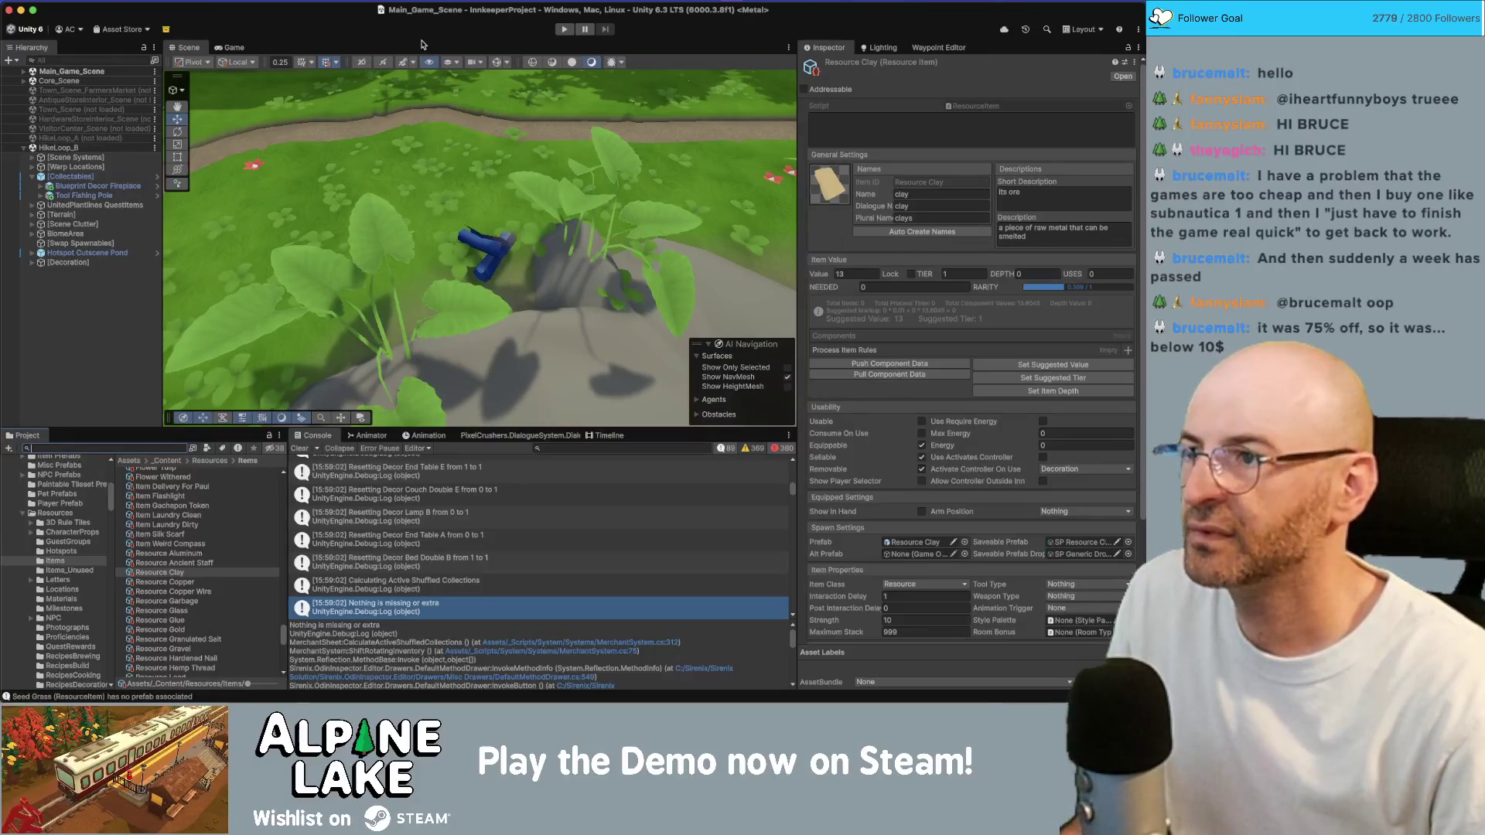
left_click(267, 0)
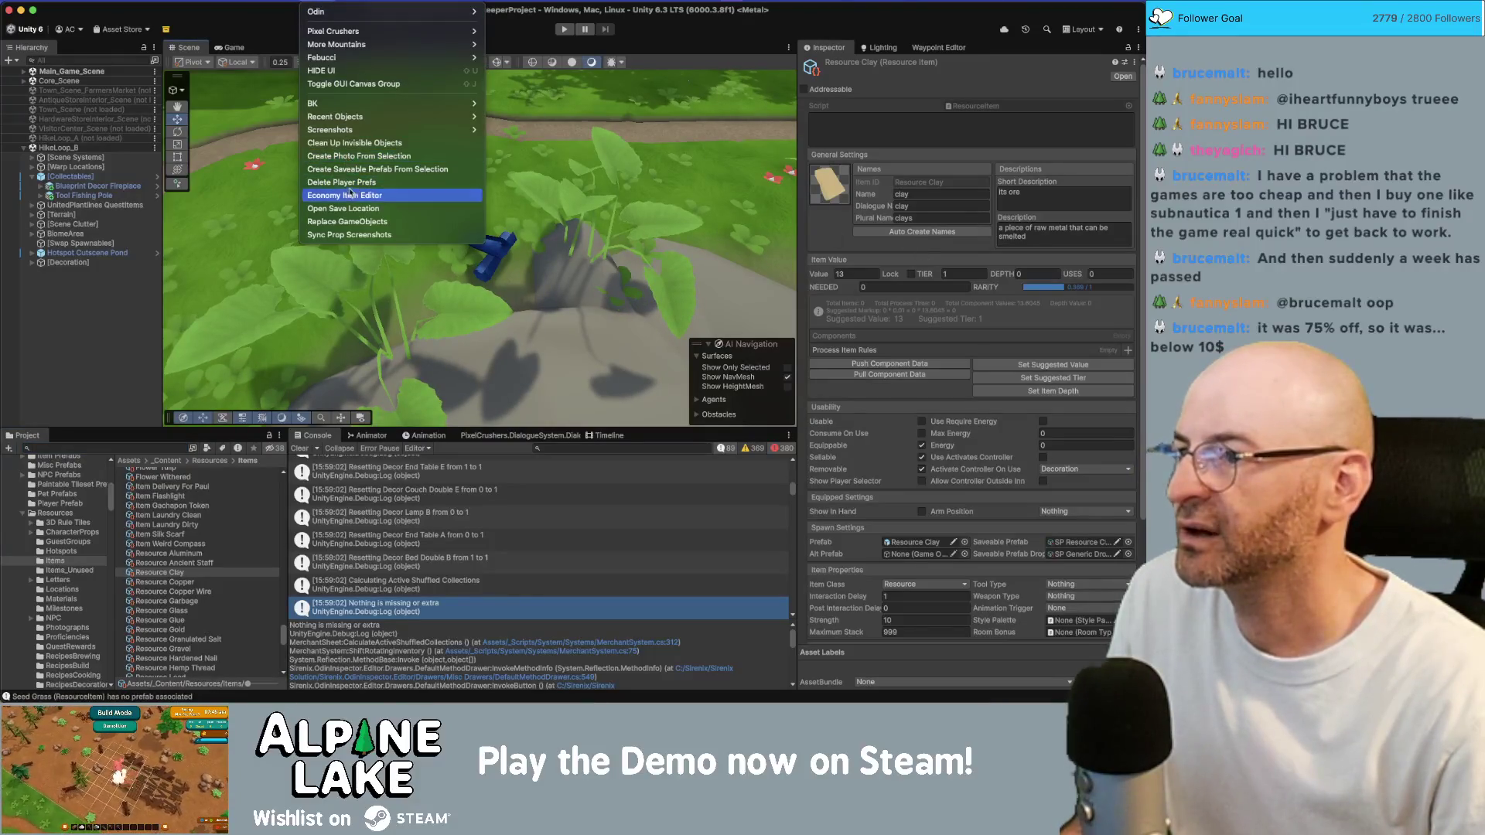
left_click(350, 195)
double_click(541, 203)
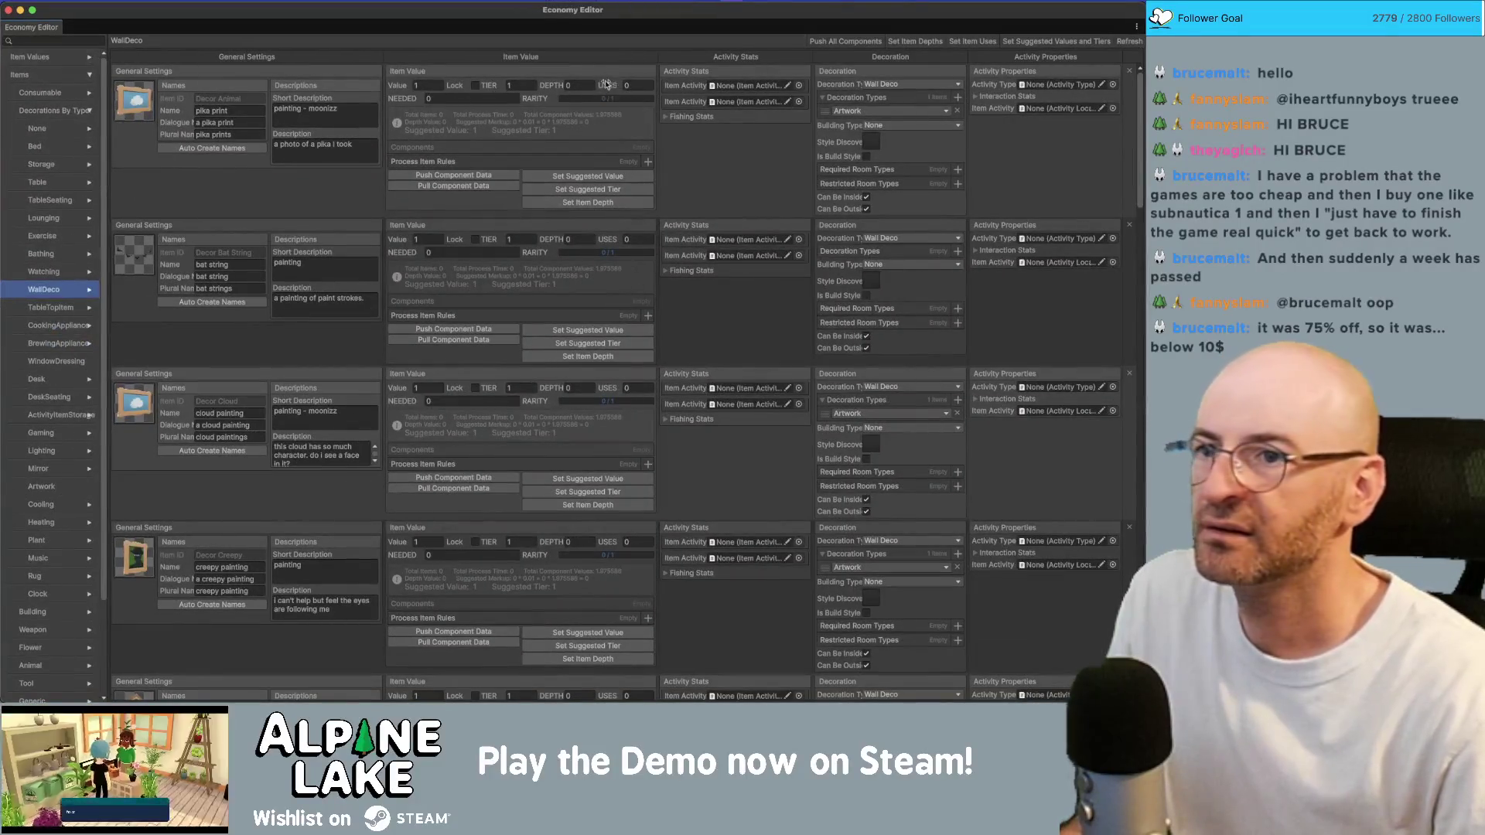
left_click(917, 43)
Run Set Item Depths, Push All Components, then Set Item Depths and Set Item Uses again
left_click(917, 43)
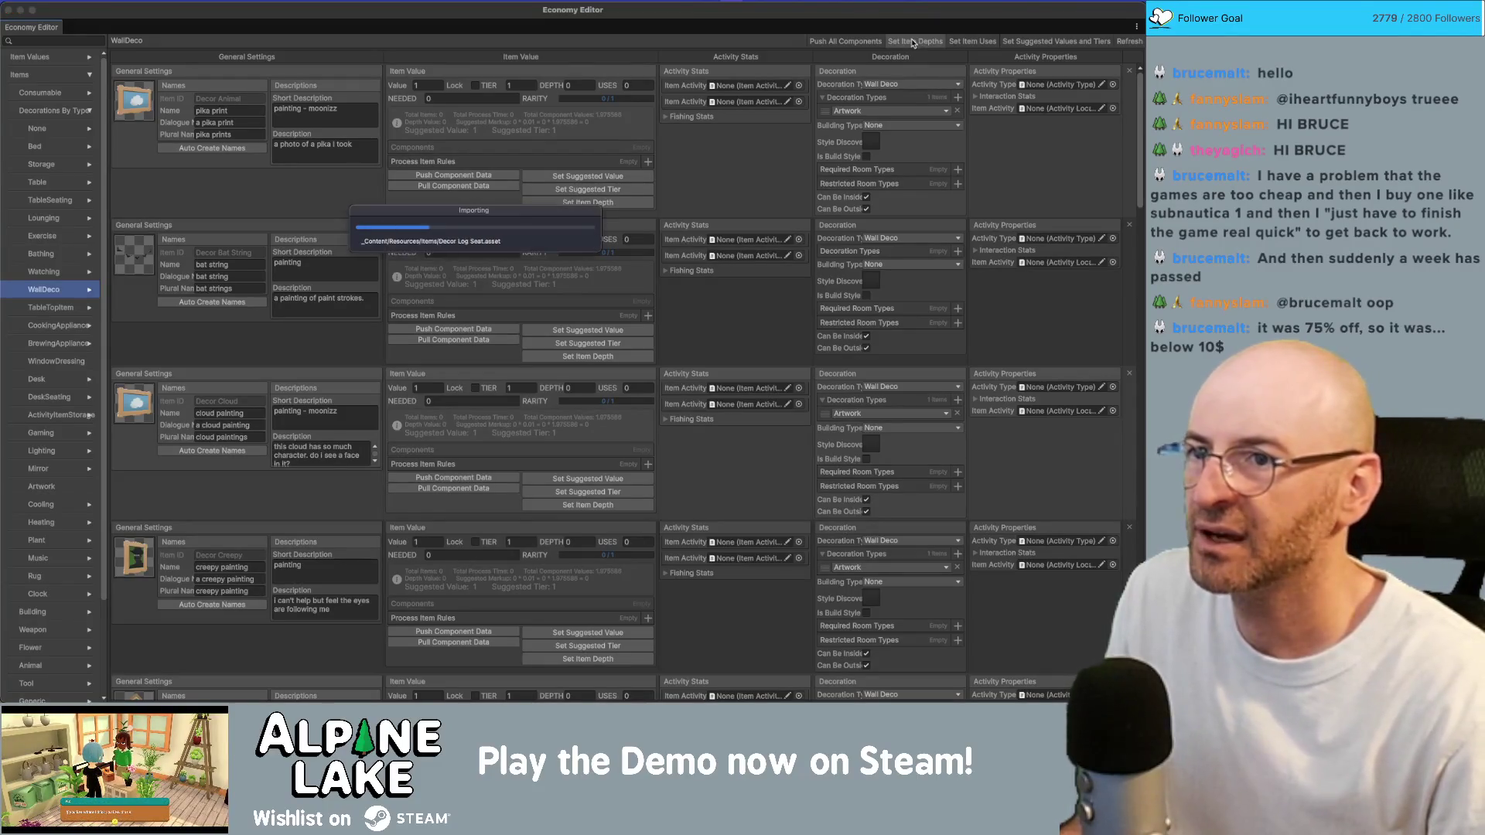
left_click(851, 44)
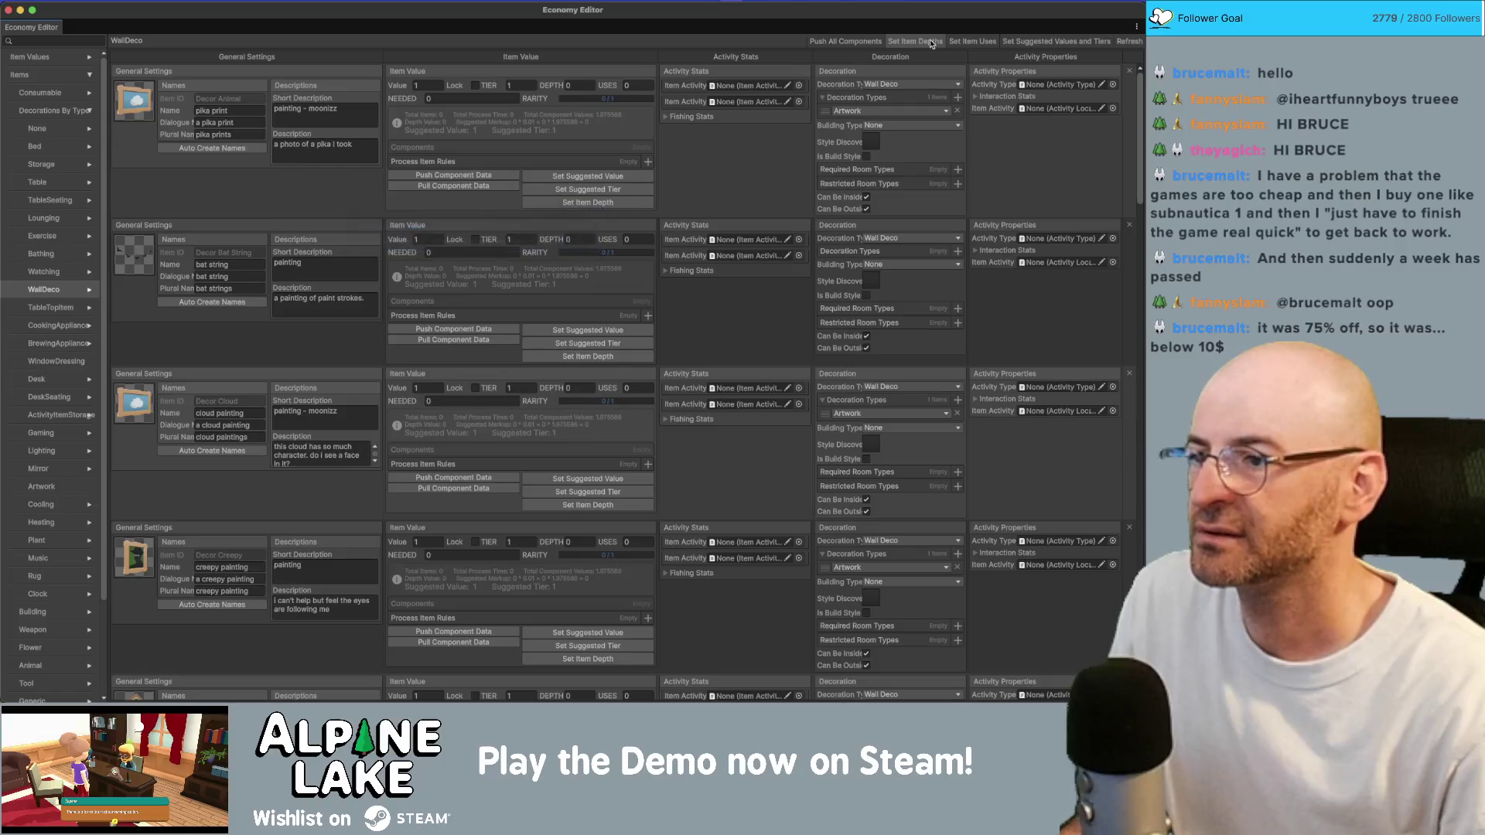
left_click(932, 45)
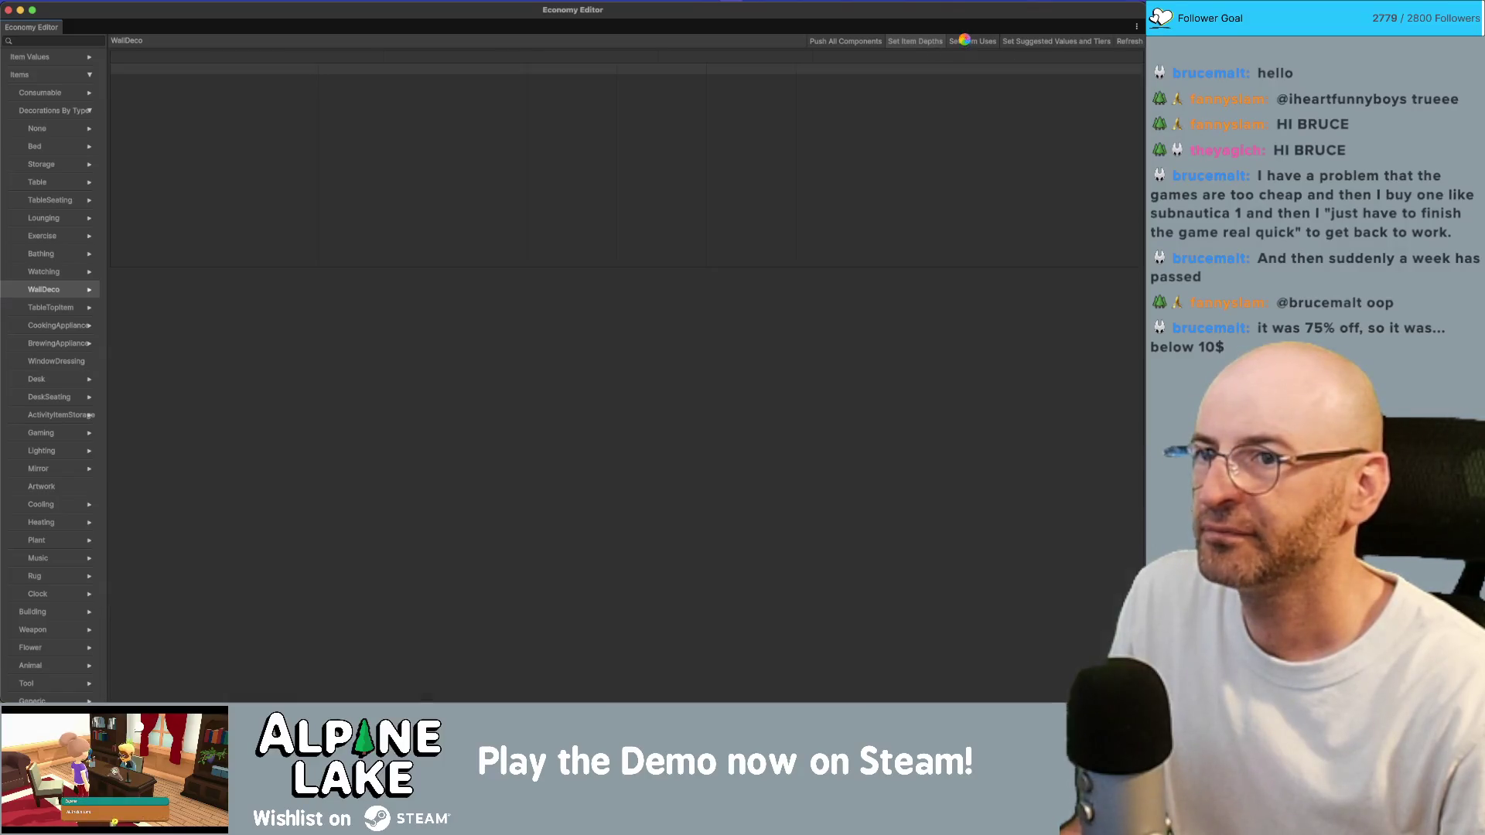
left_click(969, 45)
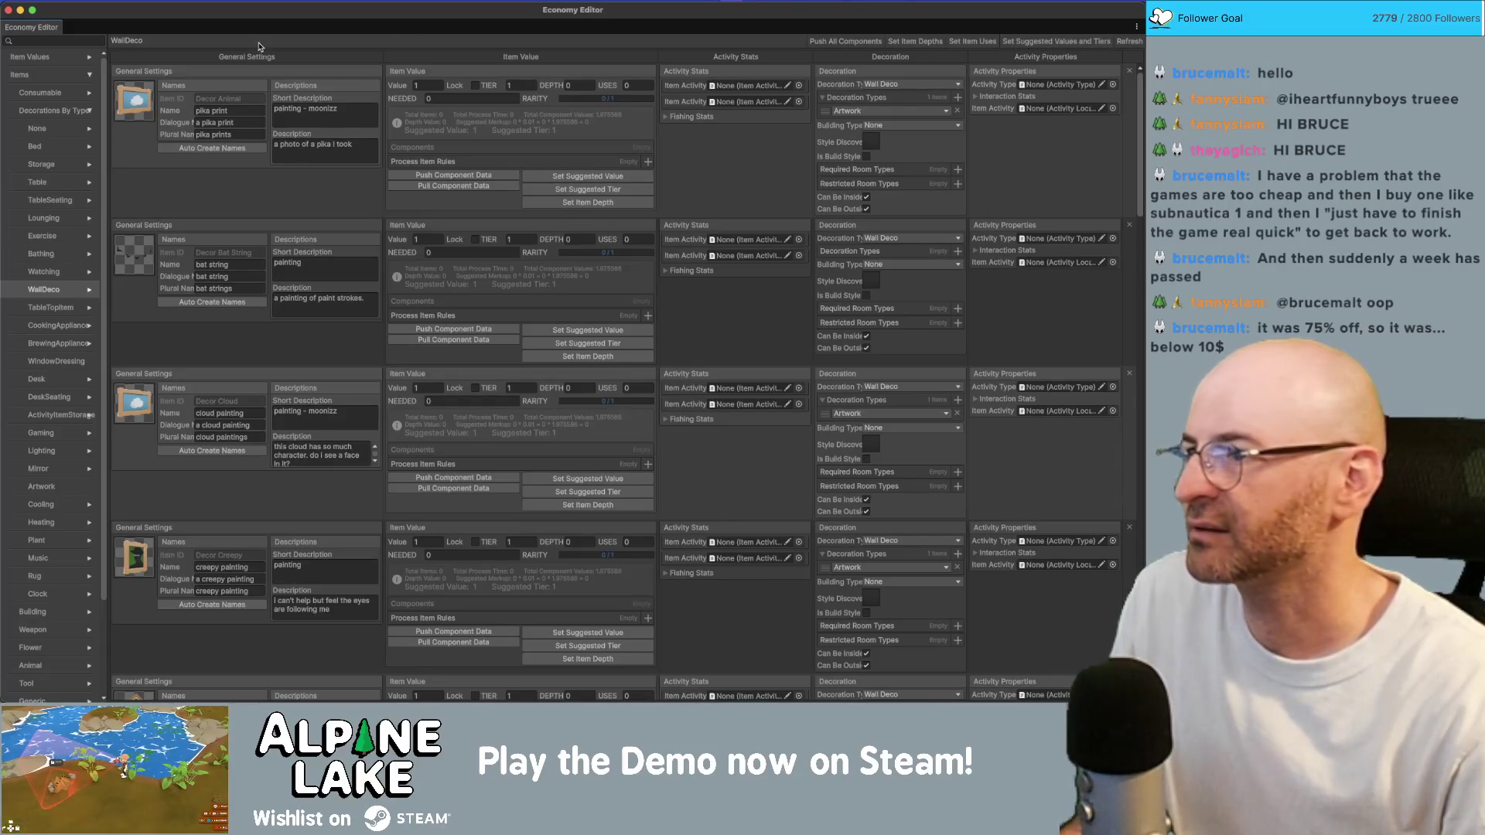
Browse the Merchant Sold consumables, resources and seeds lists
left_click(92, 113)
left_click(96, 77)
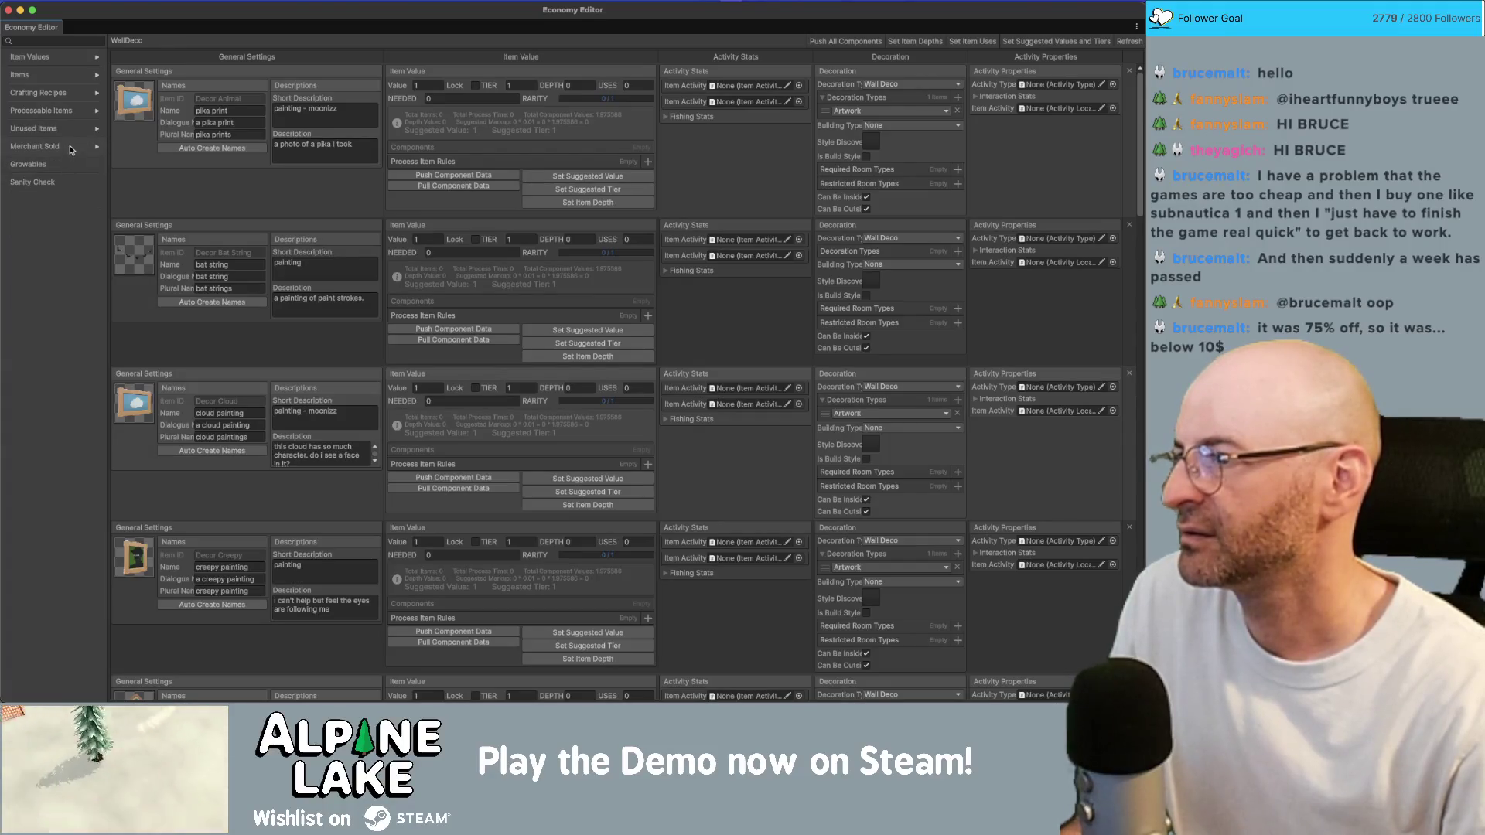
left_click(69, 147)
left_click(42, 166)
left_click(48, 182)
left_click(52, 201)
left_click(96, 166)
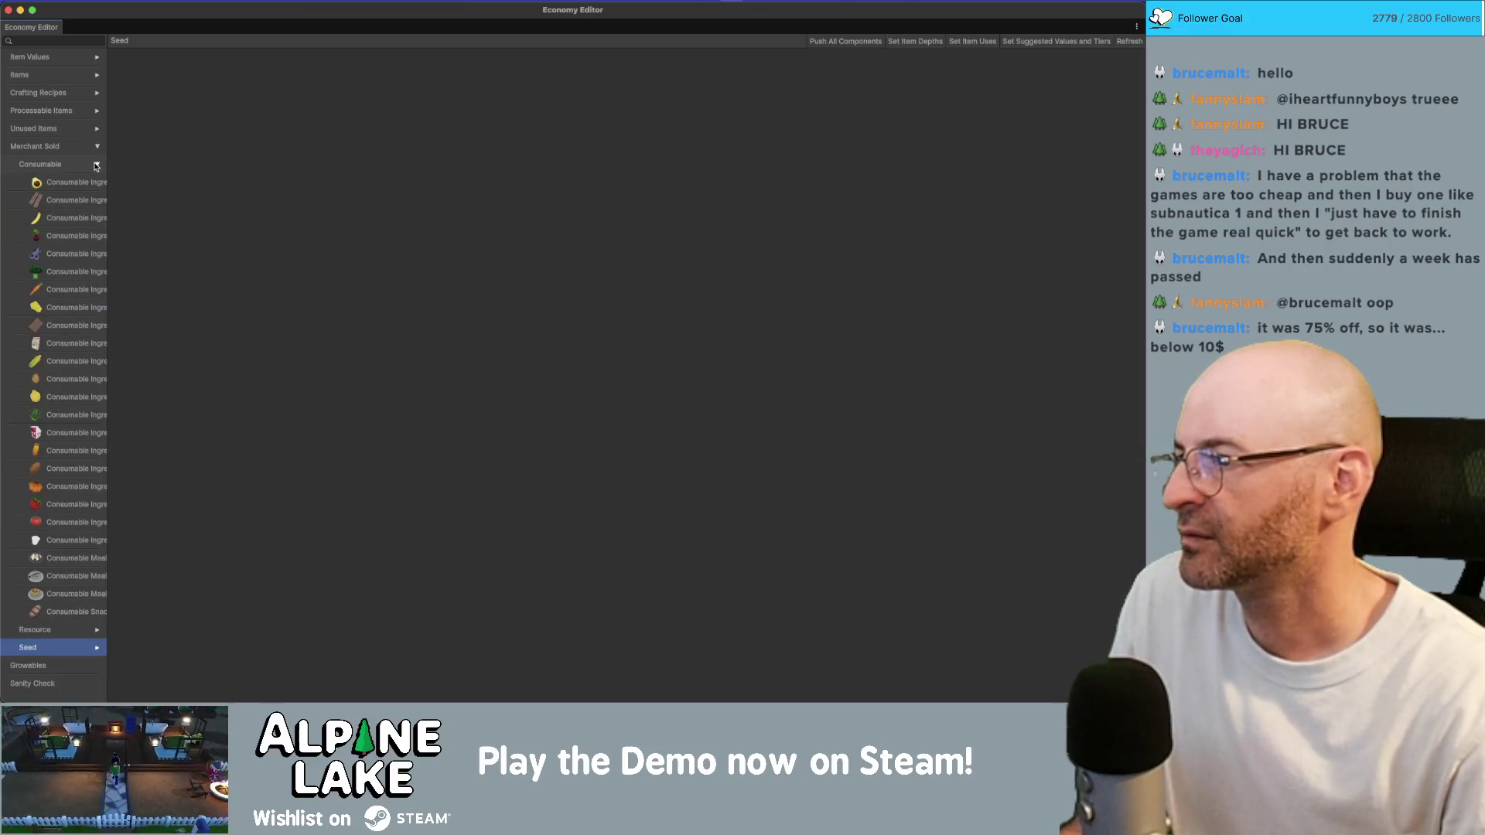
left_click(96, 166)
left_click(97, 201)
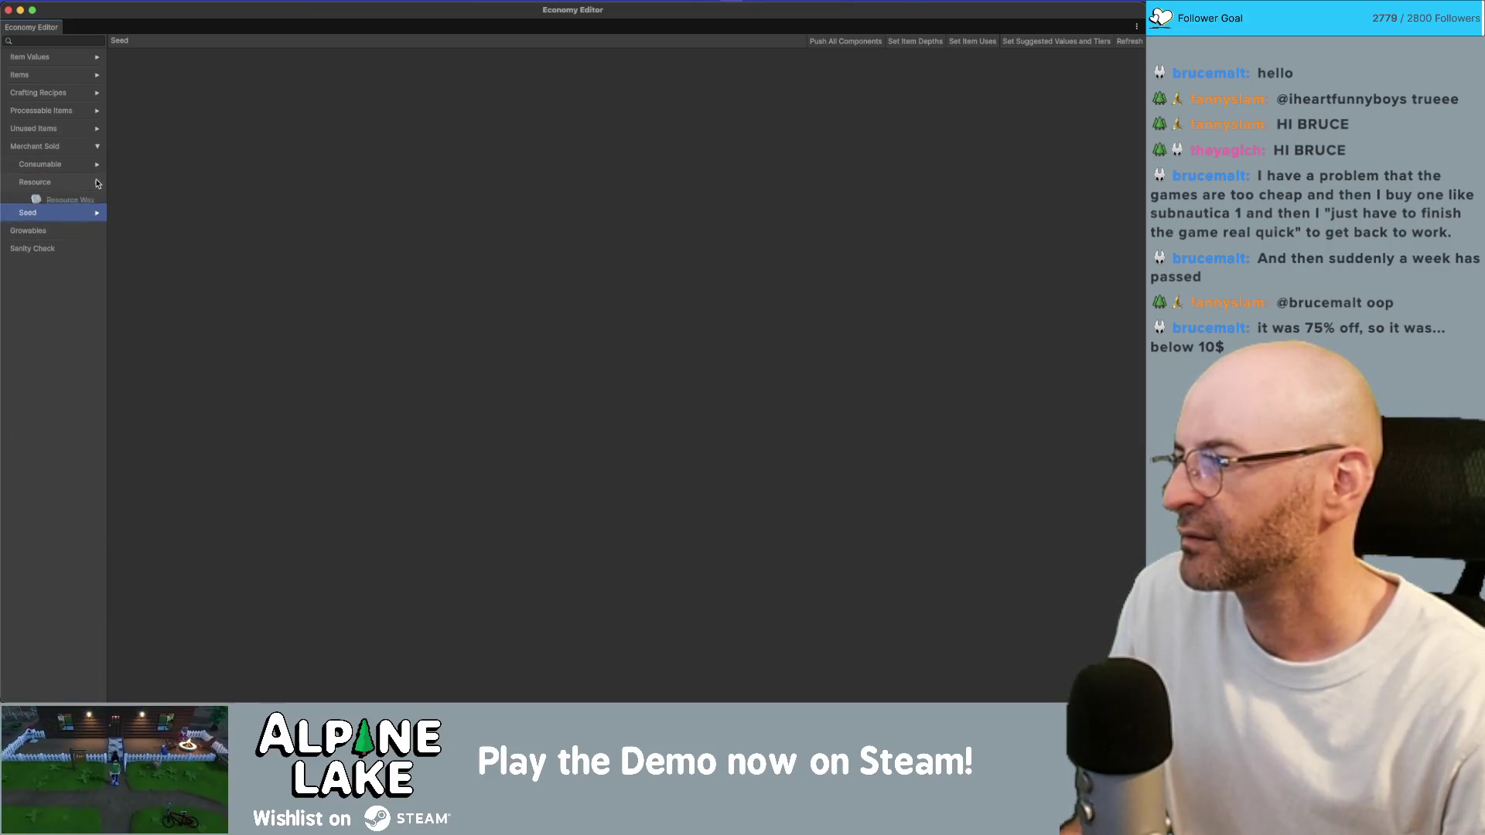
left_click(97, 201)
left_click(46, 182)
left_click(48, 170)
left_click(54, 184)
left_click(61, 148)
left_click(65, 165)
left_click(68, 148)
Browse the Unused Items, Processable Items and Crafting Recipes categories
left_click(74, 130)
left_click(96, 130)
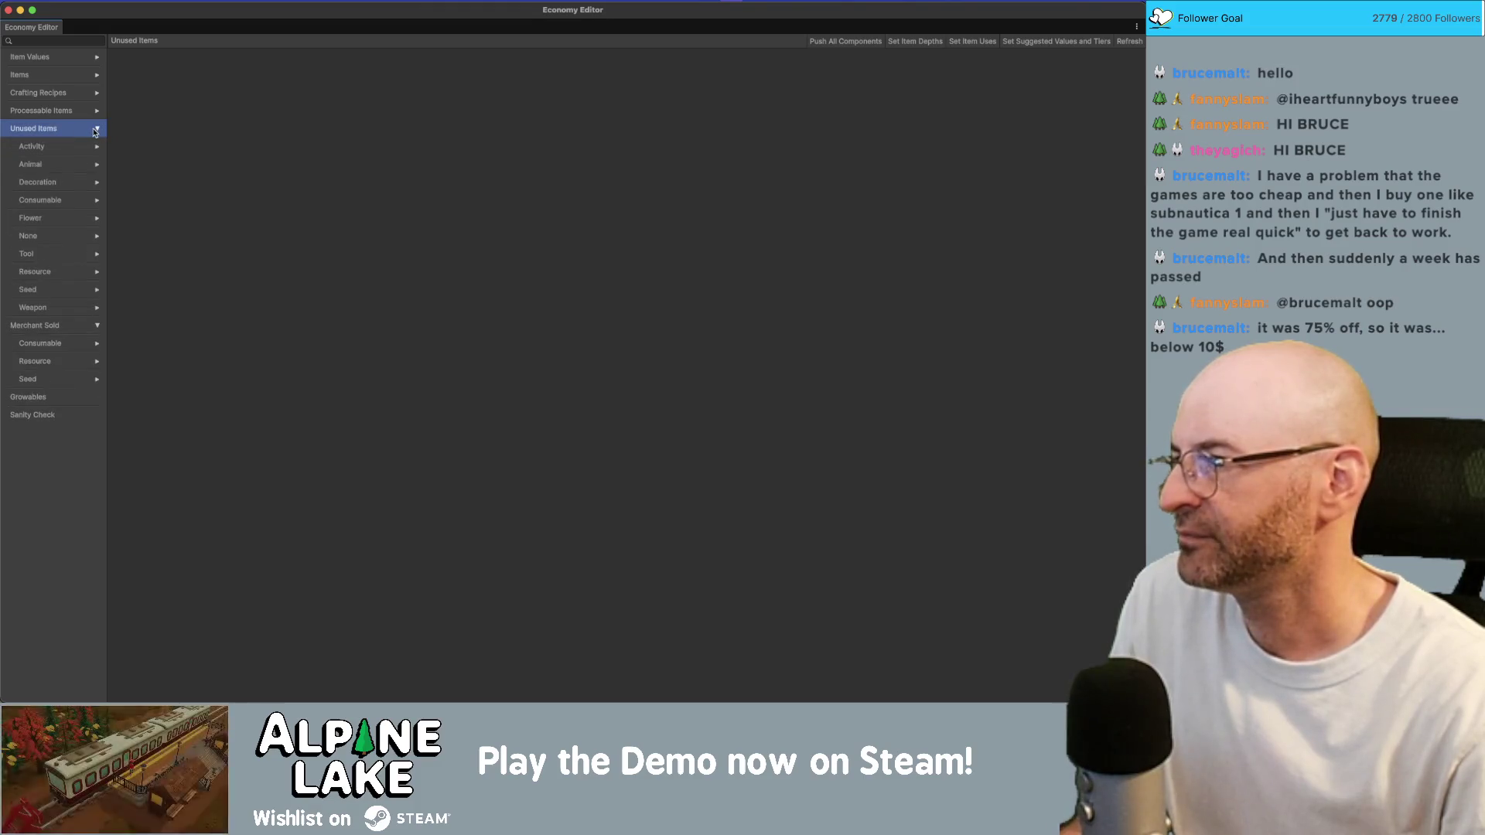
left_click(96, 130)
left_click(97, 113)
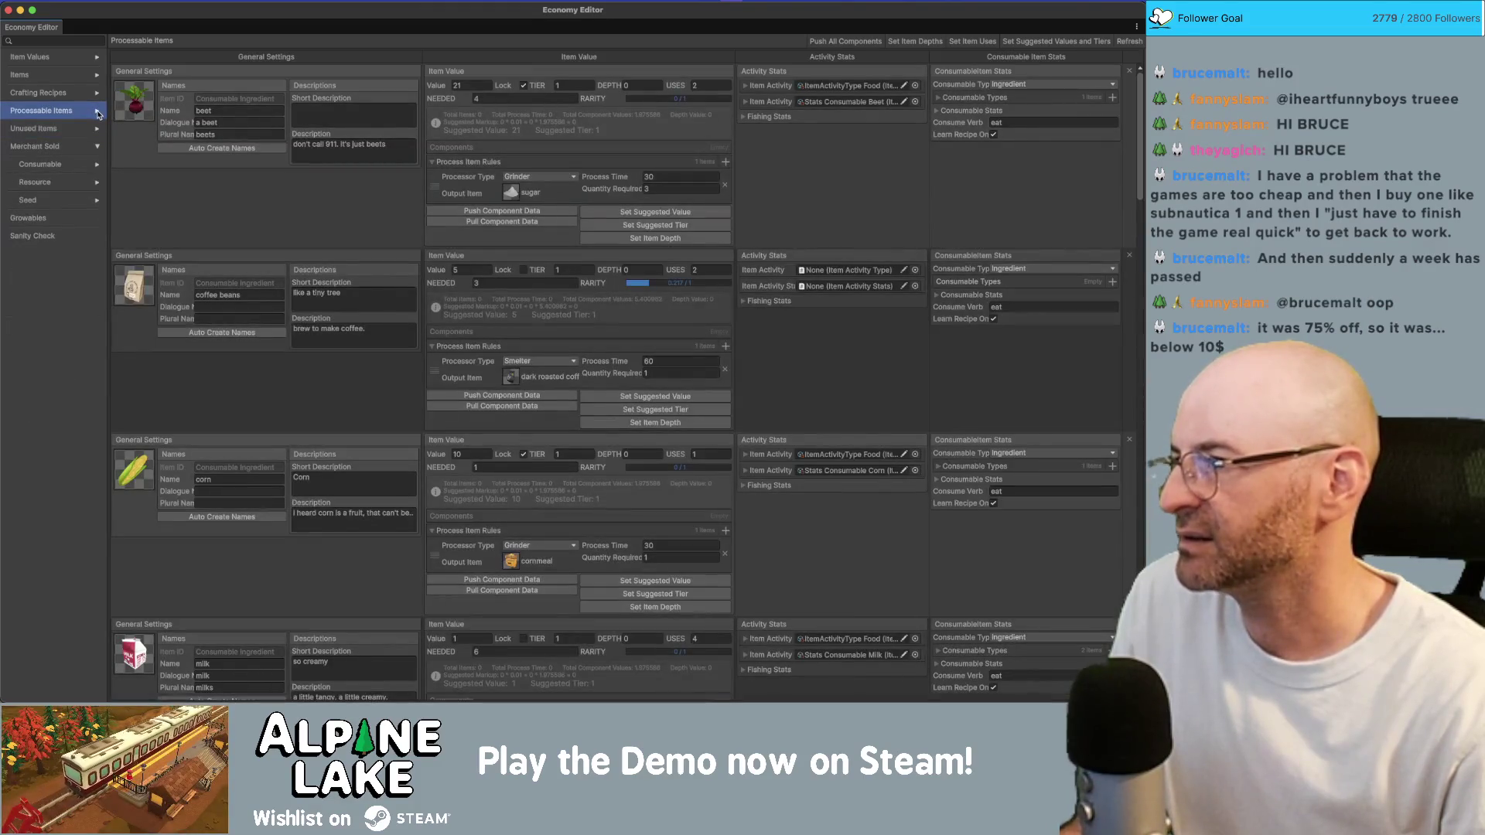
left_click(98, 114)
left_click(98, 114)
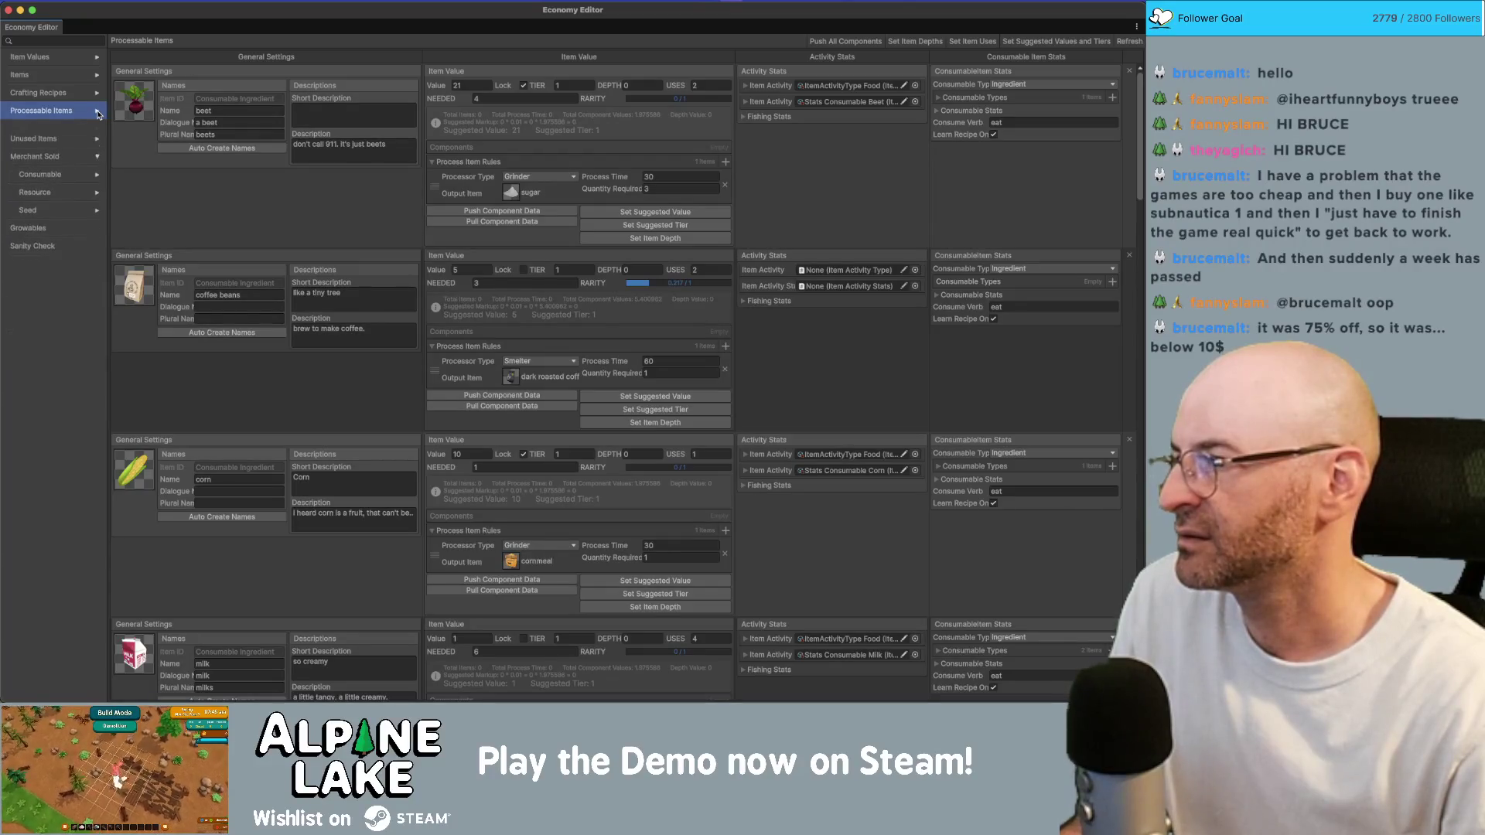
left_click(98, 112)
left_click(98, 113)
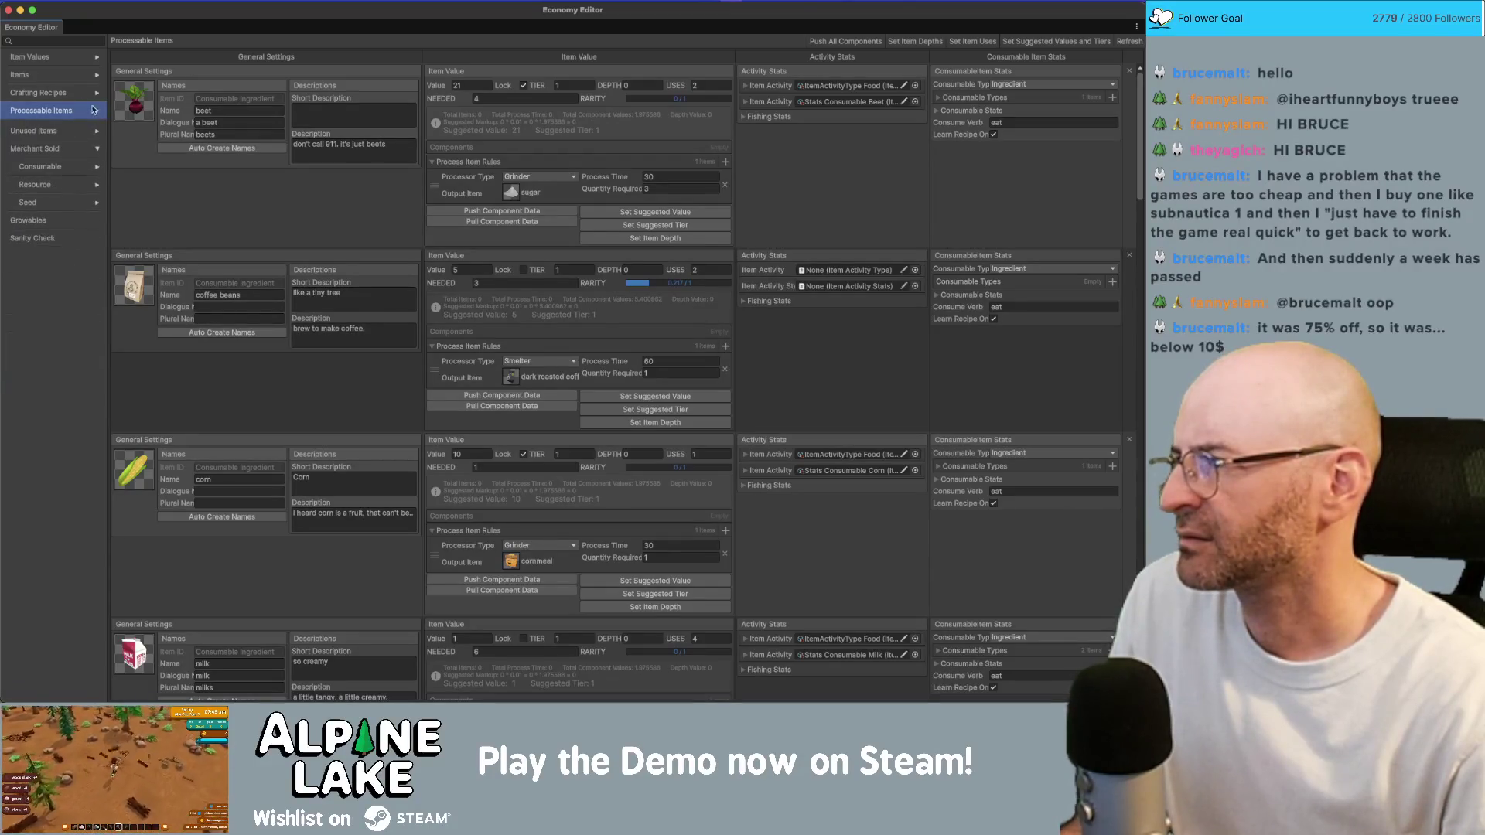
left_click(74, 97)
left_click(91, 94)
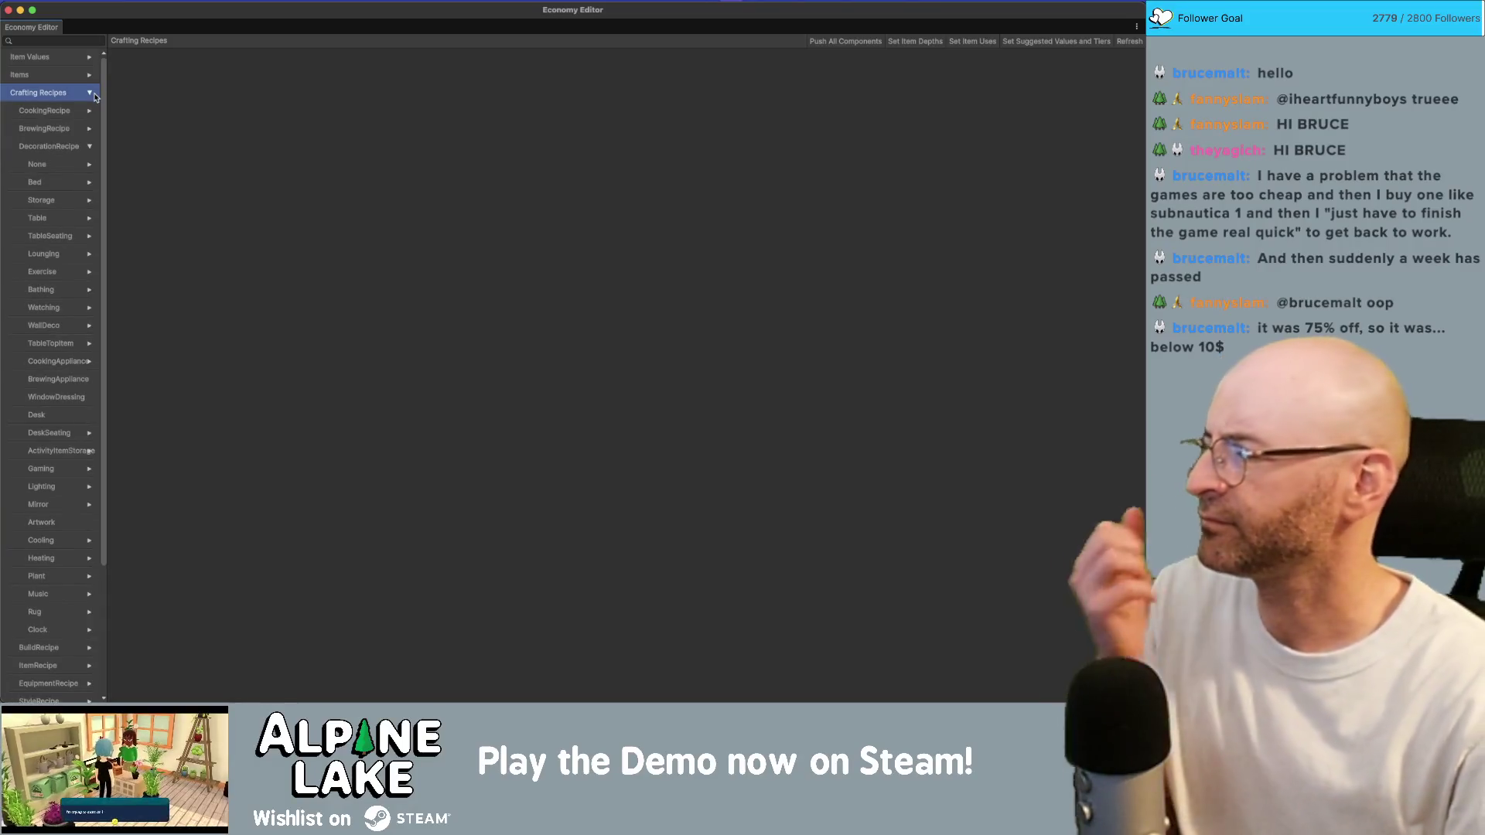
left_click(90, 147)
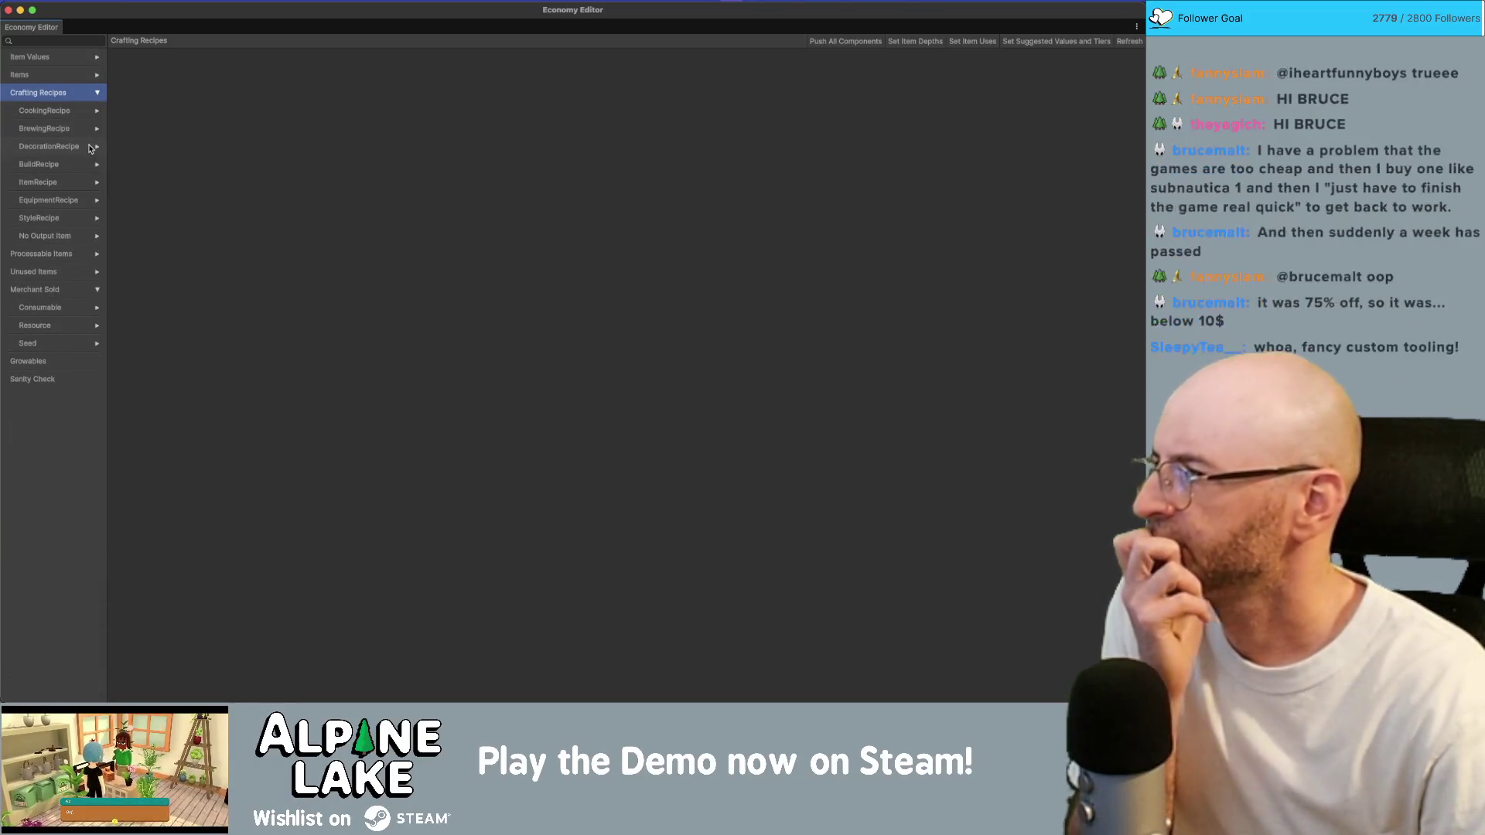
left_click(95, 88)
Show the Item Values > Resource table listing each resource's value
left_click(95, 79)
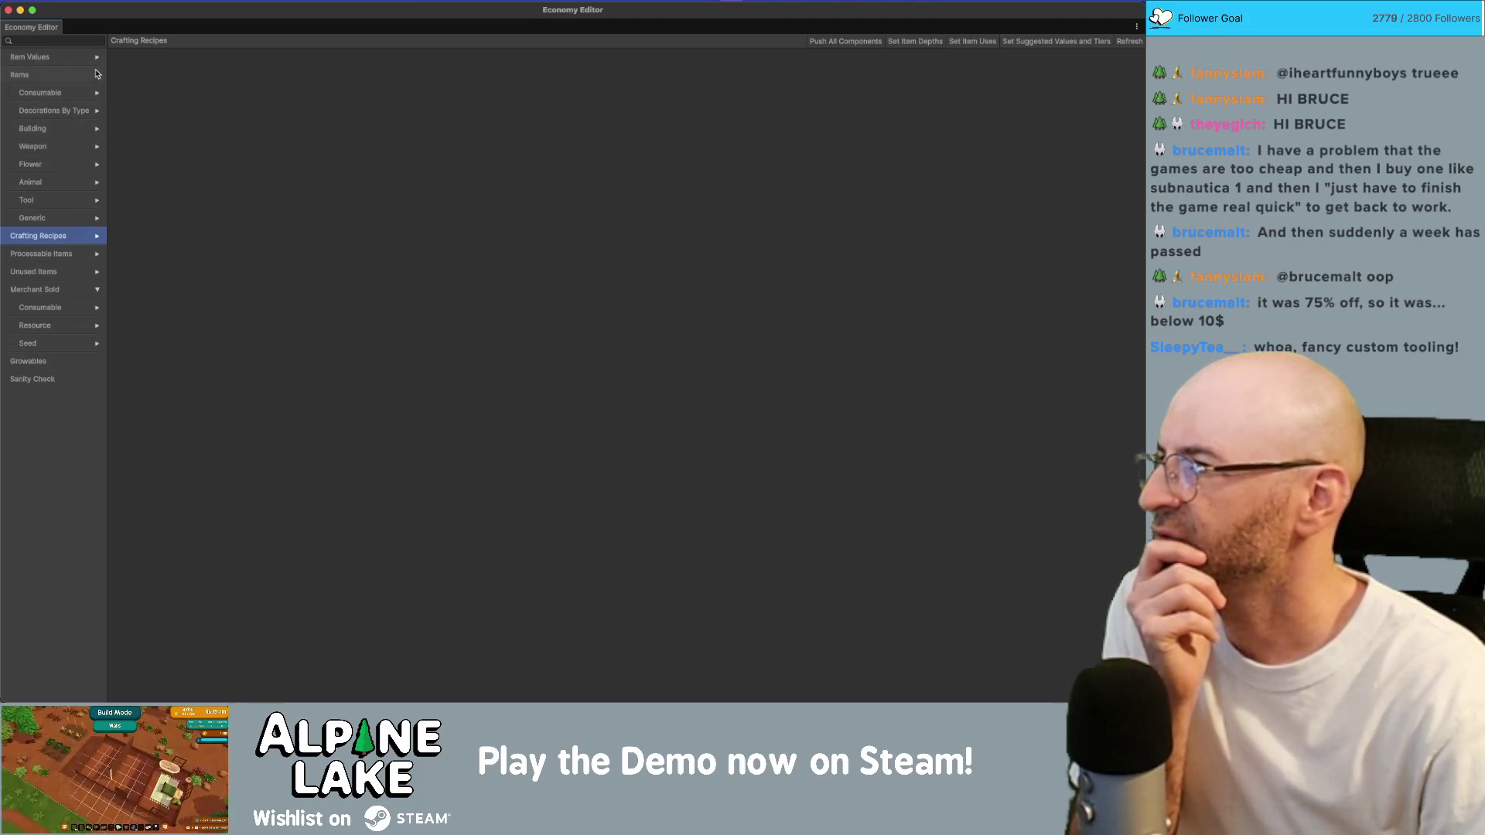
left_click(92, 75)
left_click(94, 62)
left_click(79, 91)
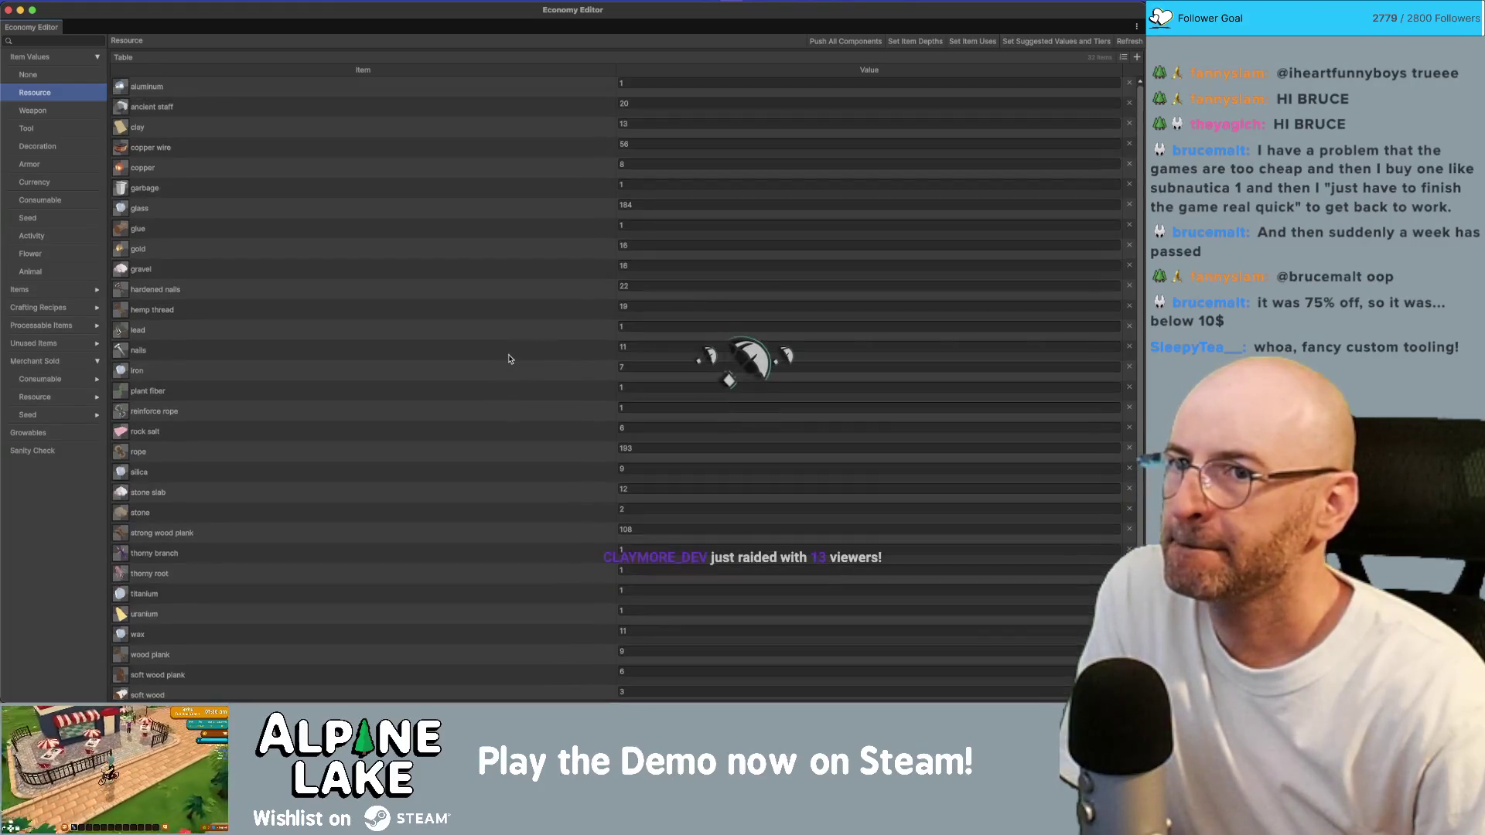
scroll(509, 358, "down", 1)
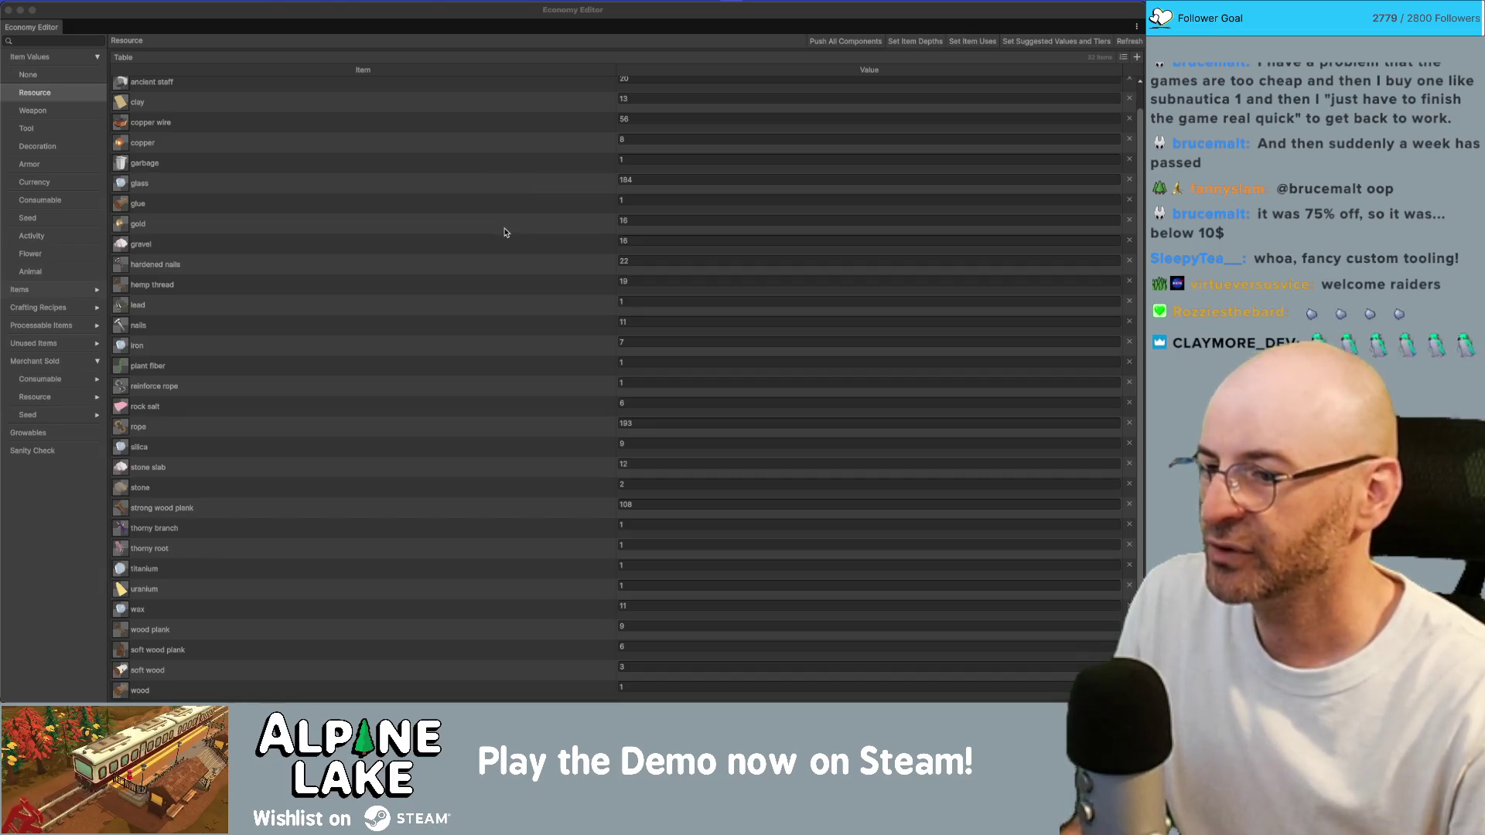
scroll(651, 197, "up", 2)
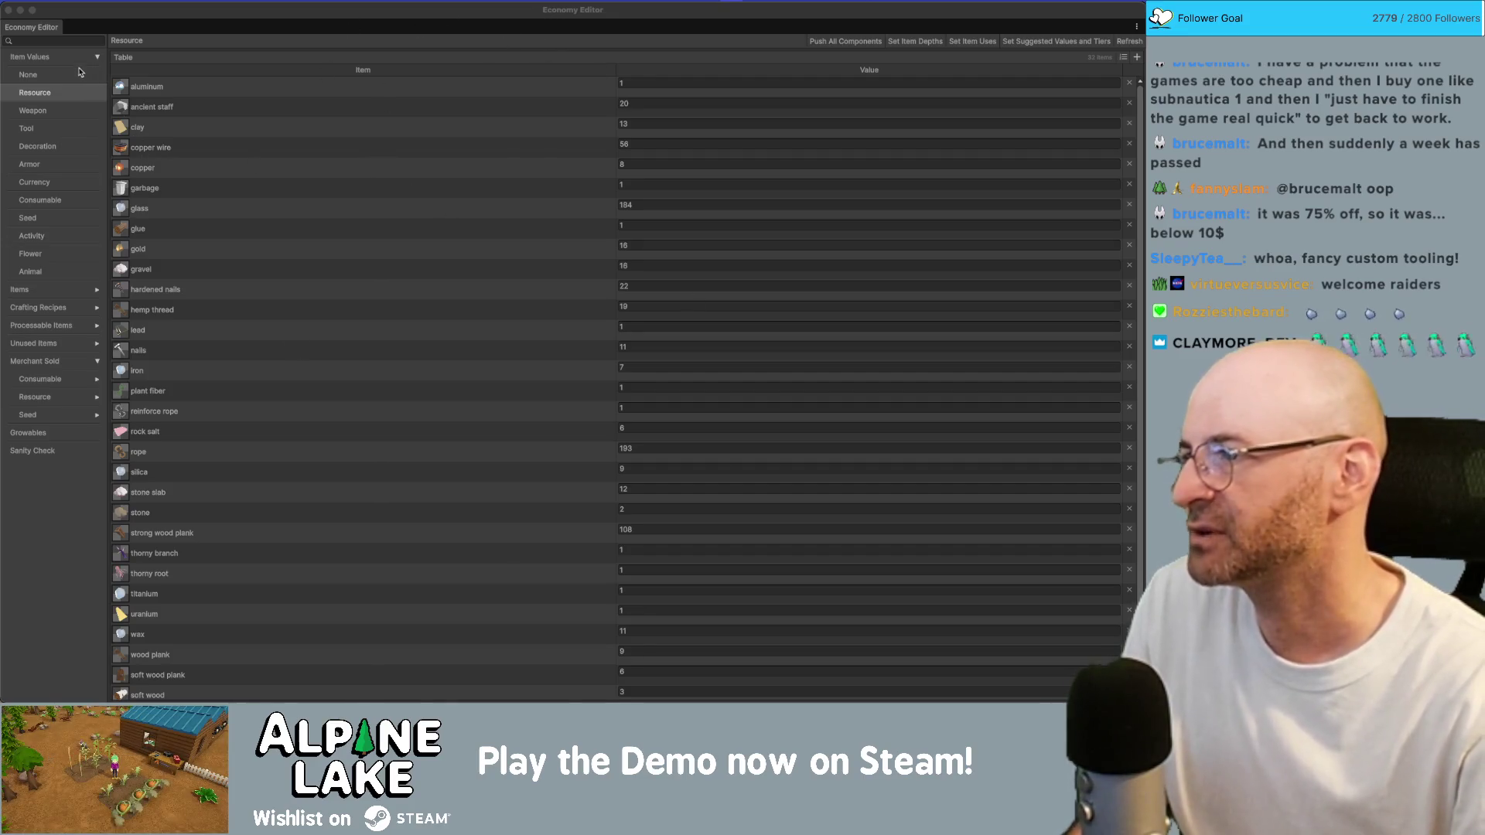
left_click(75, 75)
left_click(73, 95)
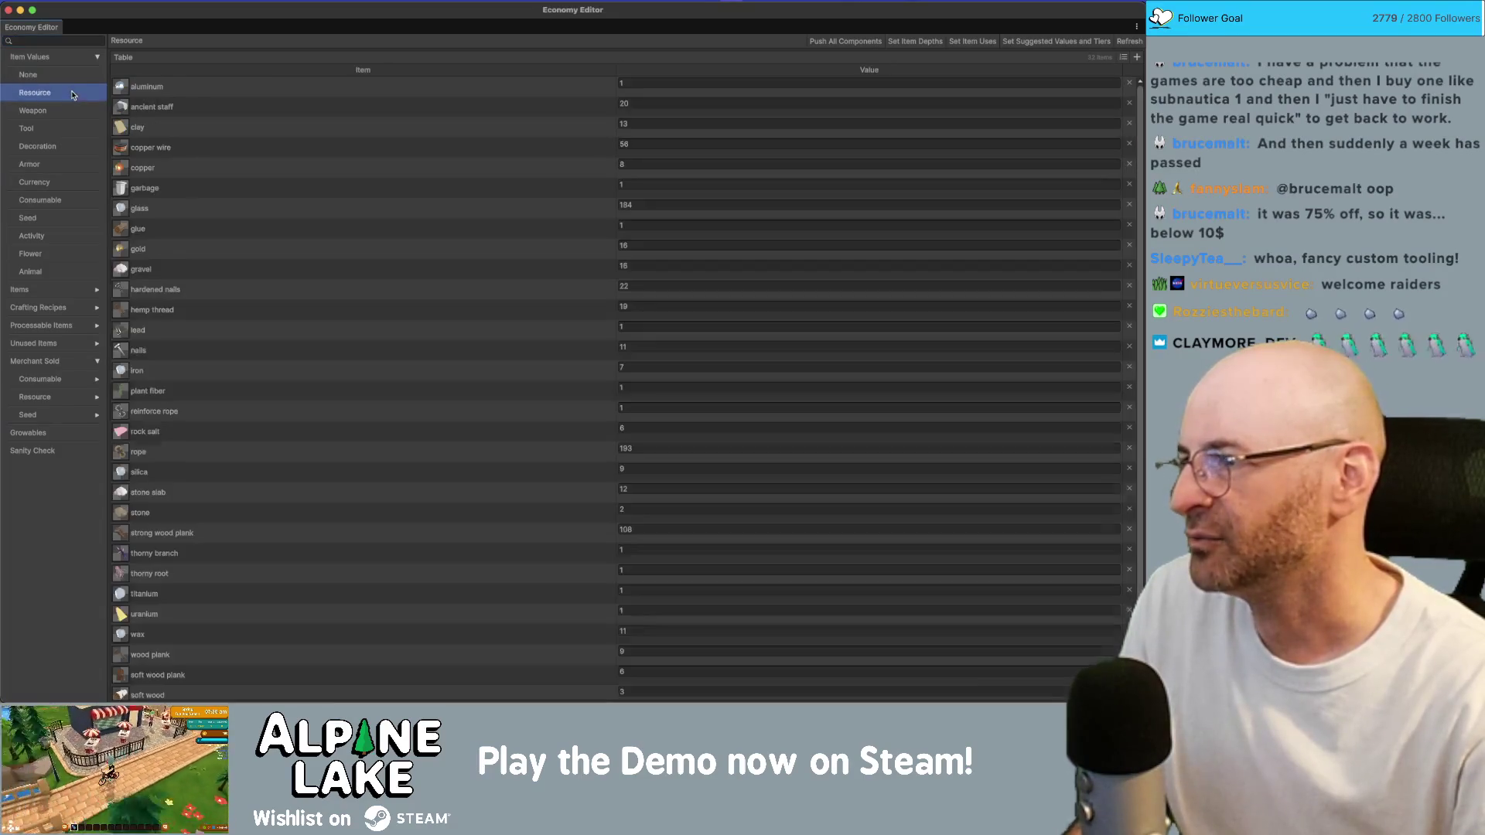
left_click(97, 58)
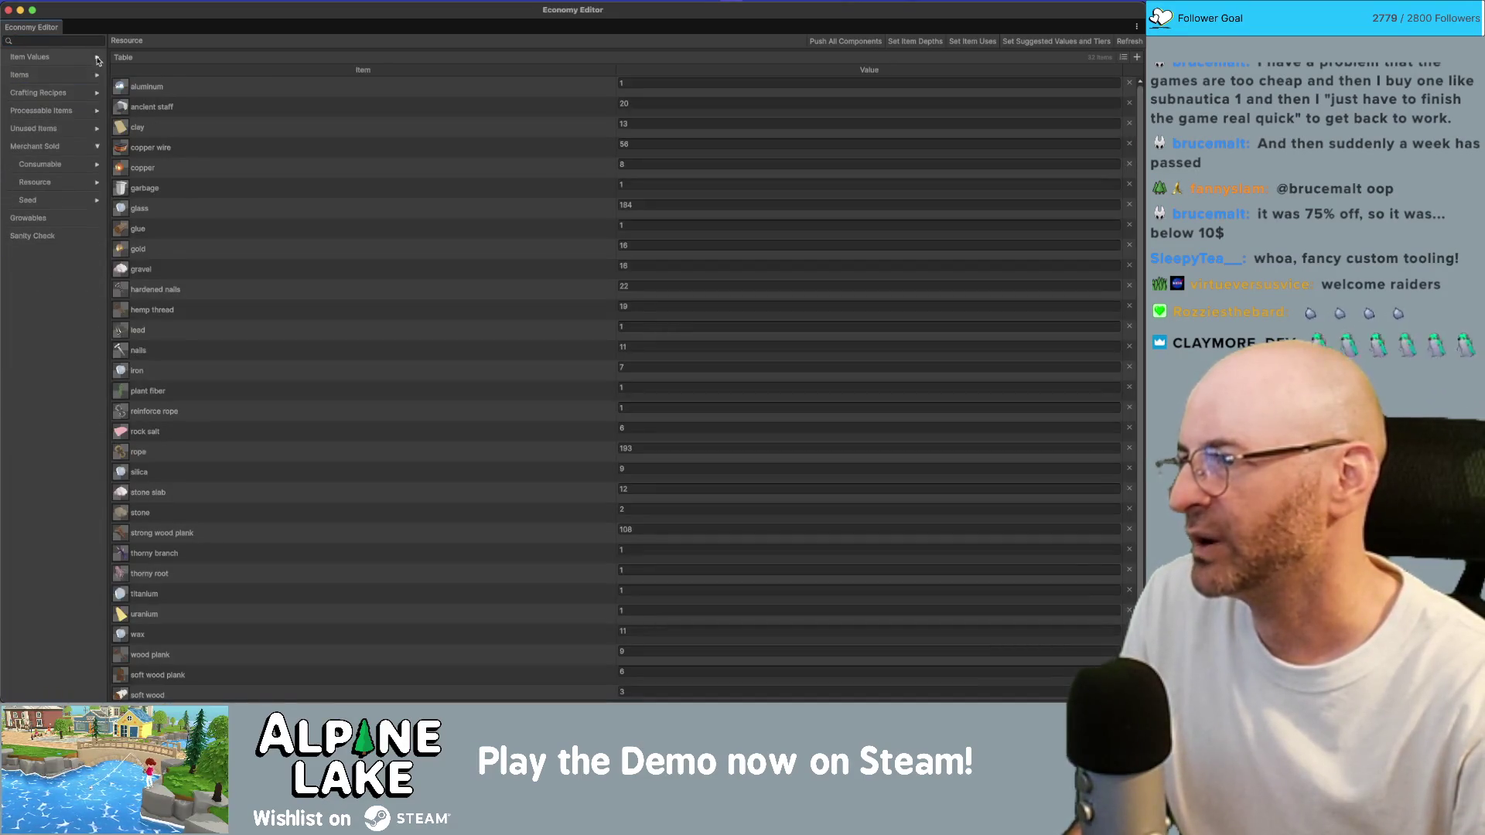
Read through the Sanity Check report's issues, then restore the Economy Editor to a floating window
left_click(70, 237)
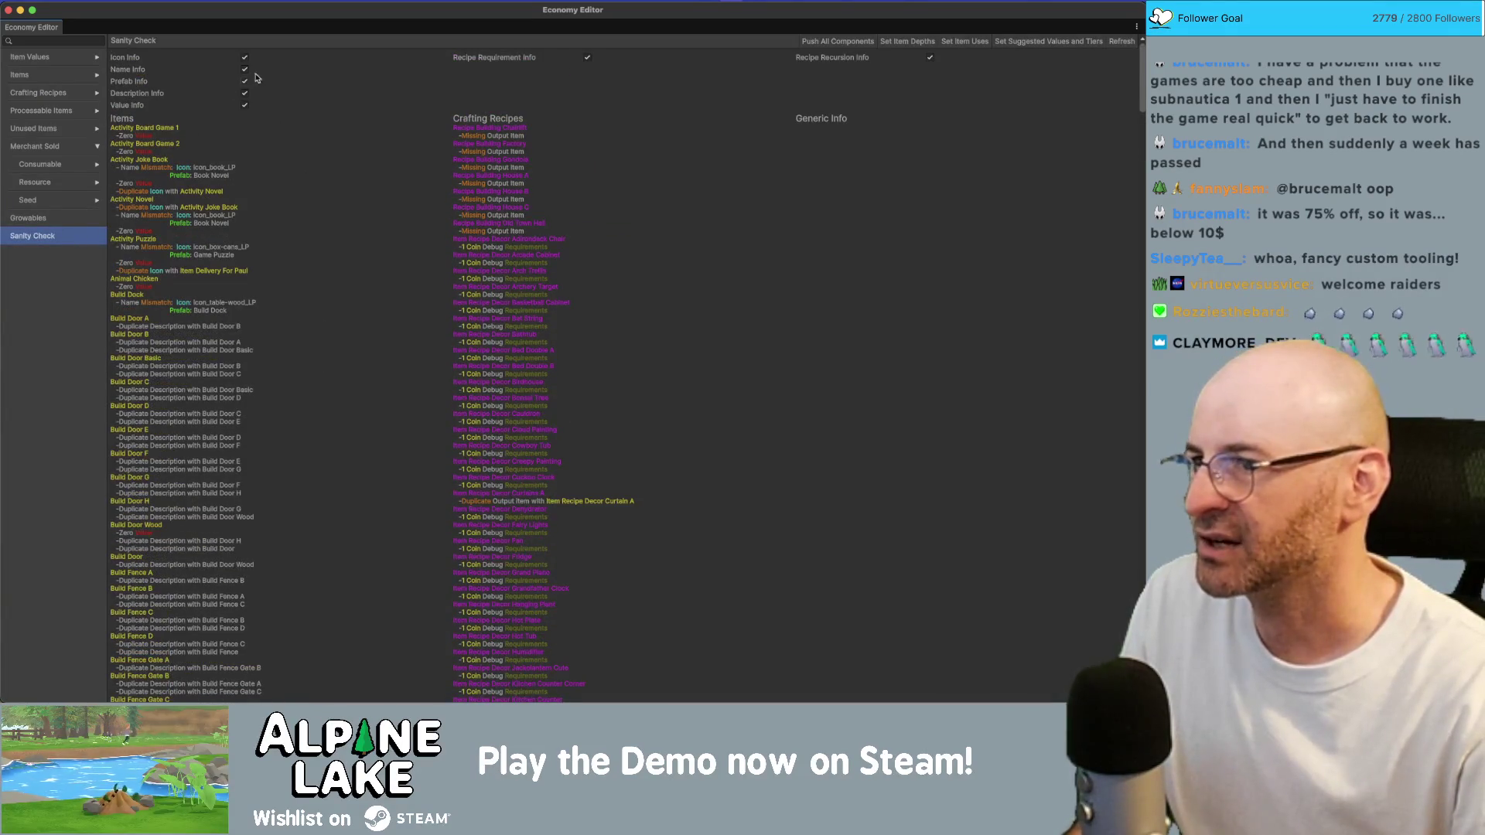
scroll(199, 216, "down", 15)
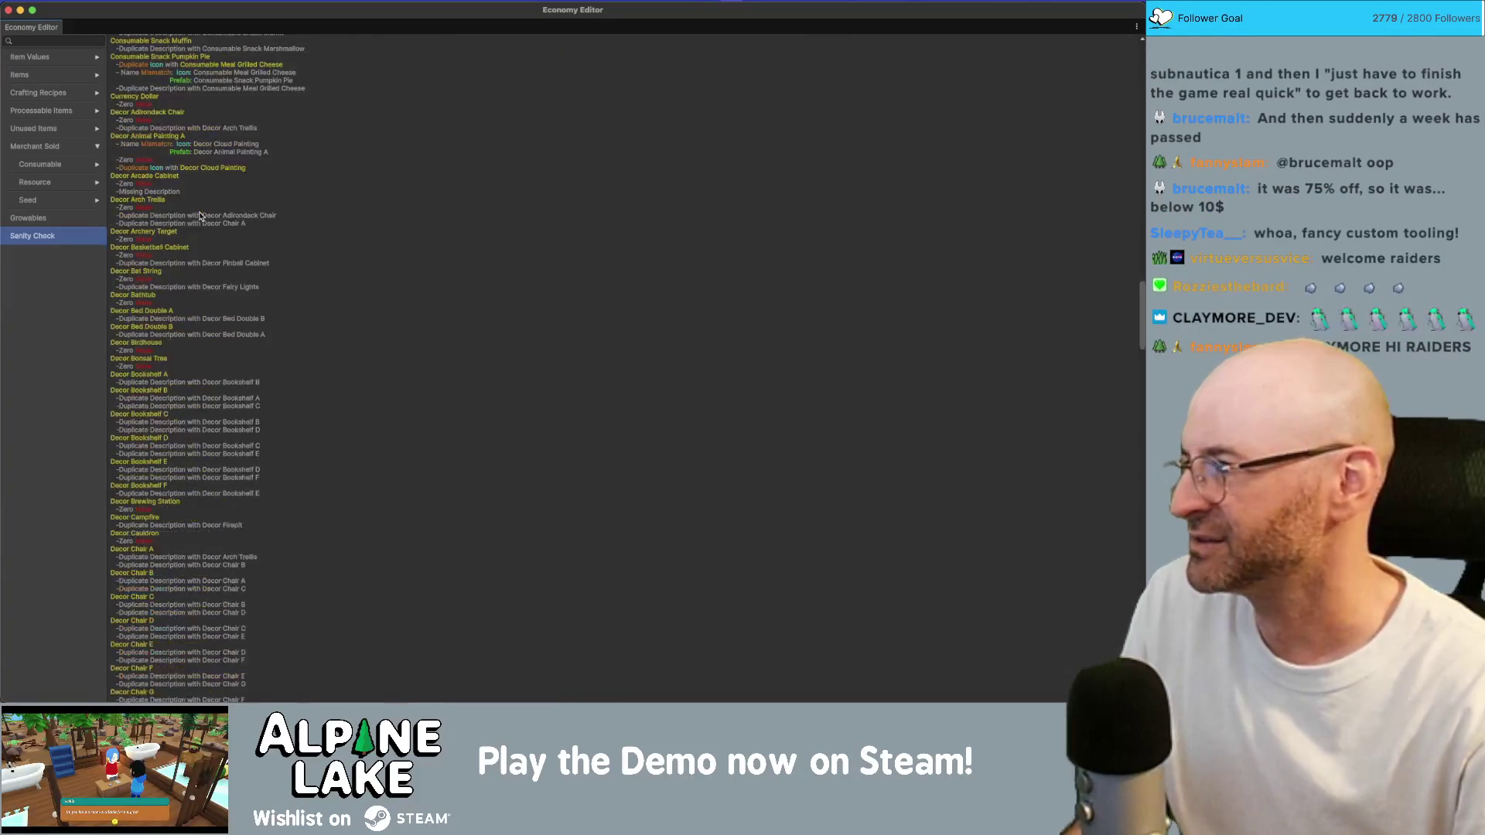
scroll(200, 216, "down", 5)
scroll(202, 345, "down", 4)
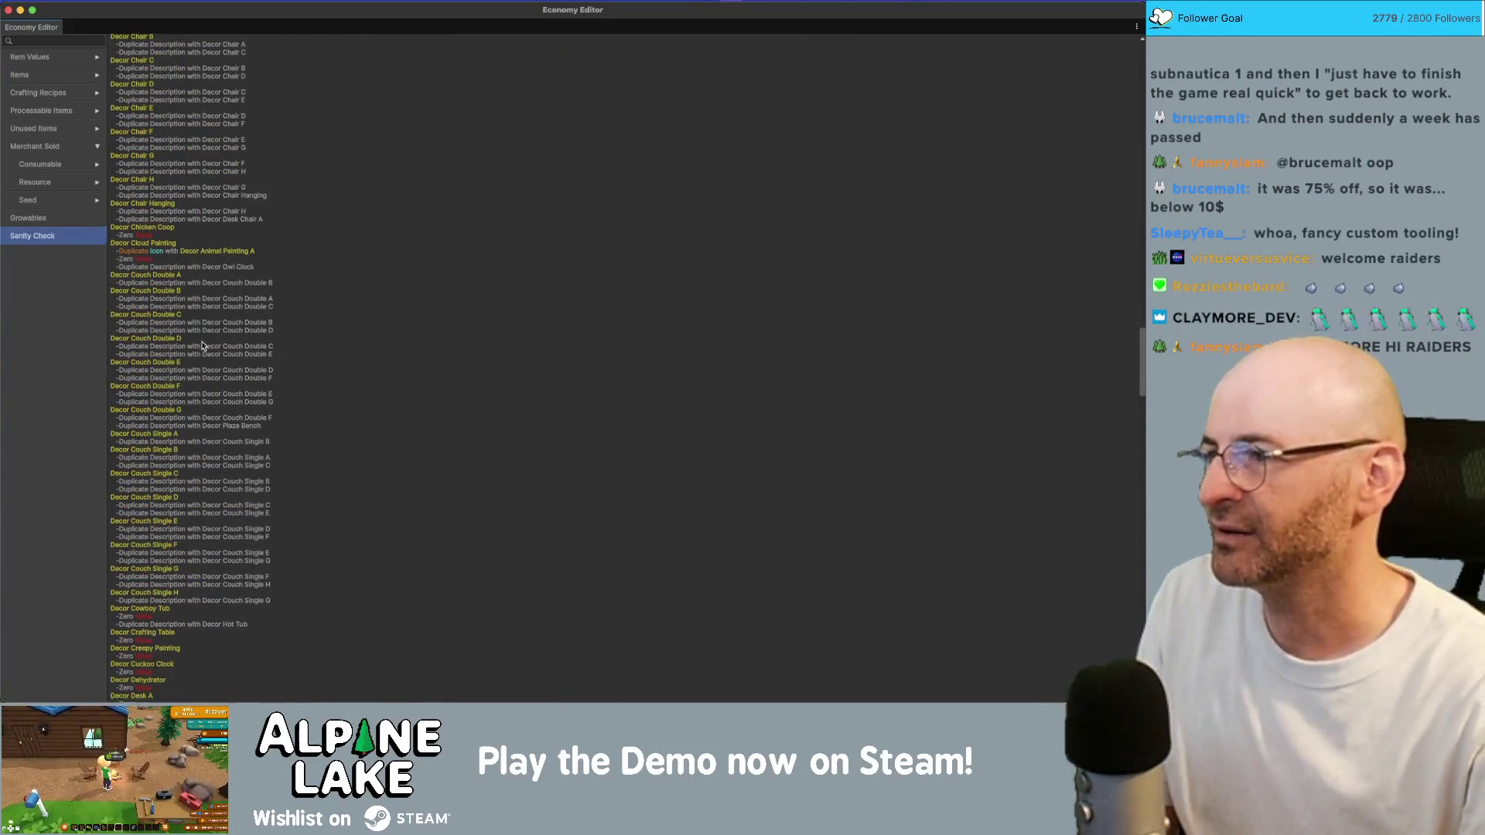
scroll(202, 346, "up", 15)
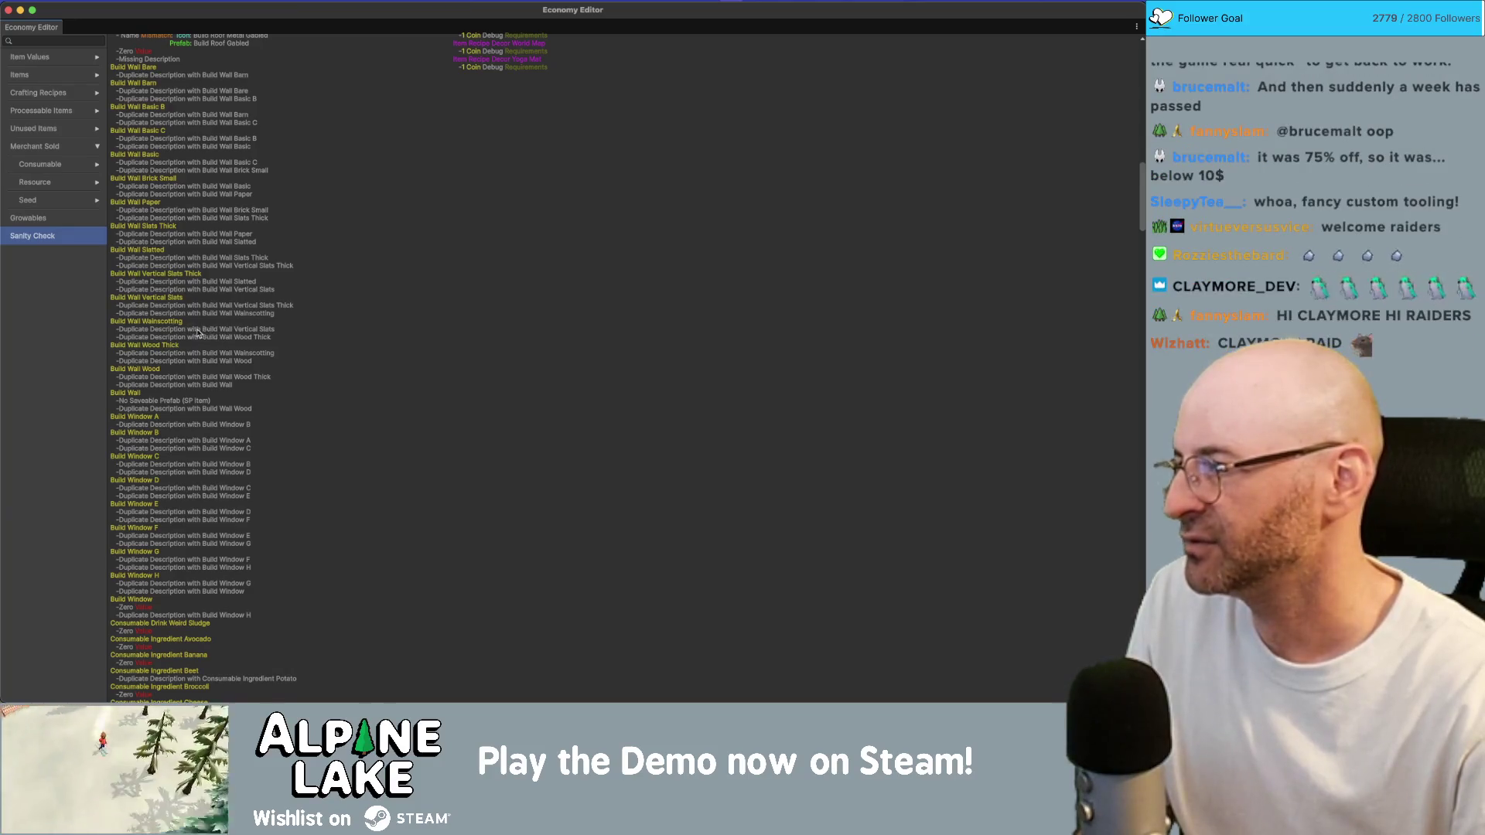
scroll(224, 331, "down", 5)
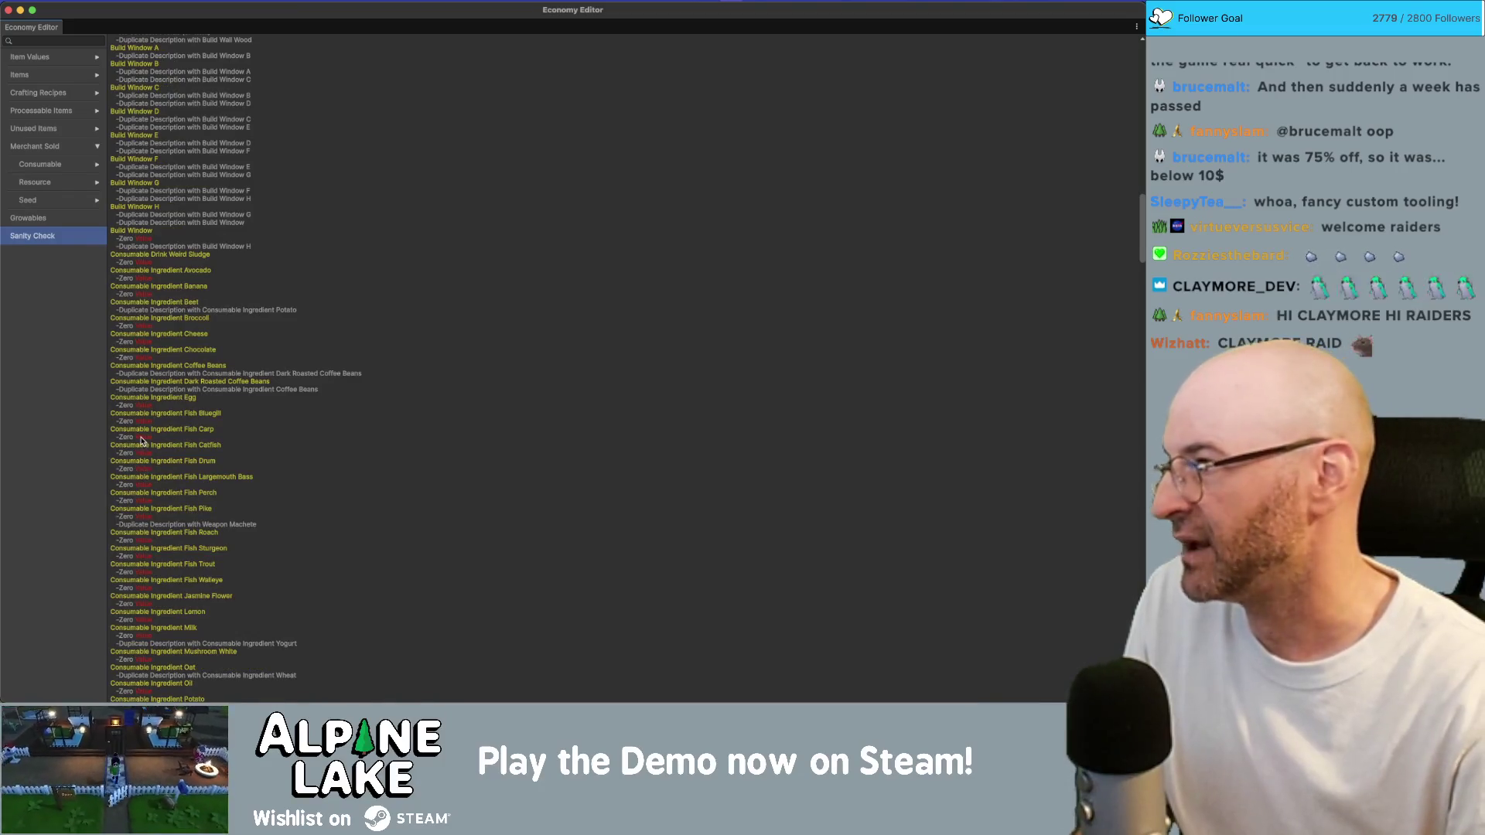
scroll(145, 439, "down", 3)
scroll(144, 372, "up", 3)
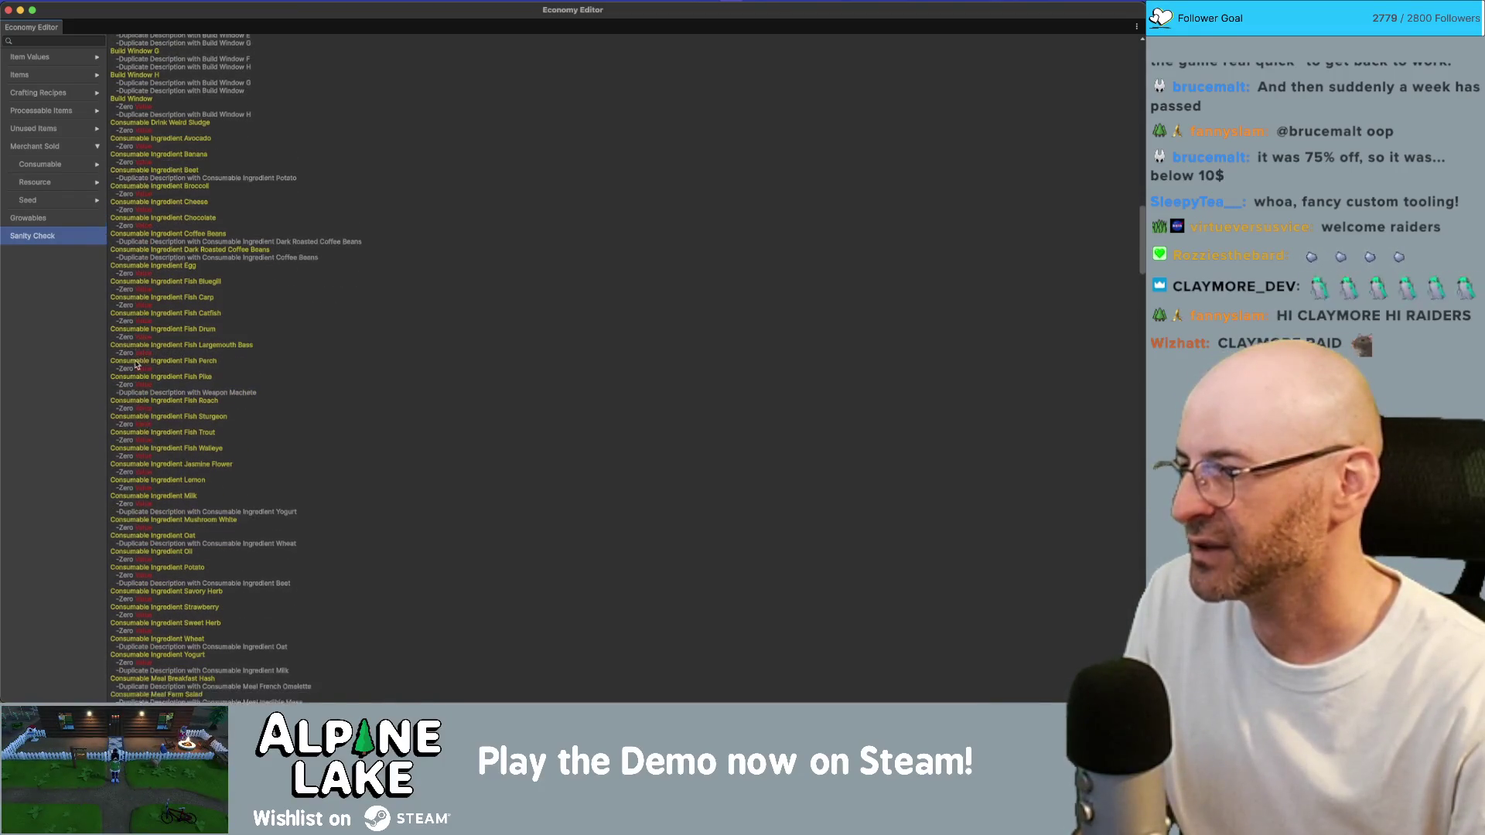
scroll(143, 348, "up", 10)
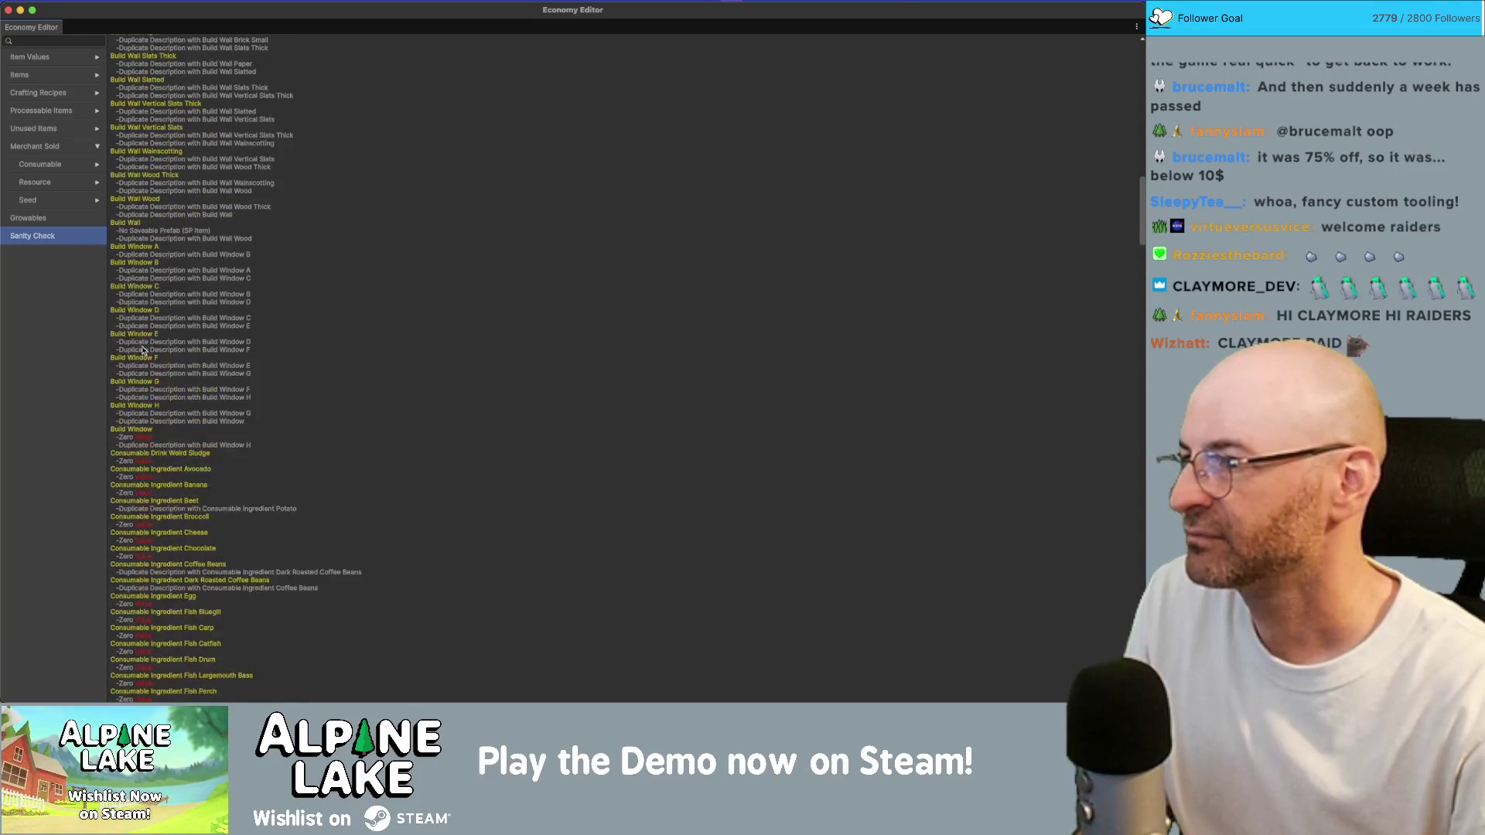
scroll(159, 411, "up", 10)
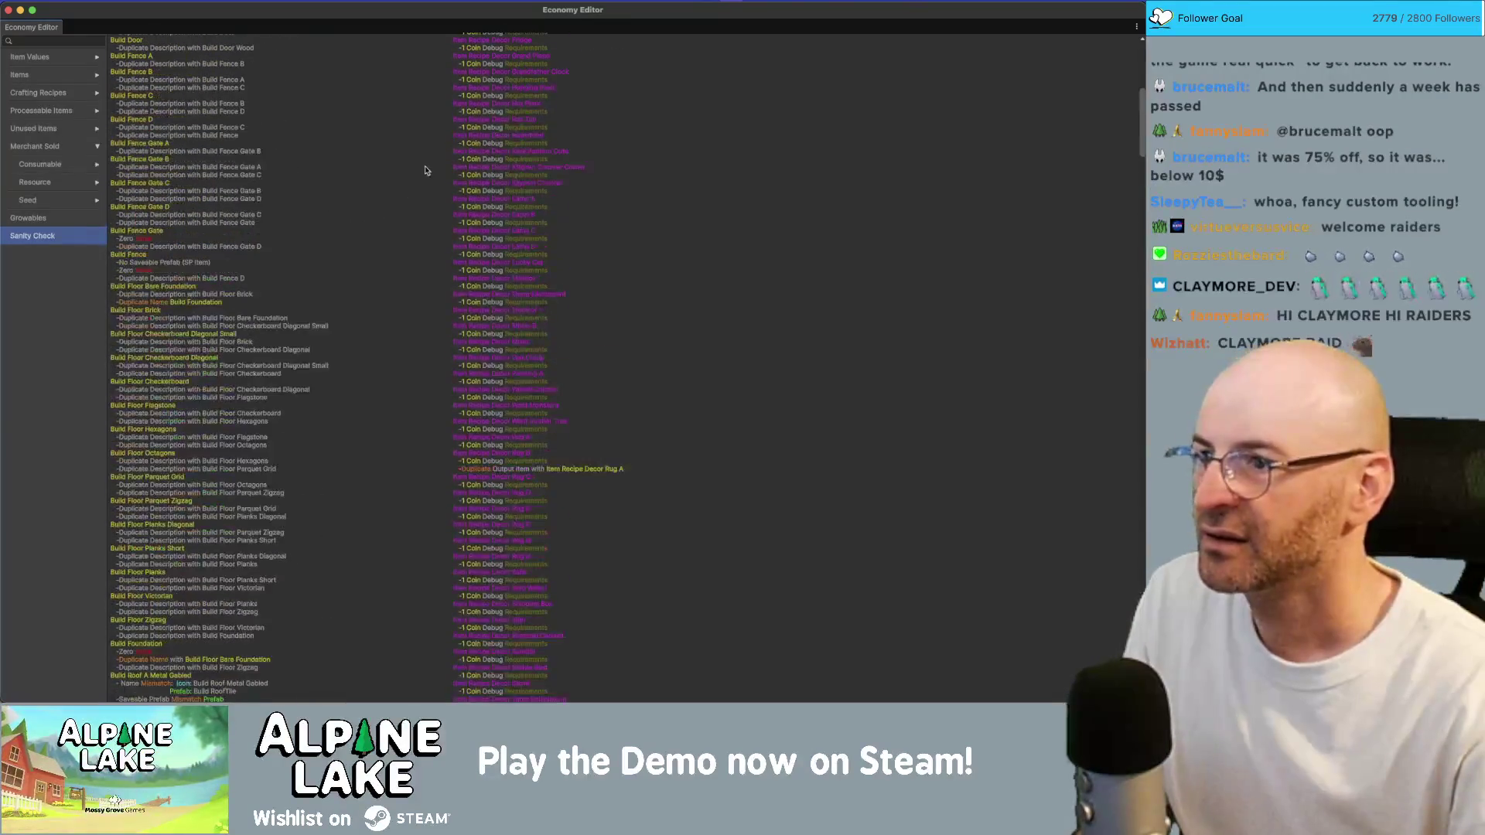
scroll(511, 192, "up", 10)
scroll(491, 417, "down", 5)
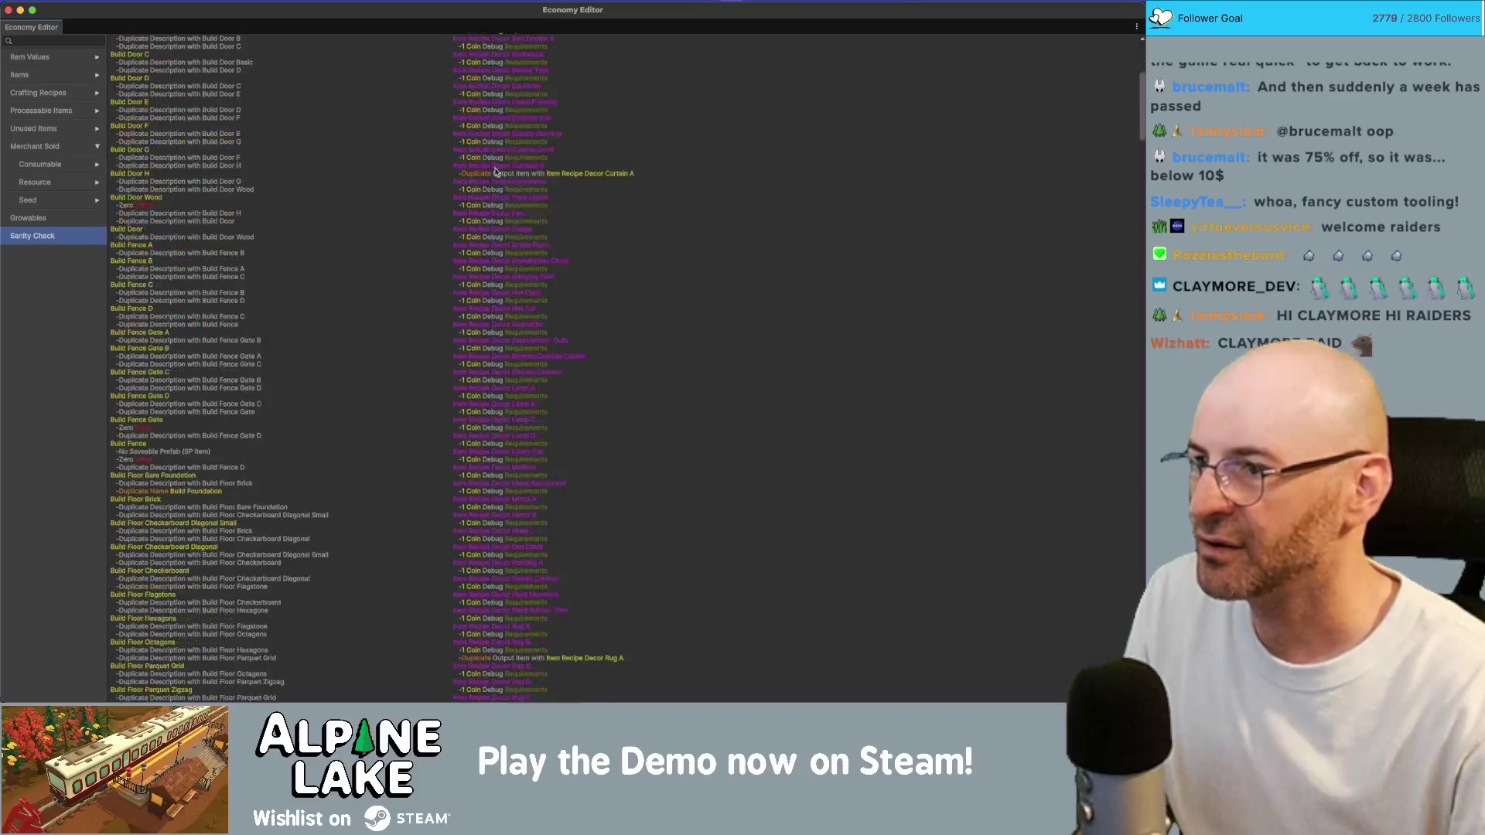
scroll(497, 166, "up", 4)
scroll(499, 124, "down", 4)
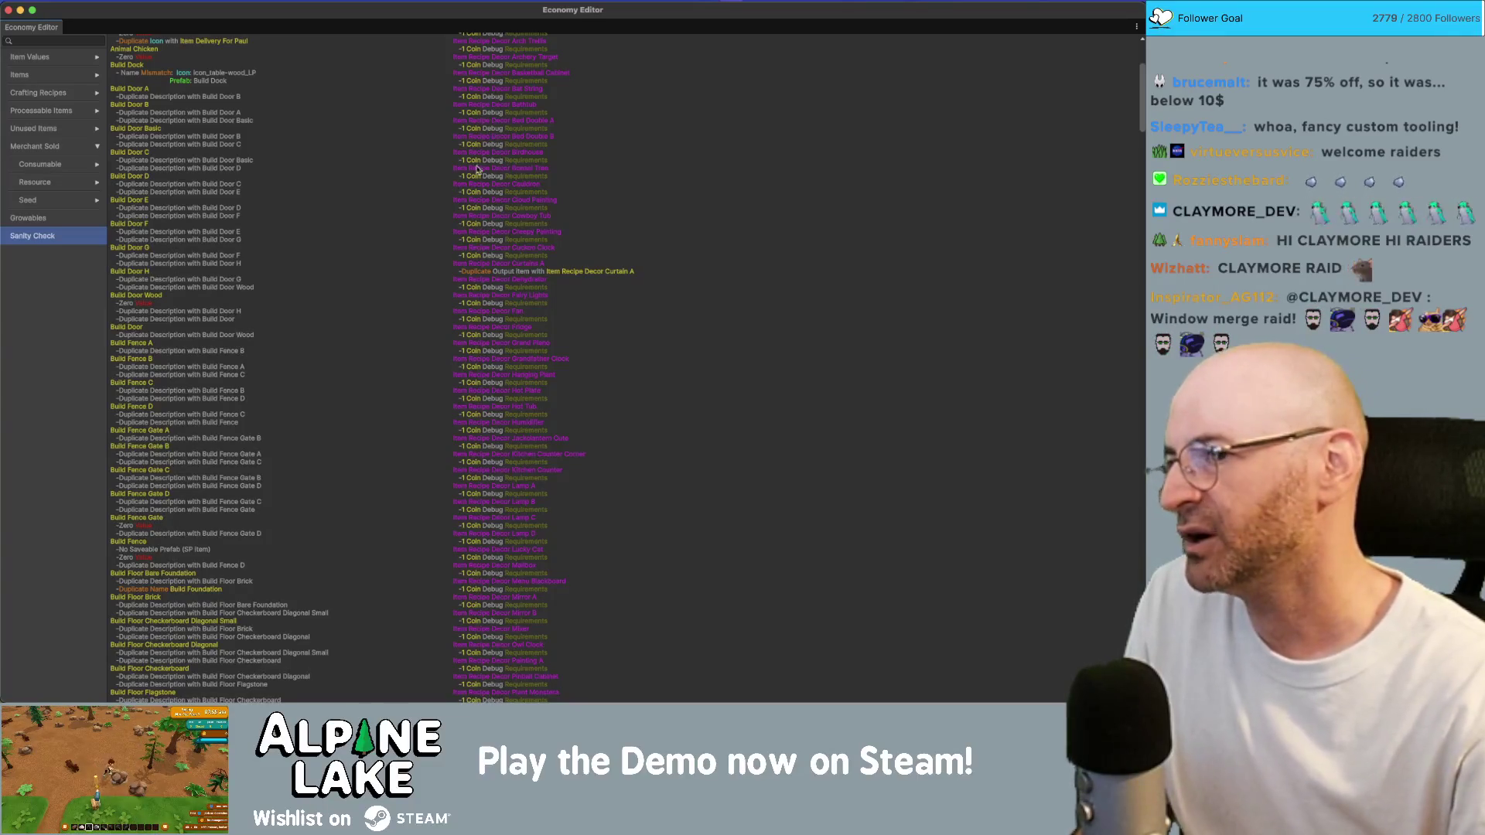
scroll(495, 202, "down", 20)
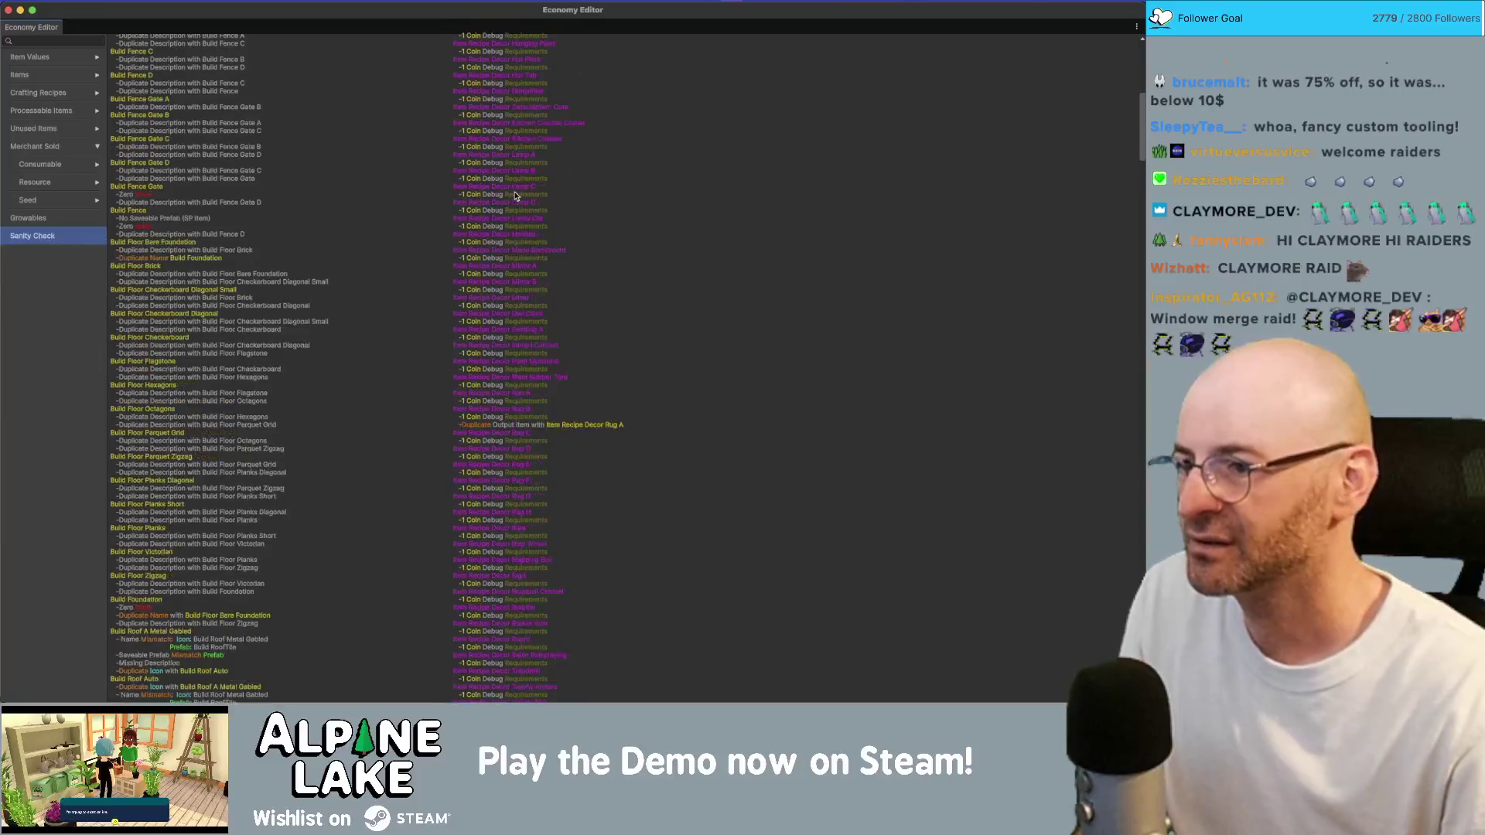
scroll(530, 205, "up", 6)
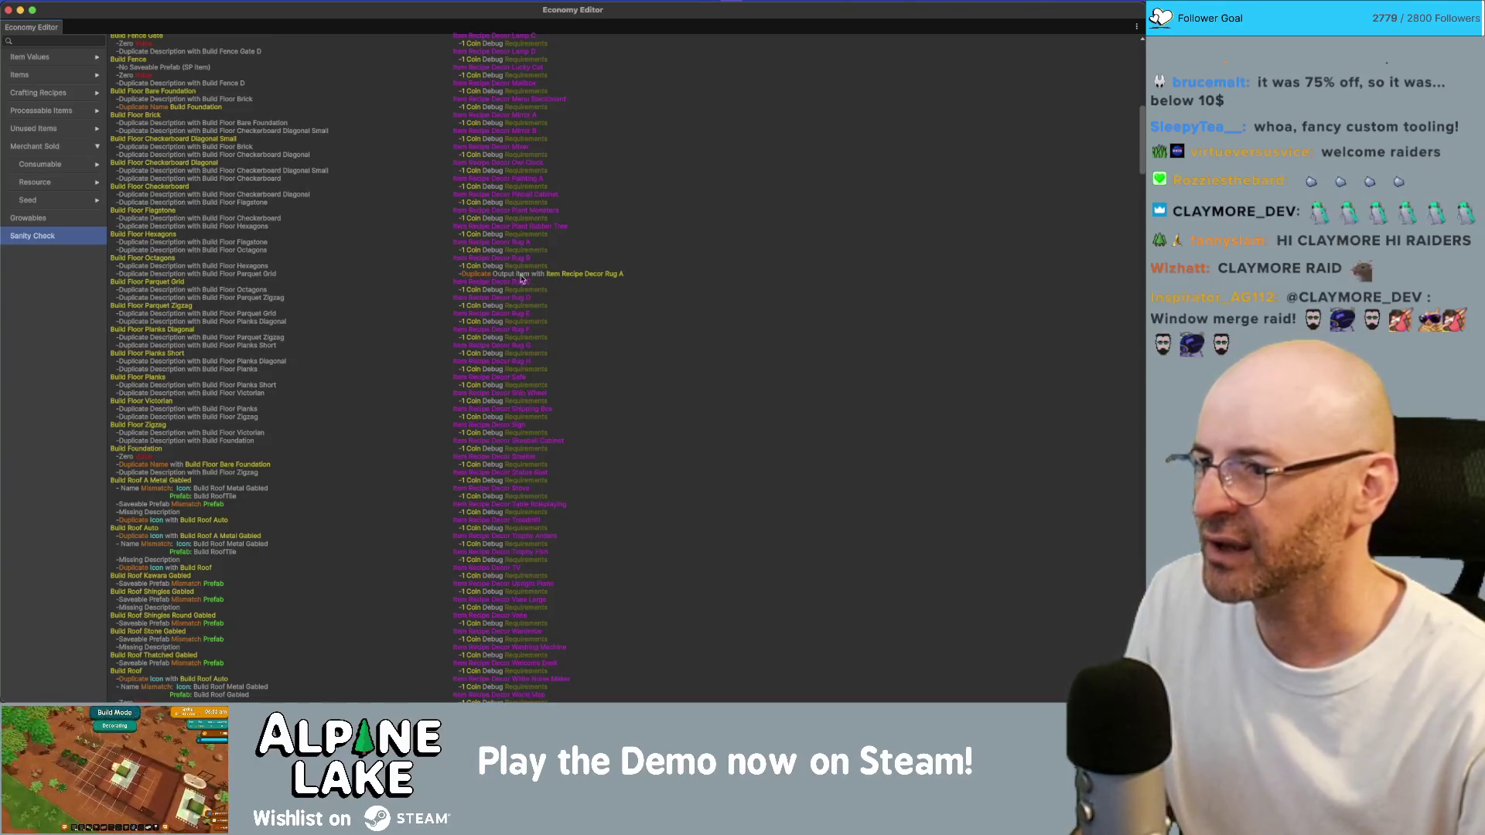
double_click(390, 15)
Find Item Recipe Decor Rug B via 'decor rug B' and set its output item to Decor Rug B
left_click(128, 447)
type("ru")
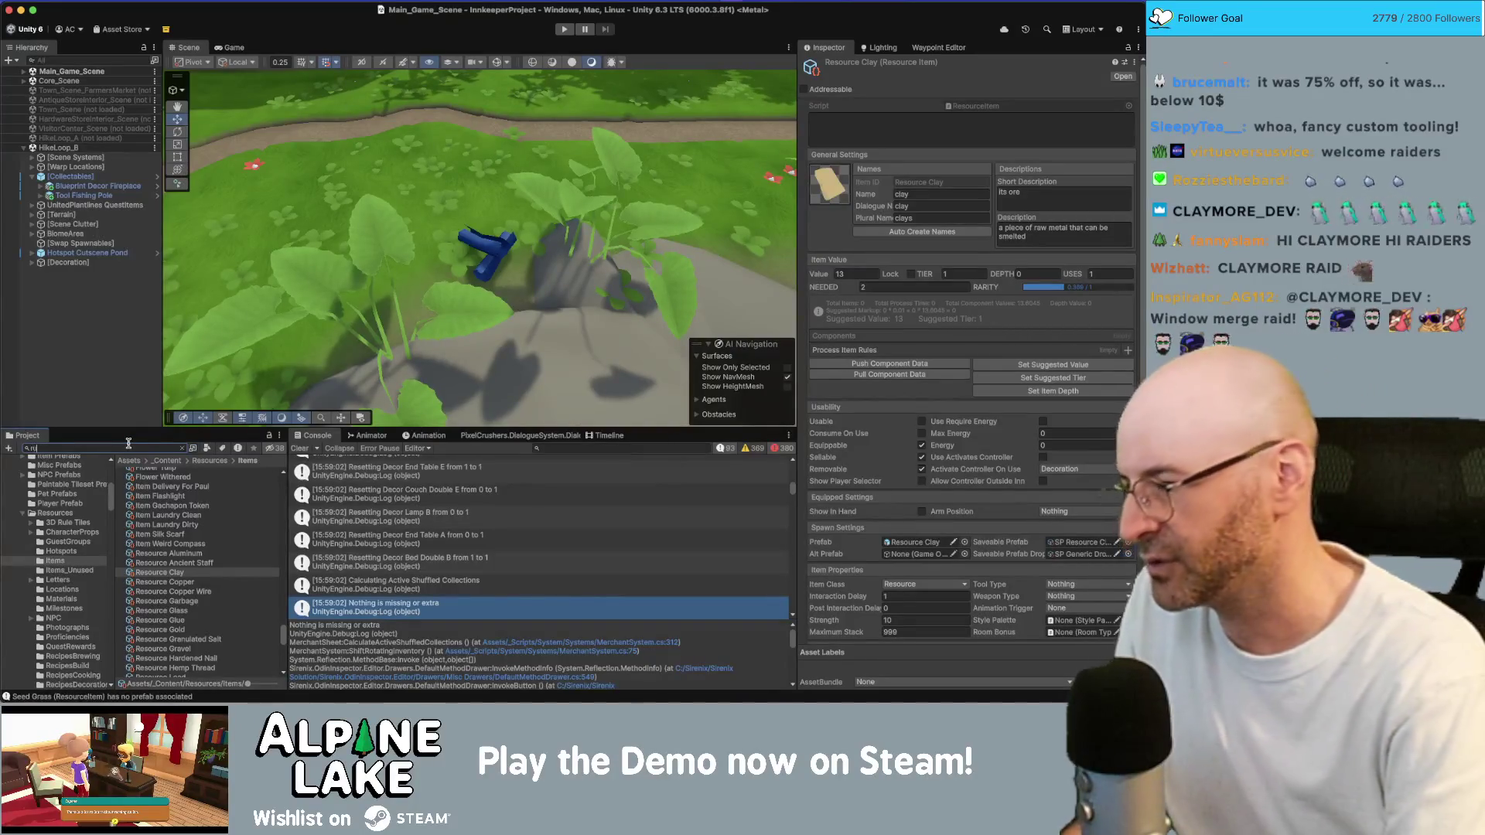
key("BackSpace")
key("BackSpace")
type("decor r")
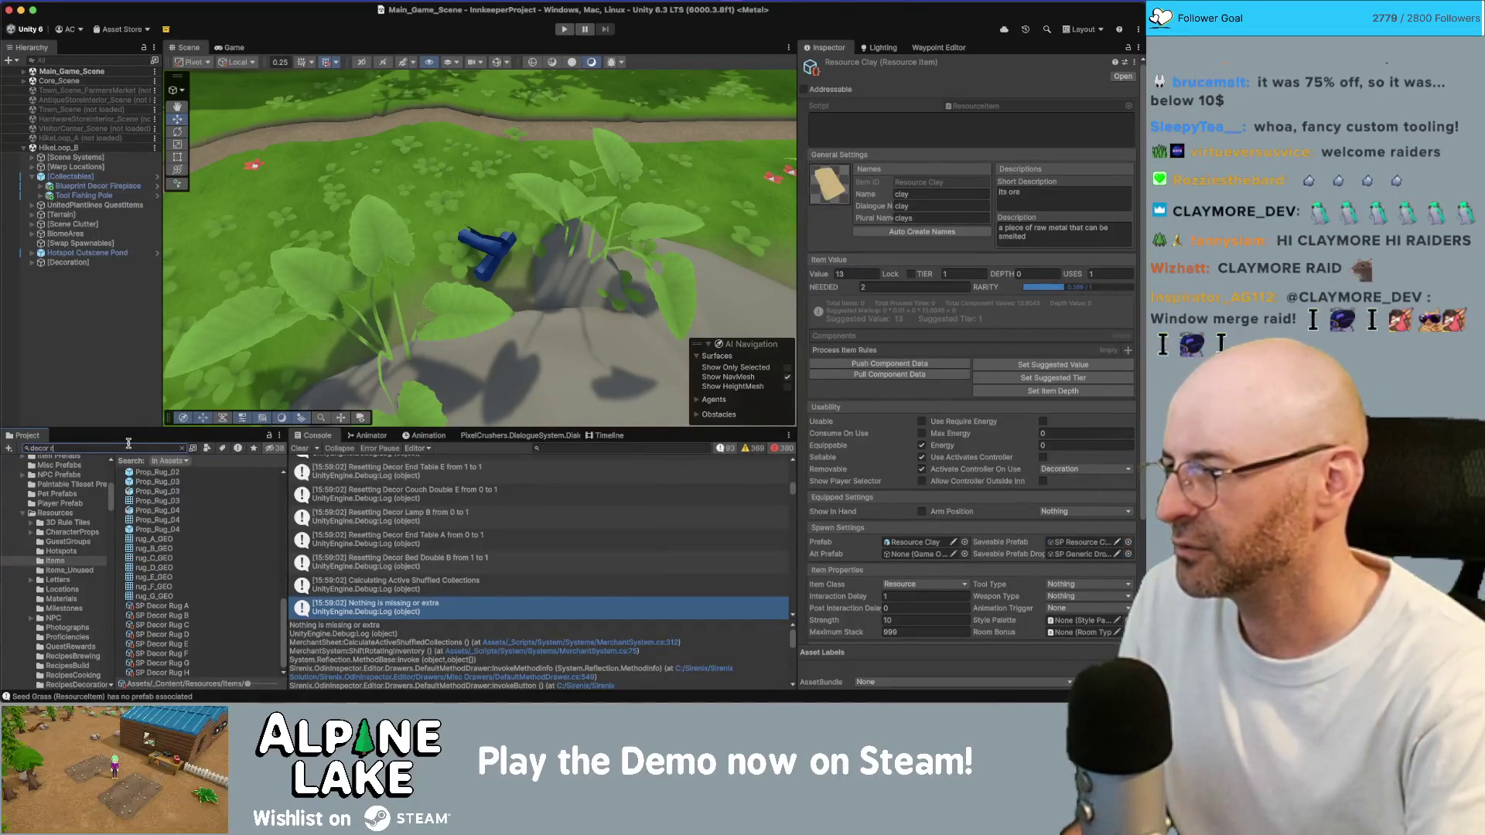
type("ug B")
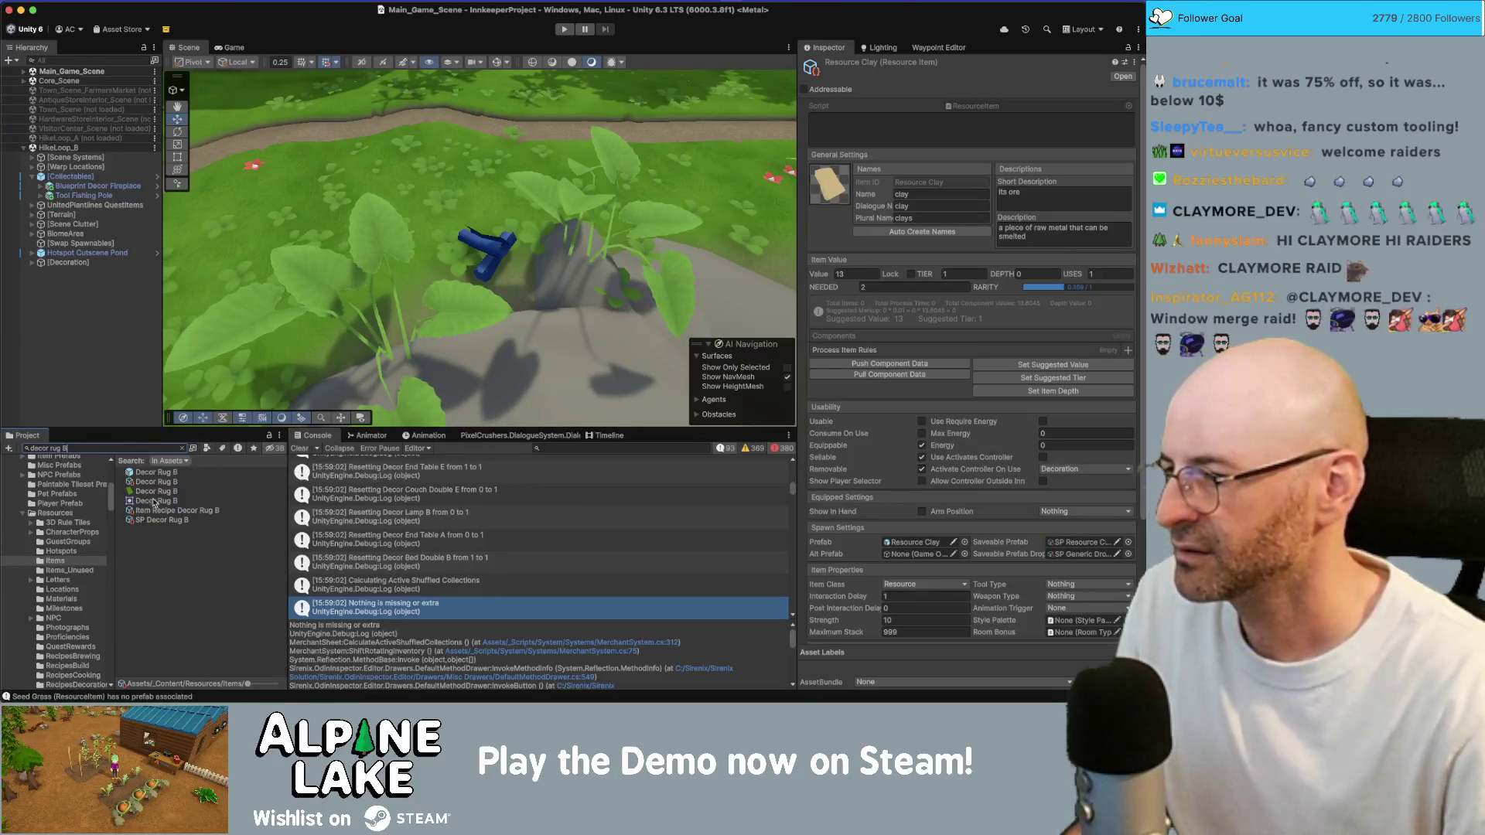
left_click(159, 511)
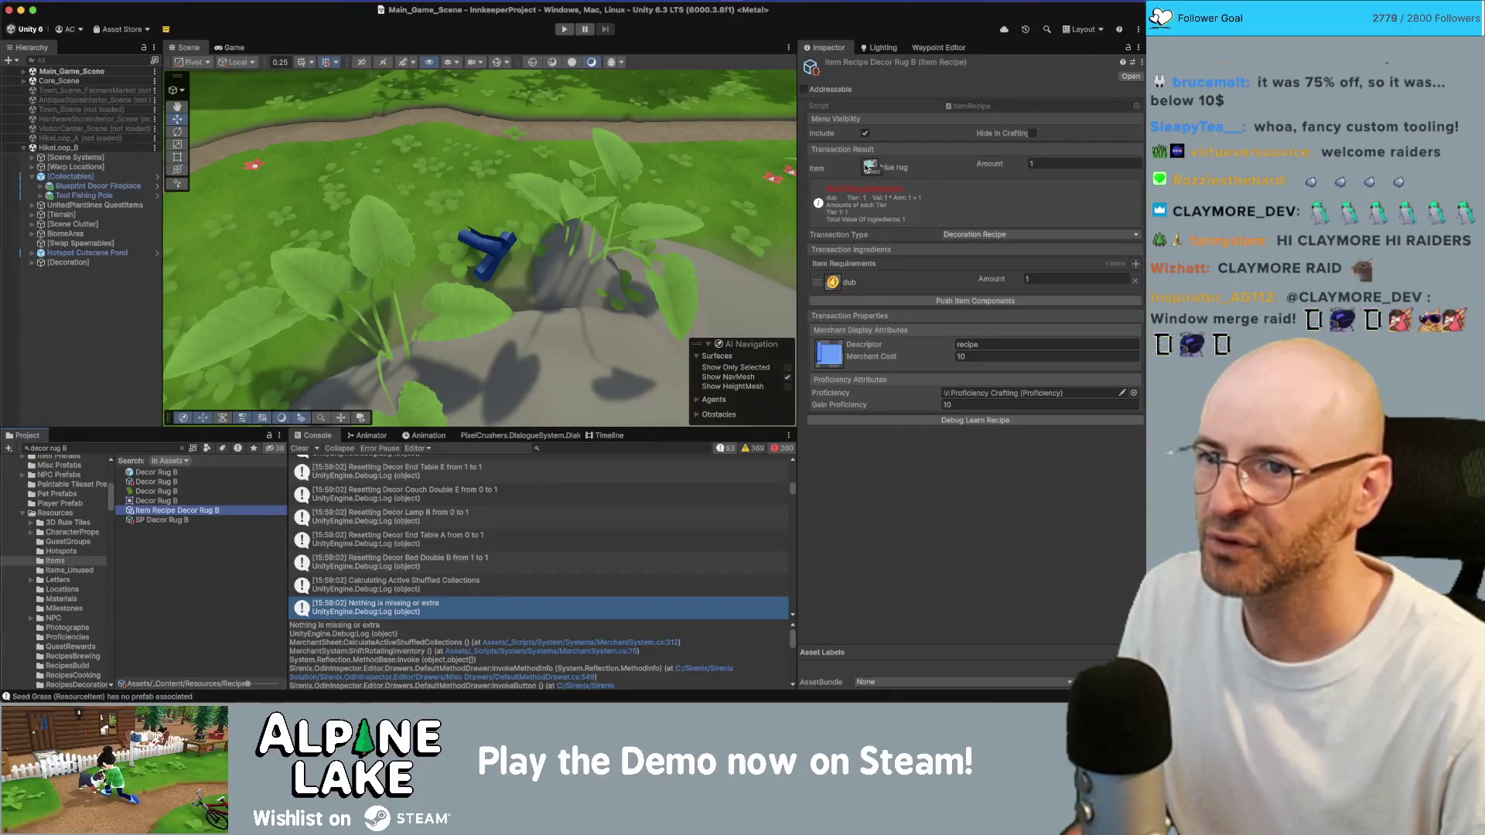
left_click(870, 166)
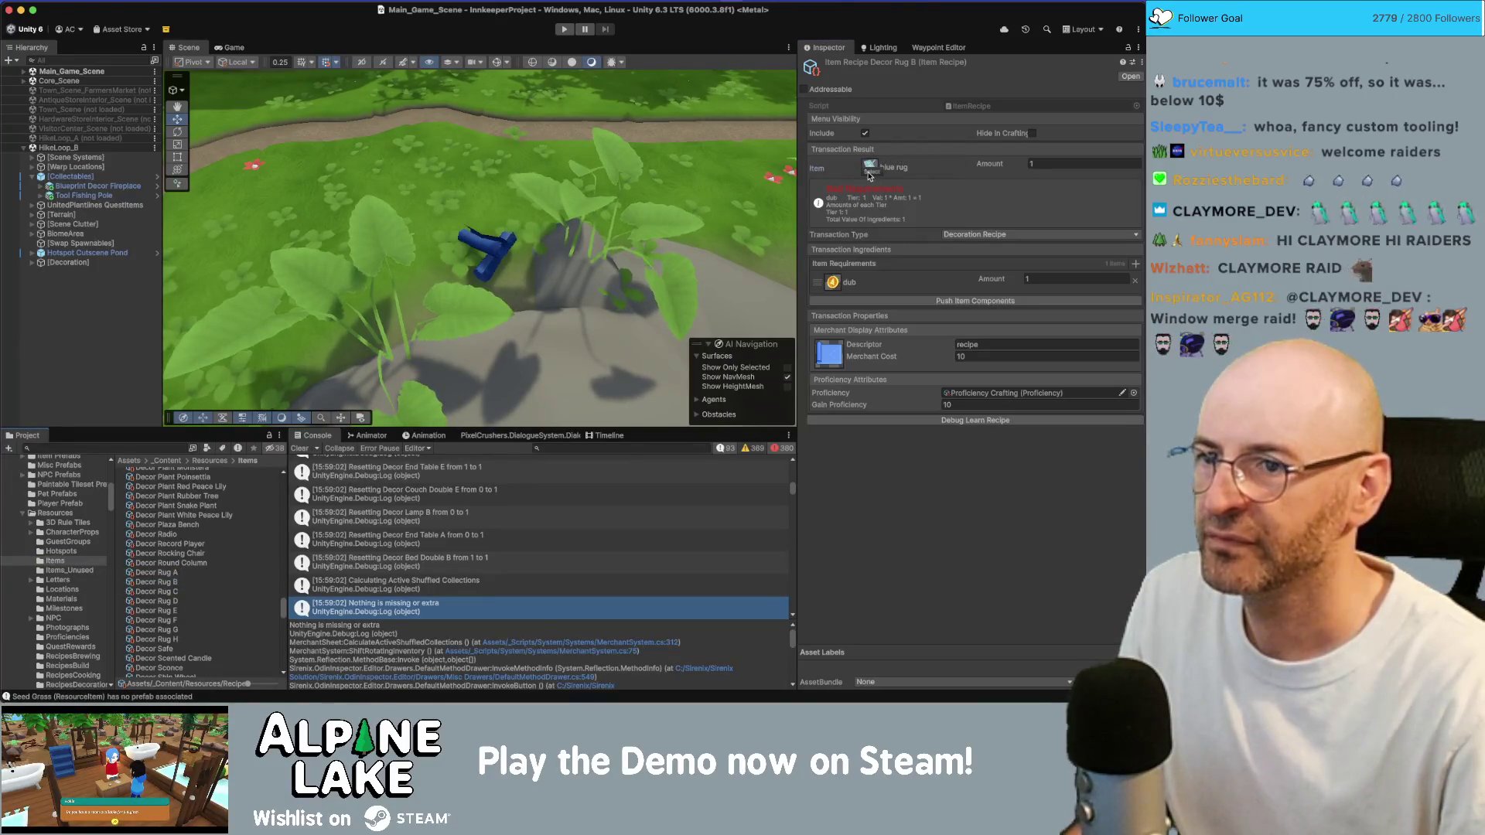
left_click(869, 173)
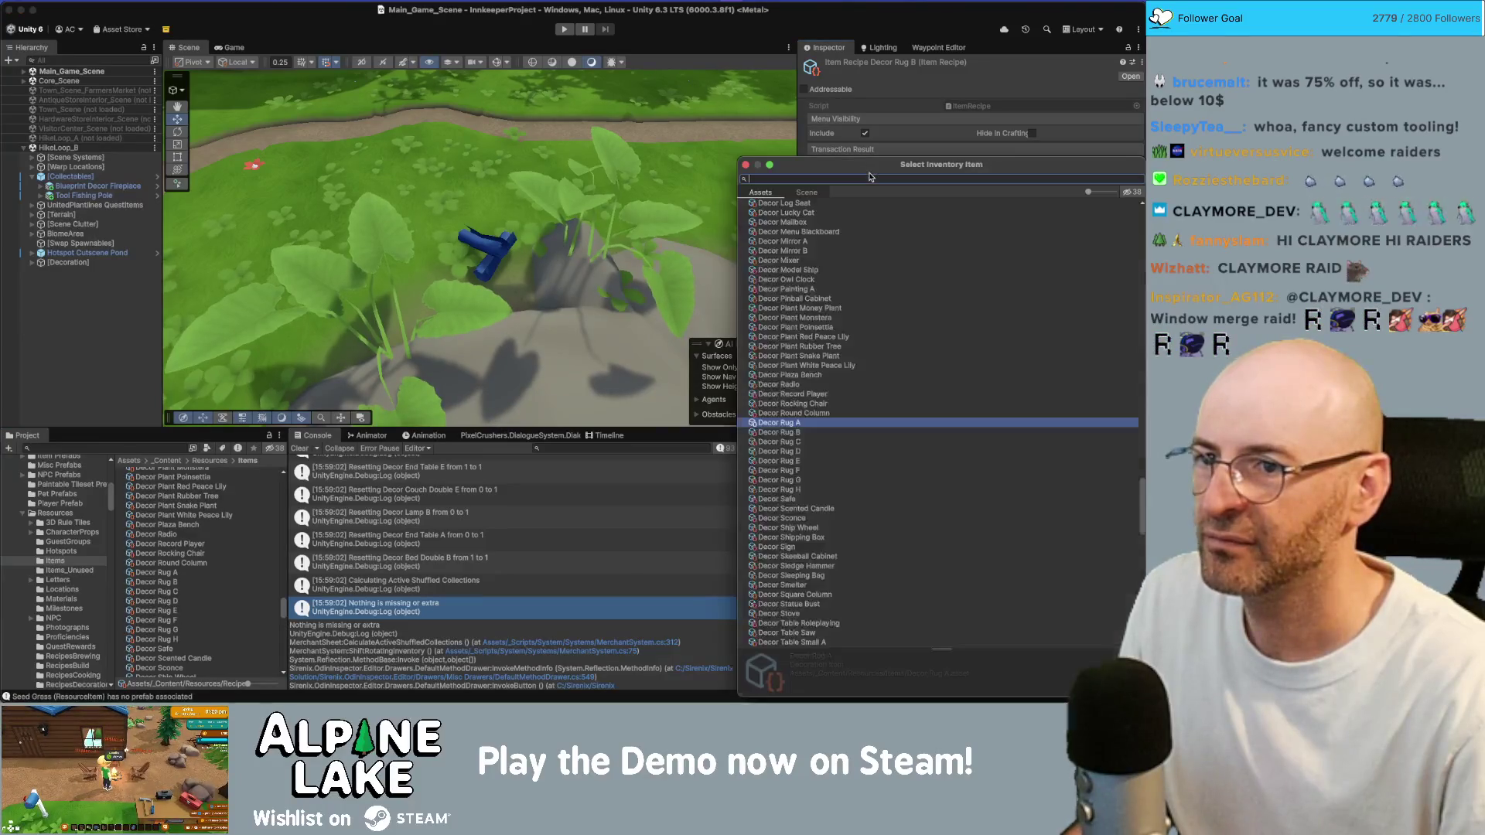
double_click(791, 433)
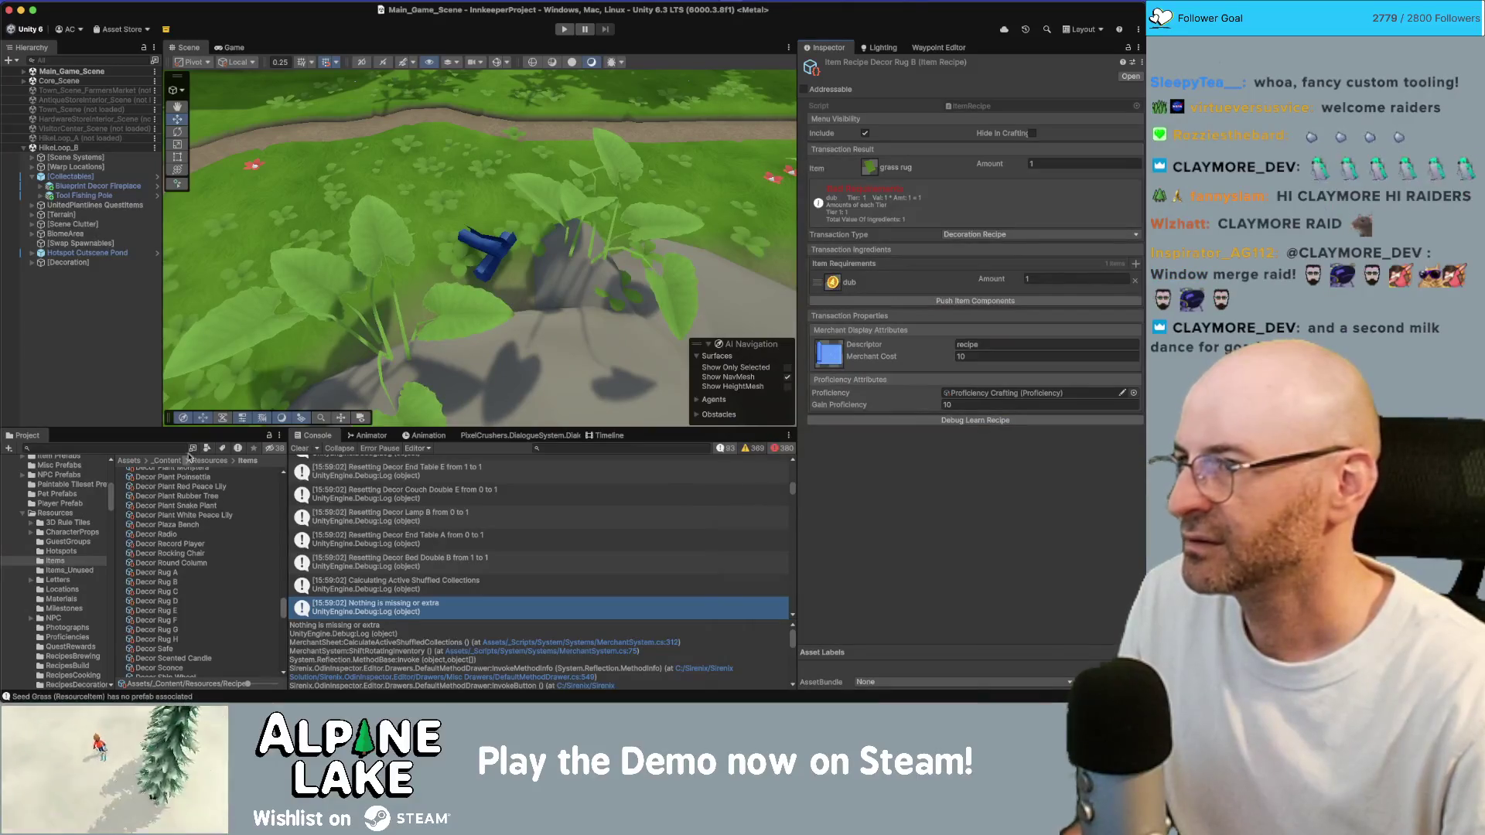
key("ctrl+Up")
left_click(340, 186)
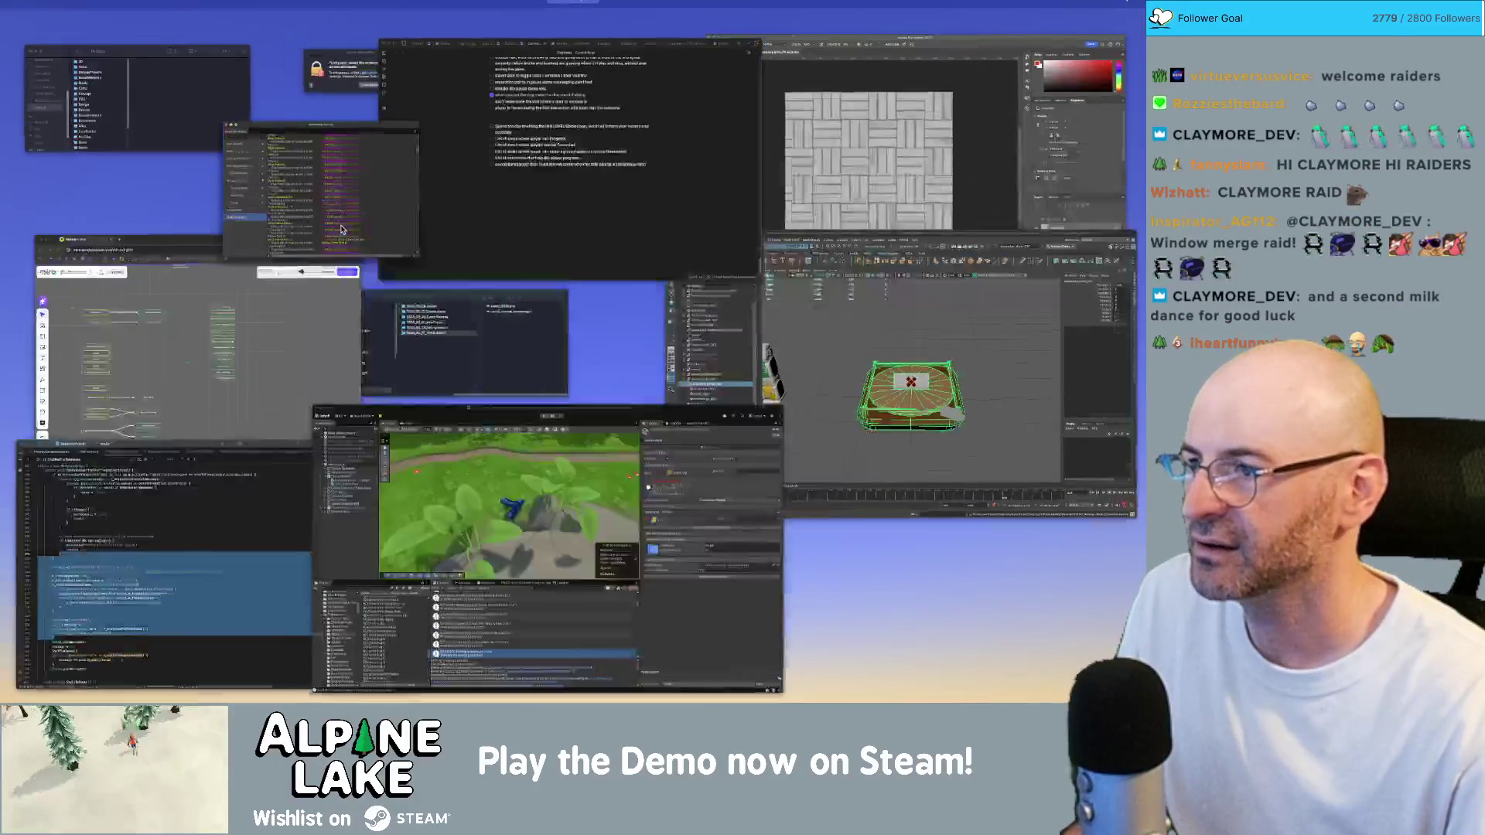
Enlarge the Economy Editor, review its sanity check once more, close it, and open the Tools menu
scroll(537, 346, "up", 10)
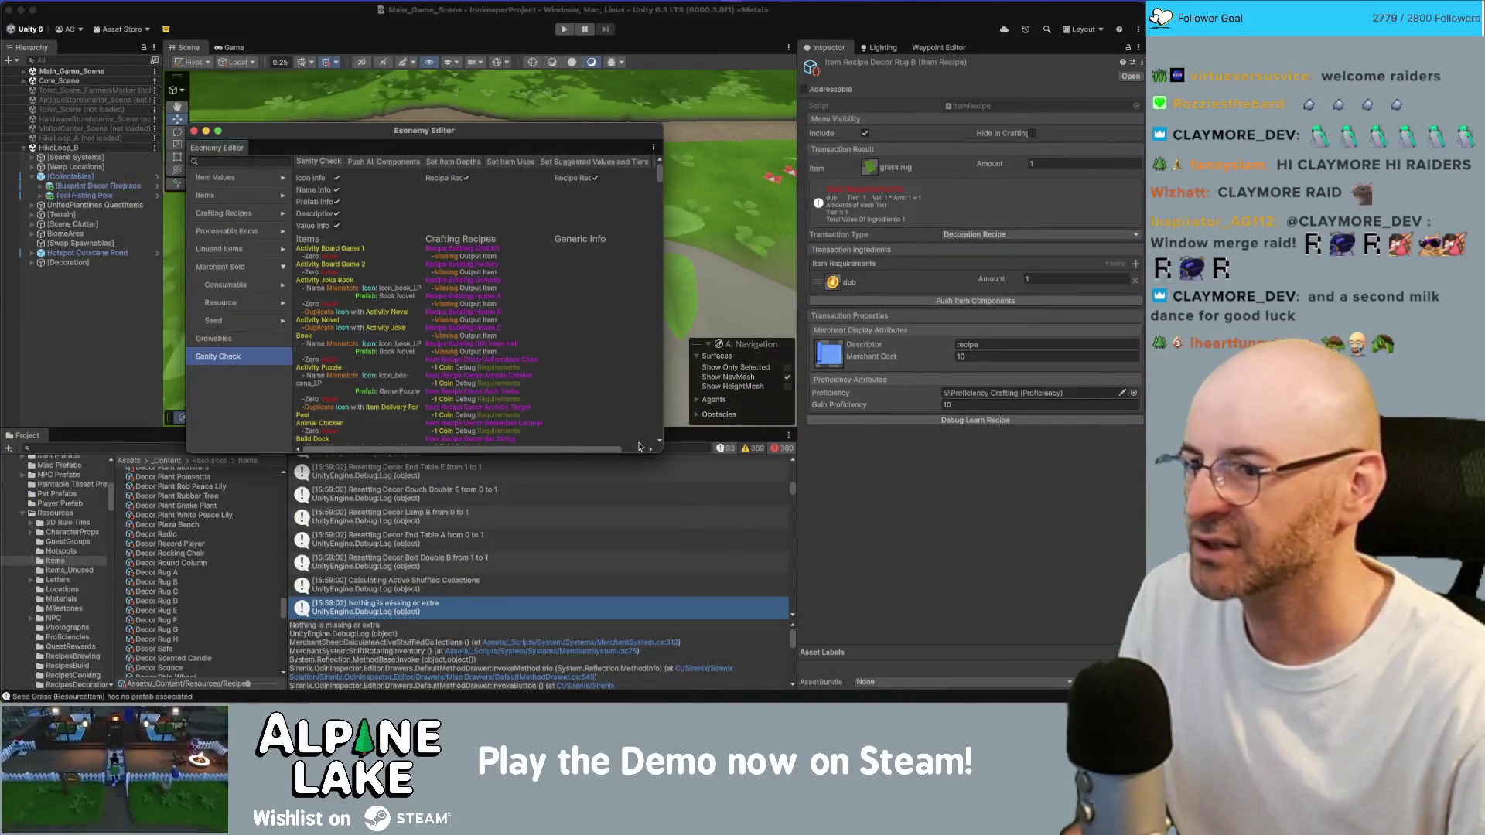
left_click_drag(662, 452, 919, 607)
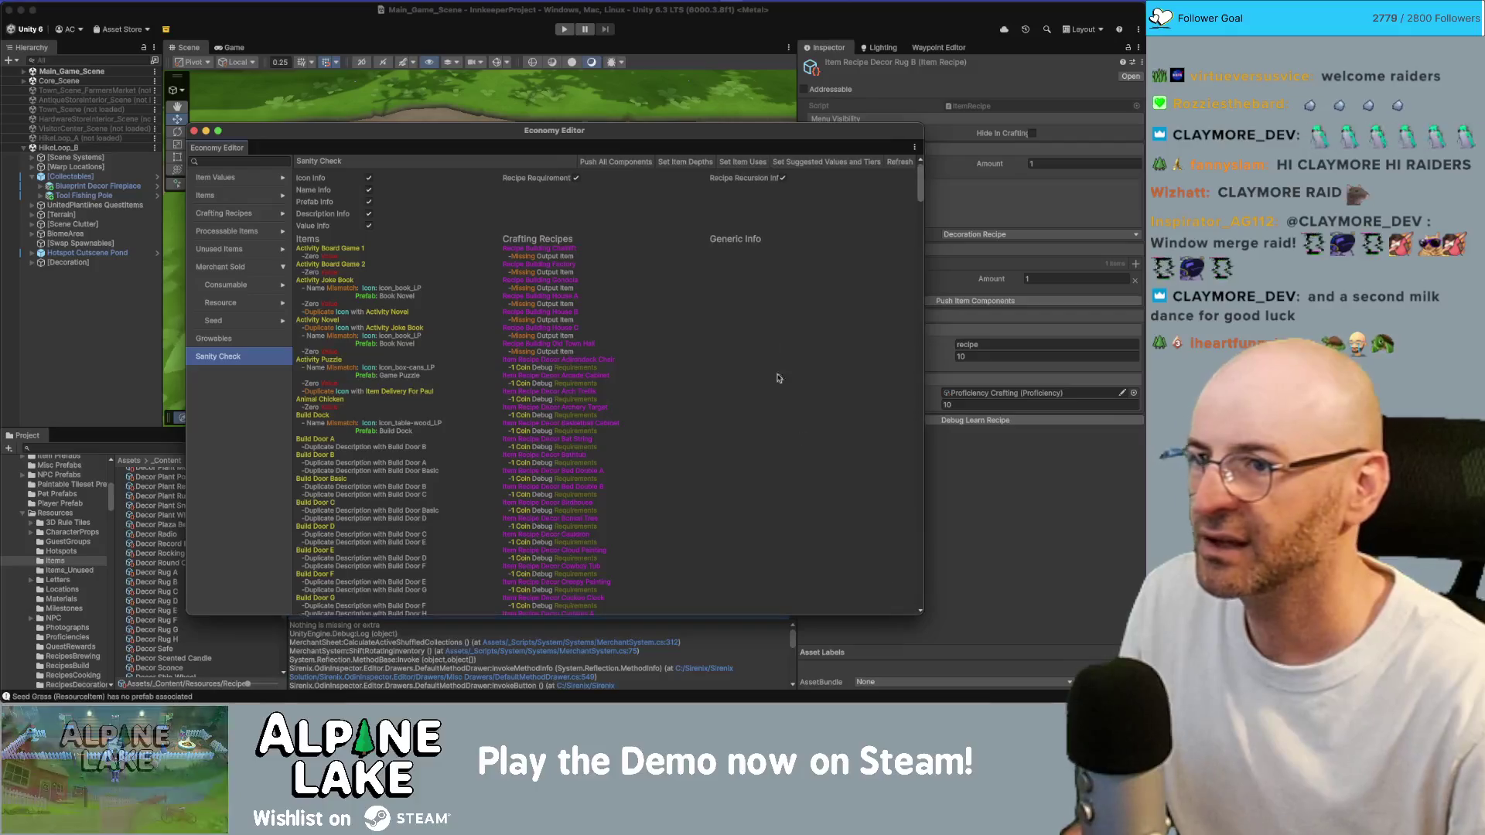
left_click_drag(541, 146, 516, 111)
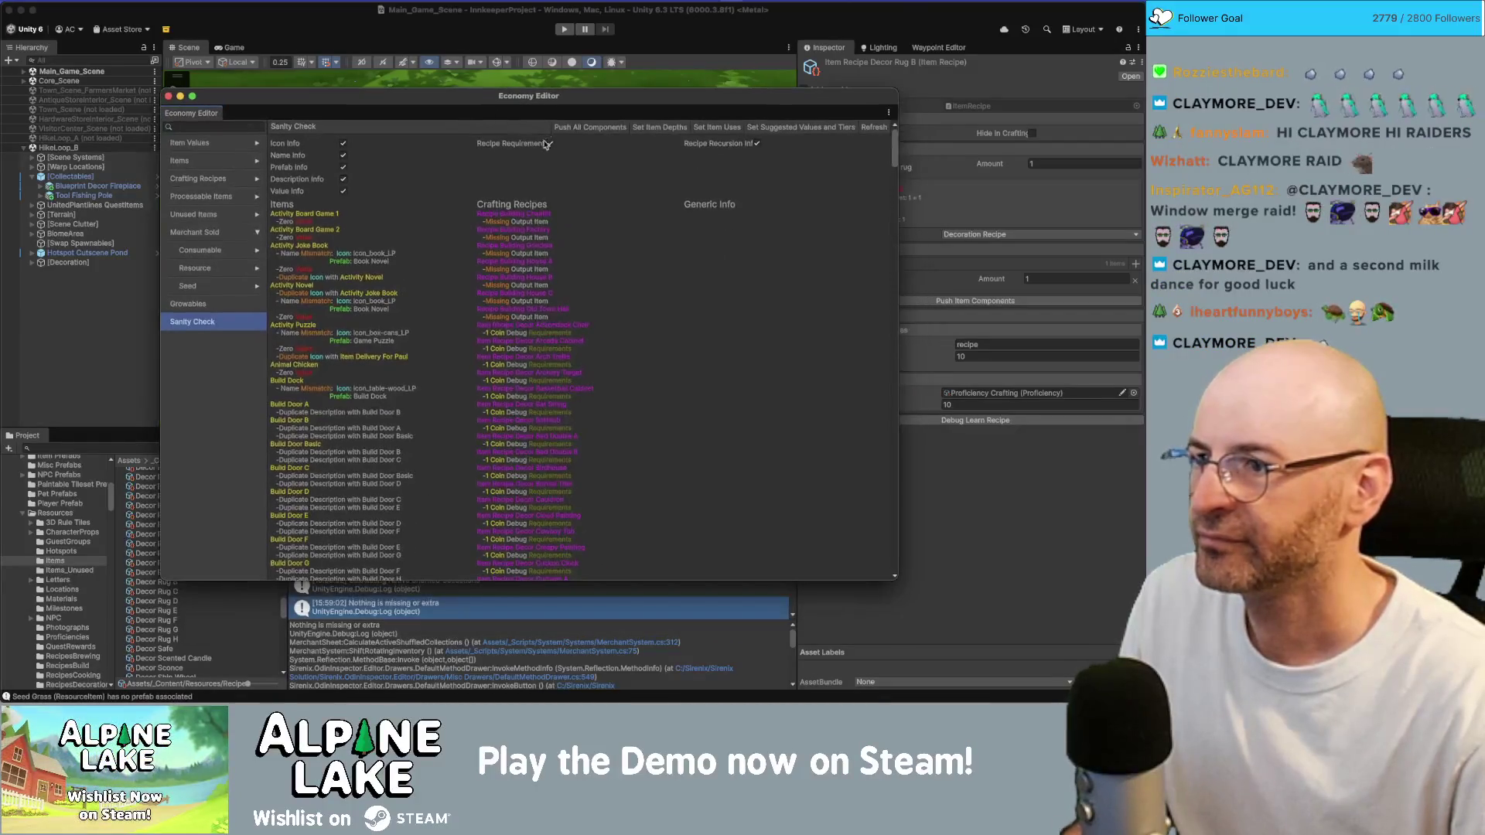
scroll(582, 340, "down", 10)
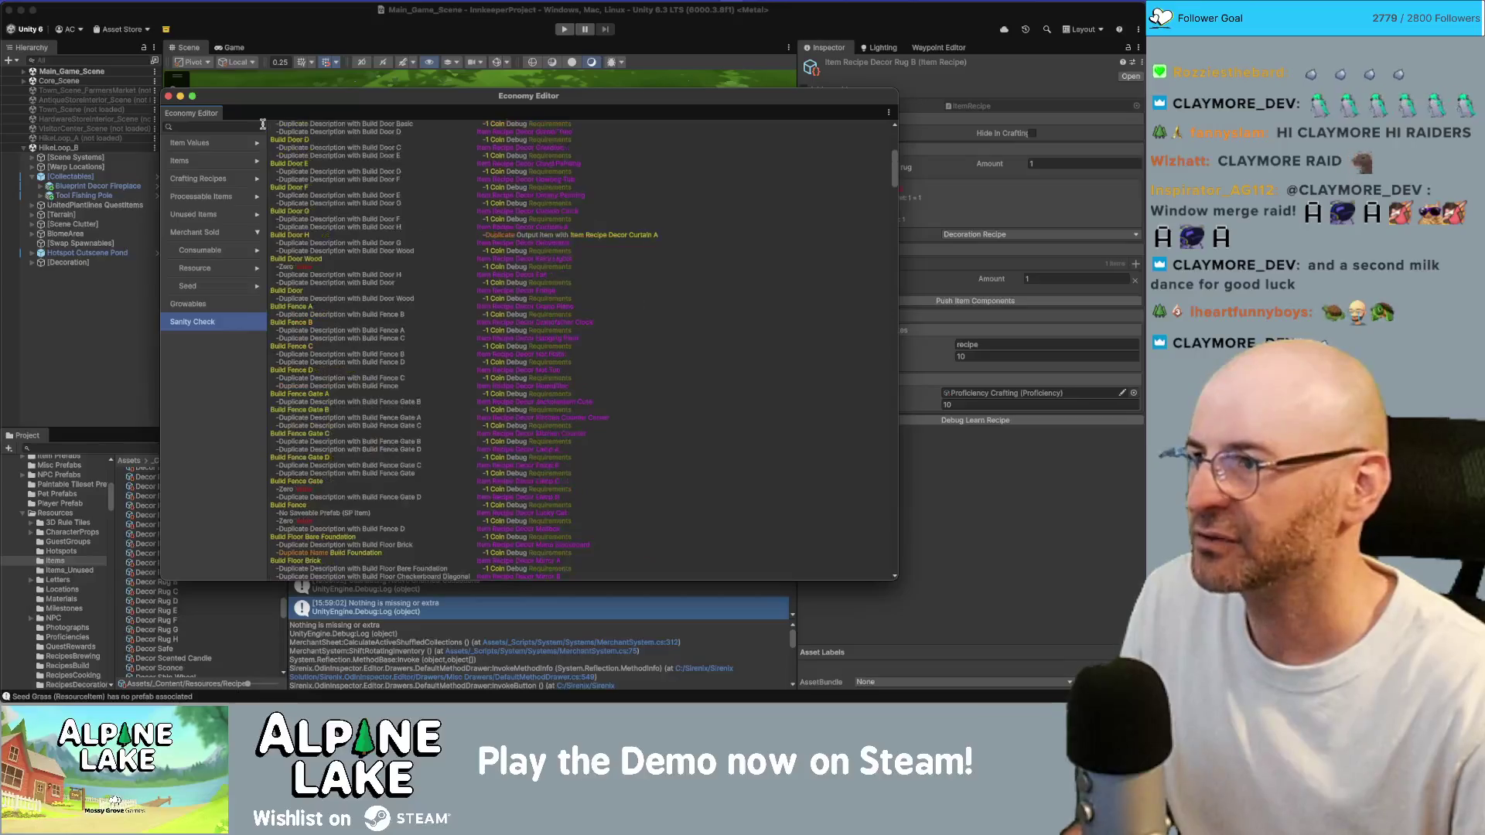
scroll(426, 363, "up", 10)
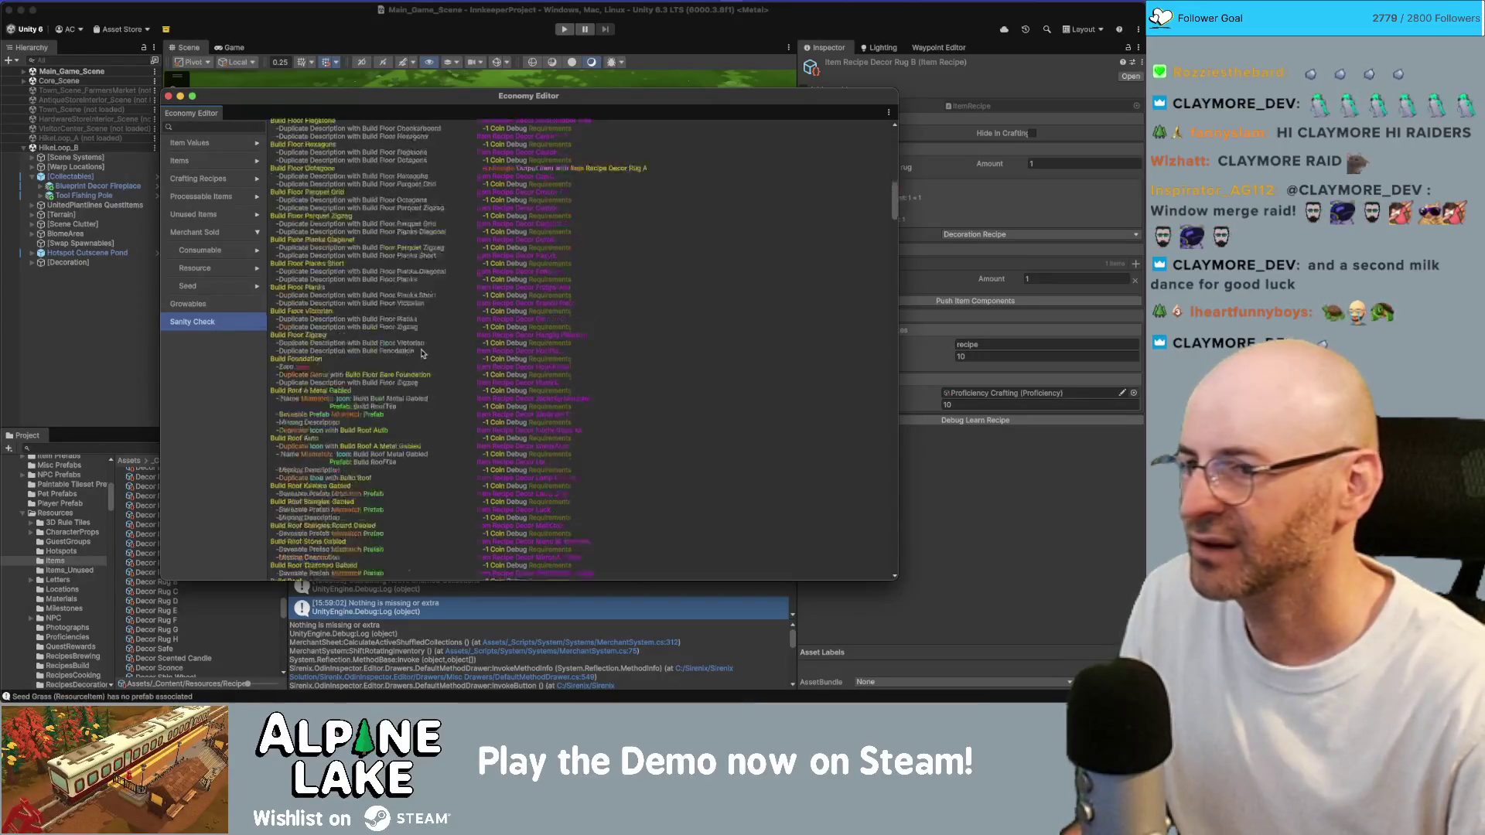
scroll(426, 363, "up", 2)
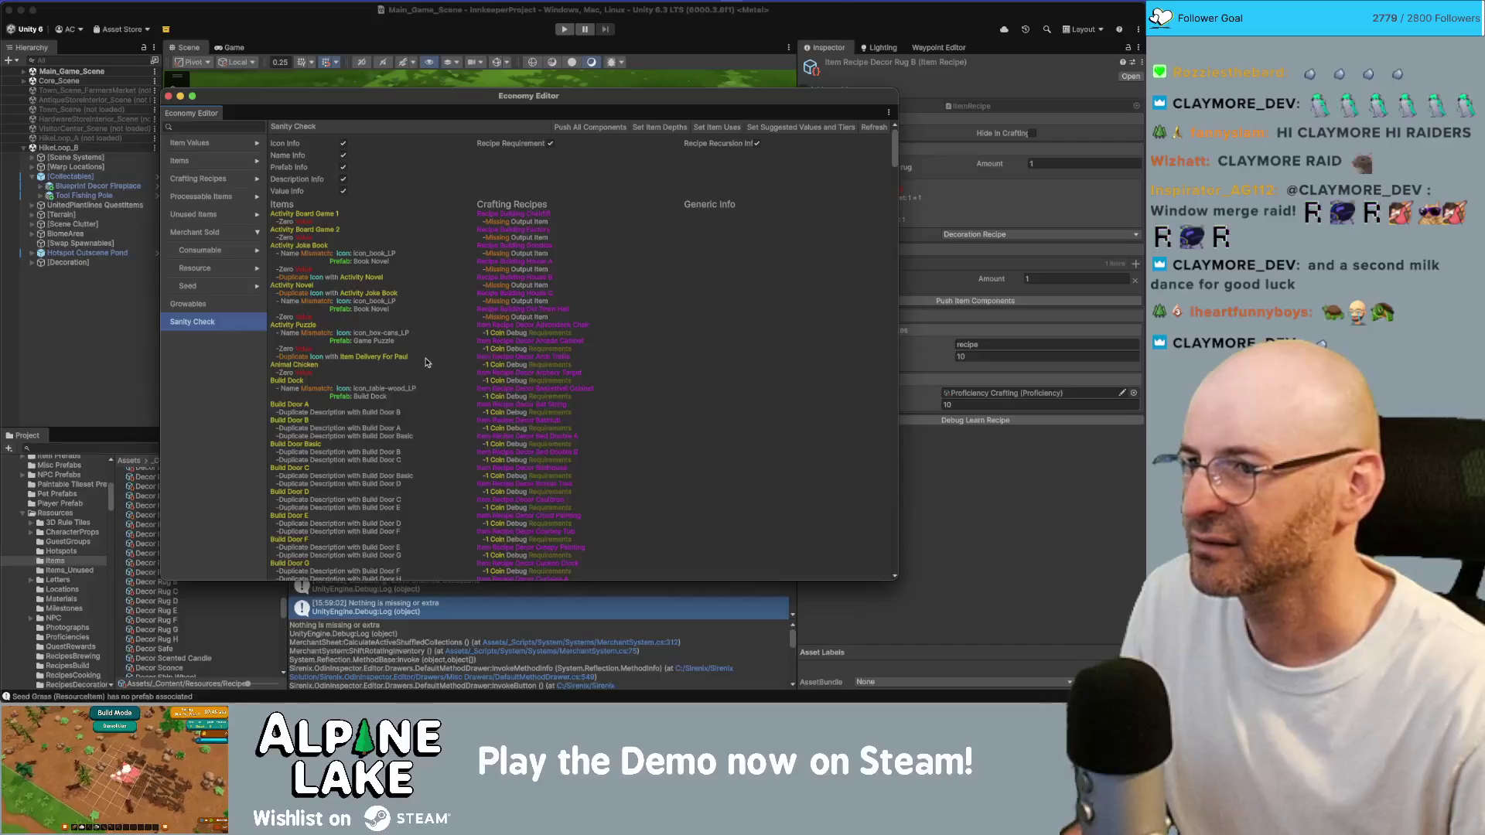
scroll(486, 245, "down", 20)
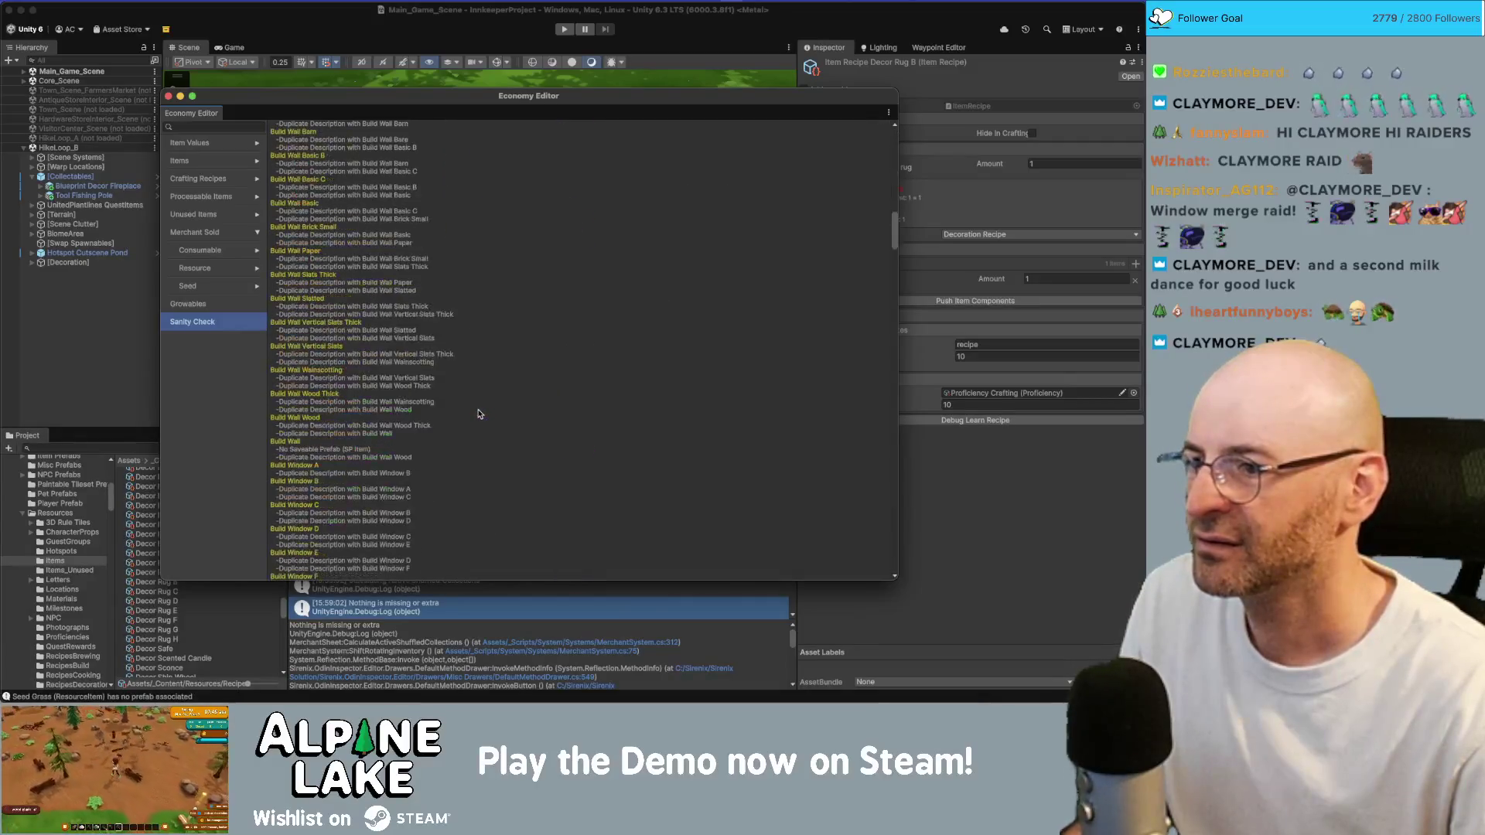
left_click(168, 95)
left_click(205, 0)
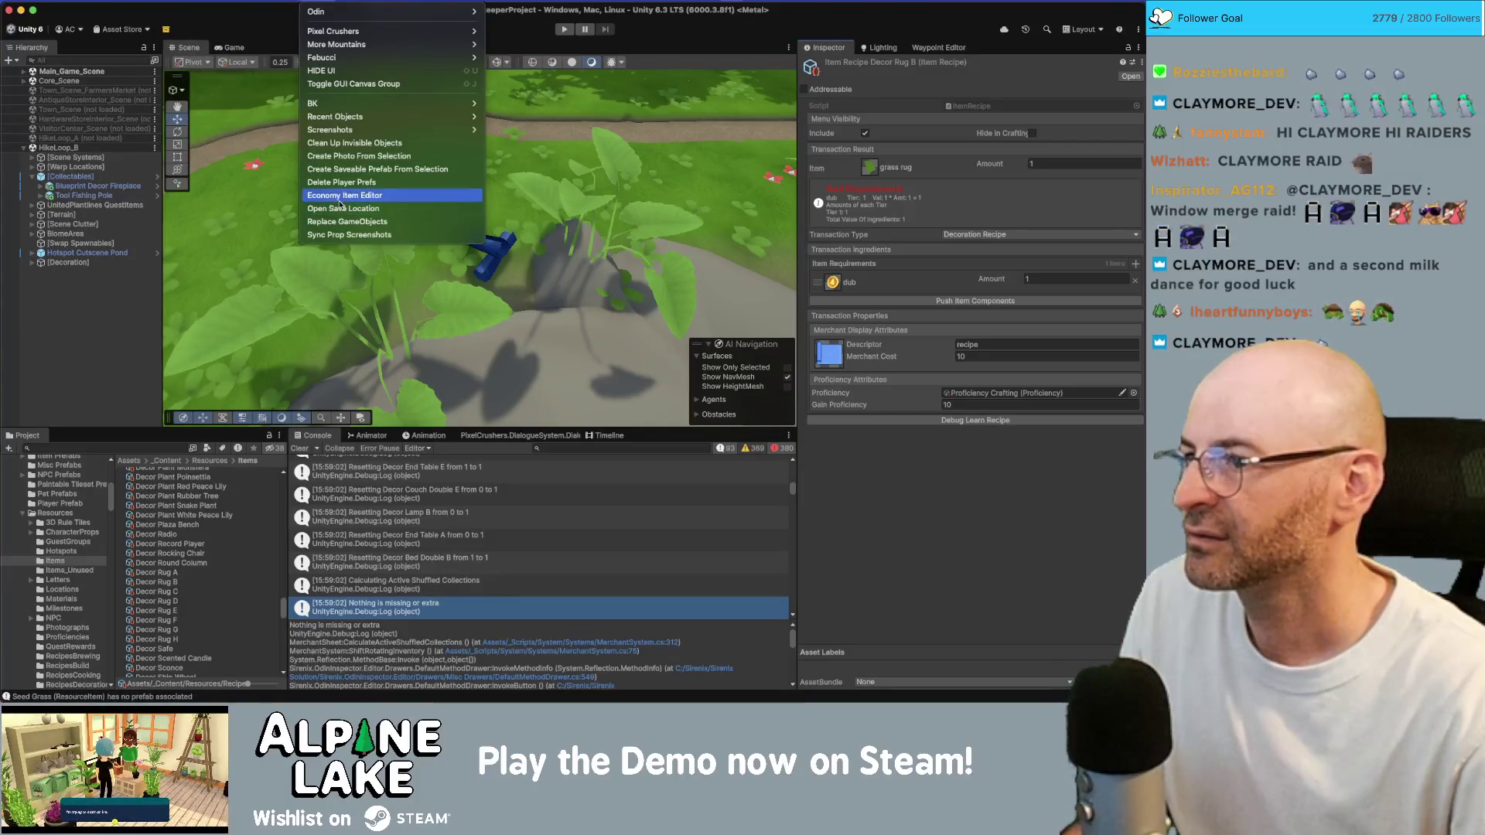
Reopen the Economy Editor full-screen and review its Sanity Check report
left_click(345, 195)
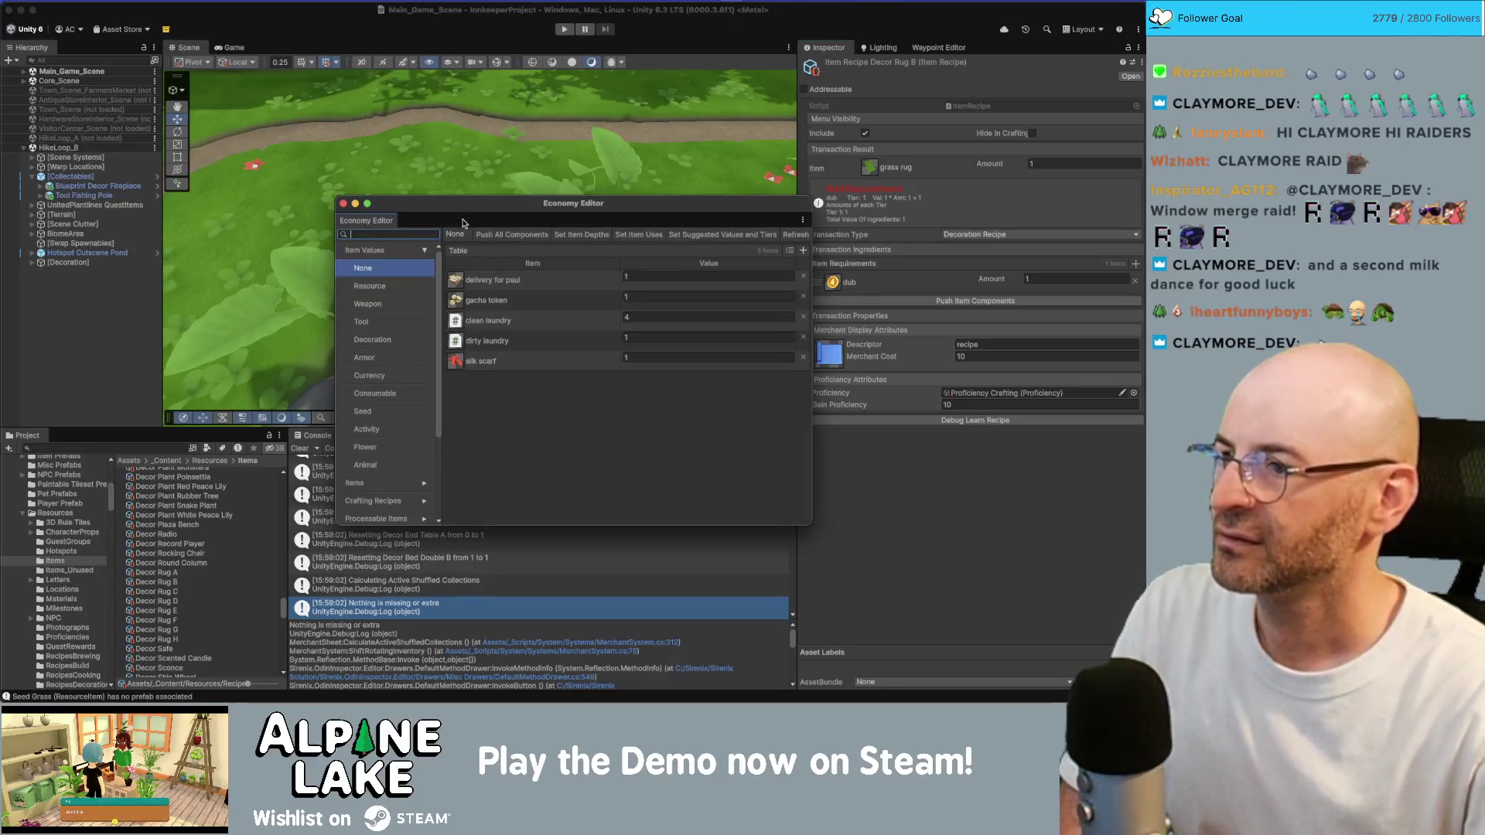
double_click(464, 205)
left_click(33, 450)
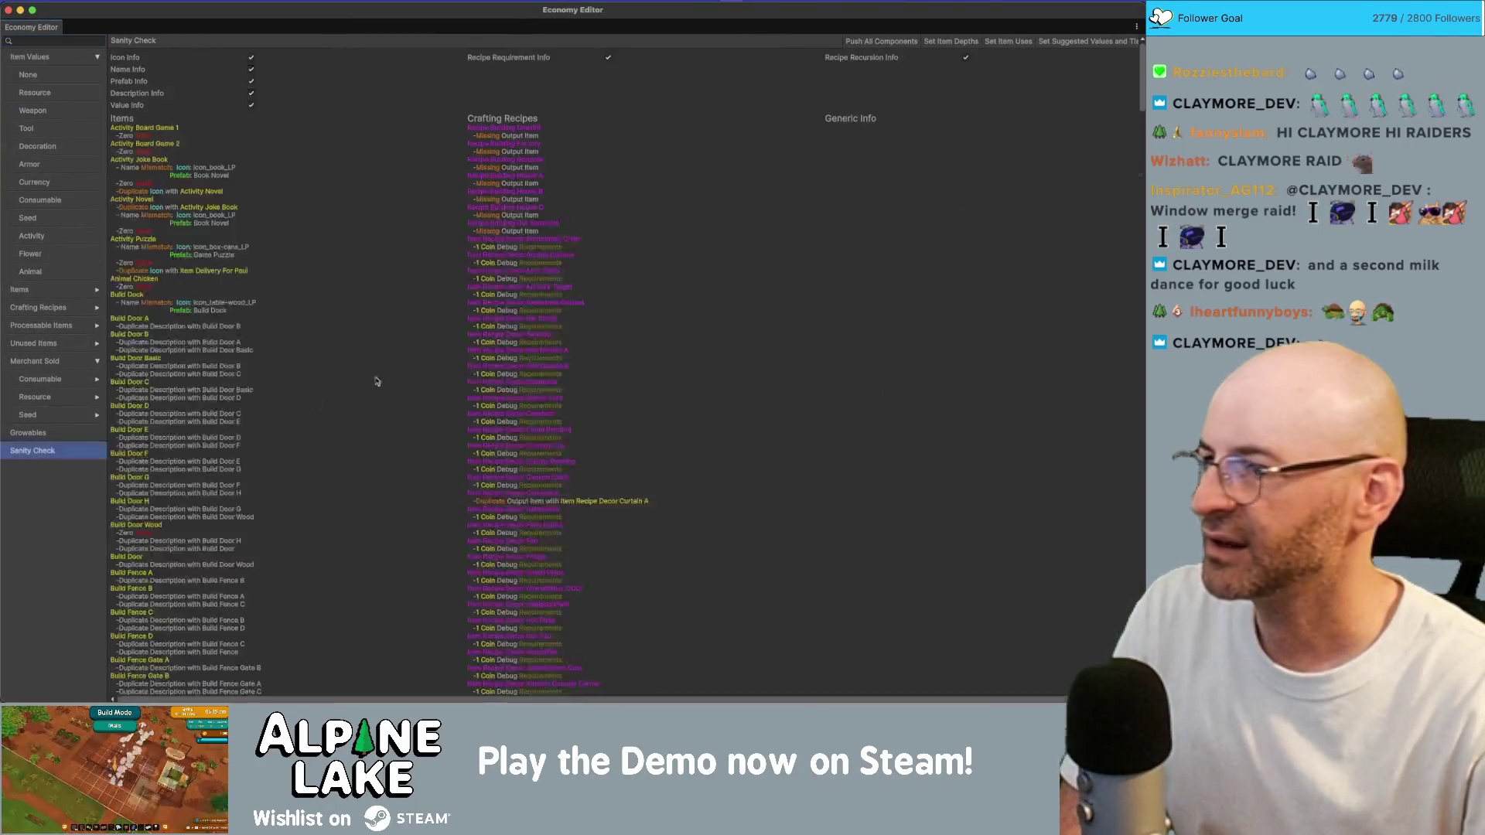
scroll(539, 213, "up", 5)
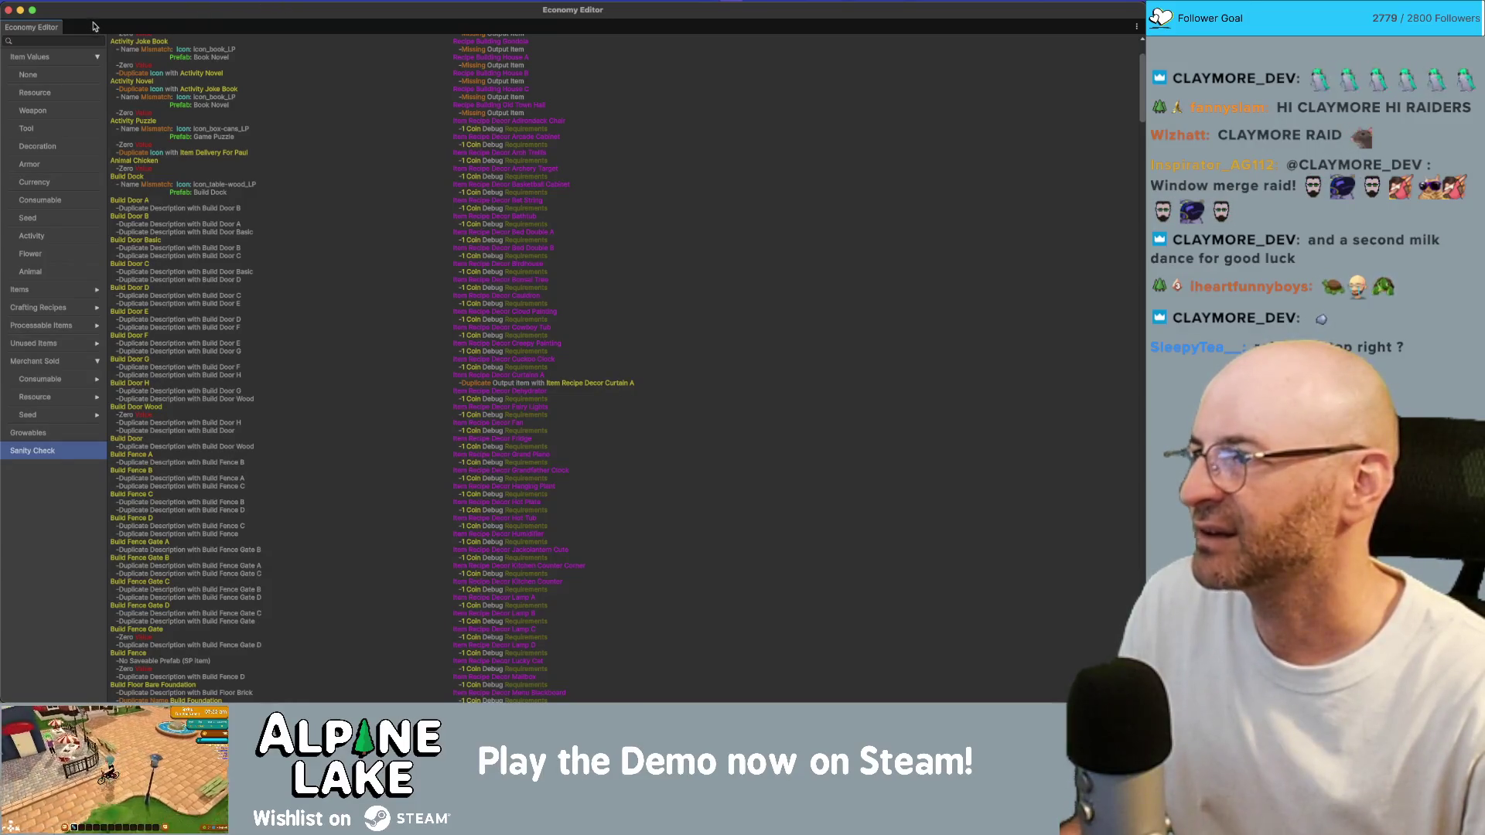
Float the Economy Editor behind the Project window and search assets for 'decor curtains'
double_click(120, 13)
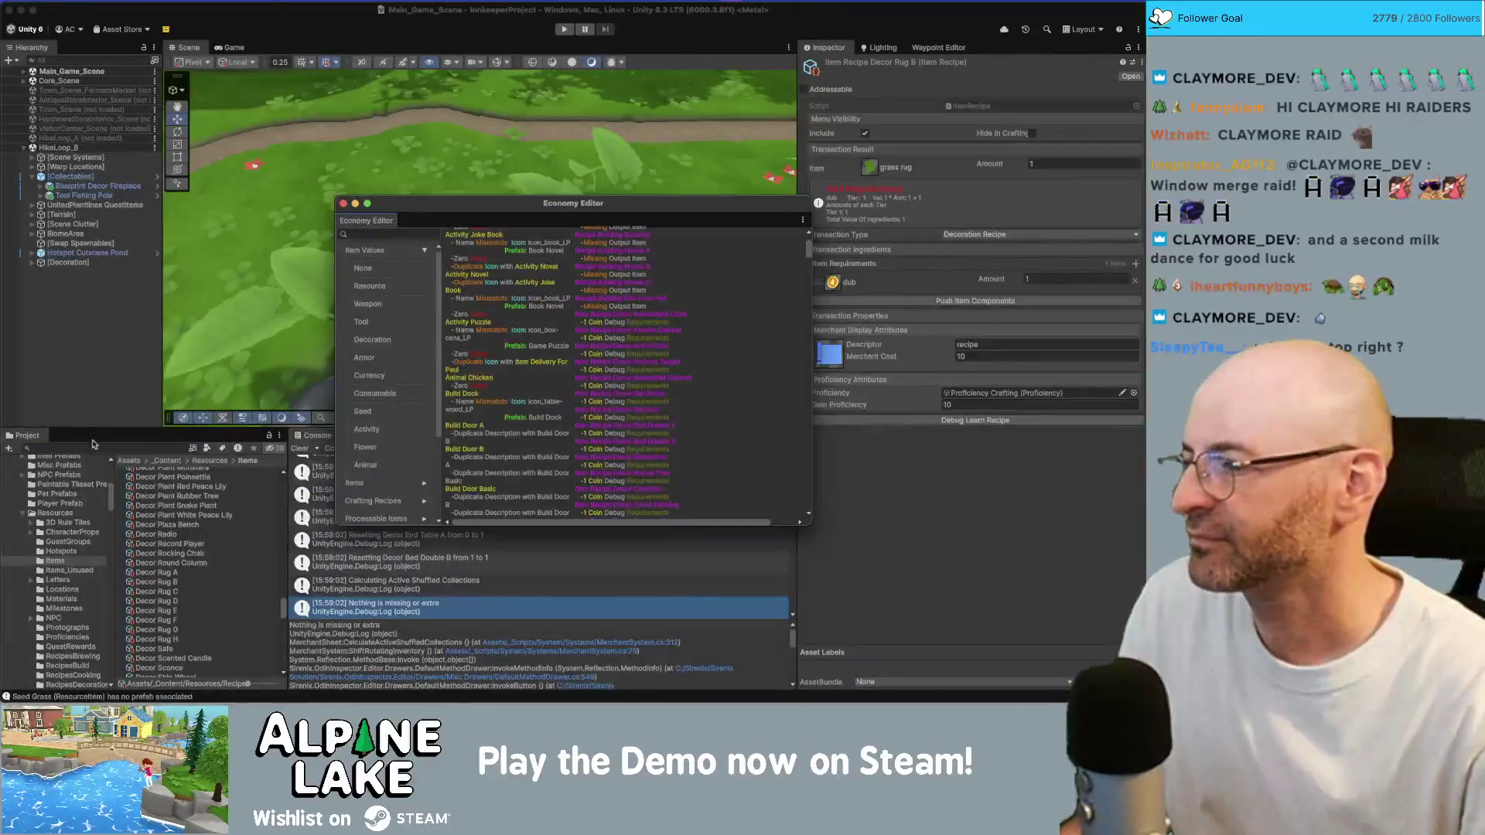
left_click(92, 444)
type("decor")
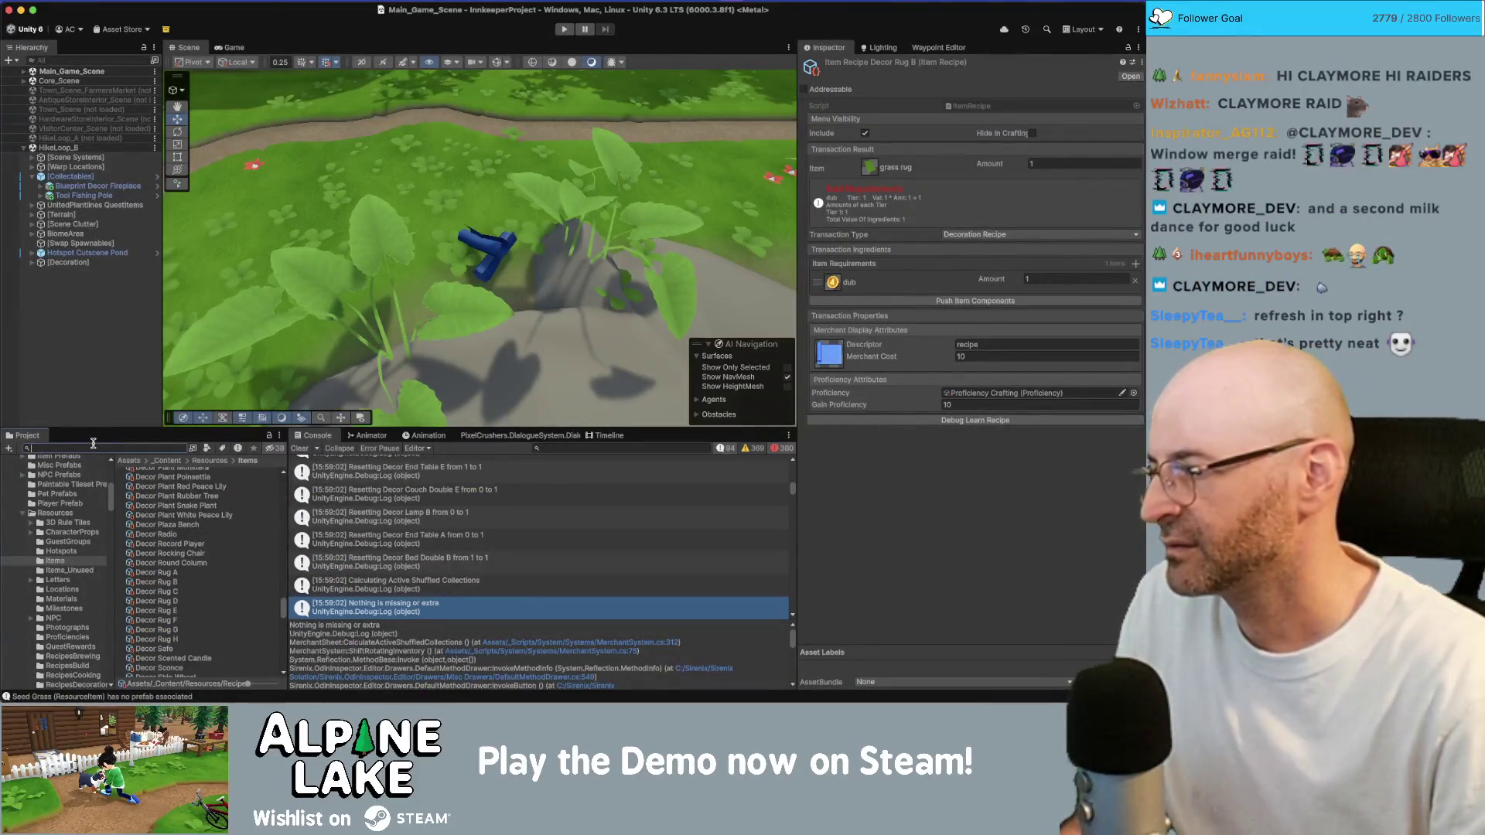
type(" curtains")
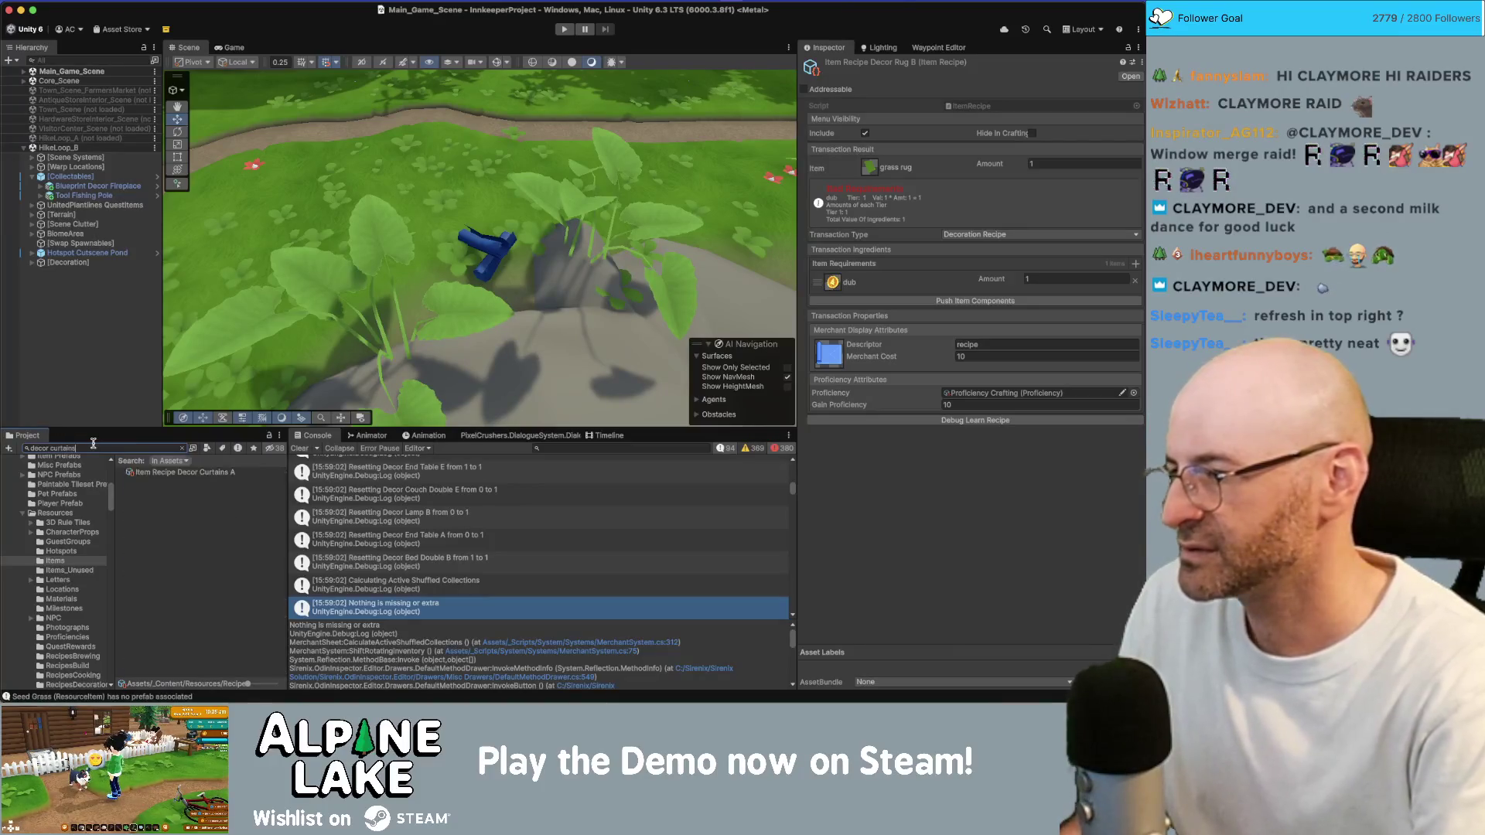
Delete the Item Recipe Decor Curtains A asset, confirming the deletion, then view all open windows
left_click(181, 473)
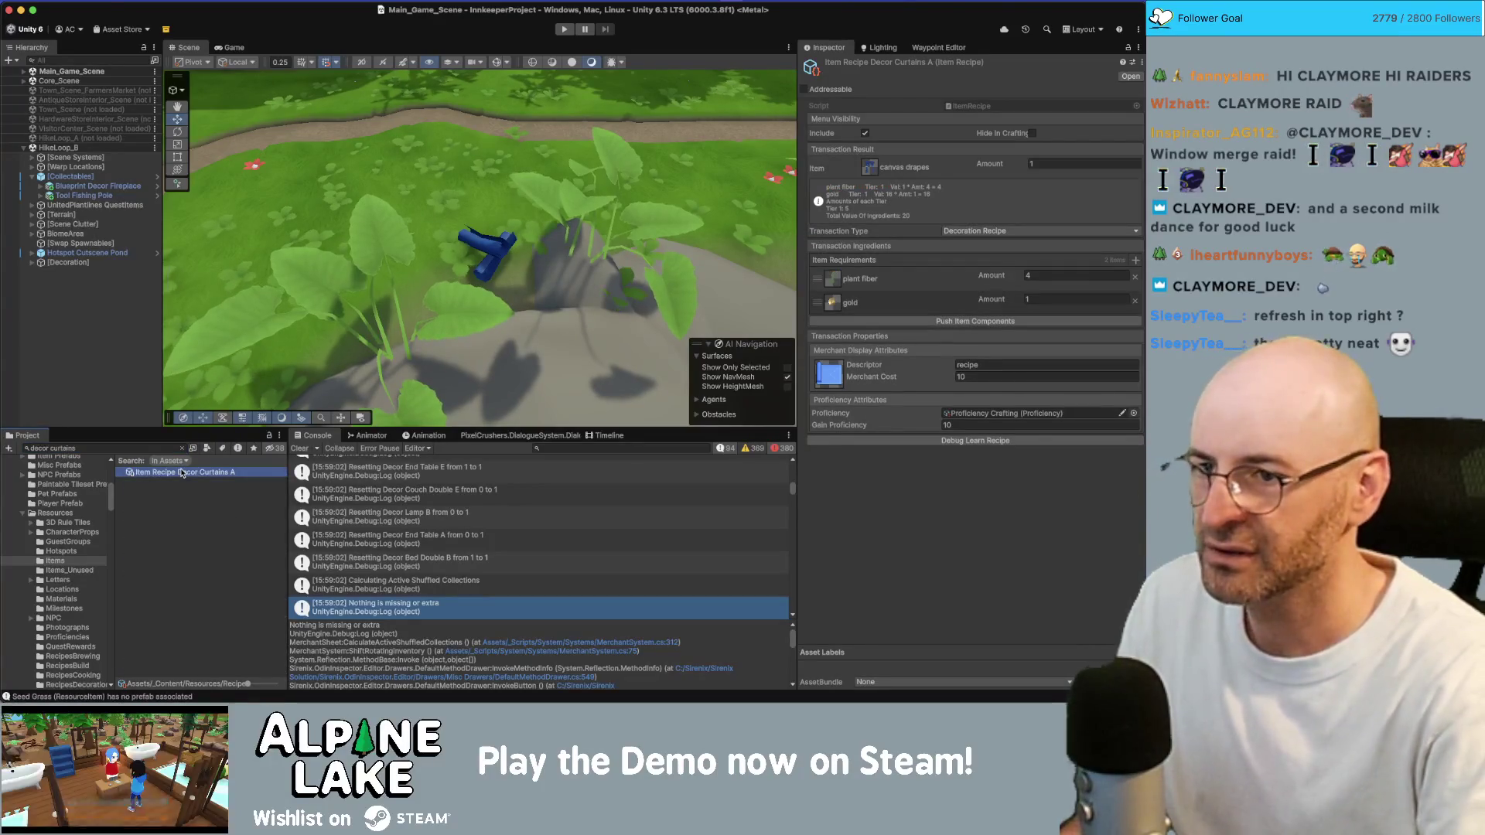
key("super+BackSpace")
key("Return")
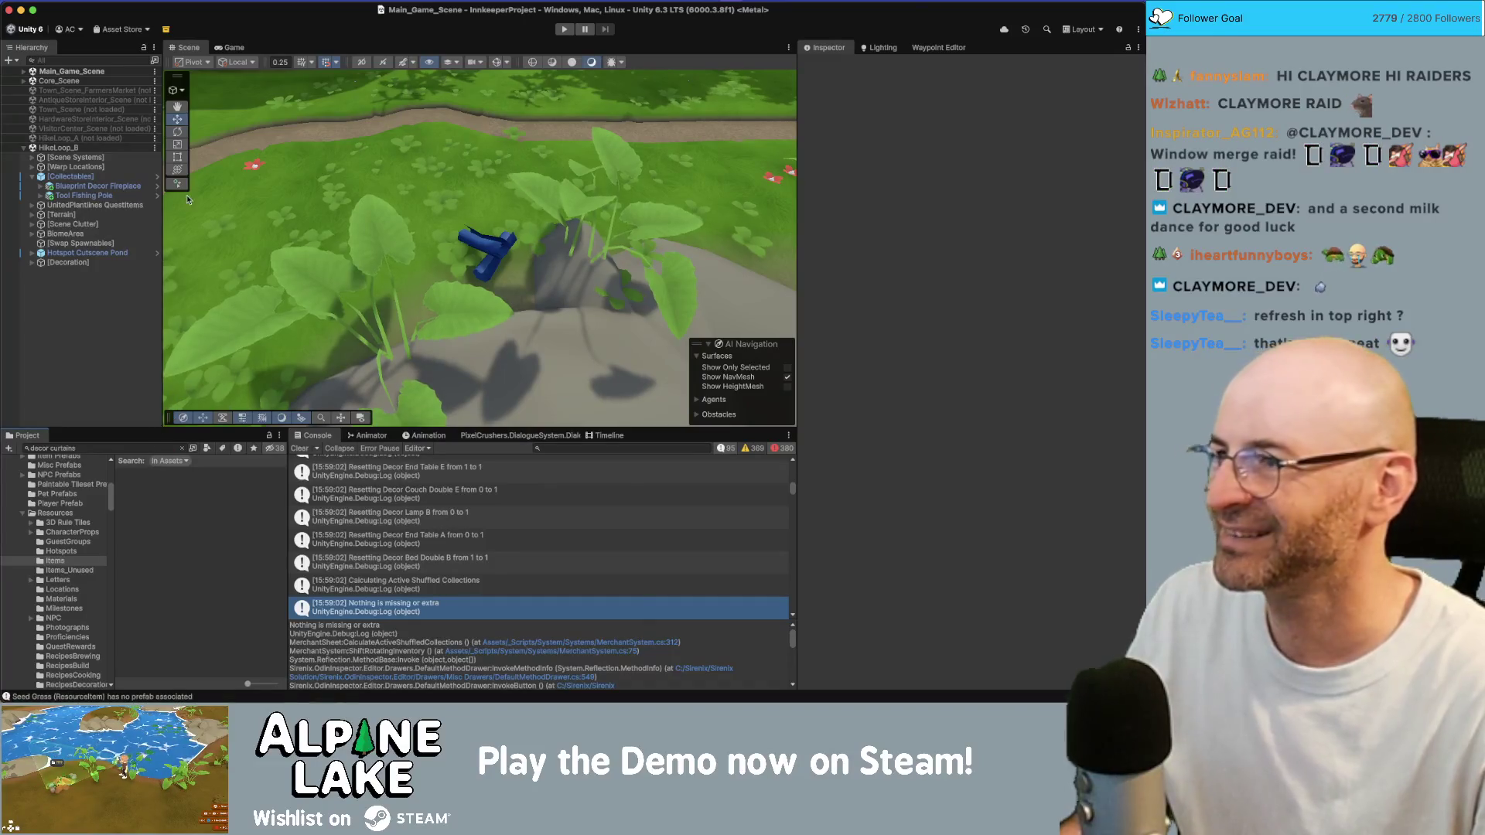
key("ctrl+Up")
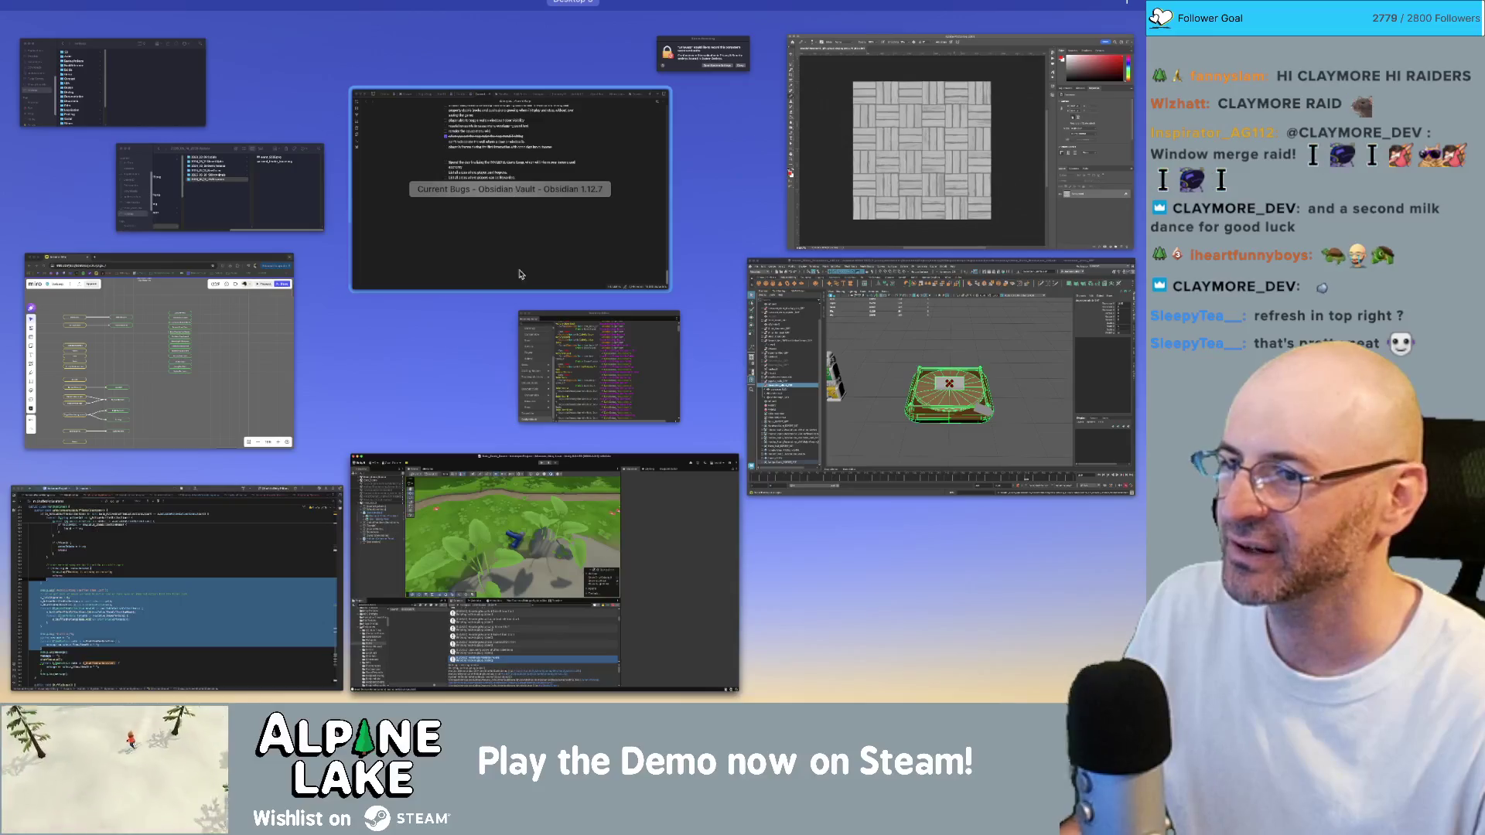
Maximize the Economy Editor, refresh its sanity check, and open the Growables seed table
left_click(588, 341)
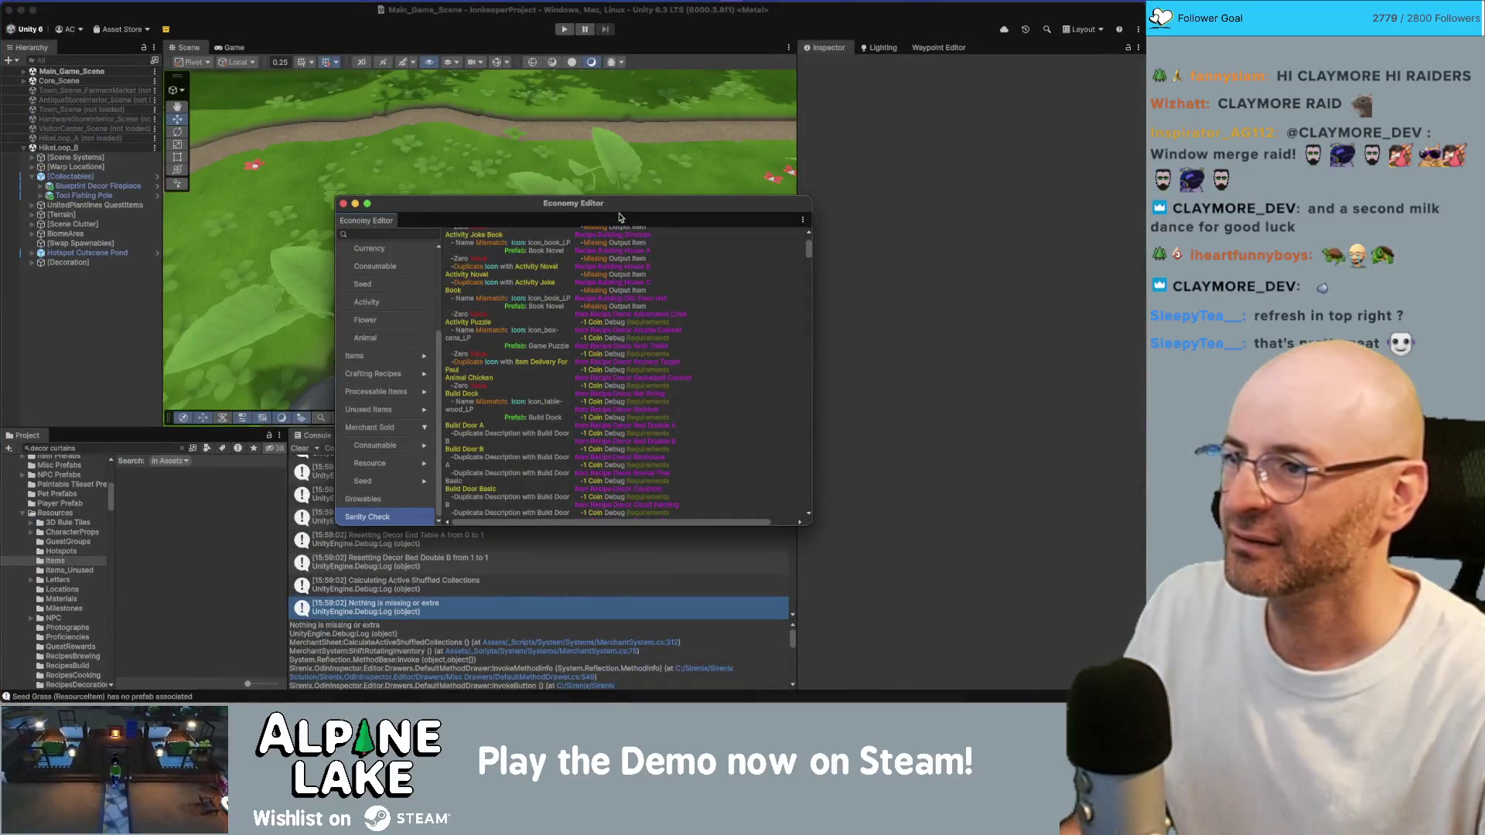
double_click(618, 209)
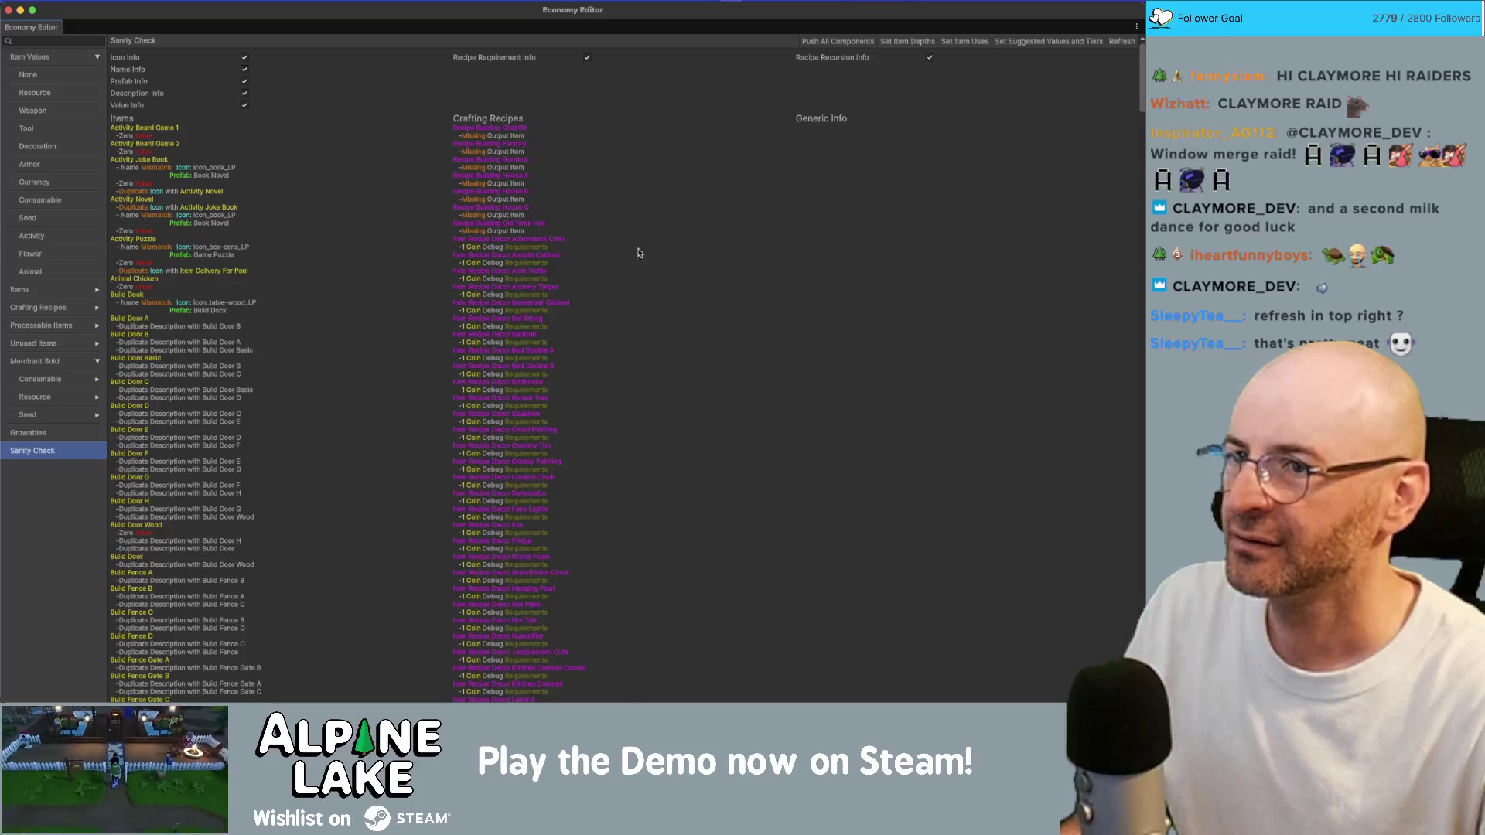
left_click(1121, 44)
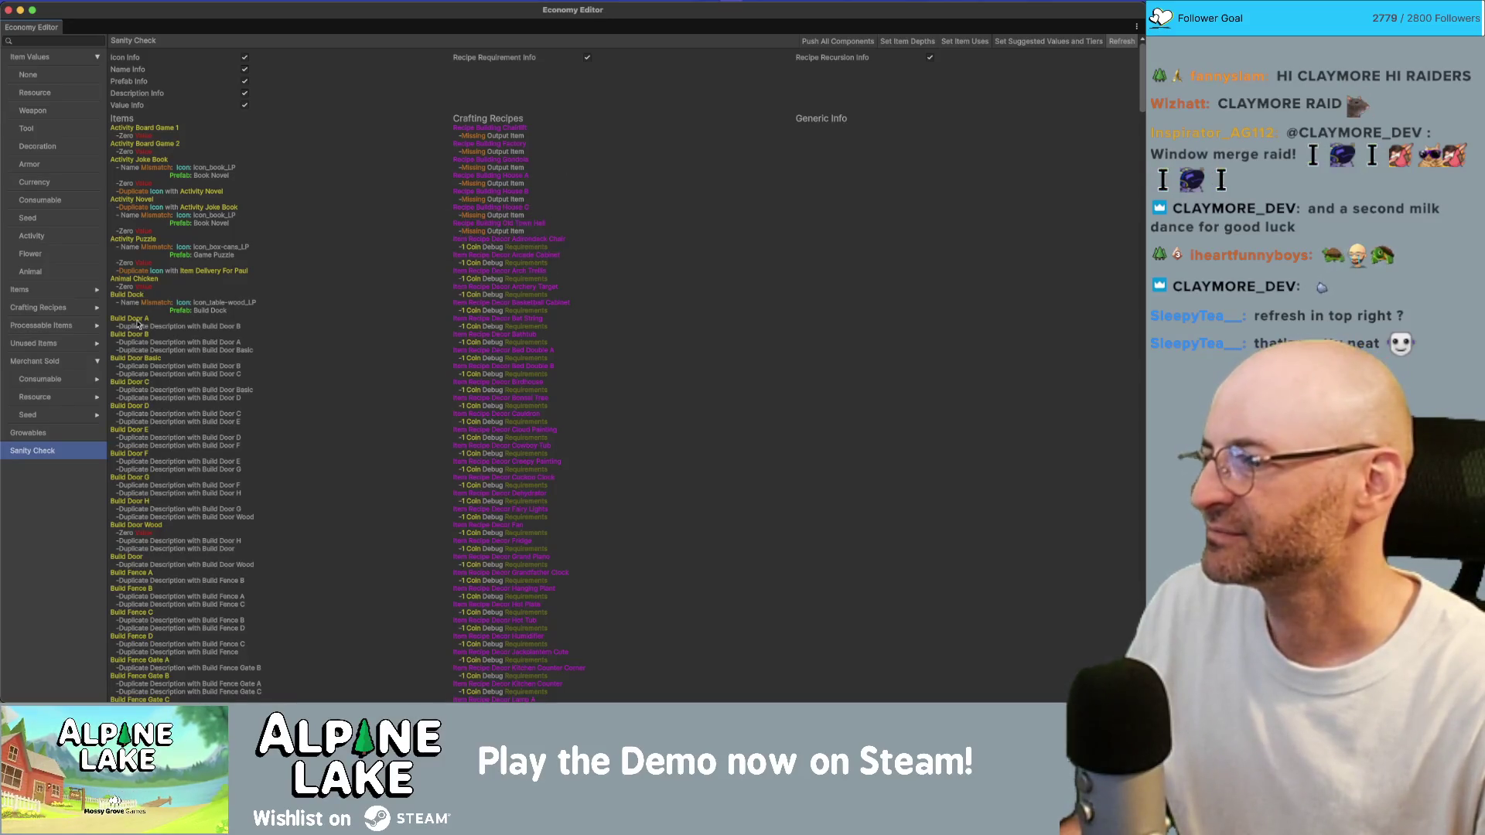
left_click(67, 435)
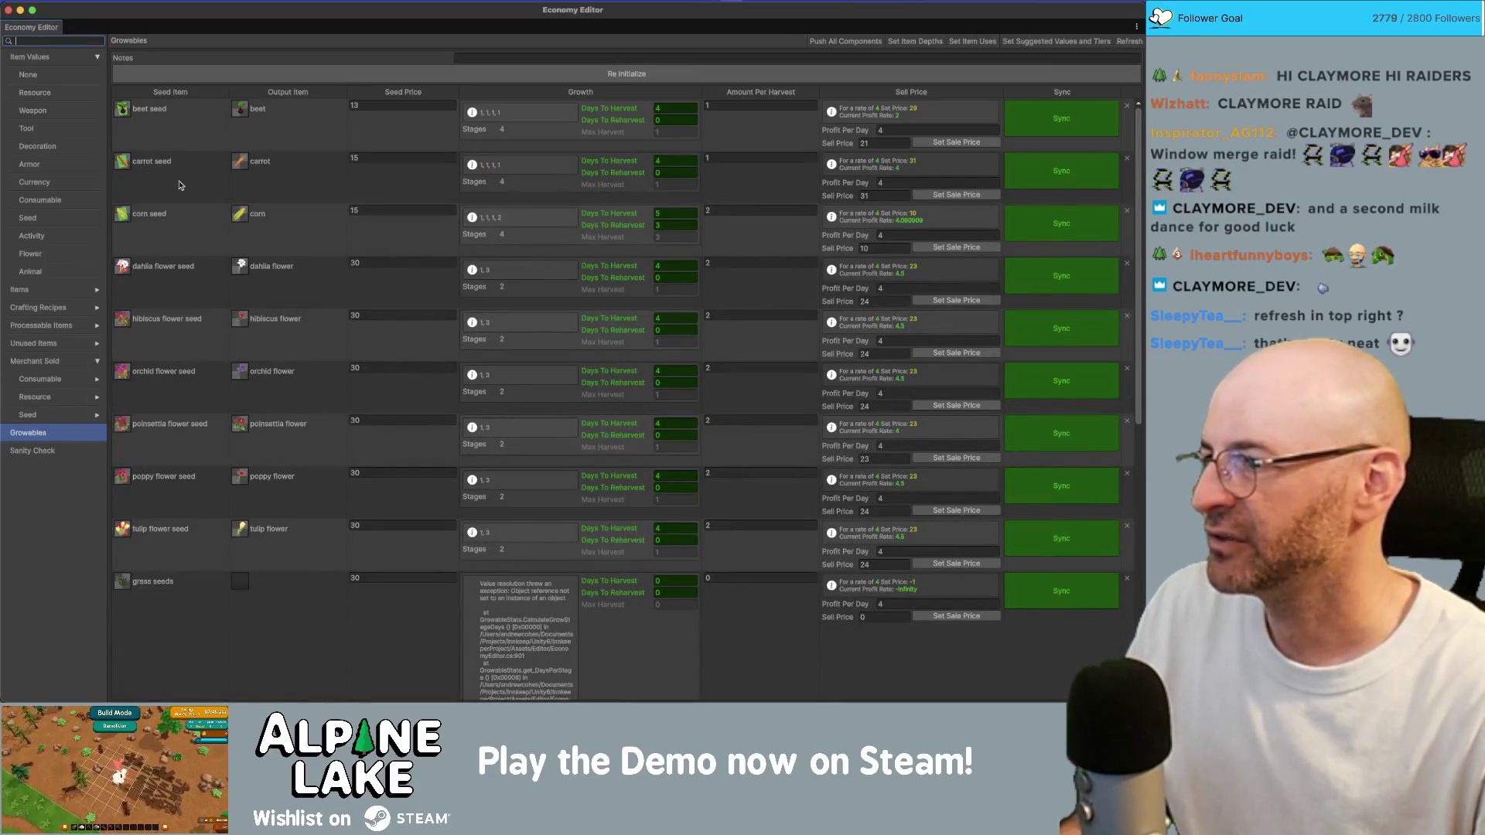
Check beet's Days To Harvest and carrot's Profit Per Day, then restore the window to floating
scroll(172, 178, "down", 2)
scroll(172, 178, "up", 2)
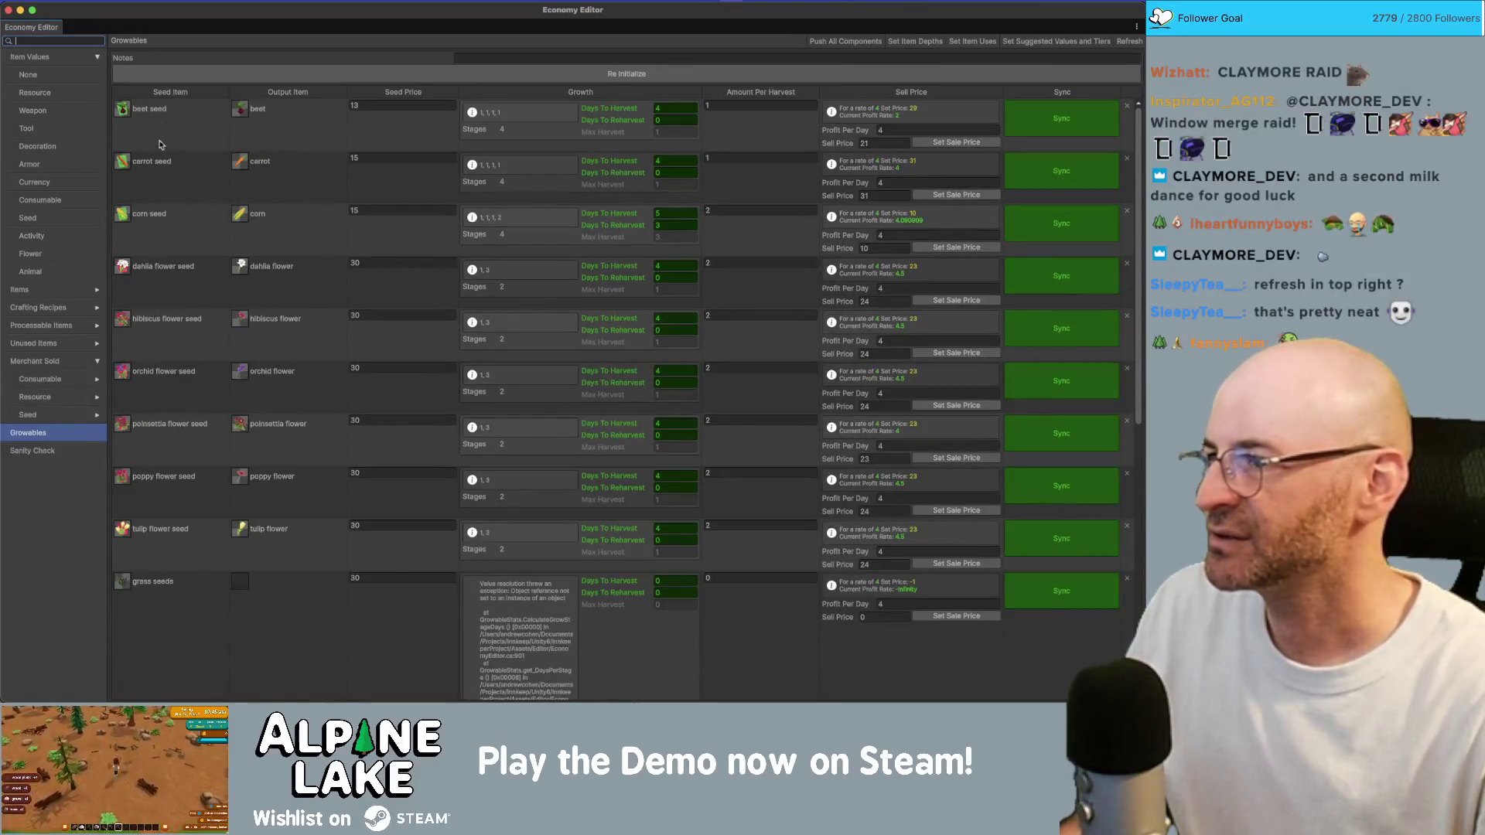
scroll(172, 402, "down", 5)
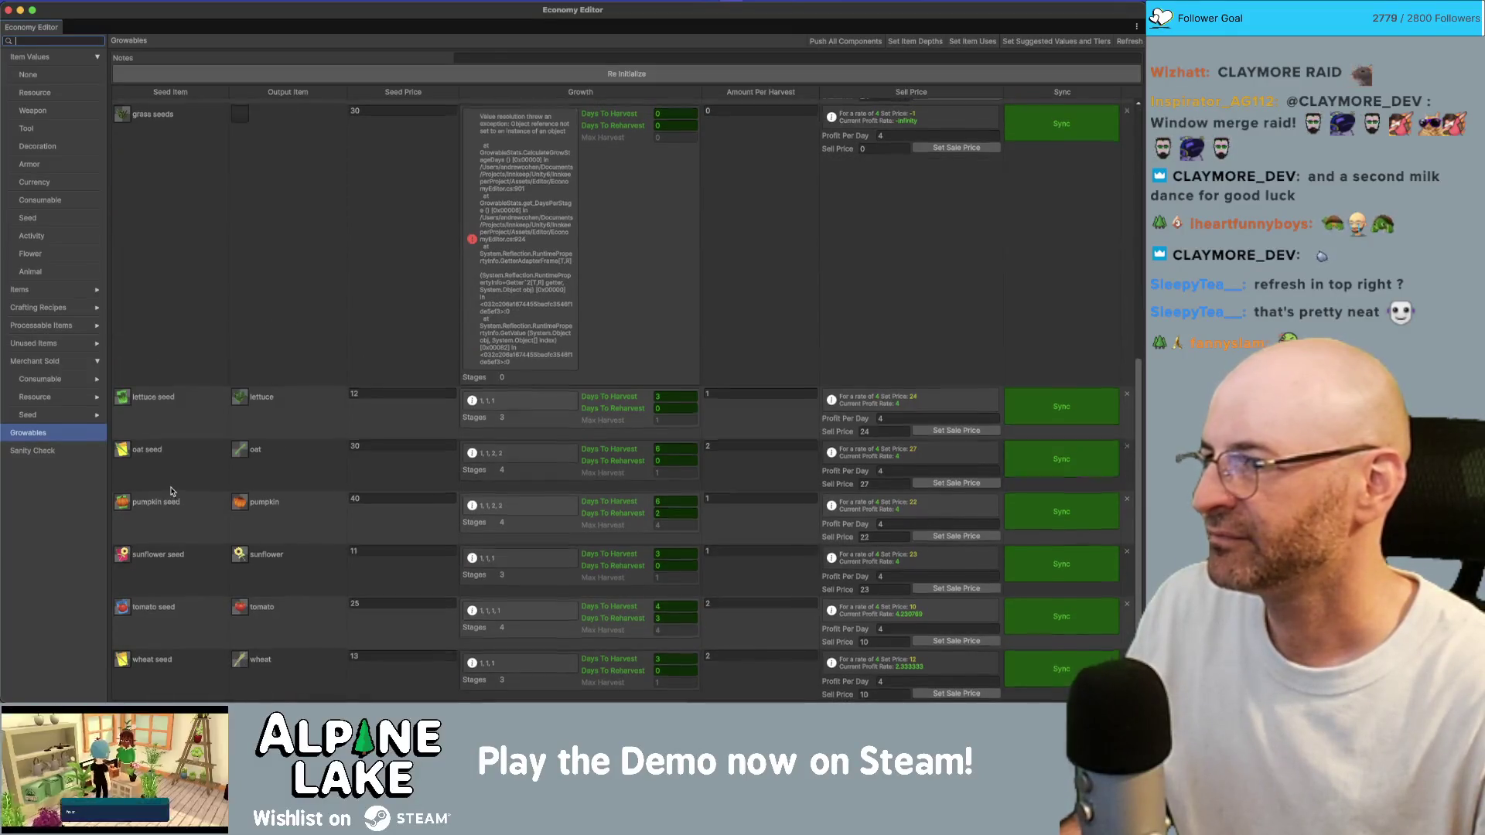
scroll(172, 491, "up", 5)
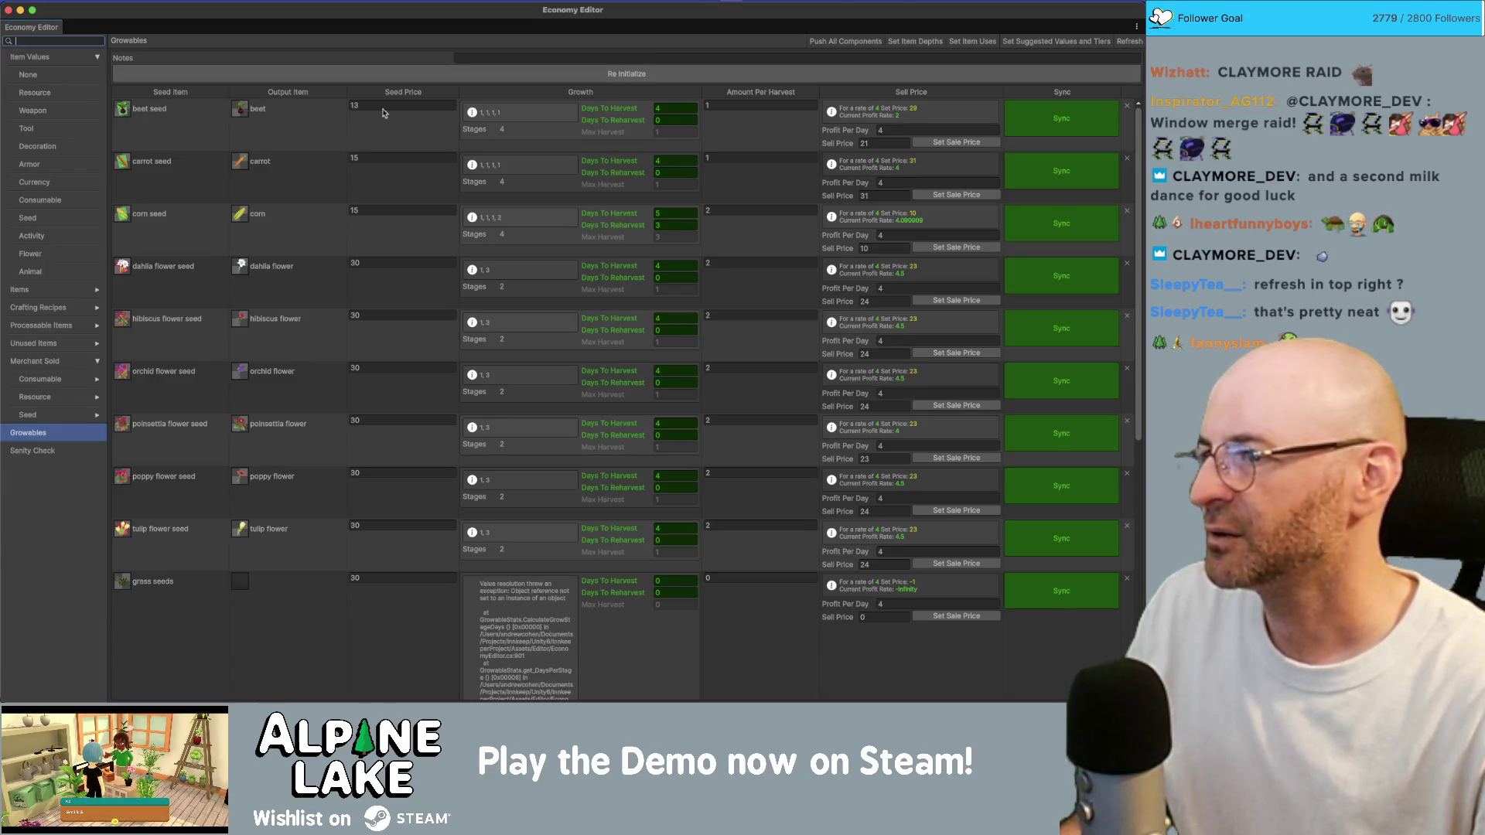
left_click(659, 109)
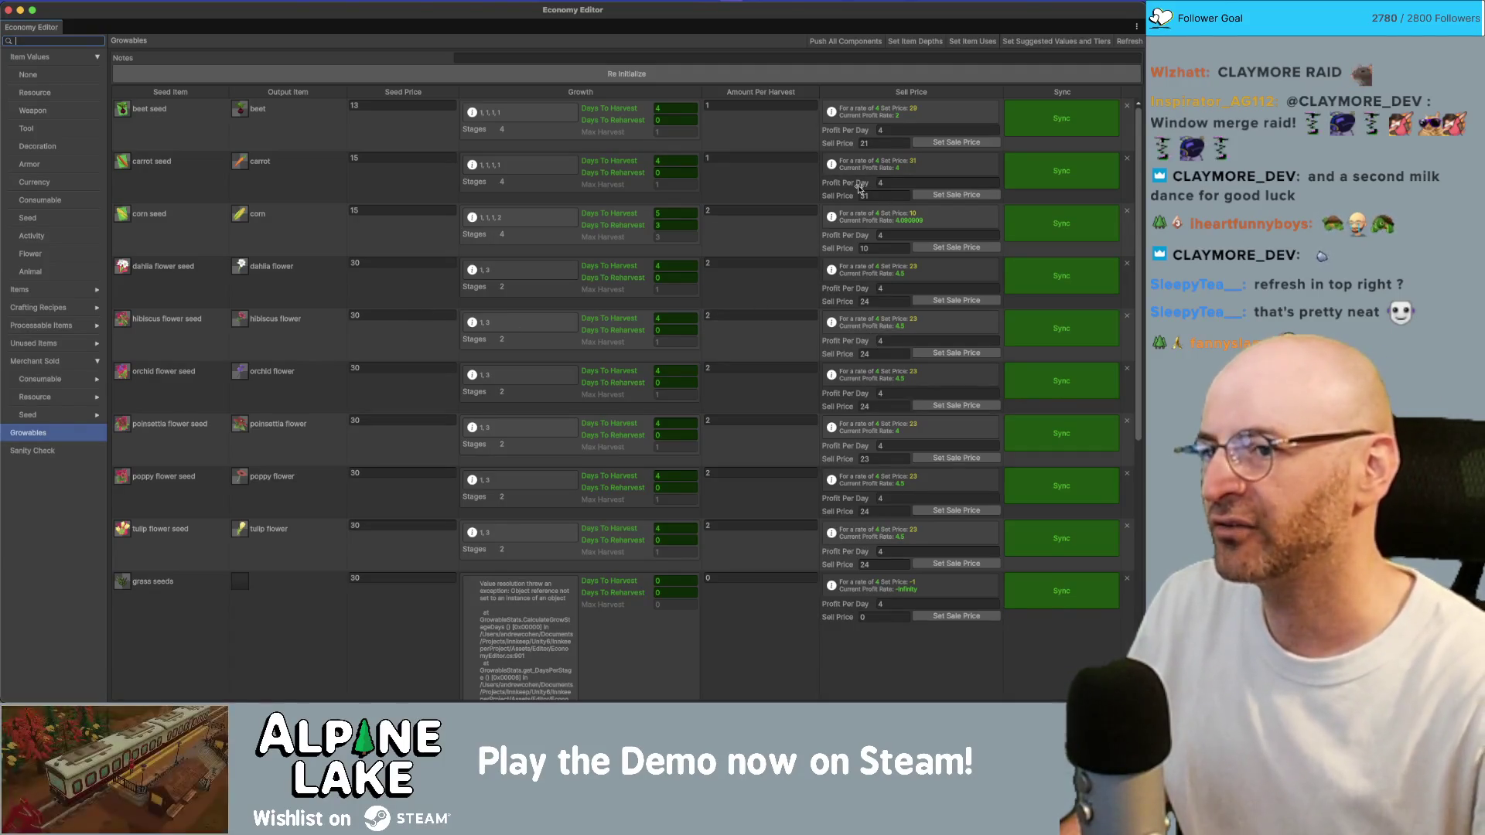
left_click(880, 182)
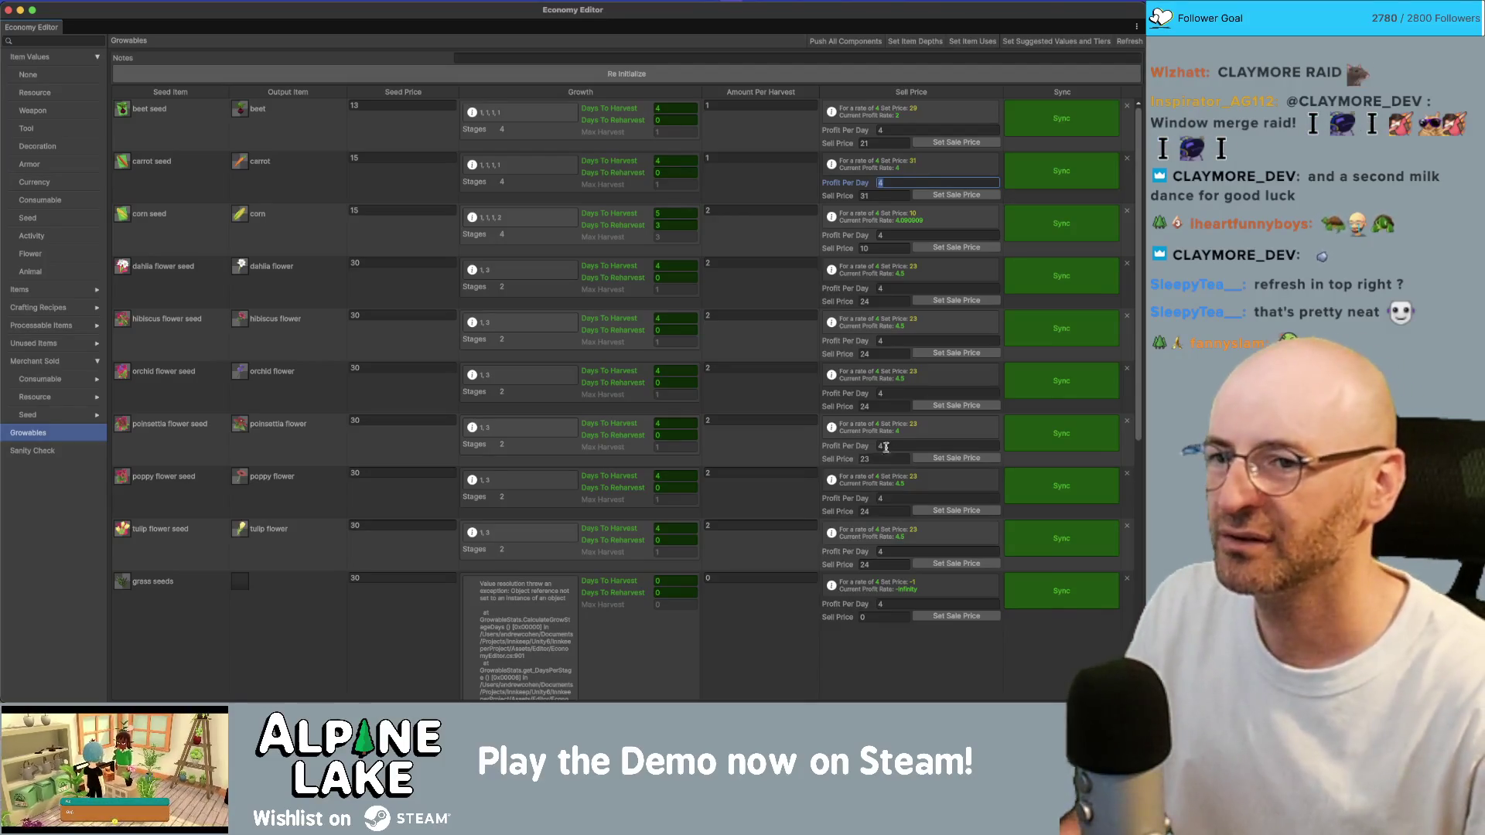
scroll(775, 498, "down", 6)
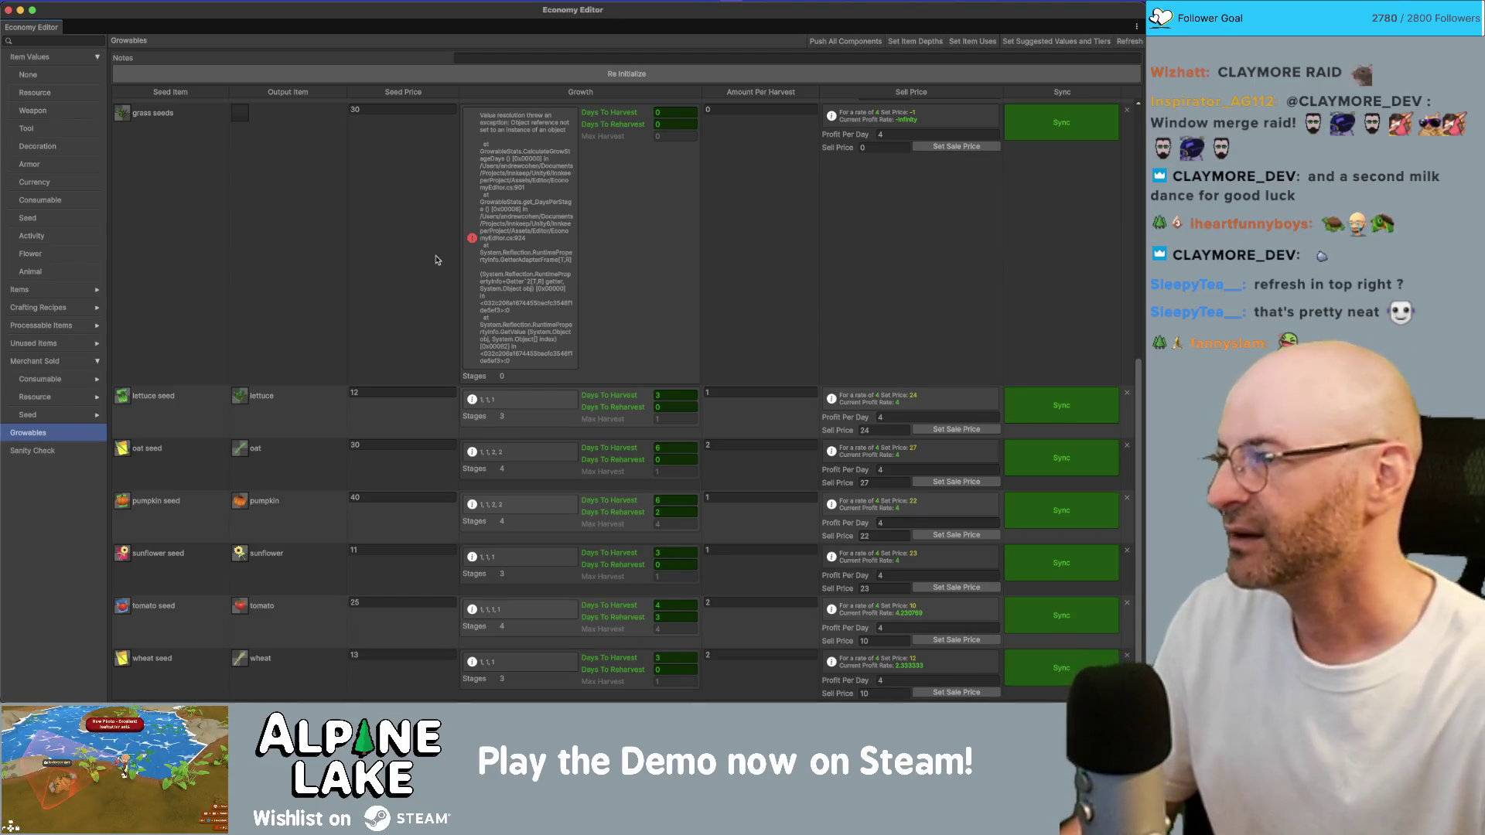
double_click(363, 3)
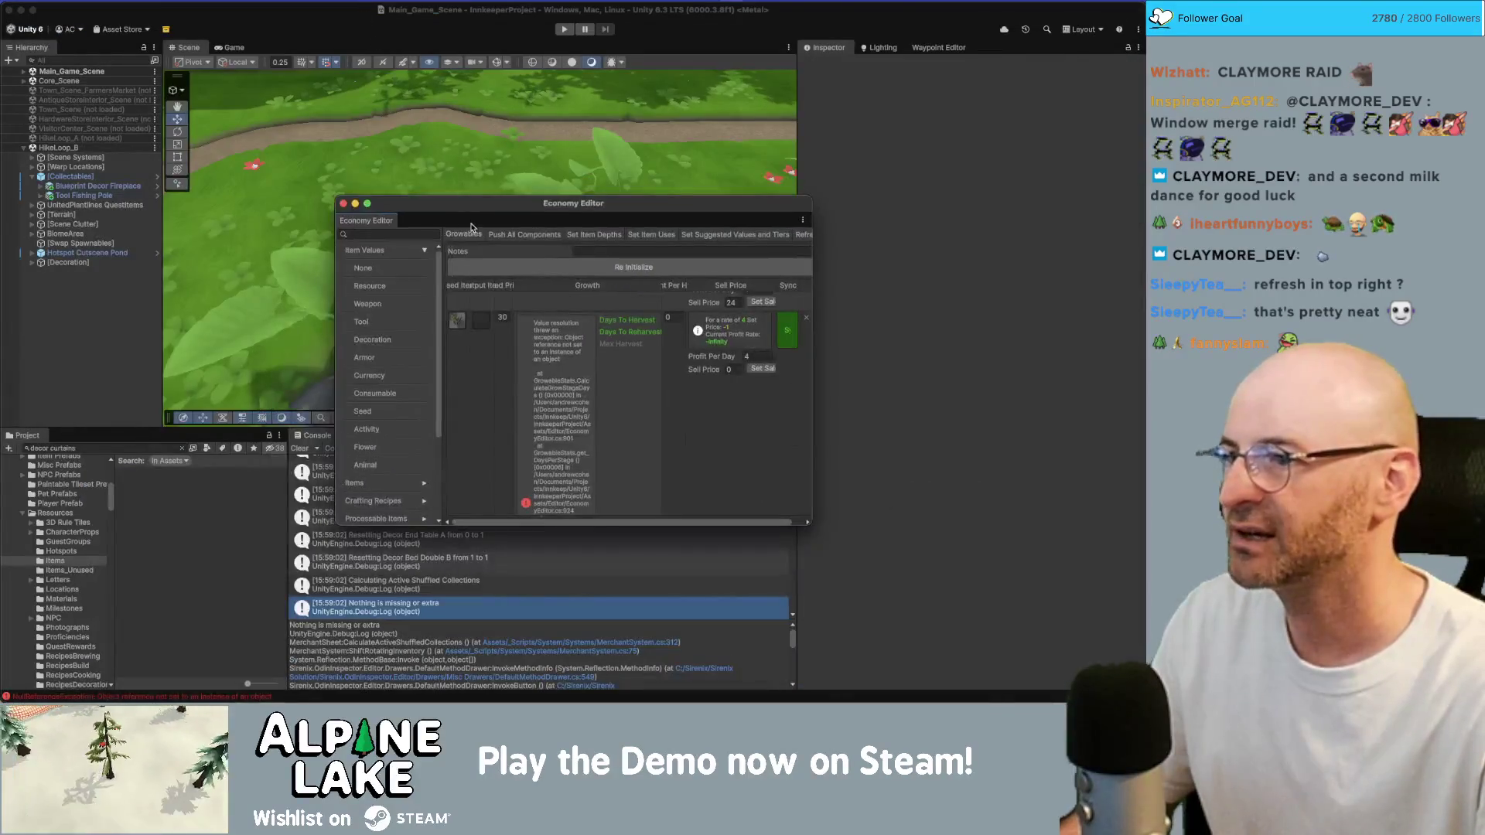
Move the Economy Editor upper left and enlarge it to show lettuce through wheat seeds
mouse_move(454, 202)
left_mouse_down()
mouse_move(200, 83)
mouse_move(190, 96)
mouse_move(179, 44)
left_mouse_up()
mouse_move(520, 360)
left_mouse_down()
mouse_move(696, 547)
mouse_move(819, 640)
left_mouse_up()
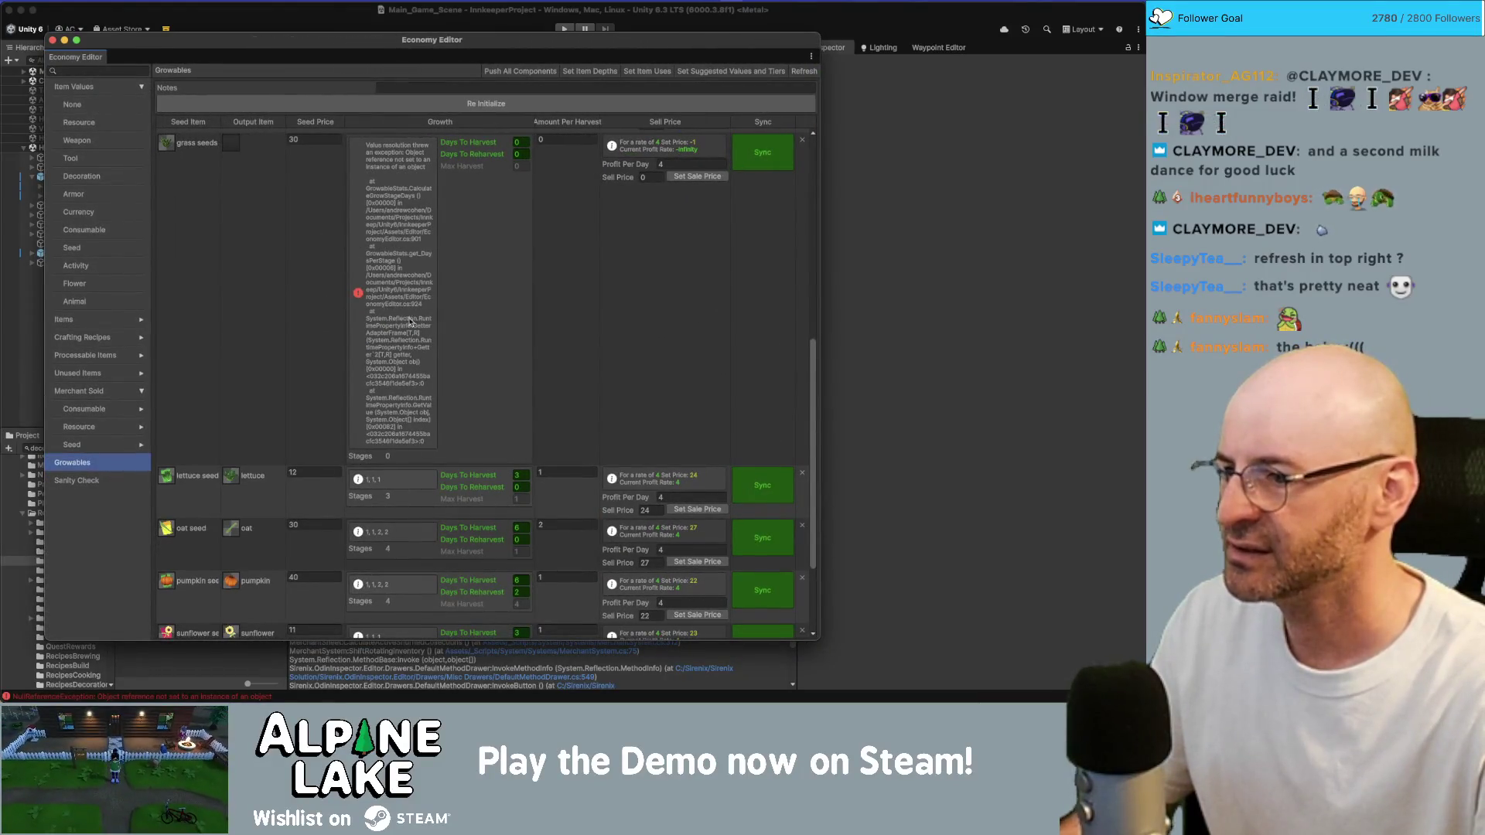
scroll(408, 293, "up", 1)
scroll(408, 292, "up", 2)
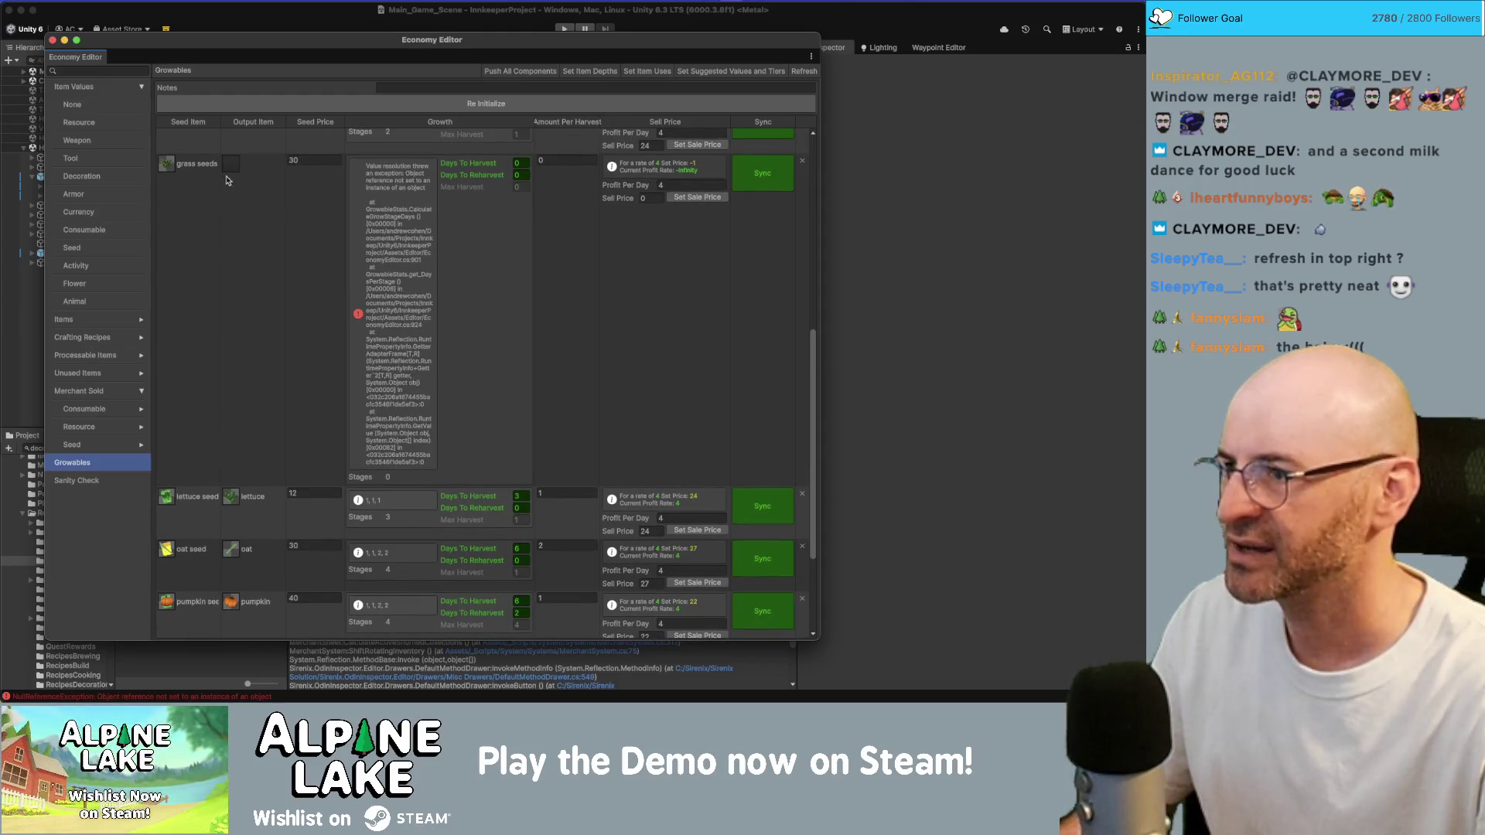
scroll(437, 157, "up", 5)
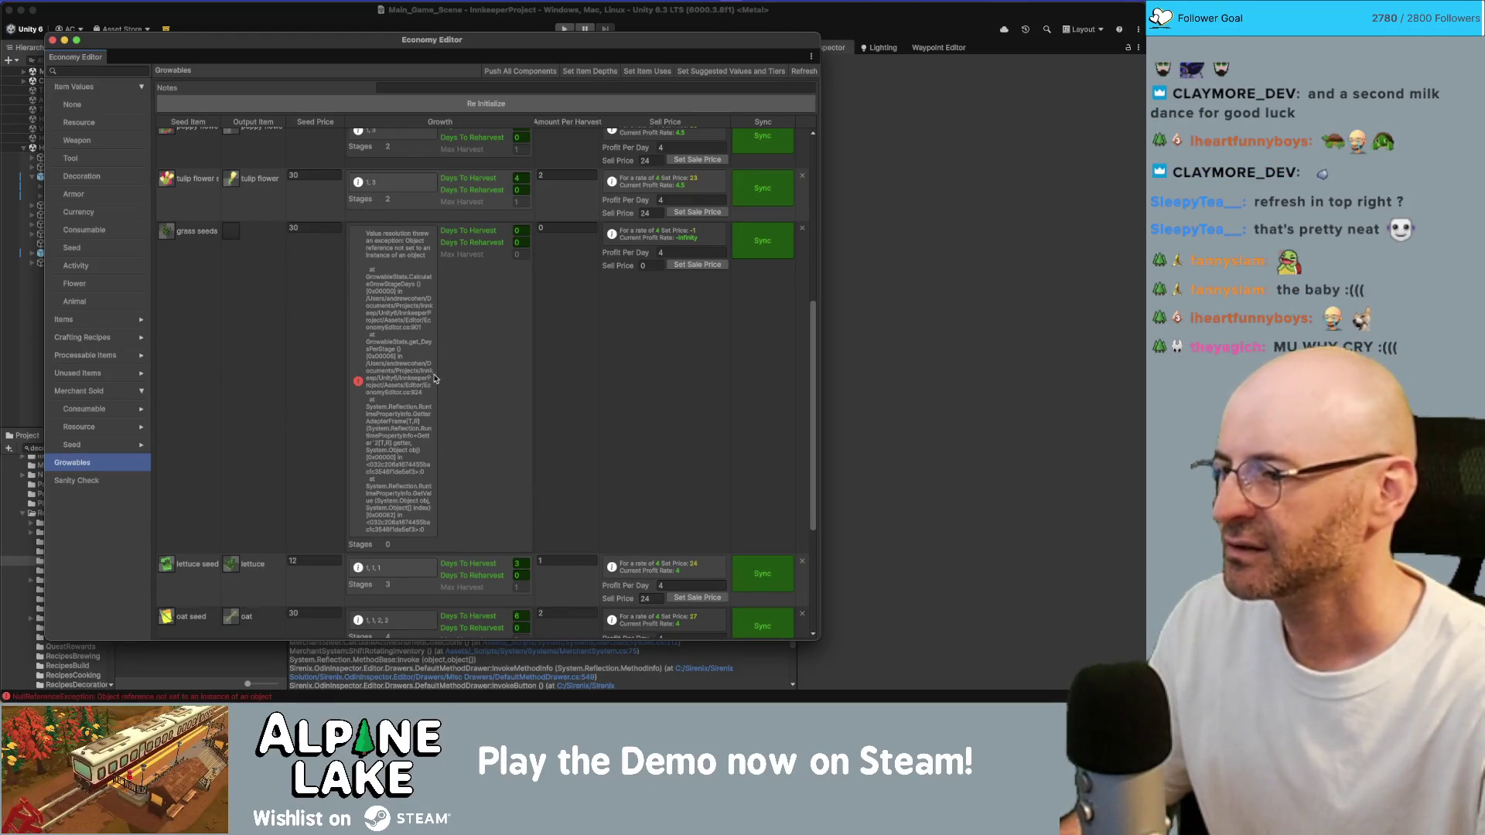
scroll(434, 379, "down", 10)
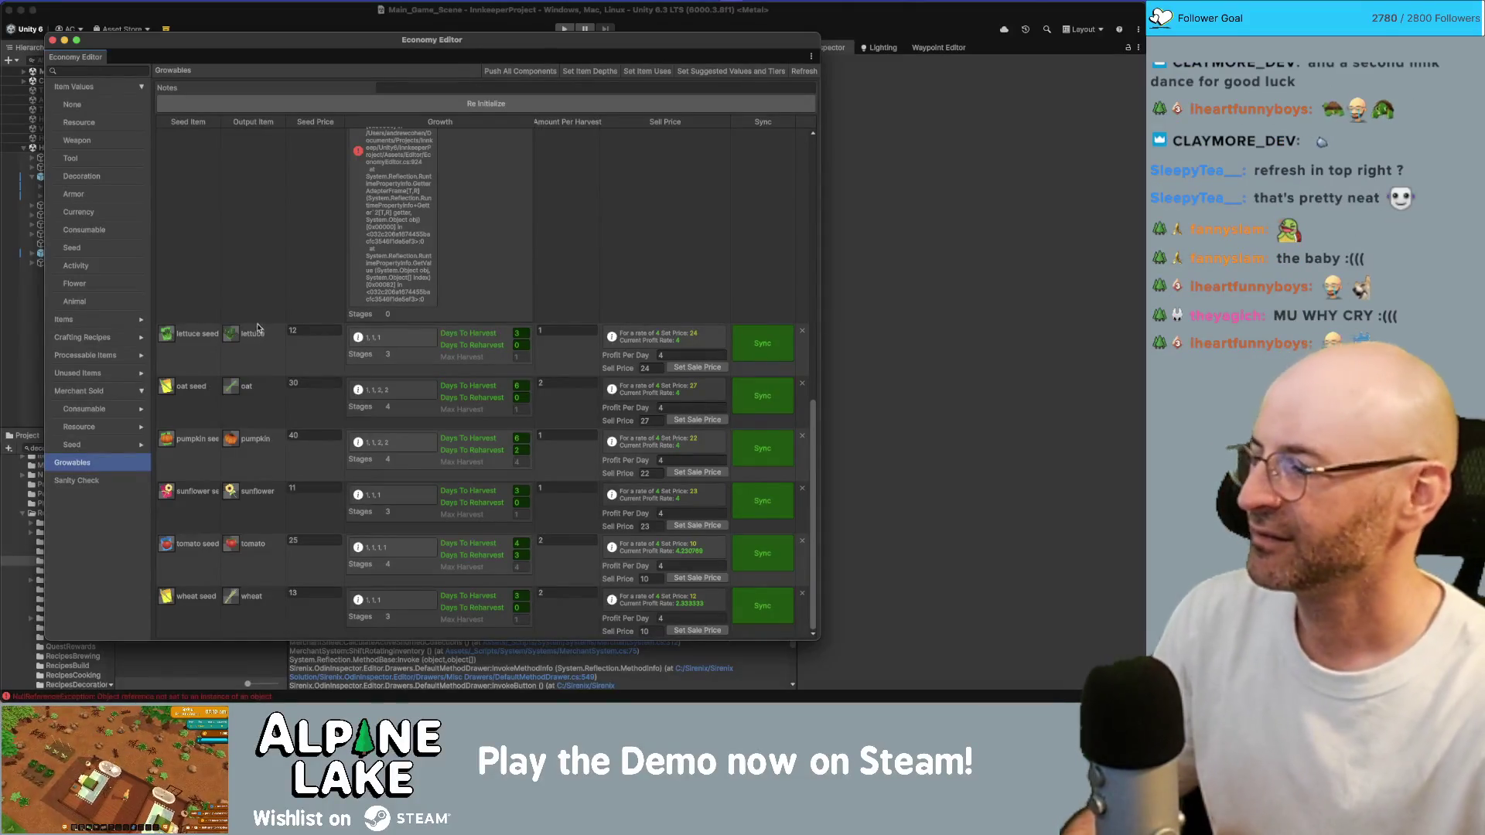
mouse_move(113, 45)
left_mouse_down()
mouse_move(273, 56)
mouse_move(176, 61)
left_mouse_up()
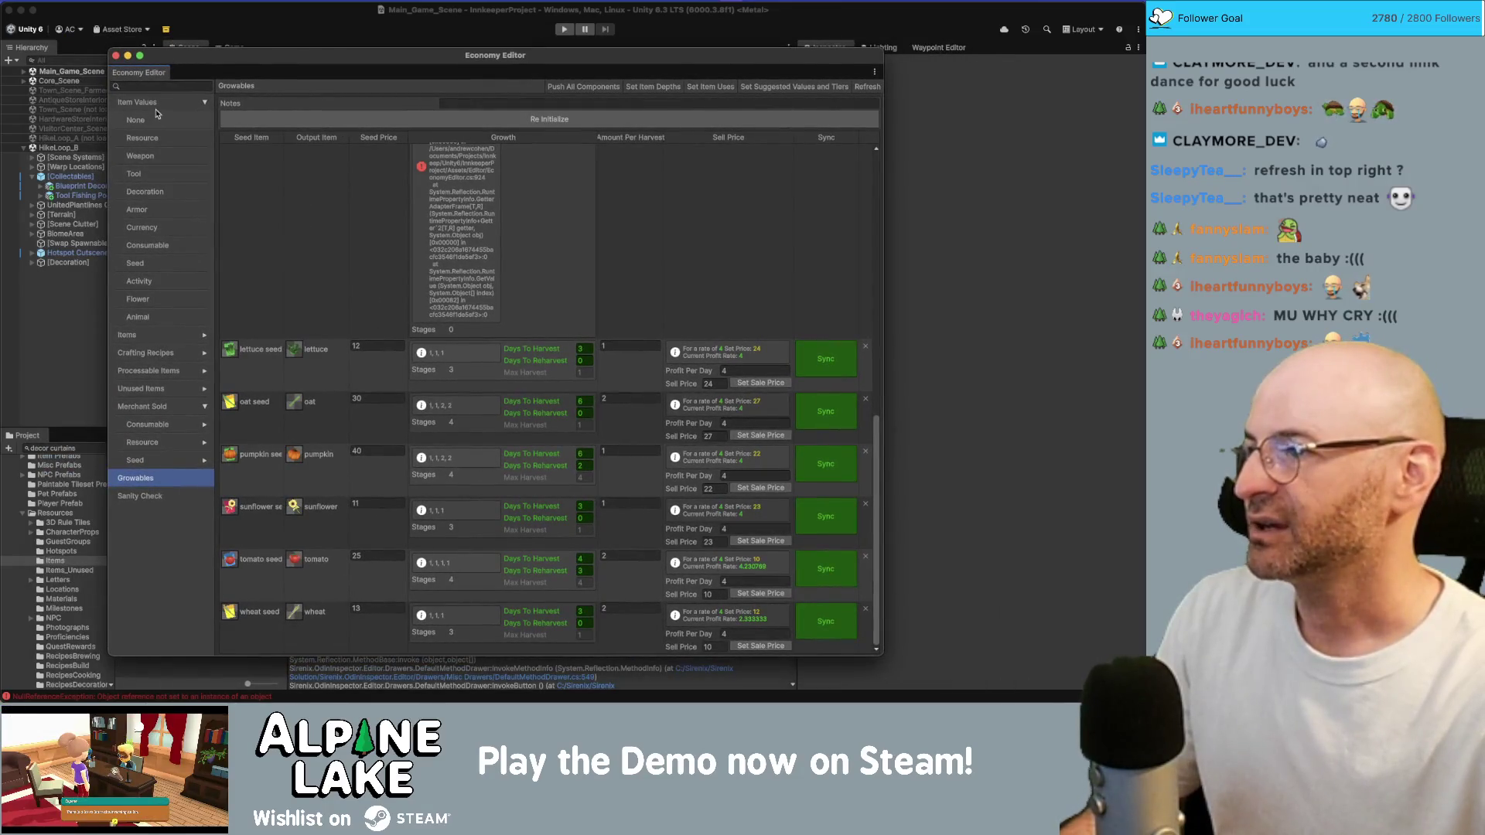
Browse the None, Resource, Weapon and Tool item value categories, ending on Resource values
left_click(158, 118)
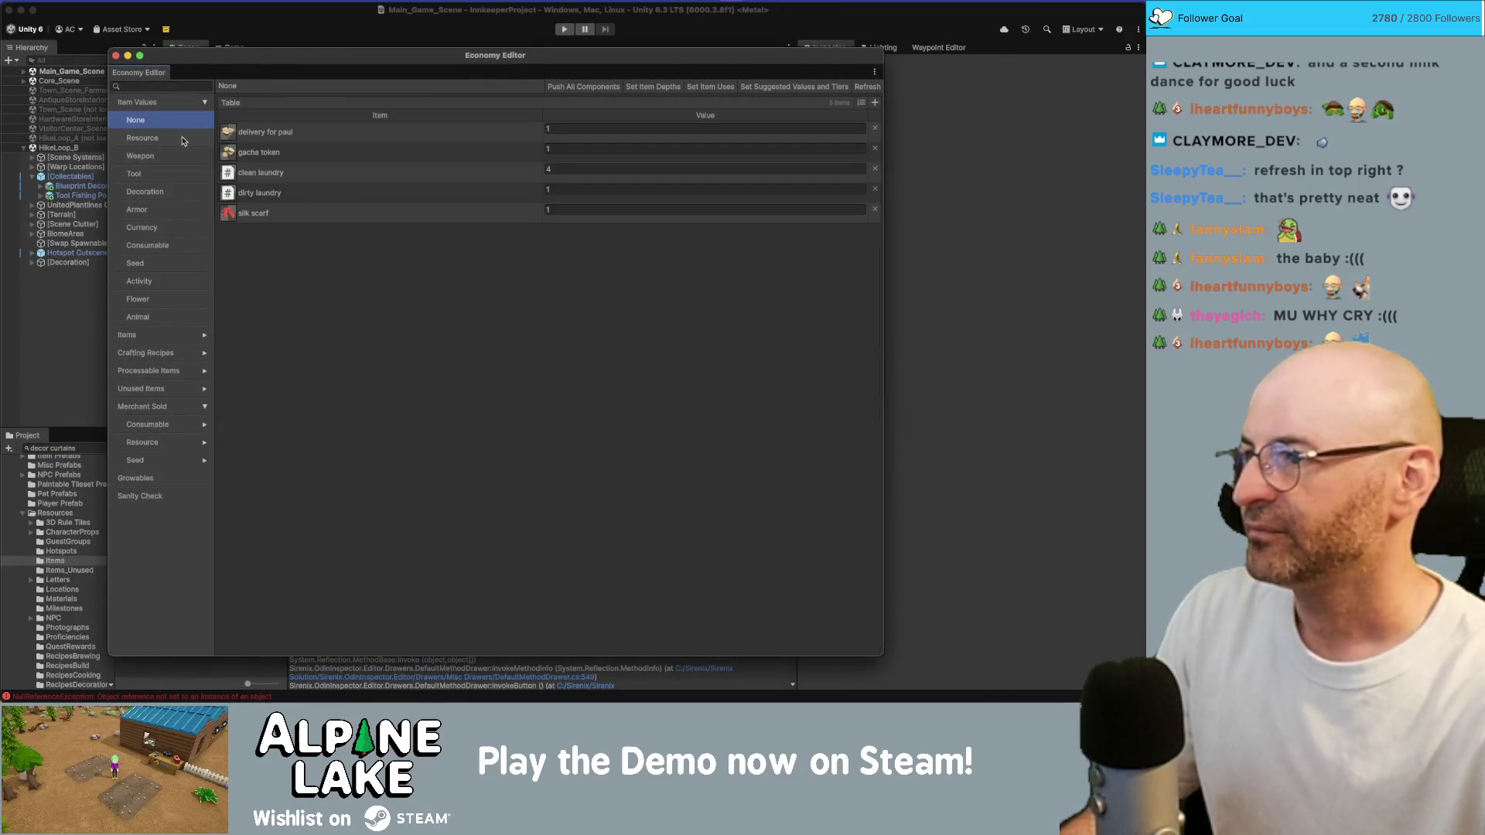
left_click(183, 139)
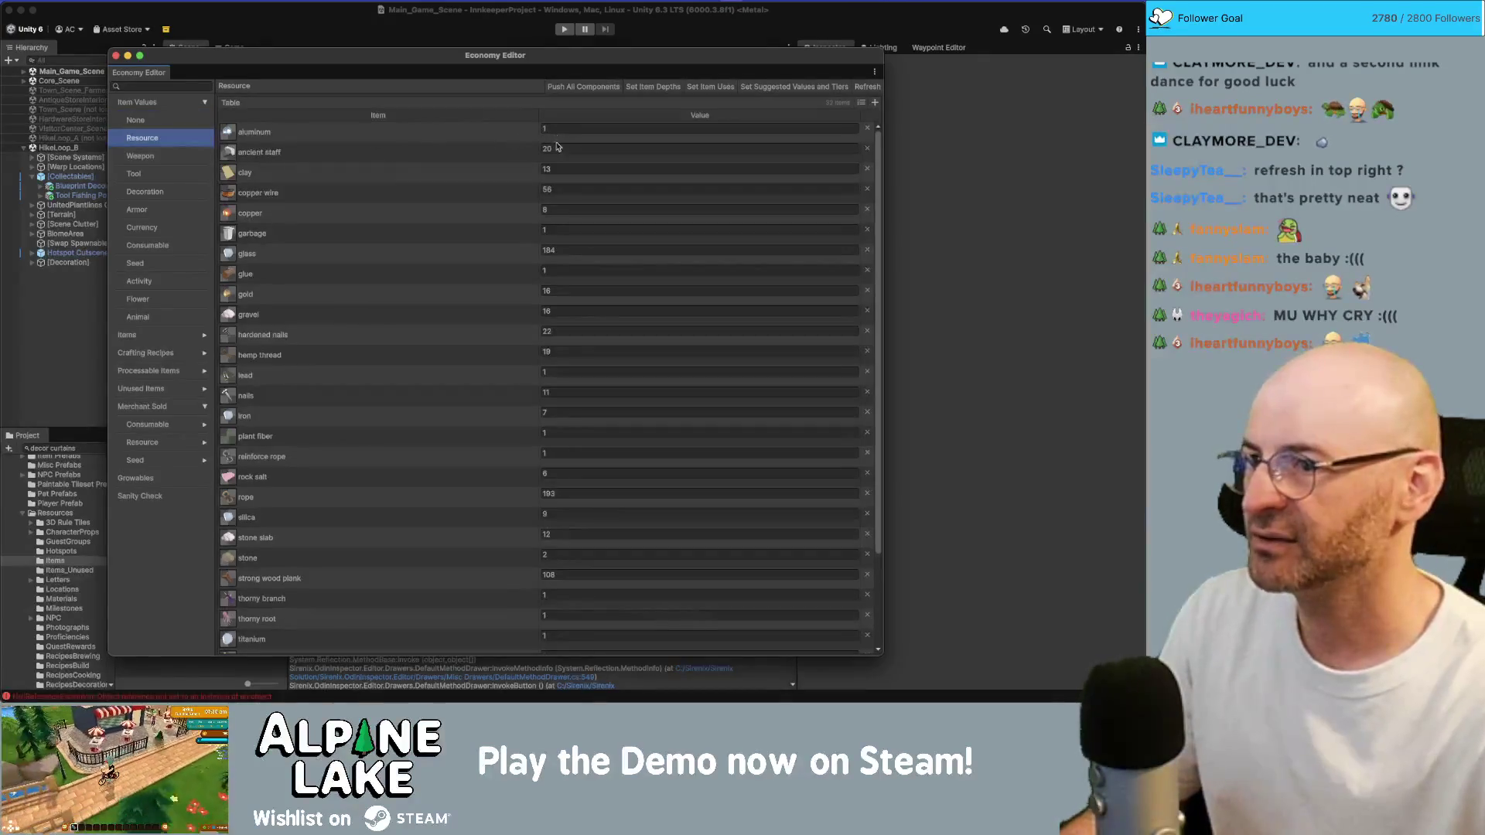
scroll(579, 402, "down", 3)
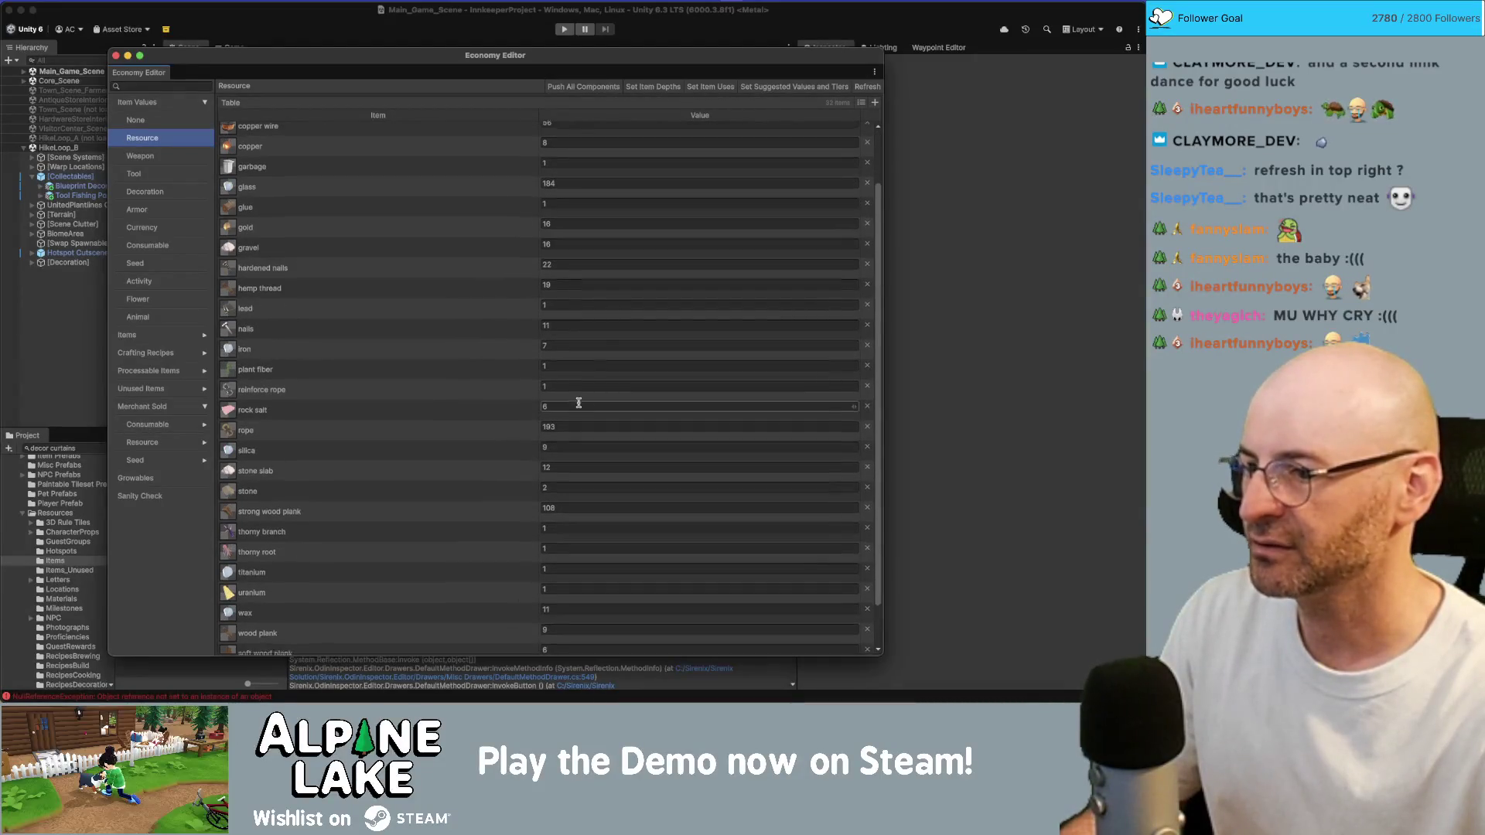
scroll(579, 403, "down", 3)
left_click(177, 158)
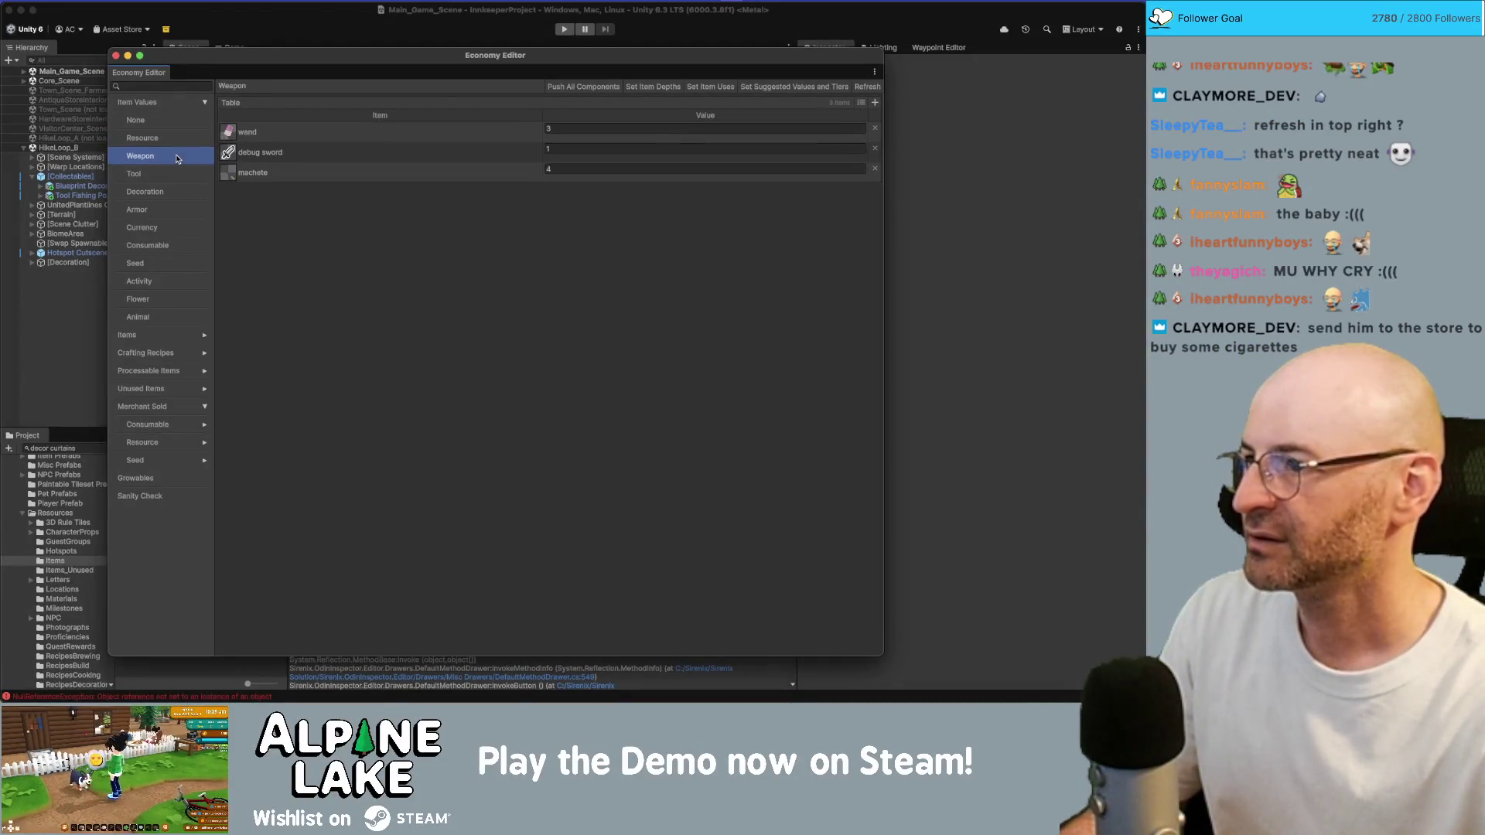
left_click(177, 177)
left_click(177, 156)
left_click(177, 140)
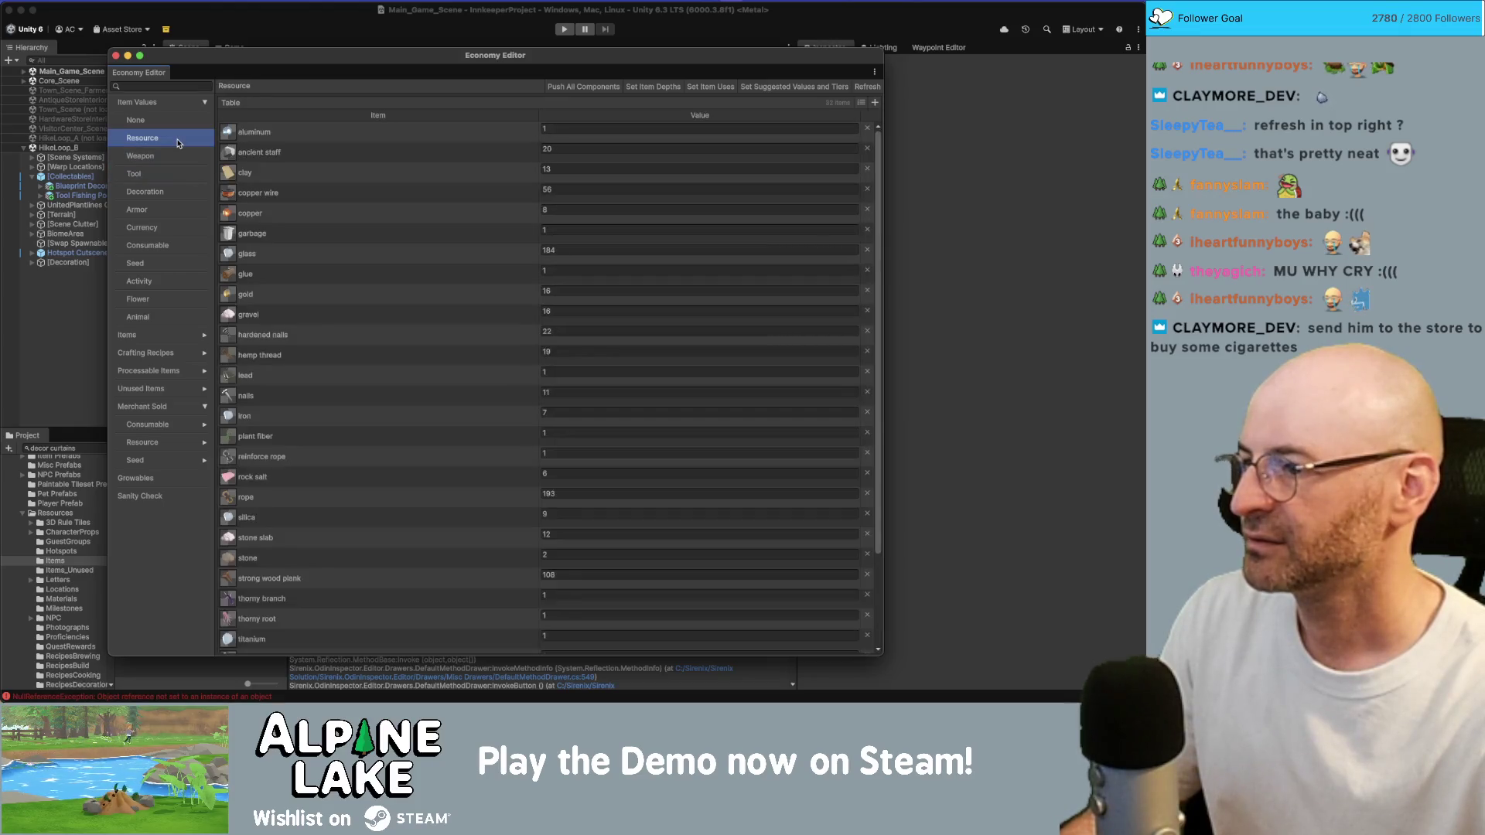
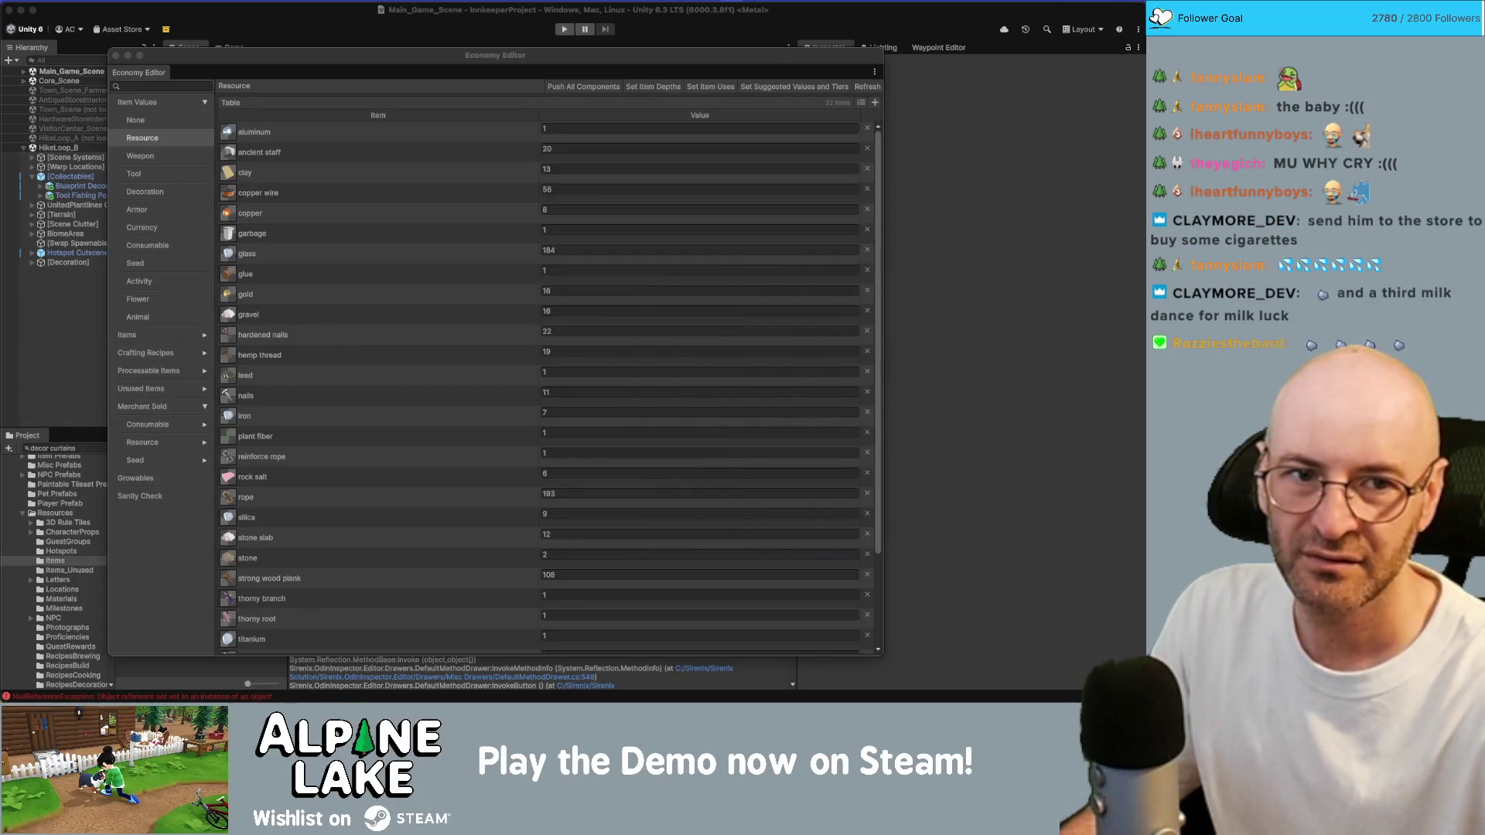
Switch to Chrome and copy the HADALYTH ZERO store page address
key("super+Tab")
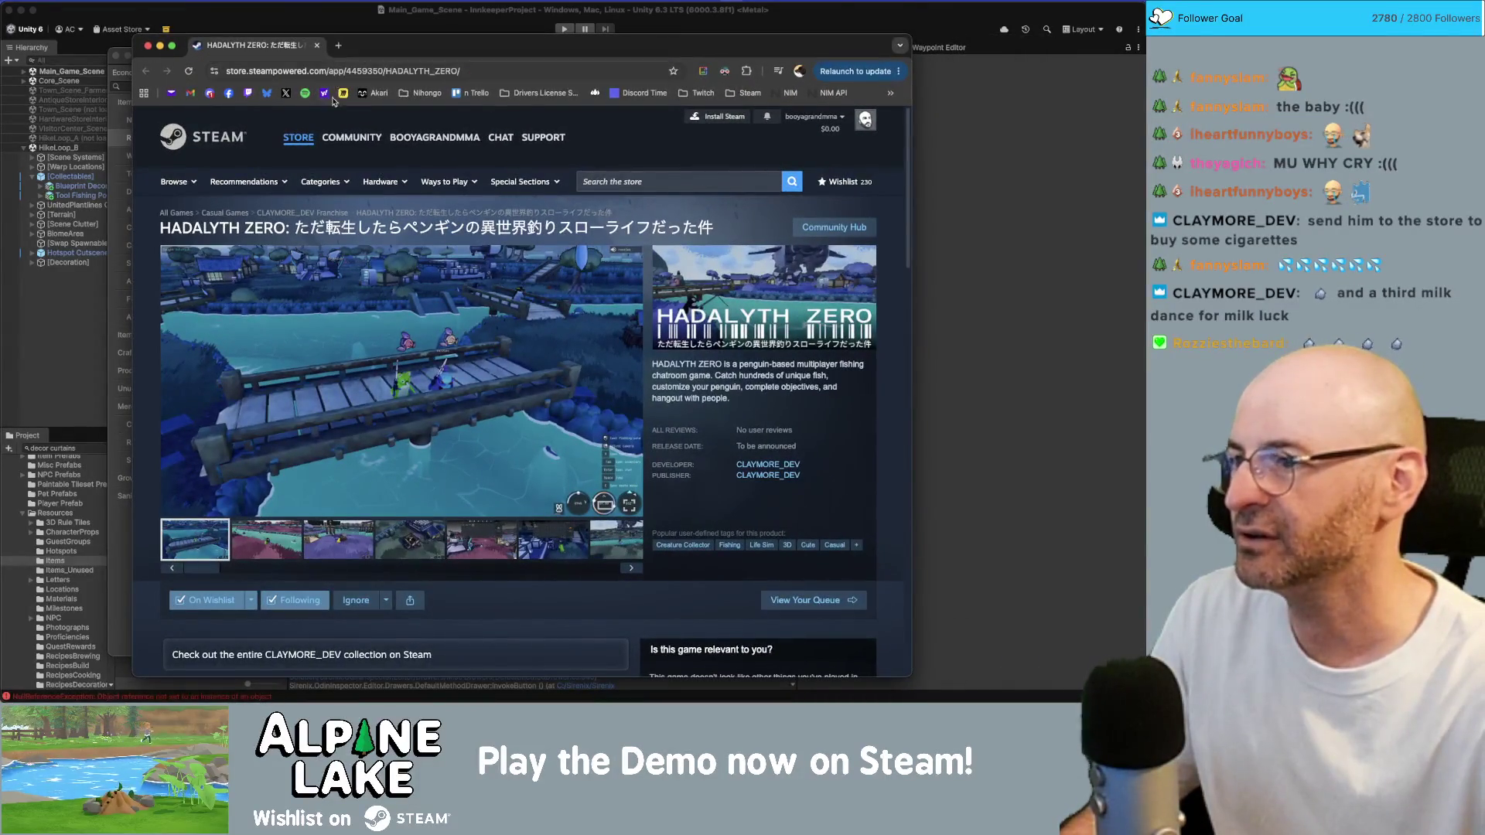
left_click(354, 74)
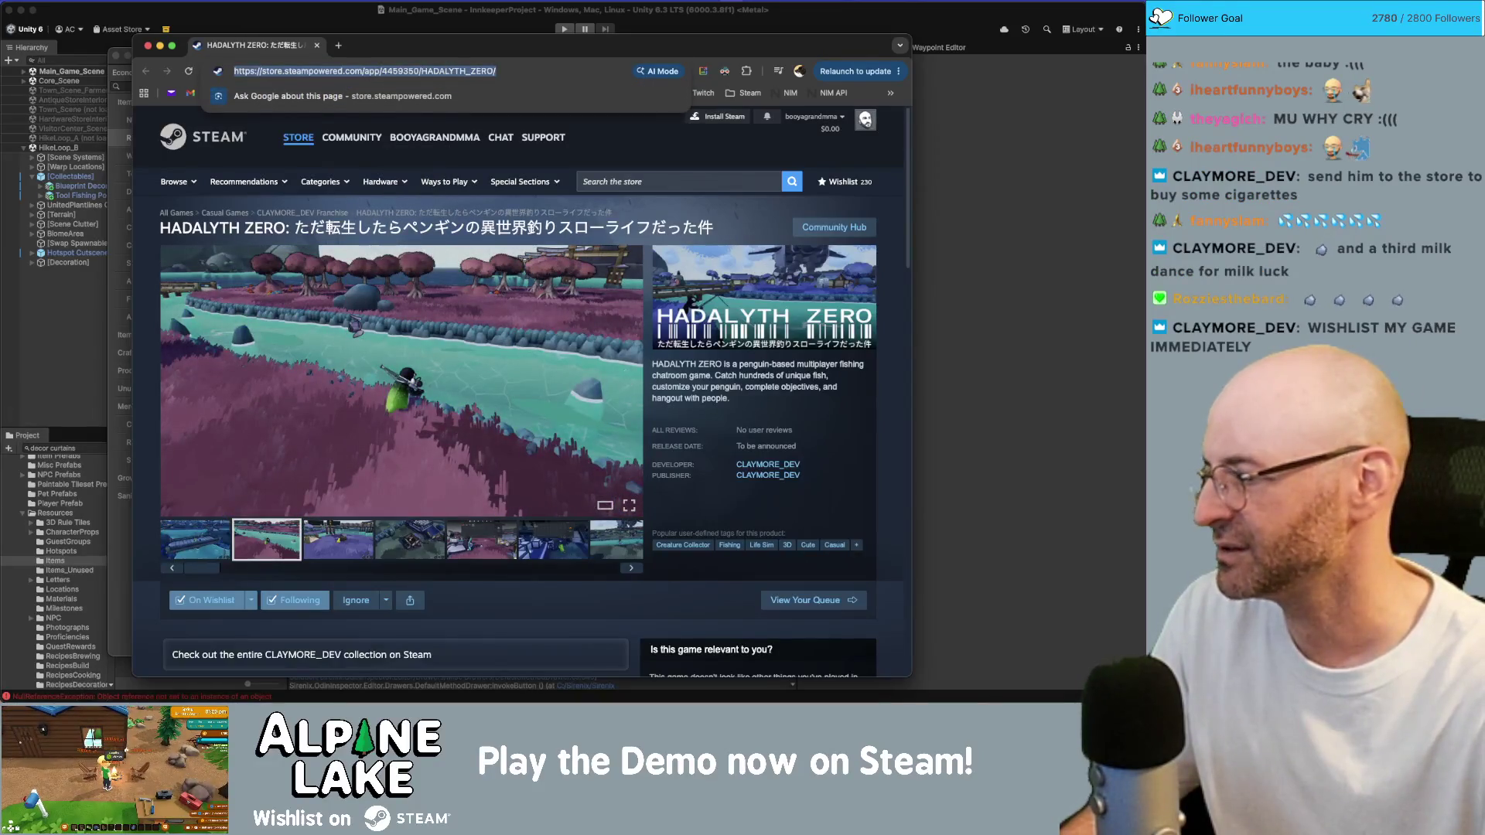
key("super+Tab")
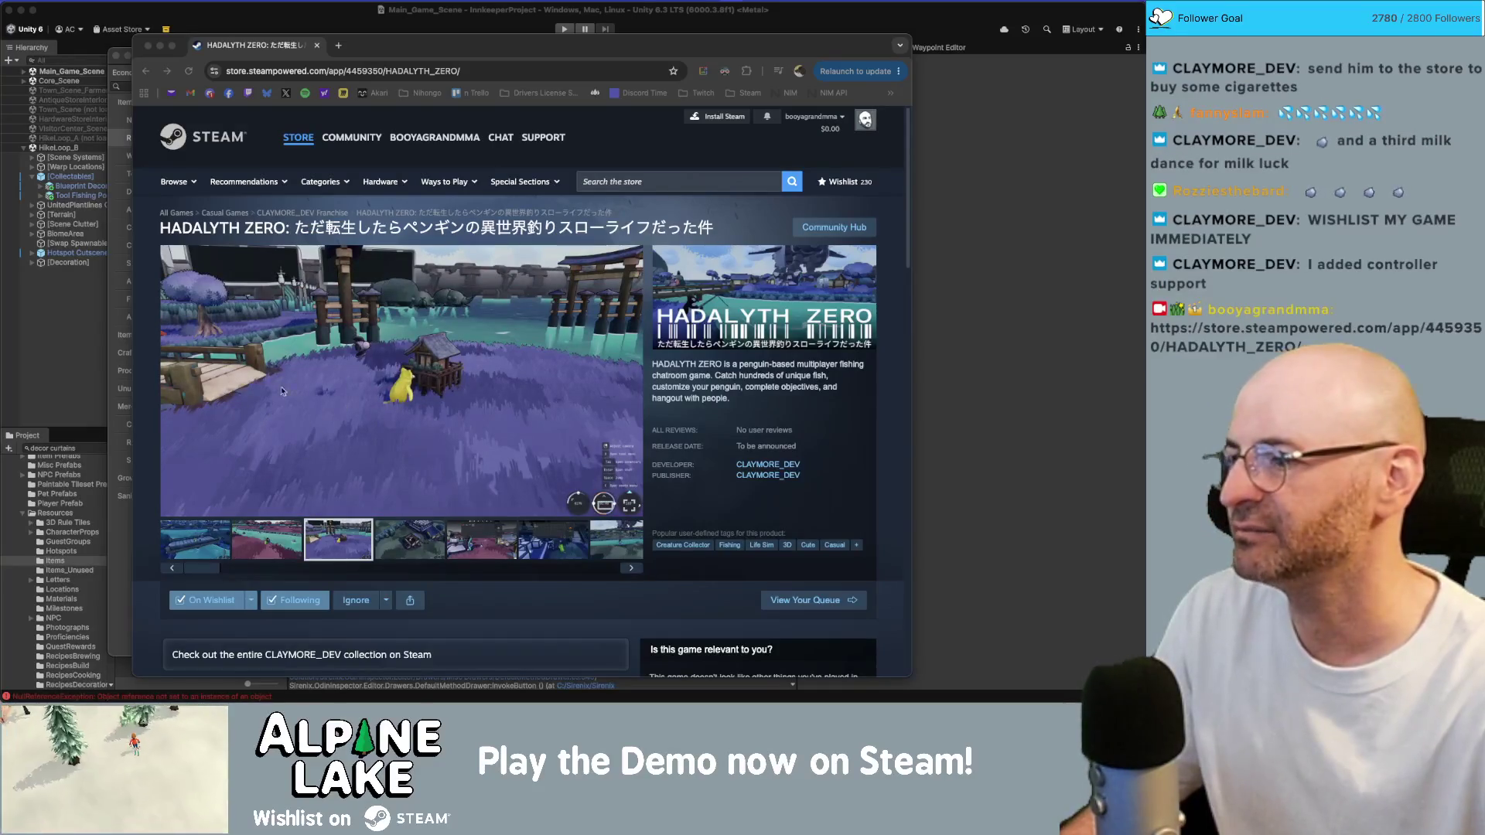
Step through the screenshot thumbnails and view the inventory screenshot full screen
left_click(209, 549)
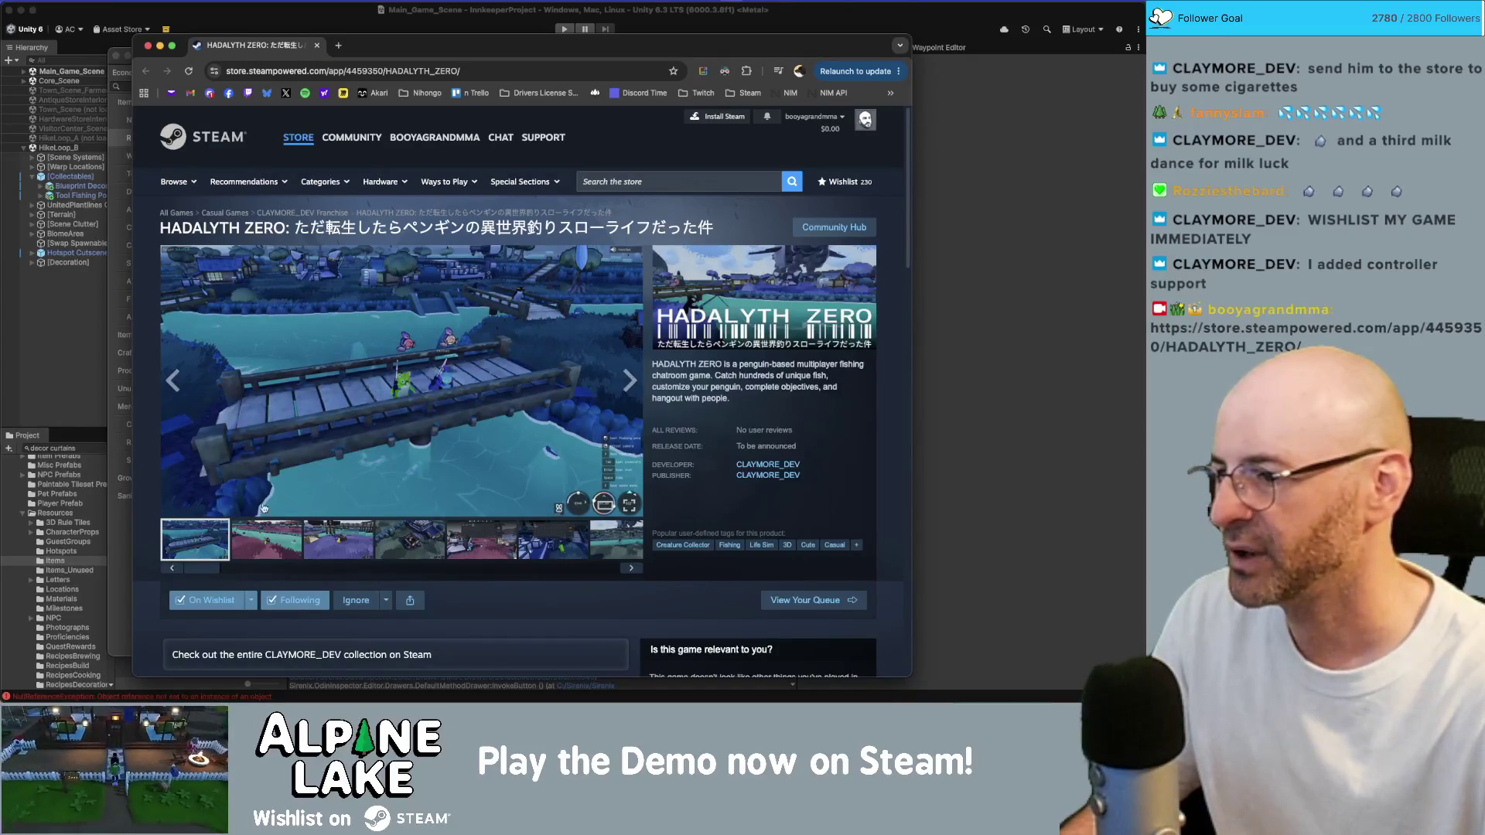
left_click(283, 541)
left_click(403, 542)
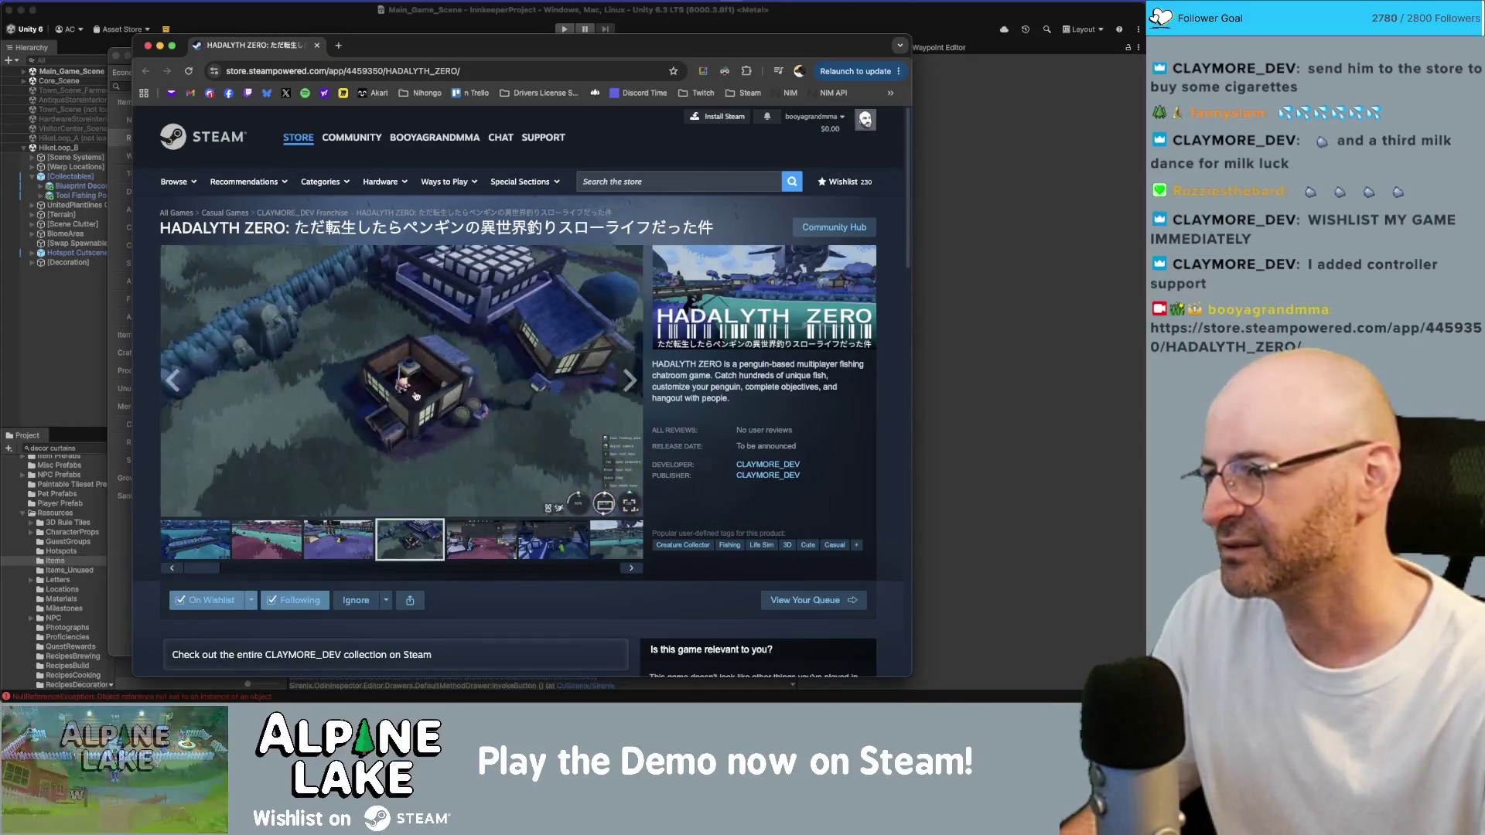
left_click(484, 539)
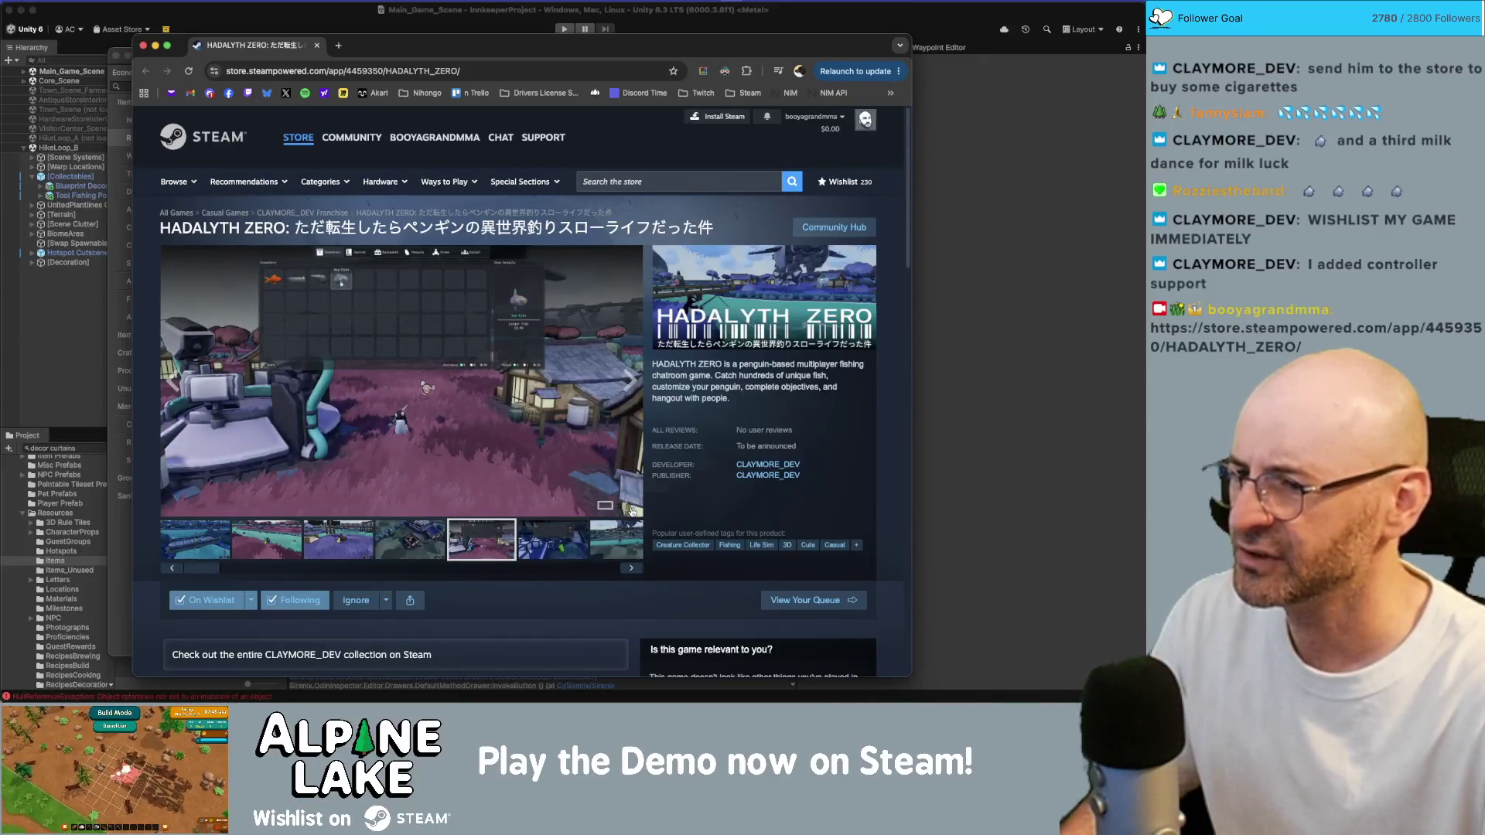
left_click(605, 505)
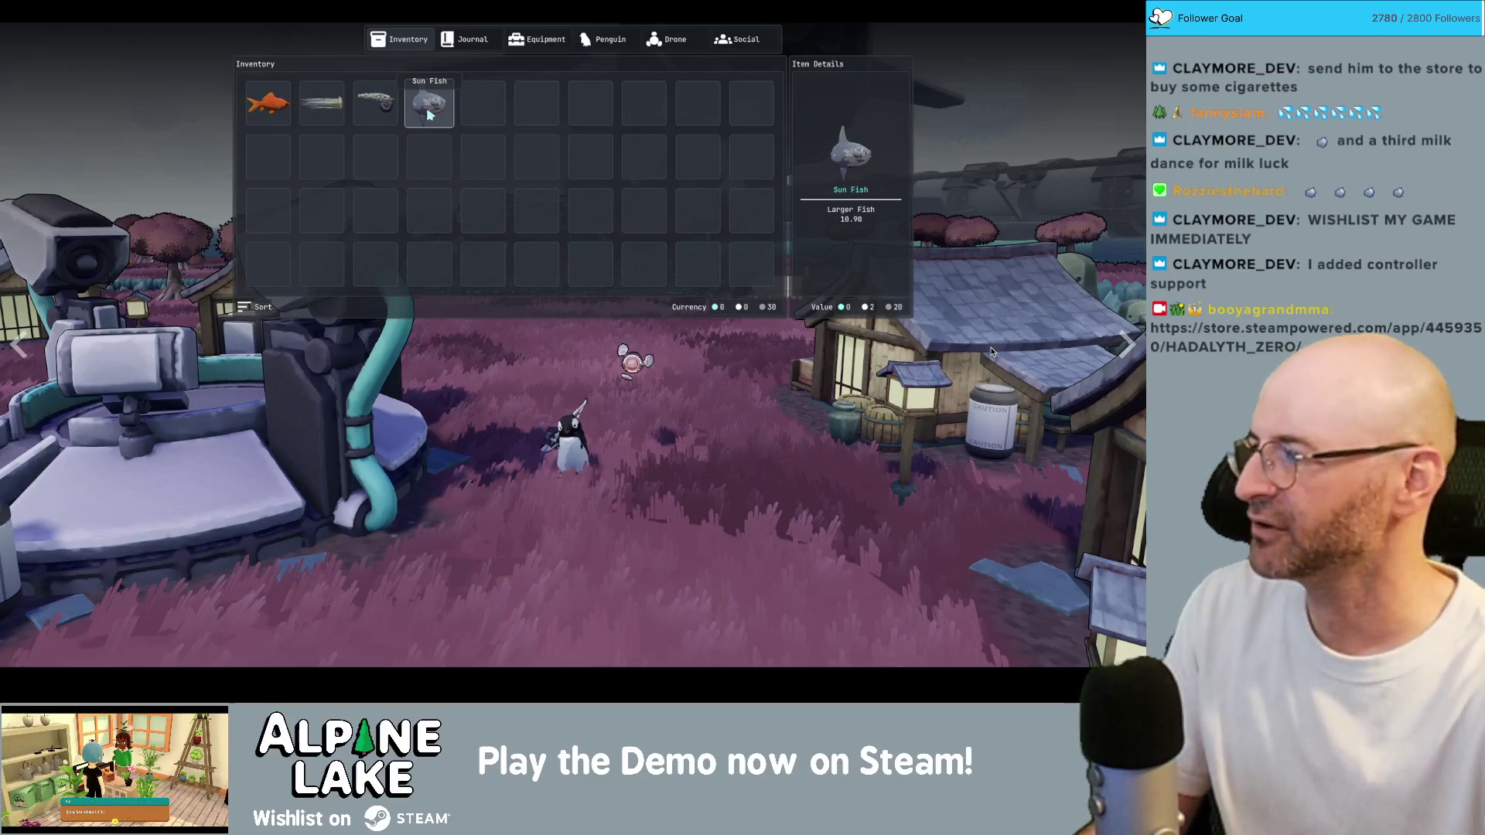
Advance the full-screen viewer to the next screenshot
key("Right")
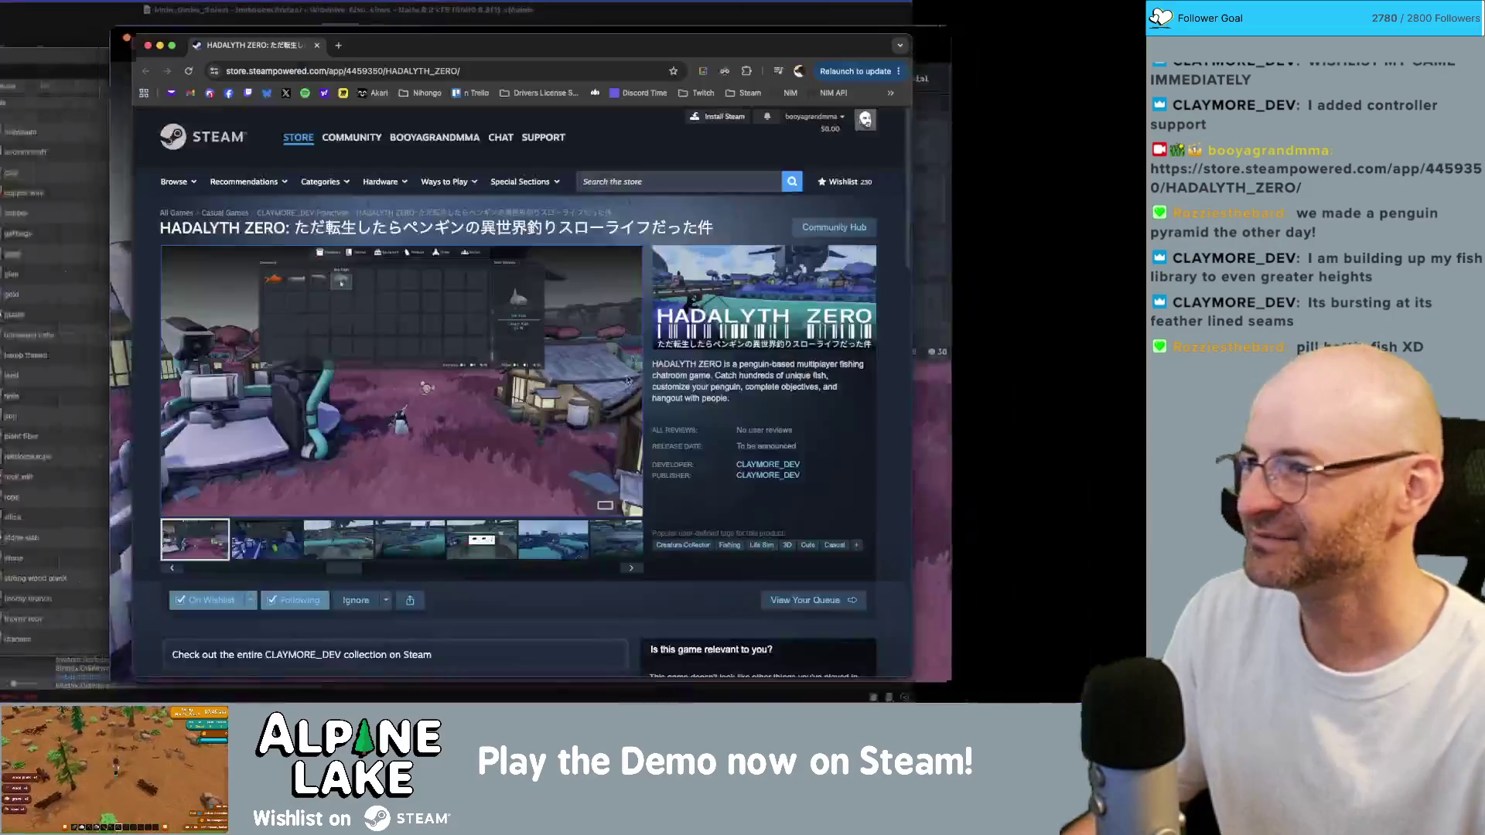
Shift the browser window right and enlarge the current screenshot in the lightbox viewer
left_click_drag(454, 46, 497, 32)
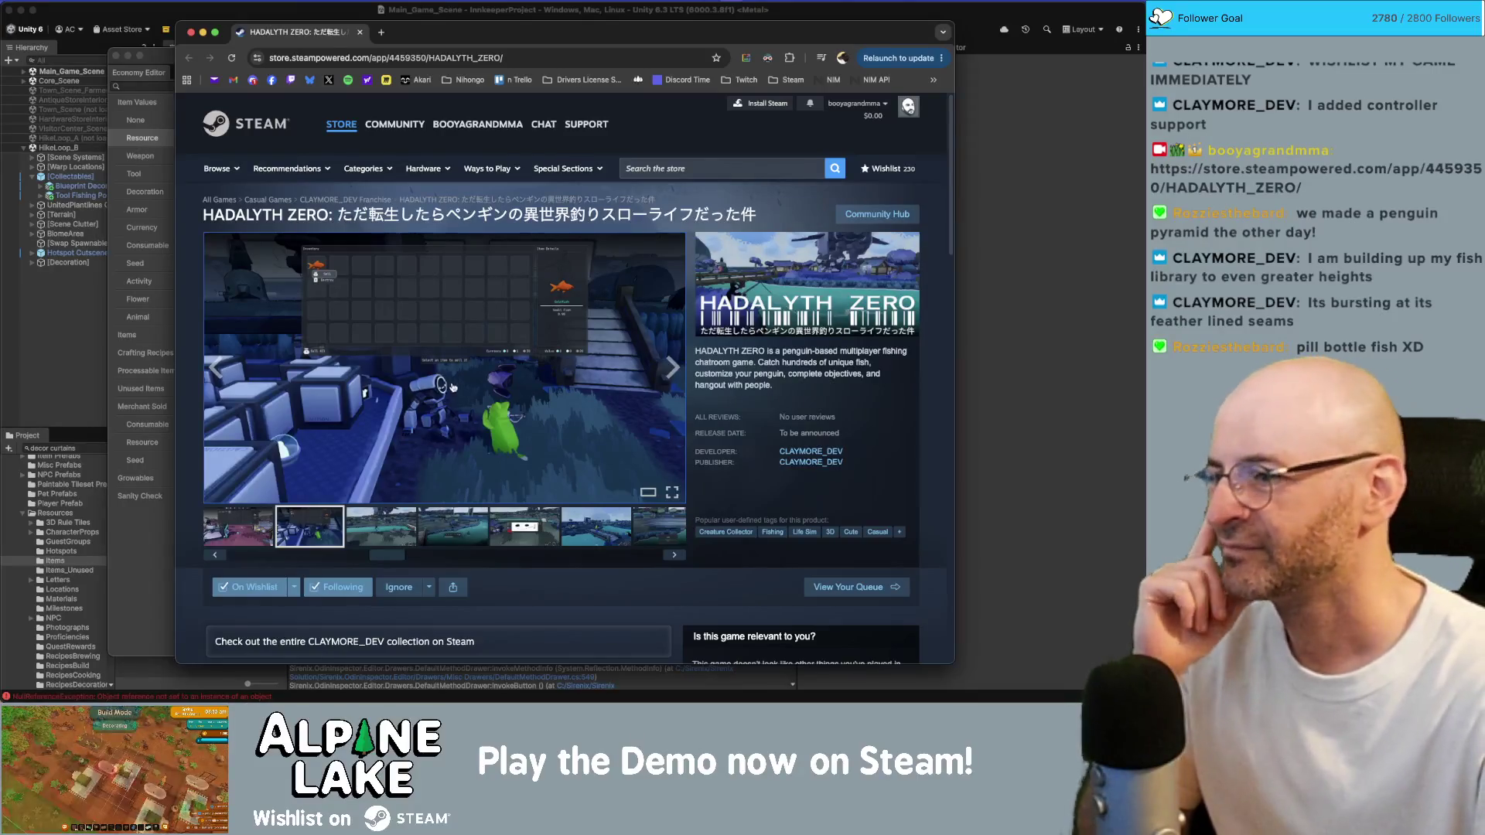
left_click(435, 404)
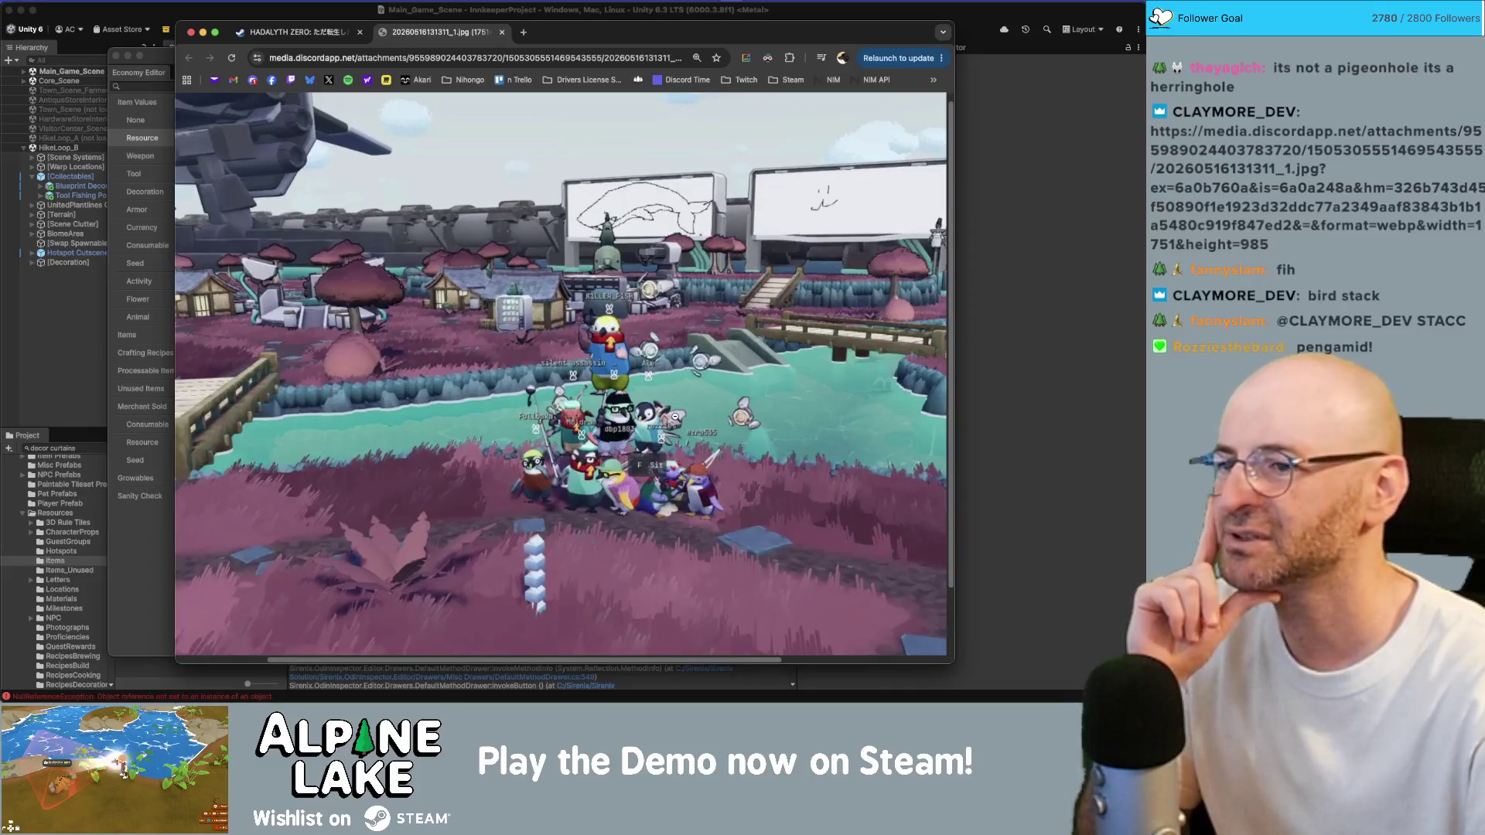
Zoom in and out on the penguin-pile image, then close its Discord image tab
scroll(596, 384, "right", 5)
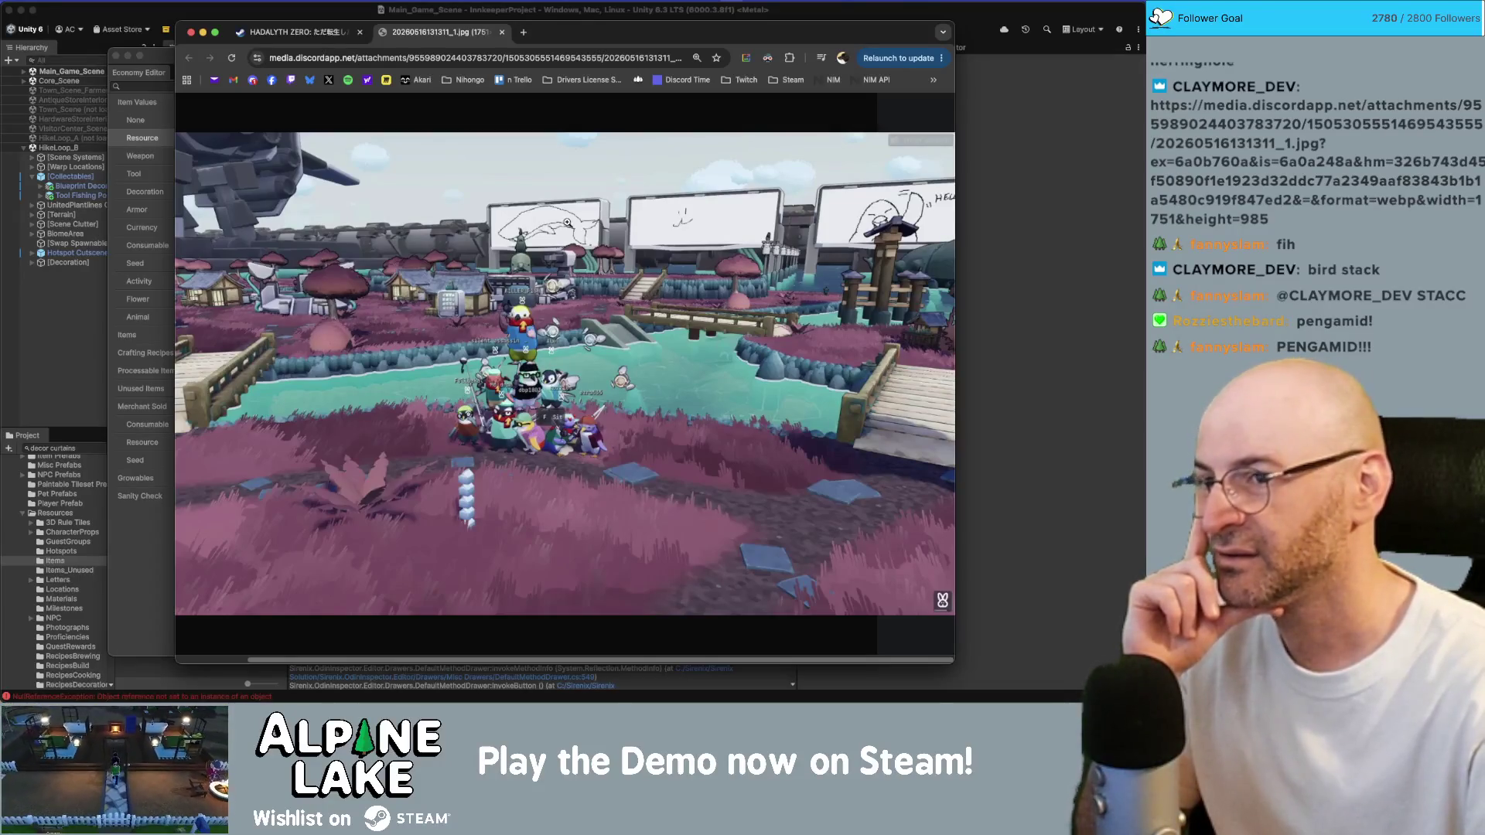
left_click(844, 219)
left_click(631, 204)
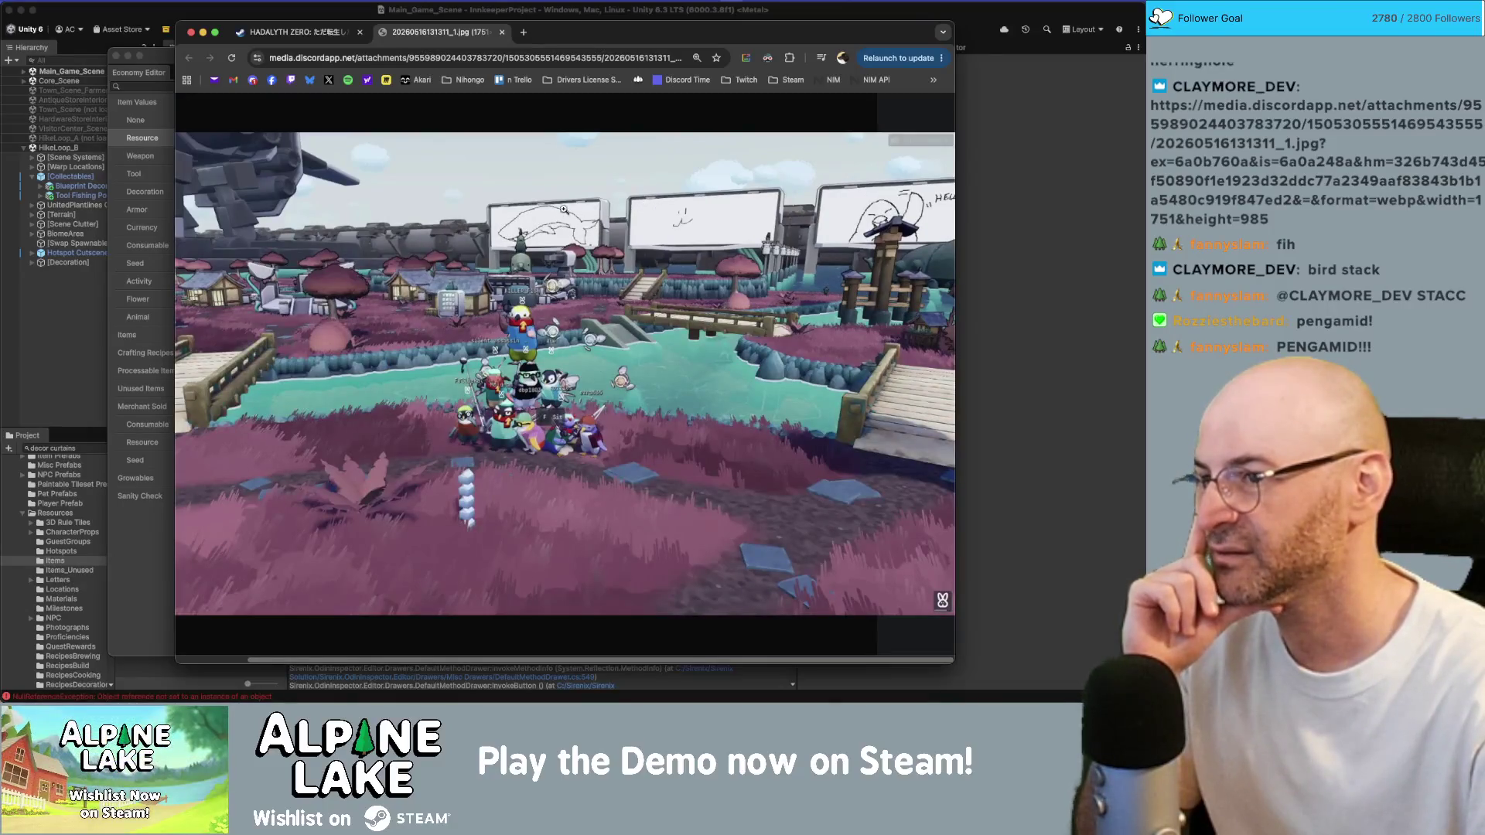
scroll(619, 220, "left", 2)
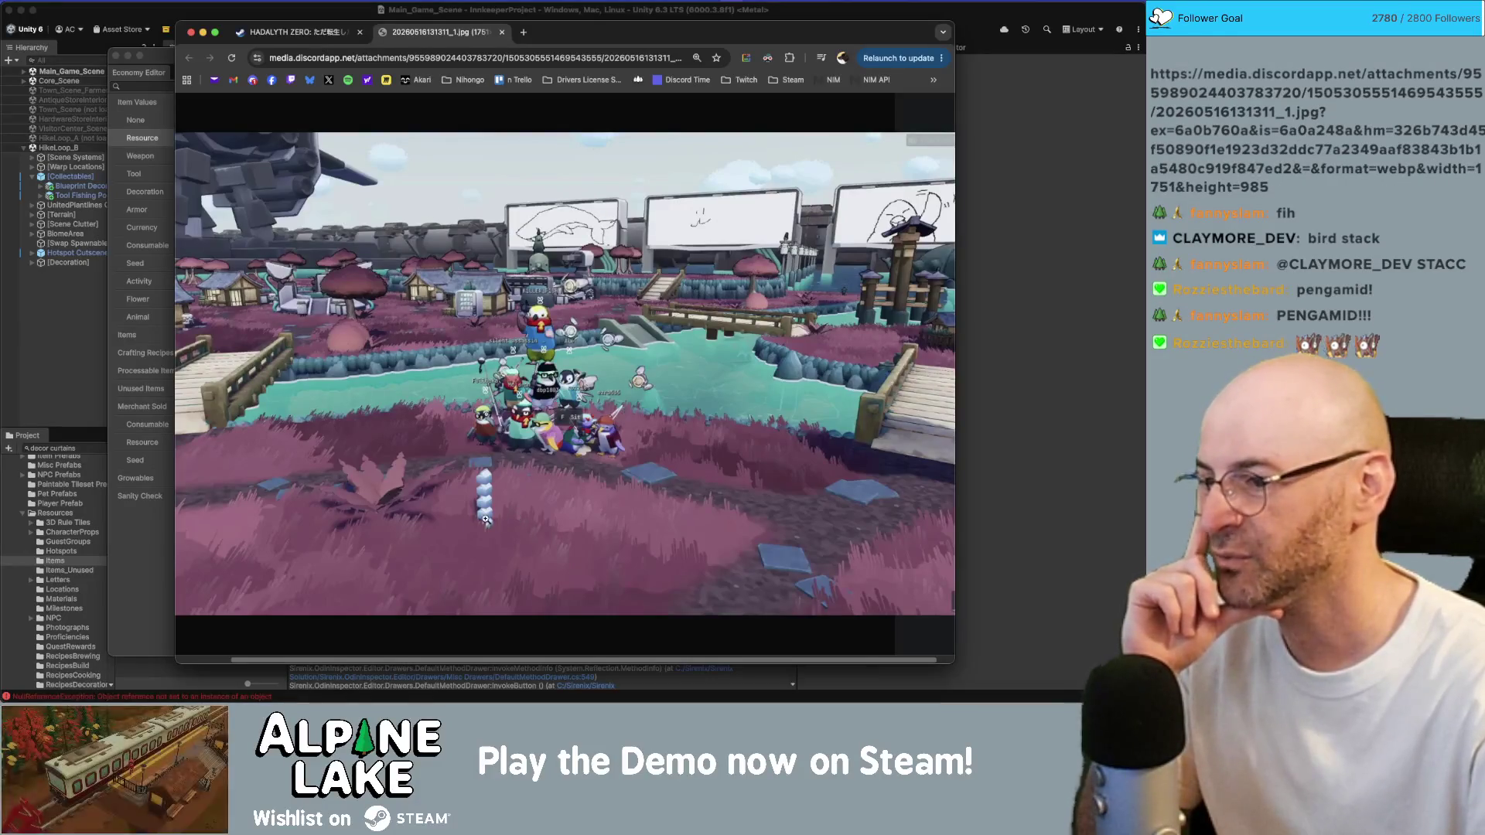
left_click(485, 519)
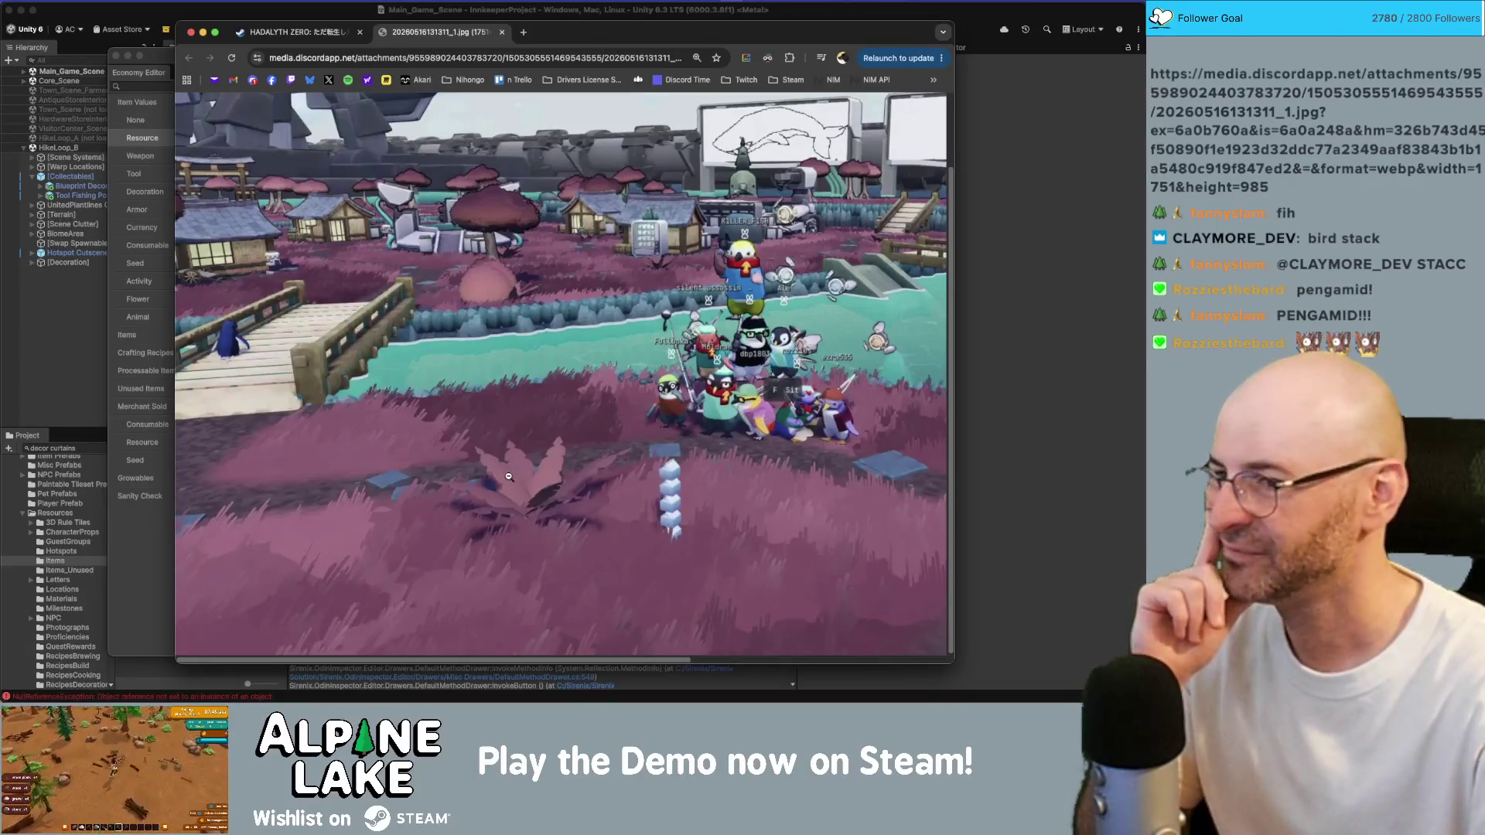
scroll(564, 377, "right", 3)
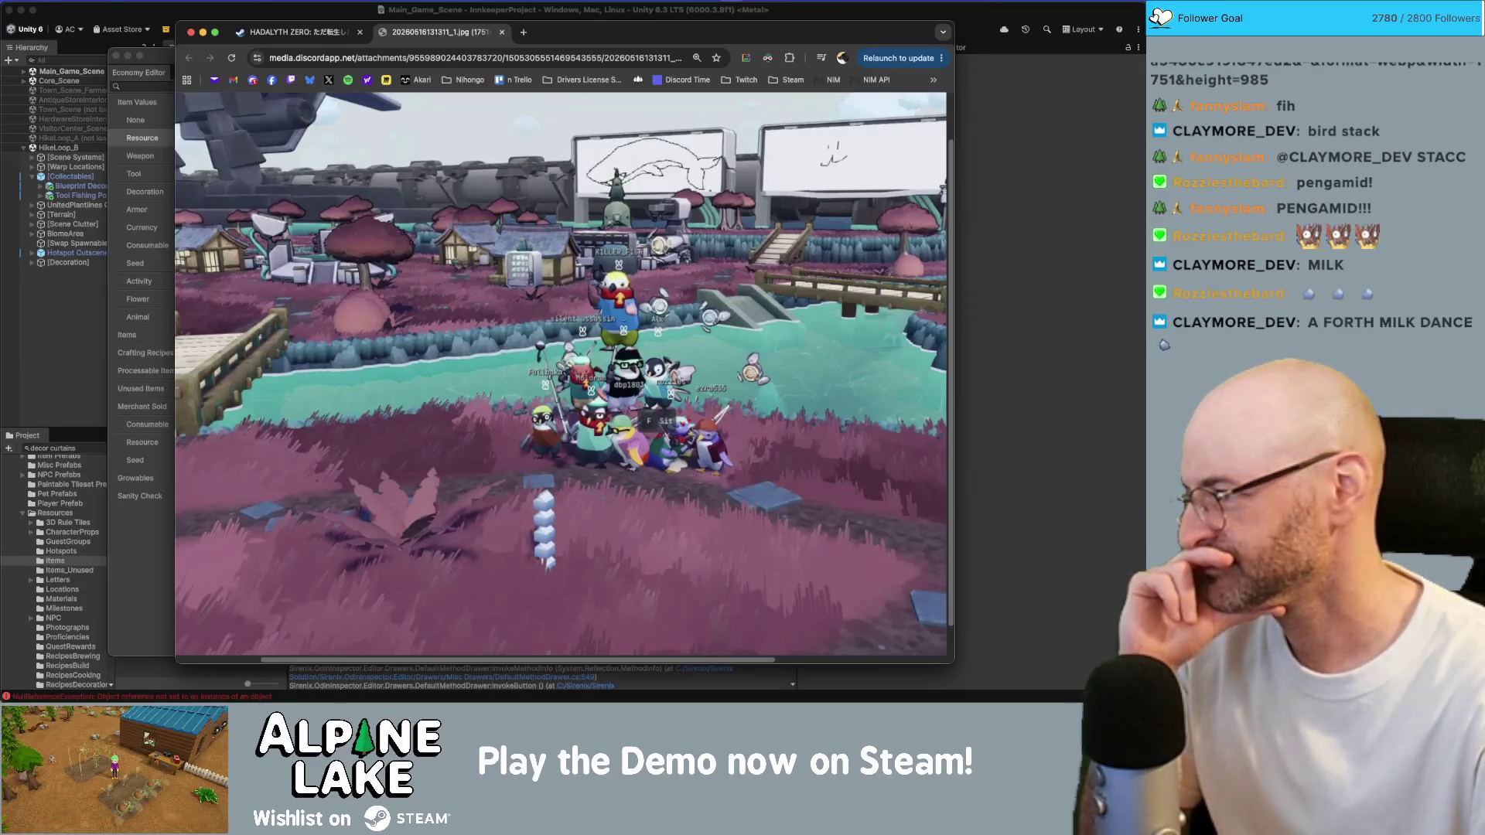
left_click(477, 136)
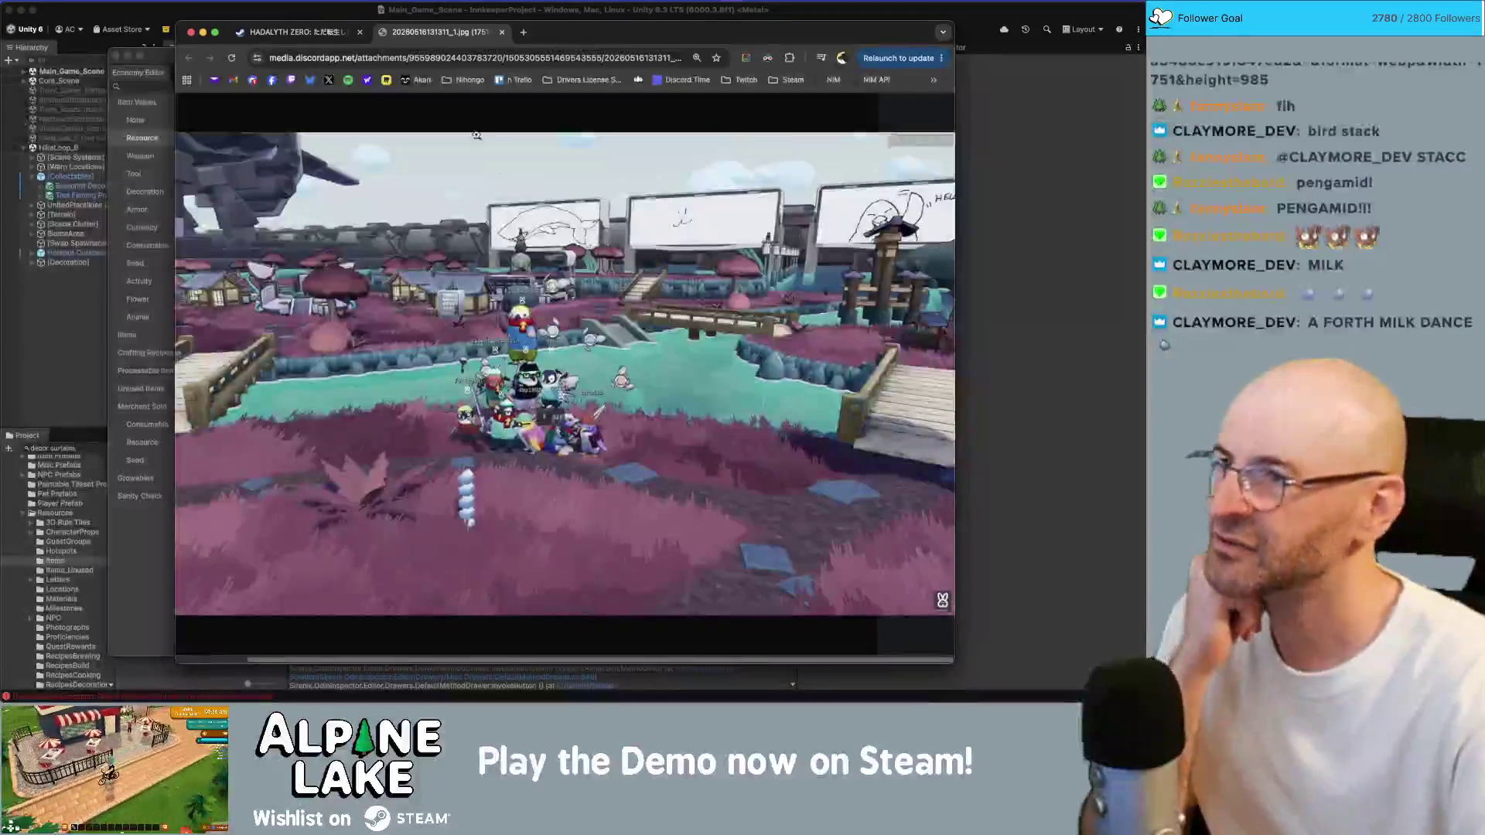
middle_click(438, 32)
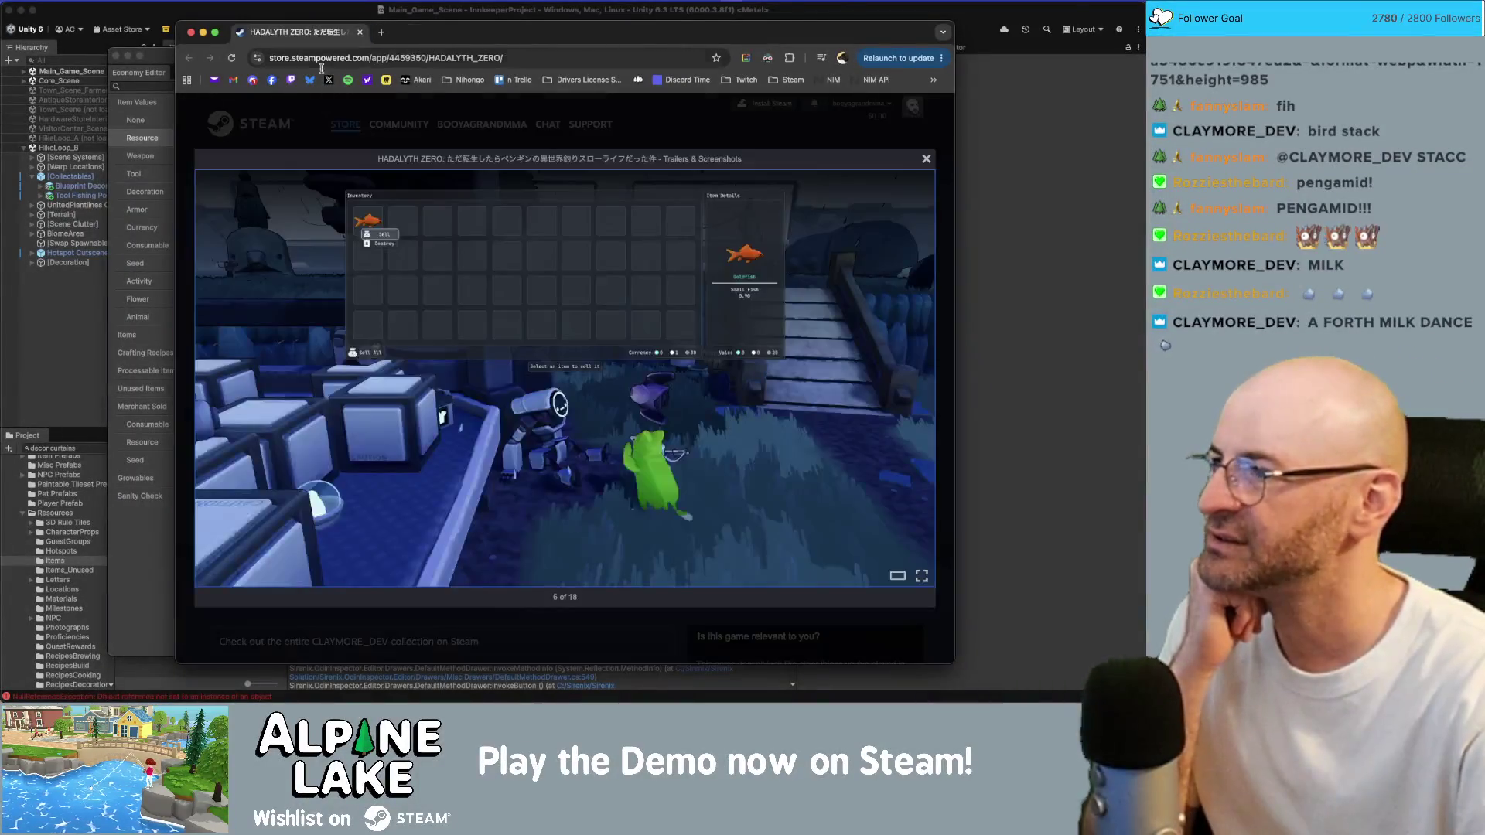
Refocus Chrome and close the enlarged screenshot viewer
key("super+Tab")
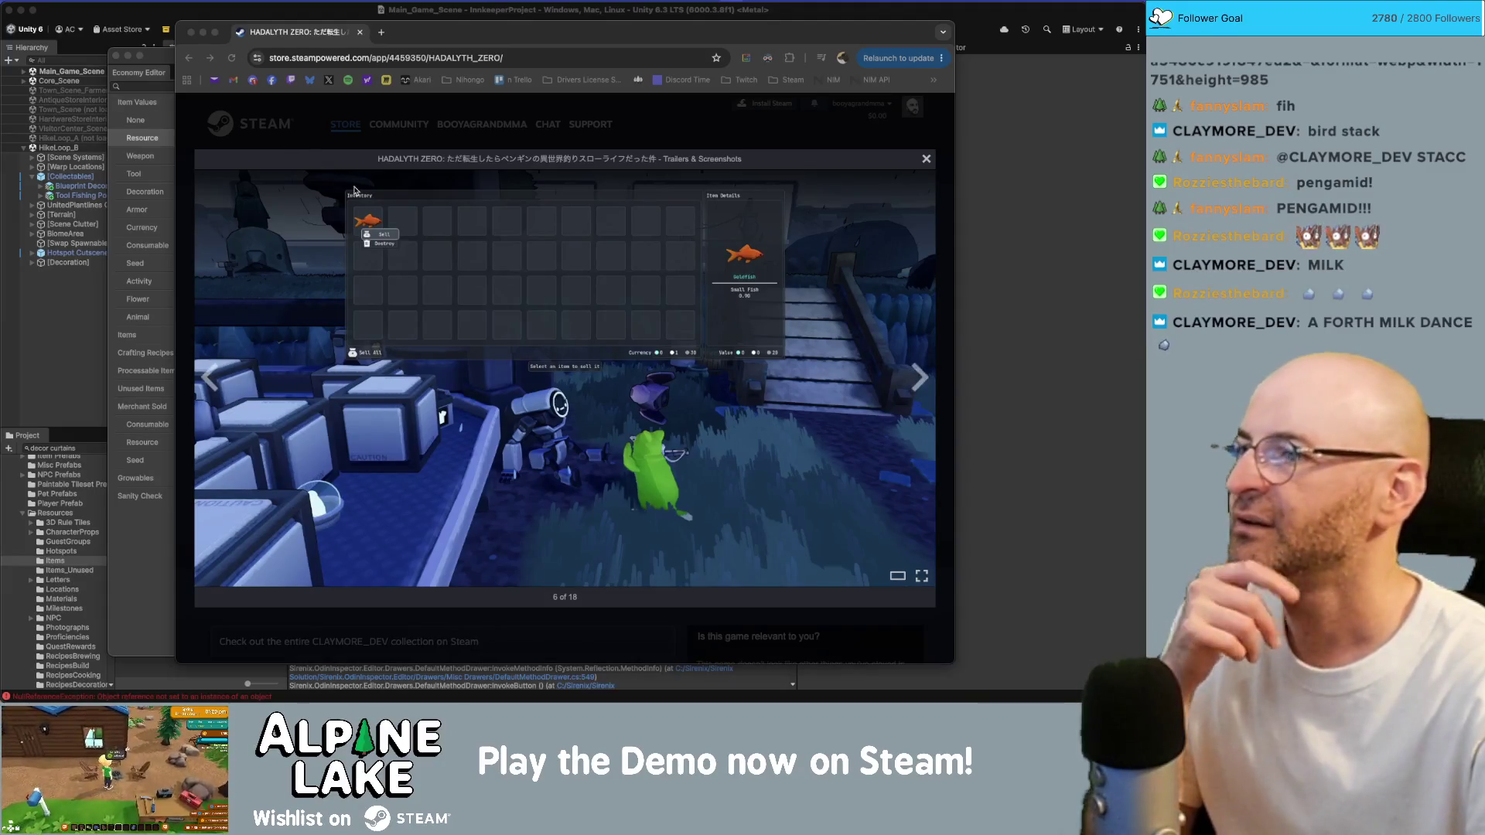
left_click(291, 157)
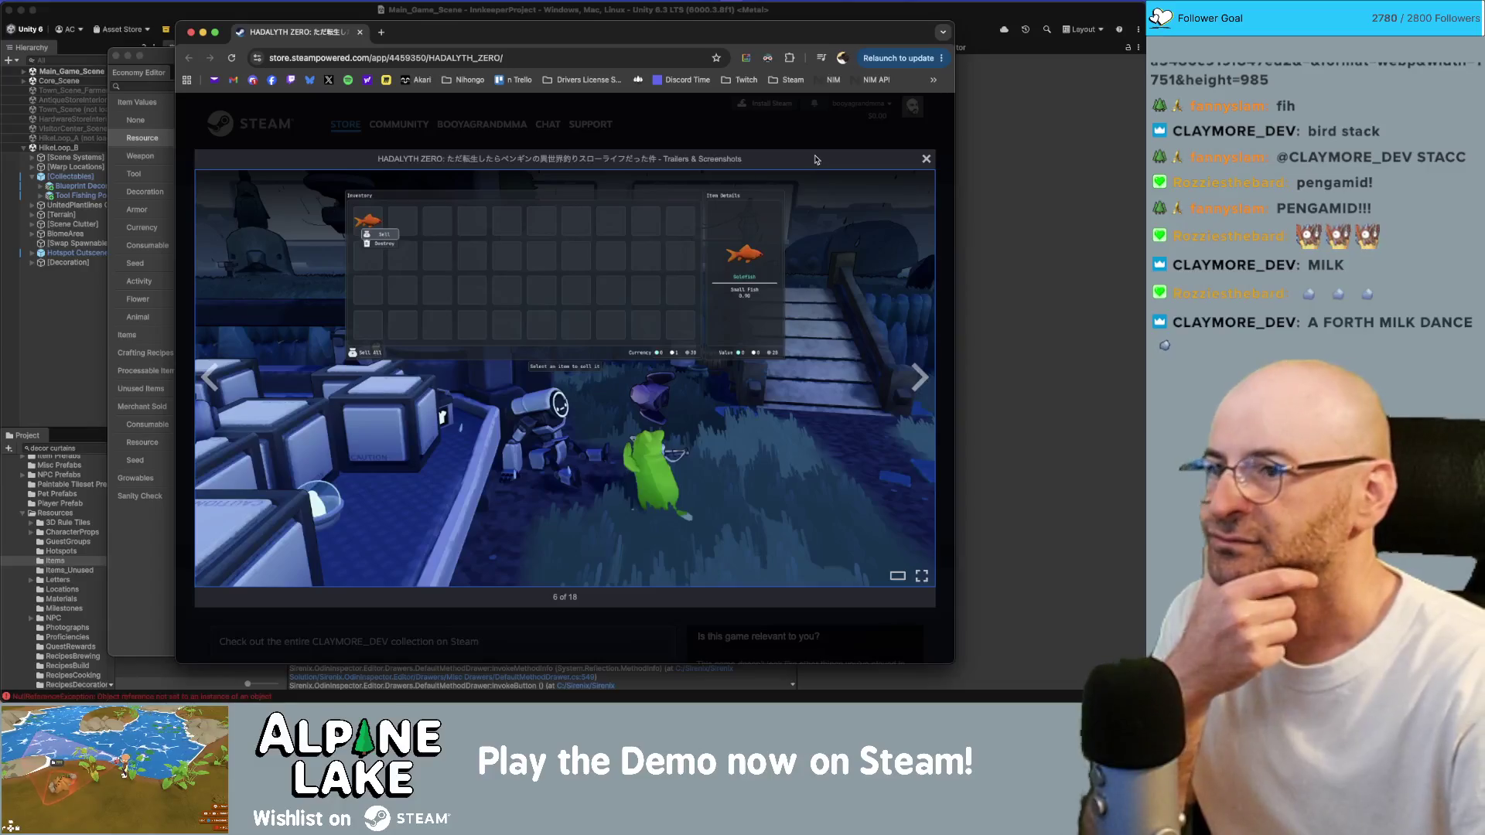
left_click(927, 160)
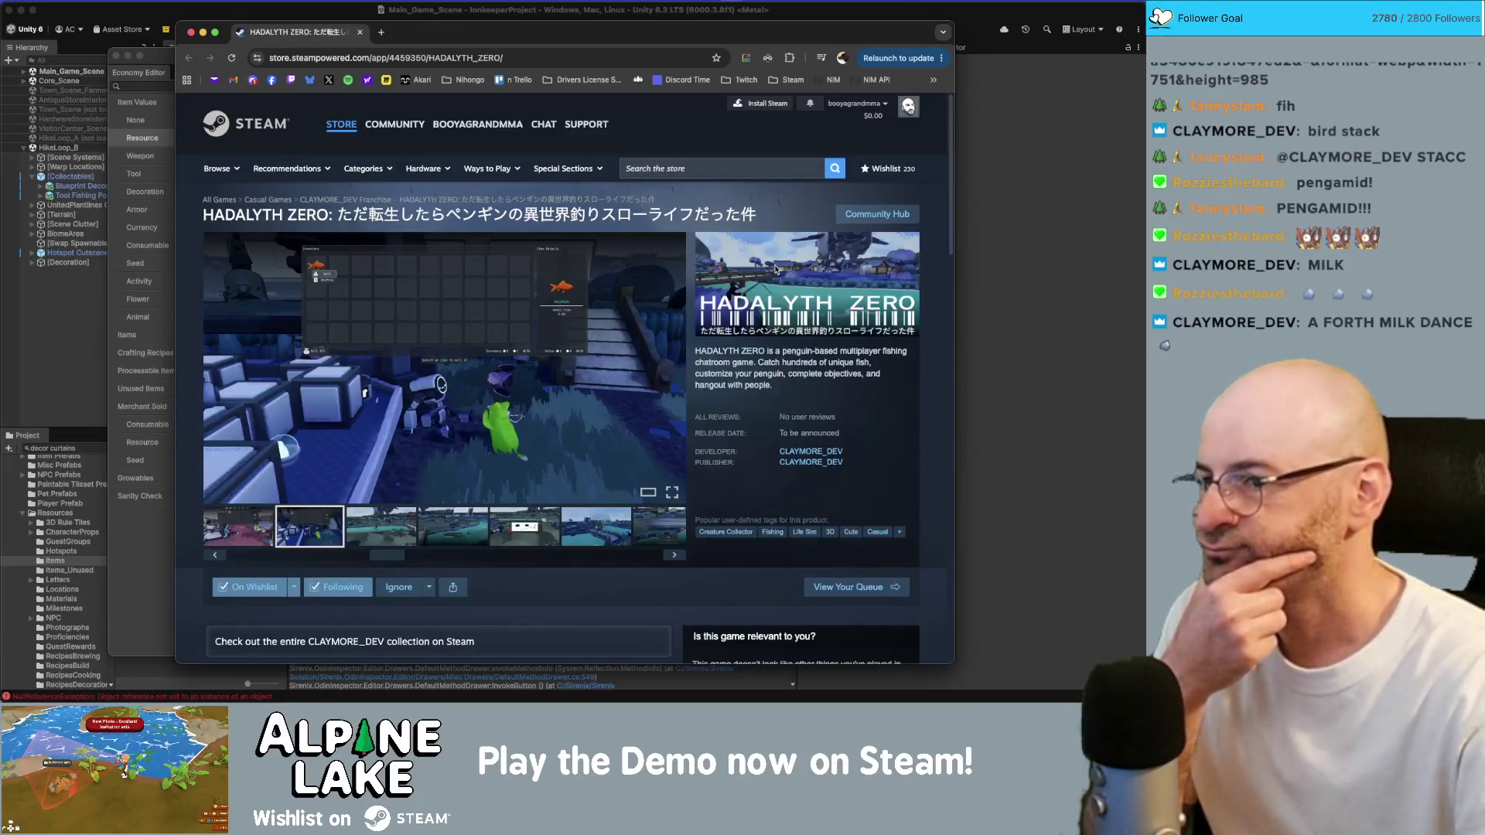
Expand and read the full About description, then close the Steam store tab
scroll(607, 347, "down", 10)
scroll(593, 341, "down", 3)
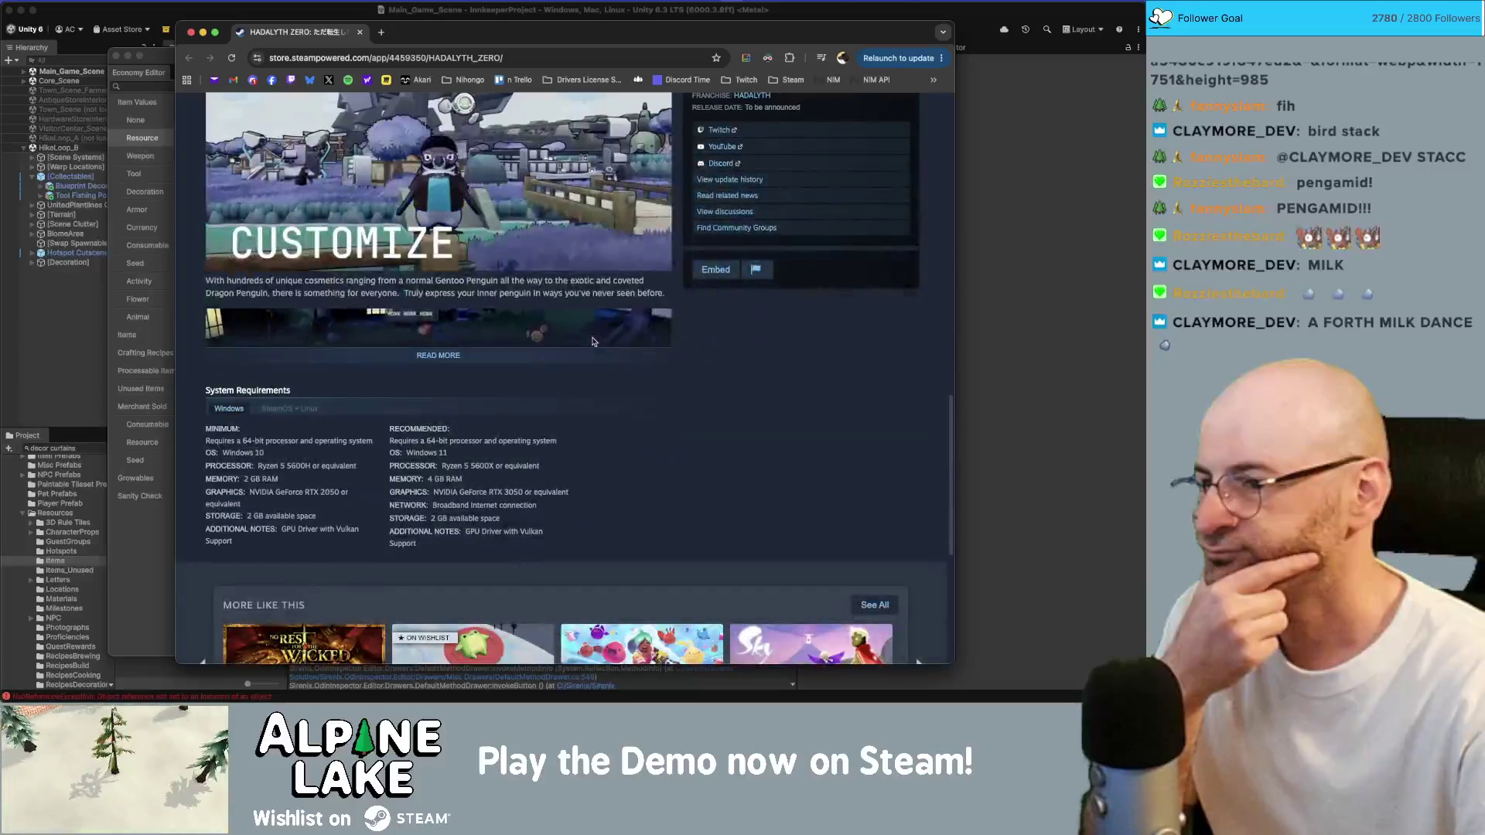
left_click(473, 354)
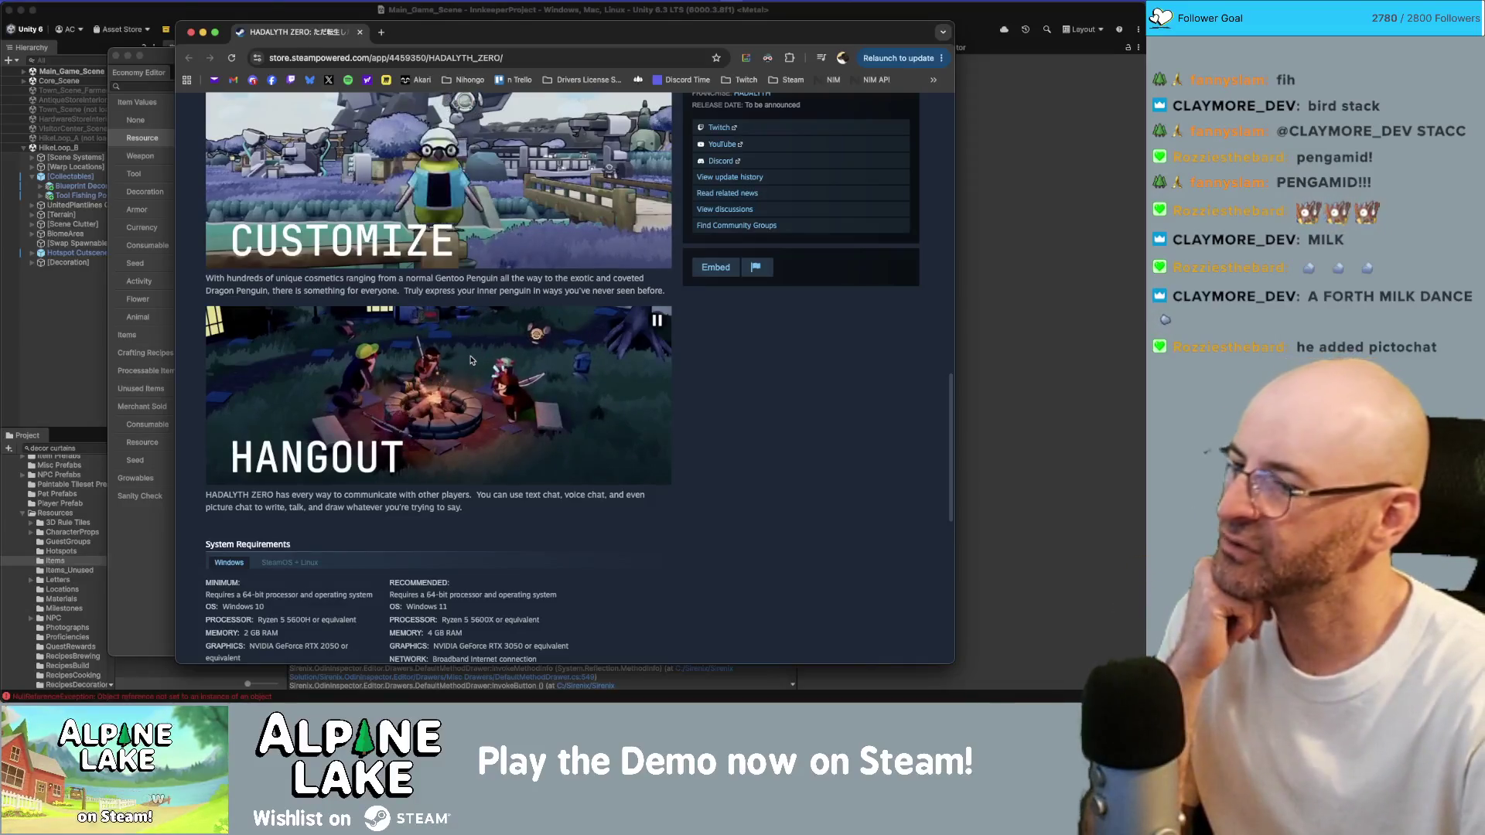
scroll(476, 361, "down", 1)
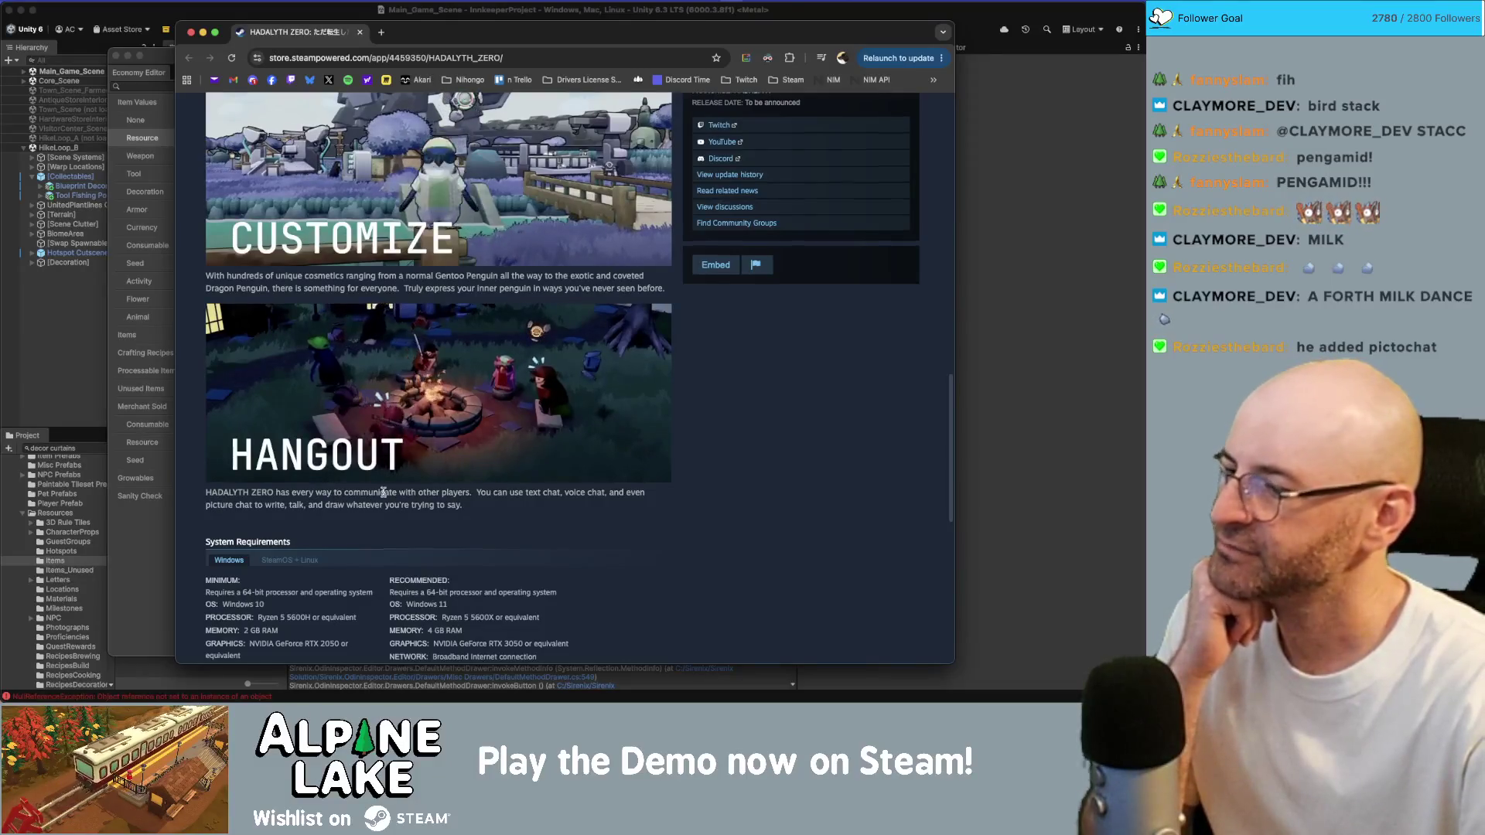
scroll(374, 499, "down", 10)
scroll(386, 496, "up", 9)
scroll(385, 496, "up", 15)
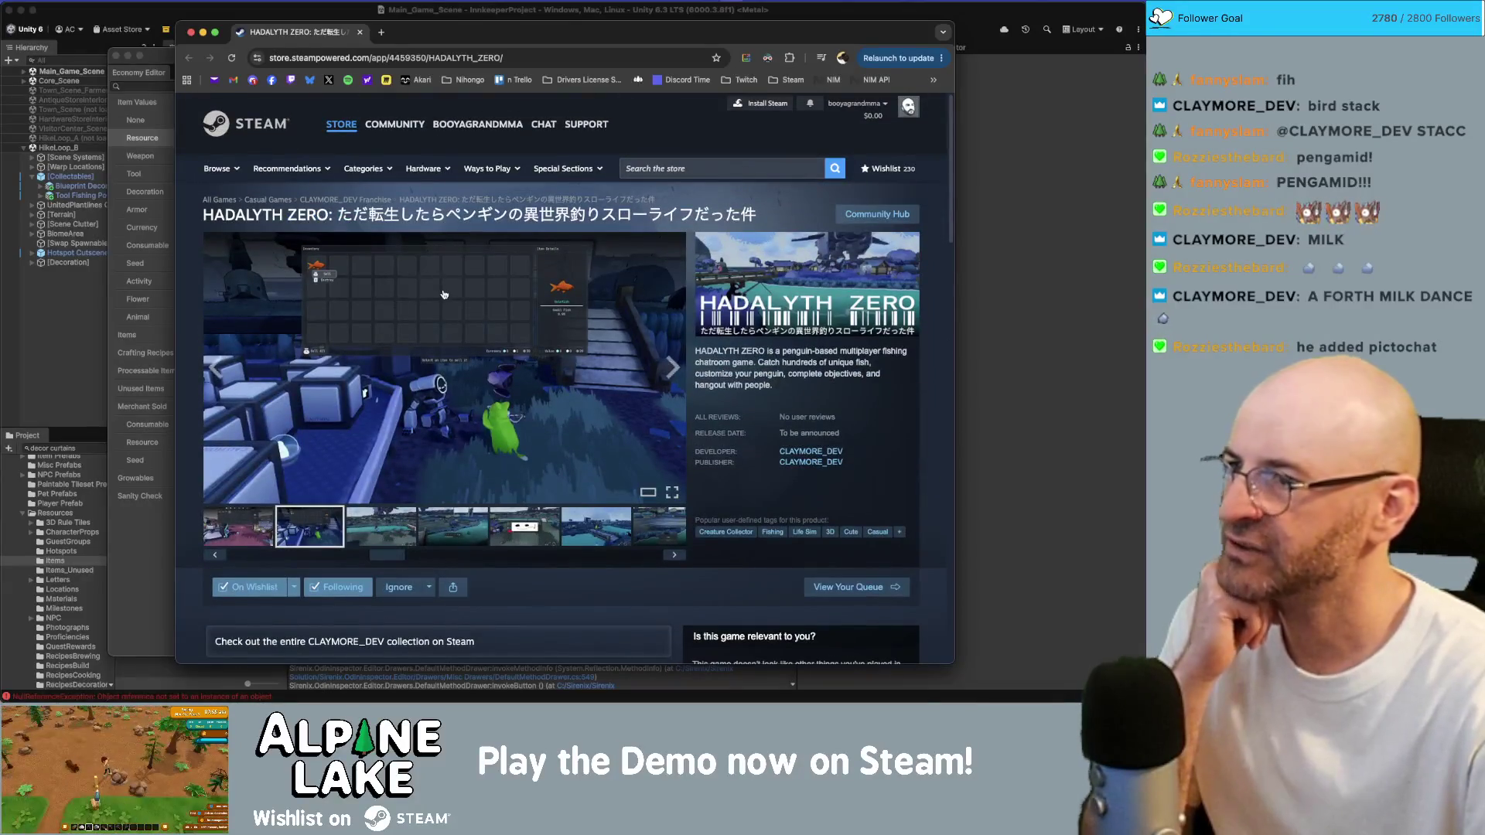
mouse_move(392, 124)
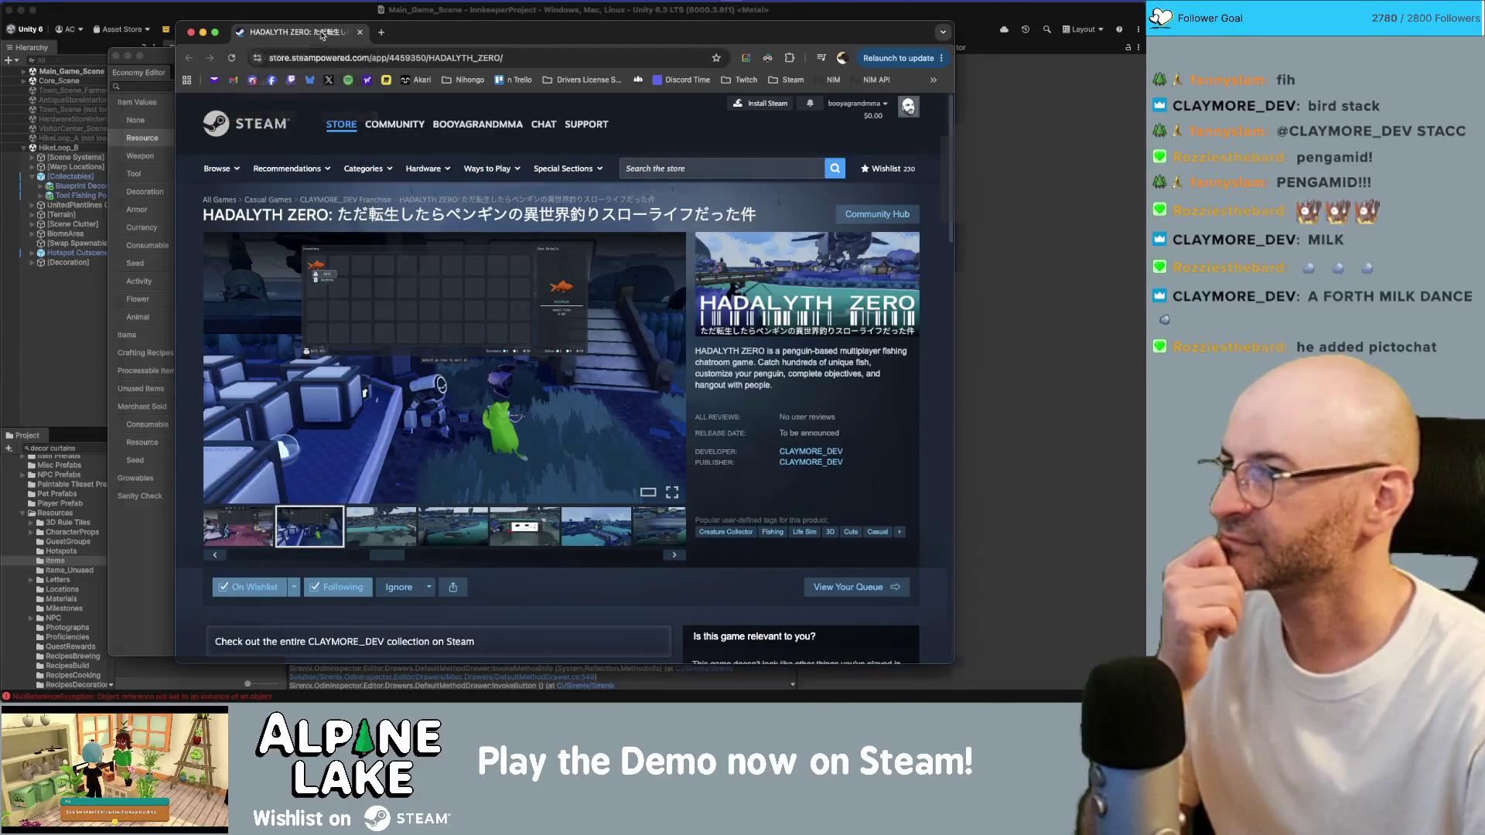
middle_click(321, 34)
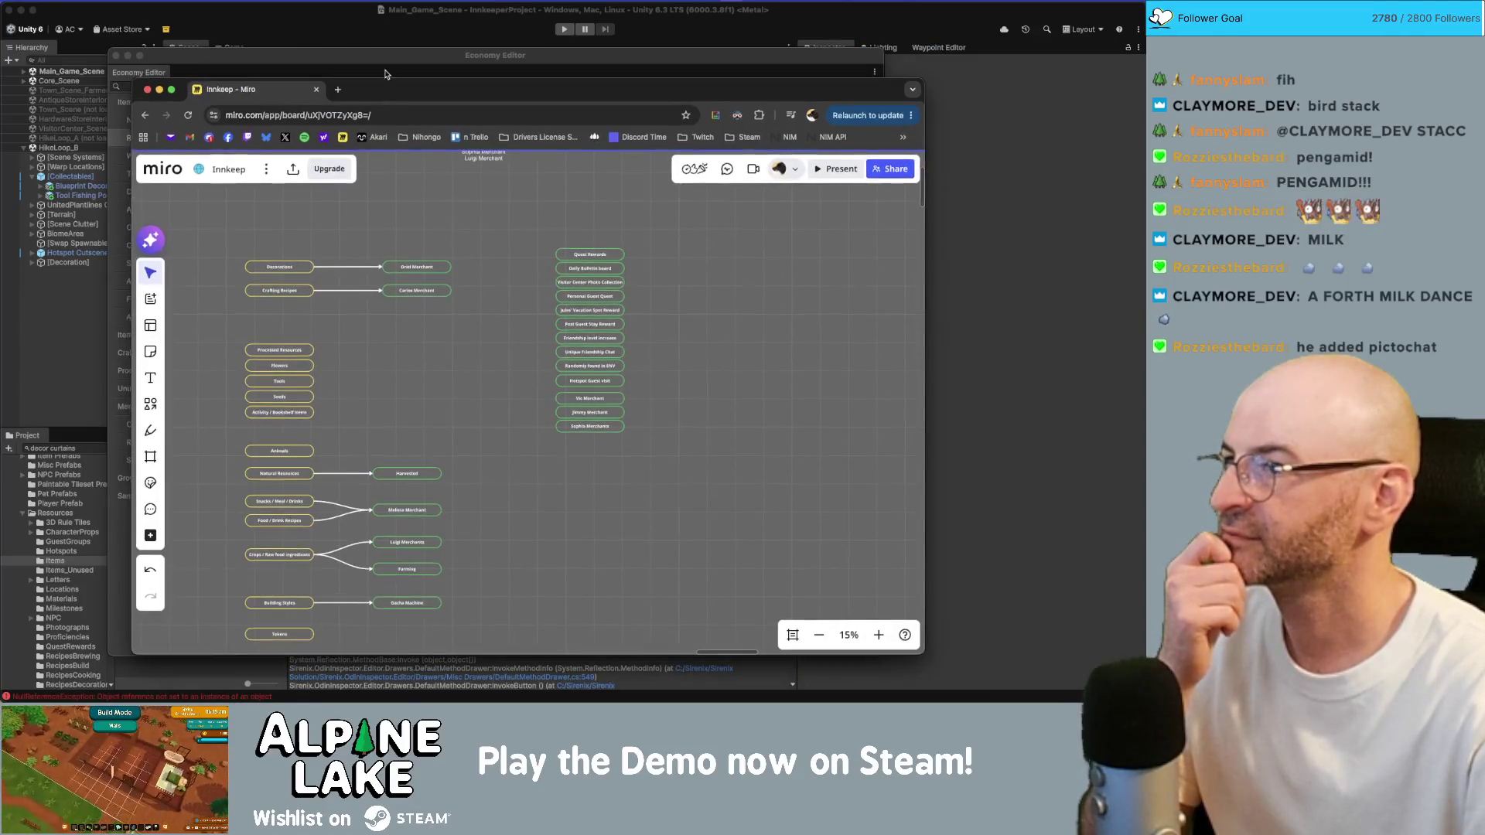
Scroll through the Economy Editor's Resource table, then bring the main Unity window forward
left_click(385, 65)
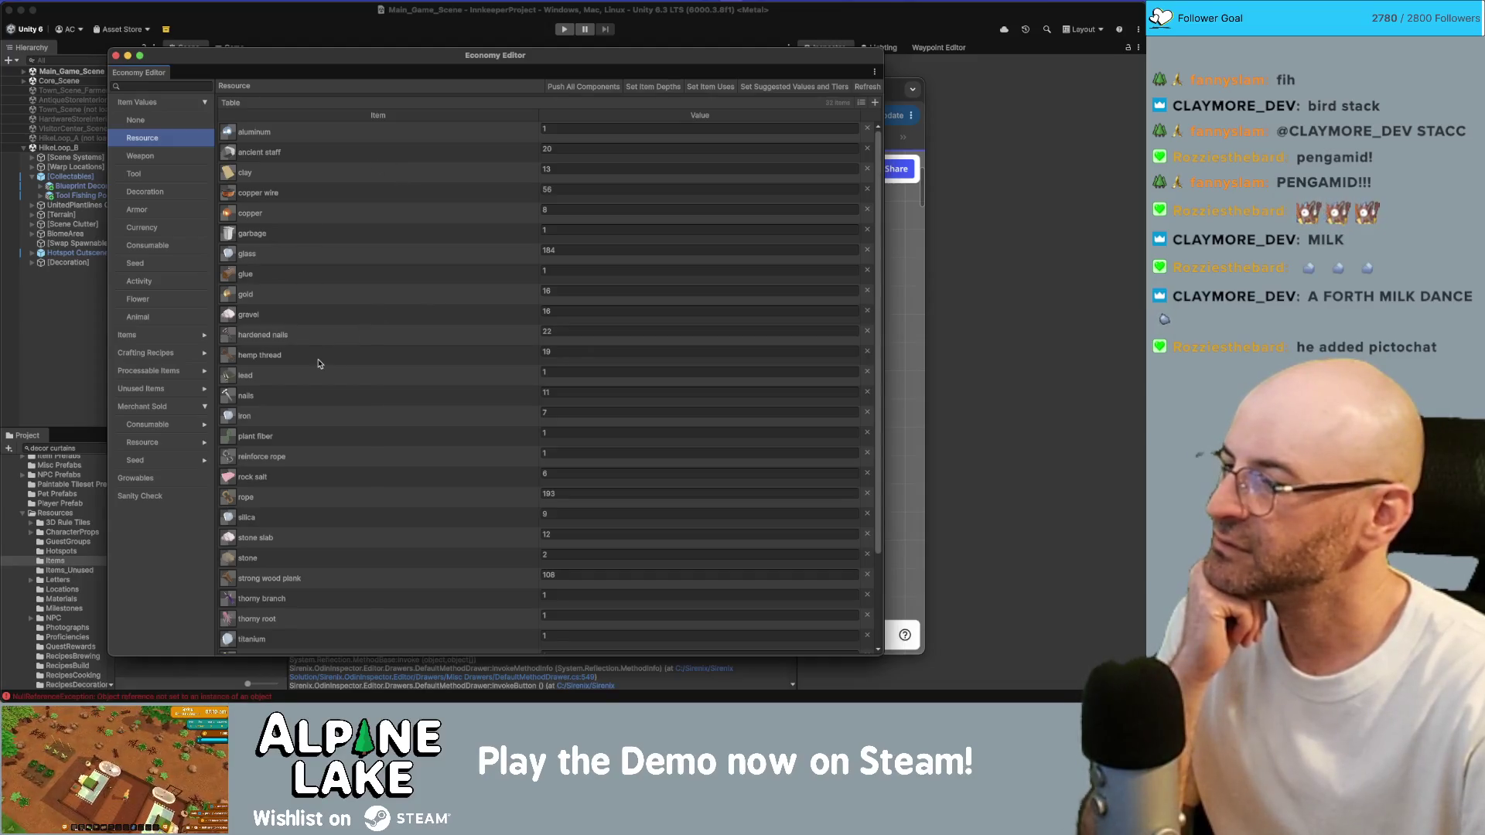
scroll(318, 364, "down", 5)
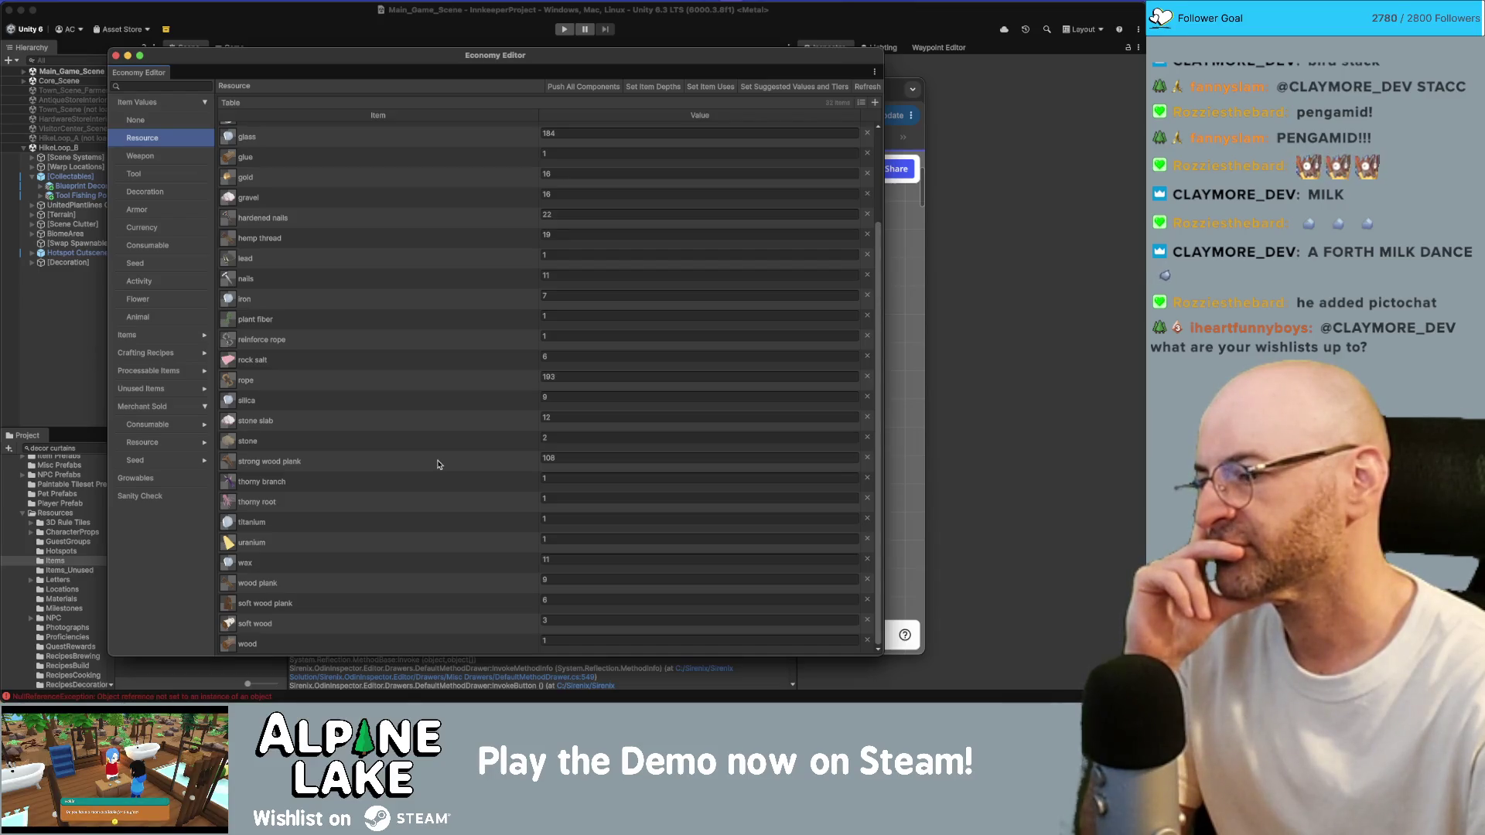
scroll(433, 459, "up", 3)
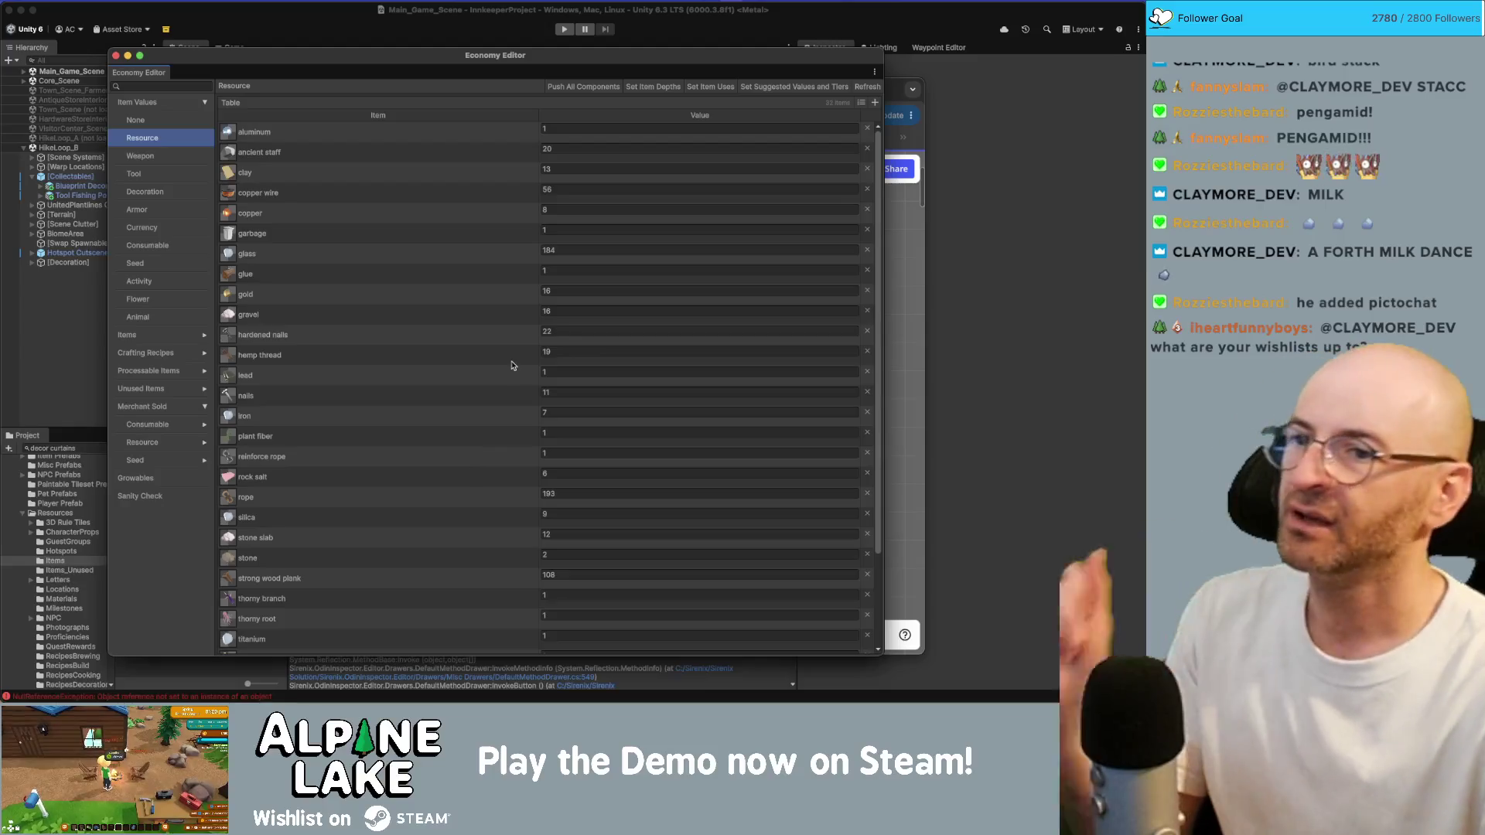
left_click(329, 32)
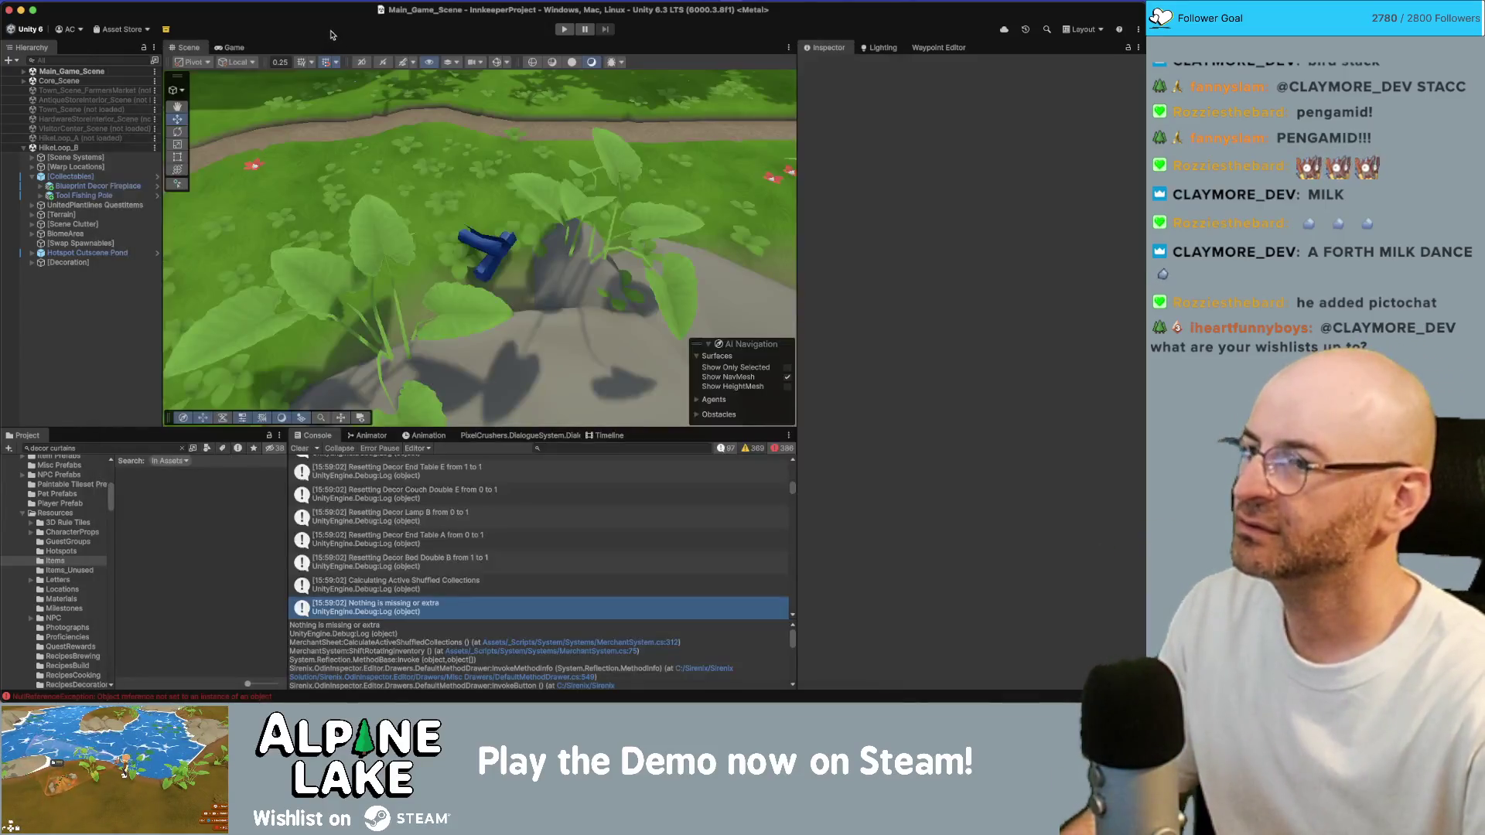
Select the fireplace blueprint and open its Item Recipe Decor Fireplace A recipe
scroll(524, 241, "up", 3)
left_click(524, 241)
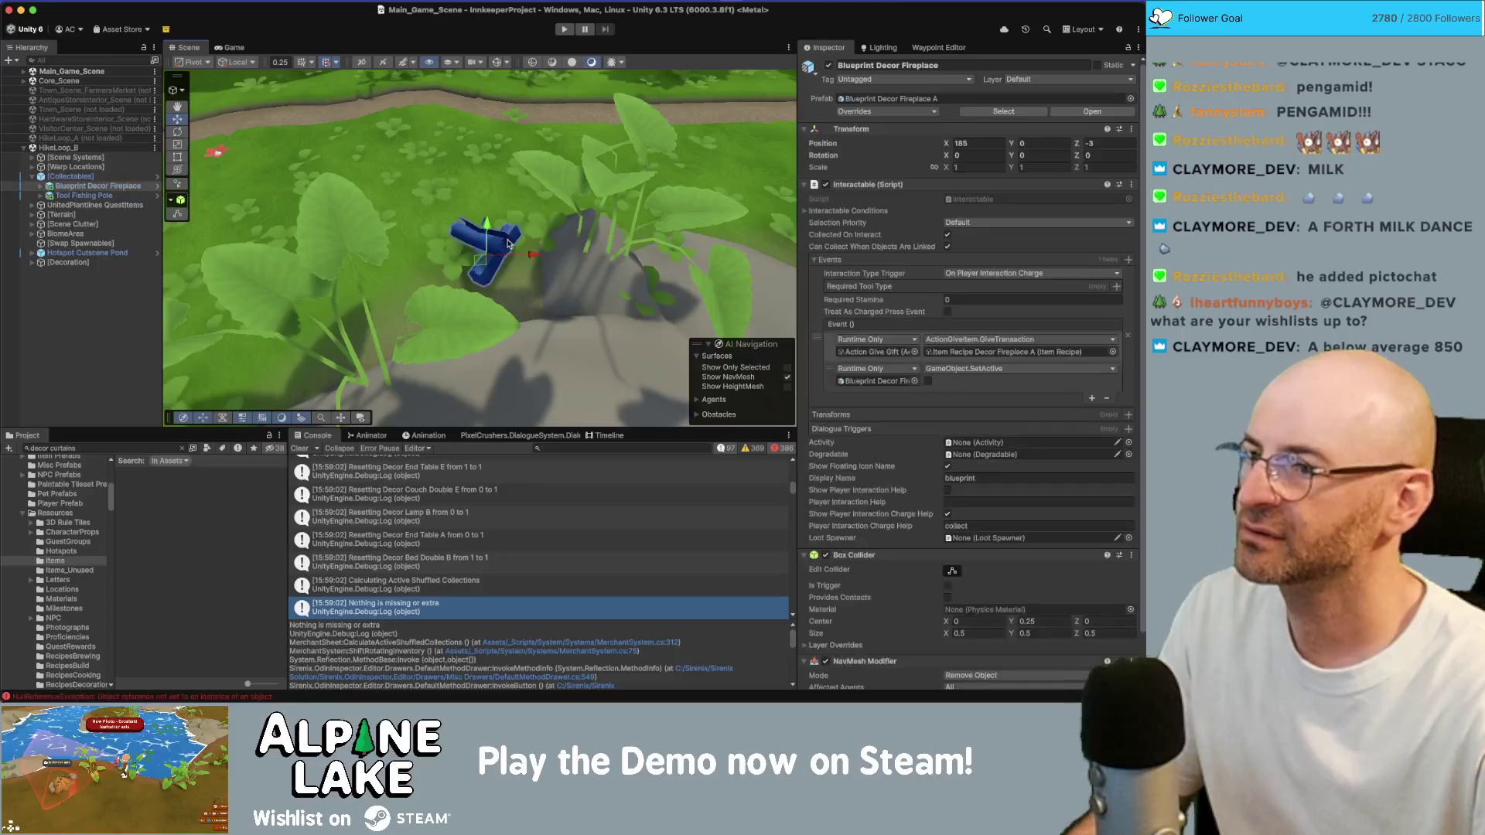
left_click(977, 347)
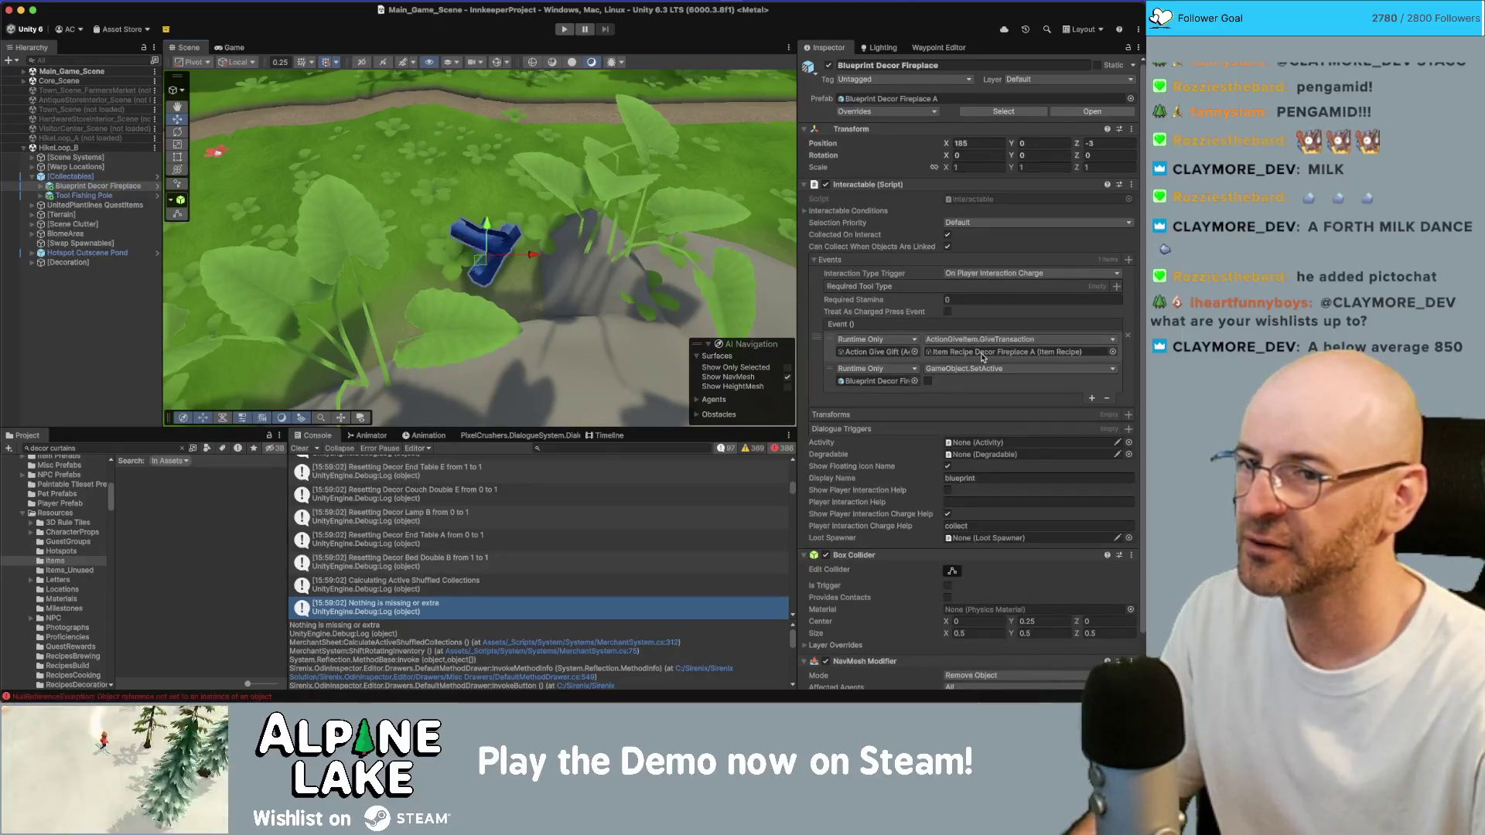
left_click(221, 576)
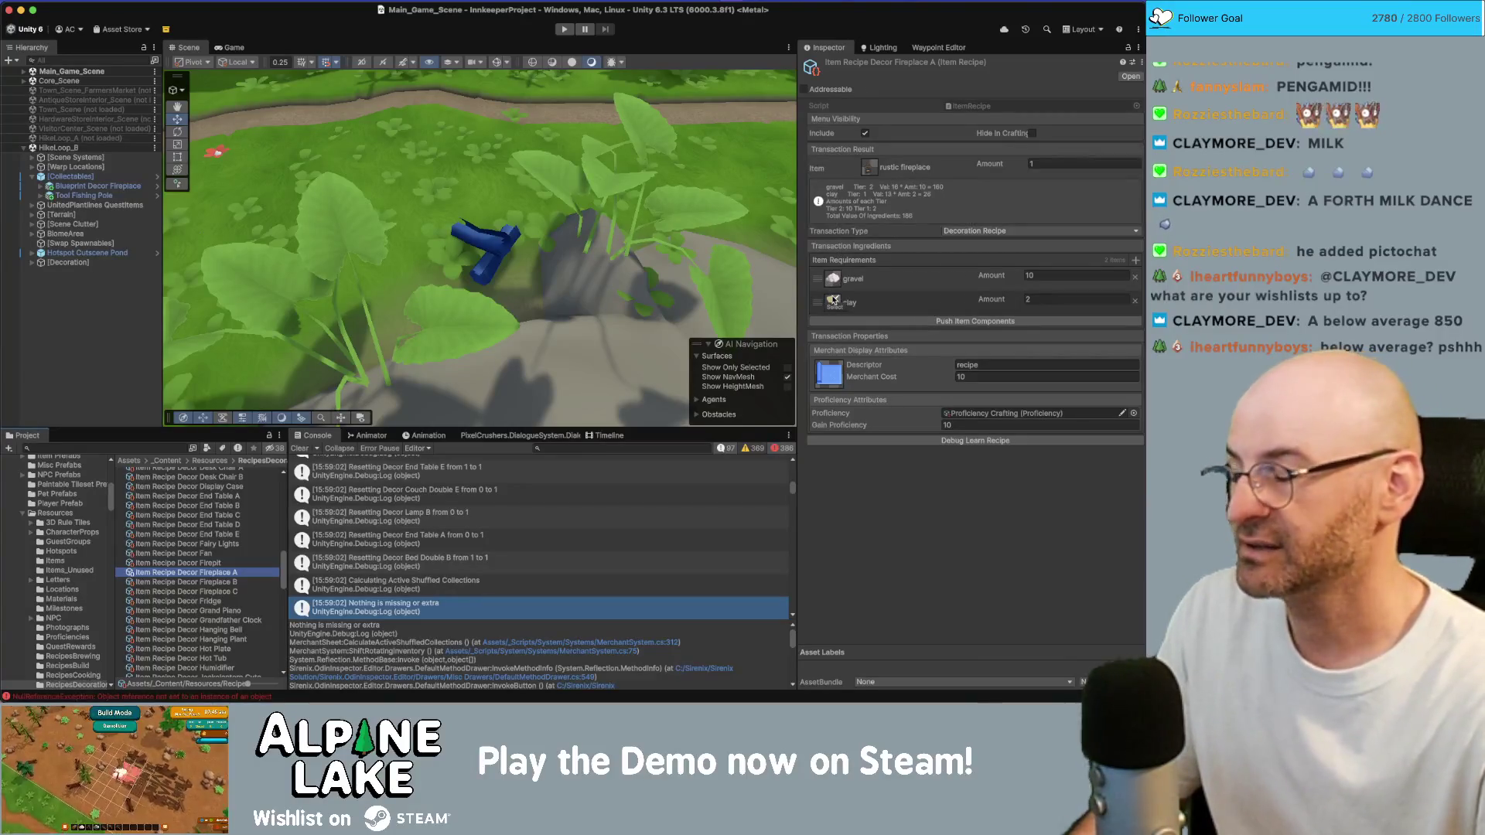
Search the project for 'resource wax' and select all three Resource Wax assets
left_click(152, 447)
type("a")
key("BackSpace")
type("rce wax")
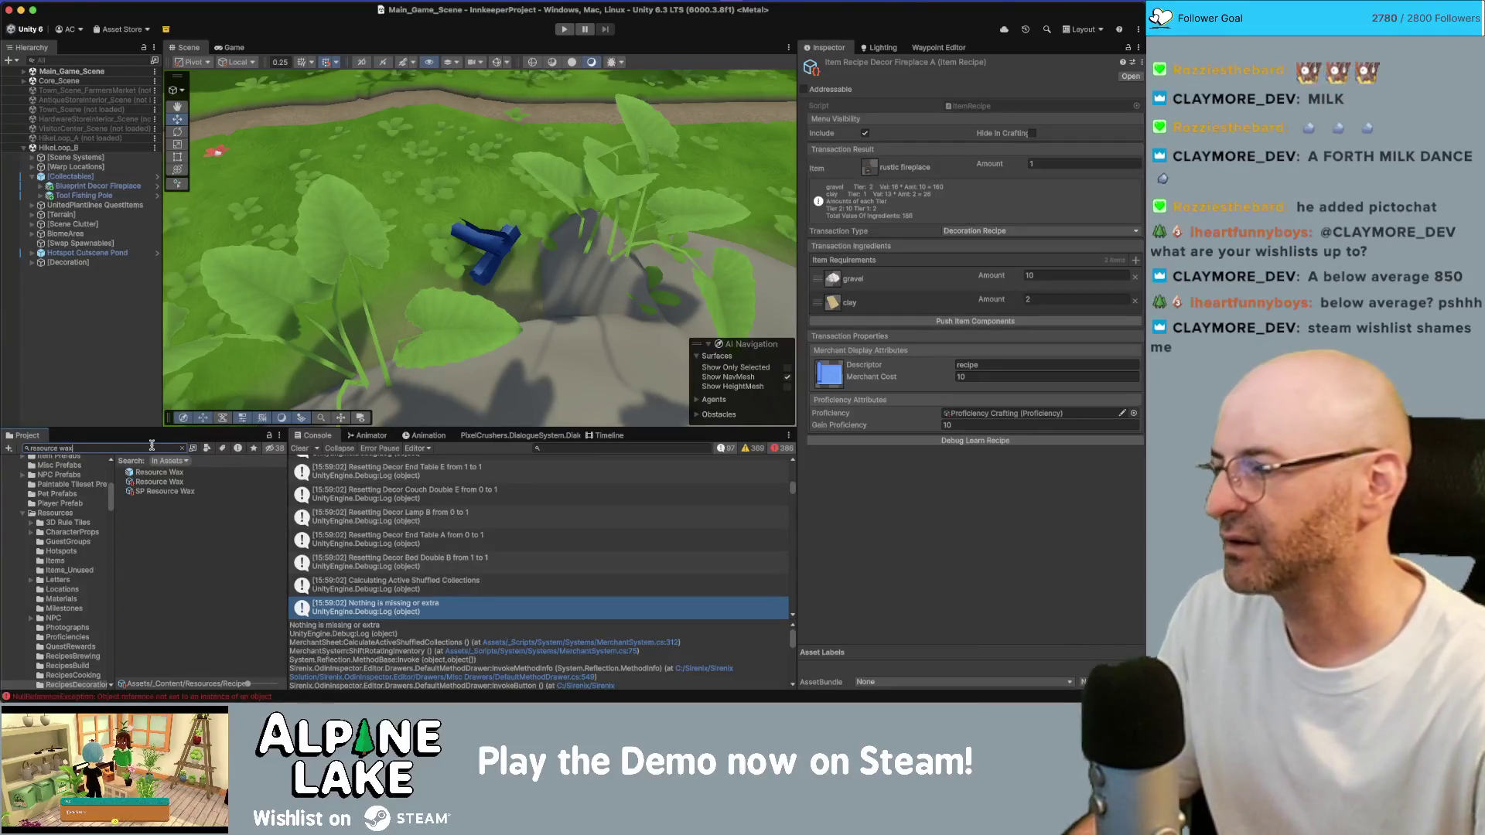
left_click(155, 472)
left_click(159, 491, "shift")
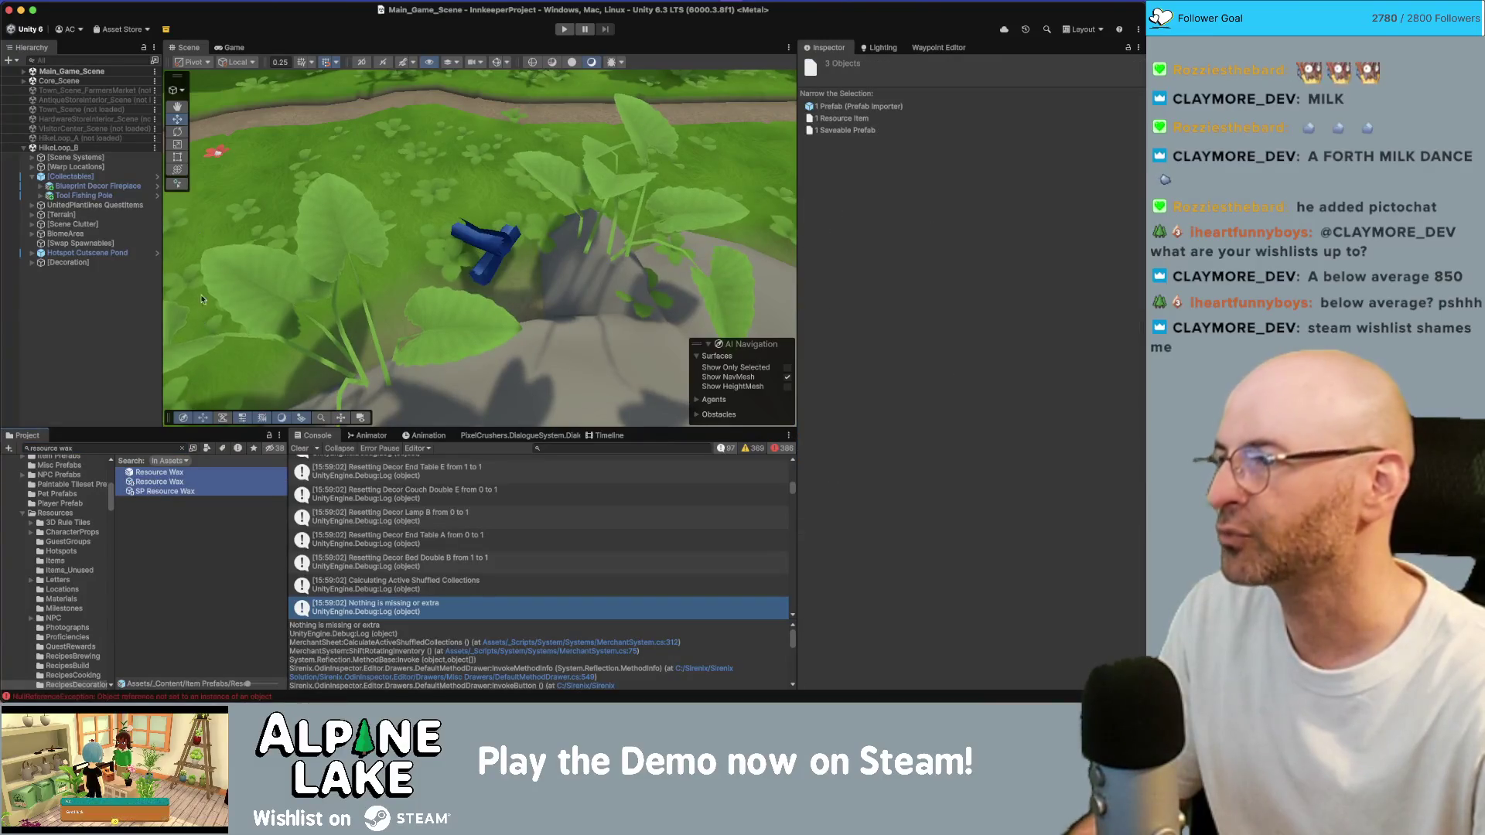
Duplicate the three Wax assets, replacing 'Wax' with 'Brick' in their names
right_click(159, 491)
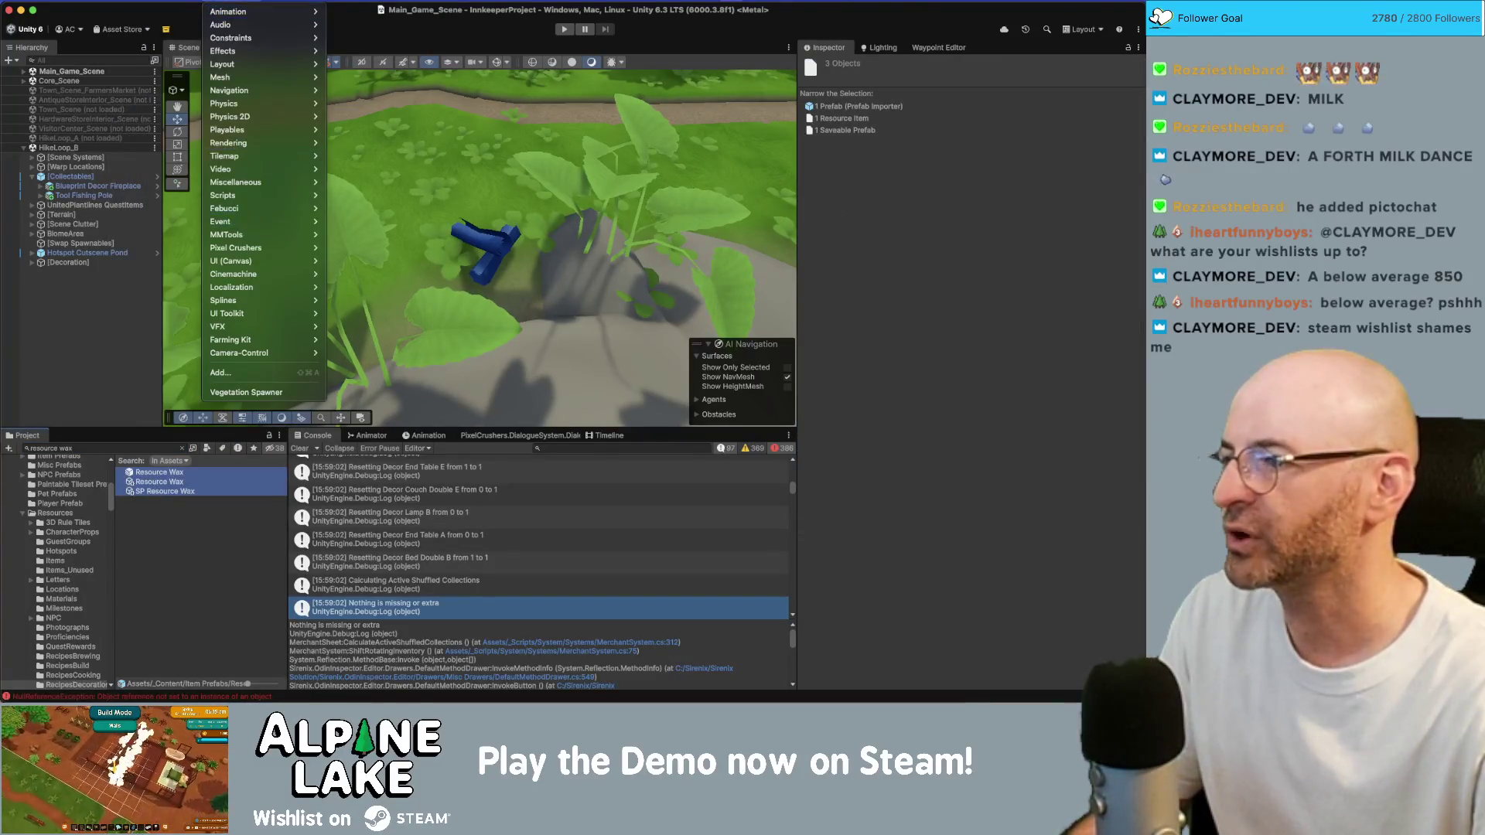
mouse_move(197, 249)
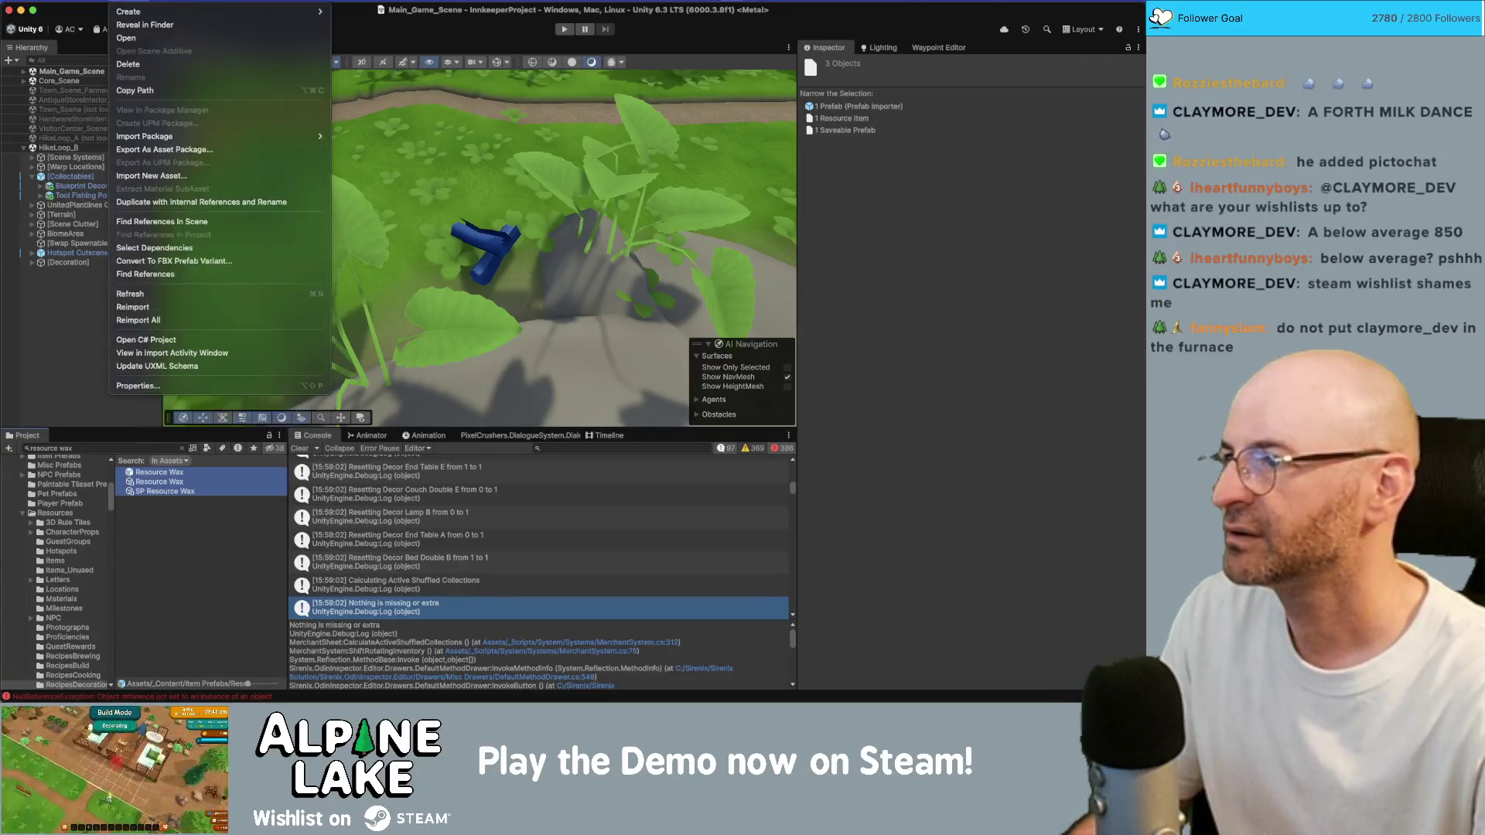
left_click(156, 204)
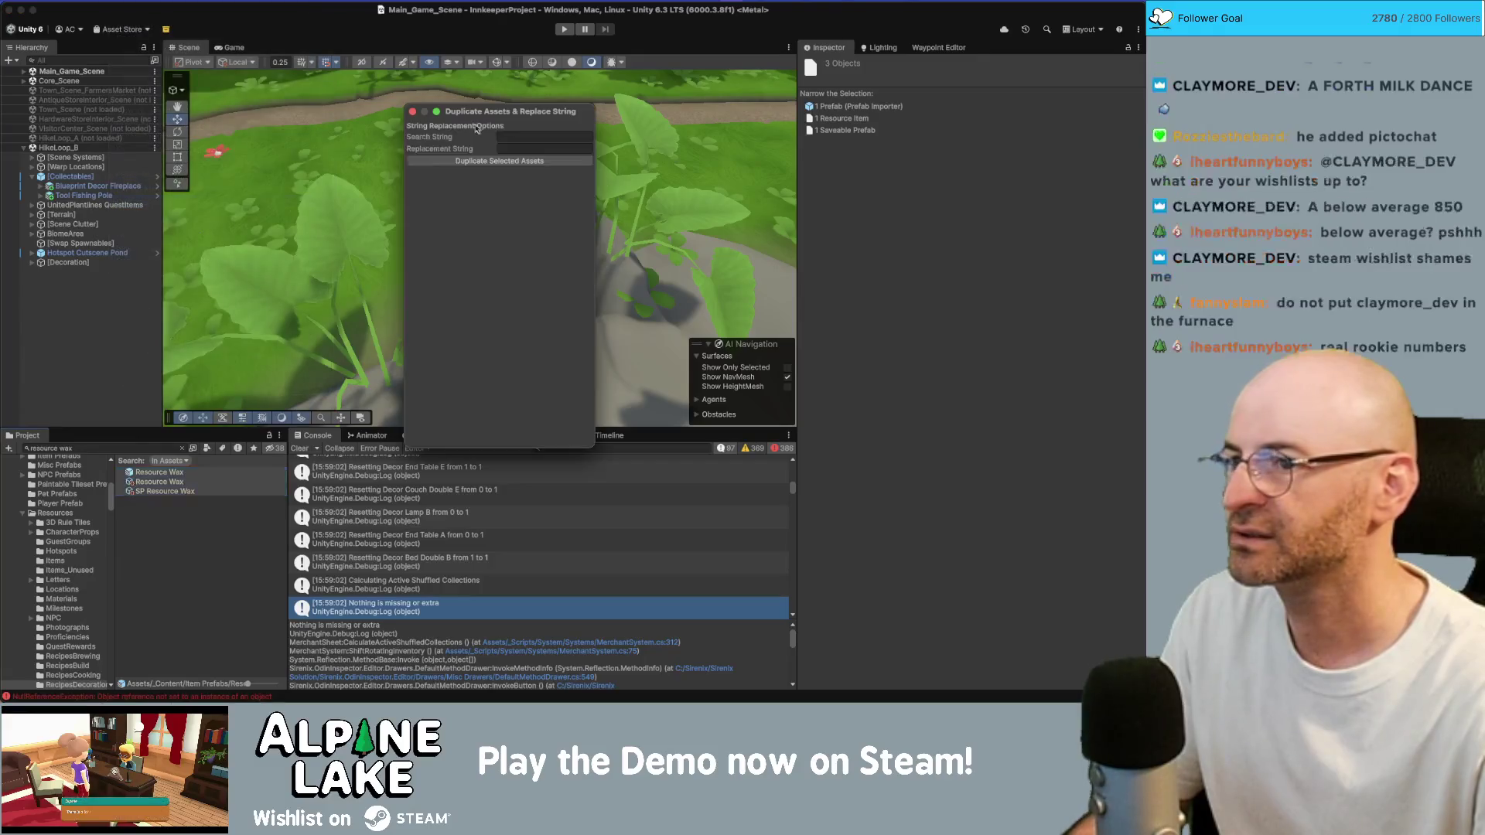
left_click(524, 134)
type("Wax")
left_click(523, 146)
type("Brick")
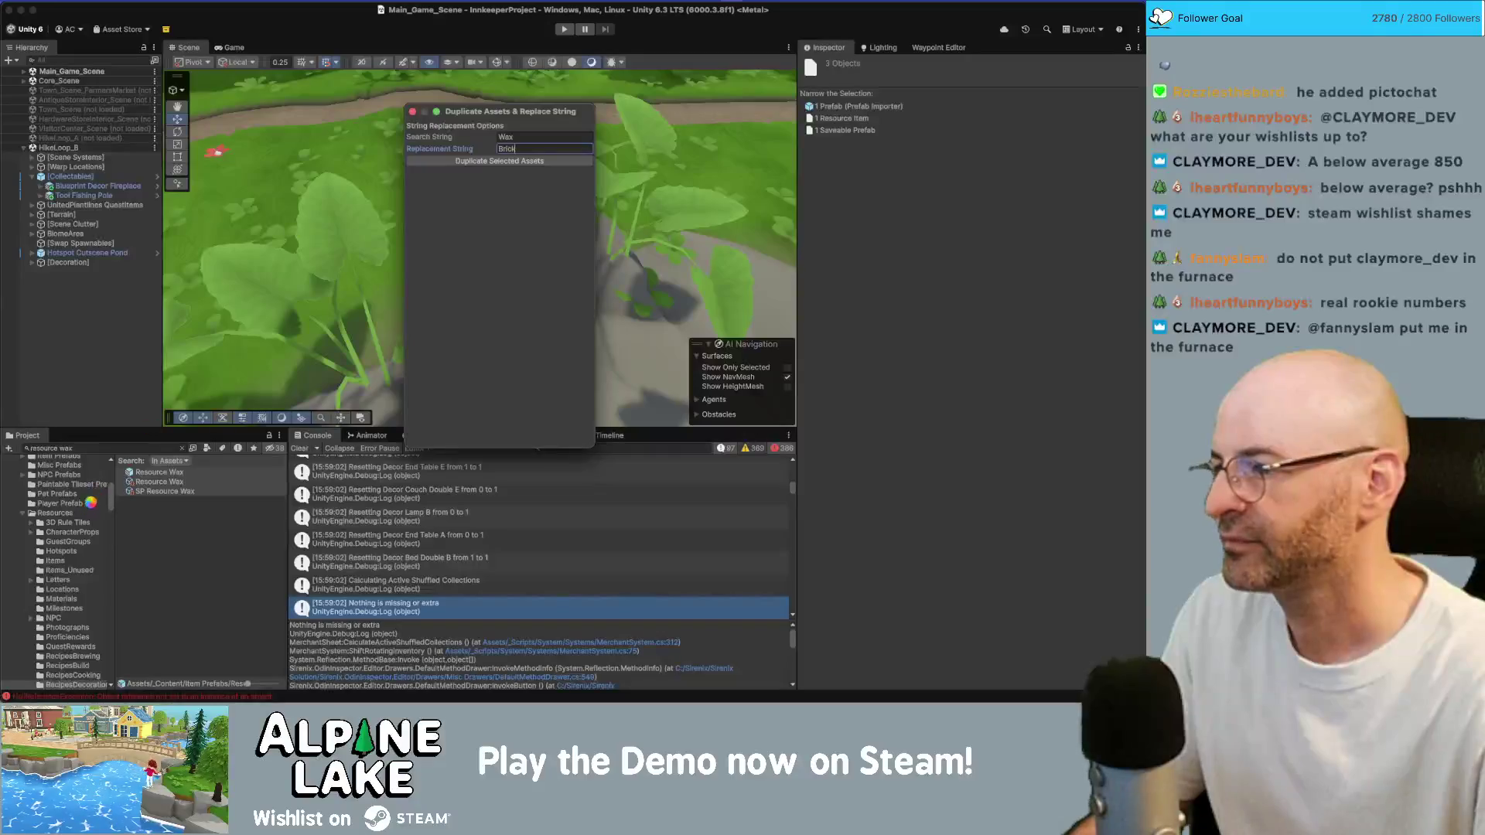
left_click(413, 111)
Search the project for 'resource brick' and select the new Resource Brick prefab
left_click(107, 448)
key("BackSpace")
key("BackSpace")
key("BackSpace")
type("b")
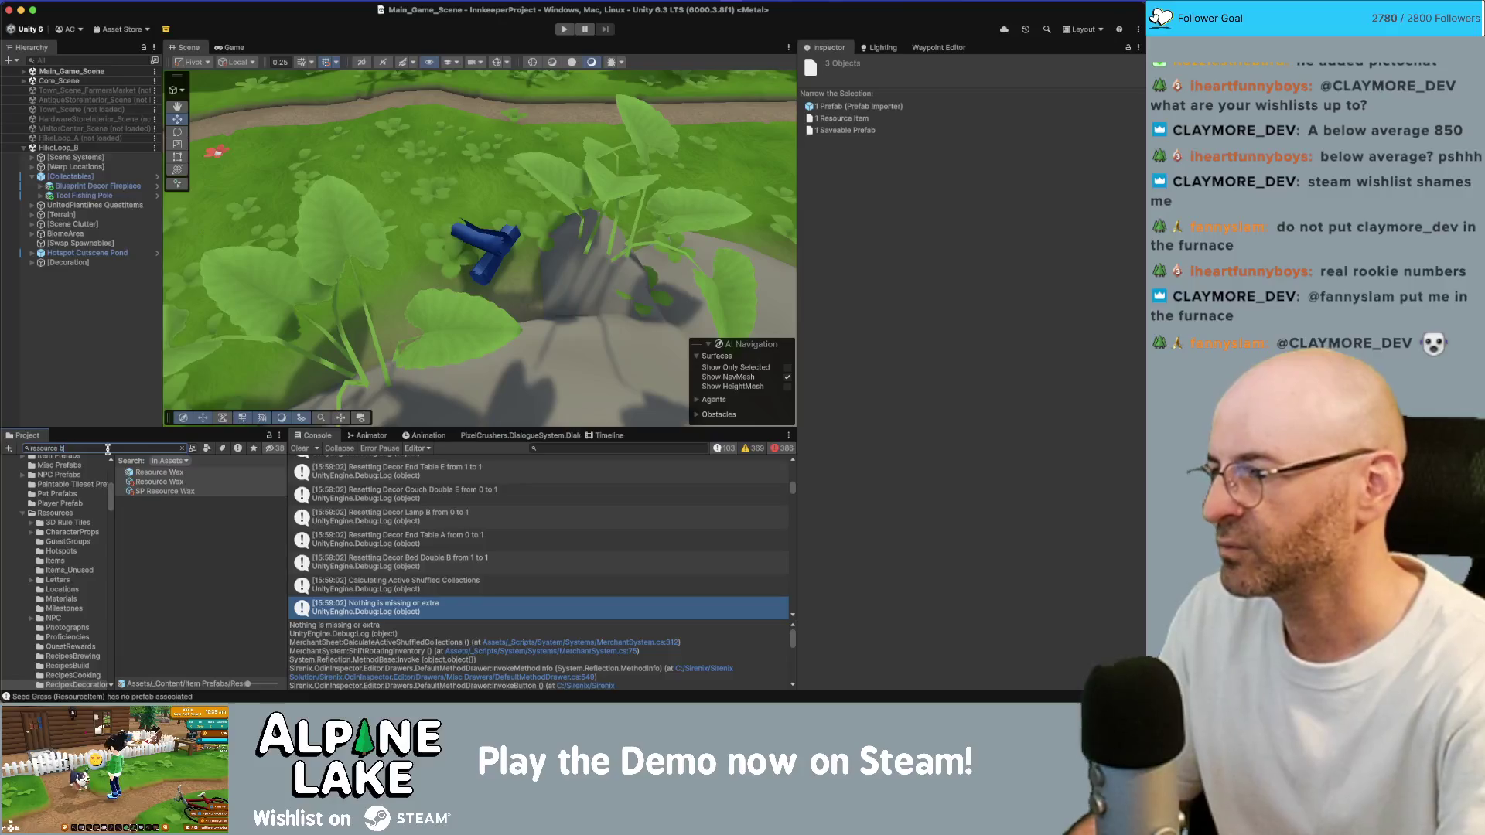
type("rick")
left_click(174, 483)
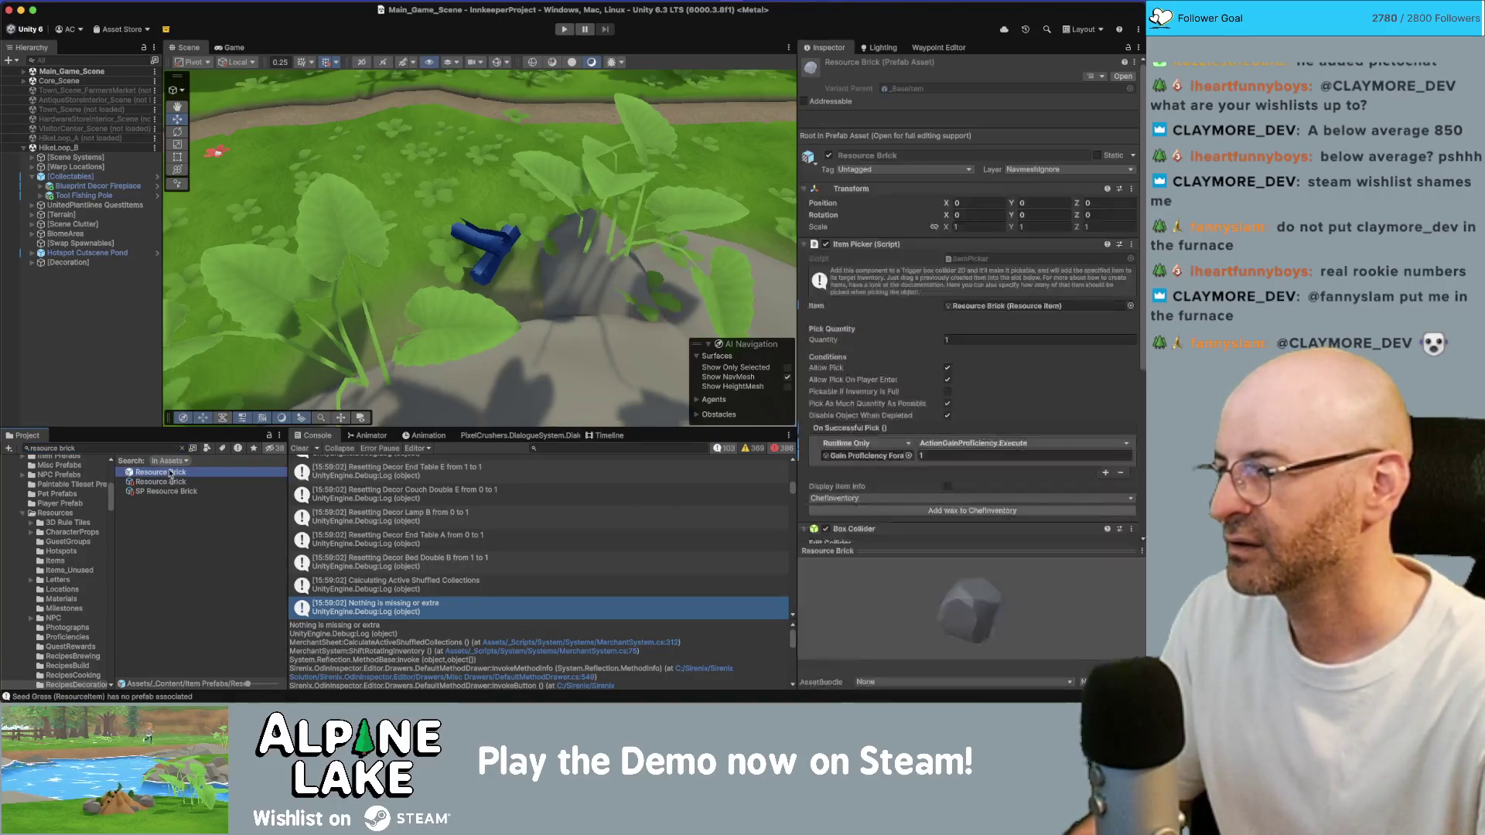
Inspect the Resource Brick item's settings in the Inspector
left_click(897, 232)
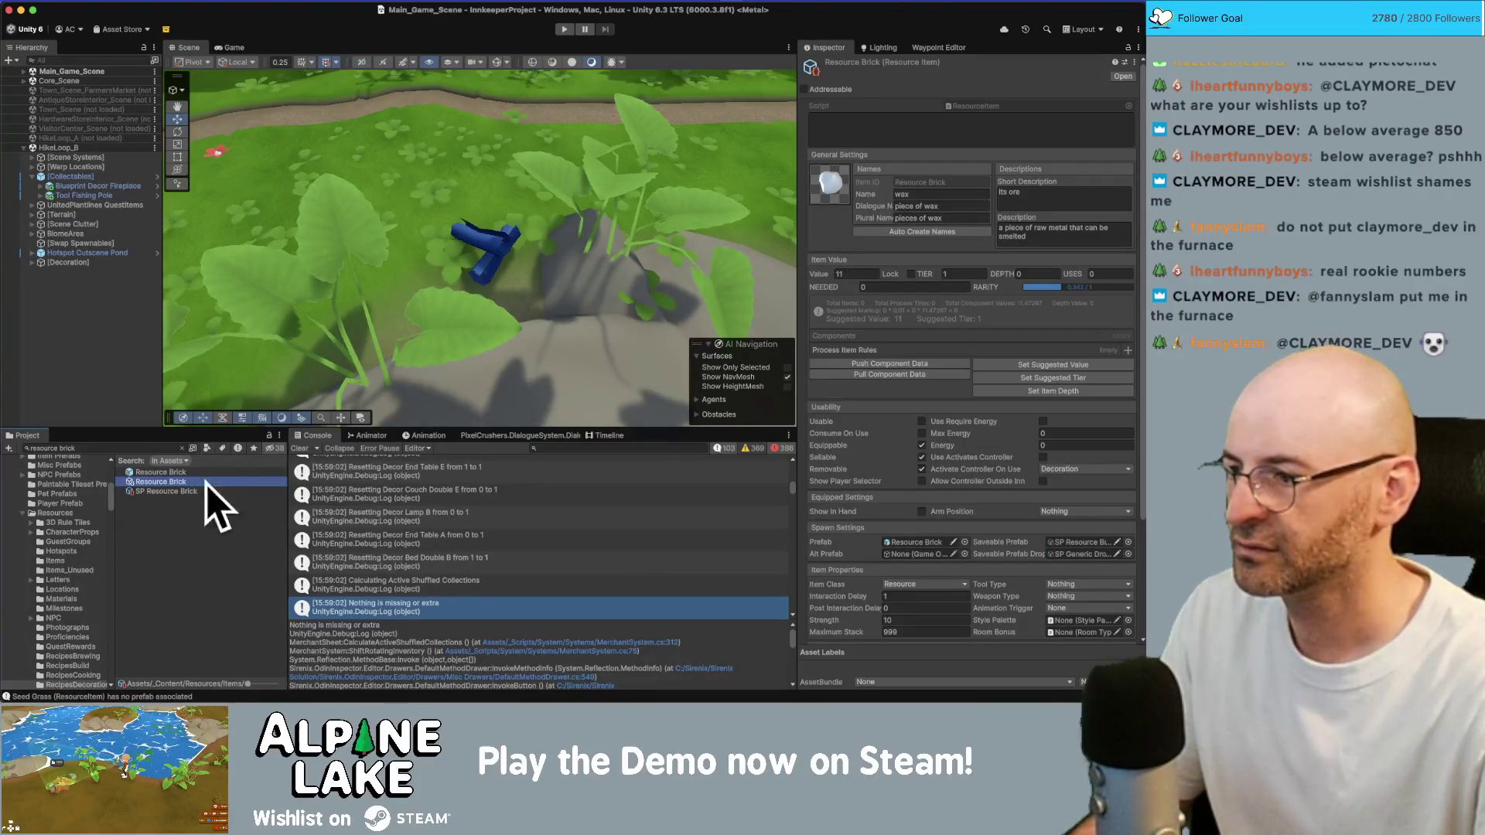
left_click(181, 473)
left_click(180, 482)
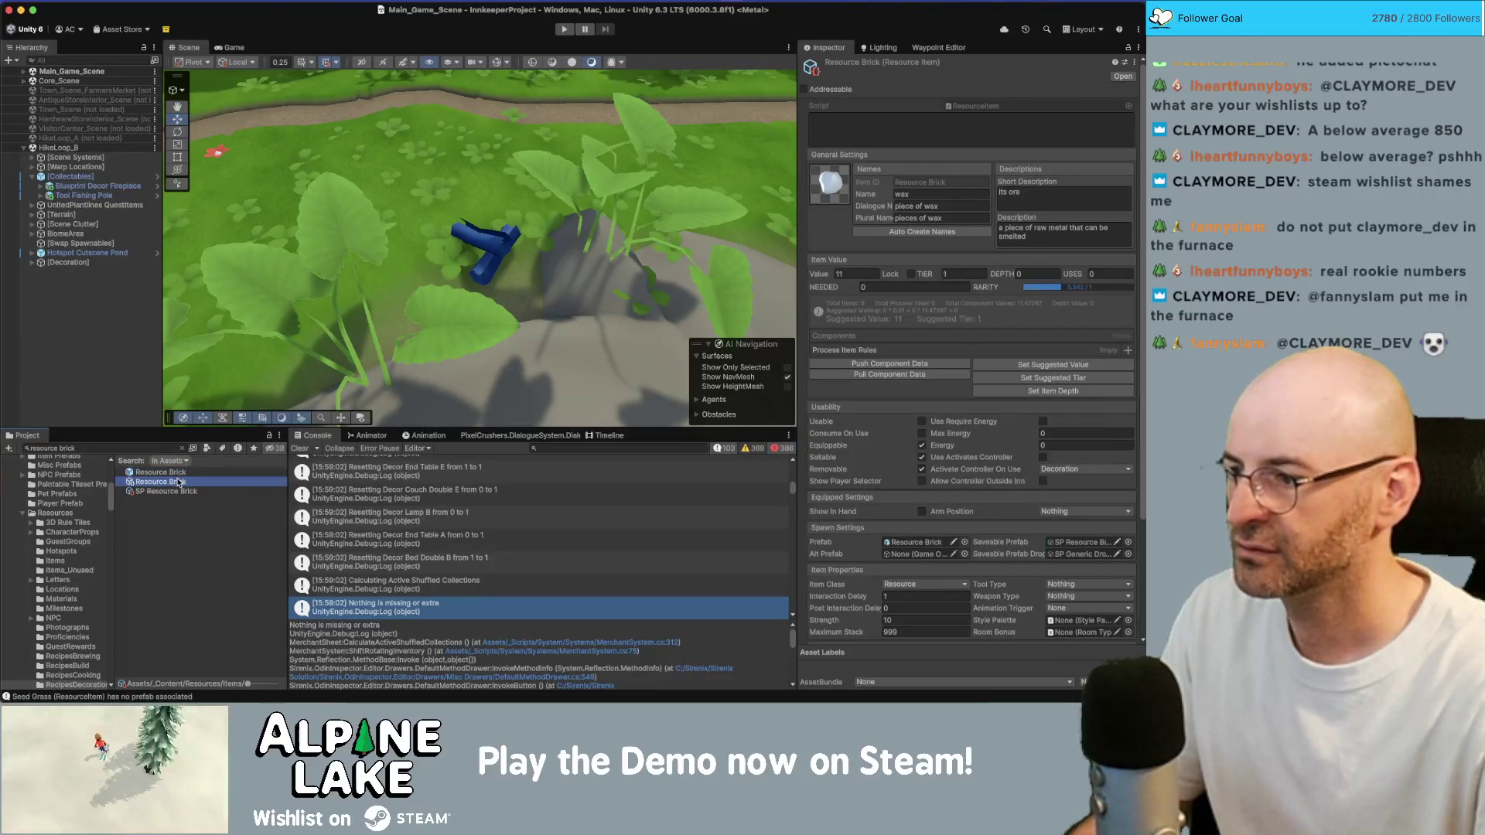
scroll(851, 446, "down", 5)
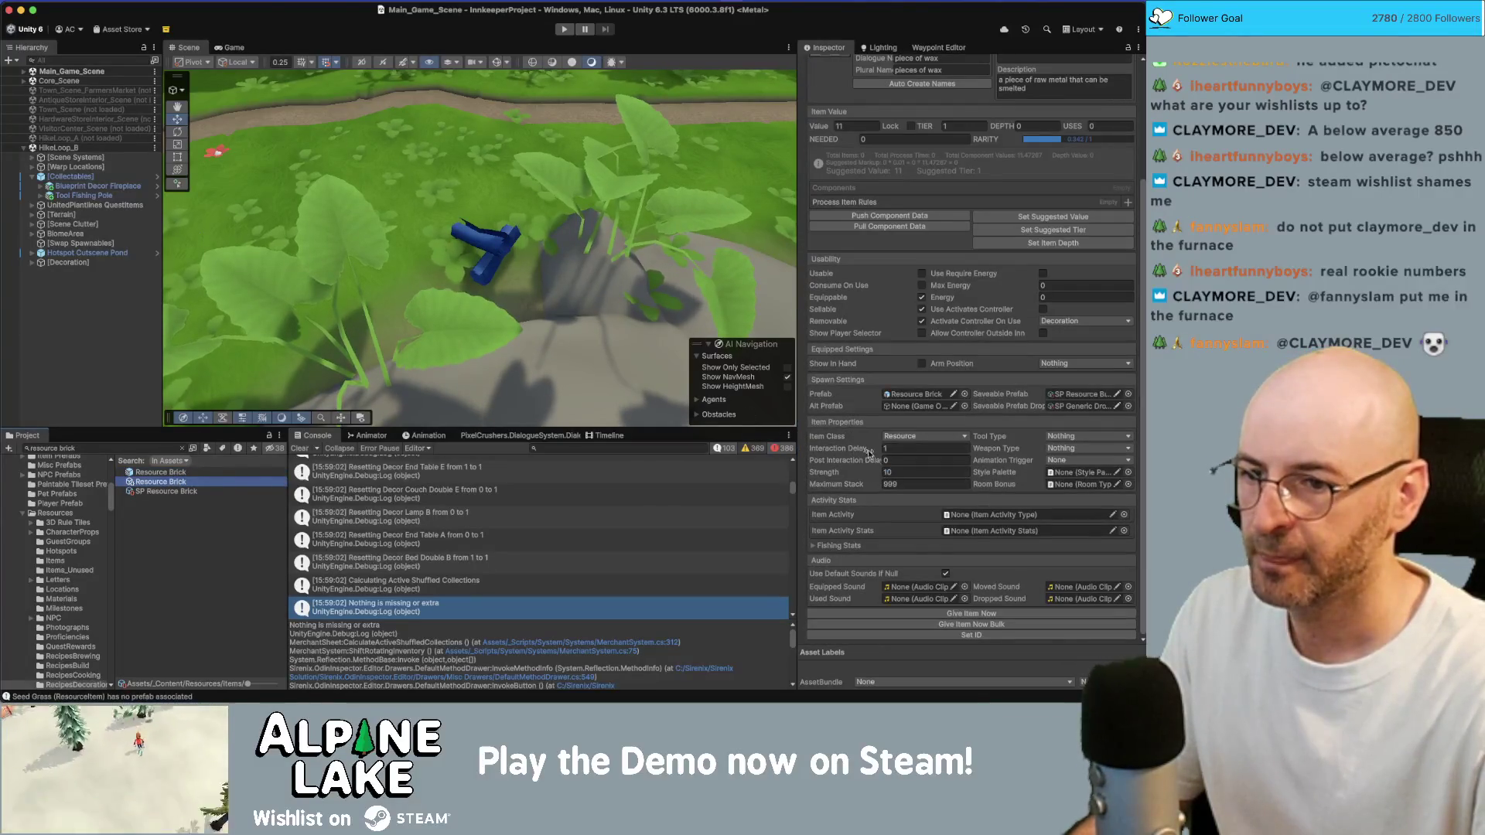
Search the project for 'resource clay'
left_click(129, 447)
type("clay")
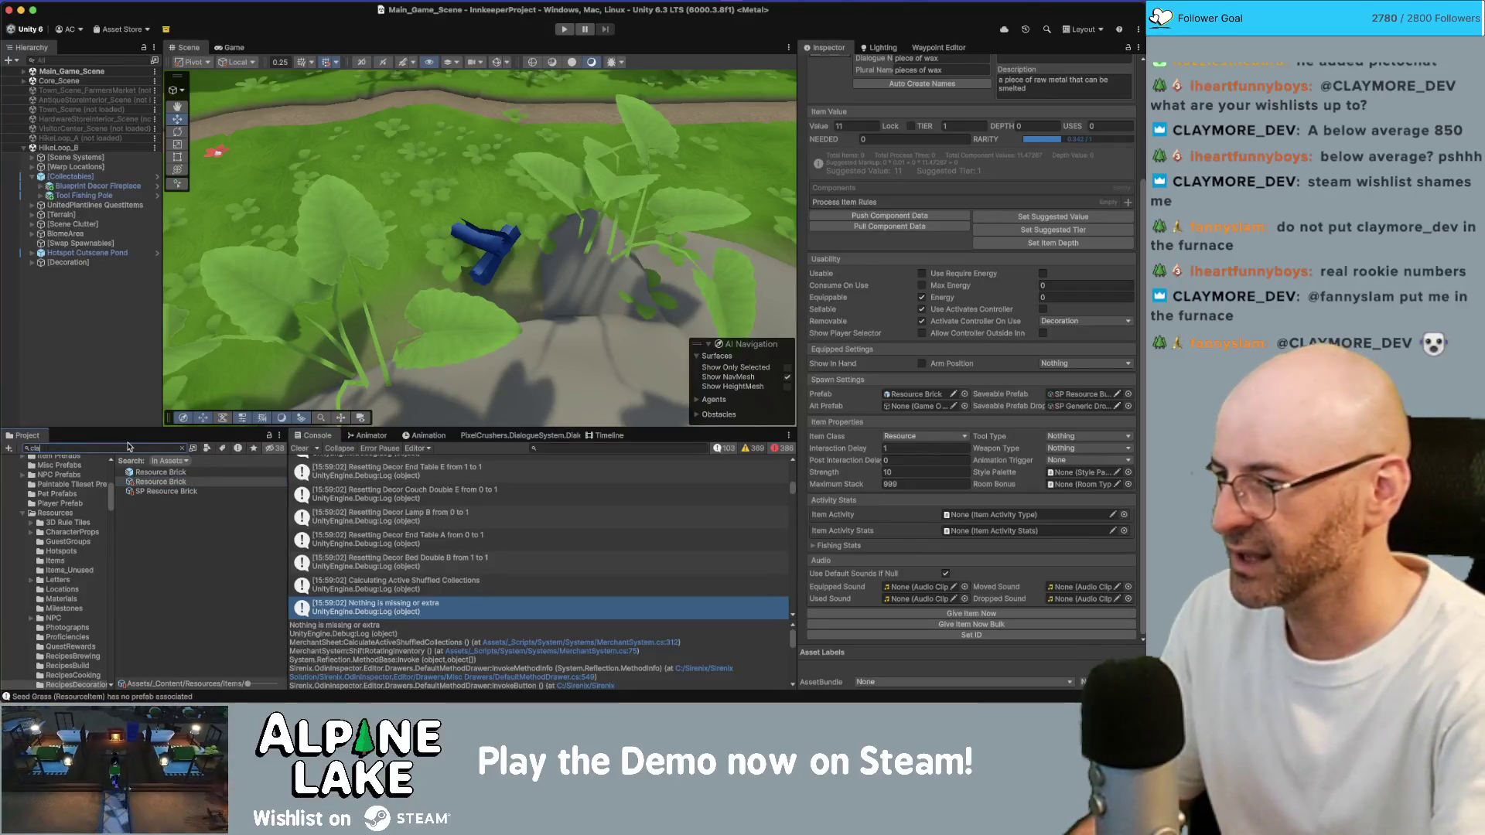
key("BackSpace")
key("BackSpace")
key("BackSpace")
type("resource clay")
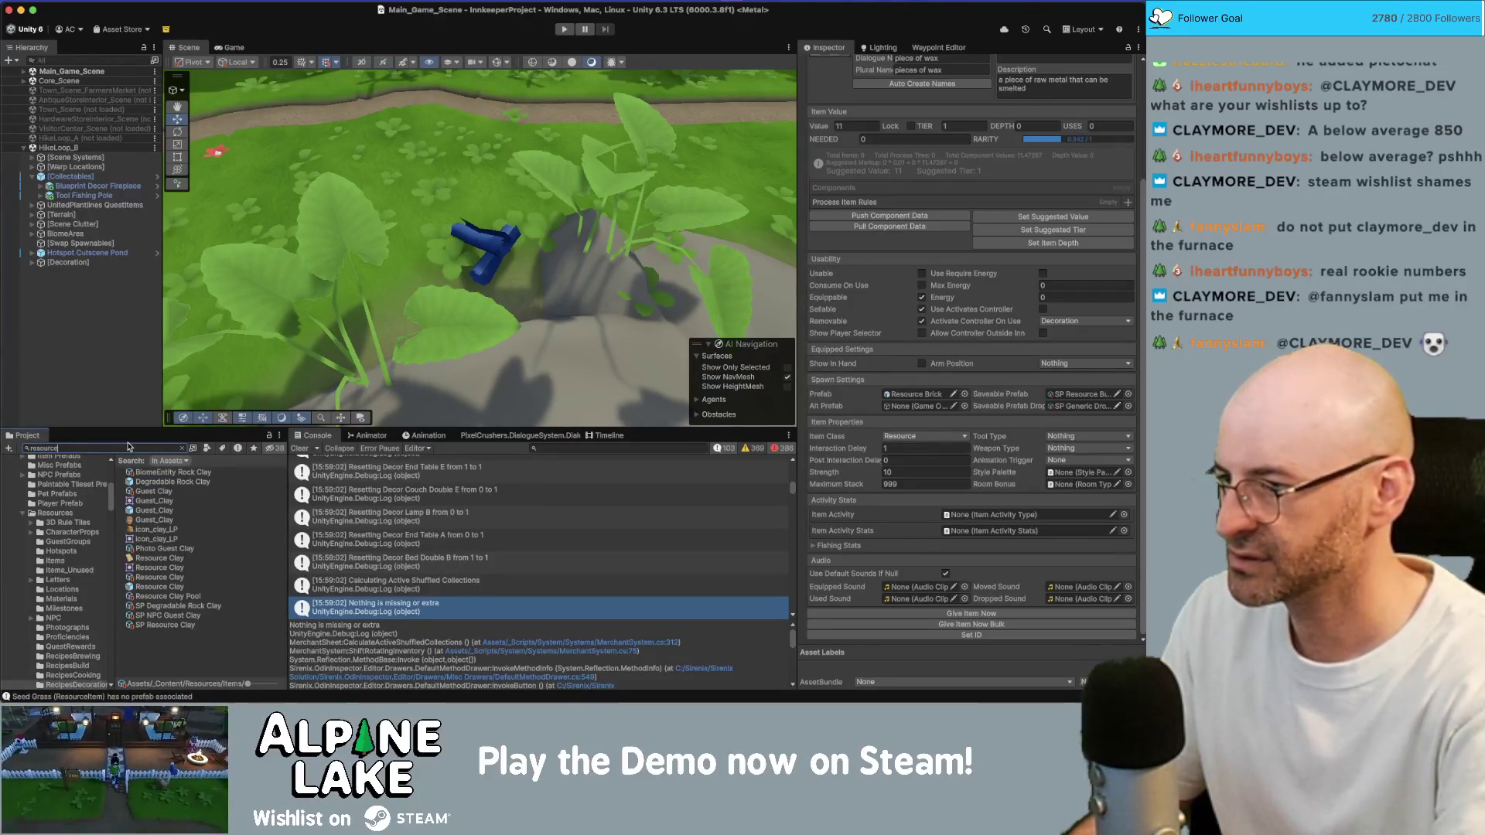
Add a Smelter Process Item Rule to Resource Clay with the brick item as Output Item
left_click(159, 481)
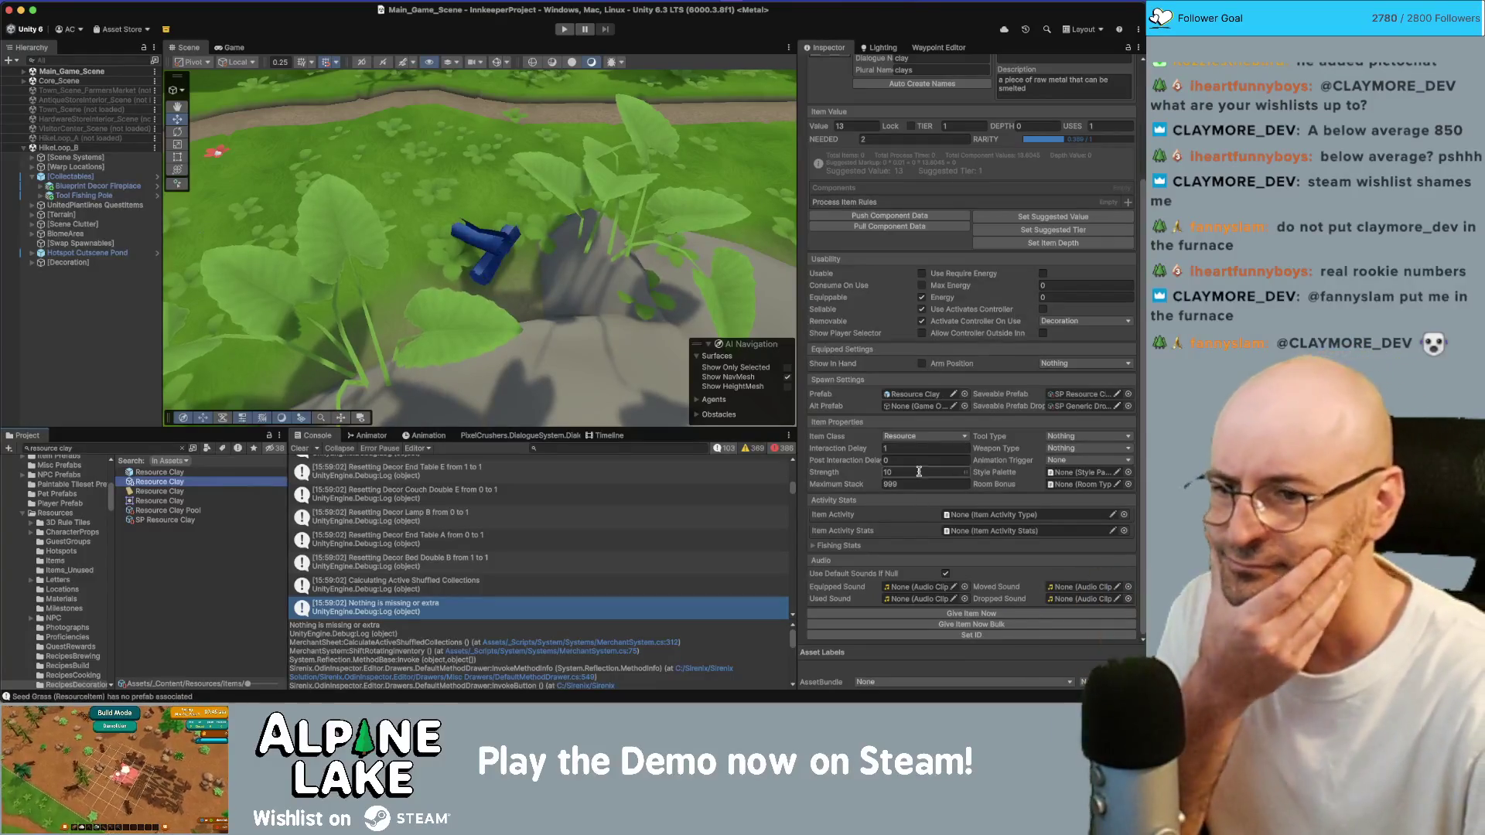
scroll(866, 499, "up", 3)
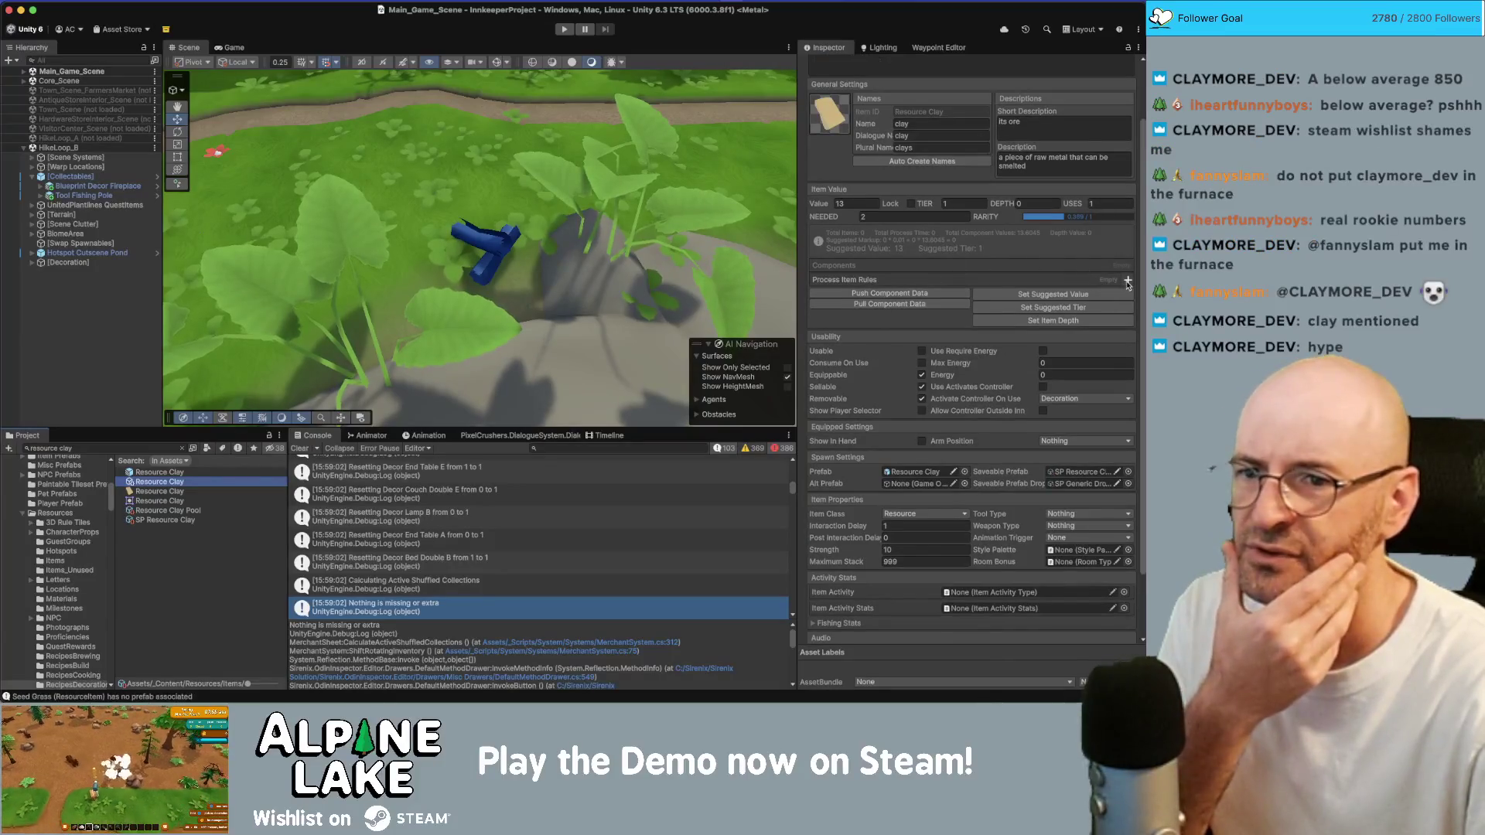
left_click(1127, 280)
left_click(899, 295)
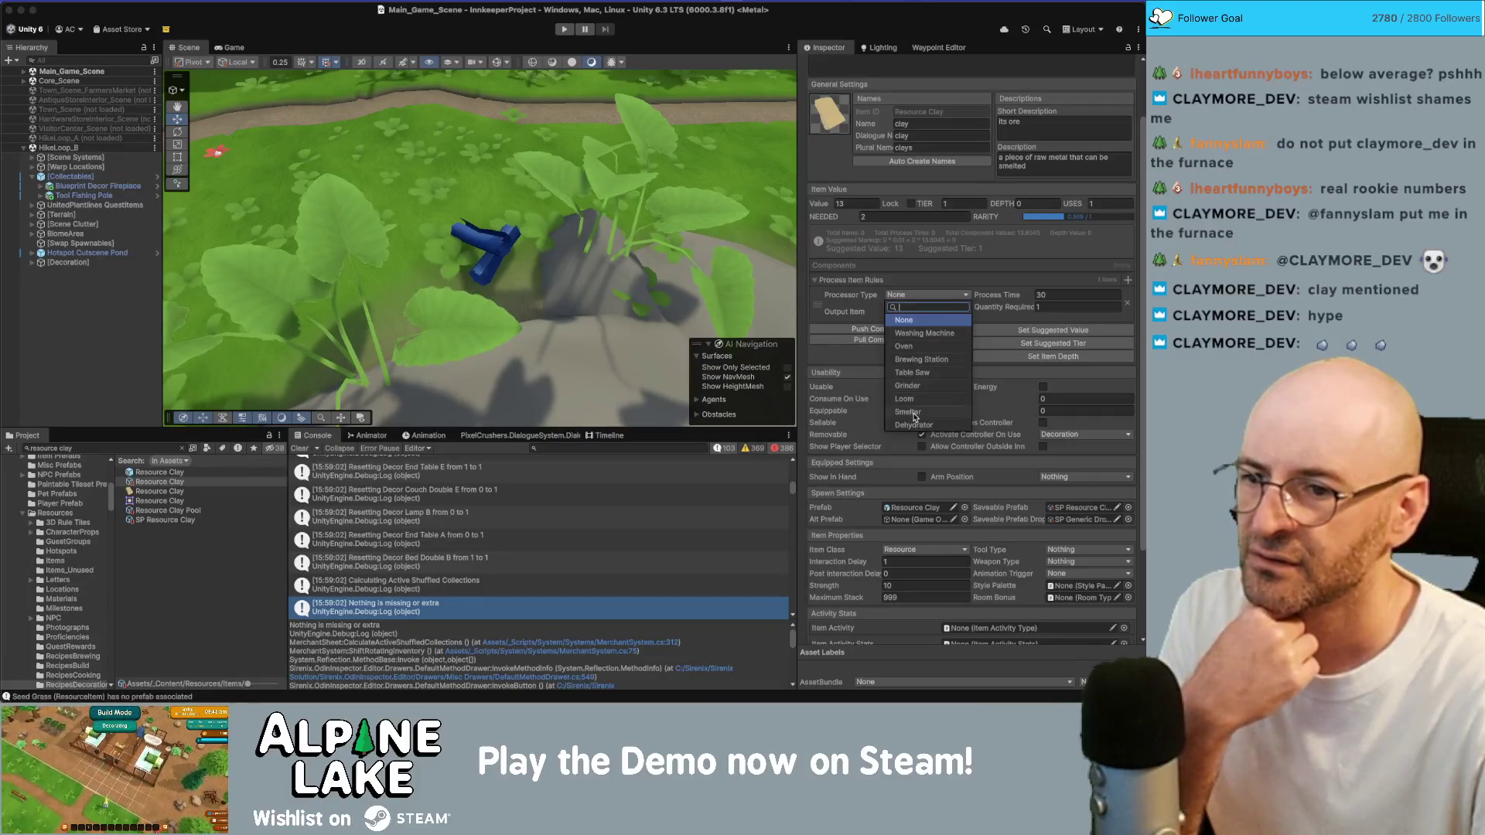
left_click(914, 414)
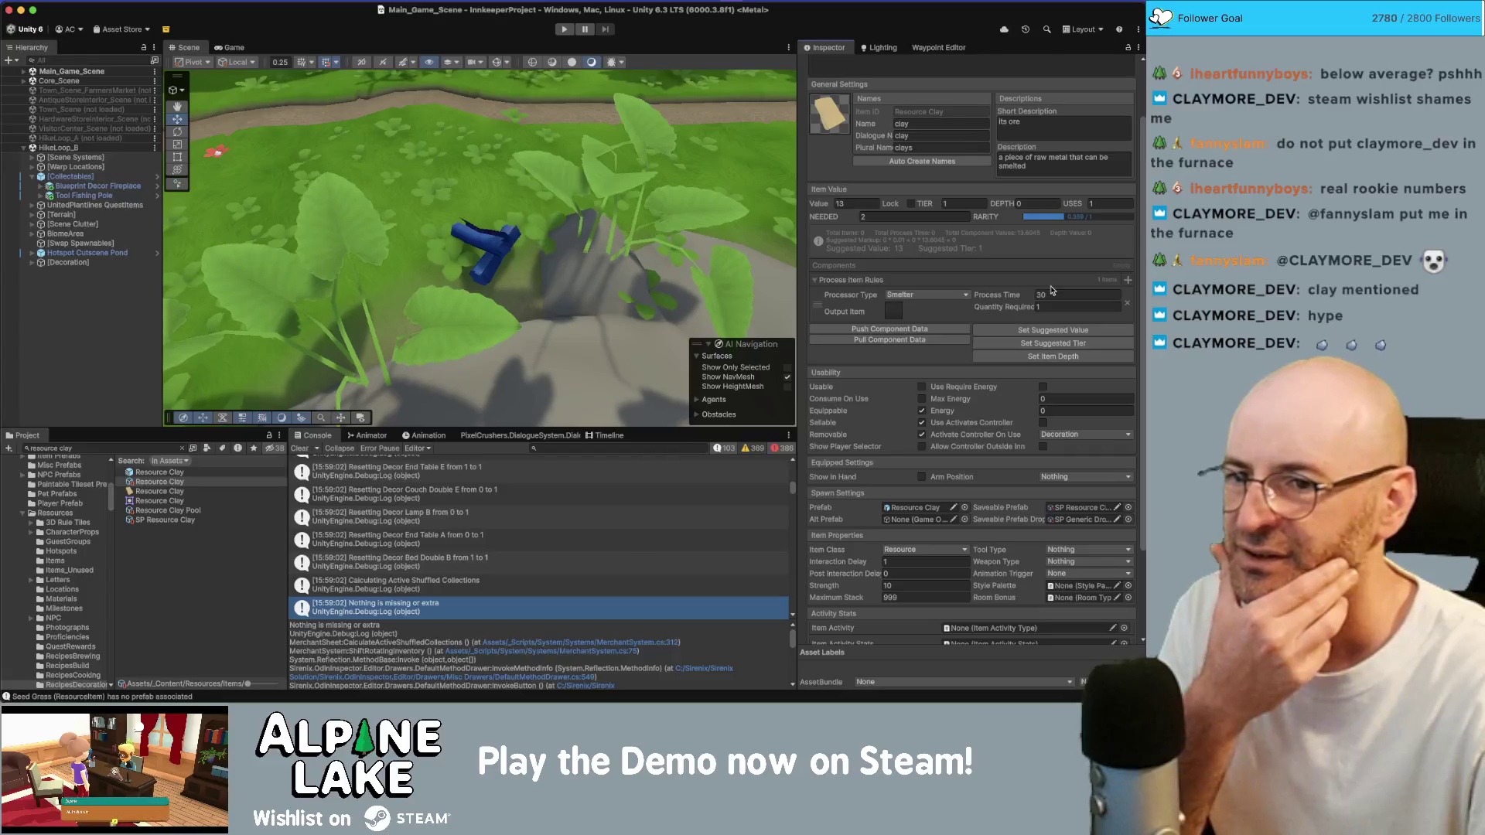
left_click(891, 315)
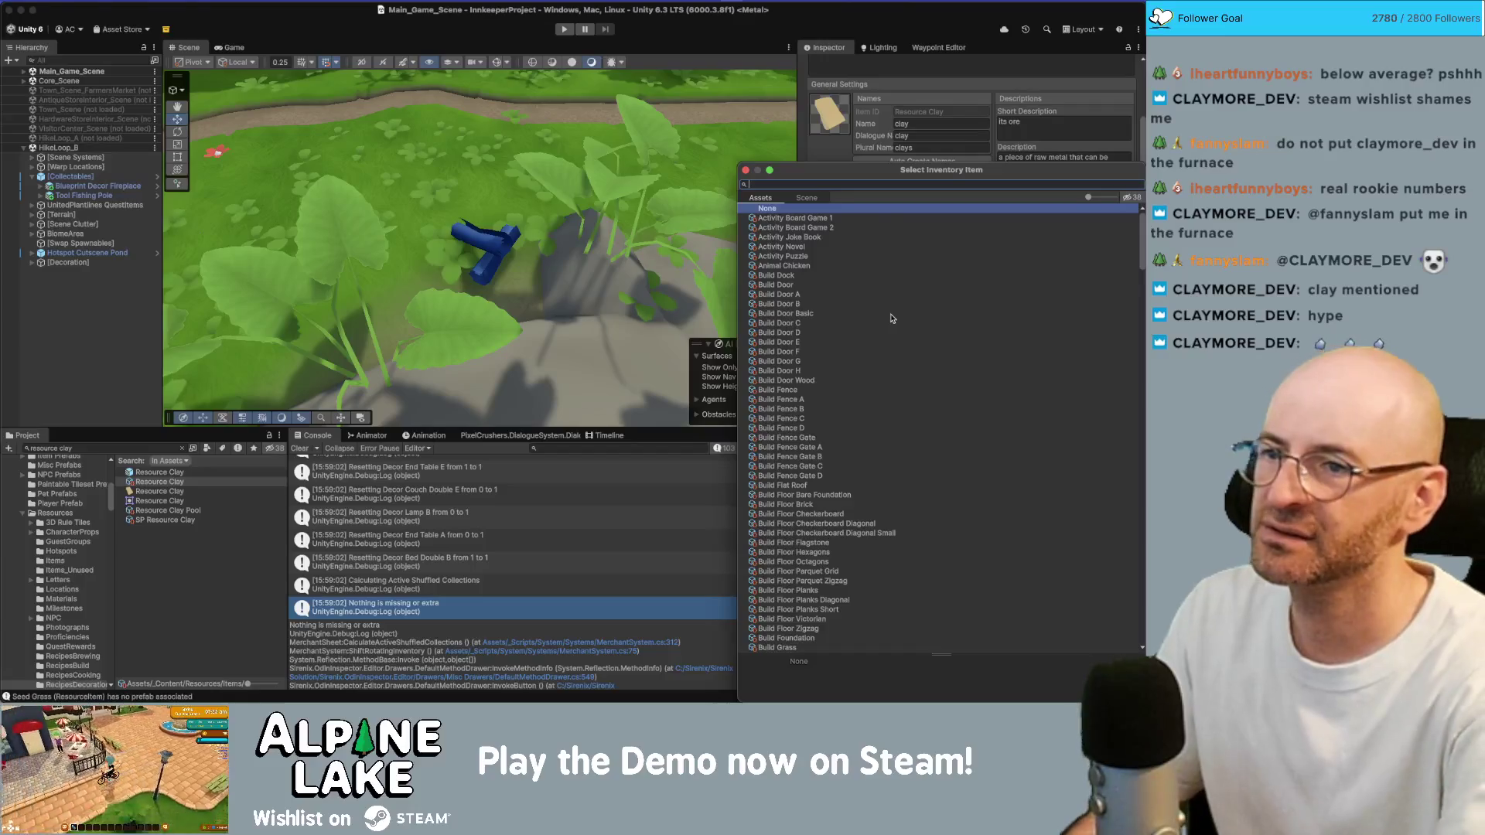
type("brick")
key("Down")
key("Down")
key("Down")
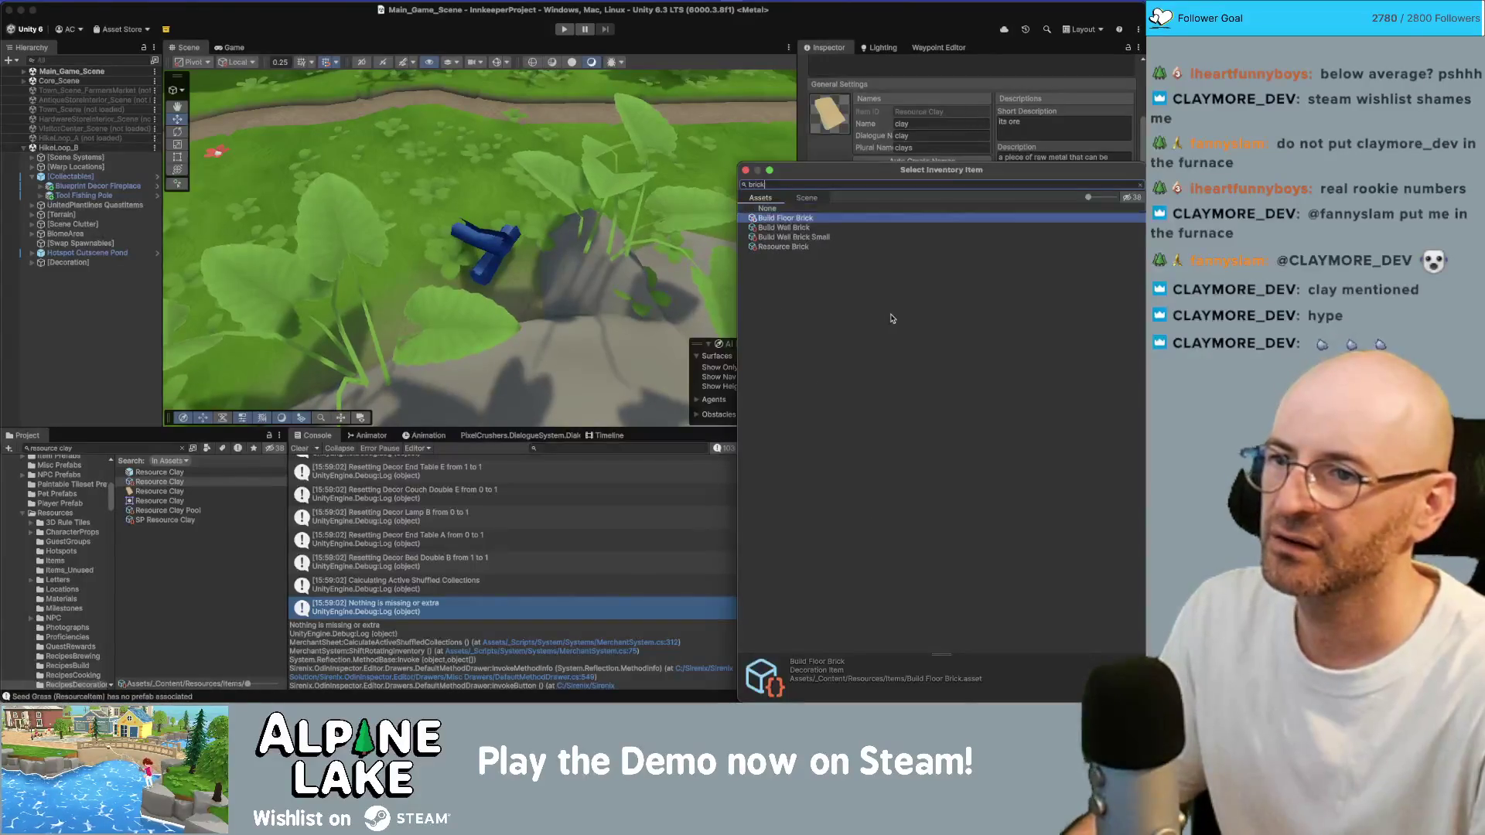
key("Return")
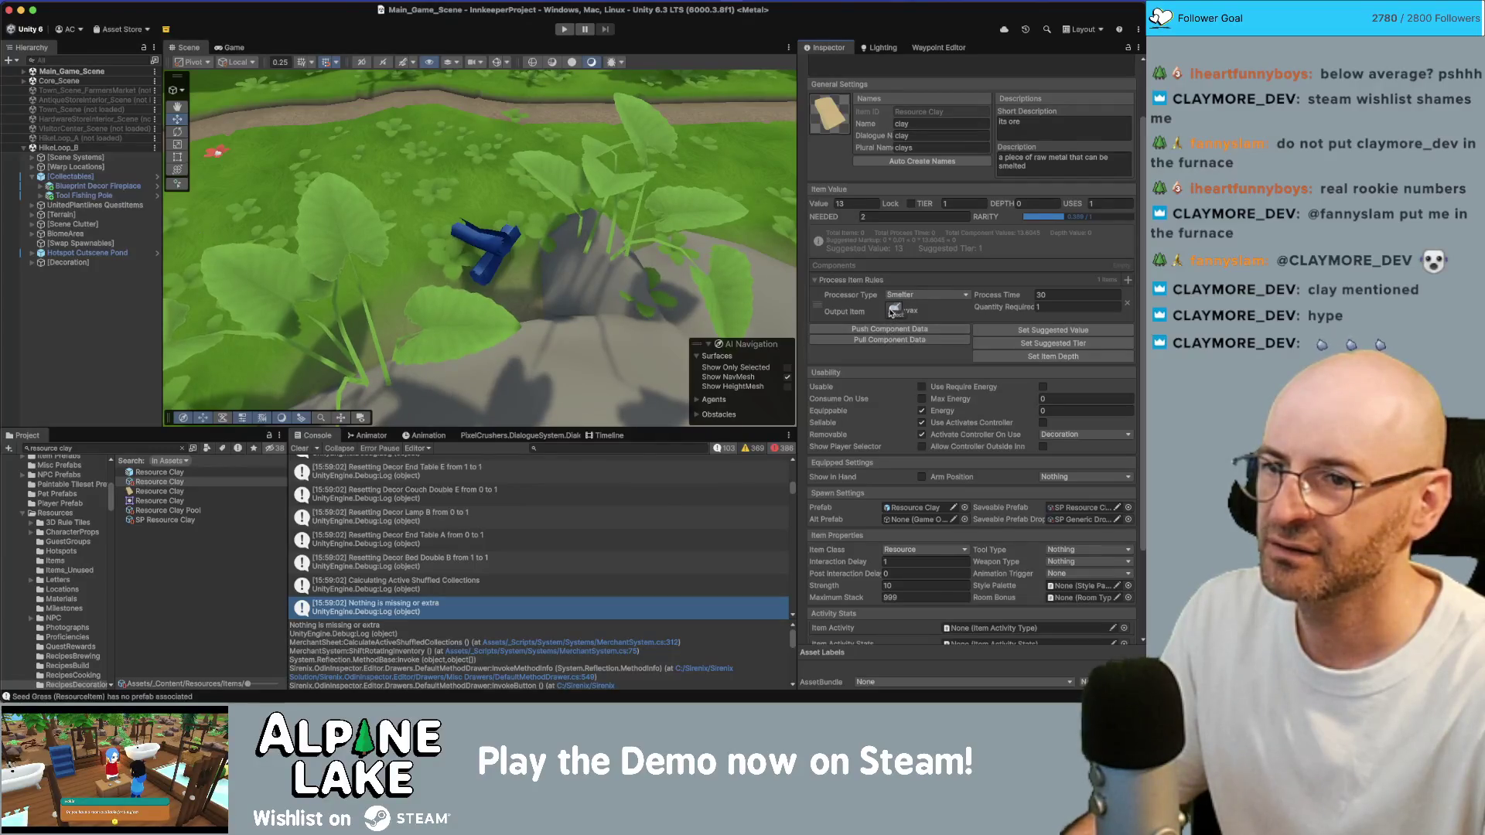
left_click(893, 310)
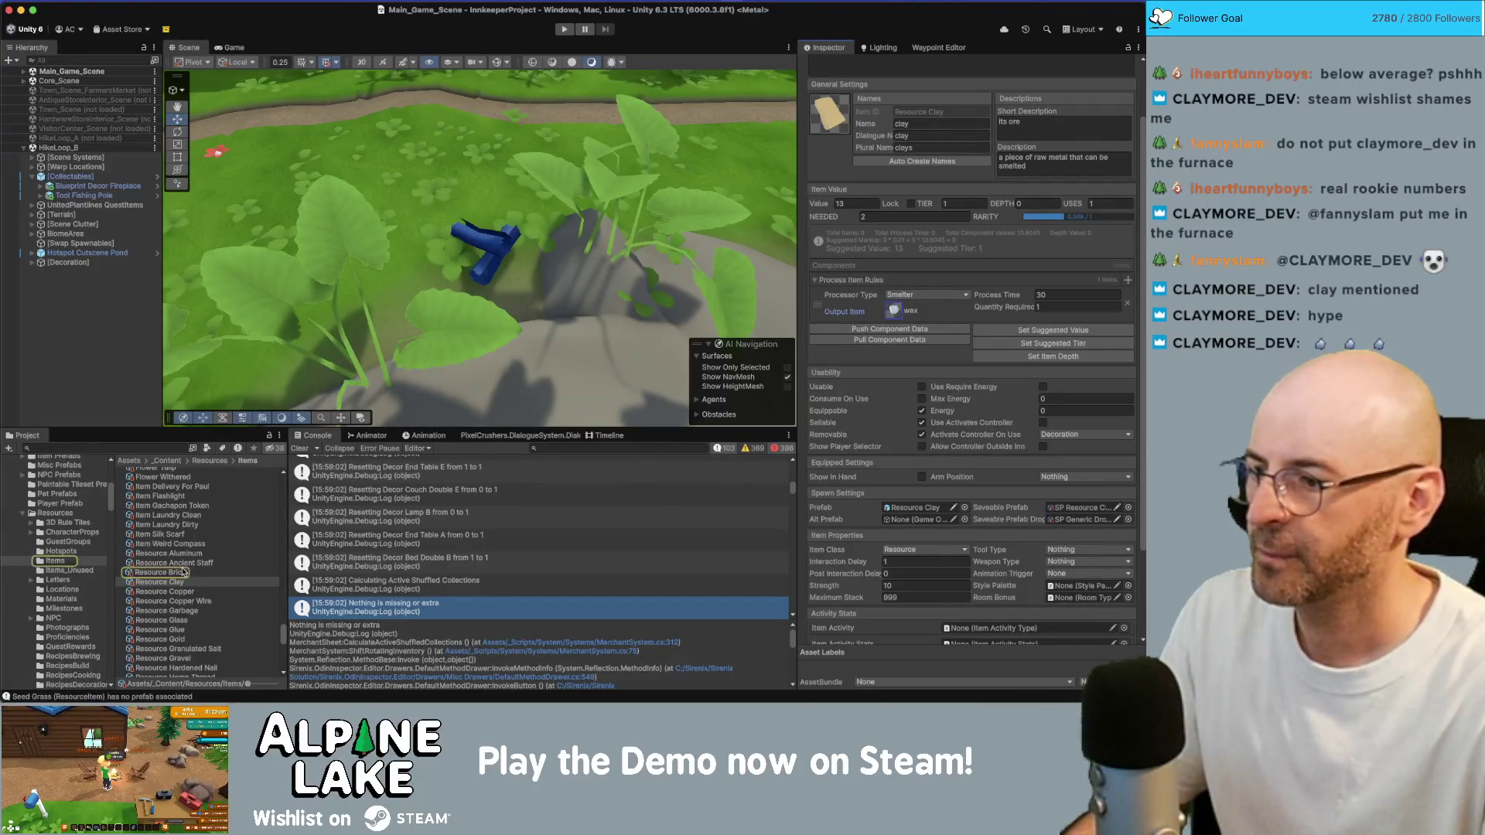
Name the Resource Brick item 'brick', with dialogue name 'a brick' and plural 'bricks'
left_click(182, 572)
scroll(913, 202, "up", 3)
left_click(942, 194)
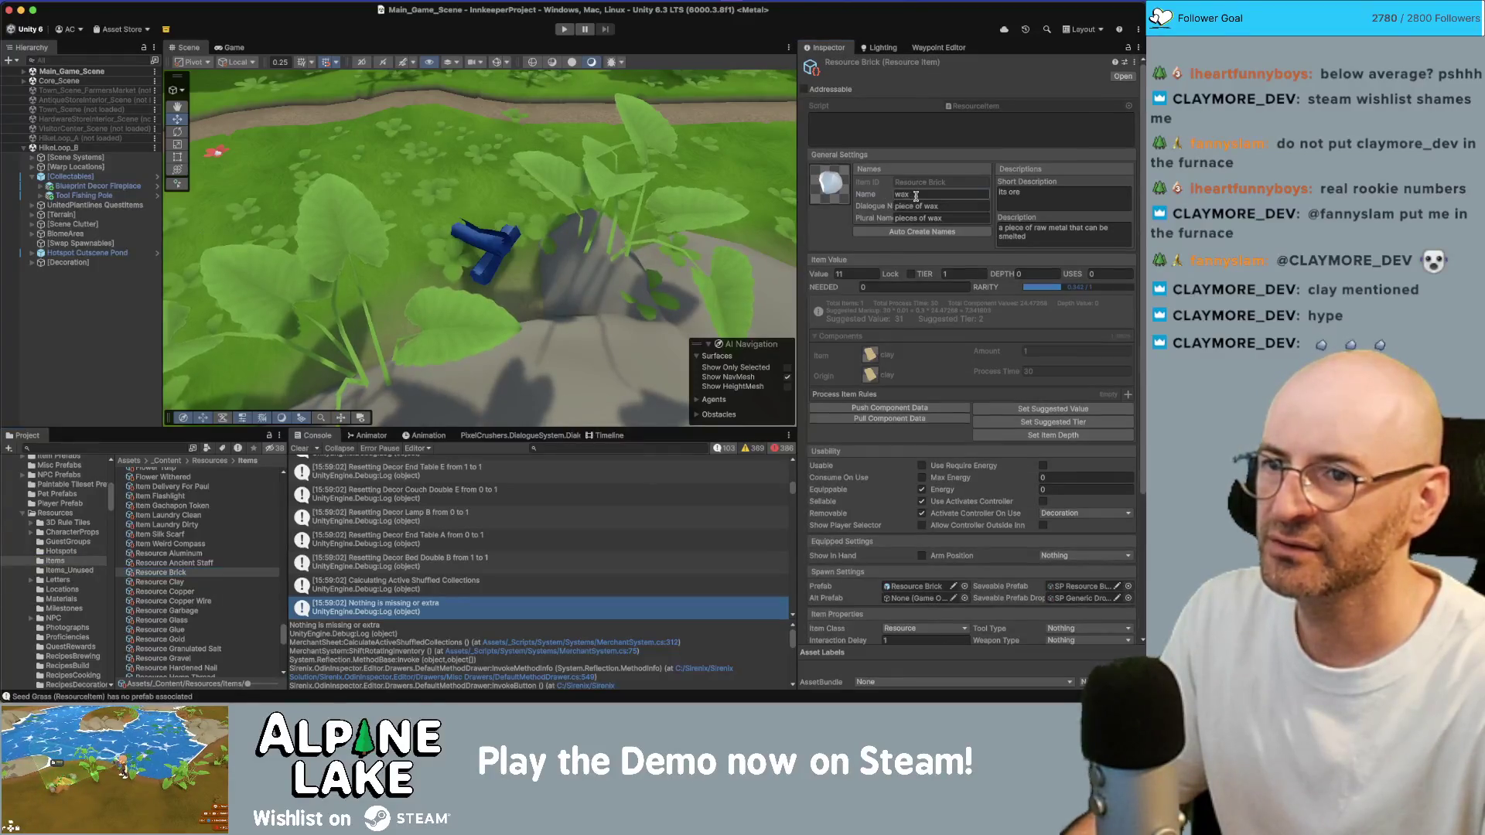
type("brick")
key("Tab")
type("a")
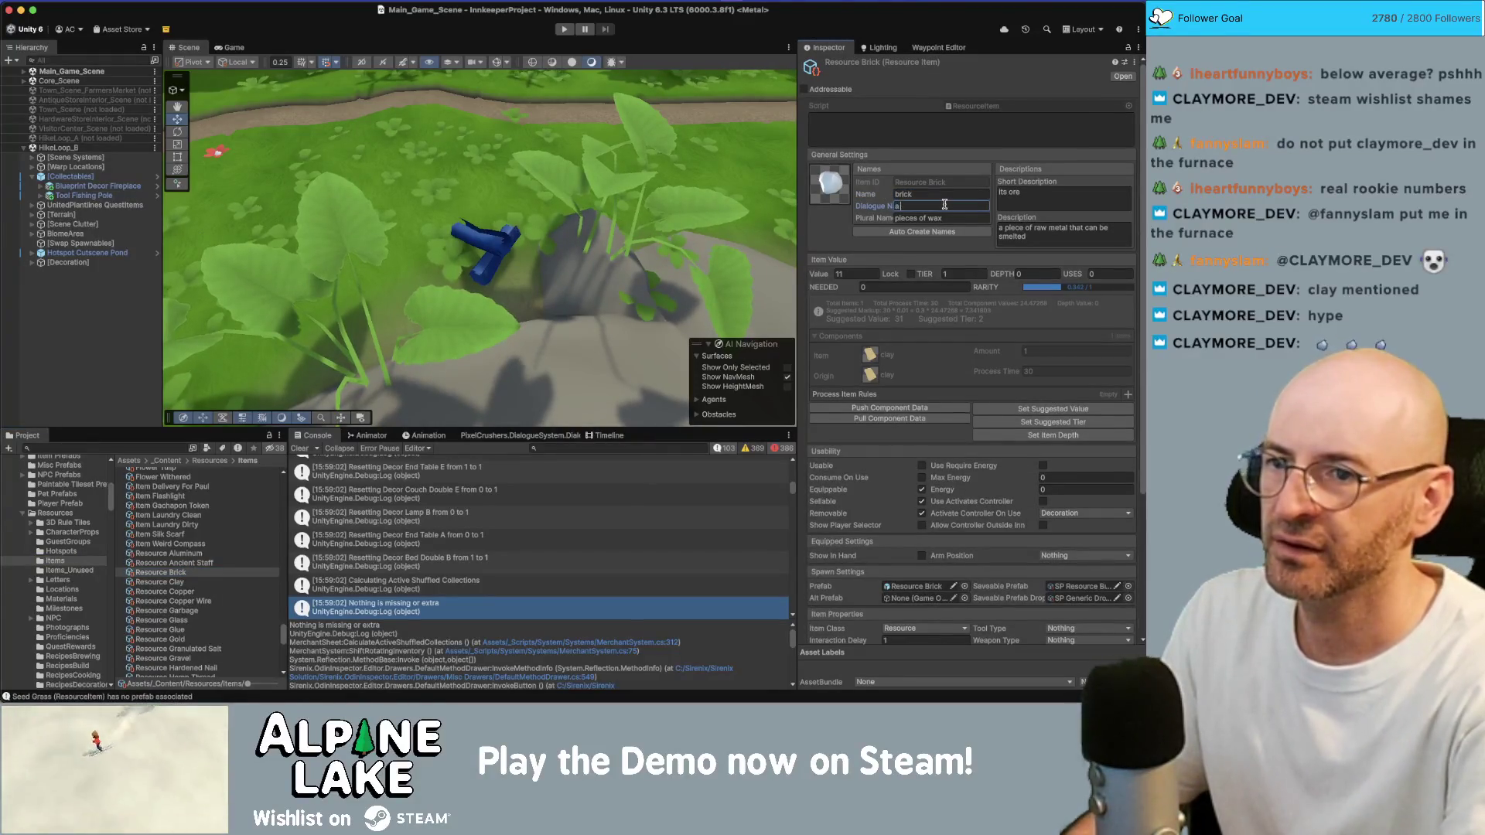
type("k")
key("Tab")
type("bricks")
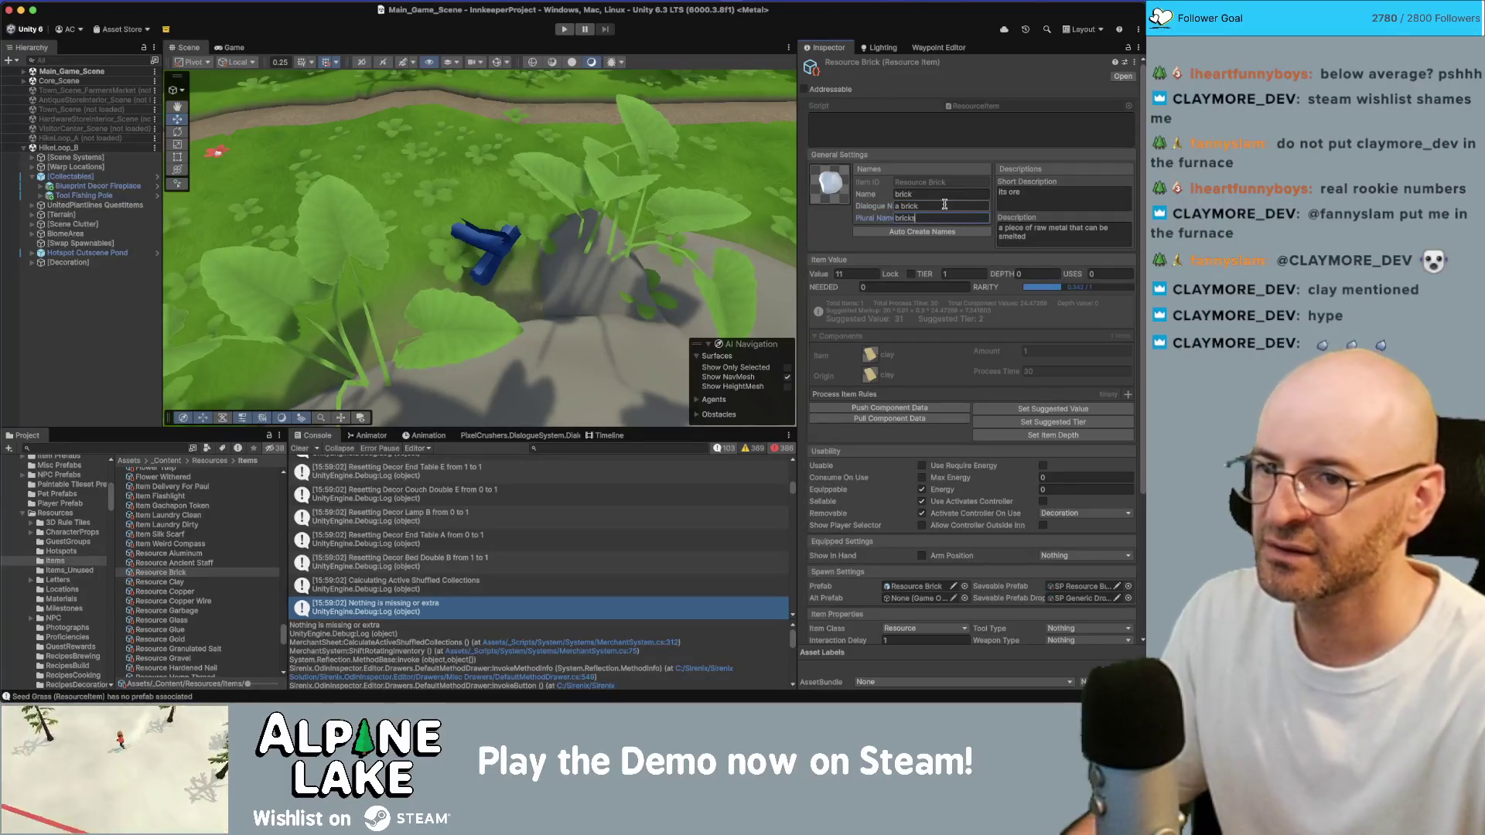
Give the item the red icon_brick sprite and its suggested value of 19
left_click(832, 202)
type("brick")
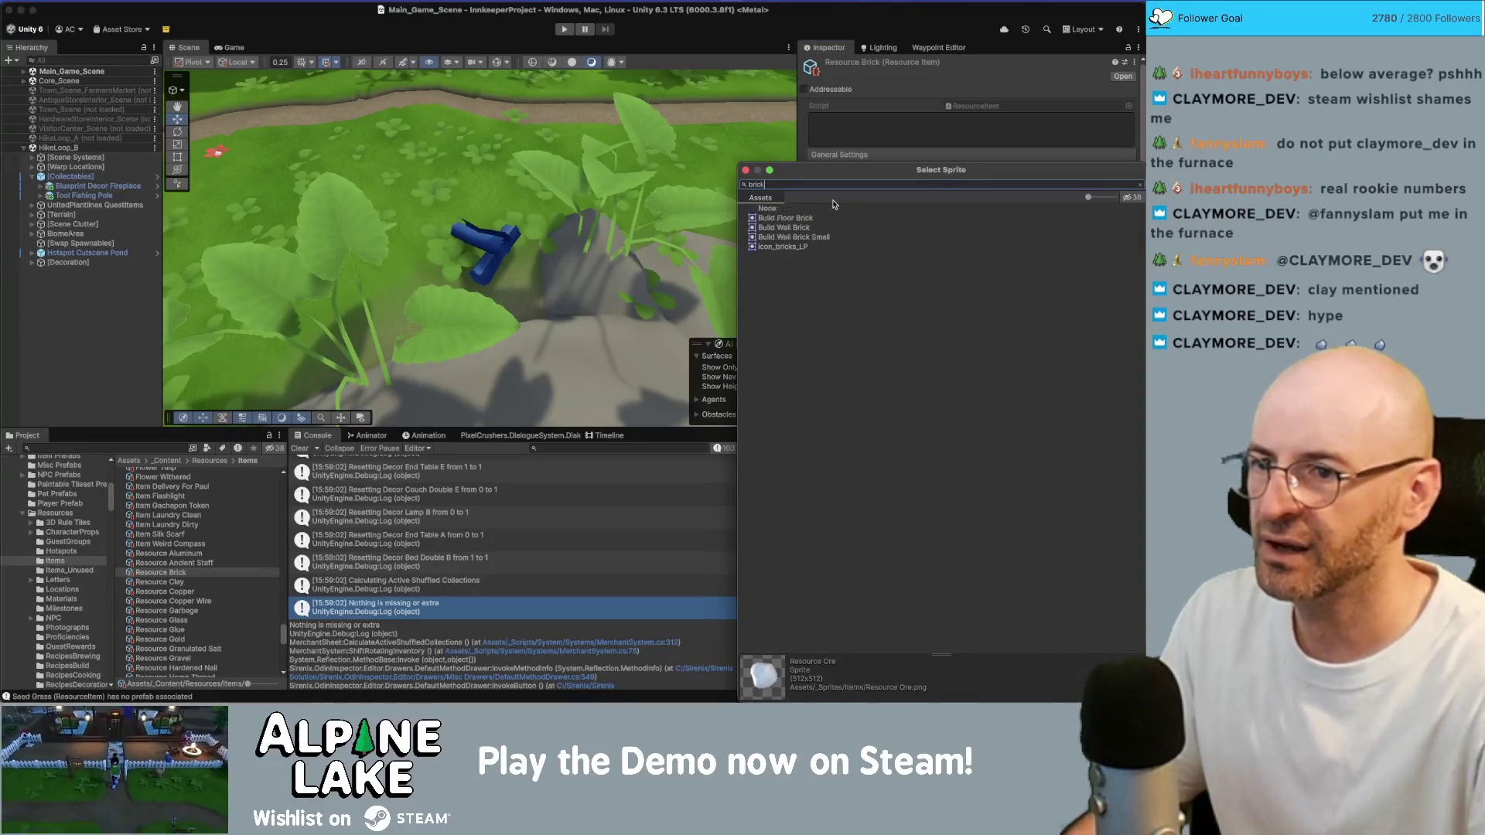
left_click_drag(1094, 198, 1106, 198)
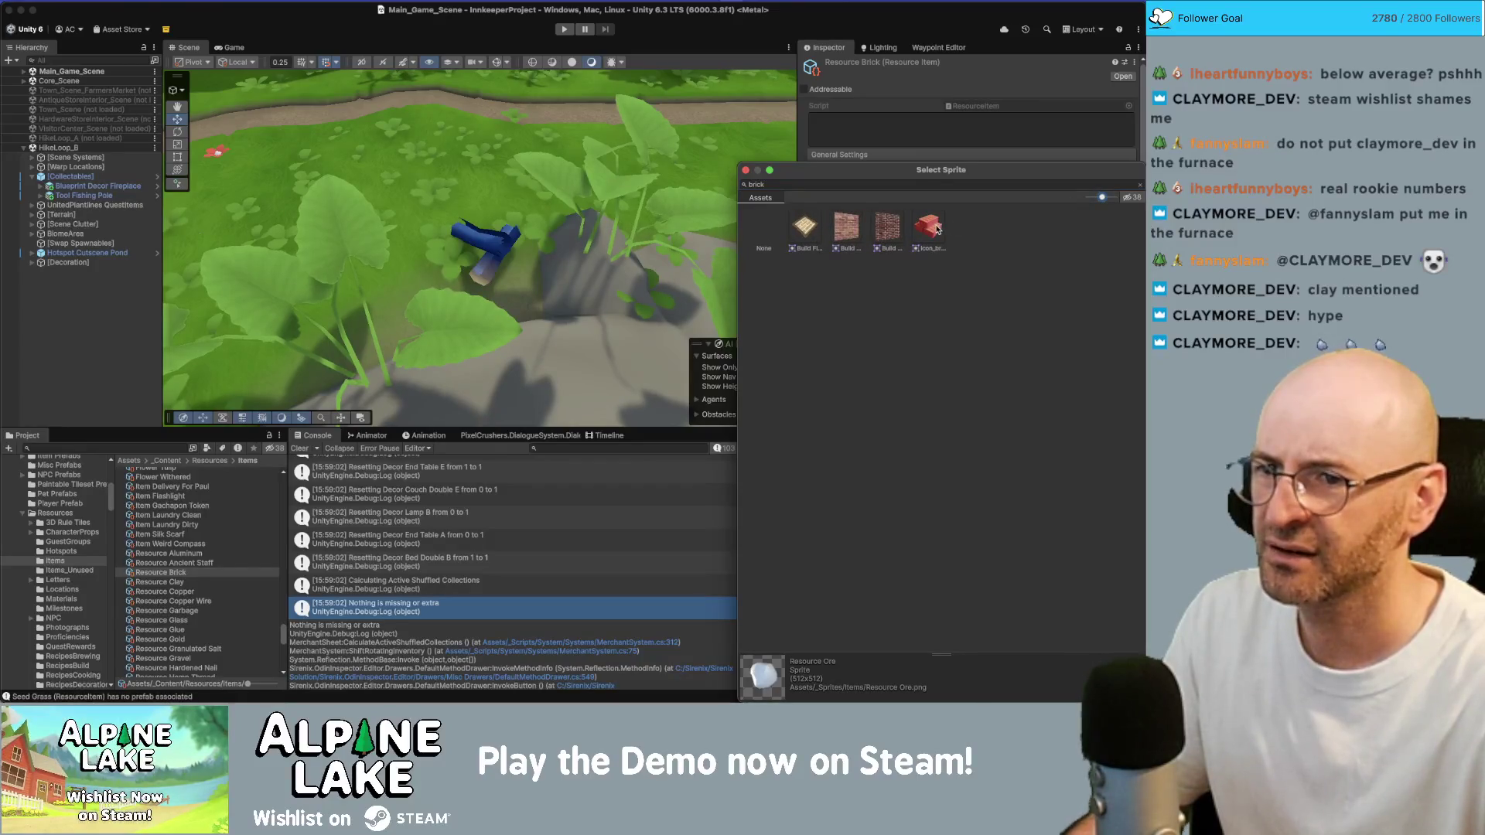
double_click(932, 227)
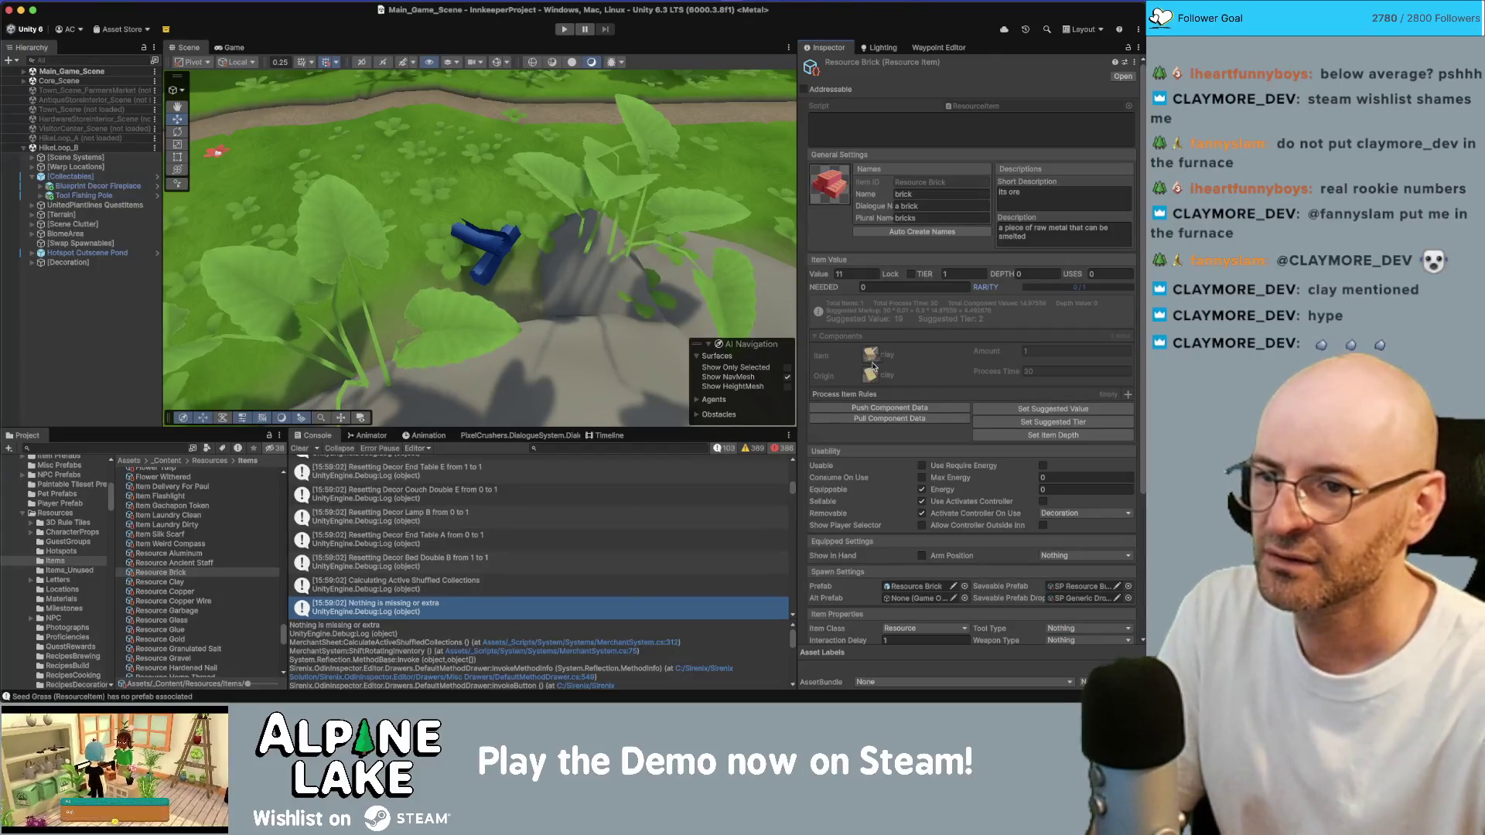
left_click(1002, 411)
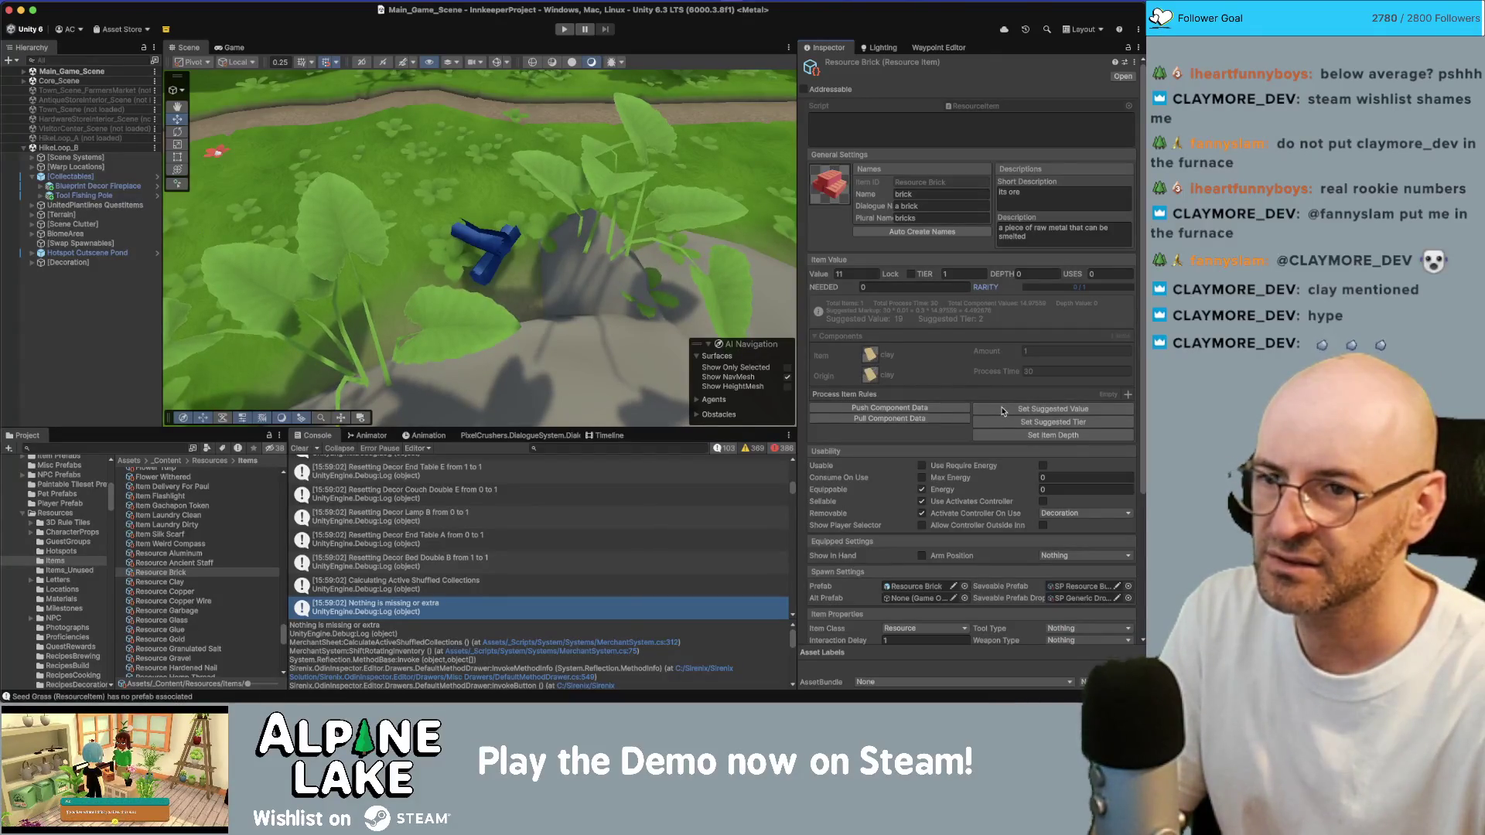
Search for and open the Item Recipe Decor Fireplace A recipe
left_click(112, 451)
type("fireplace a")
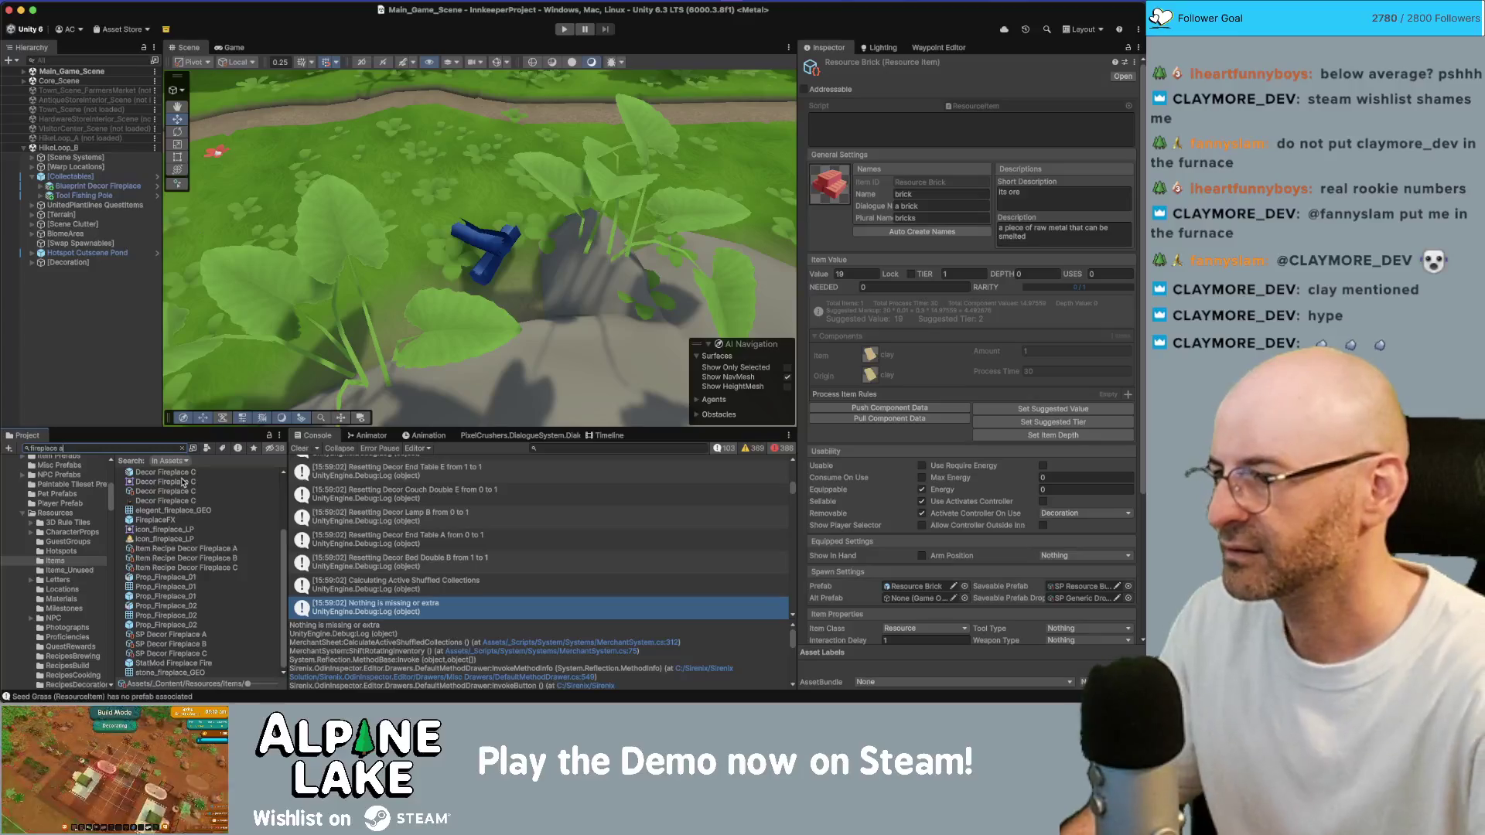
type("decor ")
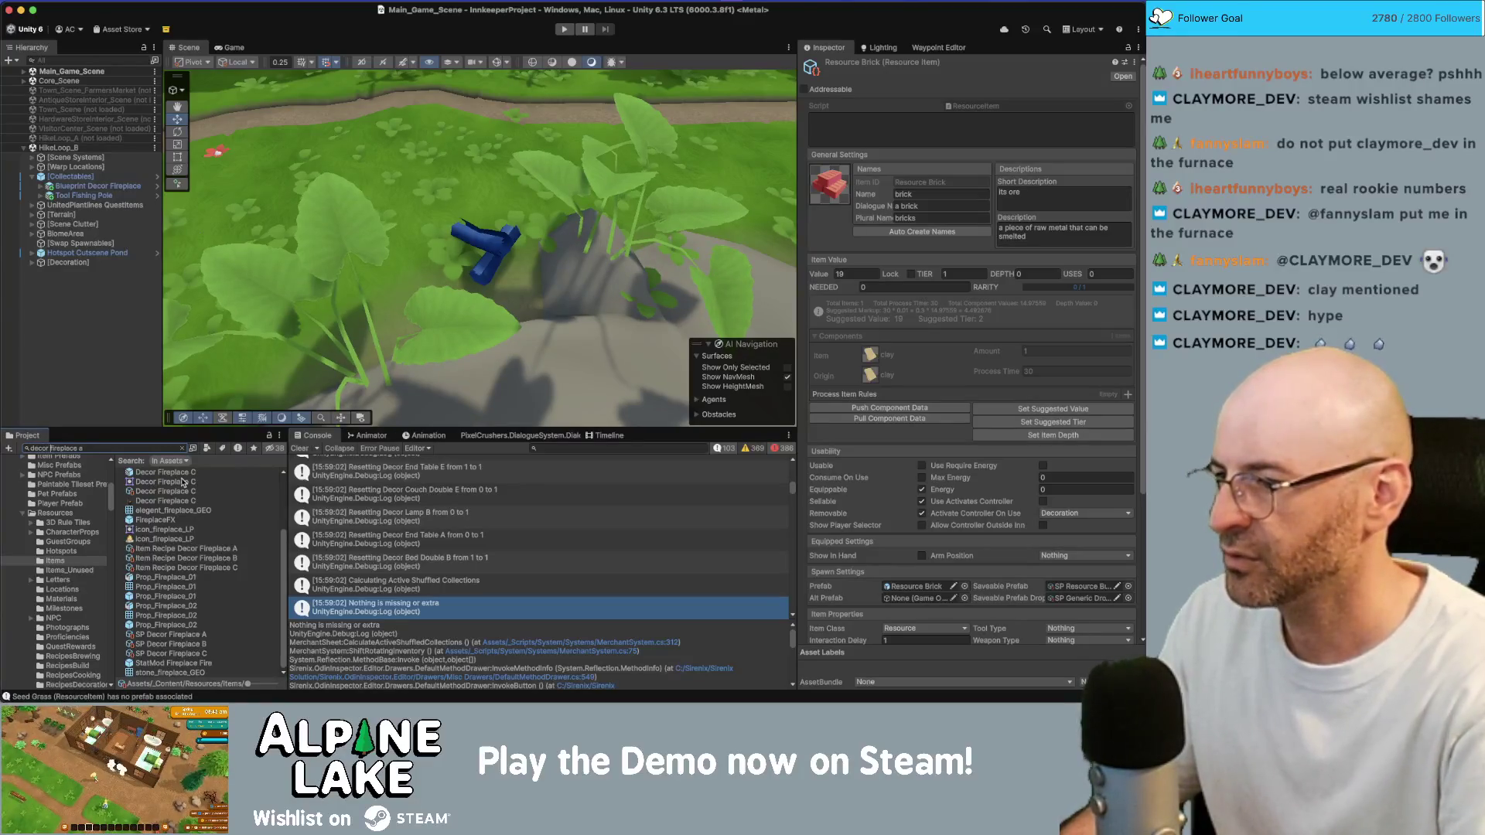
type("ipe")
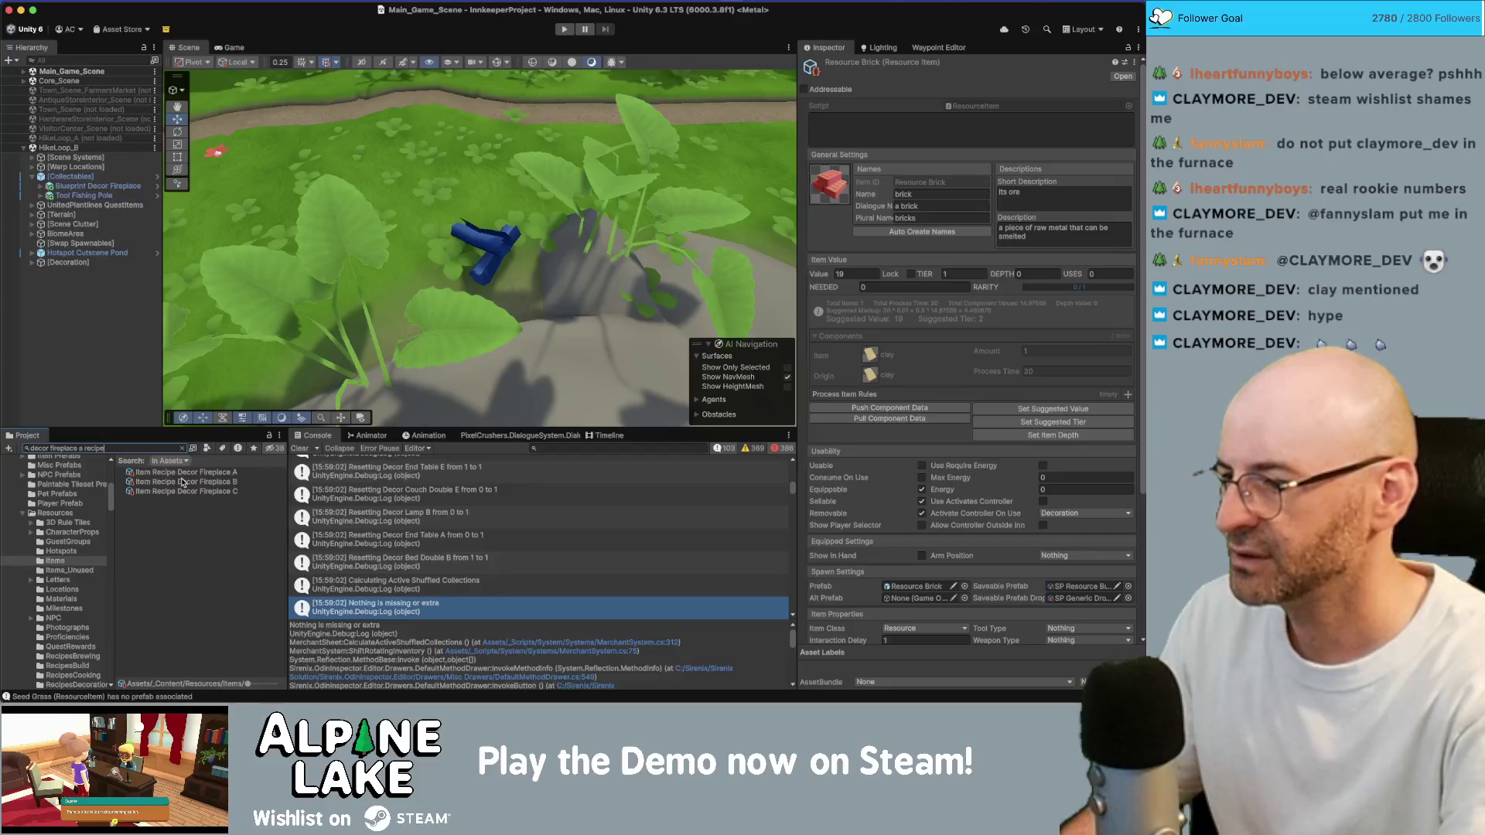
left_click(186, 481)
left_click(186, 471)
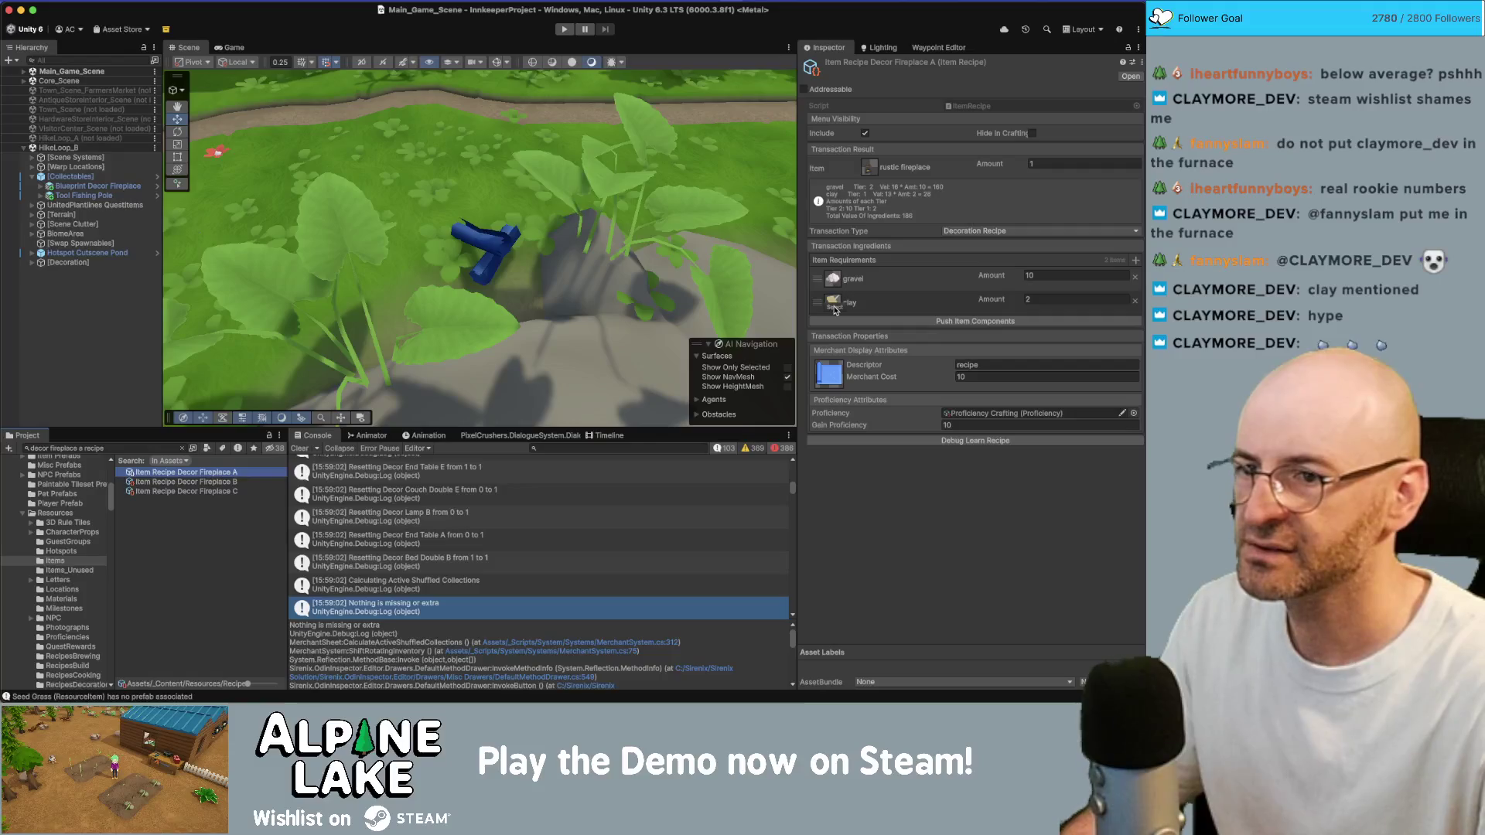
Replace the clay ingredient with Resource Brick and set its amount to 5
left_click(835, 310)
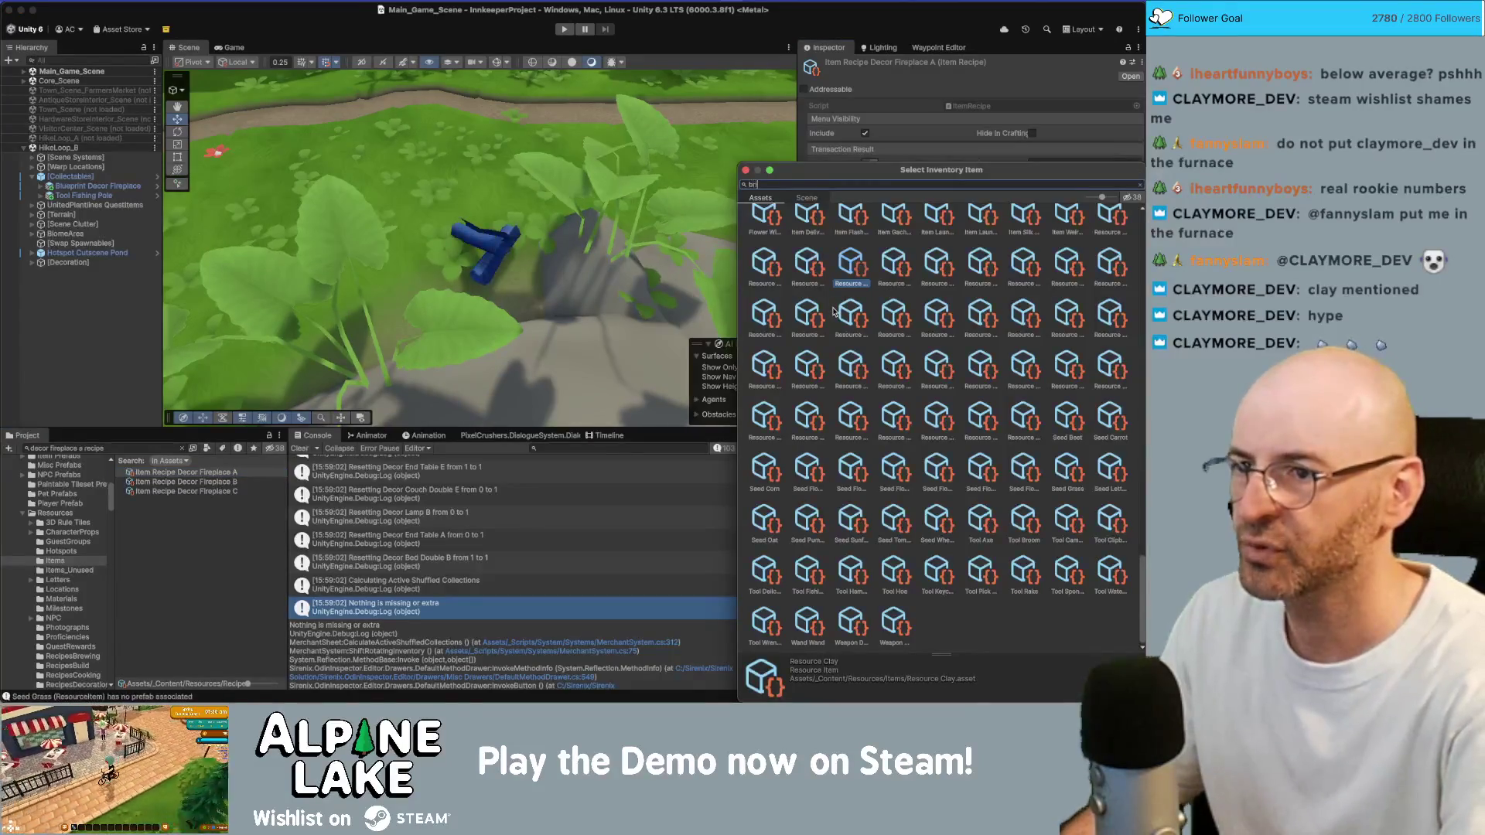
type("brick")
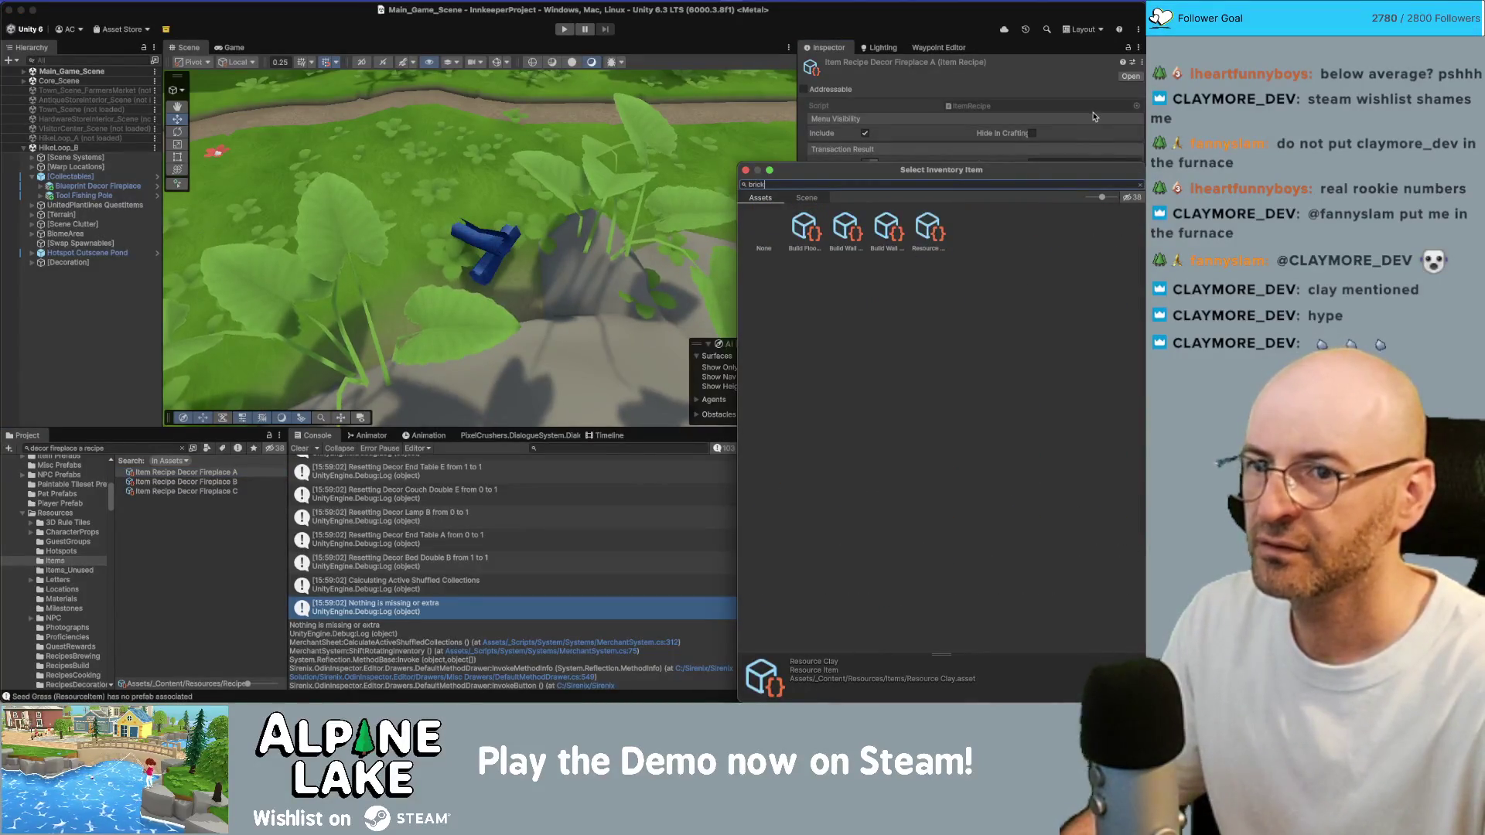
left_click_drag(1098, 196, 1083, 199)
double_click(783, 247)
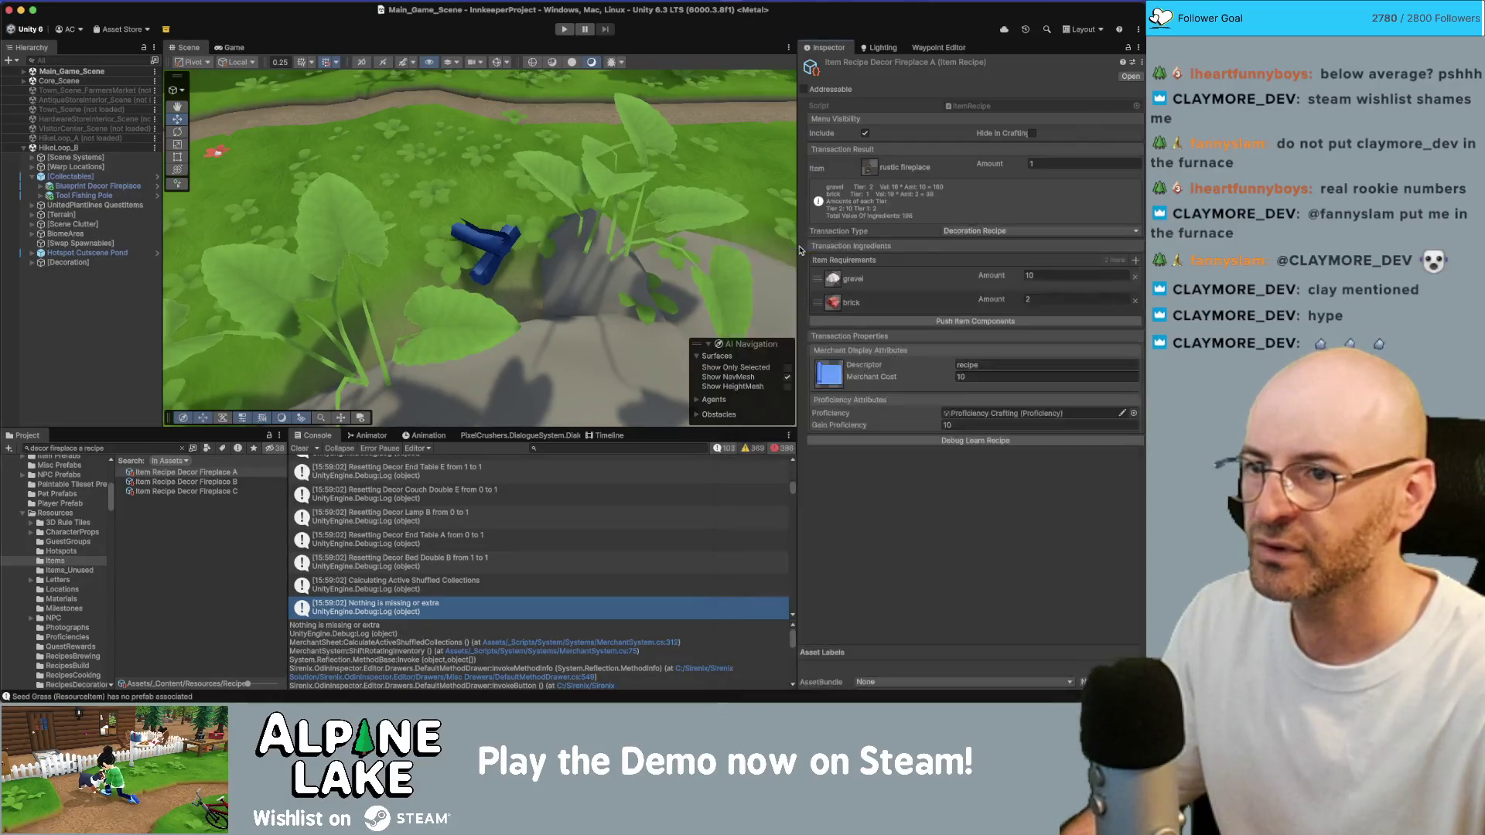
left_click(1047, 298)
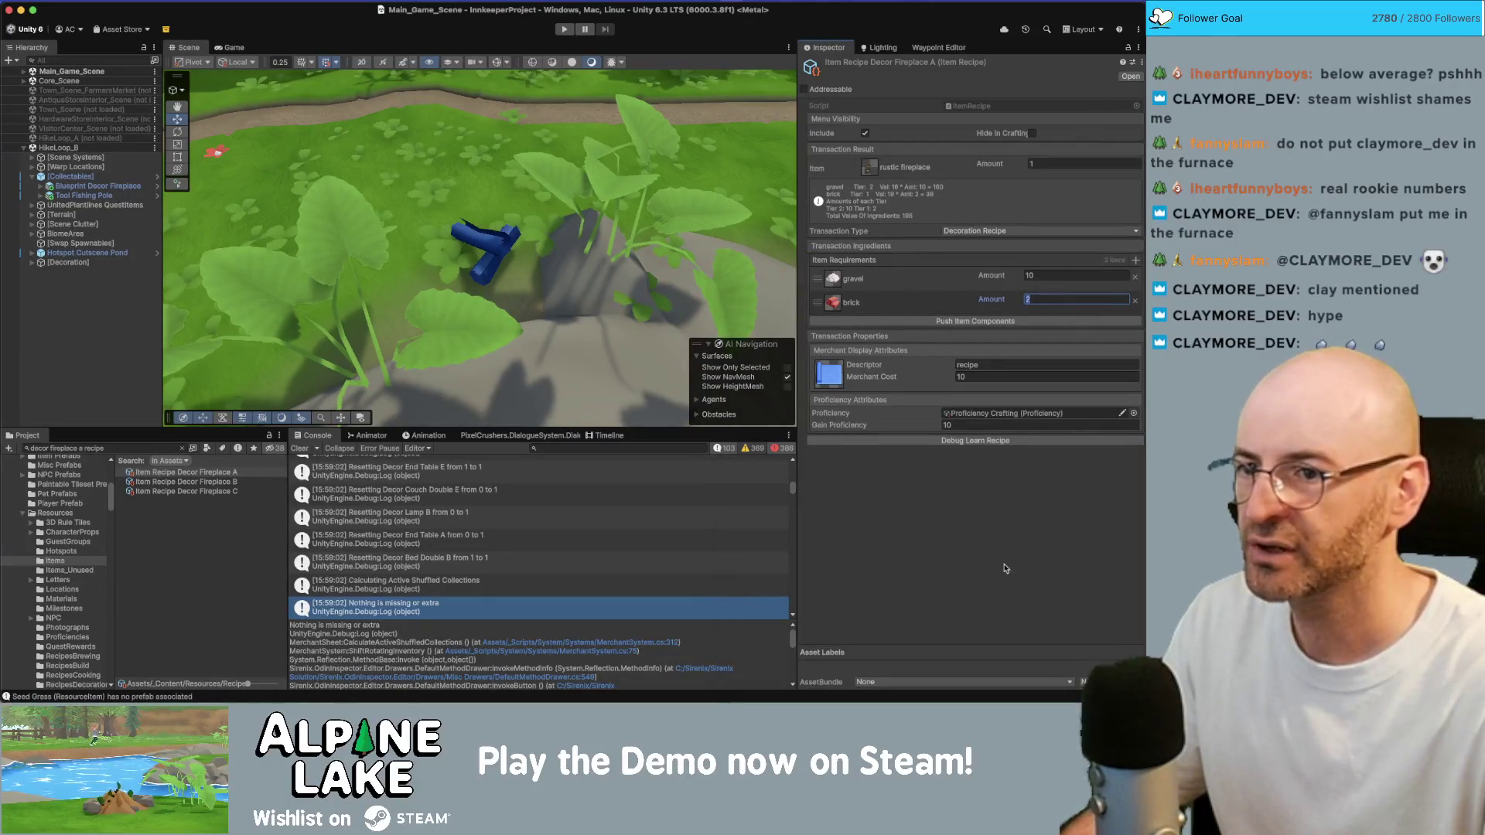
type("3")
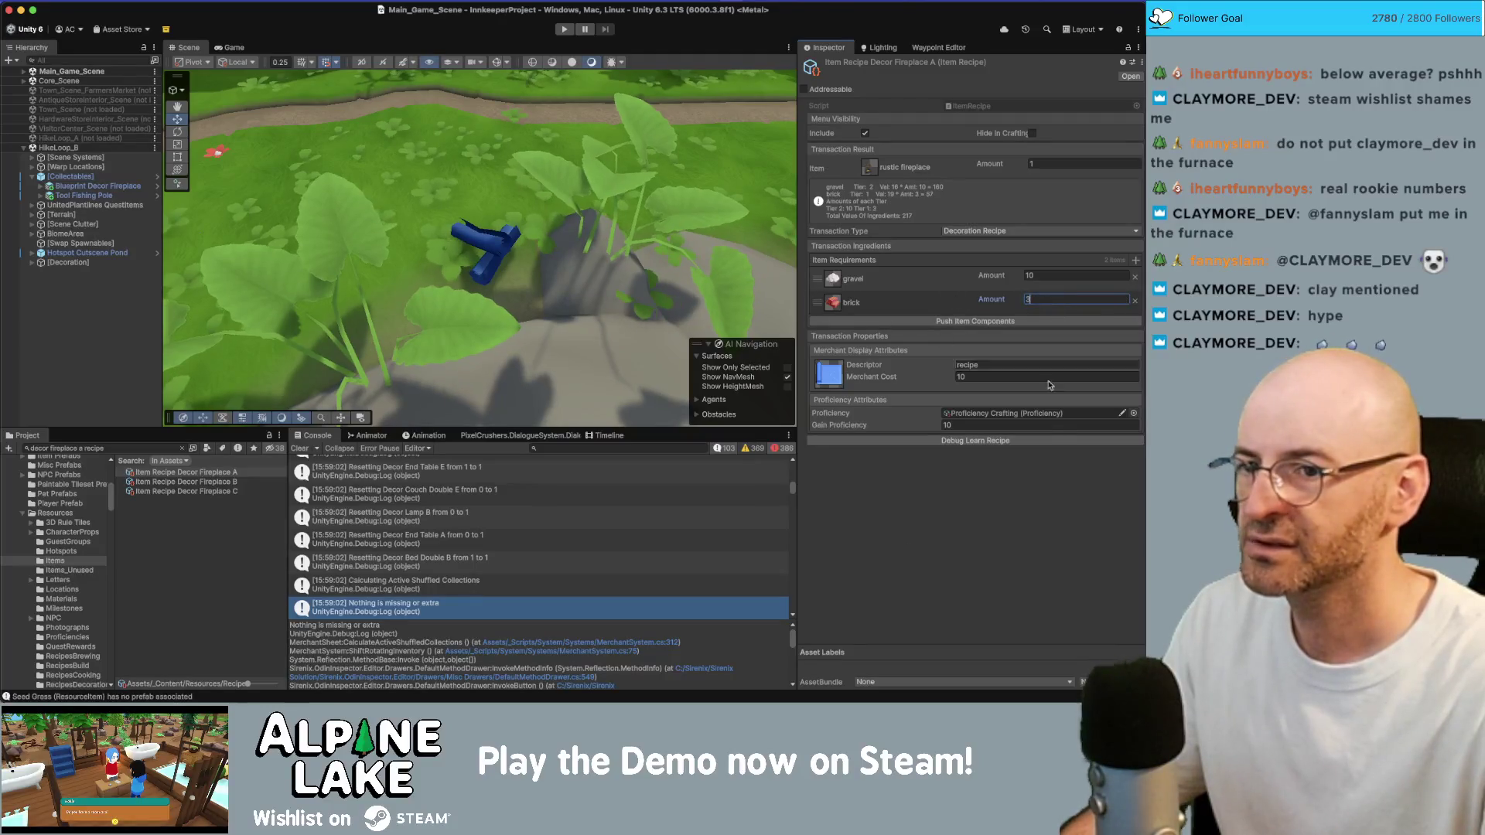
type("4")
key("Return")
type("5")
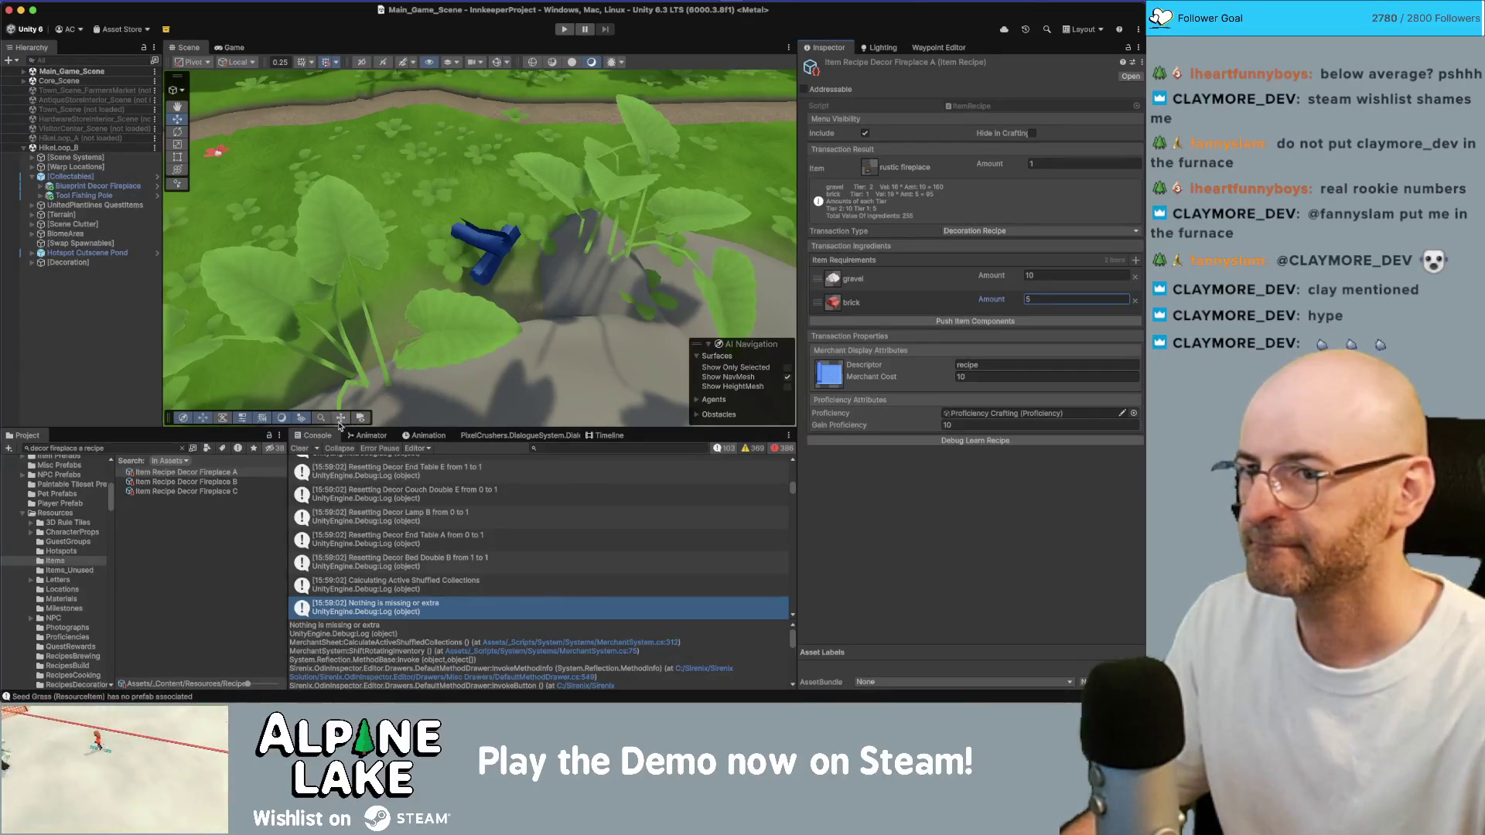
left_click(203, 474)
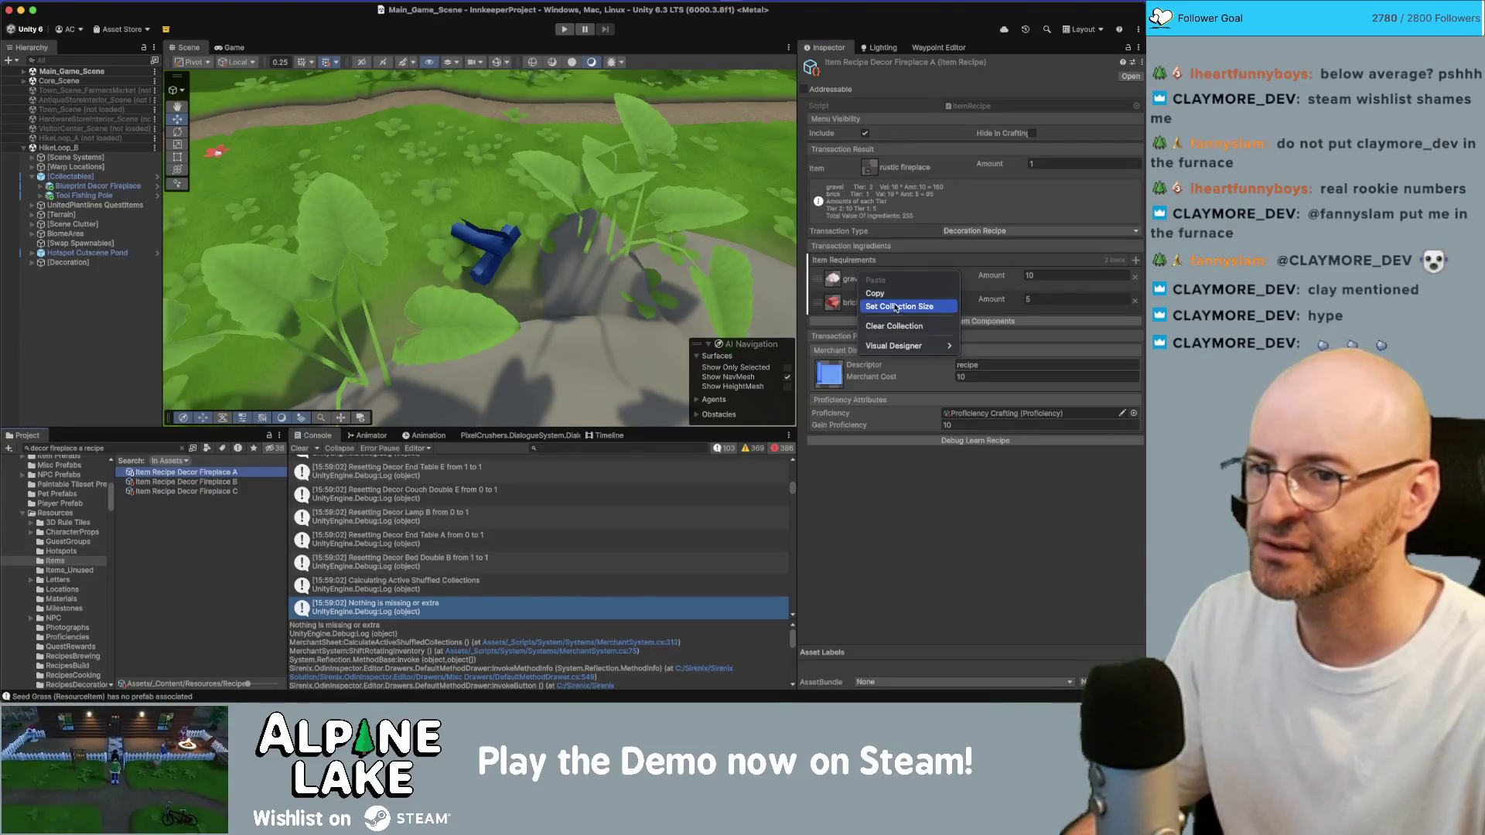
Inspect the Fireplace B and C recipes, leaving the 10 gravel ingredient unchanged
key("Down")
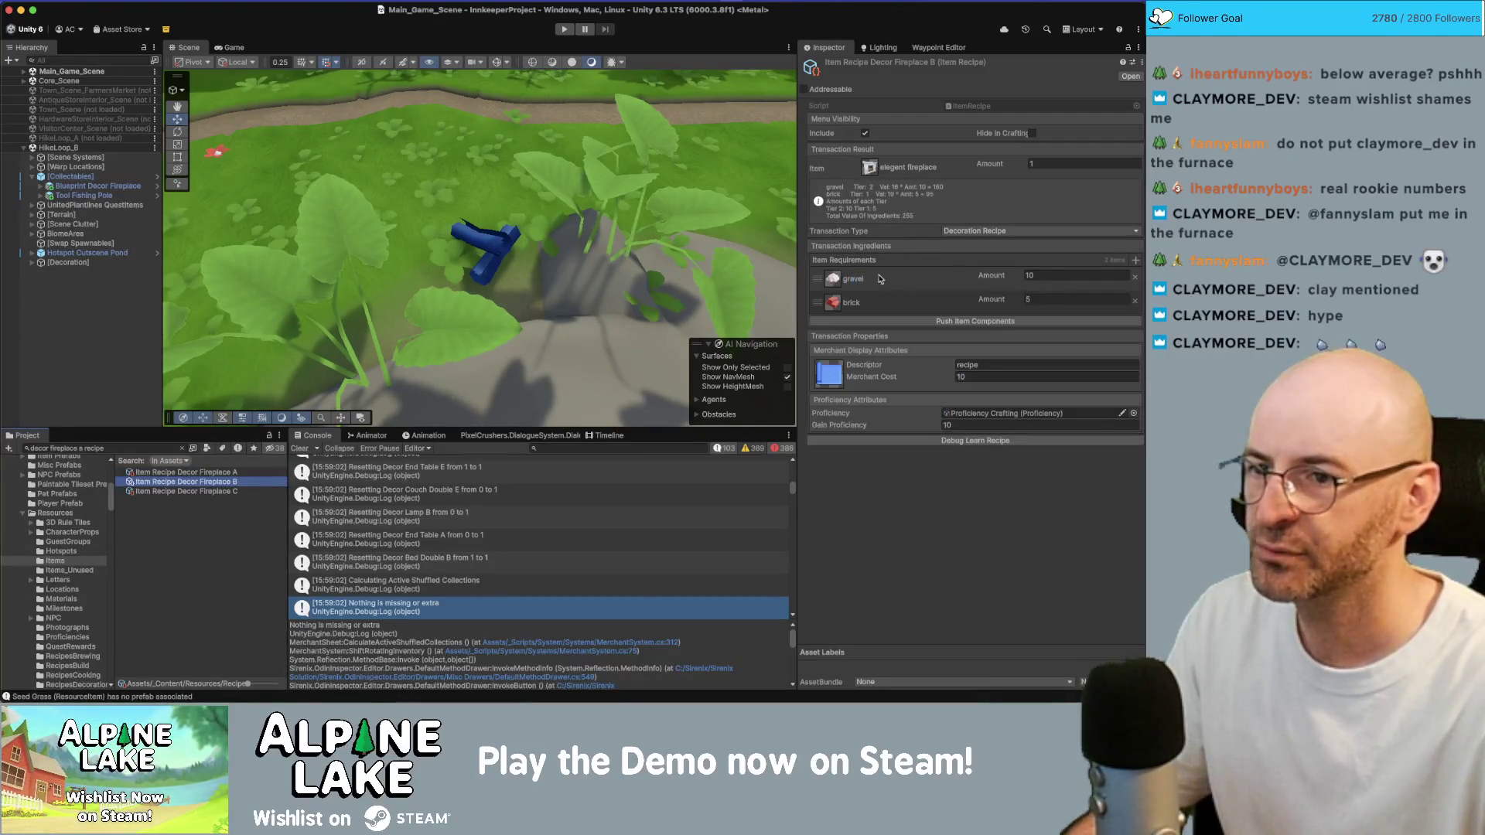
left_click(236, 492)
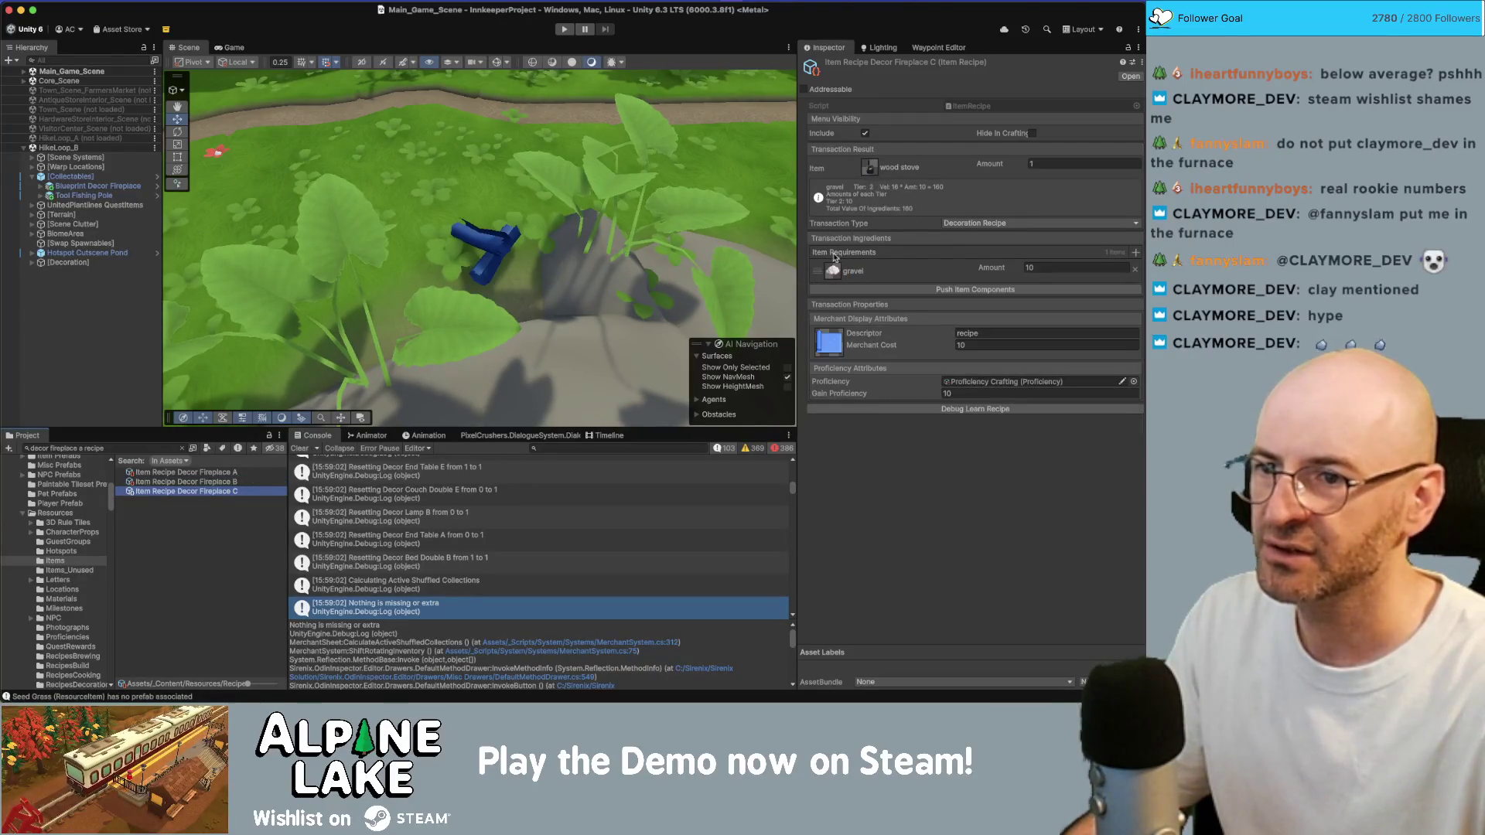
left_click(833, 276)
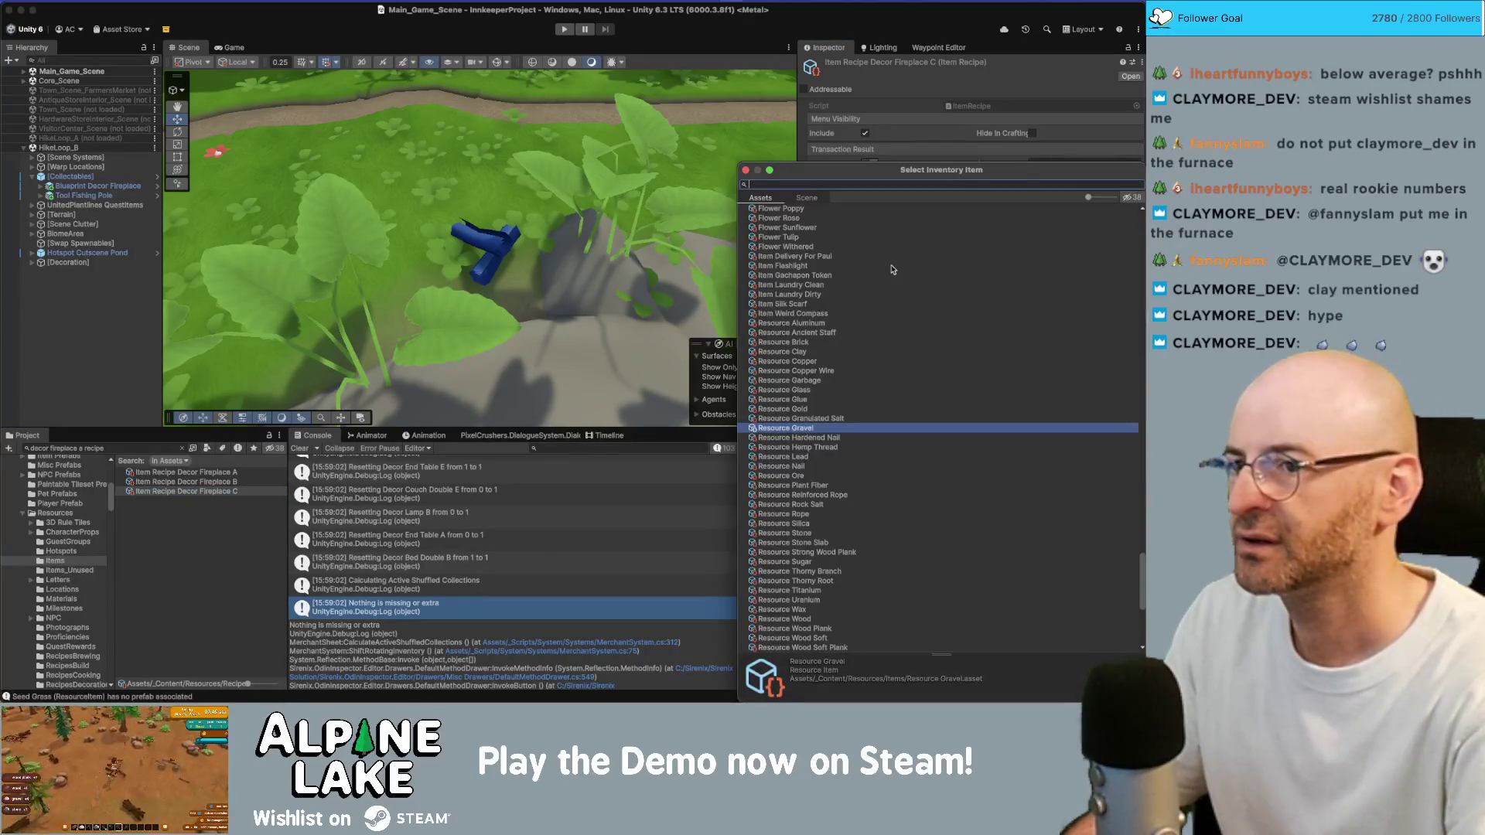
left_click(116, 447)
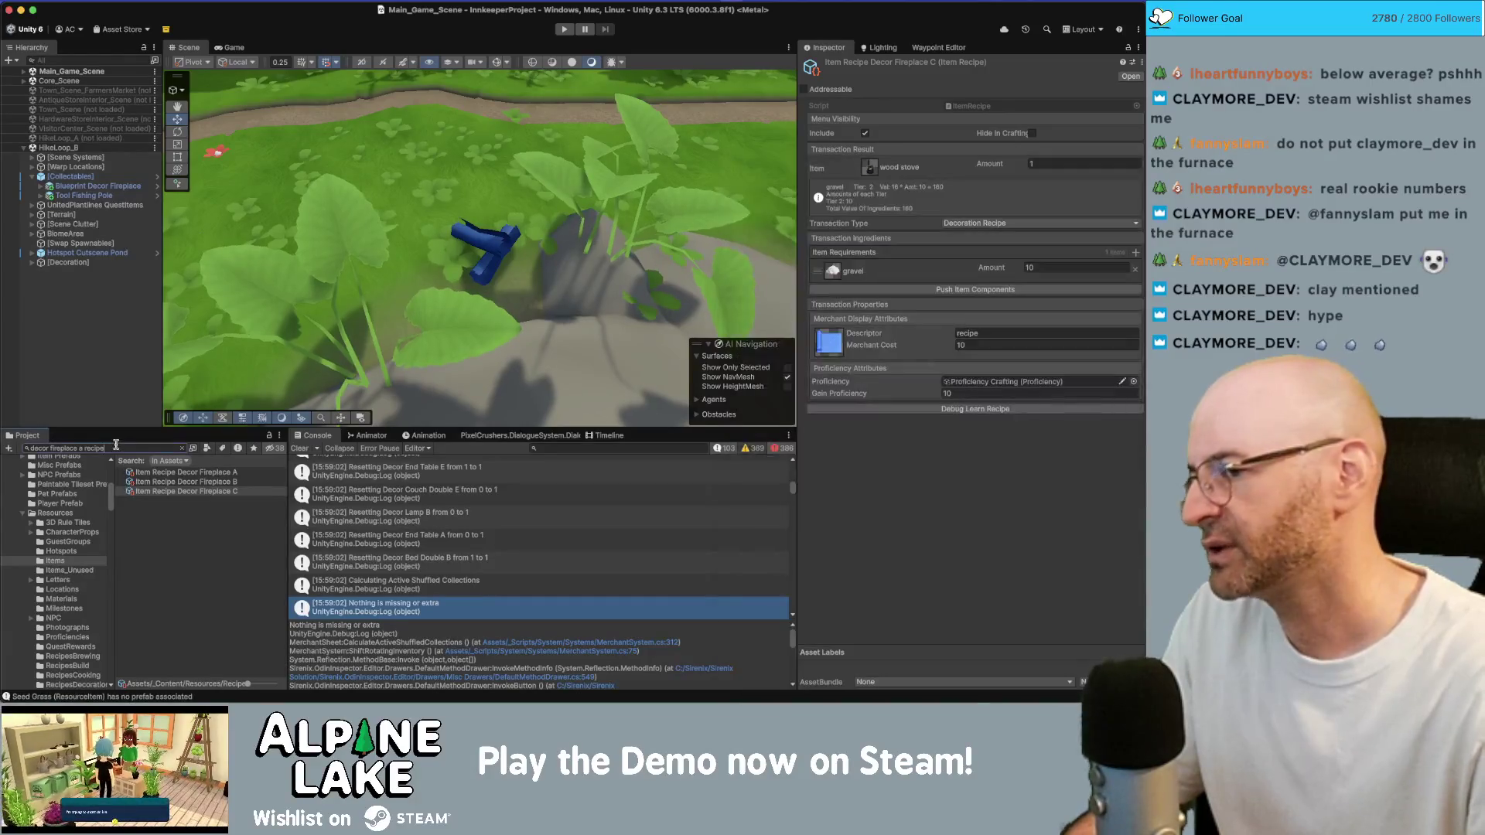
Search 'resource brick' and select the three Resource Brick assets
key("super+a")
key("BackSpace")
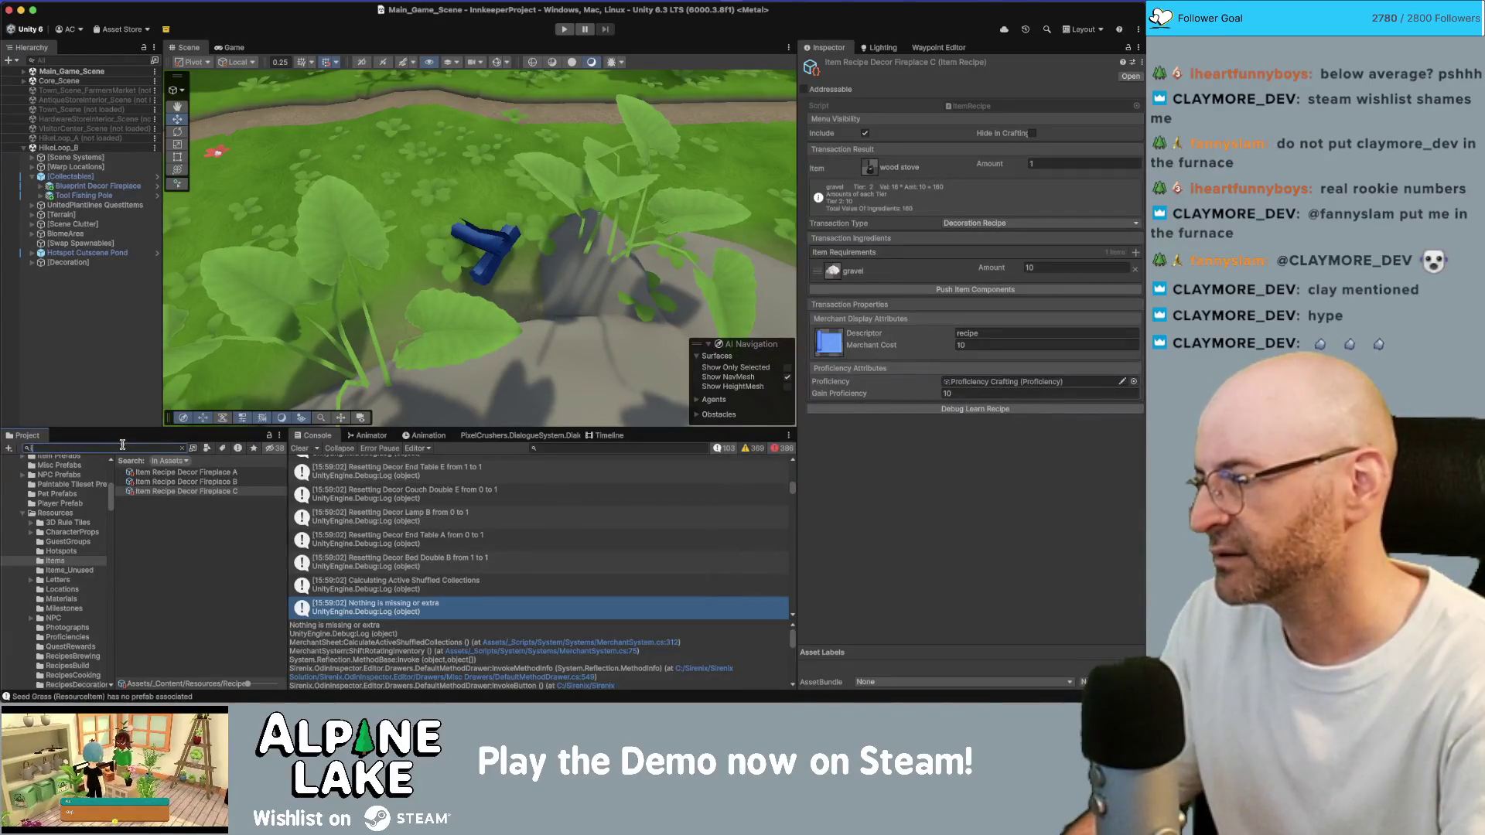
type("resource brick")
left_click_drag(142, 464, 152, 492)
Duplicate the three Brick assets with 'Brick' replaced by 'Iron Ingot' in their names
right_click(151, 481)
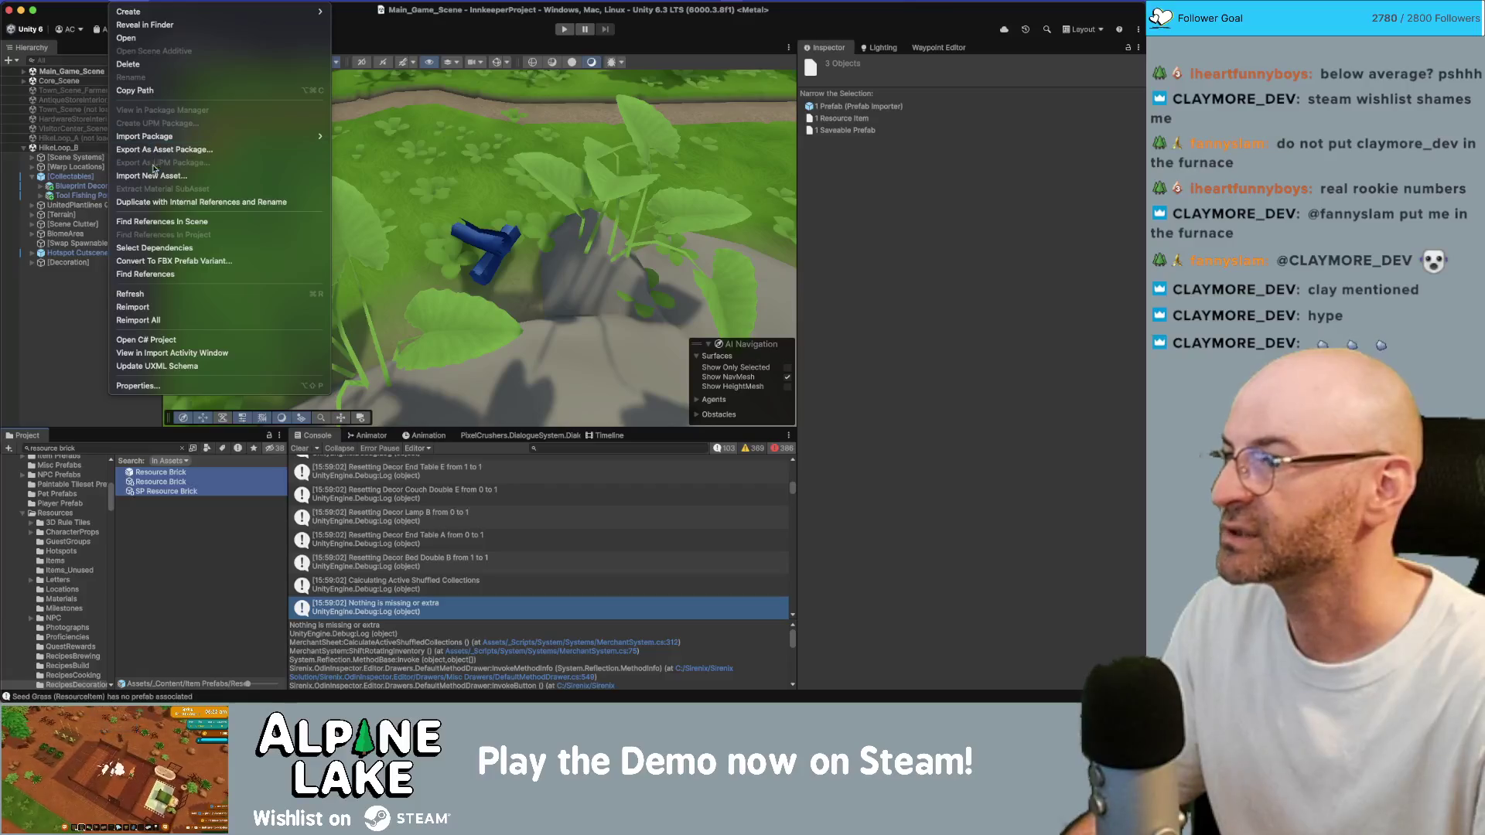
left_click(323, 195)
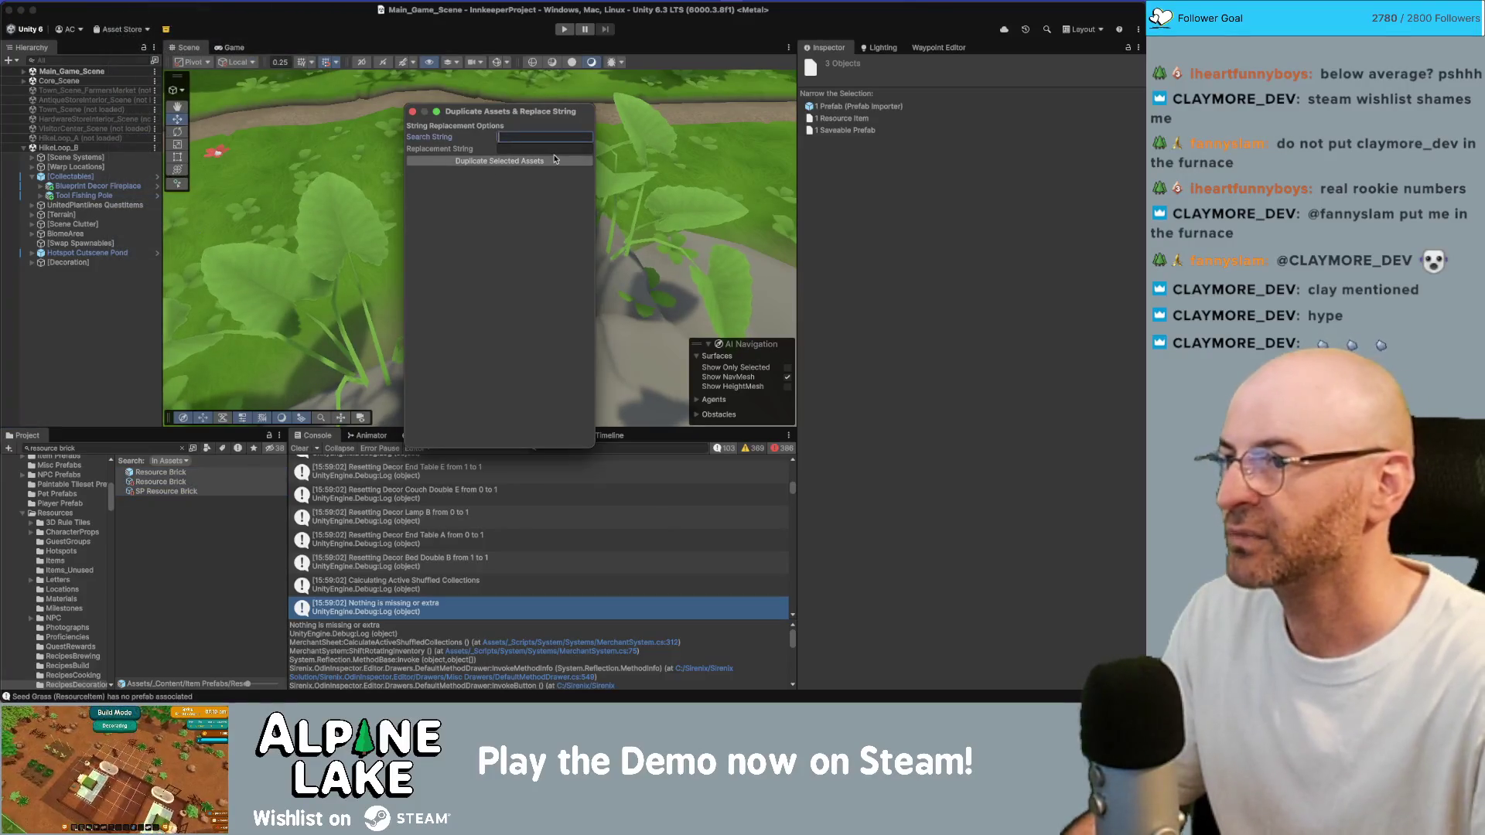
type("Br")
left_click(553, 149)
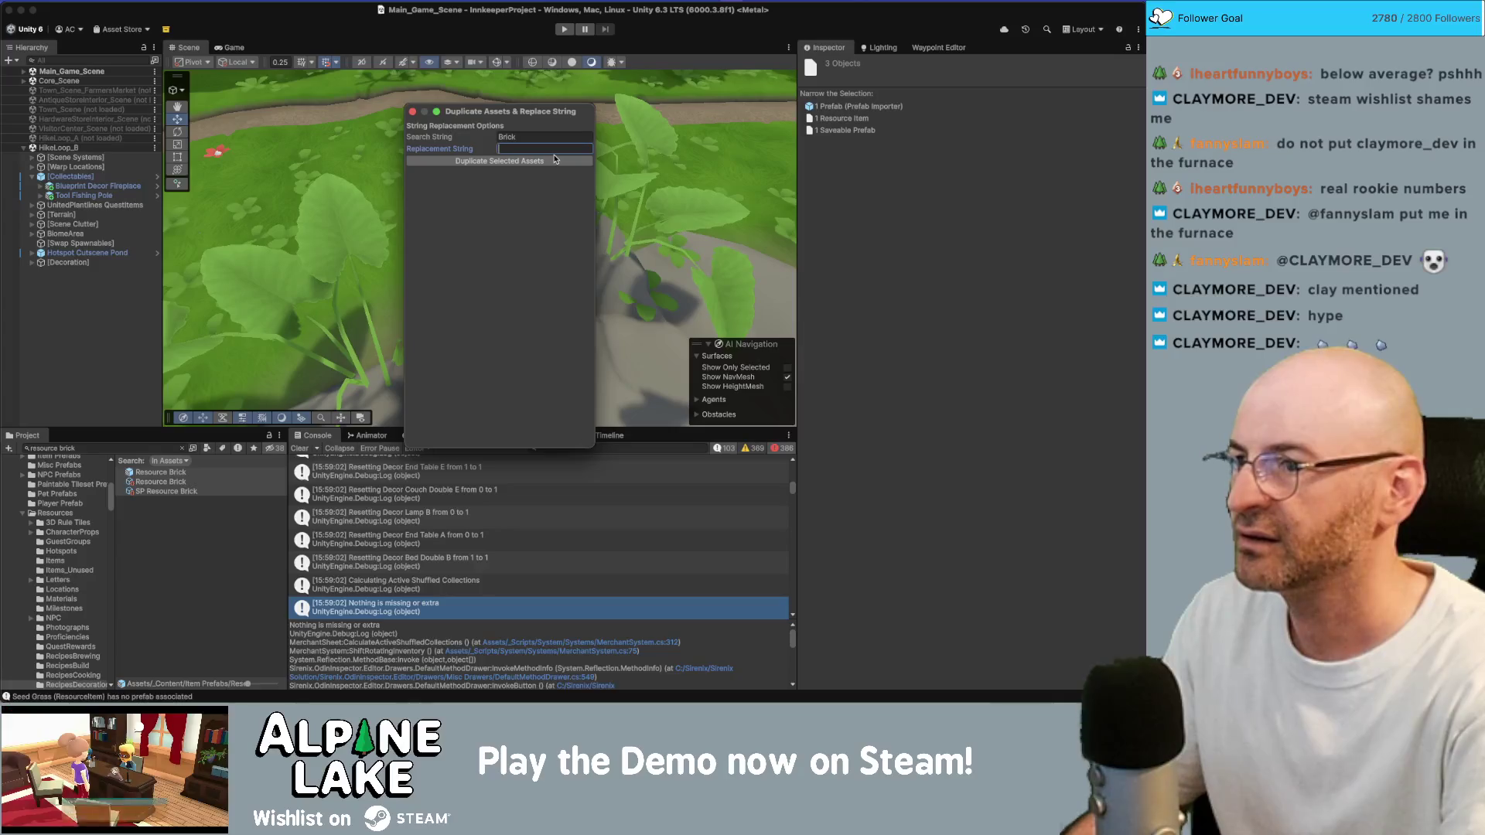
type("Iron Ingot")
left_click(547, 163)
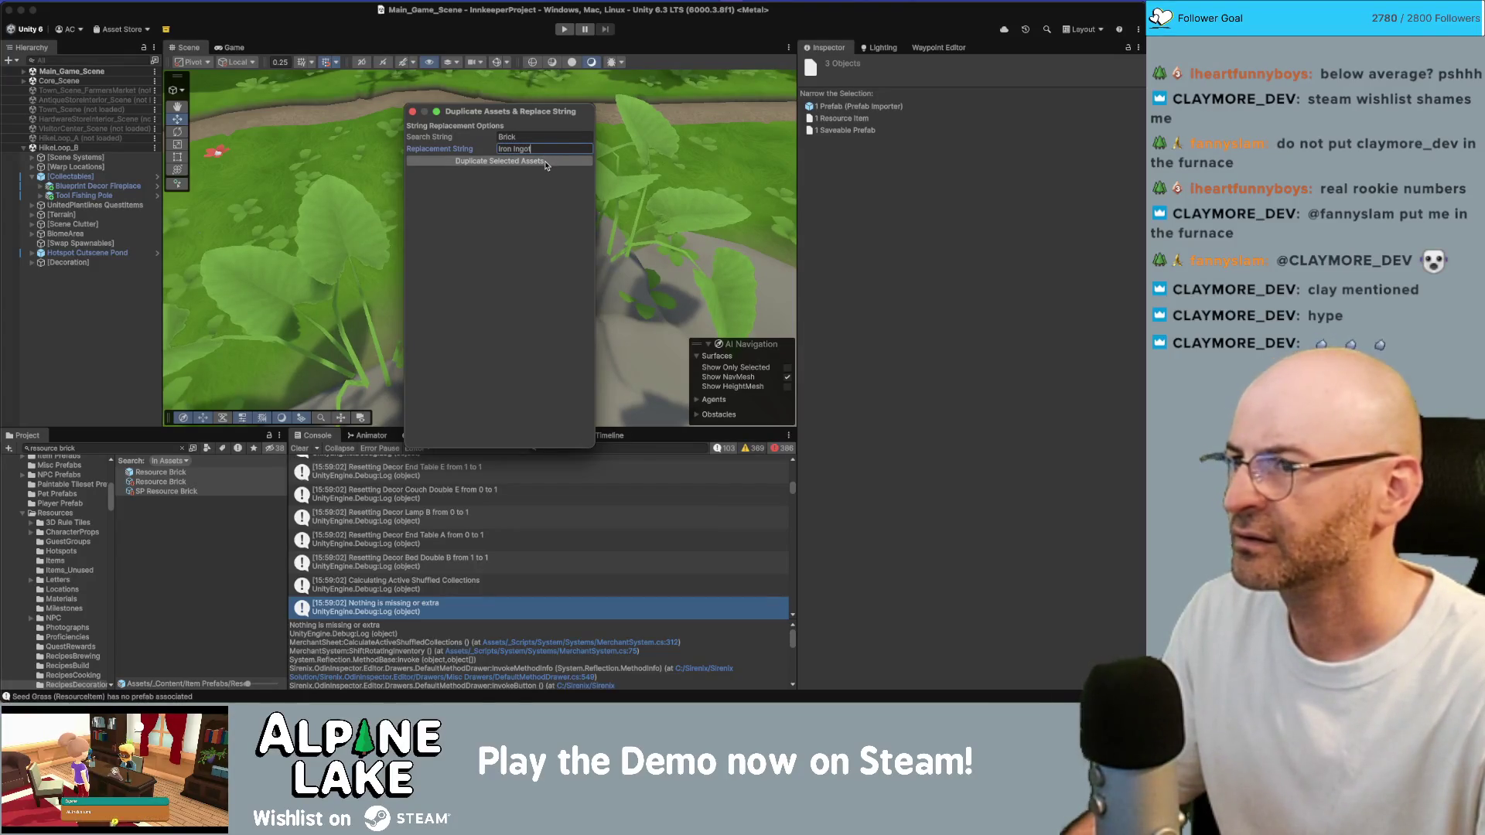
double_click(562, 146)
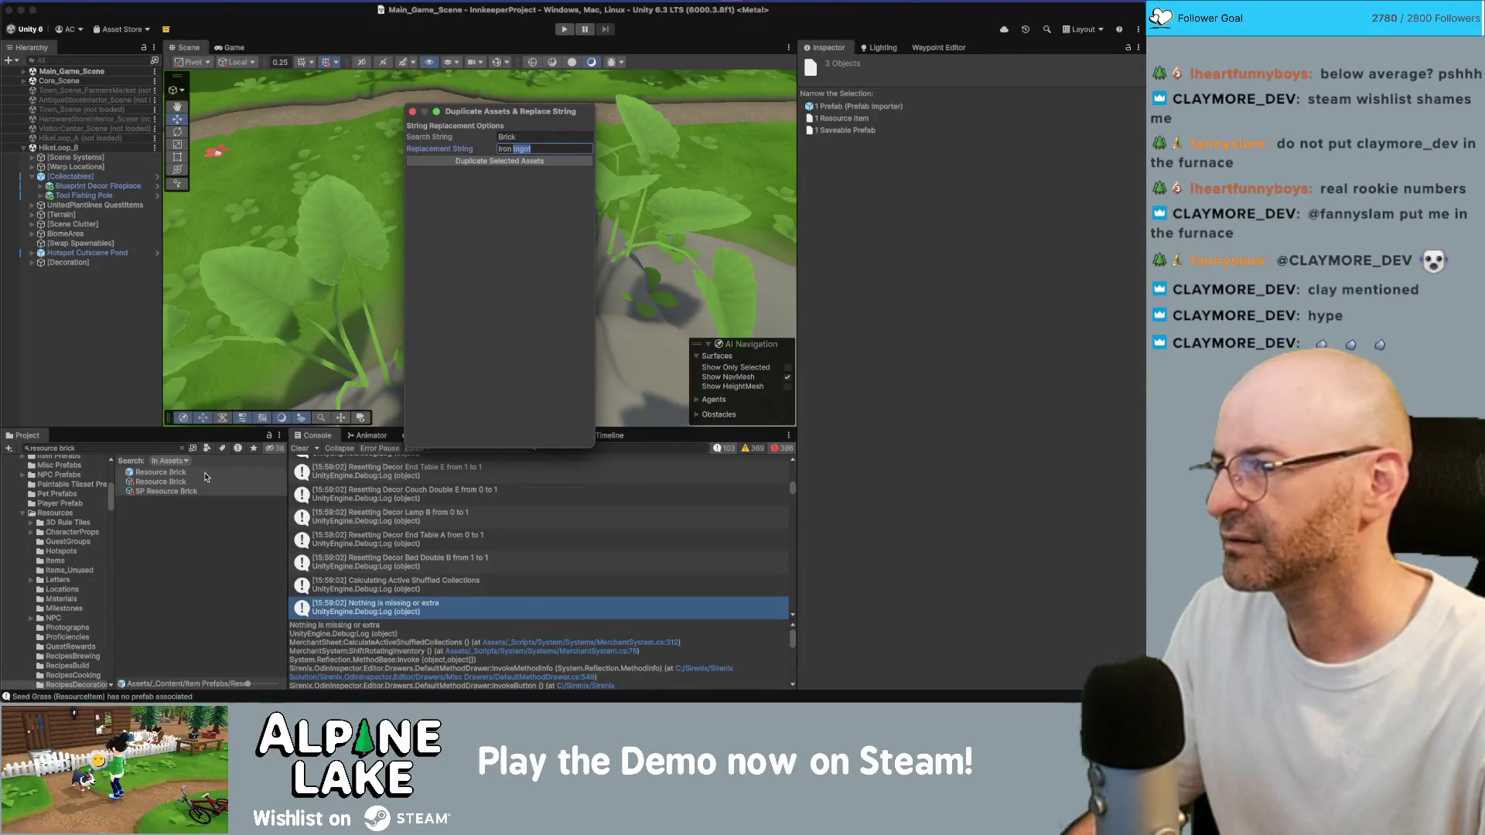
left_click(413, 112)
left_click(142, 447)
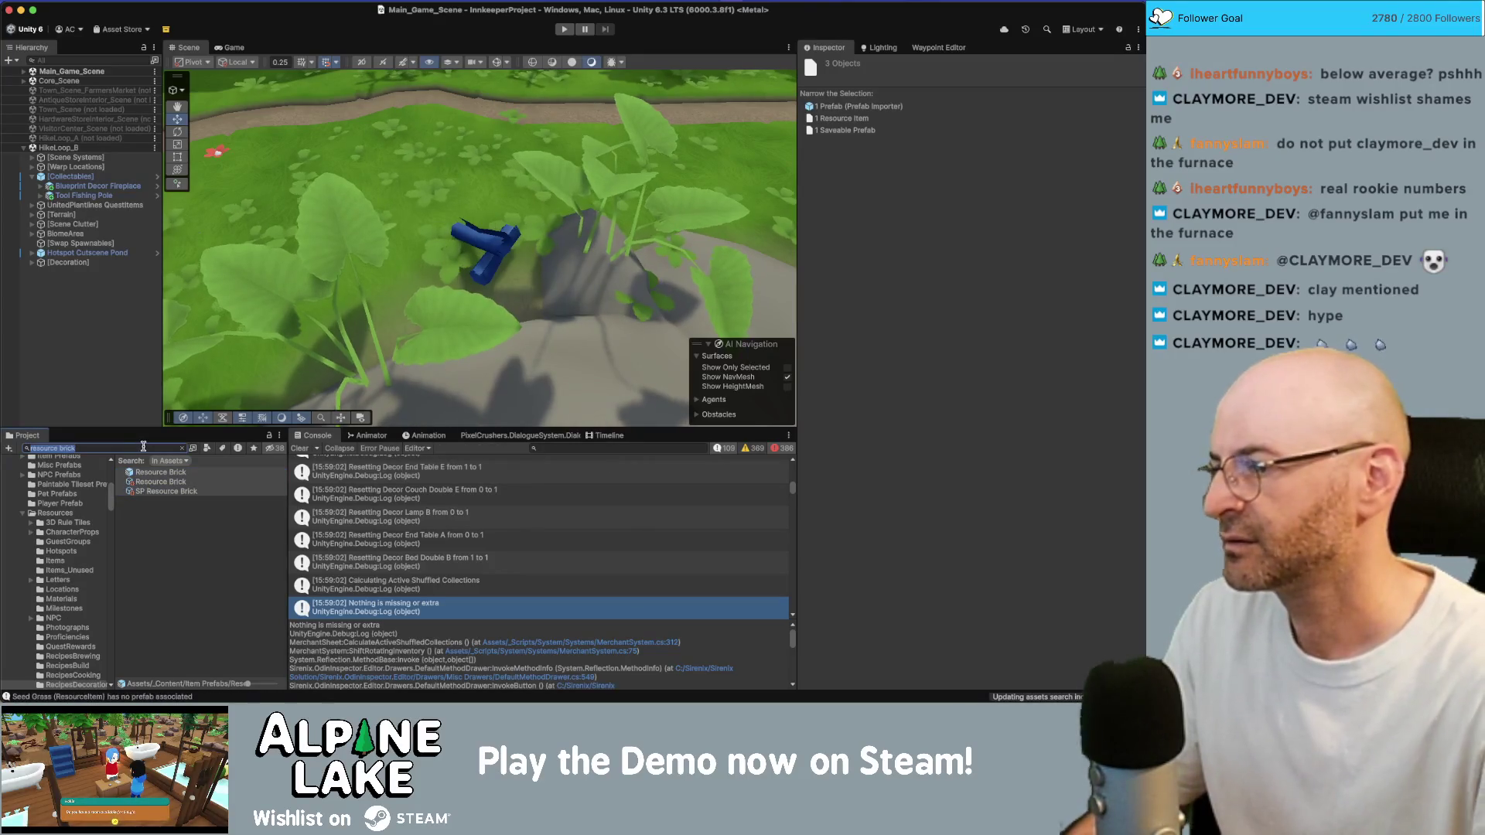
Search 'resource iron' and open the new Resource Iron Ingot item
key("BackSpace")
key("BackSpace")
key("BackSpace")
type("iron in")
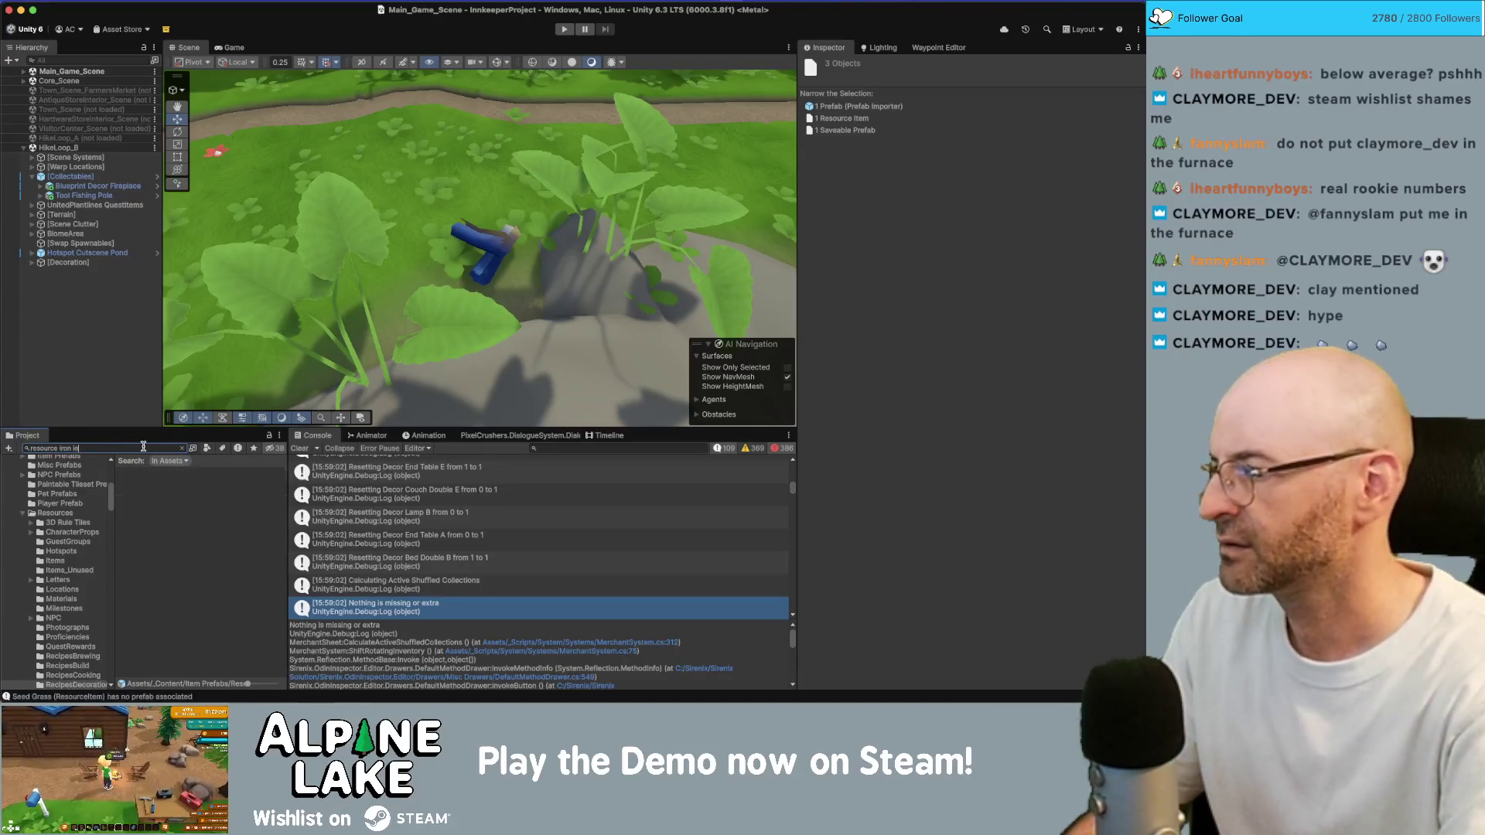
key("BackSpace")
key("BackSpace")
key("BackSpace")
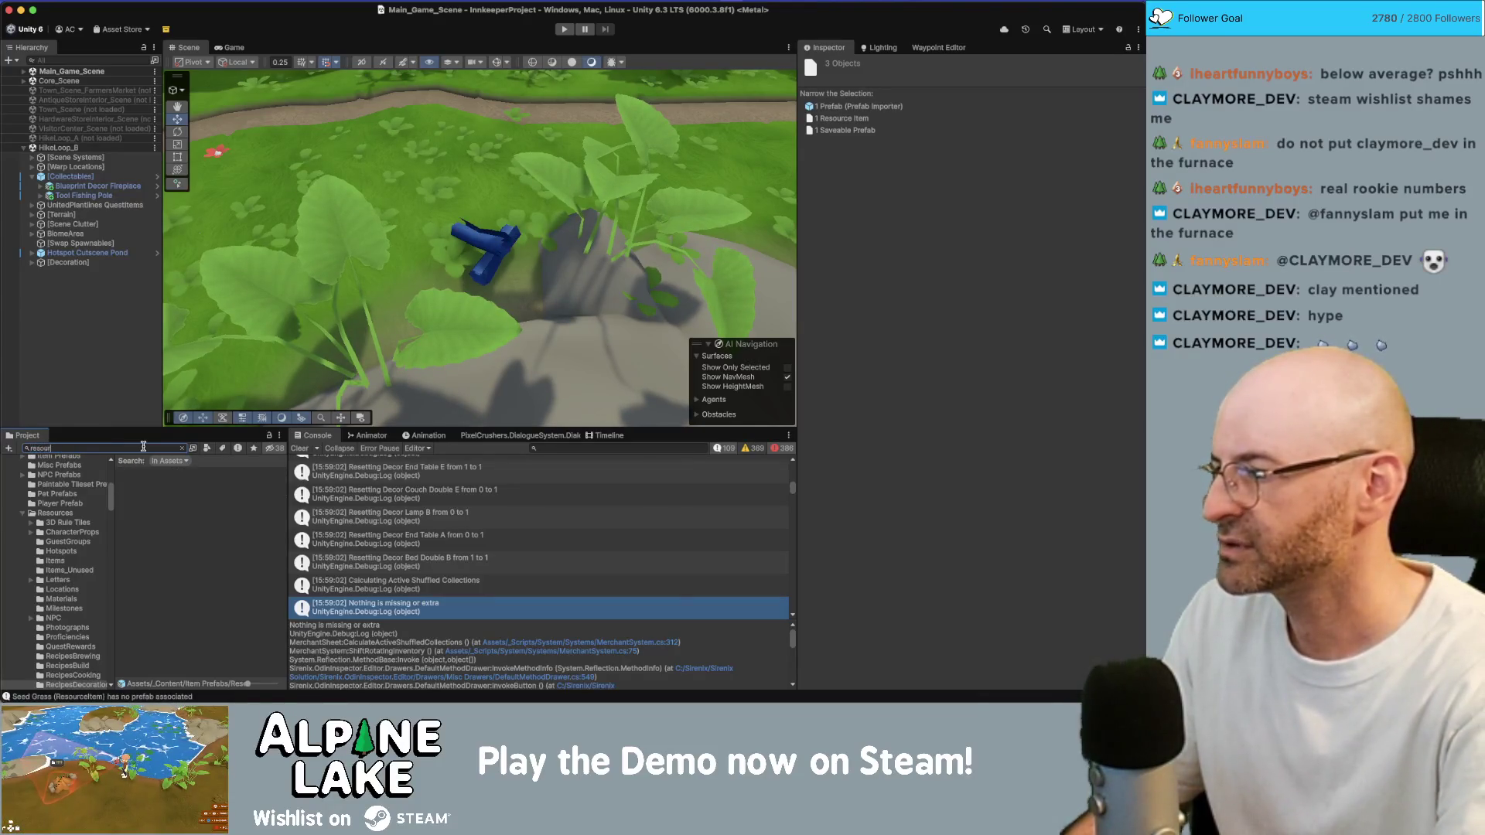
type("ce iton")
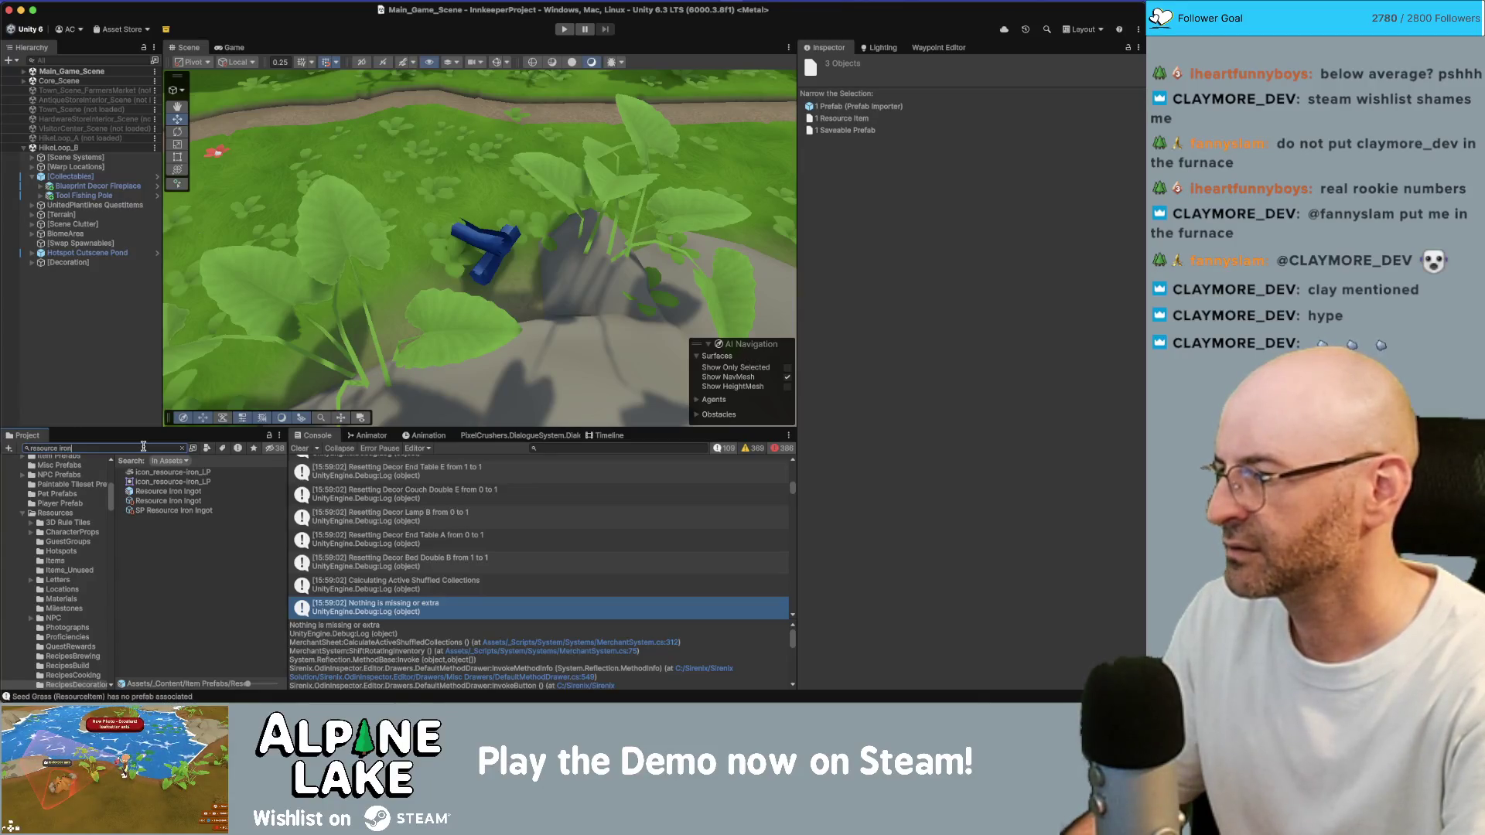
left_click(174, 502)
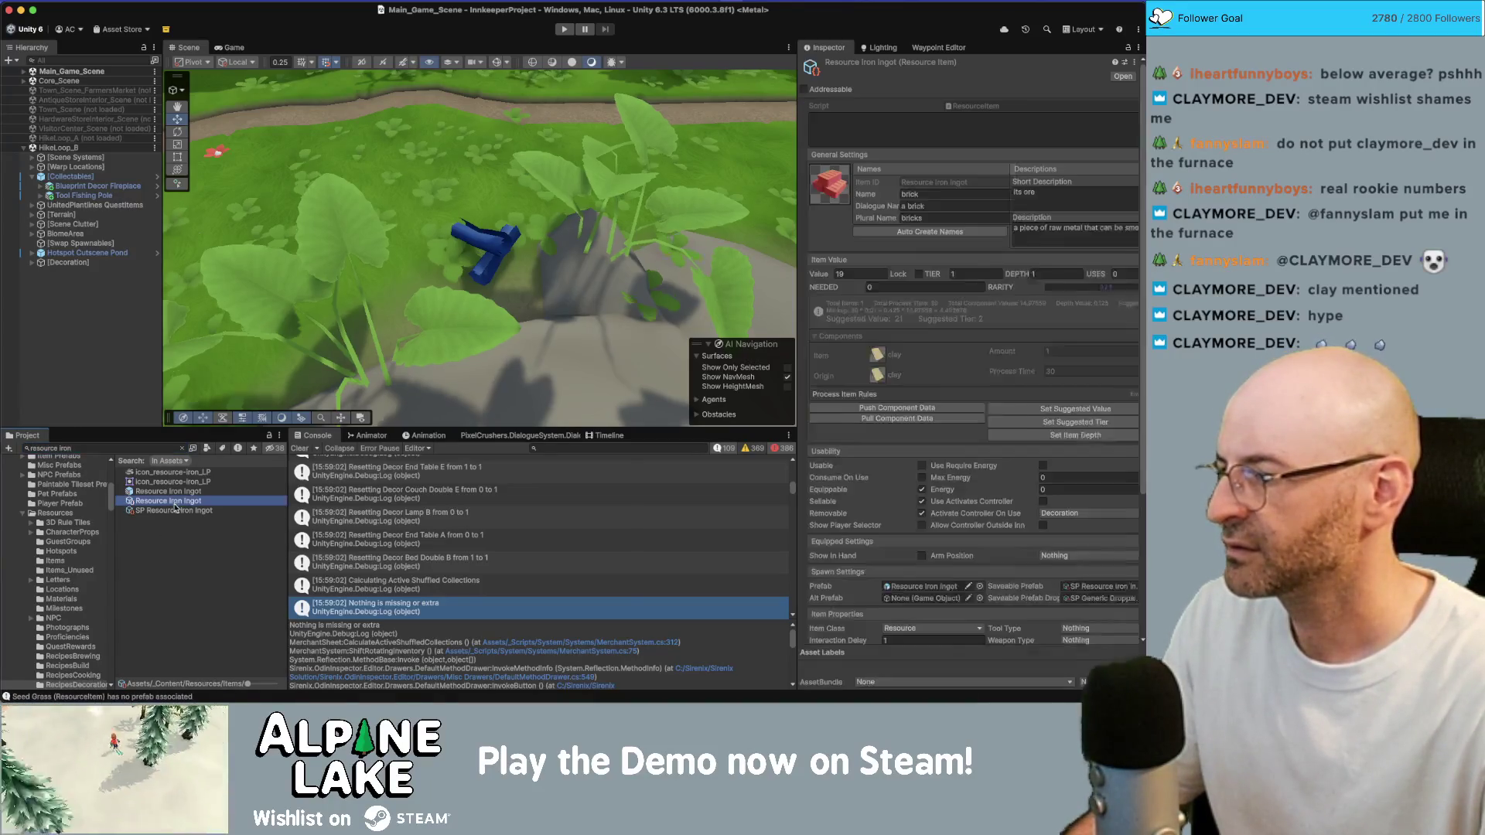
Name it 'iron ingot', dialogue name 'an iron ingot', plural 'iron ingots'
left_click(930, 195)
type("iron ingot")
key("Tab")
type("an iro")
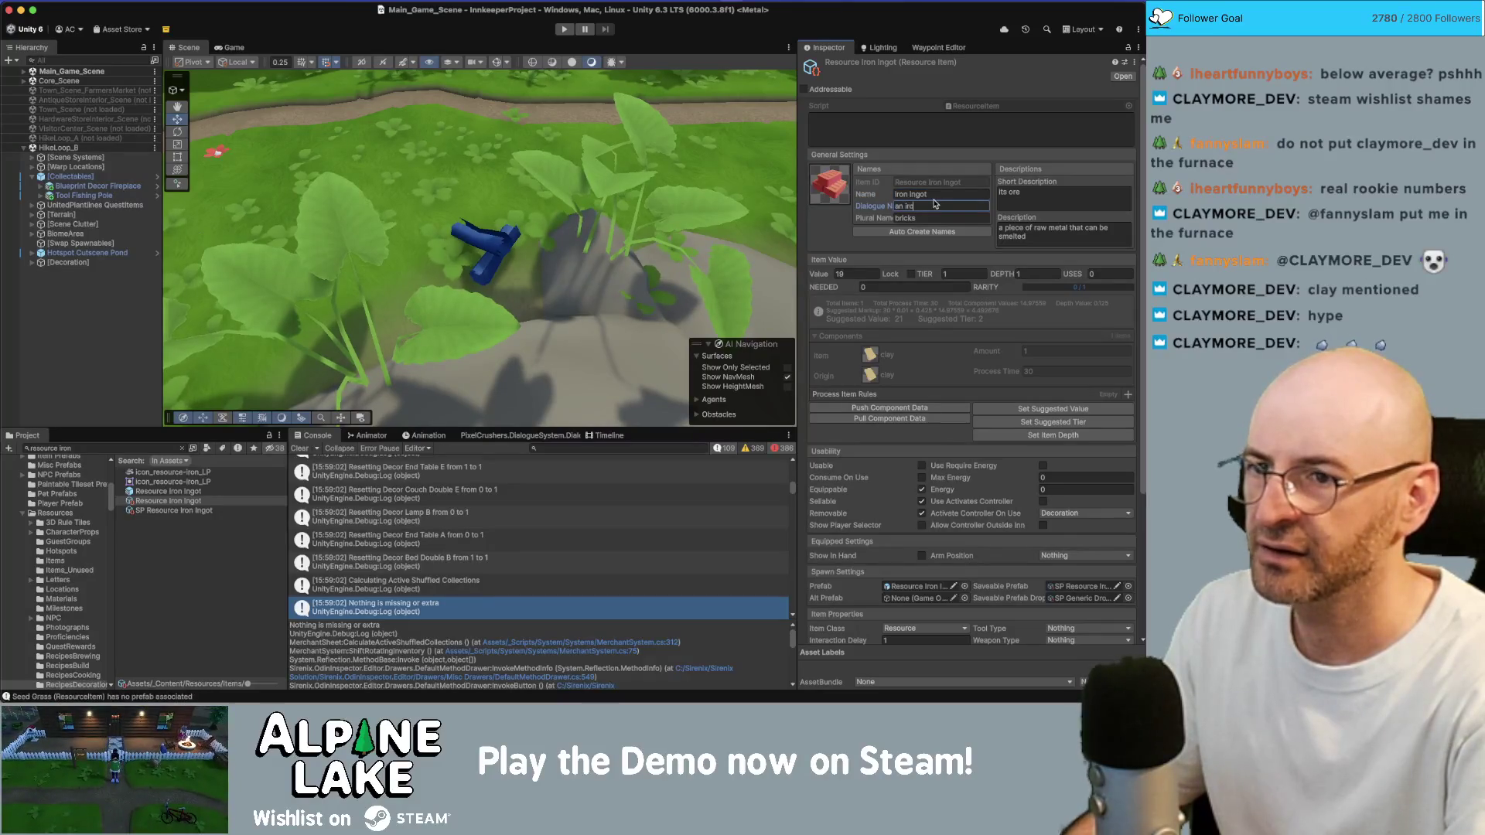
type("n ingot")
key("Tab")
type("iron")
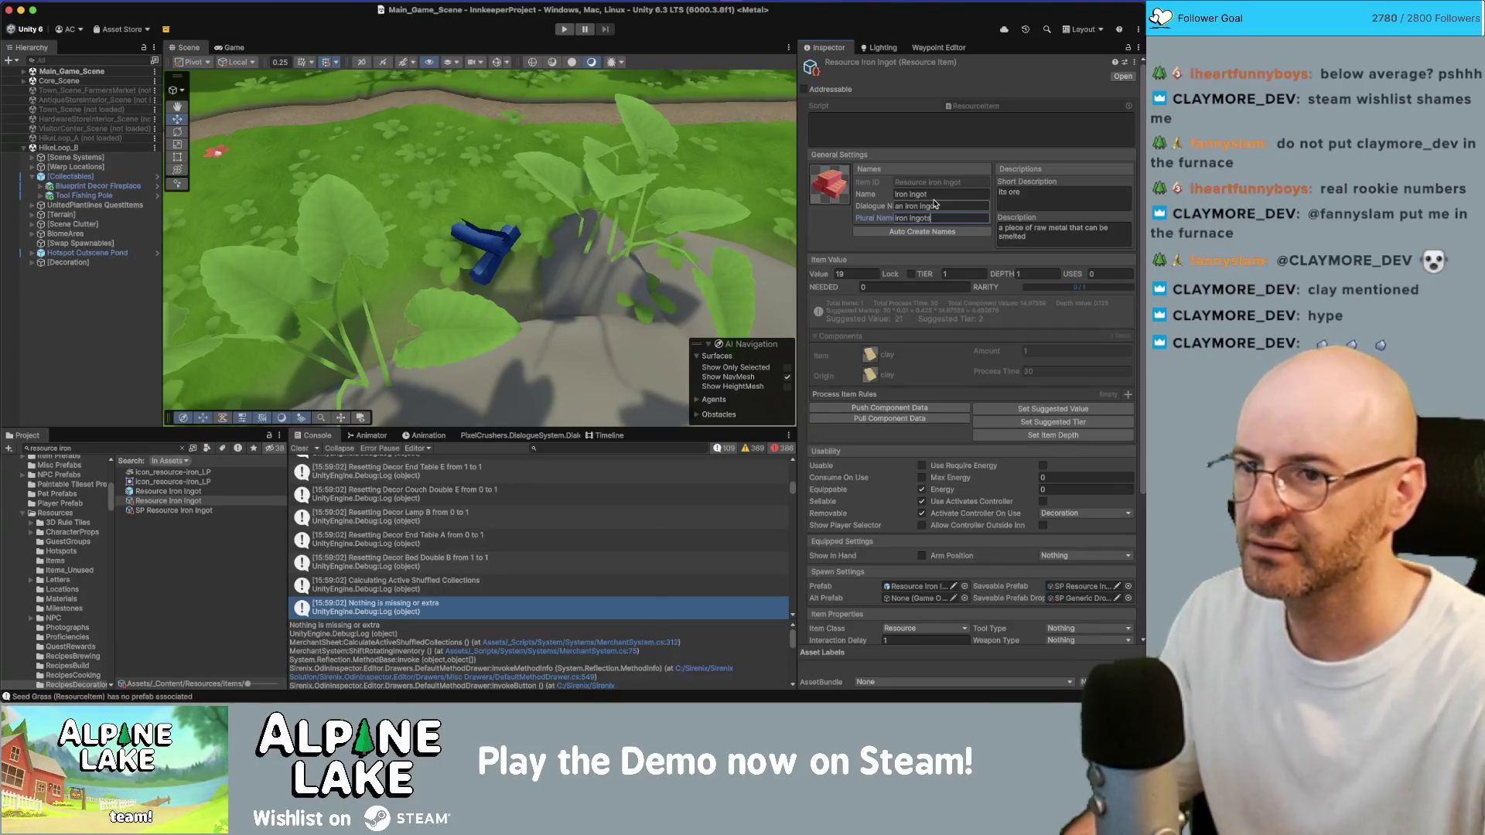
Open the Resource Ore item and pick a new output item for its processing
left_click(150, 449)
type("resource ore")
left_click(157, 489)
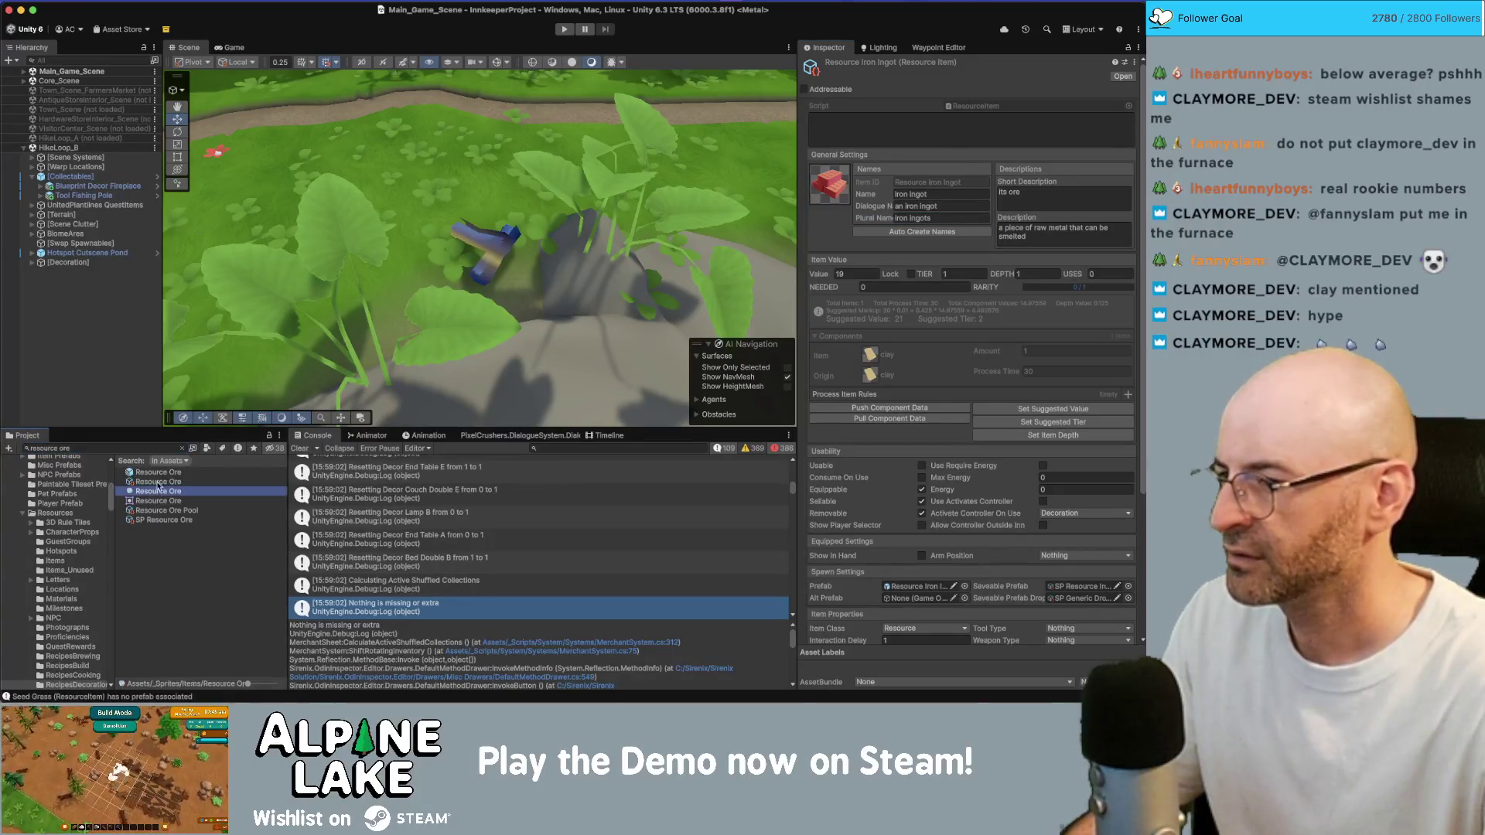
left_click(158, 481)
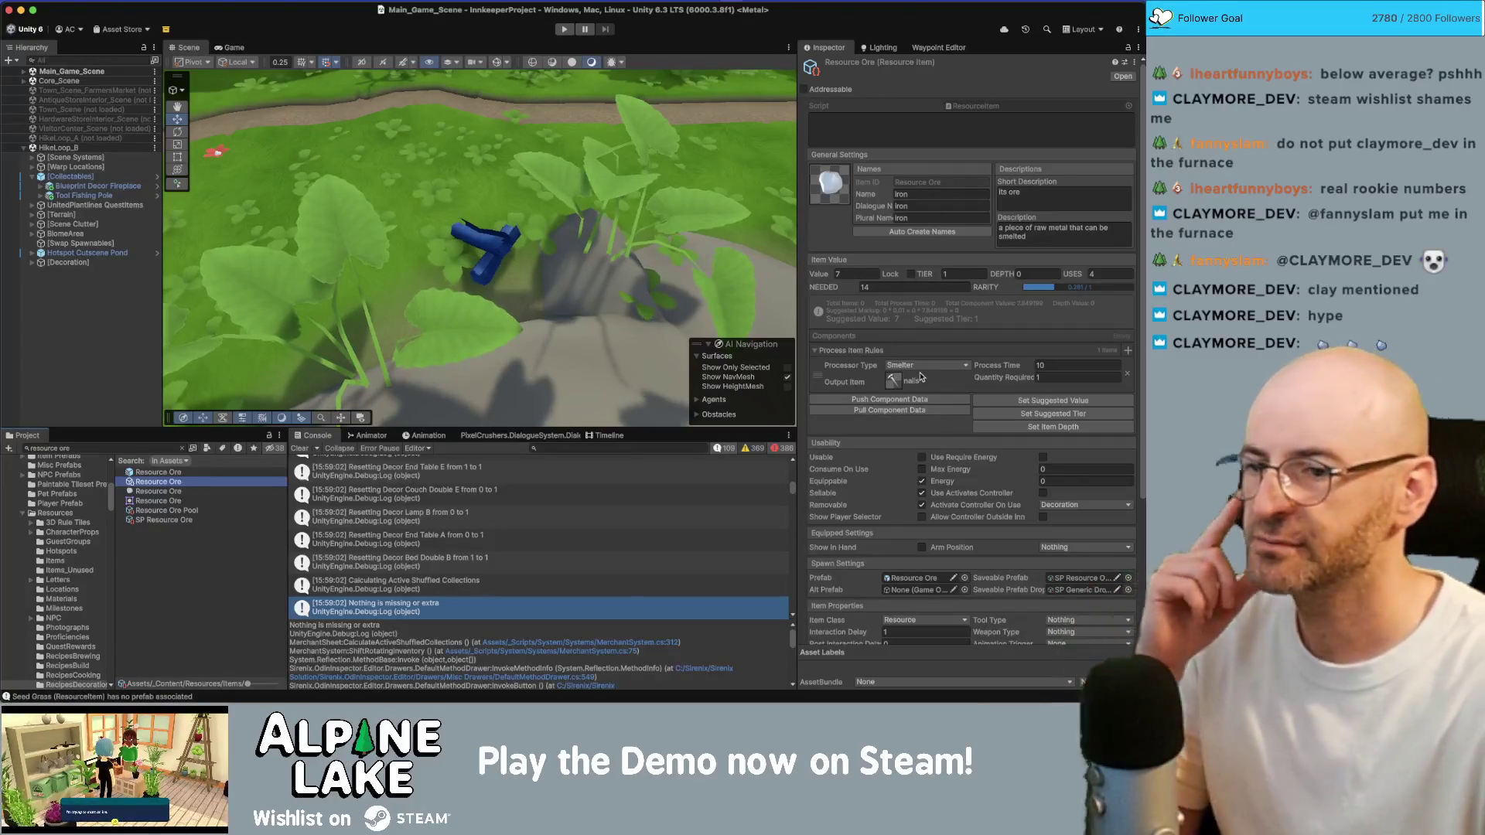
left_click(895, 384)
left_click(896, 385)
type("iron ingot")
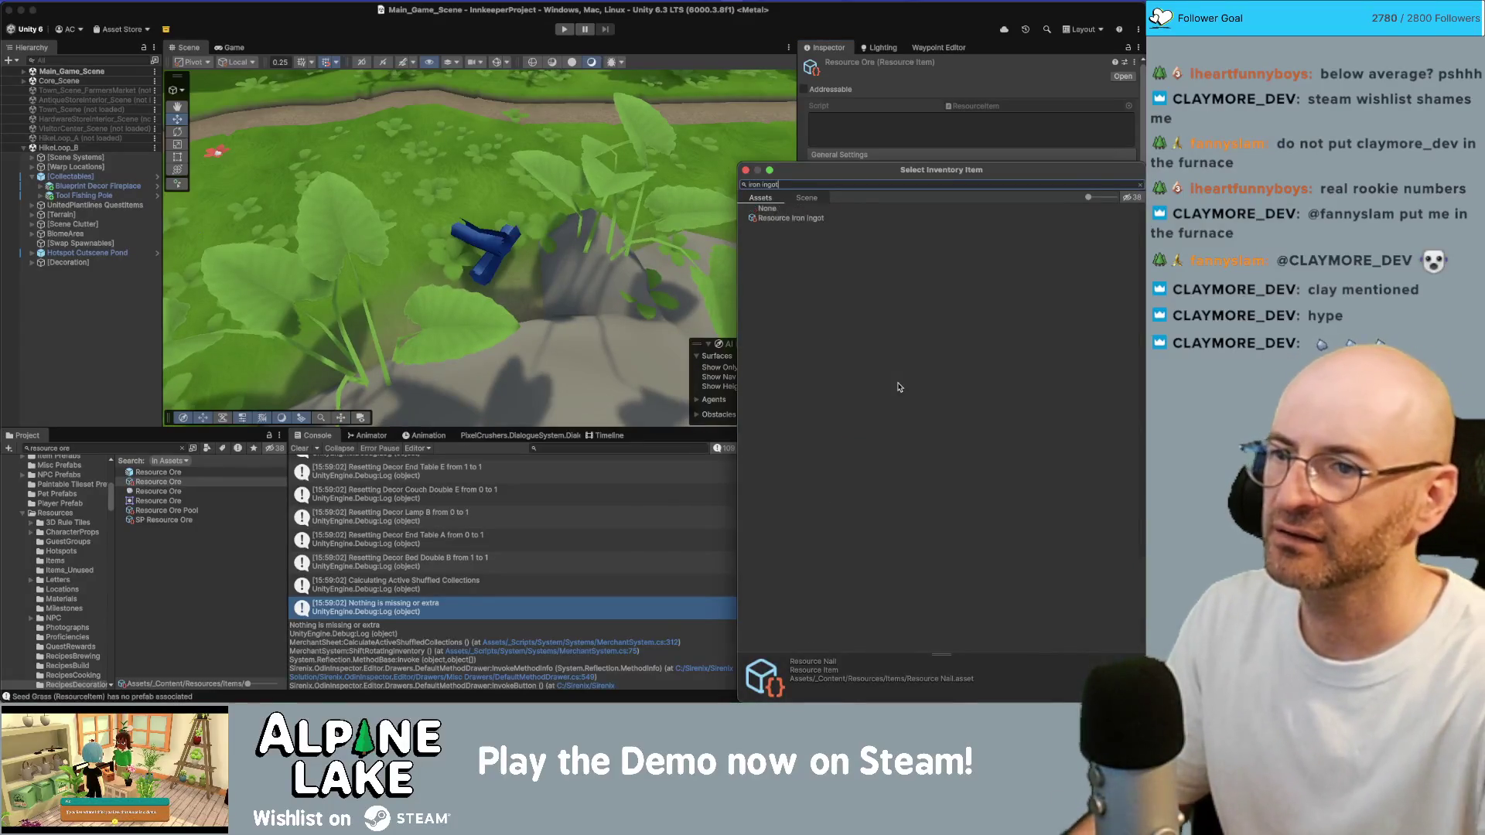
Make Iron Ingot the ore's Smelter output, pull its component data, then search 'resource nail'
key("Return")
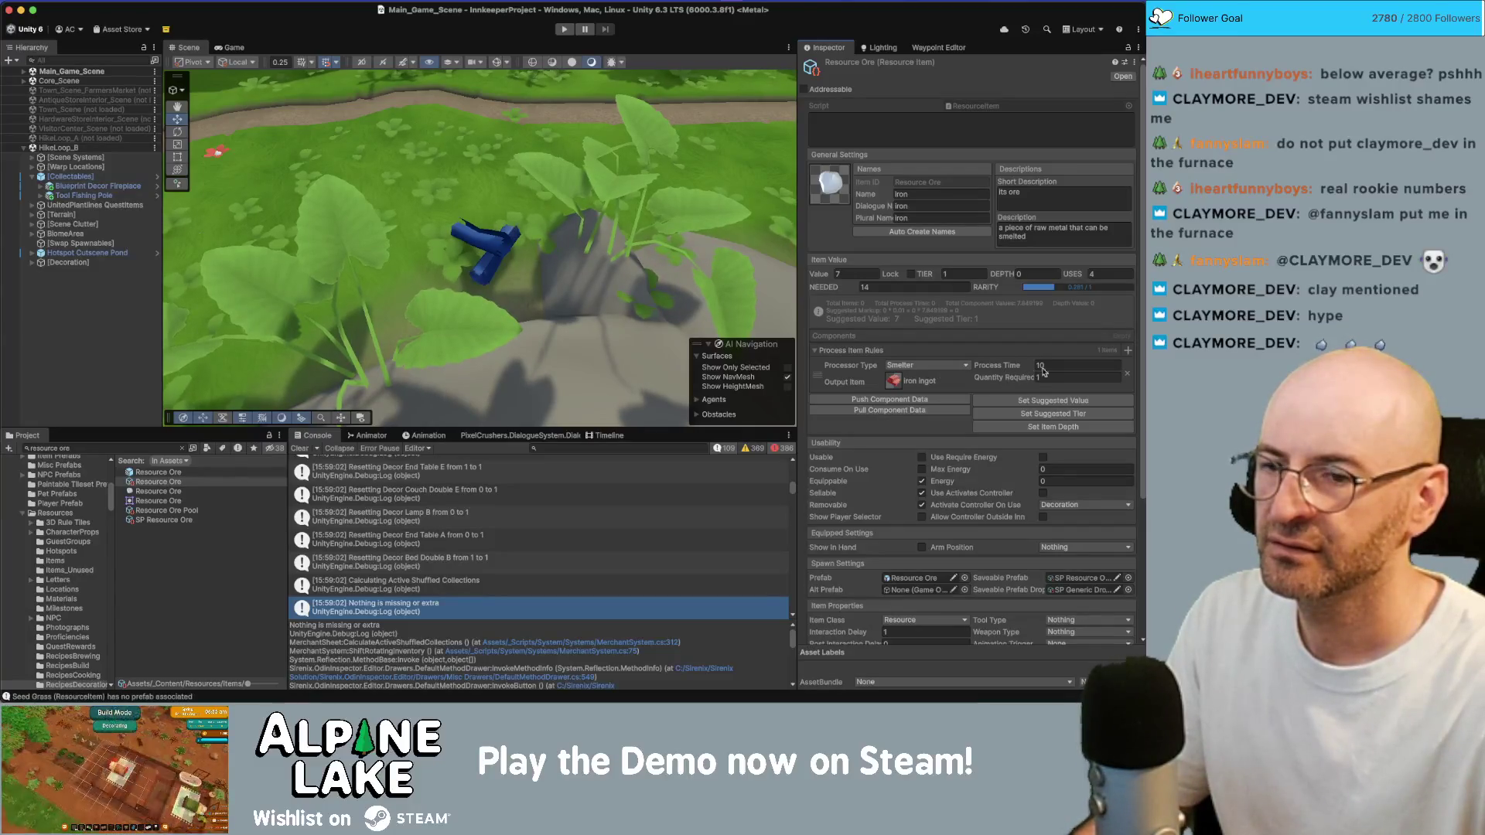
left_click(919, 412)
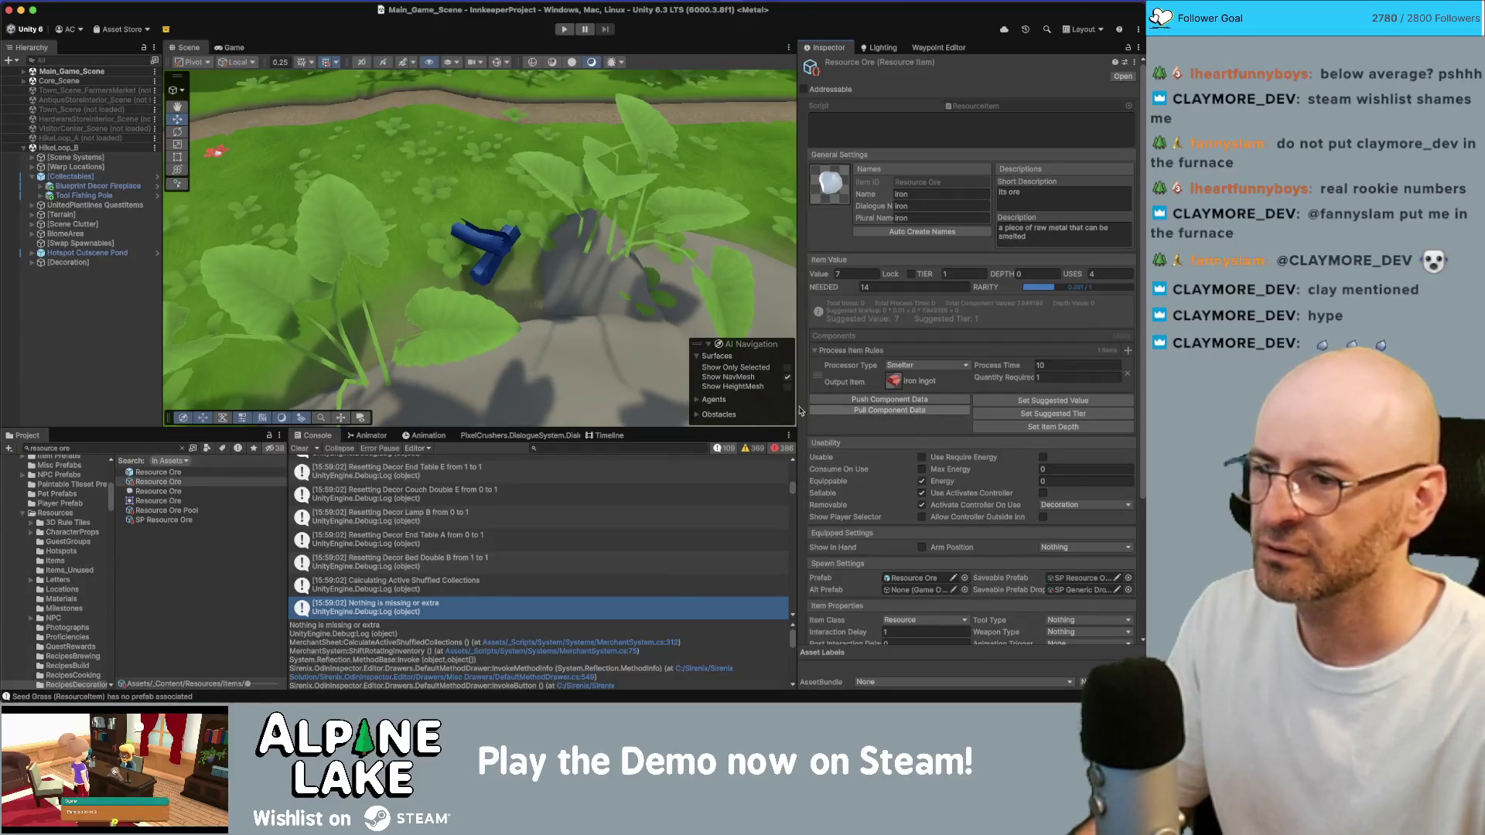
left_click(91, 446)
left_click(93, 447)
type("nail")
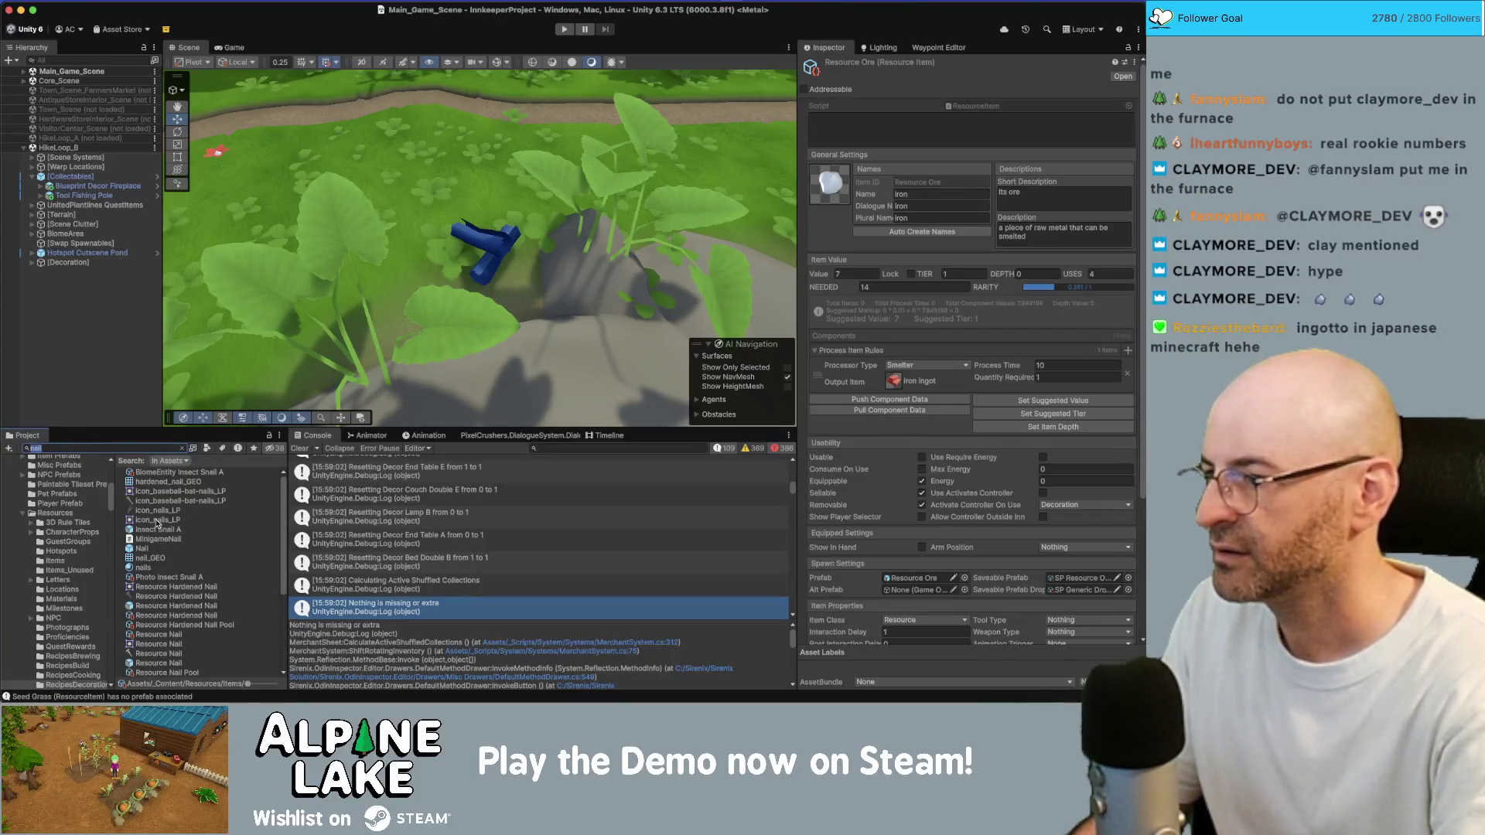
type("resource nail")
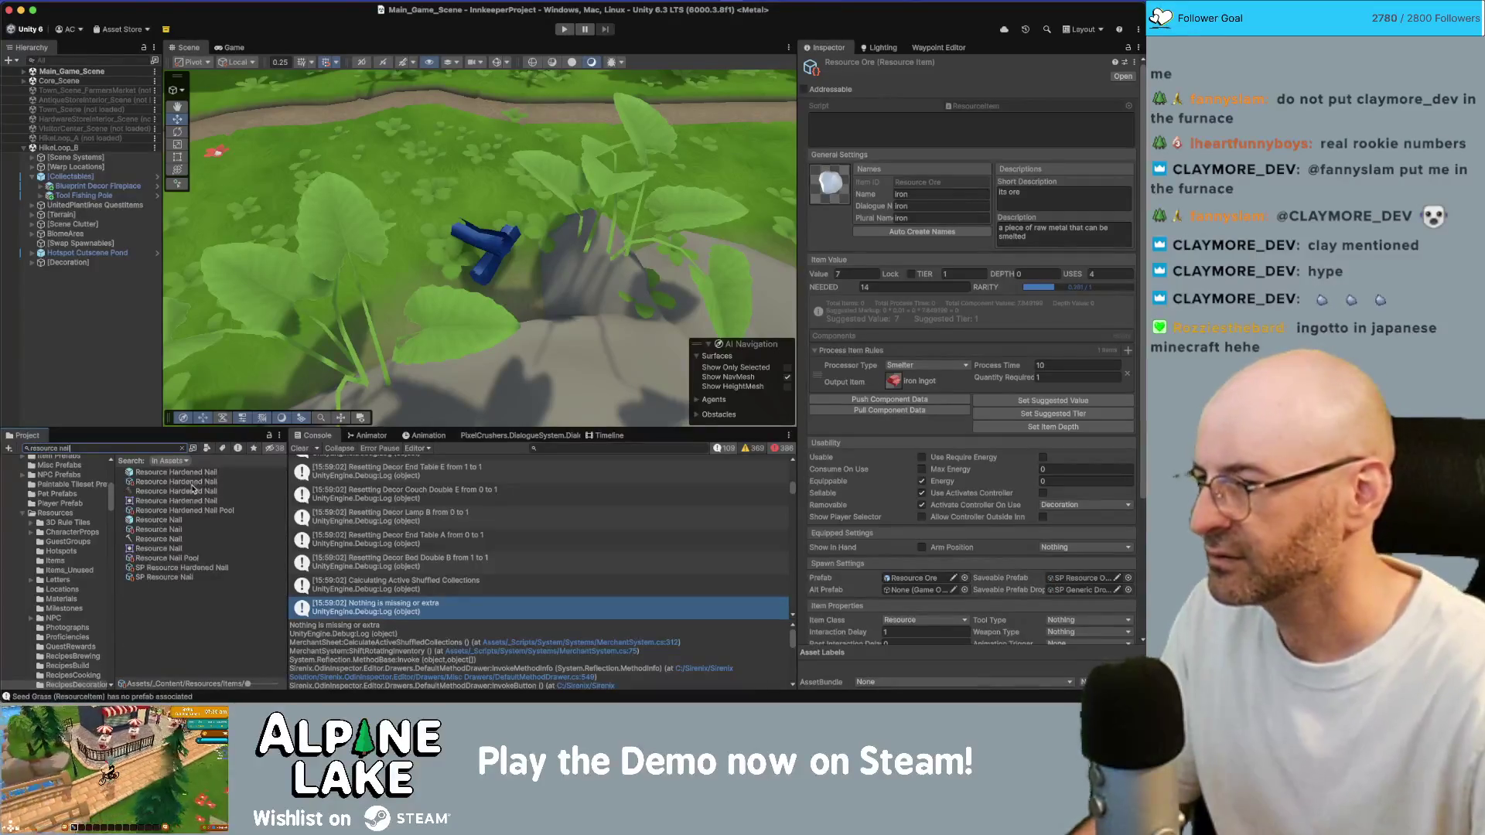
Open Resource Nail and pull component data to clear its leftover iron components
left_click(168, 540)
left_click(168, 529)
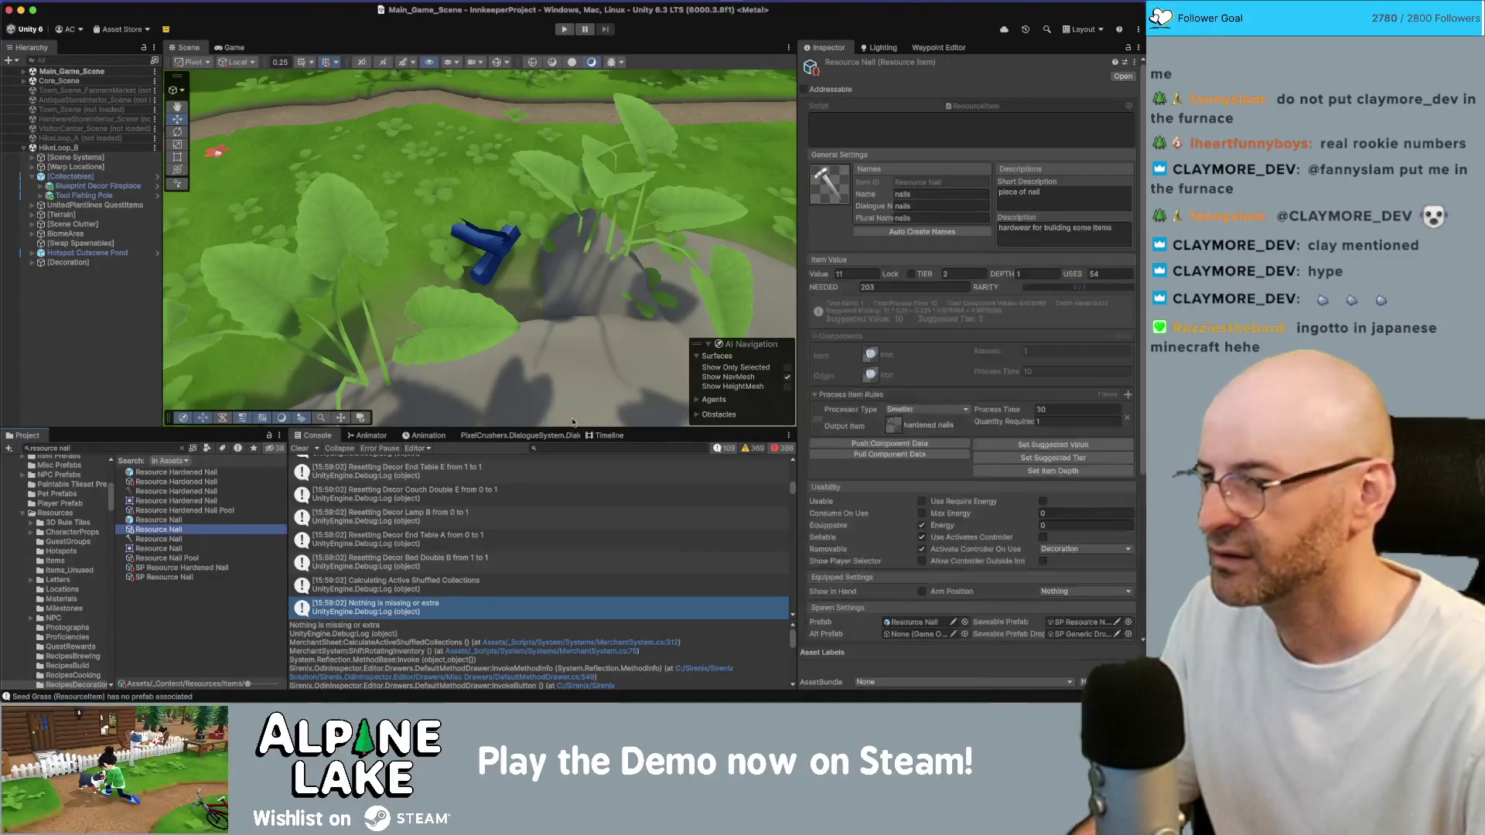
right_click(886, 346)
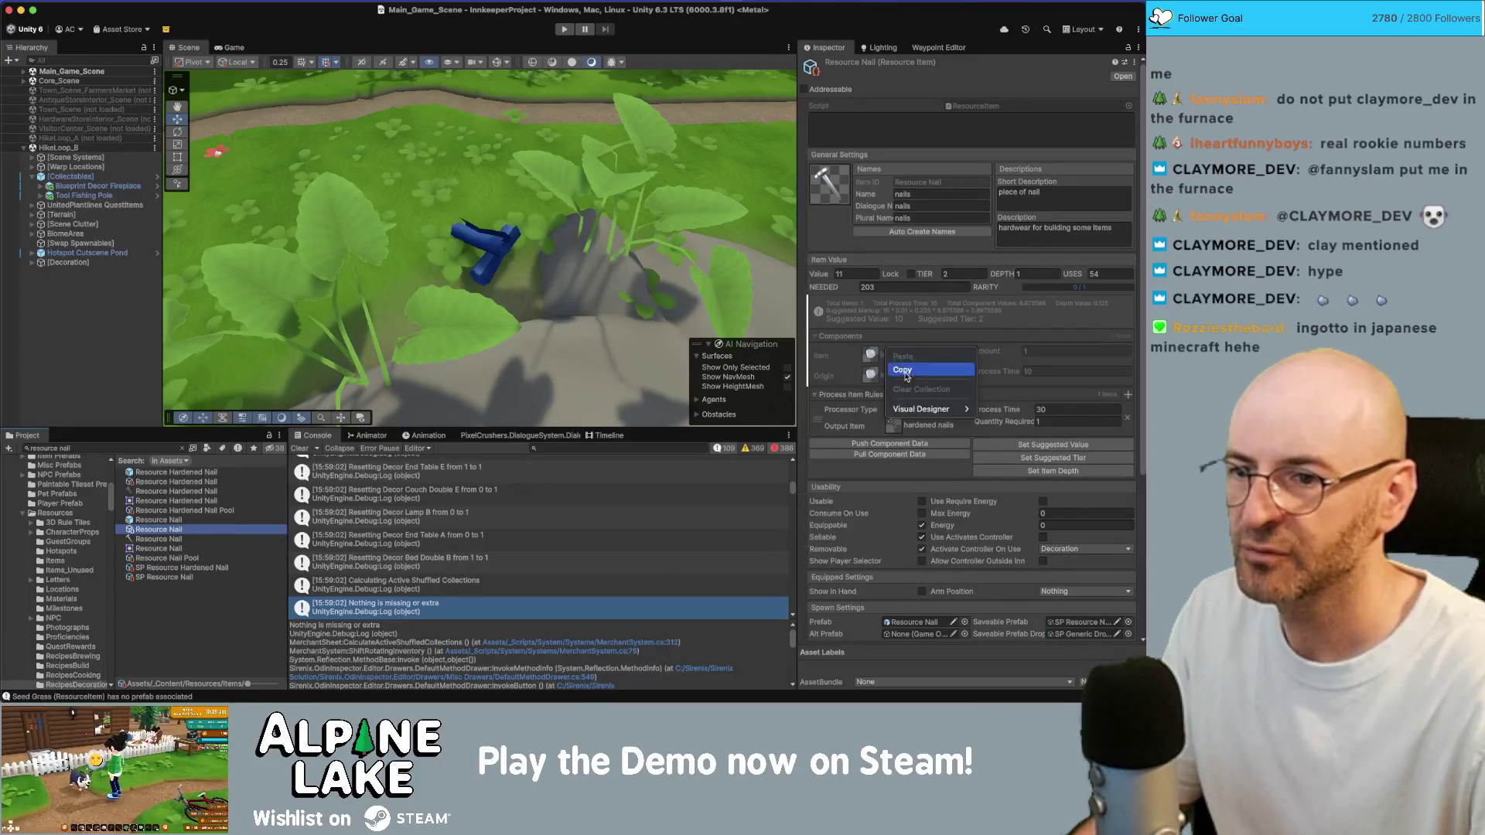
left_click(848, 340)
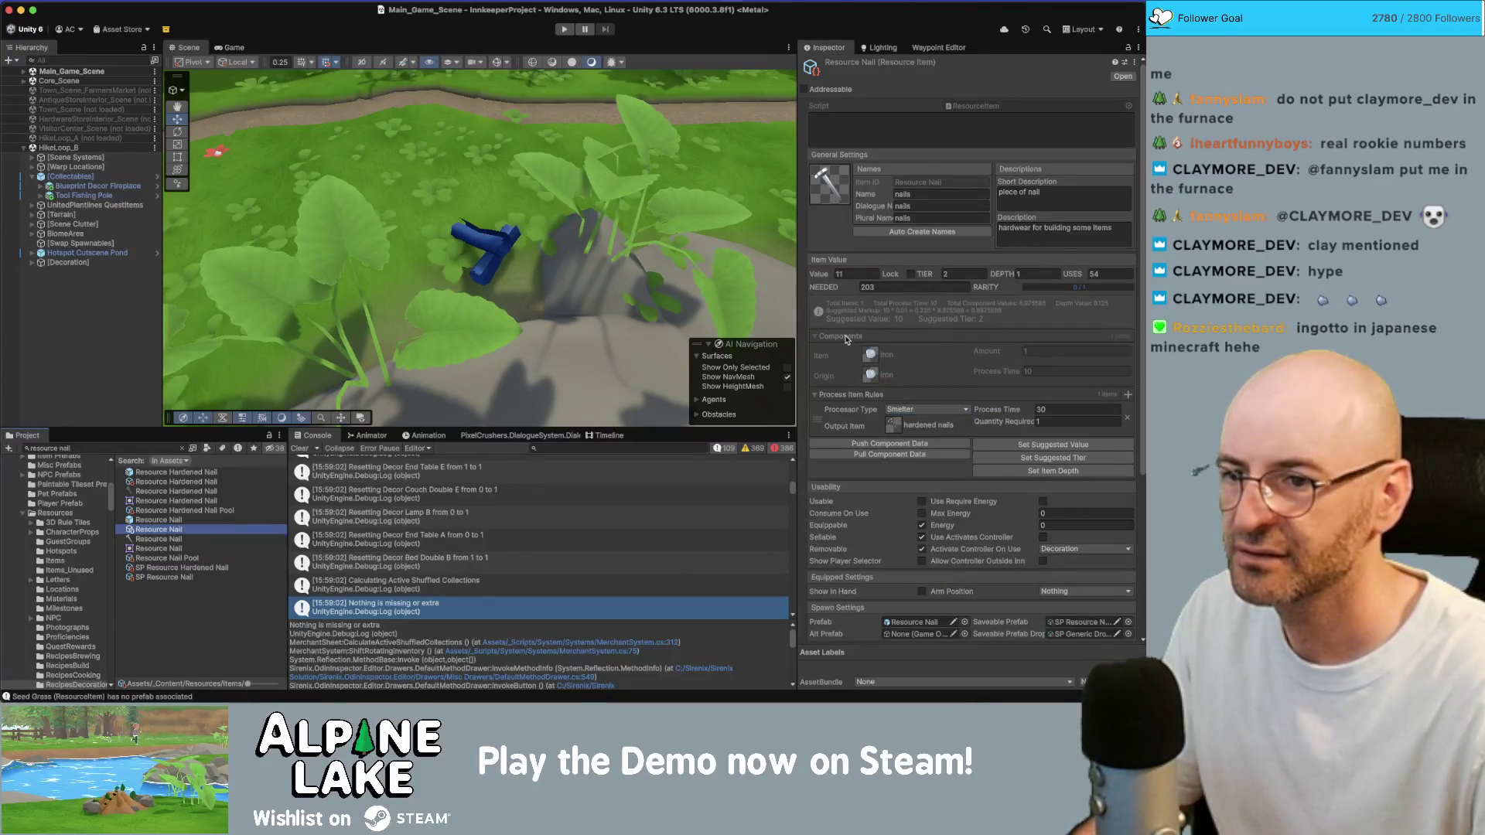
left_click(884, 454)
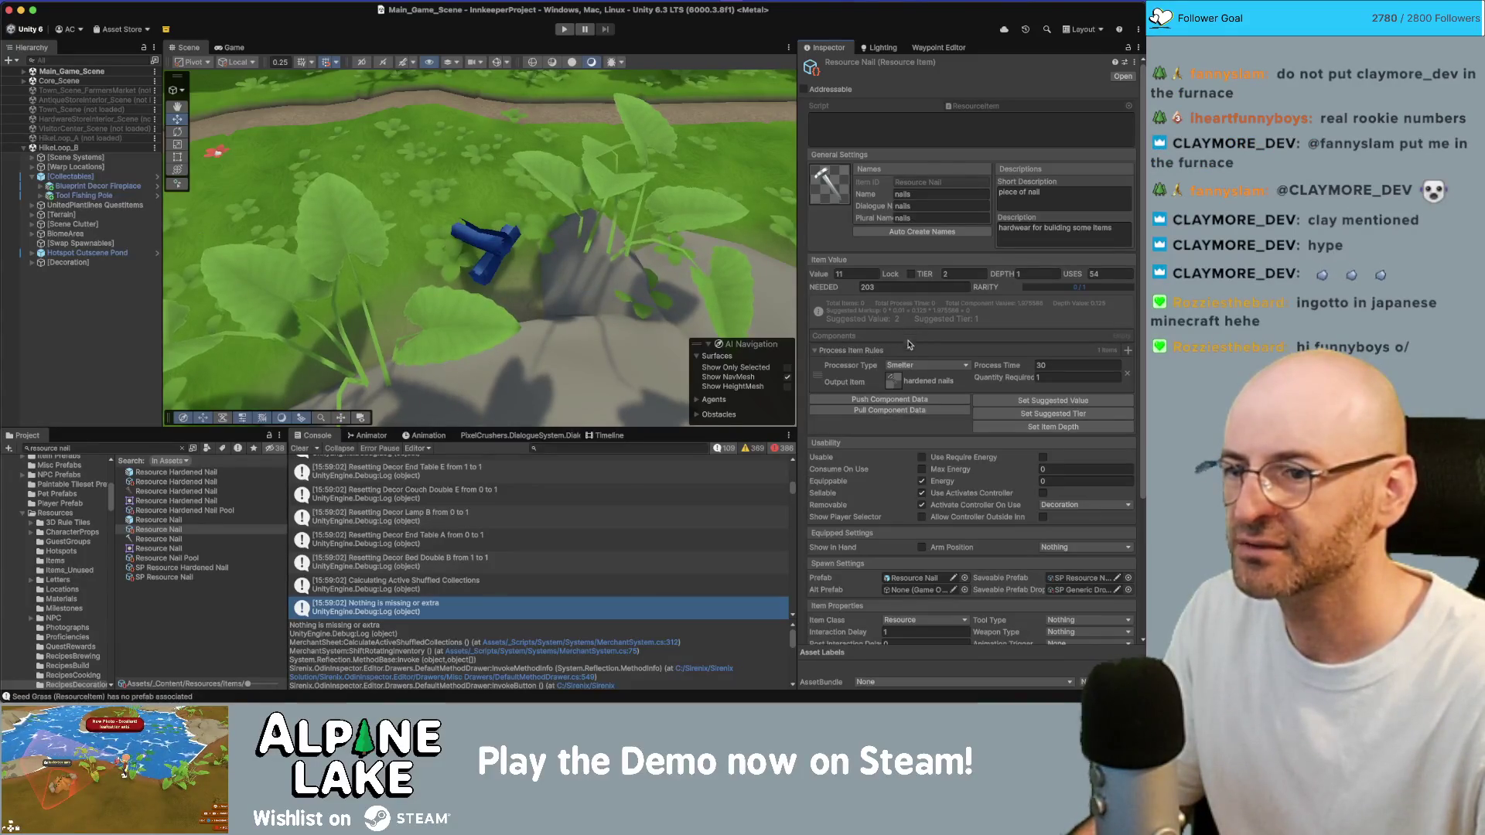
Change the project search to list recipe assets
left_click(129, 448)
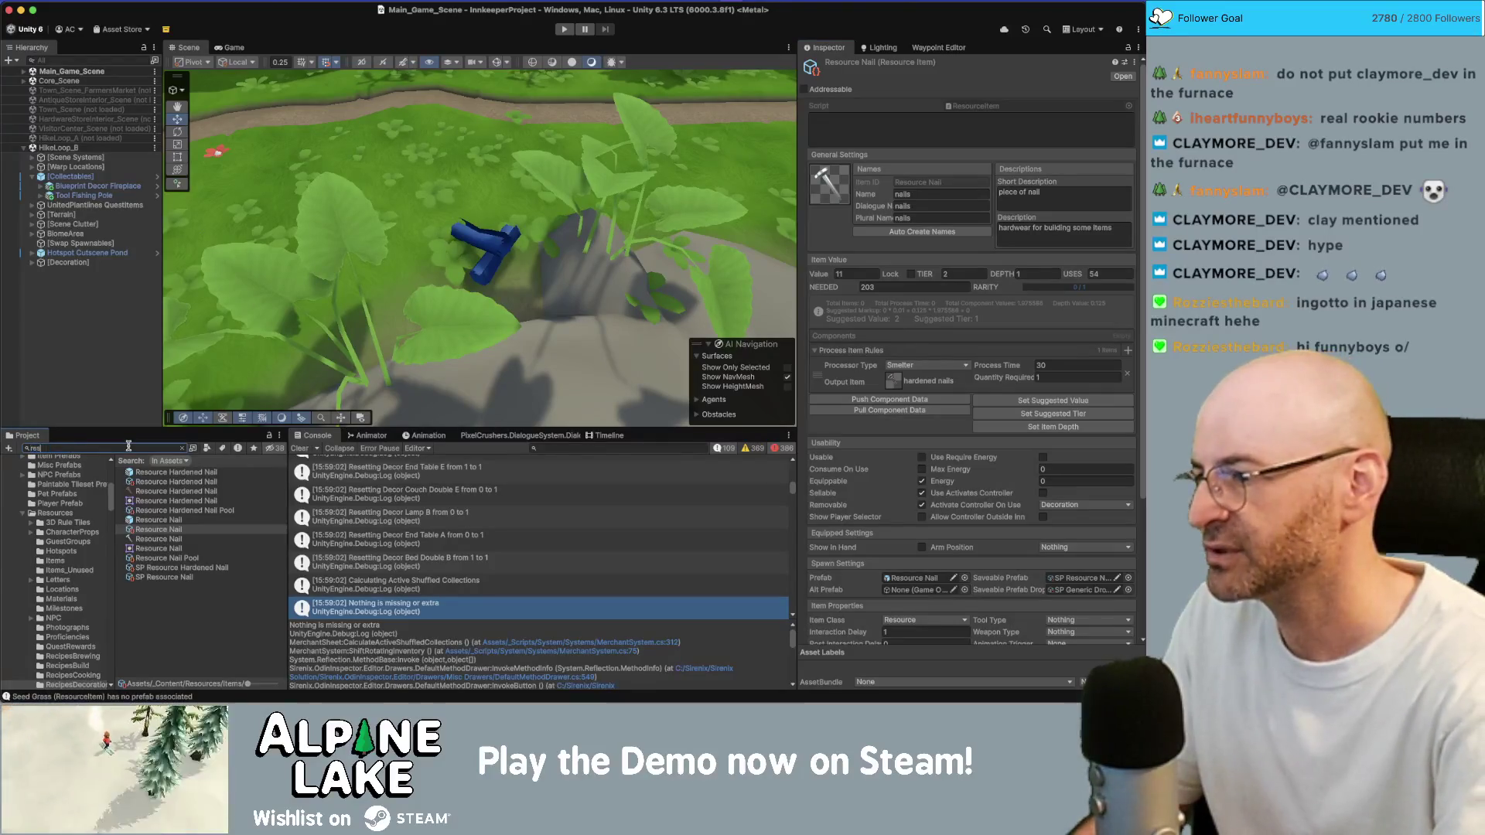
type("resource ")
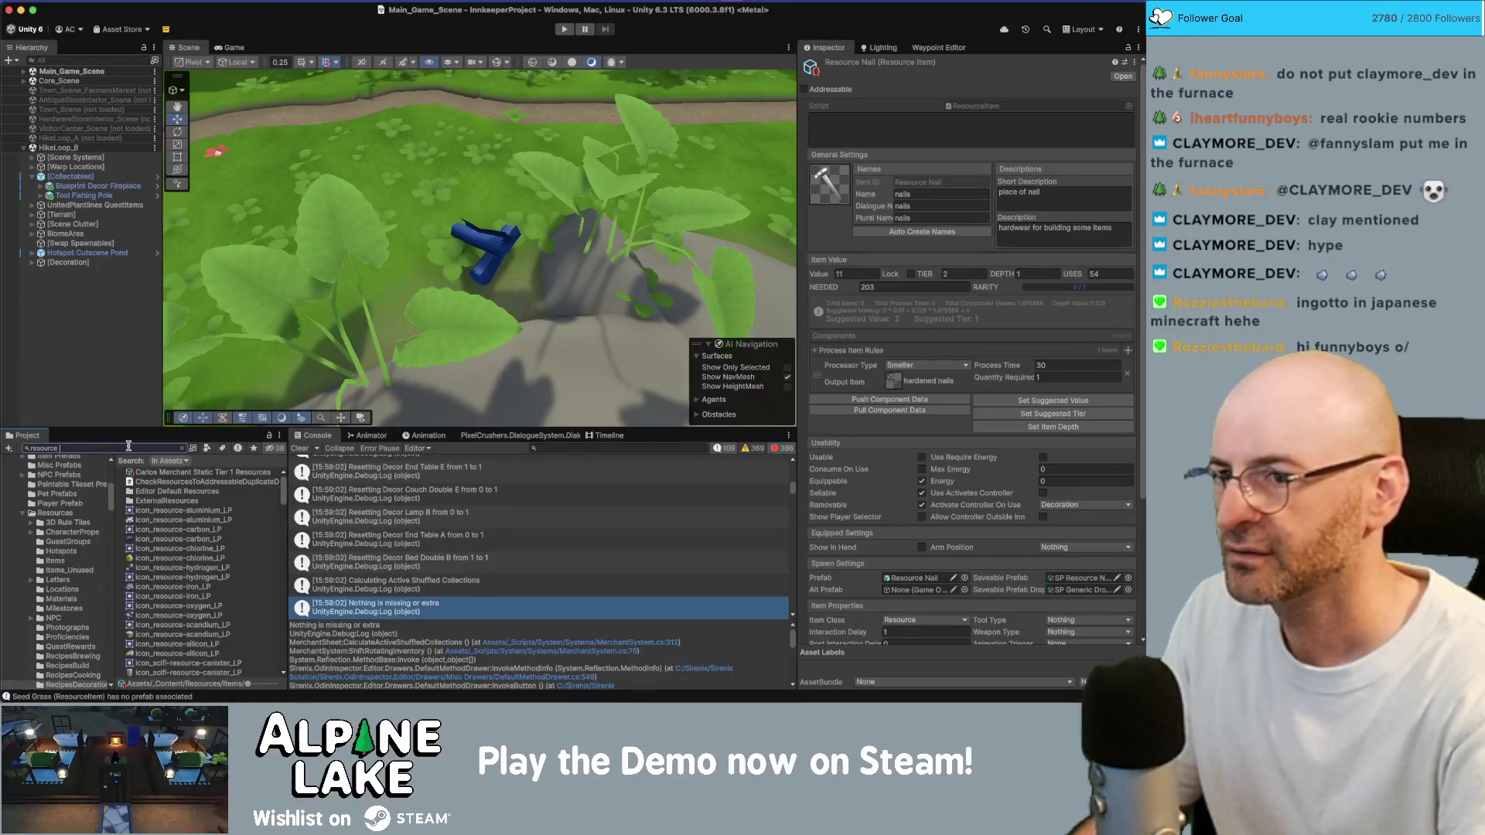
type("nail")
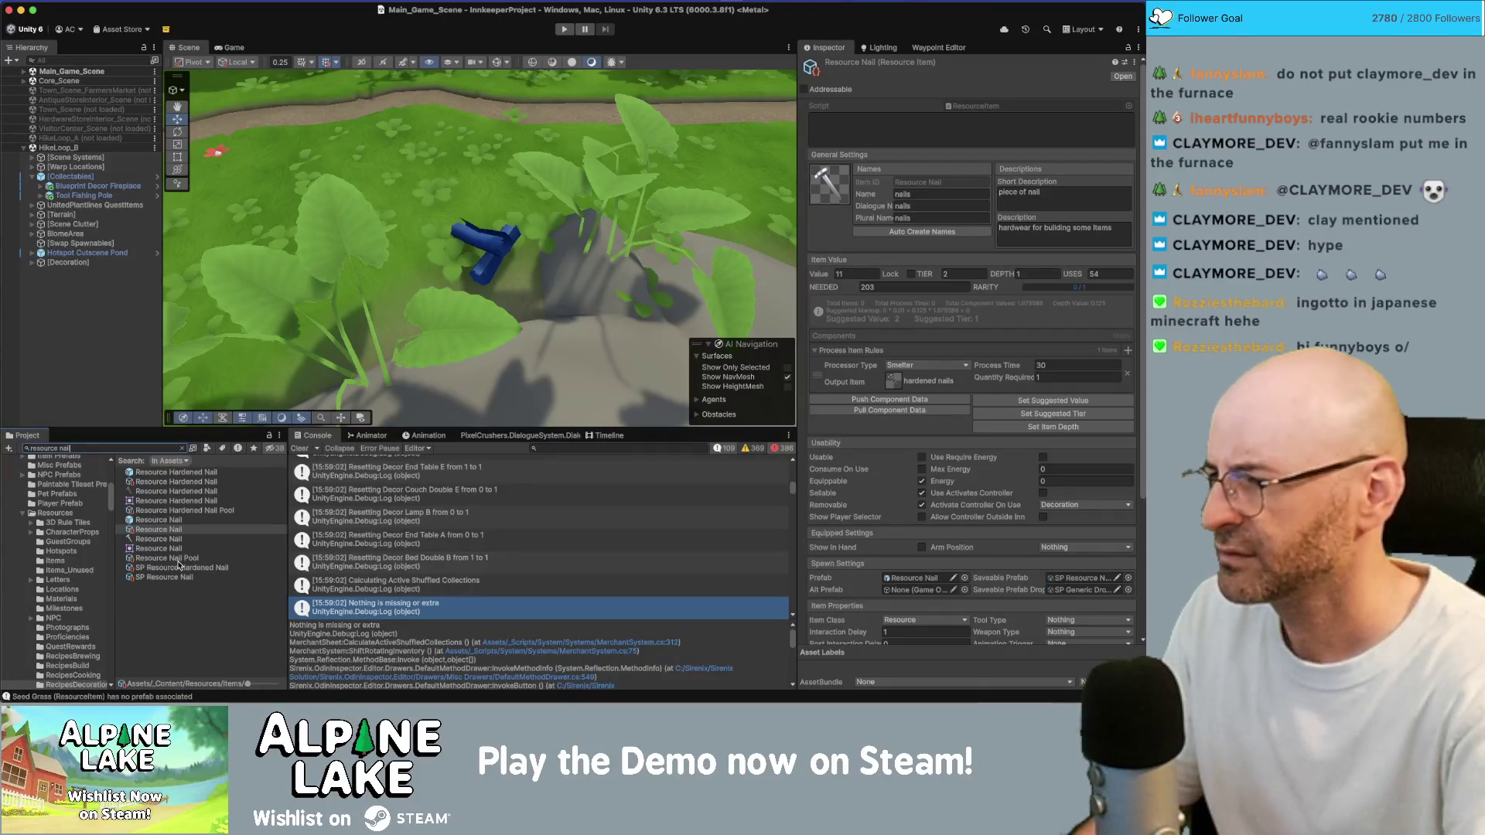
type("ipe")
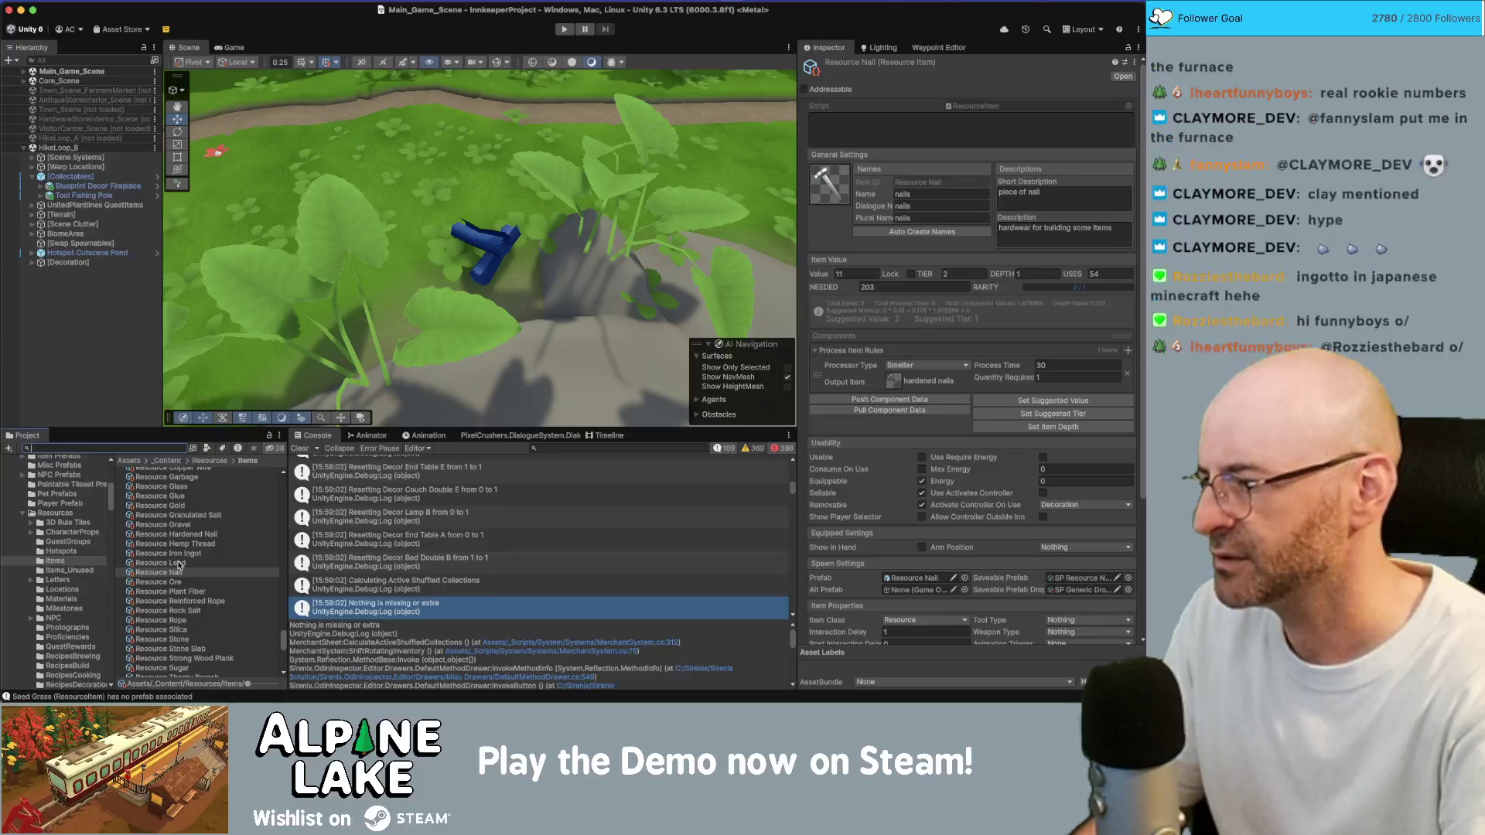
scroll(179, 564, "up", 10)
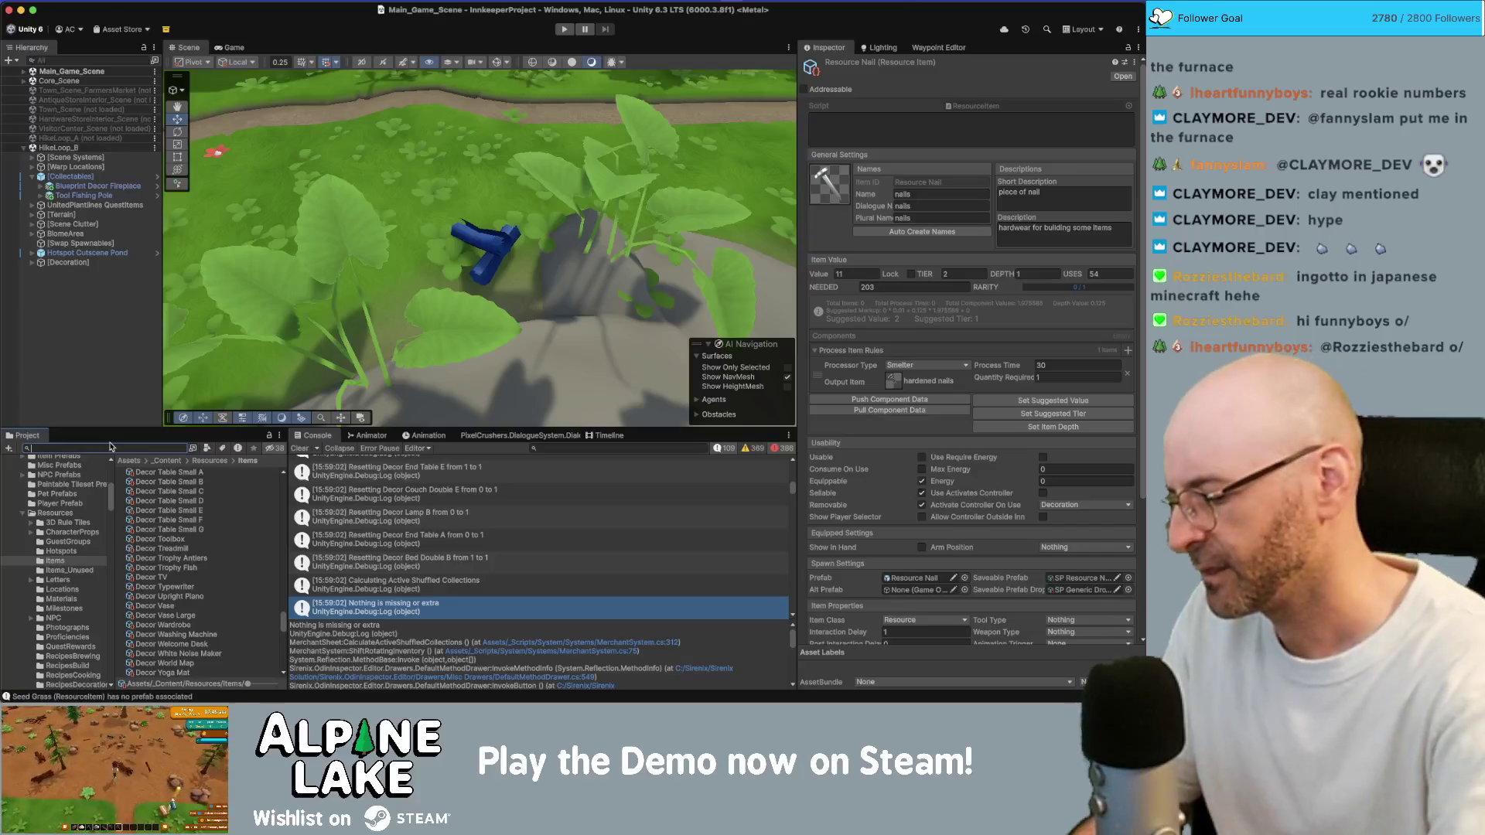
type("res")
type("cipe")
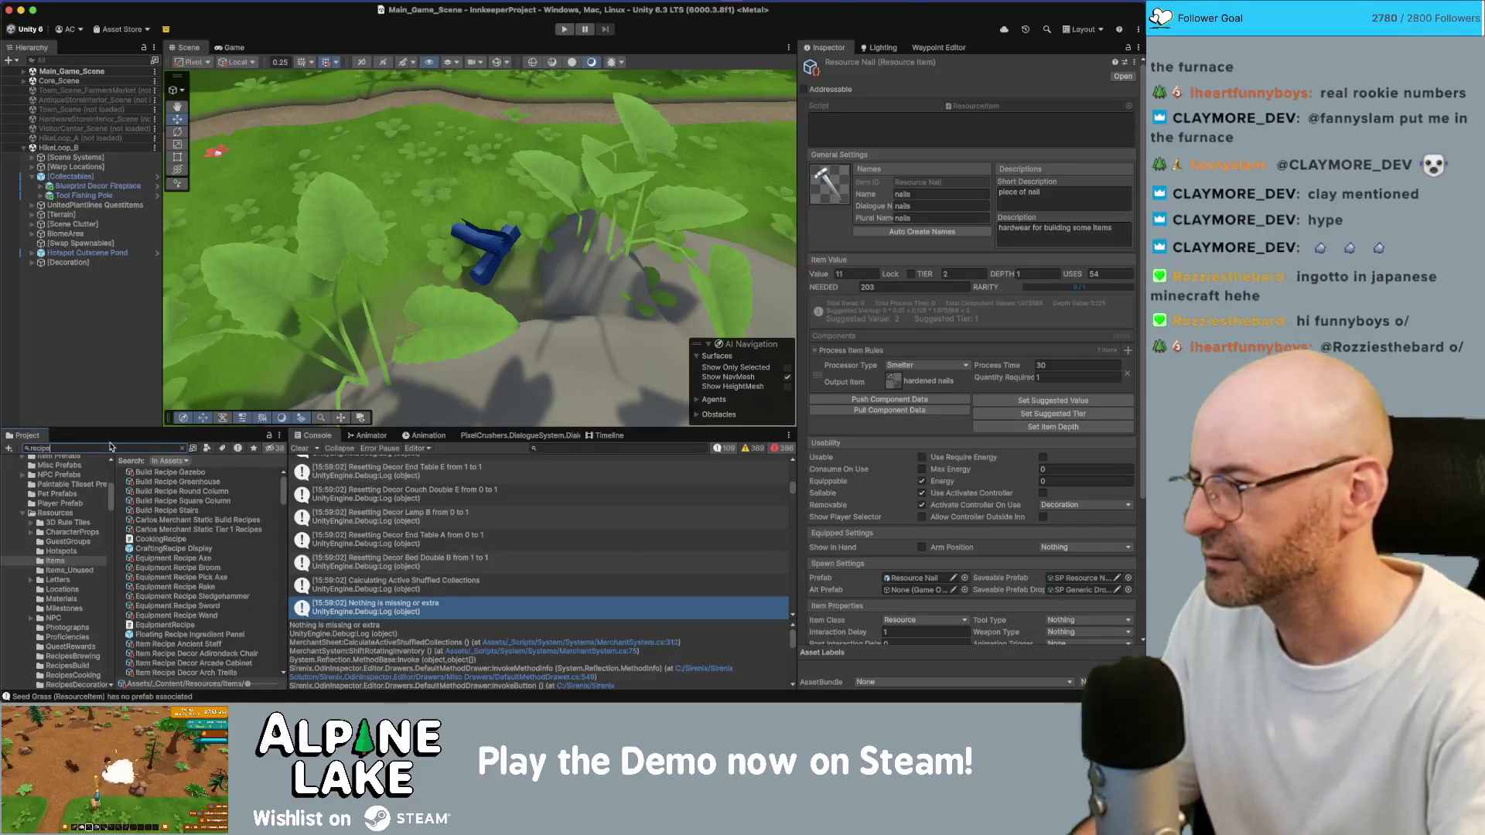
Locate and select Item Recipe Ancient Staff in the RecipesItems folder
left_click(186, 491)
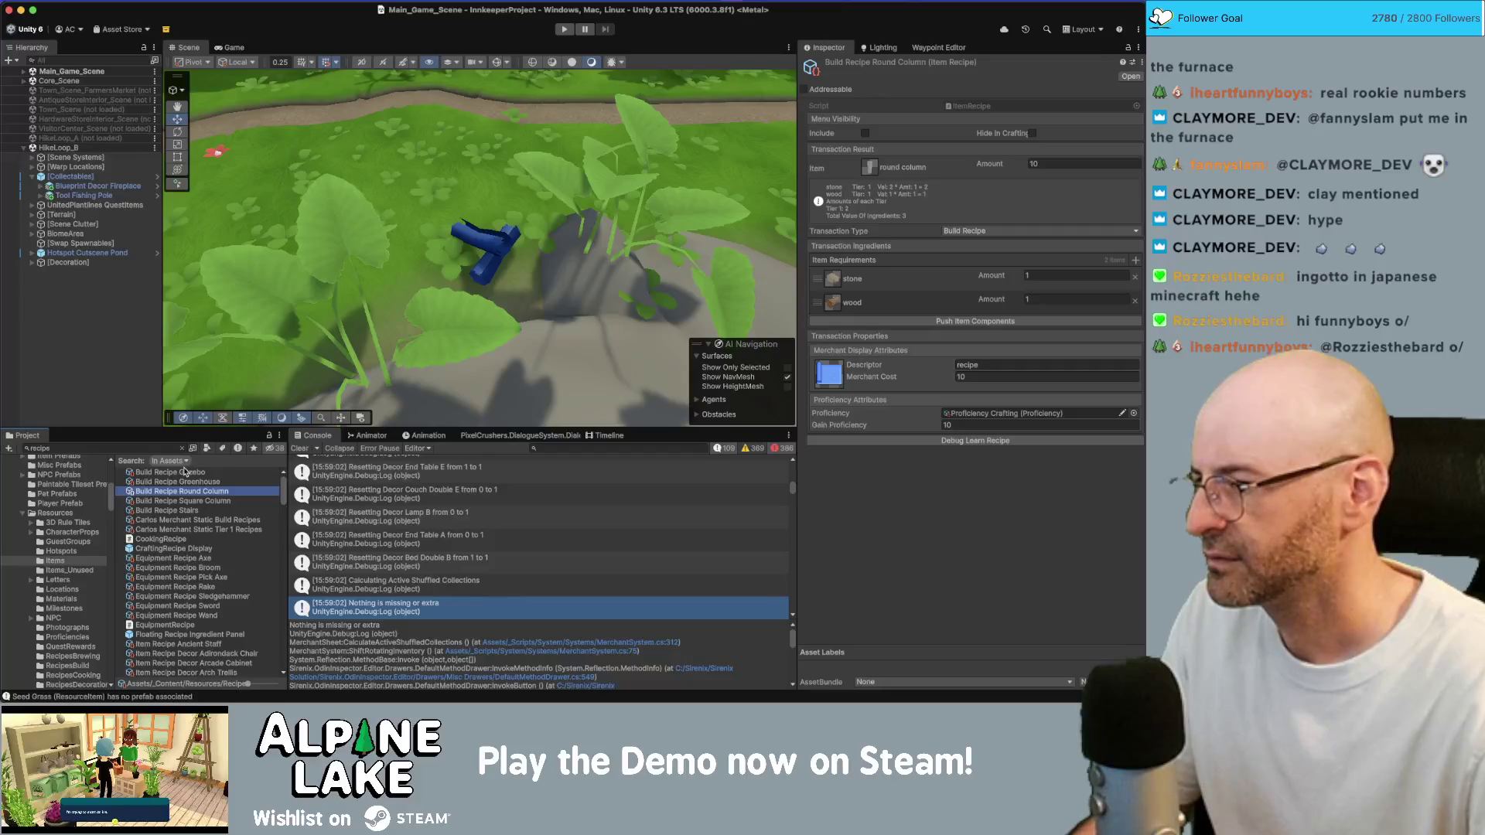
left_click(182, 448)
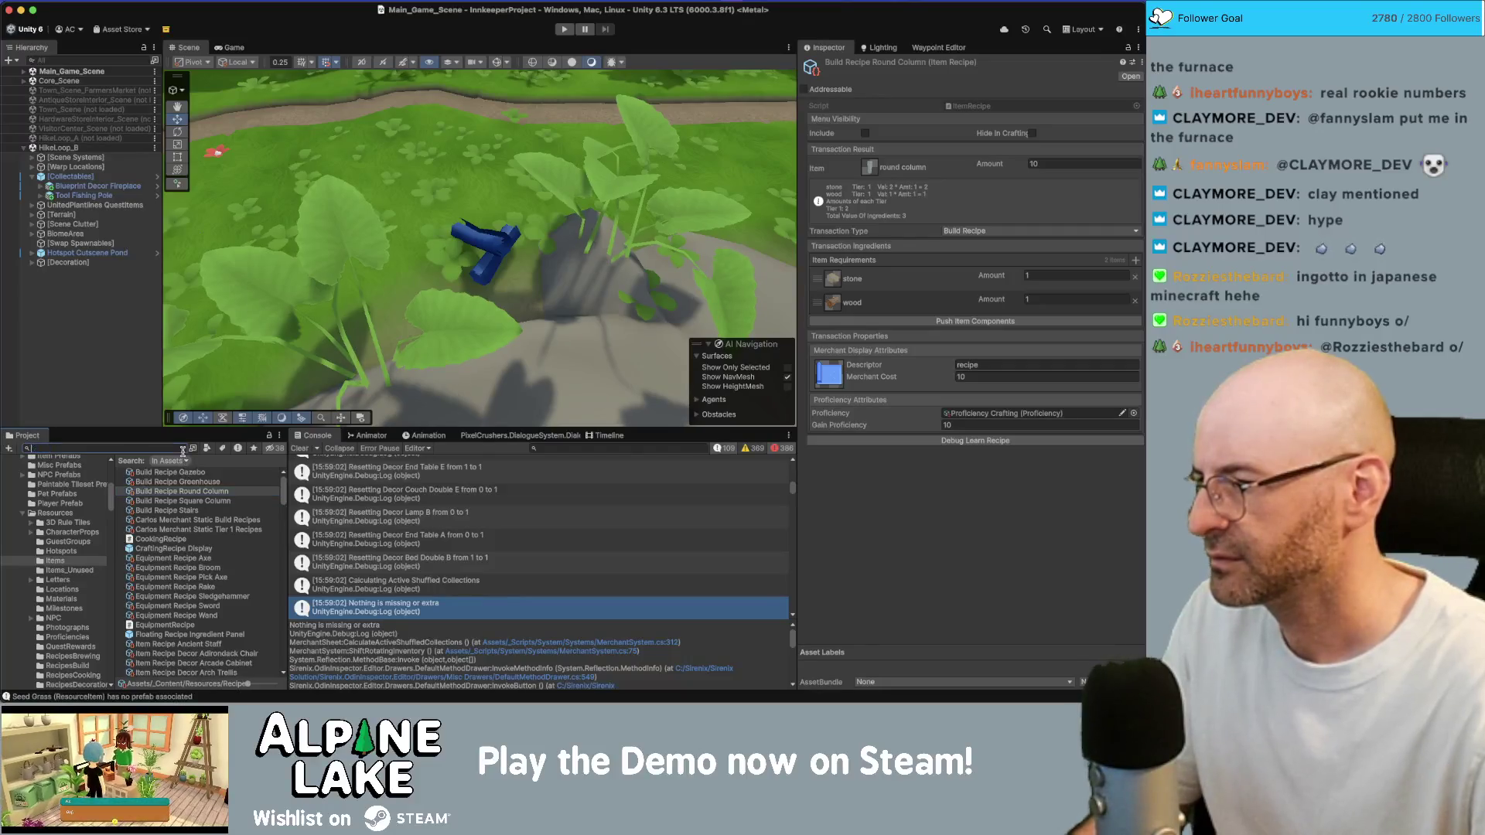
scroll(75, 644, "down", 2)
left_click(70, 666)
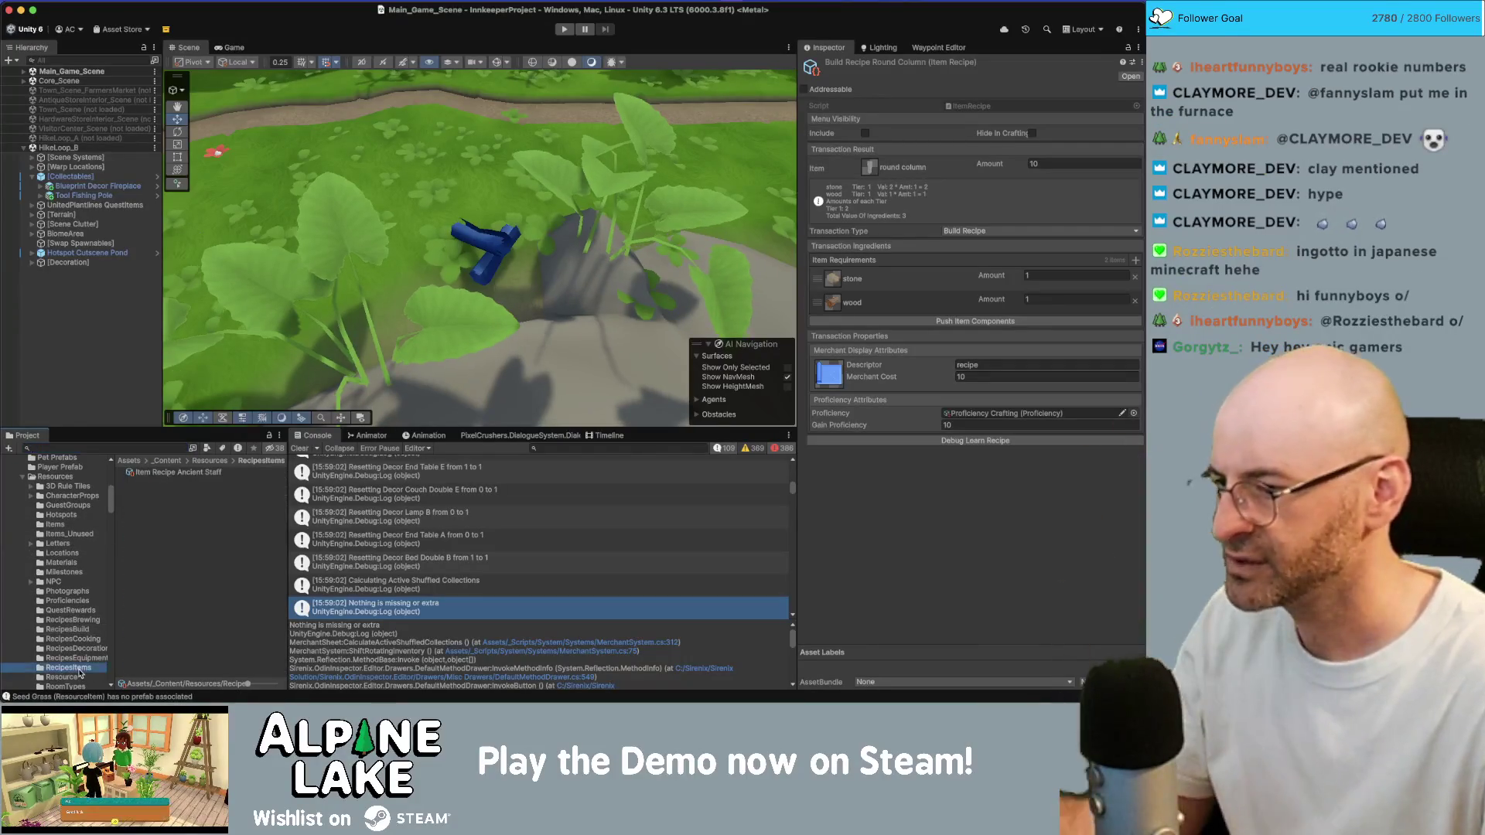
left_click(186, 474)
Duplicate the Ancient Staff recipe and rename the copy to Item Recipe Nail
key("super+d")
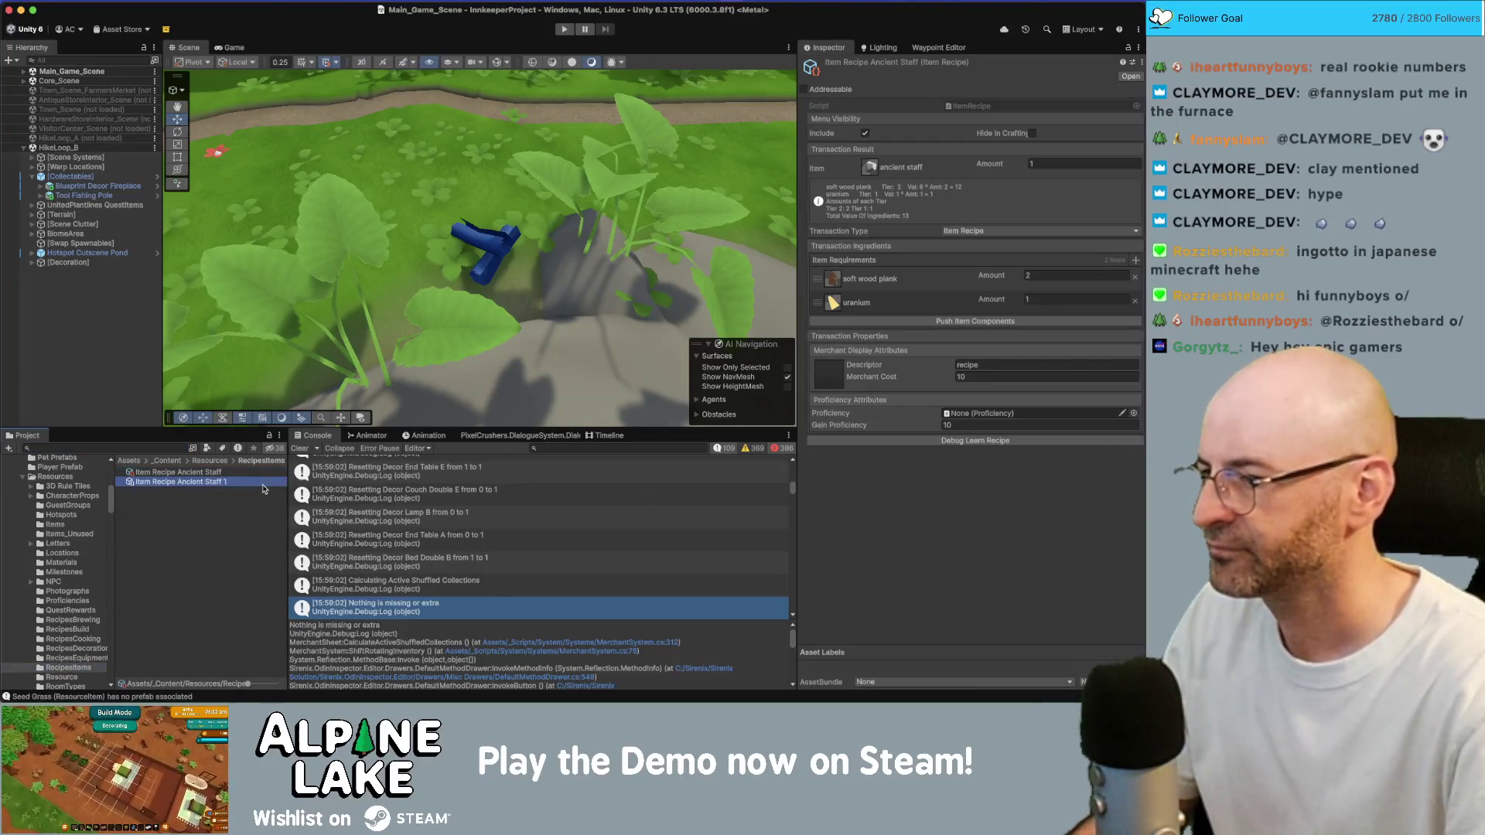
left_click(239, 483)
key("alt+shift+Left")
key("alt+shift+Left")
key("alt+shift+Left")
type("ail")
key("Return")
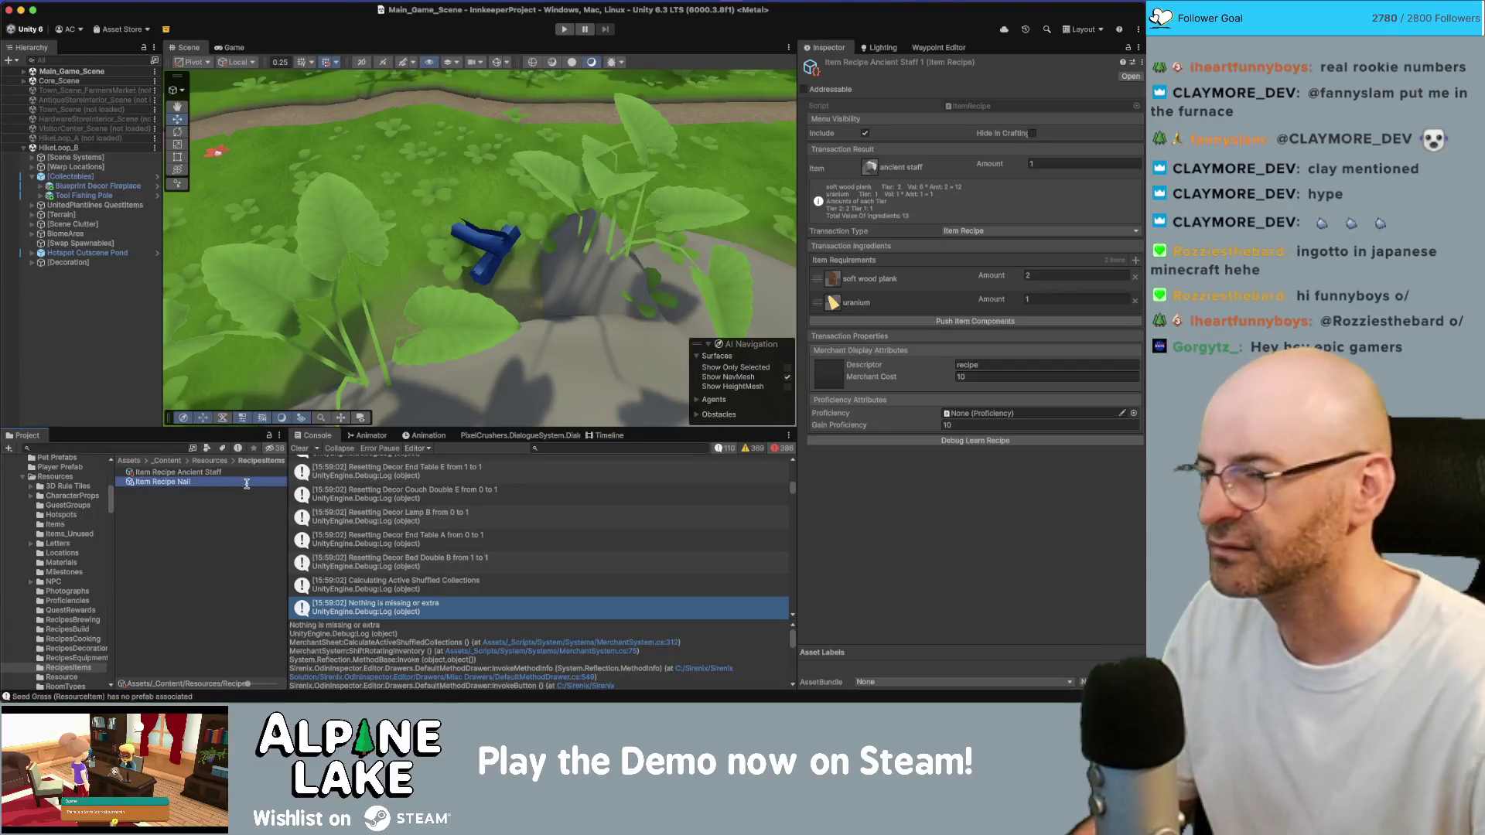
left_click(189, 482)
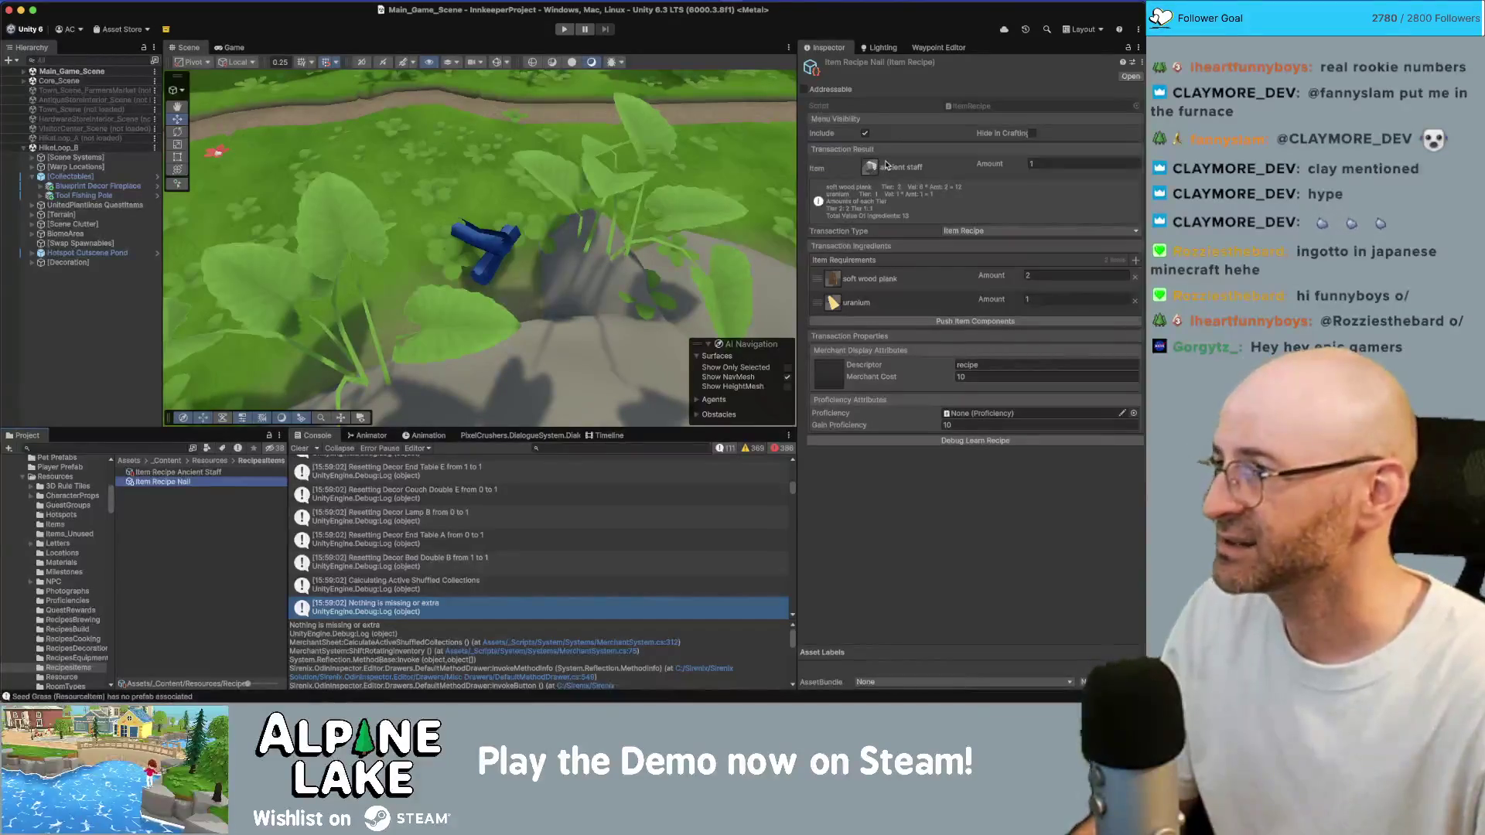
Set the recipe's output Item to nails using the Select Inventory Item picker
left_click(867, 177)
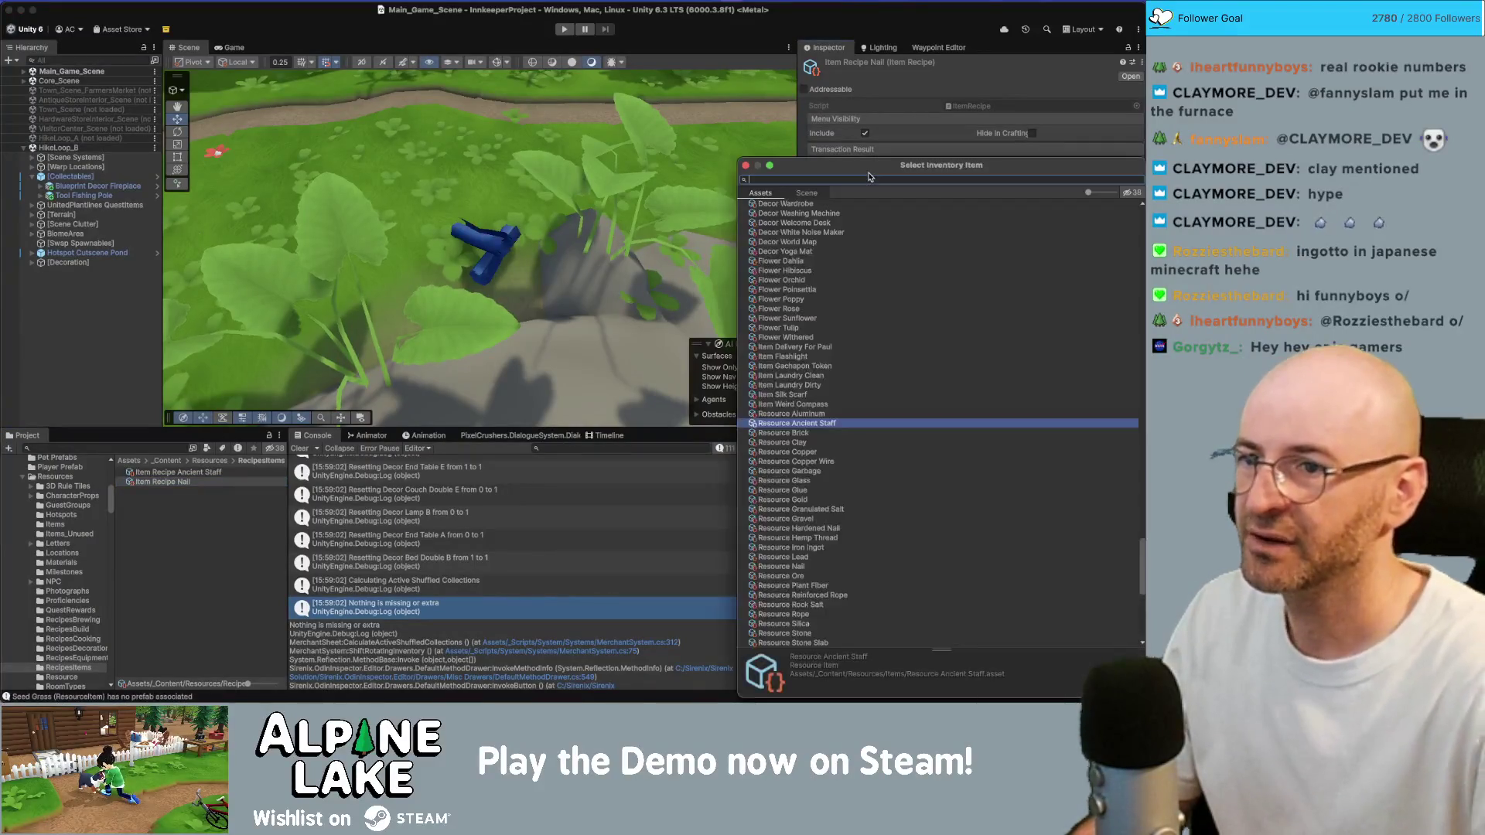
type("iron")
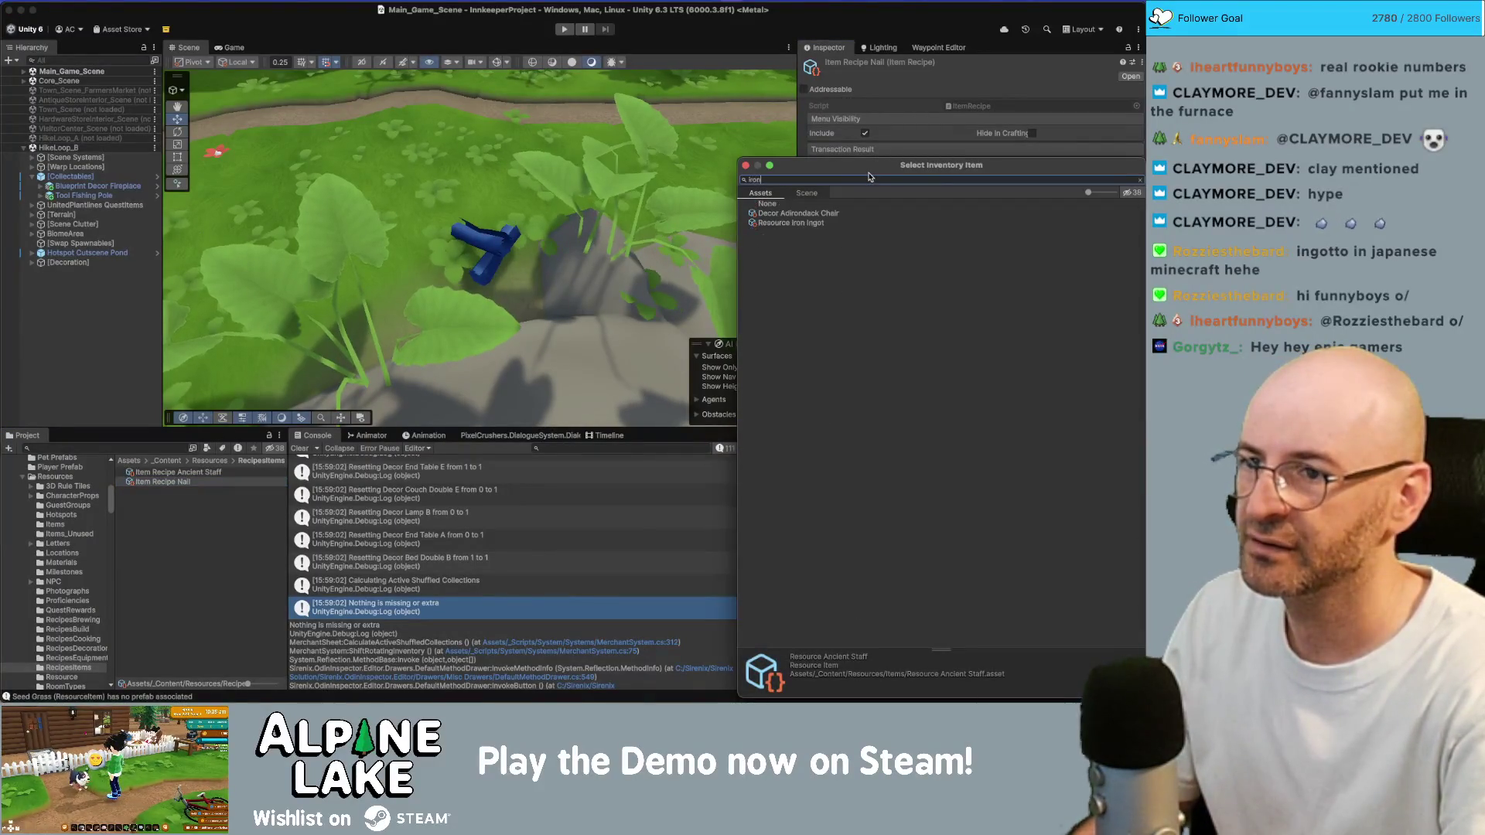
type(" ingot")
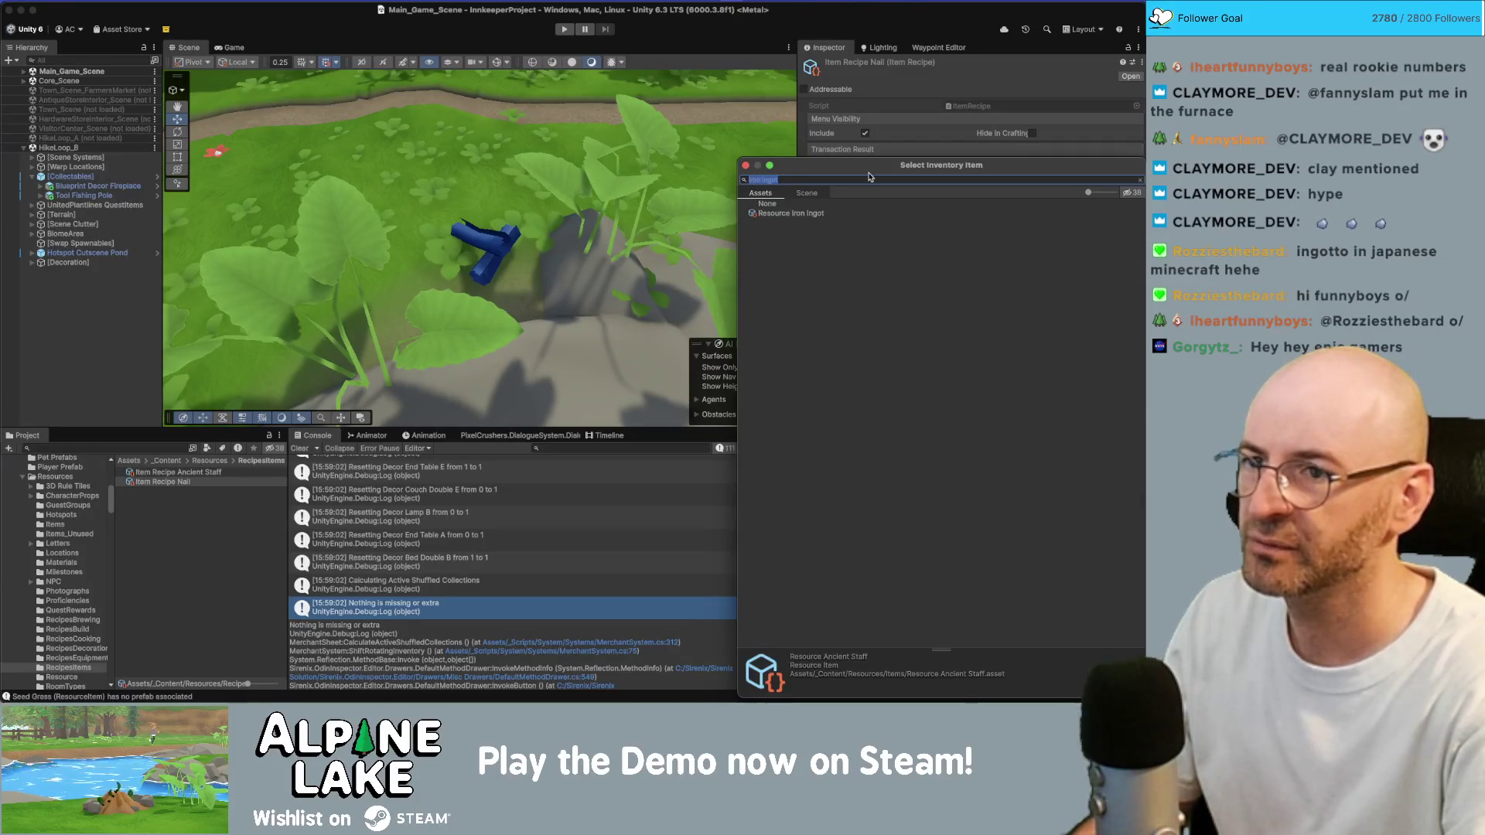
key("Return")
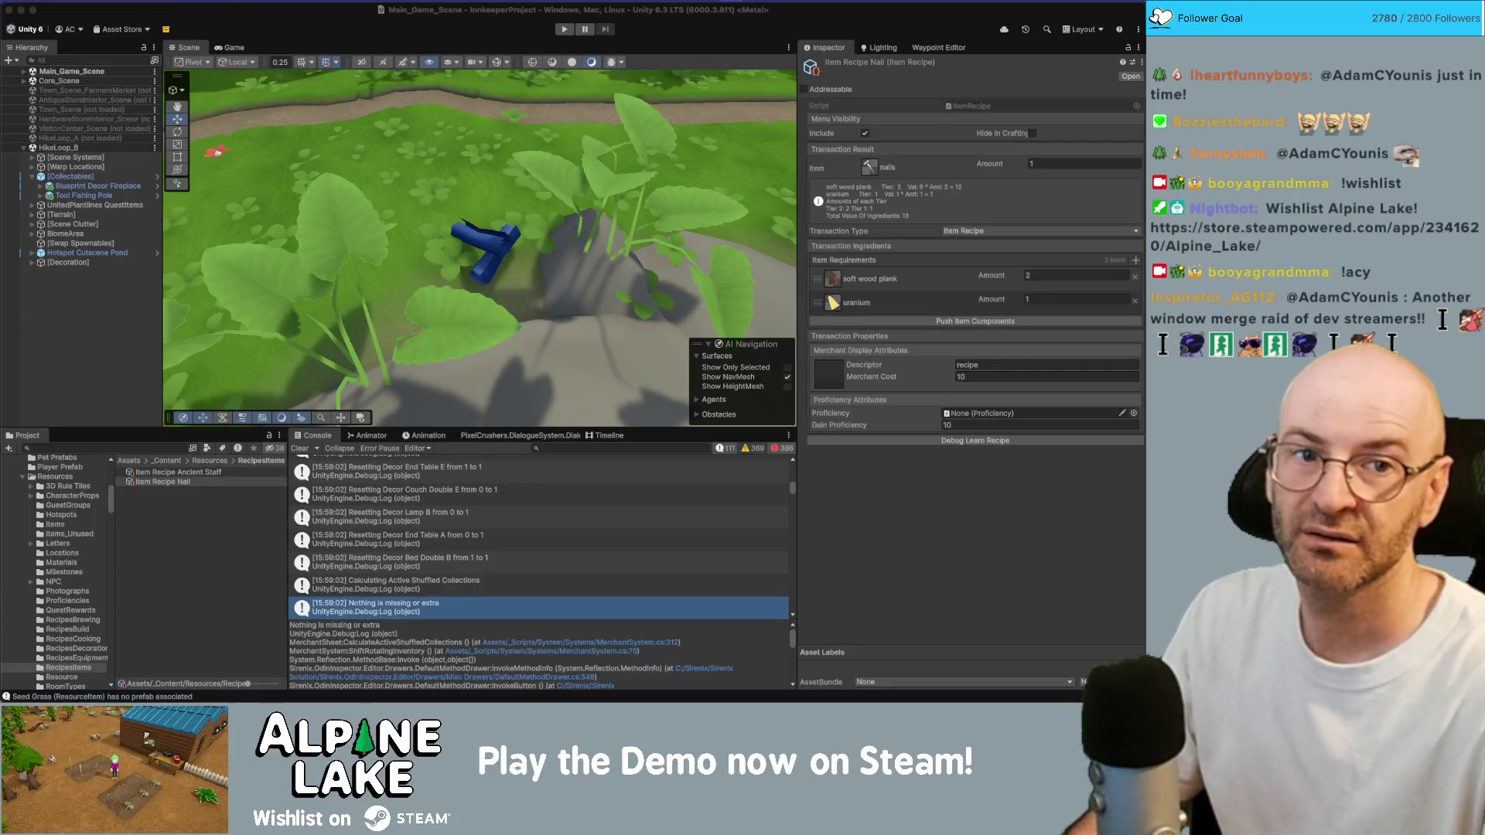
Switch to the Insignia Steam page and view its trailer clip and screenshots
key("super+Tab")
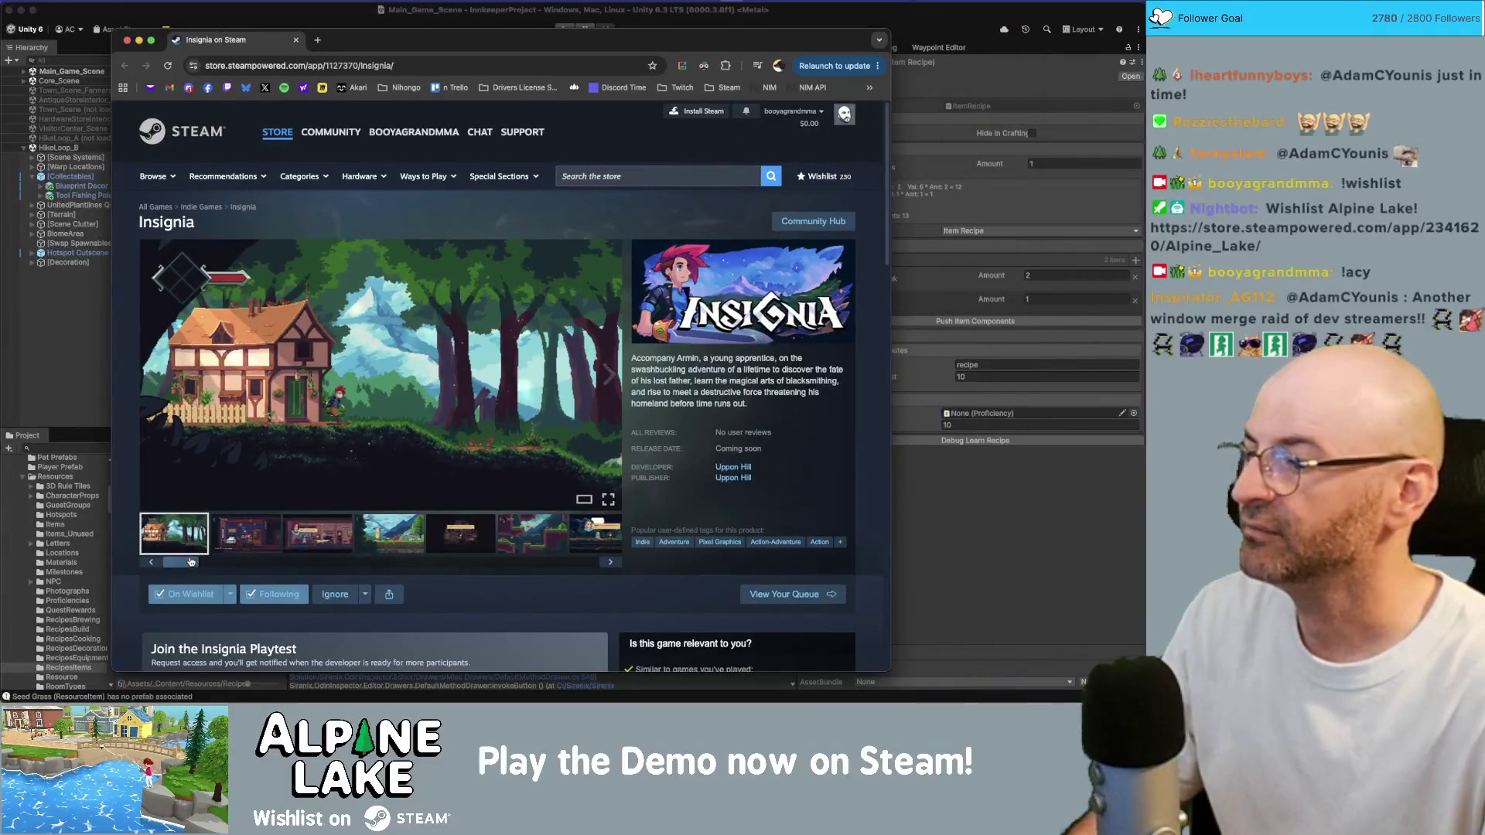
left_click(211, 548)
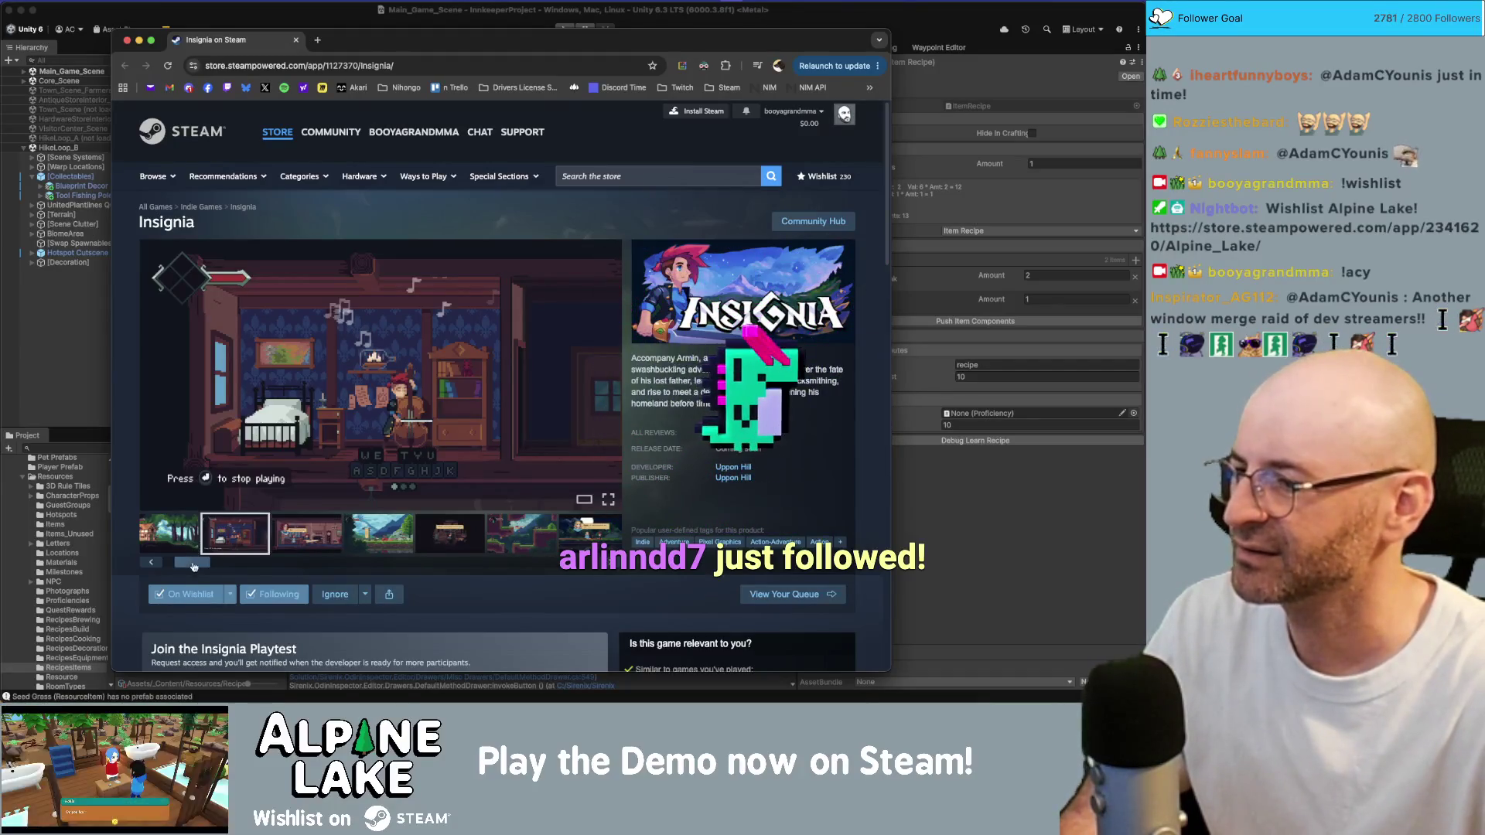
left_click(314, 550)
left_click(316, 549)
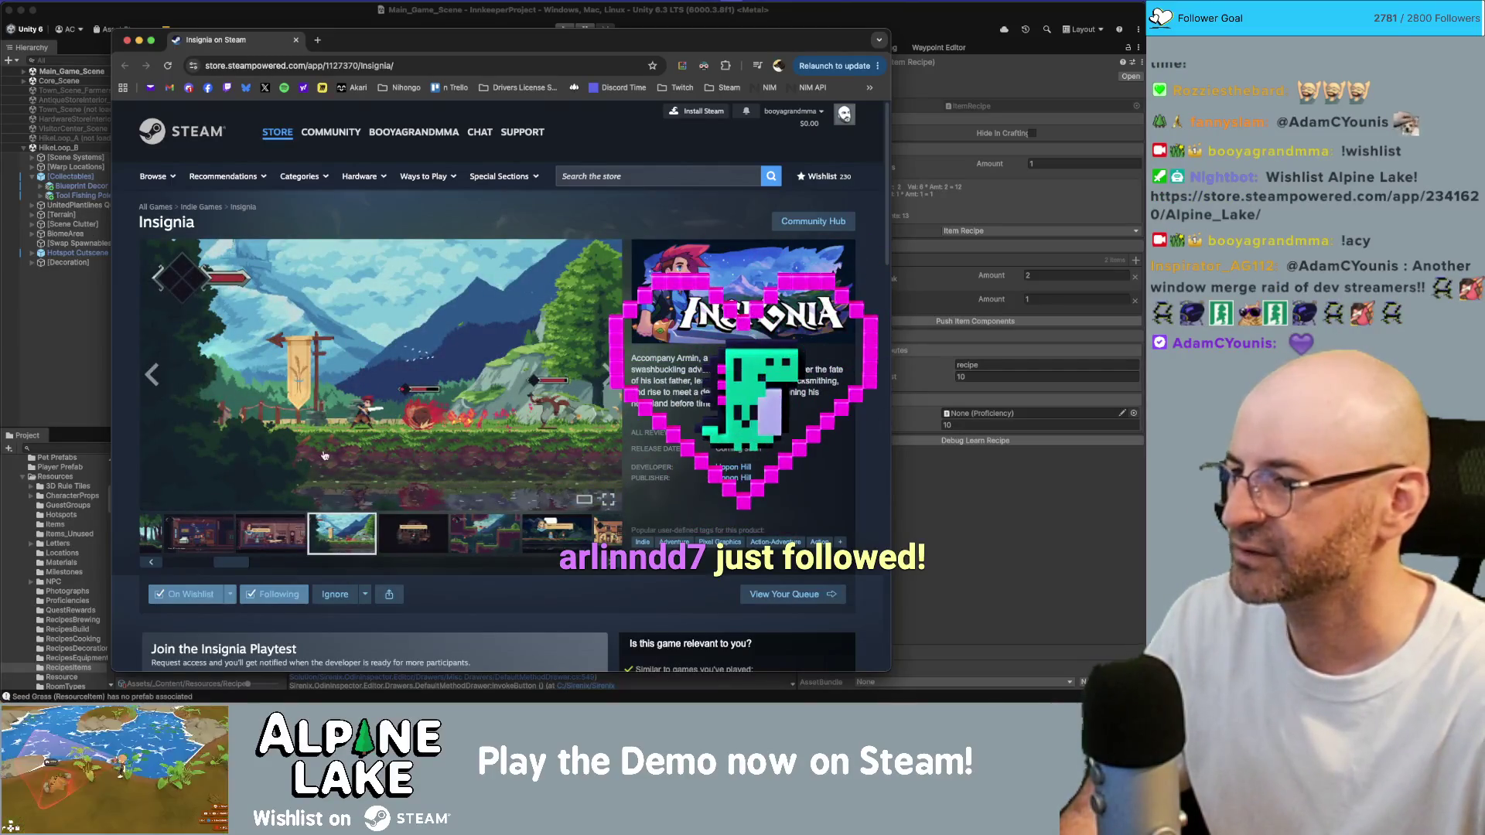
left_click_drag(244, 563, 332, 562)
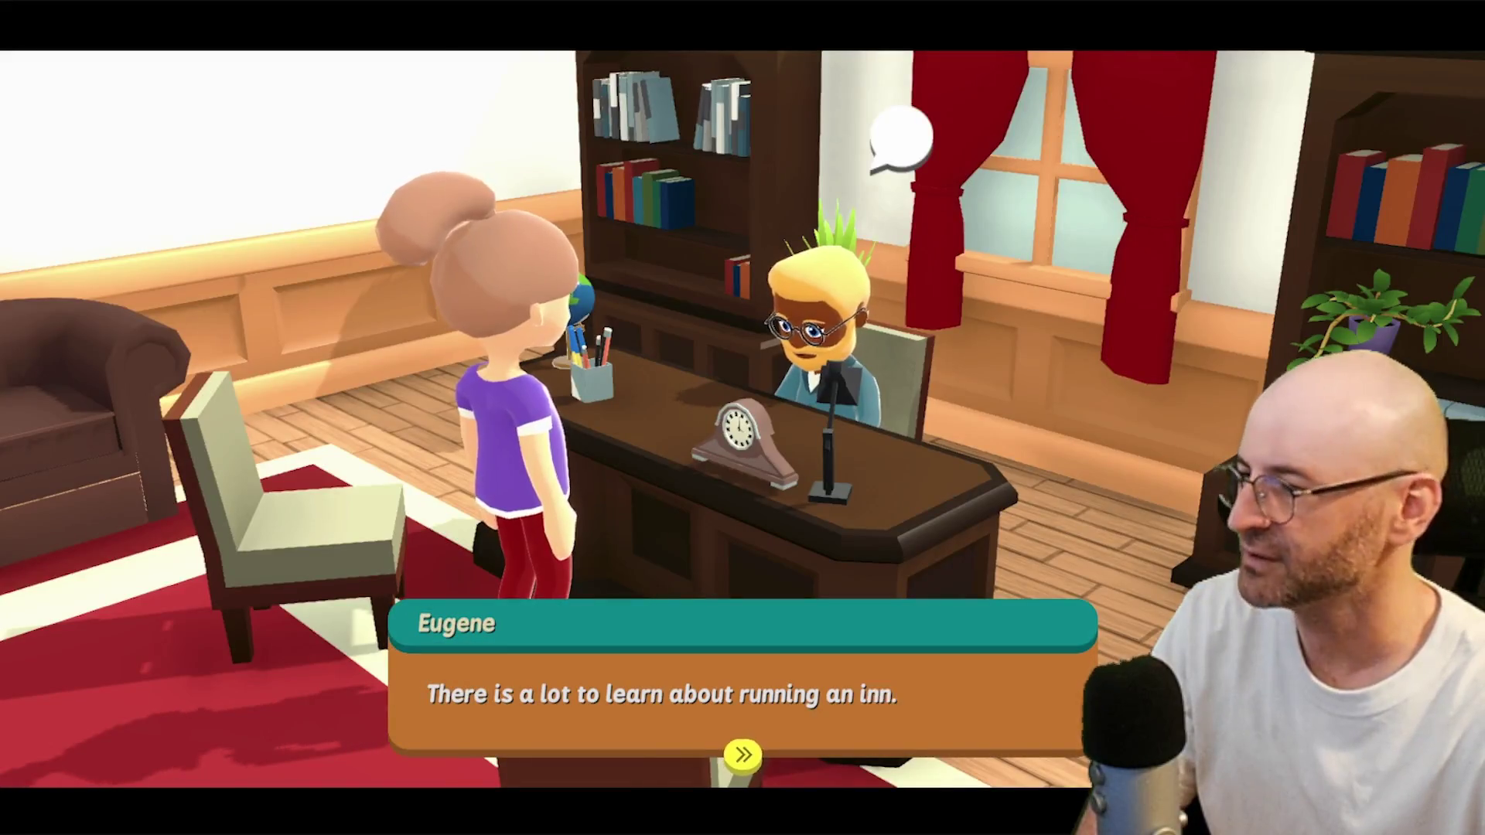
Advance the inn conversation to the line 'All in due time.'
key("space")
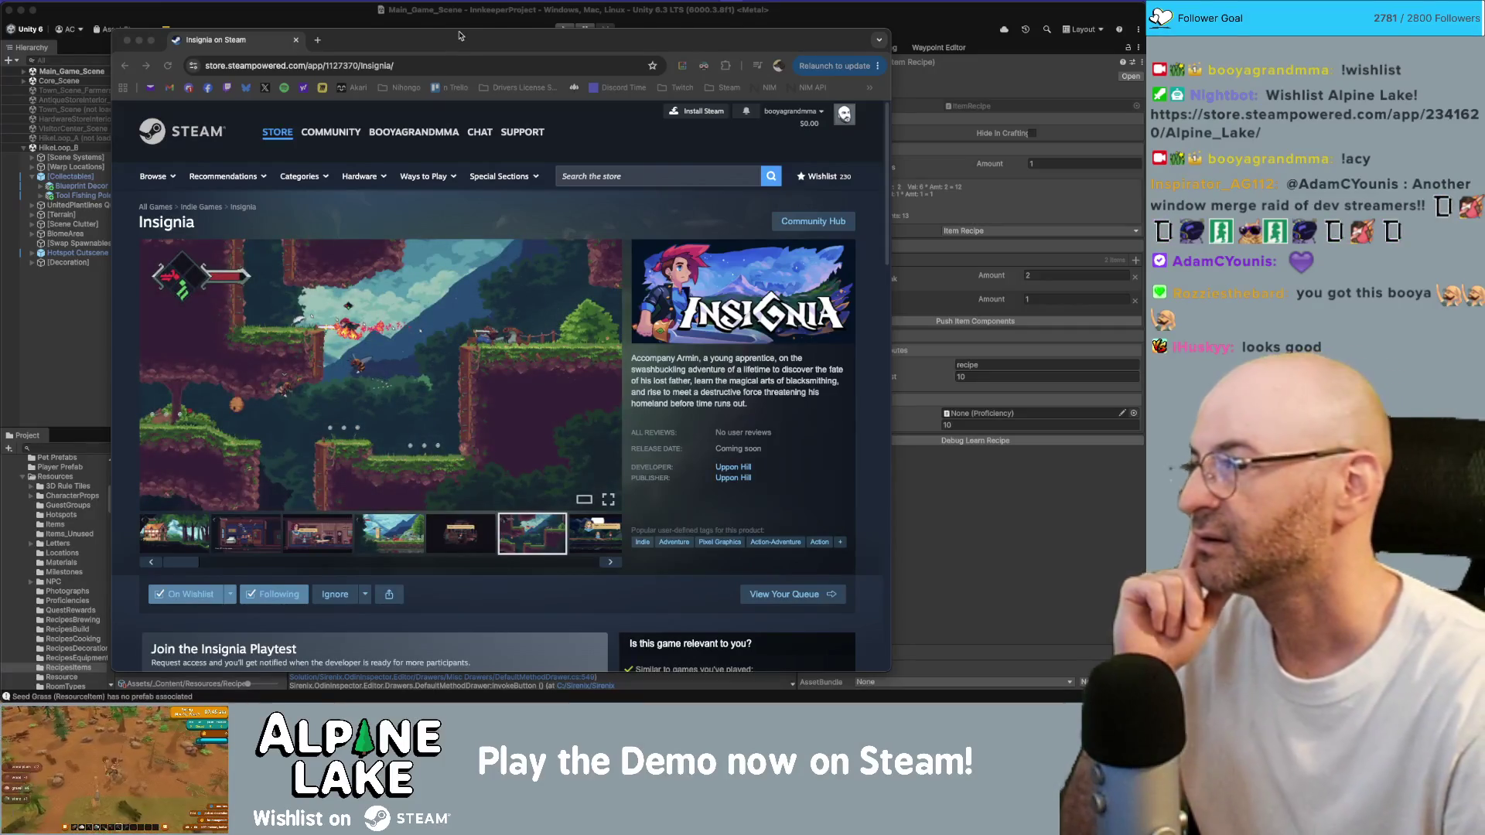
Nudge the Chrome window on the Insignia page aside and bring the Unity editor back to the front
left_click_drag(453, 42, 385, 39)
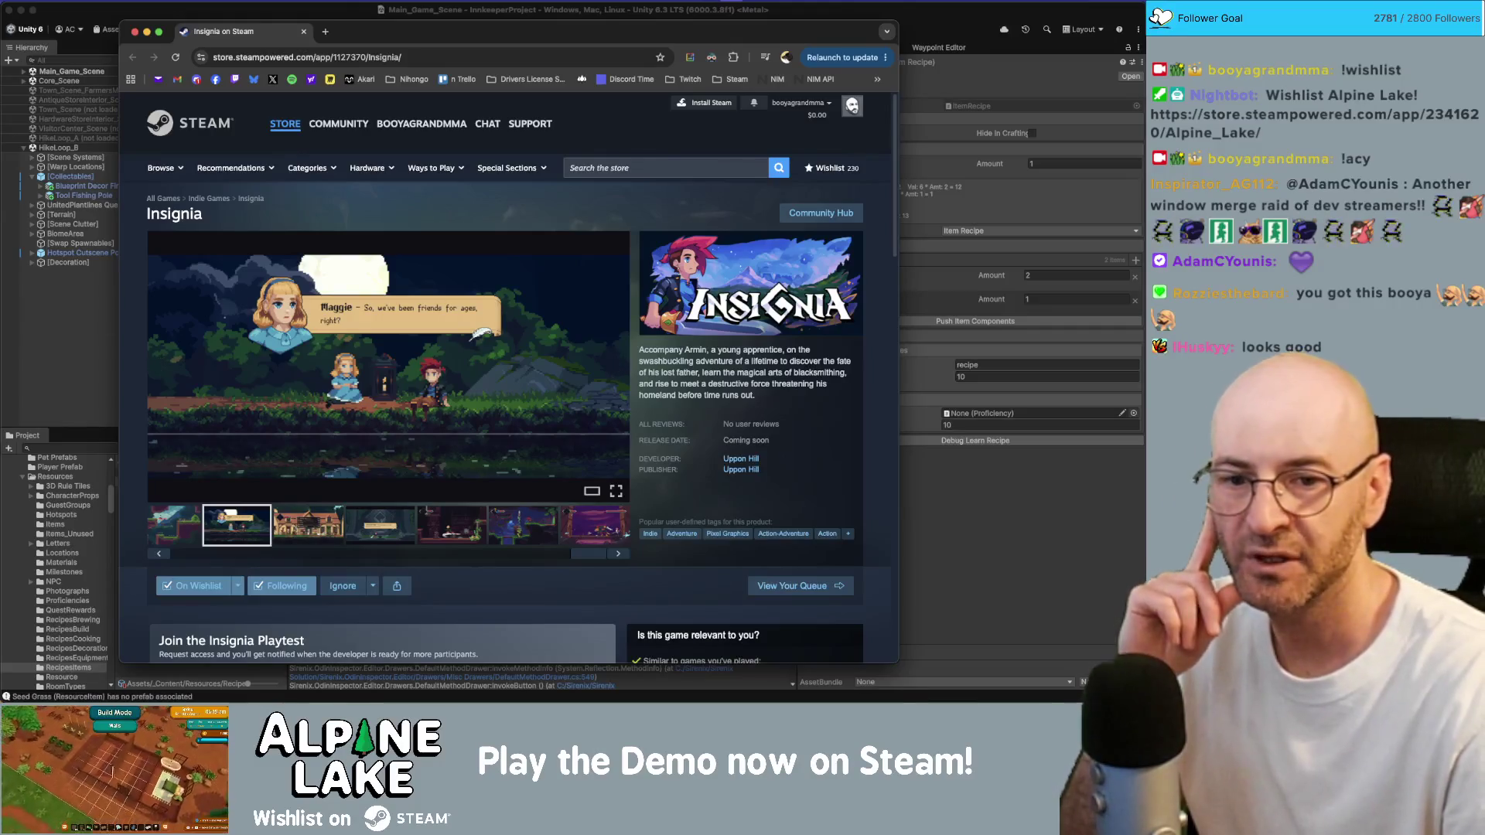
key("super+Tab")
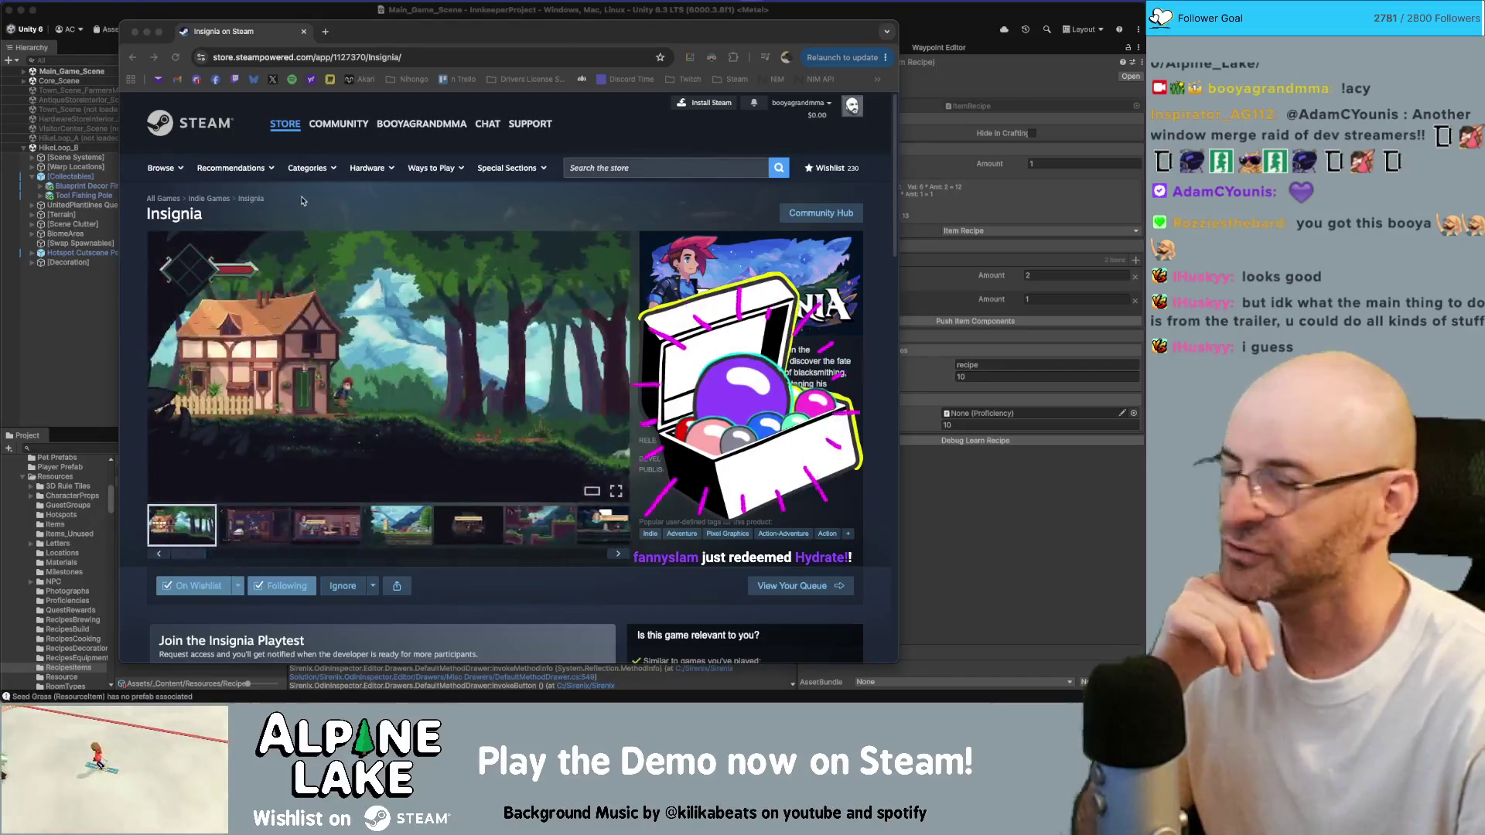
key("super+Tab")
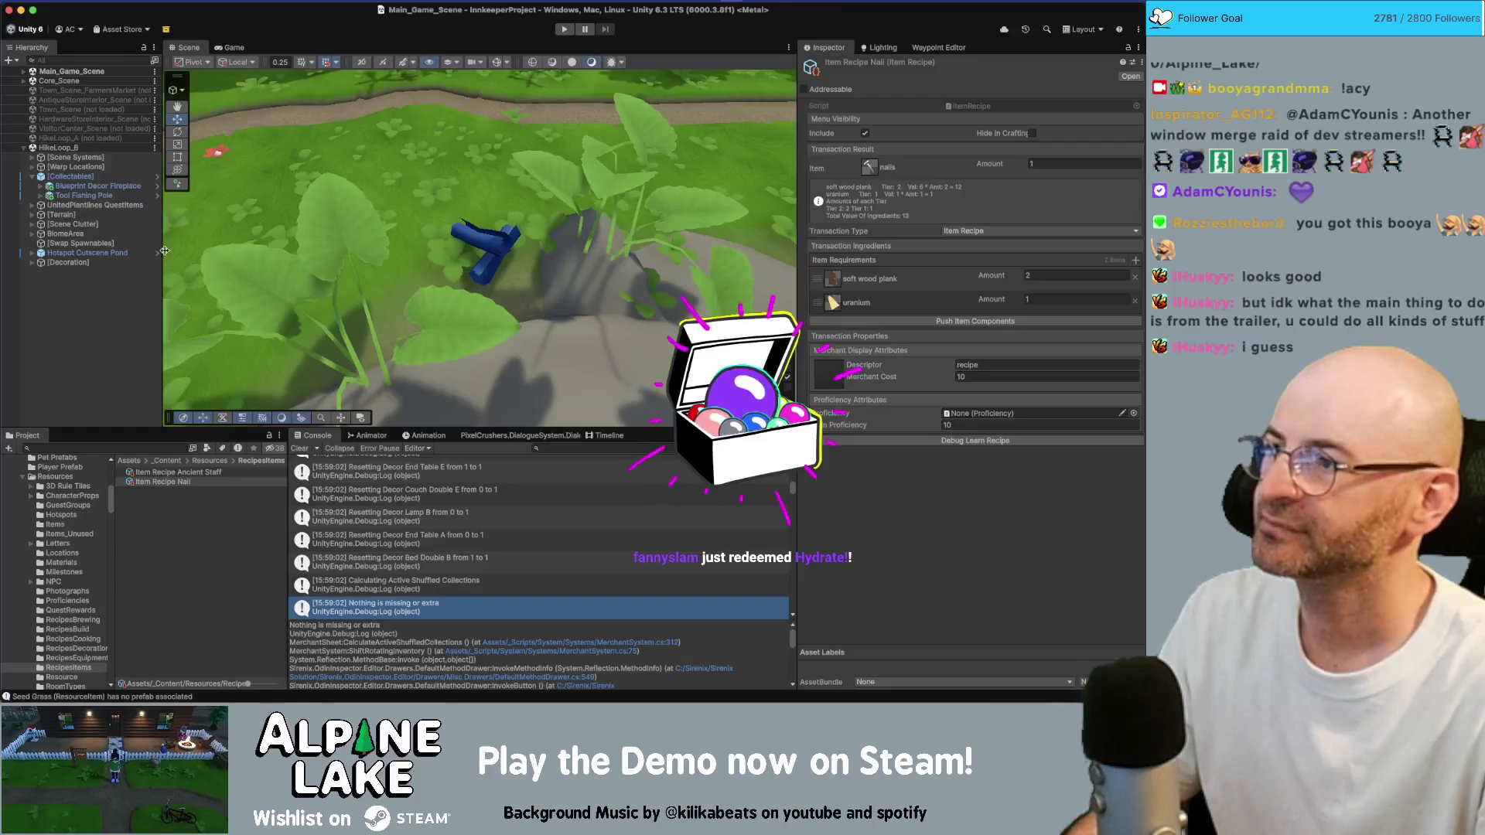
Deselect the Item Recipe Nail asset and run the Innkeeper game in Play mode
left_click(309, 139)
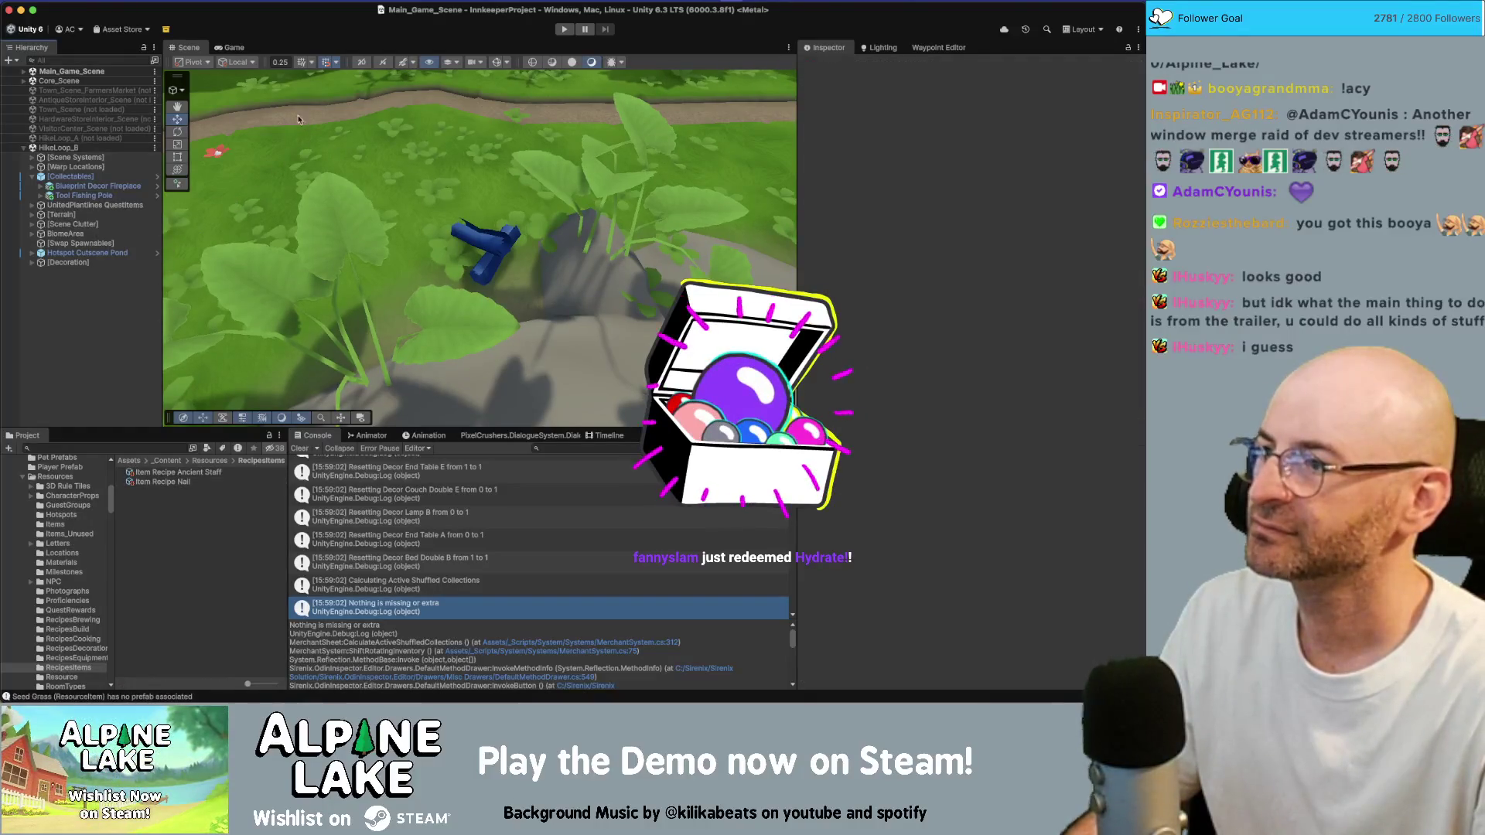
left_click(562, 30)
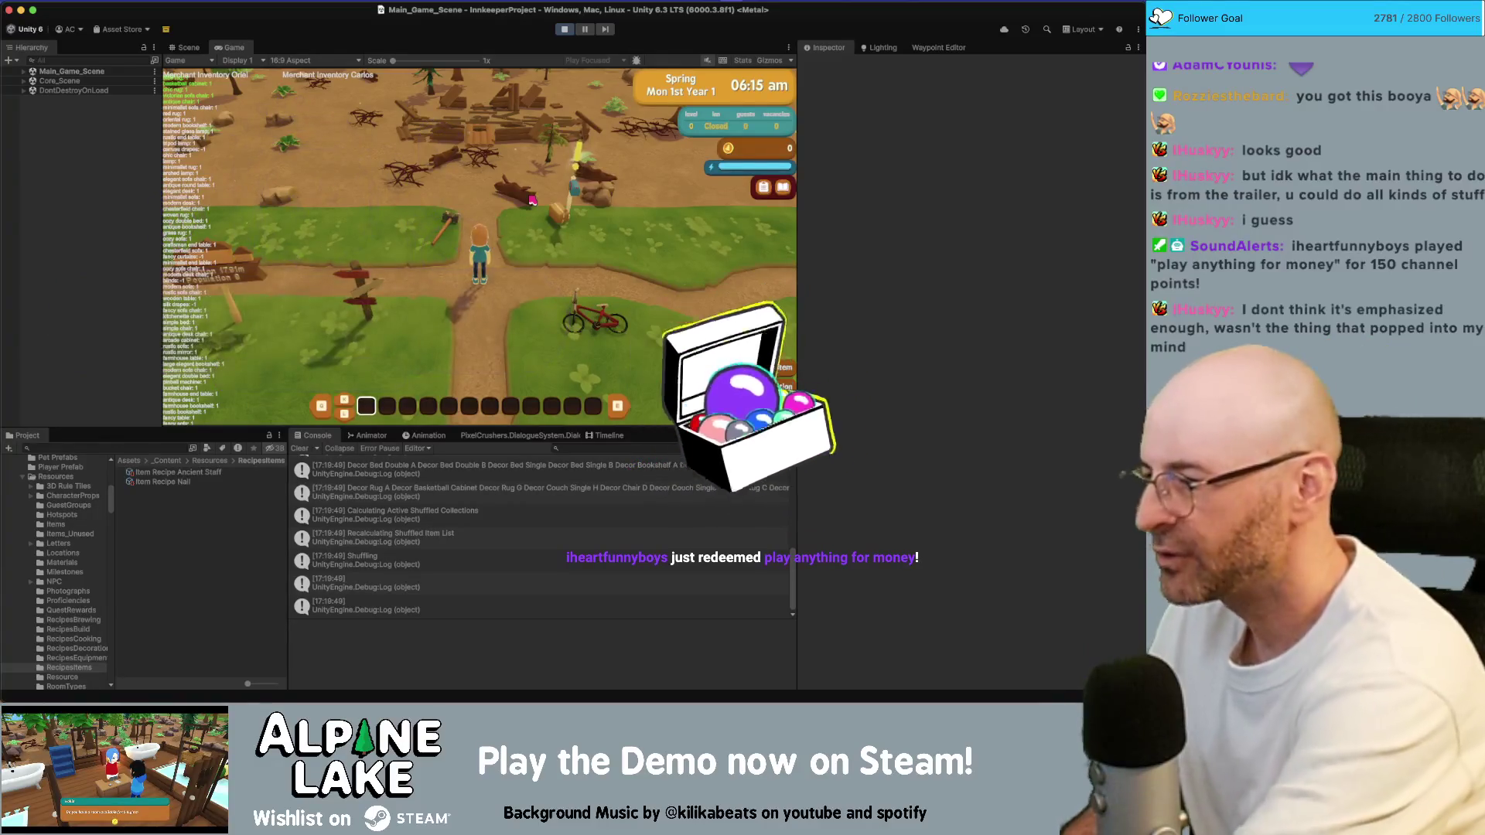
Walk the character along the farm path and pick up the sledge hammer
key("d")
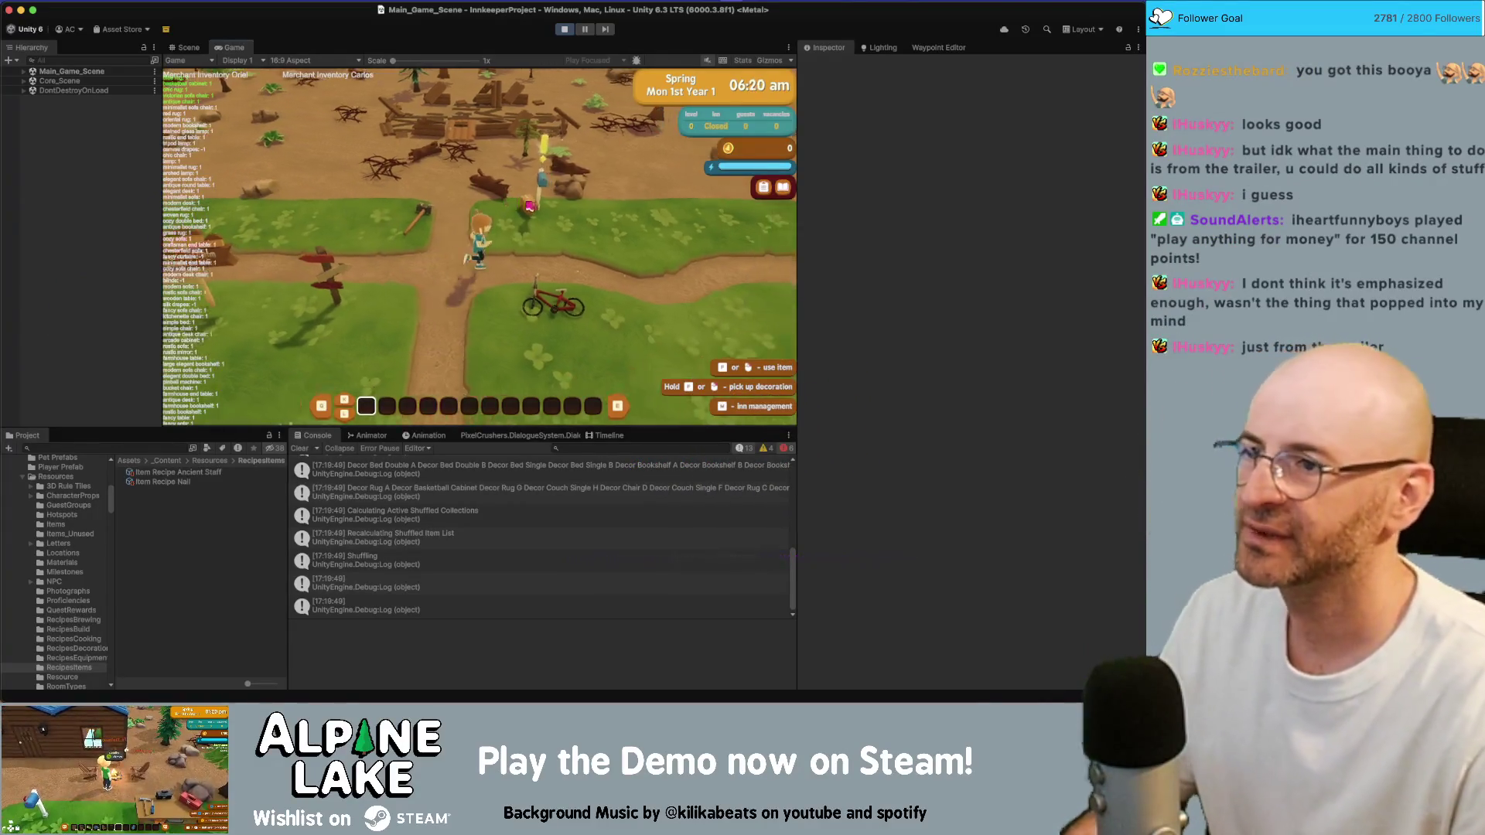
key("a")
key("Return")
key("a")
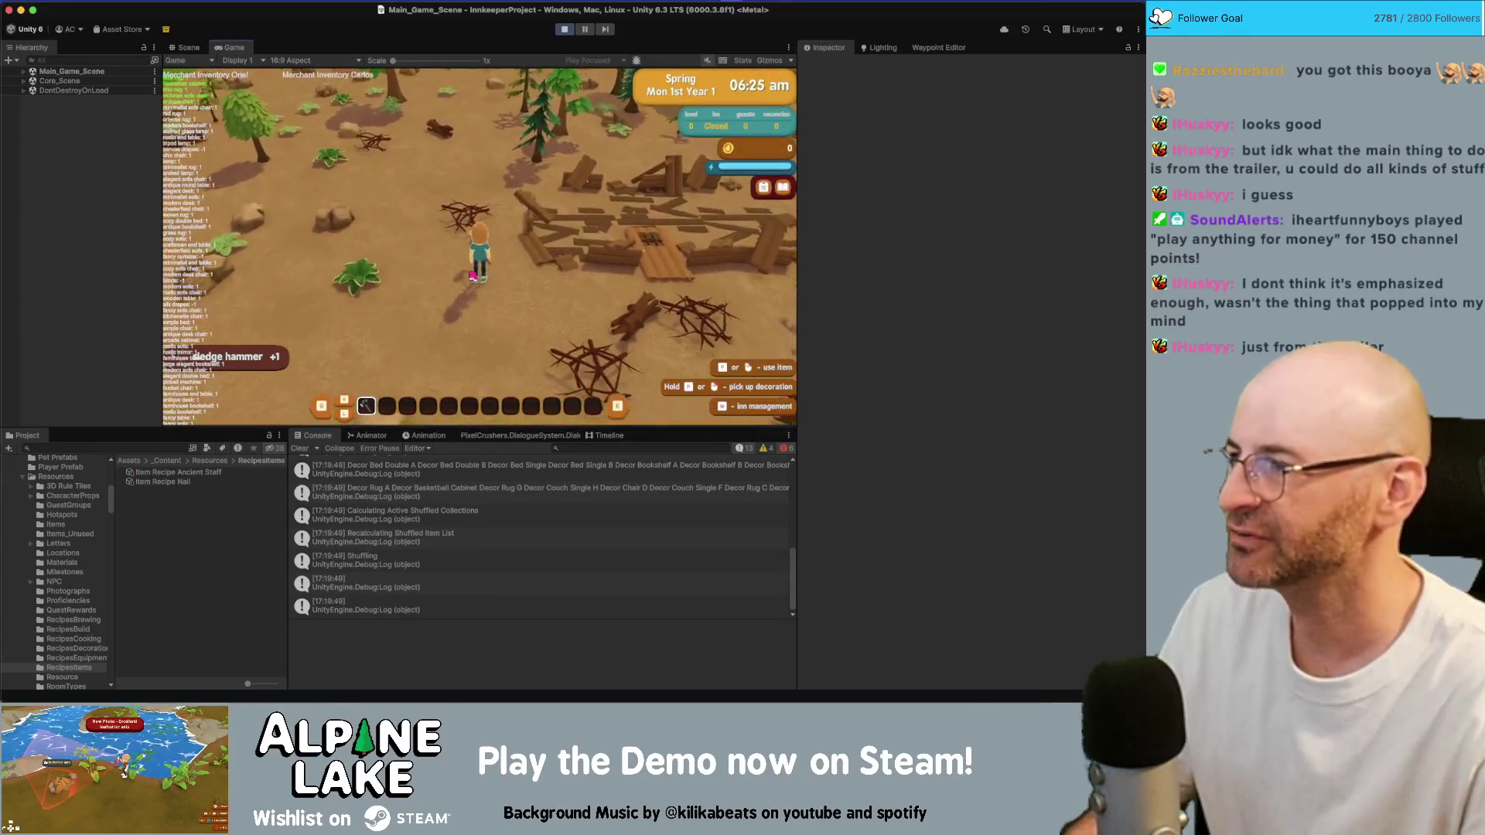
key("a")
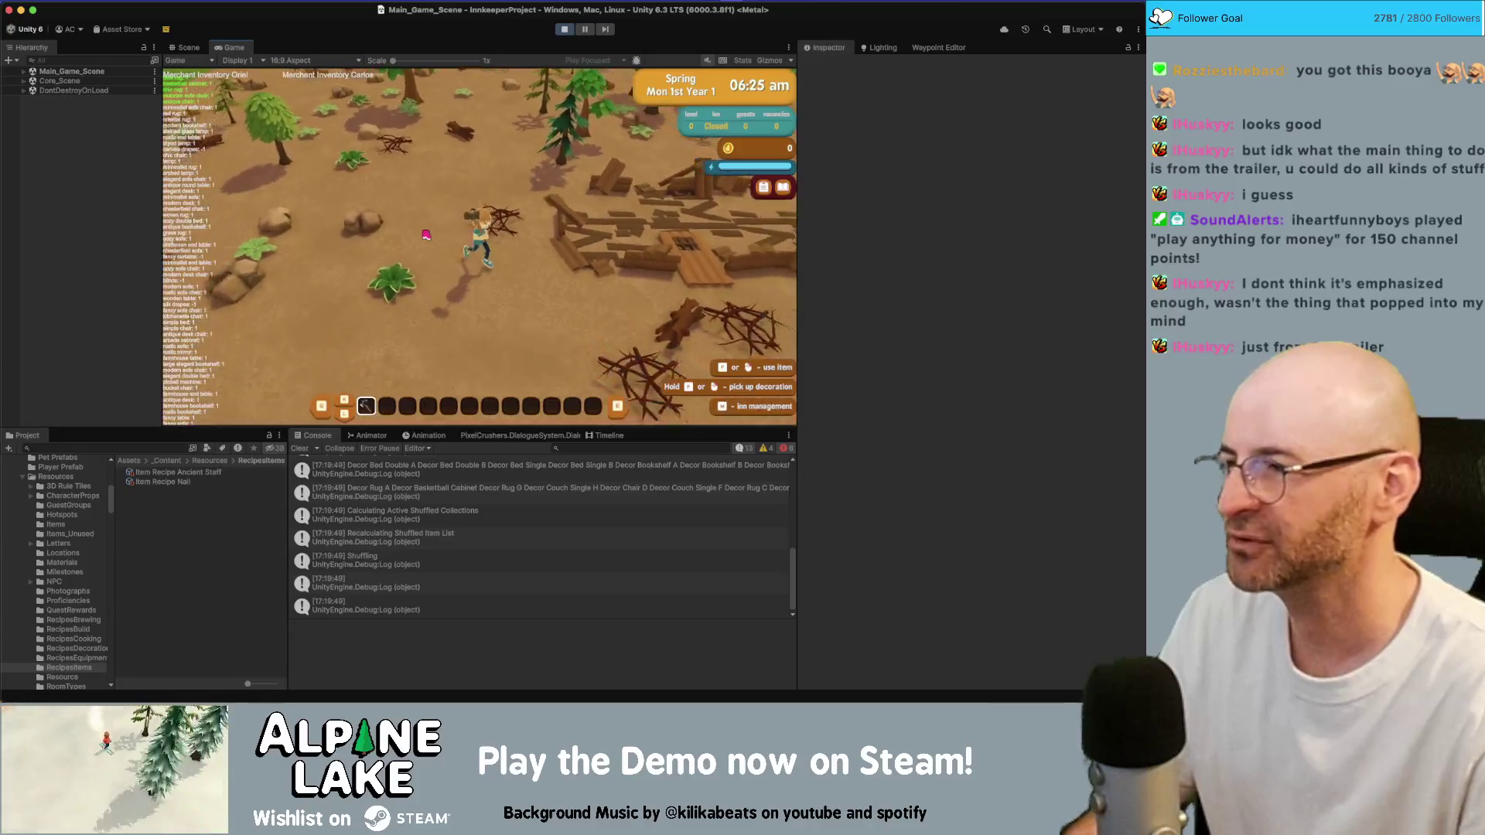
key("d")
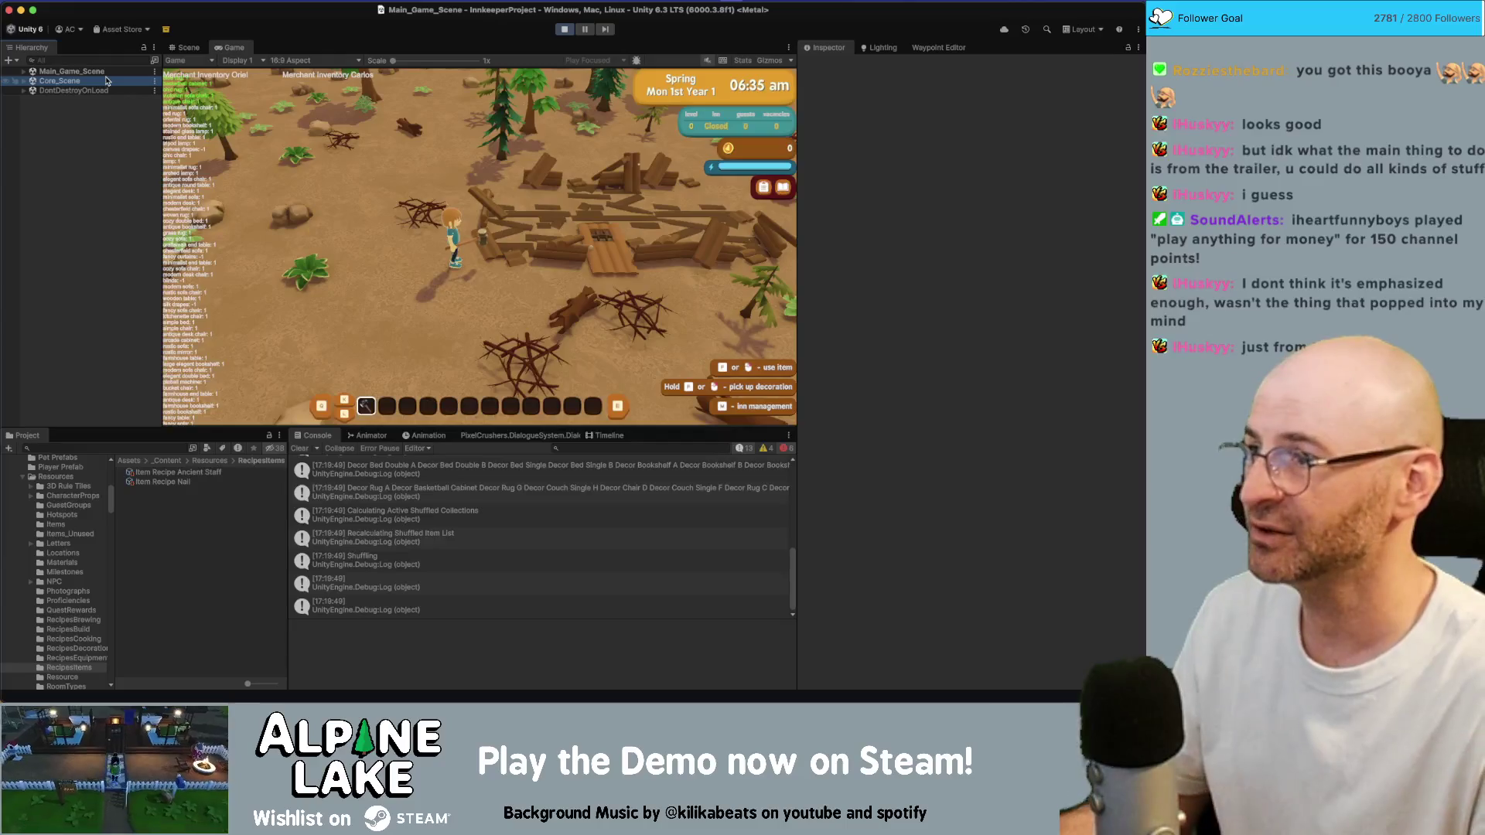
Clear all logs, trees and debris from the inn site using DEBUG BUILD INN's Clear Area
double_click(106, 81)
key("Up")
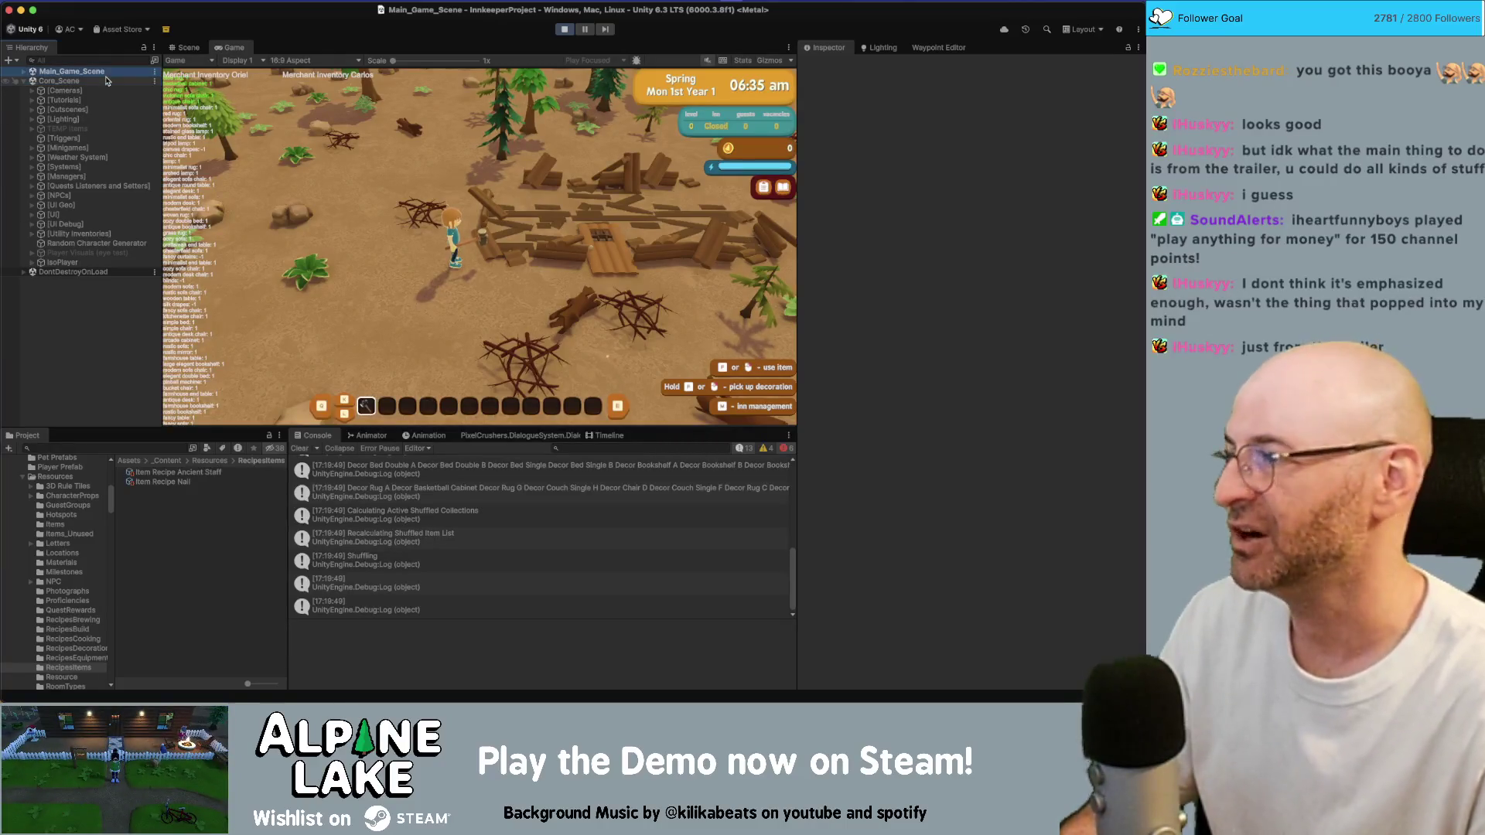
key("Right")
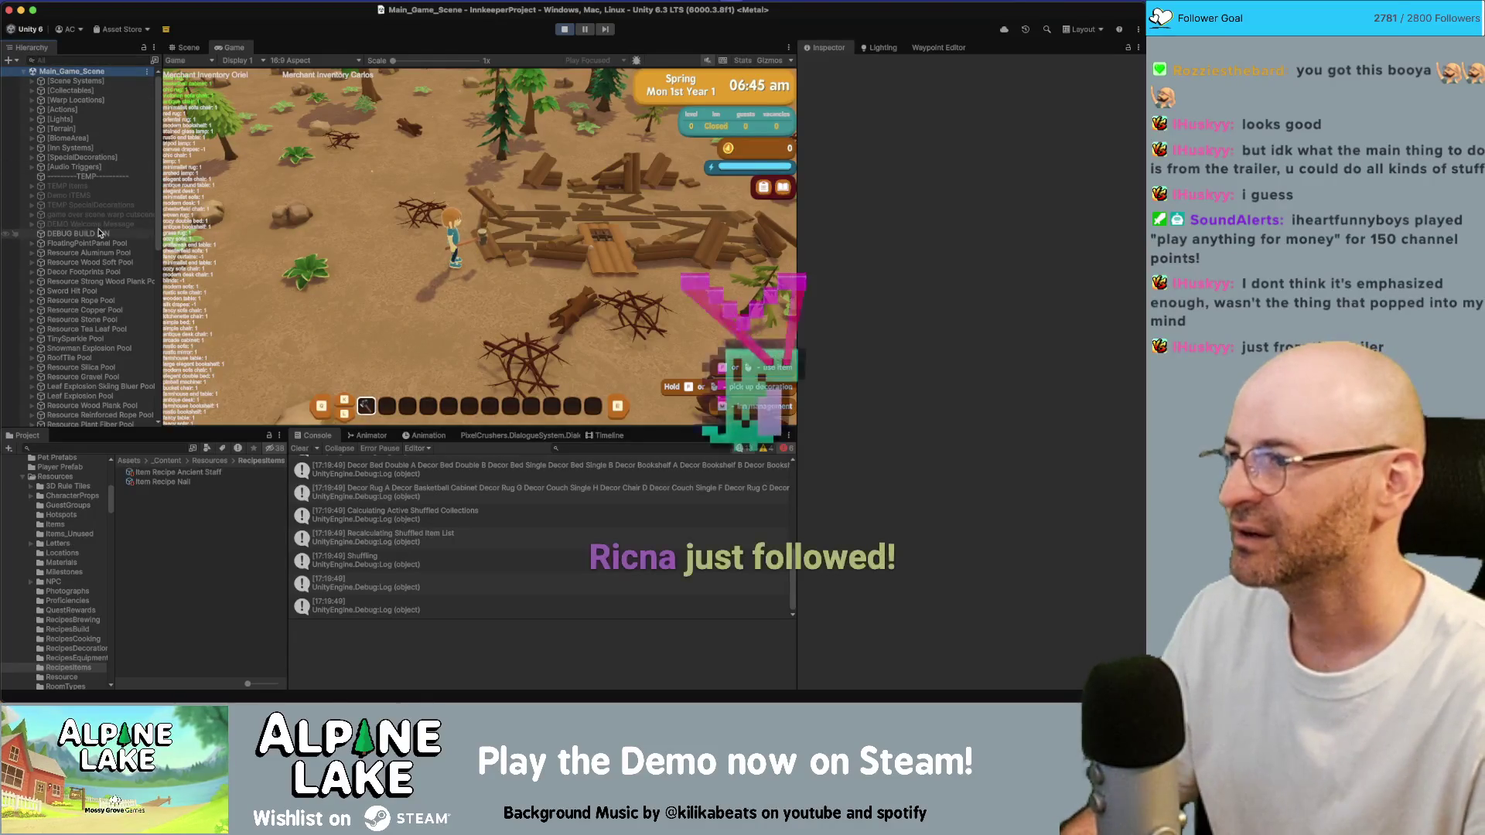
left_click(99, 232)
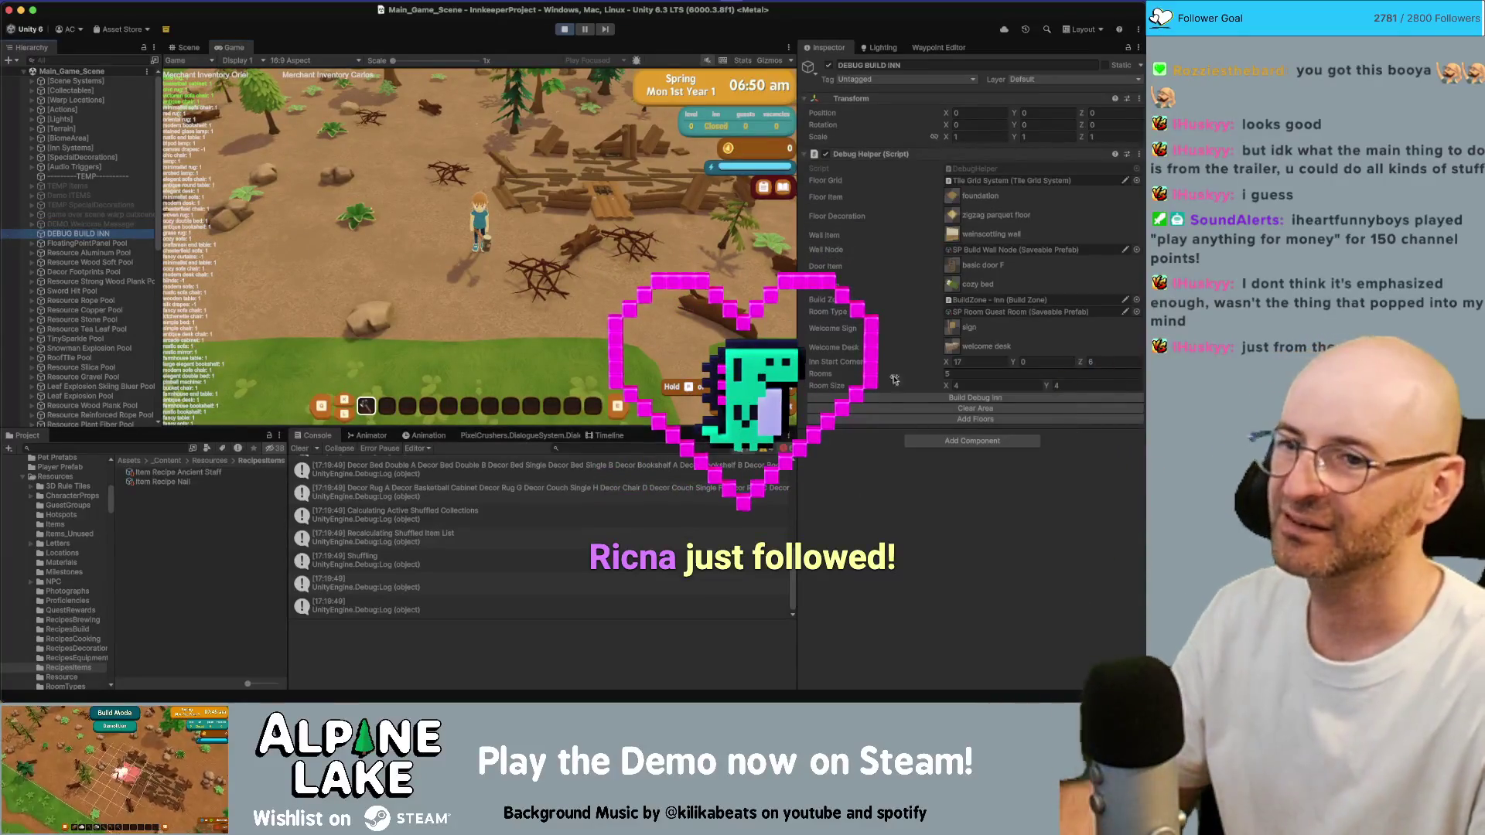
left_click(935, 408)
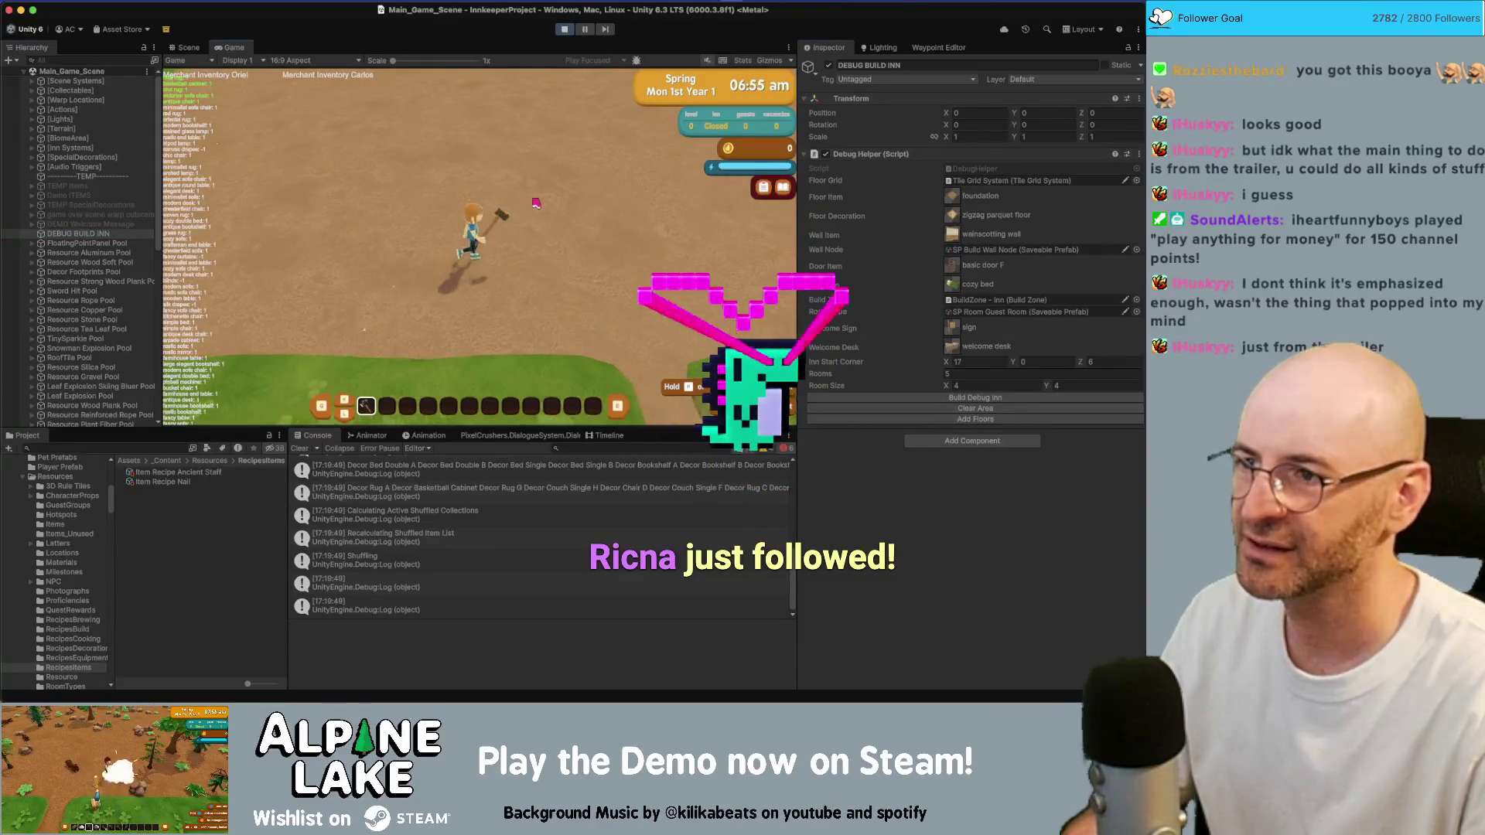
Run GameManager's Give Starter Content twice for starter build items and 2,000 coins
scroll(89, 353, "down", 10)
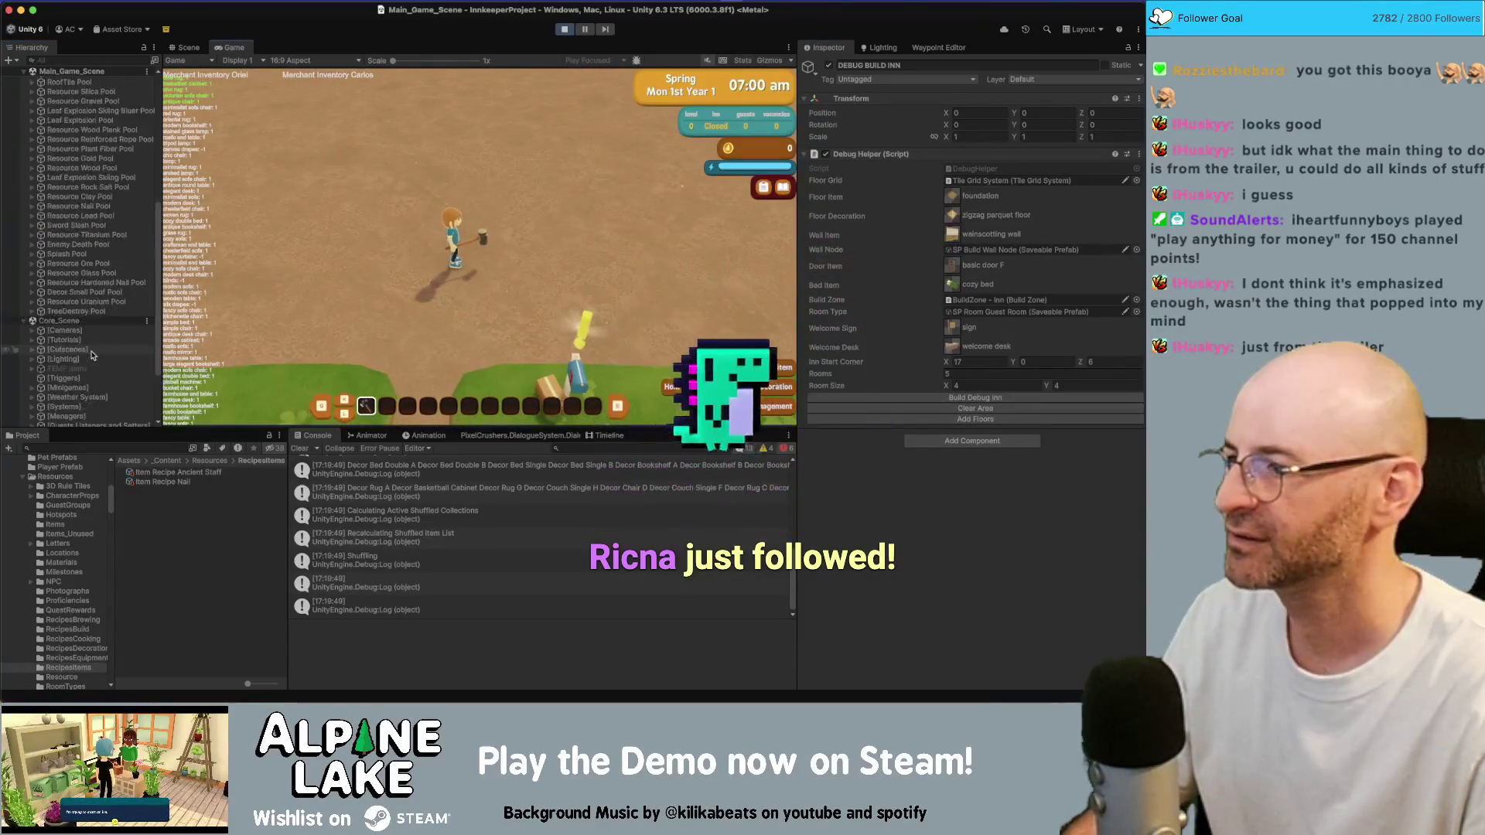
left_click(77, 326)
left_click(95, 336)
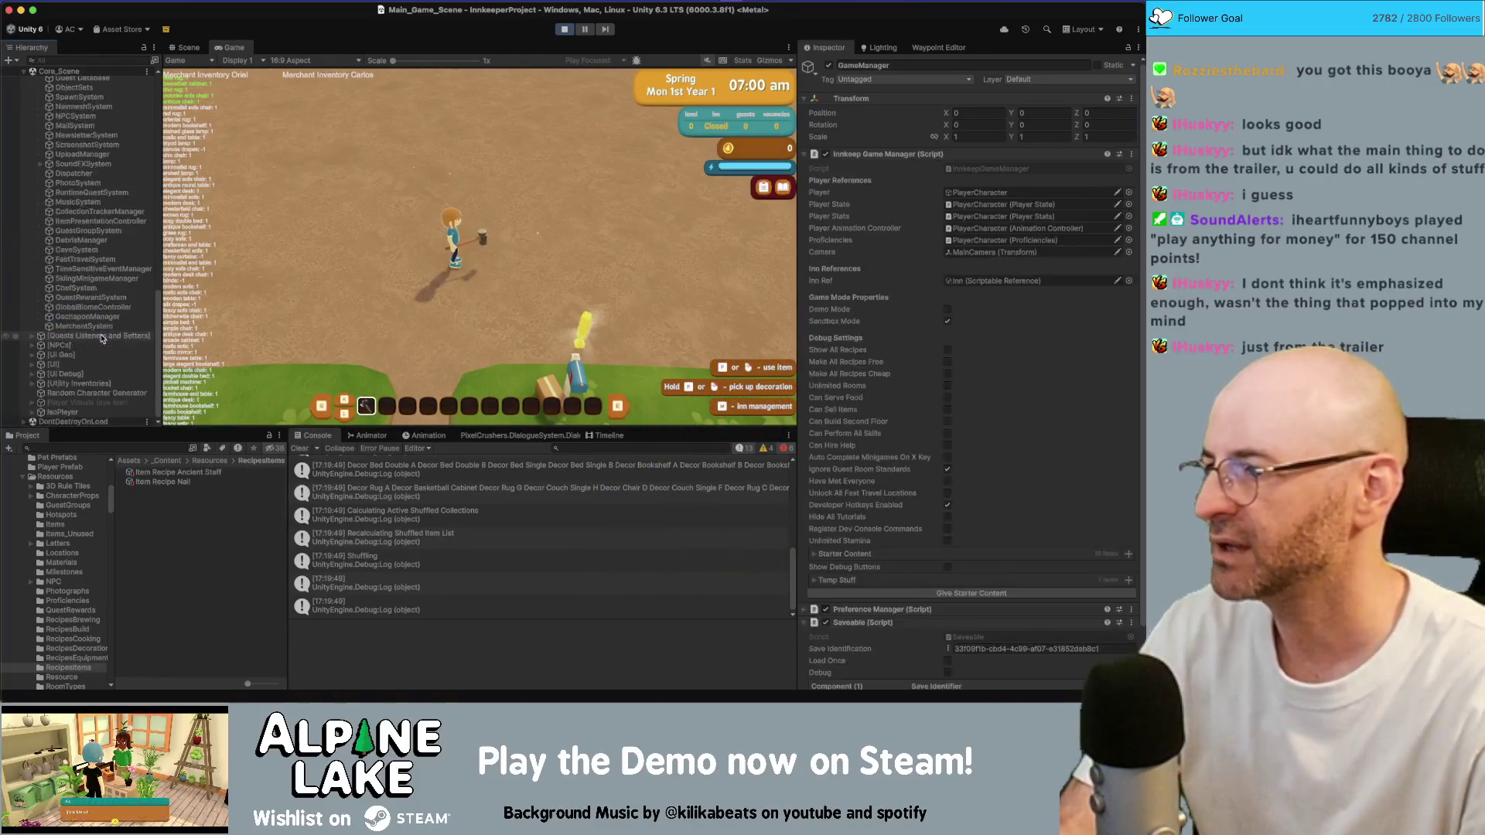
scroll(111, 285, "up", 5)
scroll(93, 355, "down", 5)
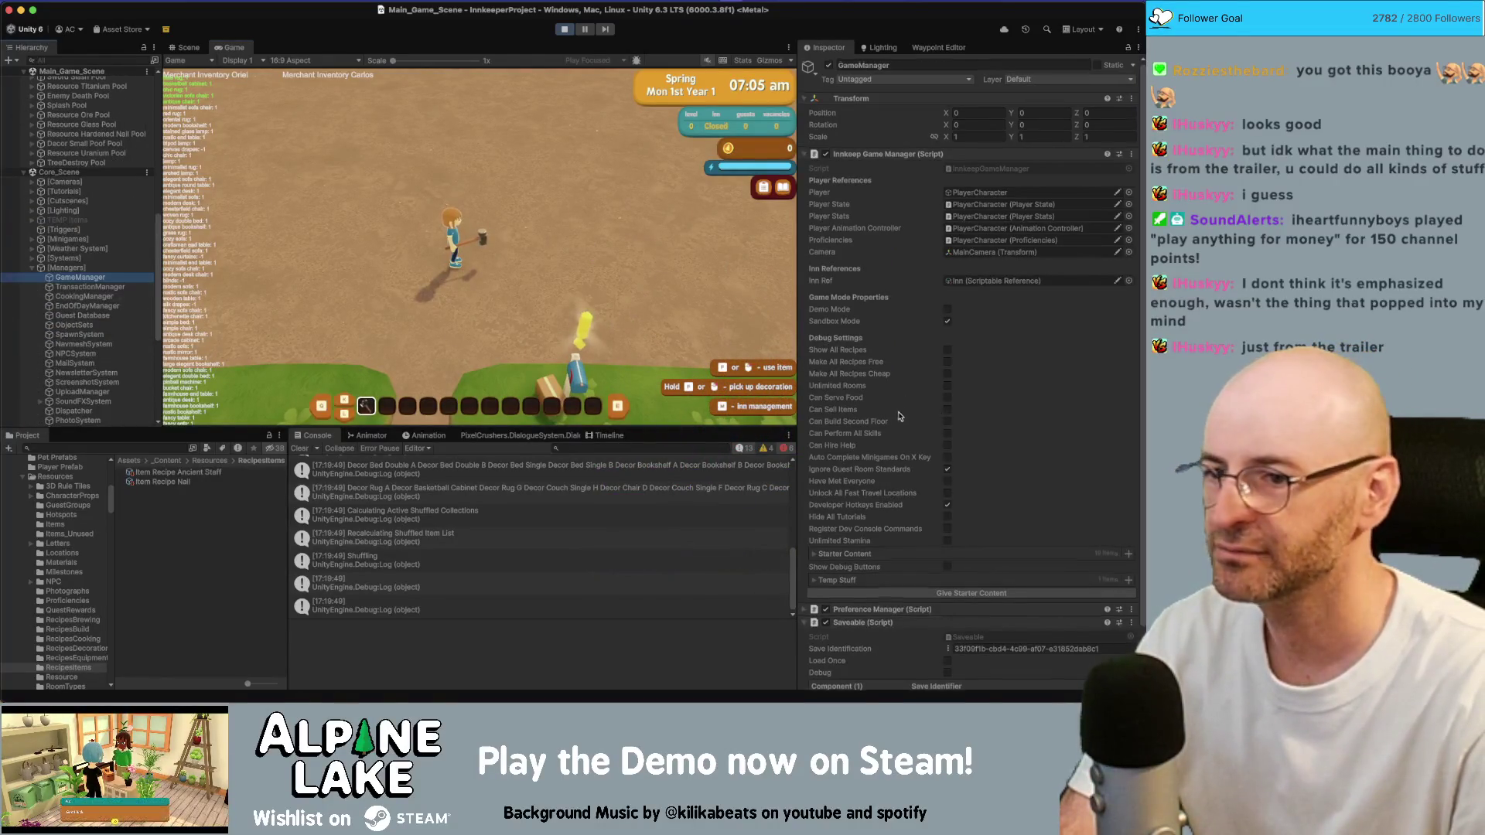
scroll(931, 509, "down", 2)
left_click(934, 532)
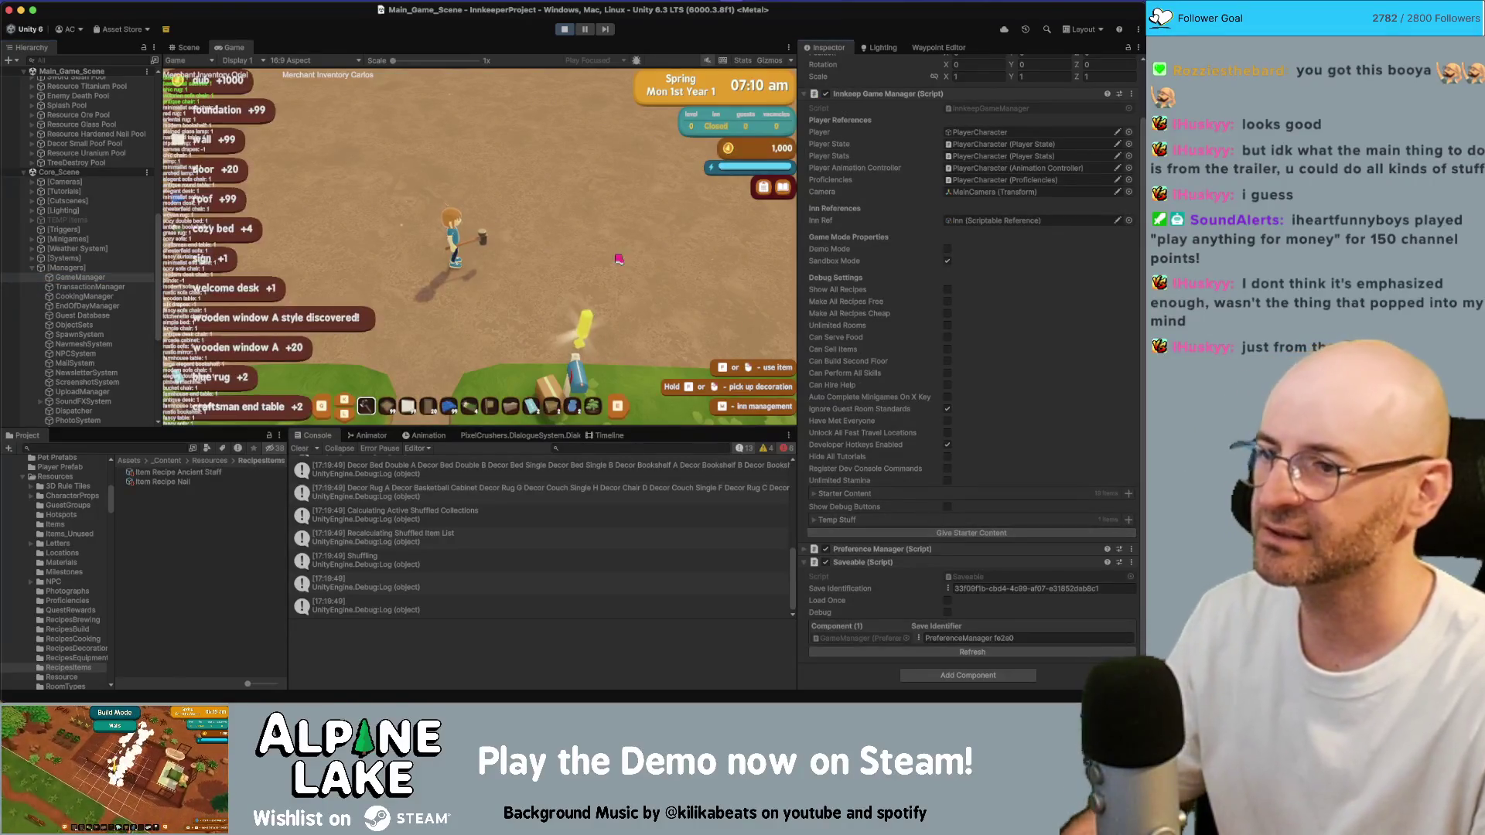
left_click(934, 532)
key("a")
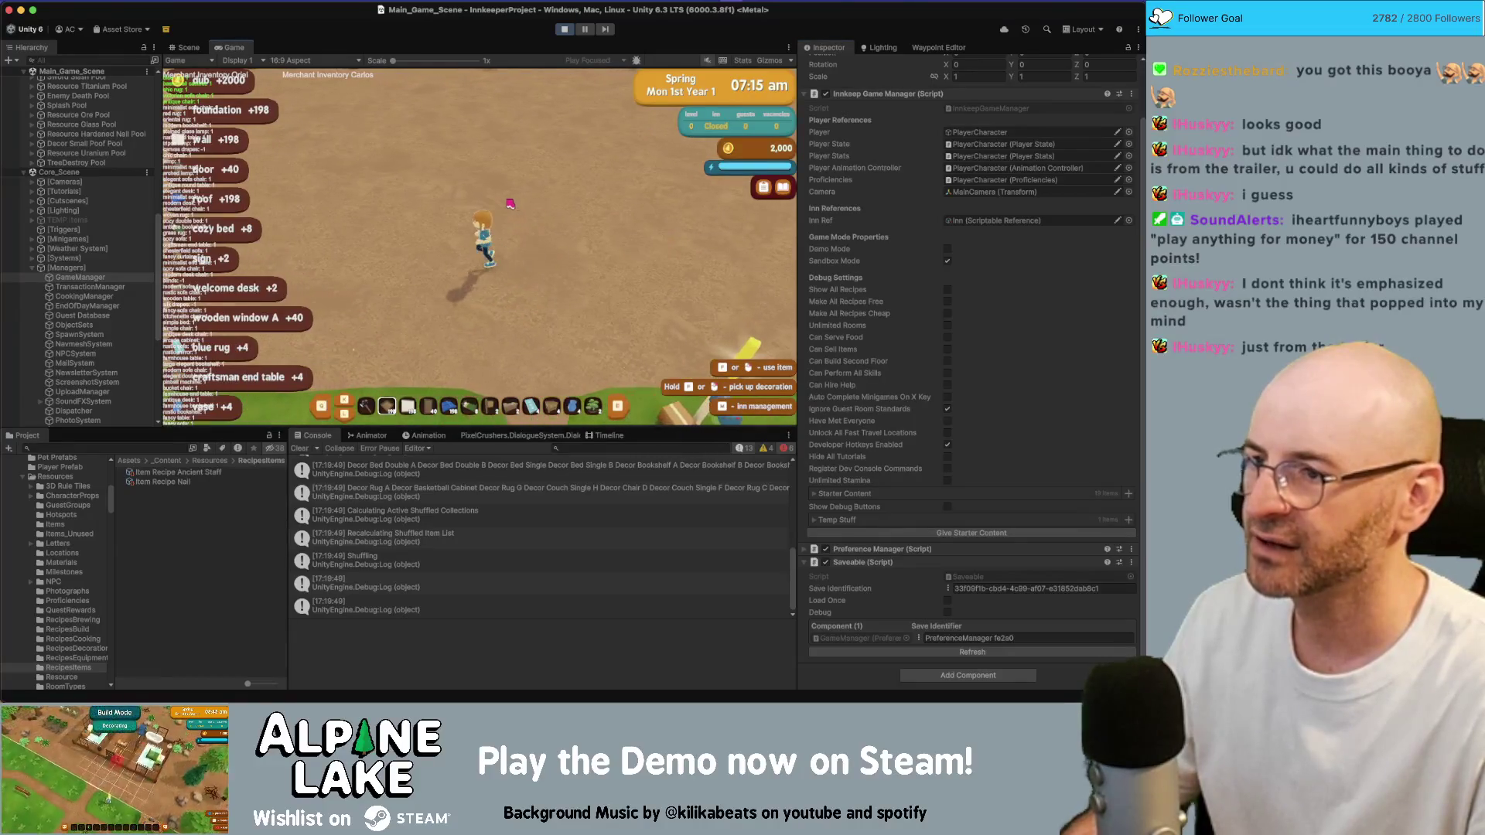
left_click(522, 206)
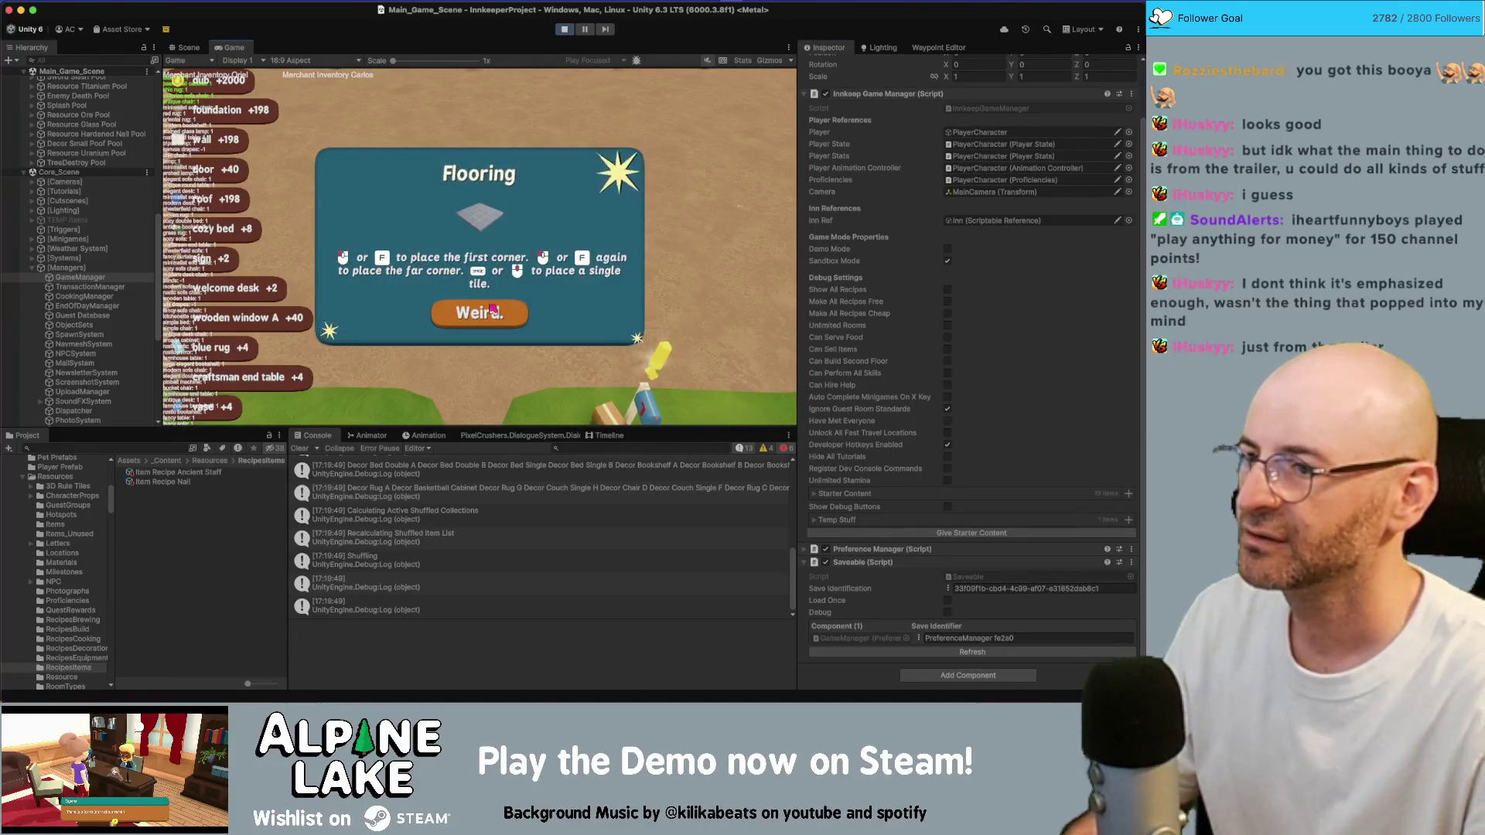
Lay a large rectangle of foundation tiles and enclose it with walls
left_click(495, 311)
mouse_move(500, 233)
left_mouse_down()
mouse_move(433, 201)
mouse_move(543, 370)
left_mouse_up()
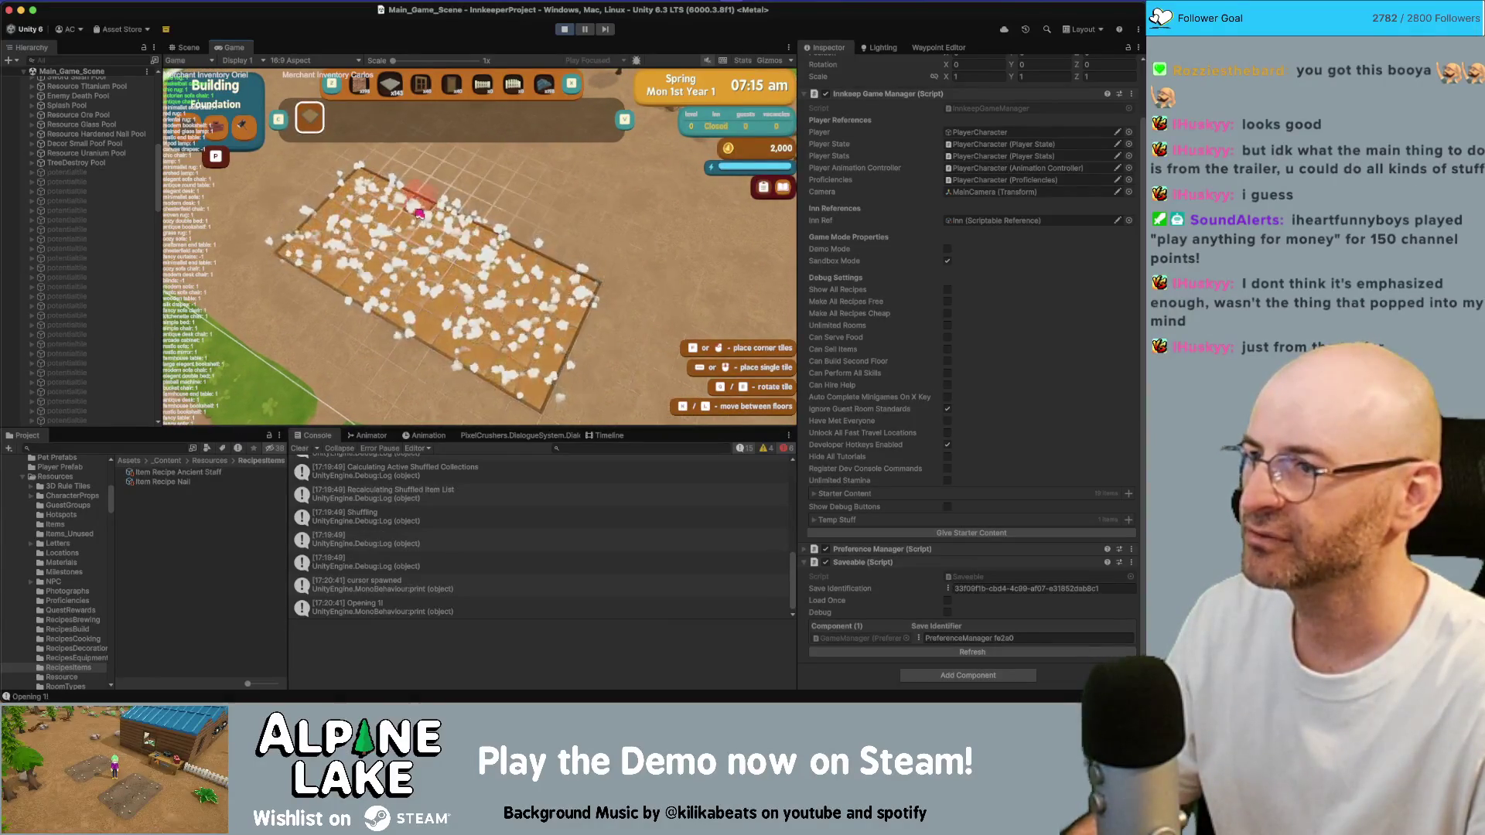
left_click(362, 87)
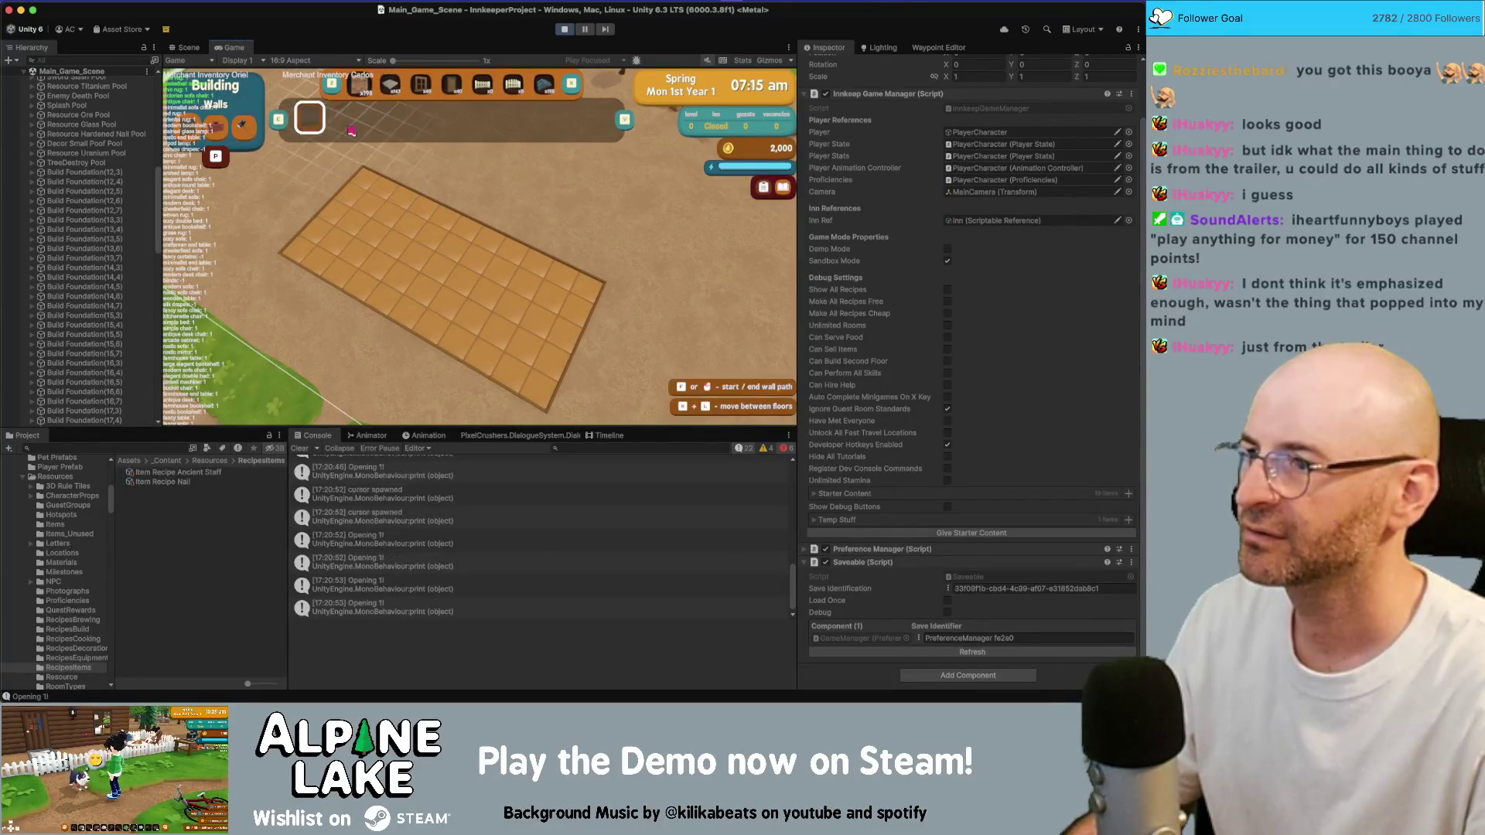
left_click(616, 293)
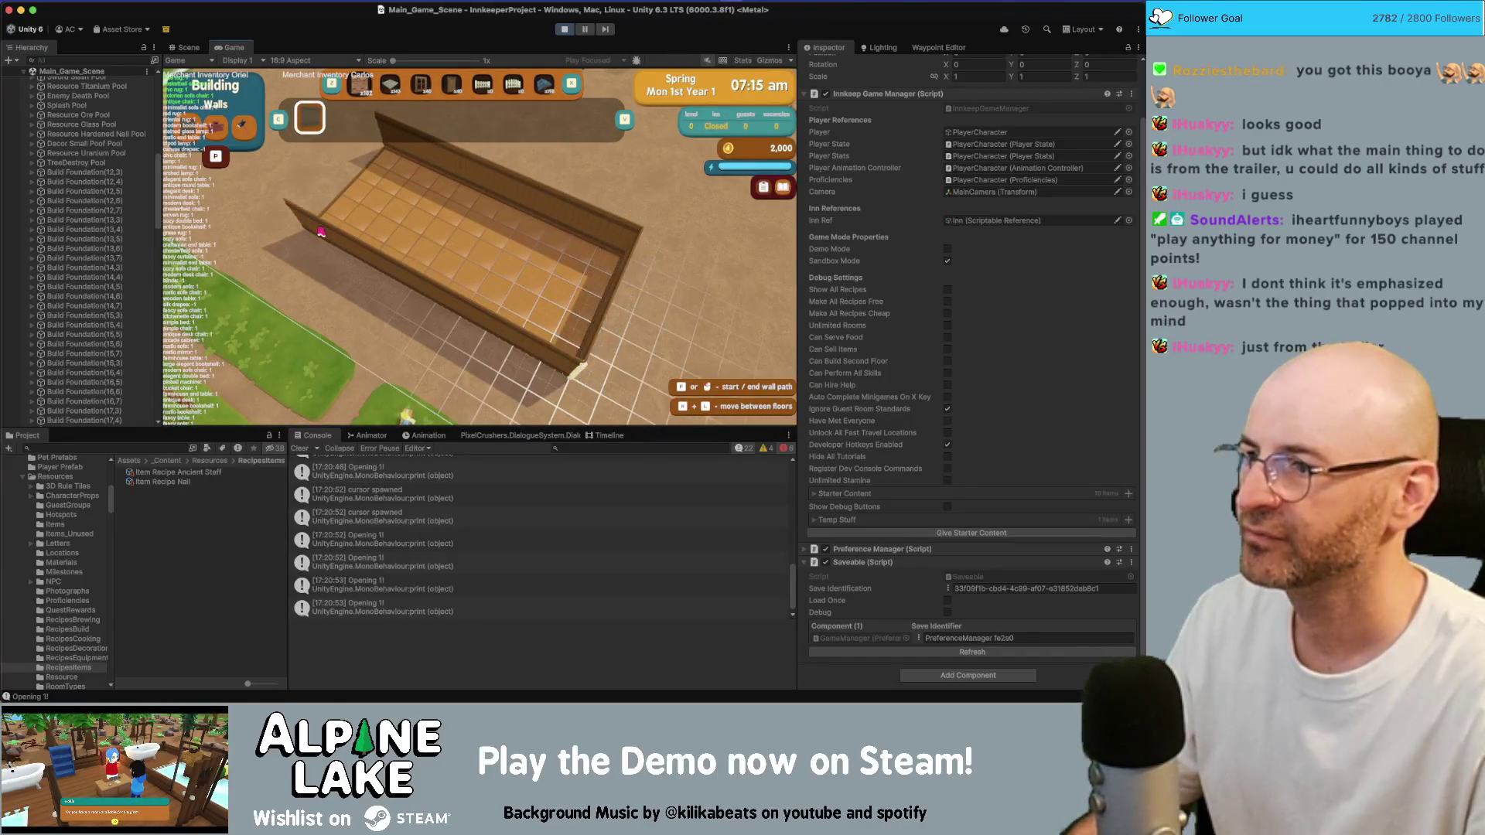
left_click(321, 231)
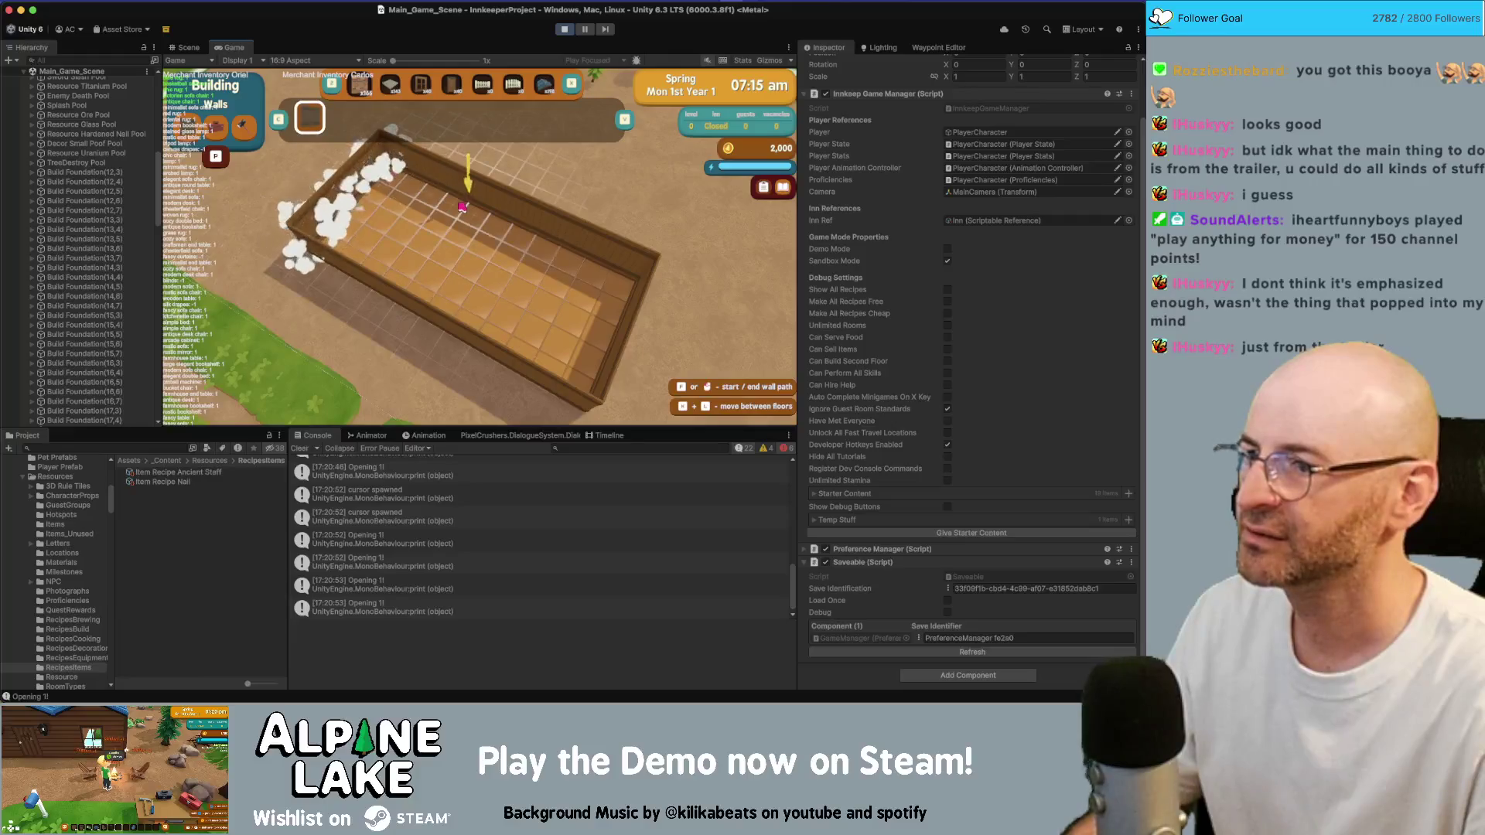
Replace the misplaced inner wall with a new partition wall dividing the inn
left_click(397, 280)
right_click(547, 284)
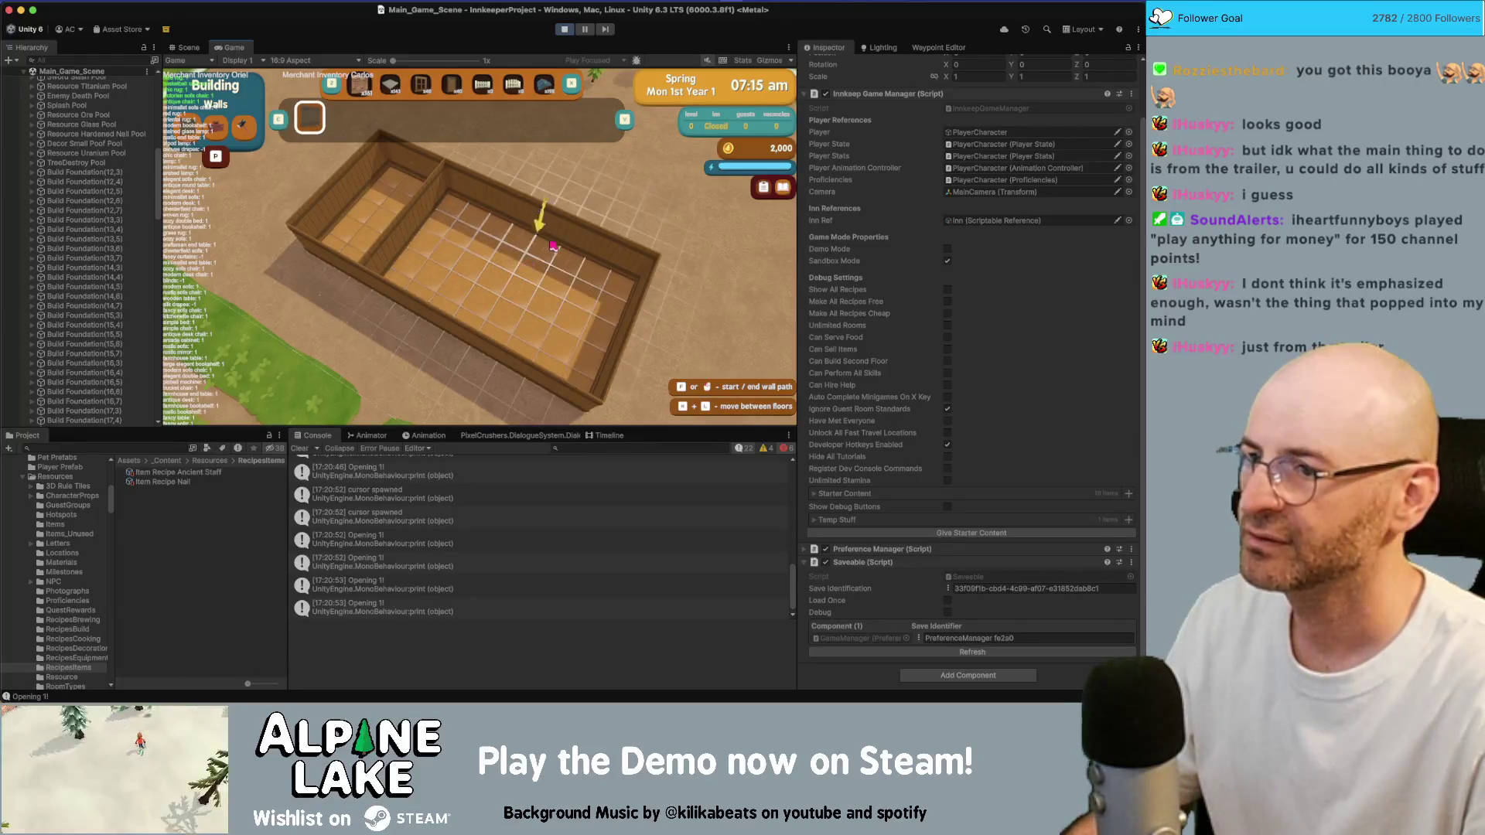
left_click(568, 226)
left_click(514, 378)
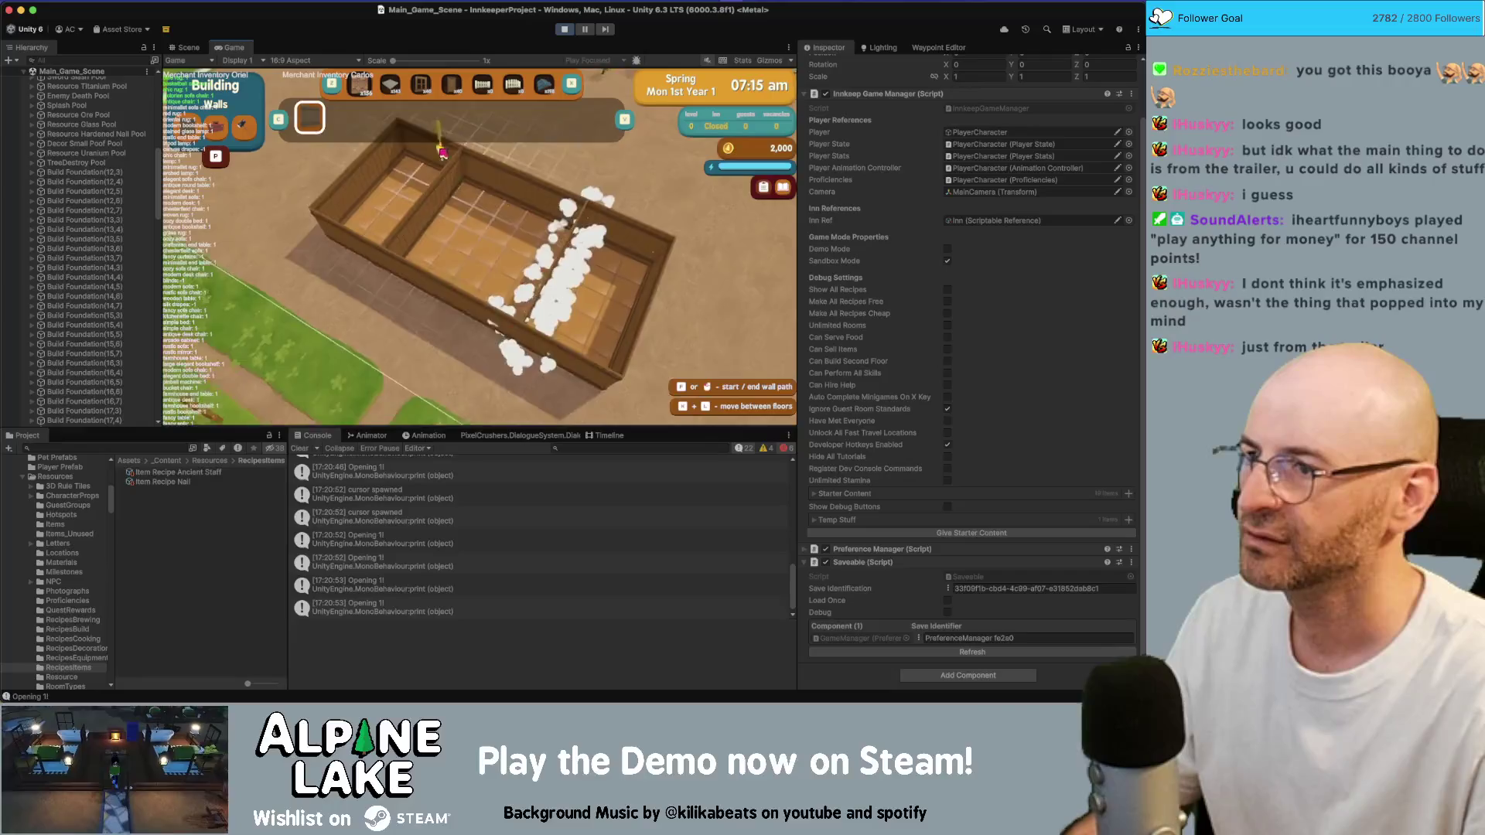
key("Escape")
Place a door in the inn's front wall, then switch to decorating for the welcome desk
key("s")
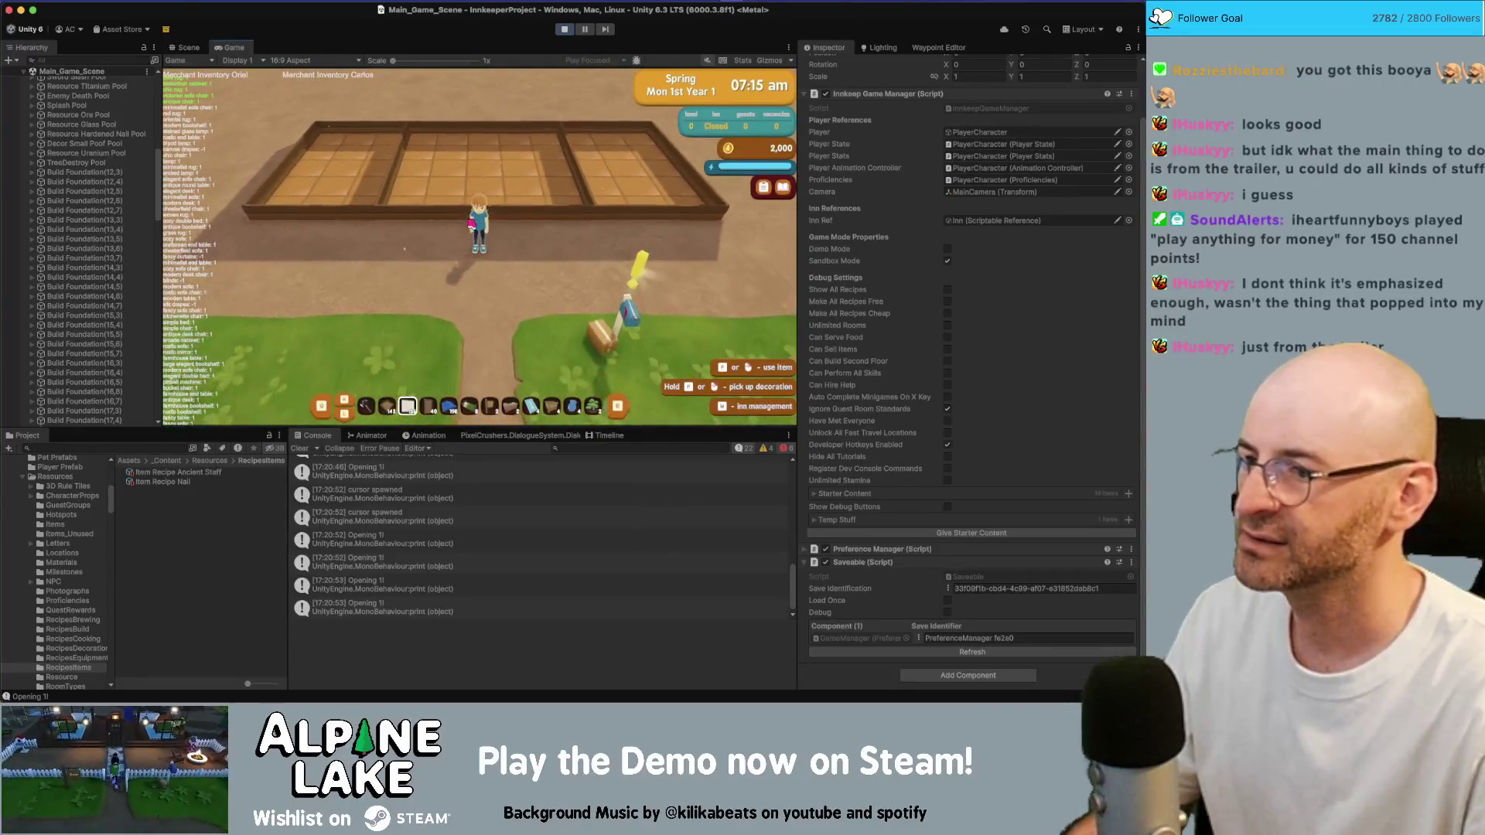
key("b")
left_click(480, 364)
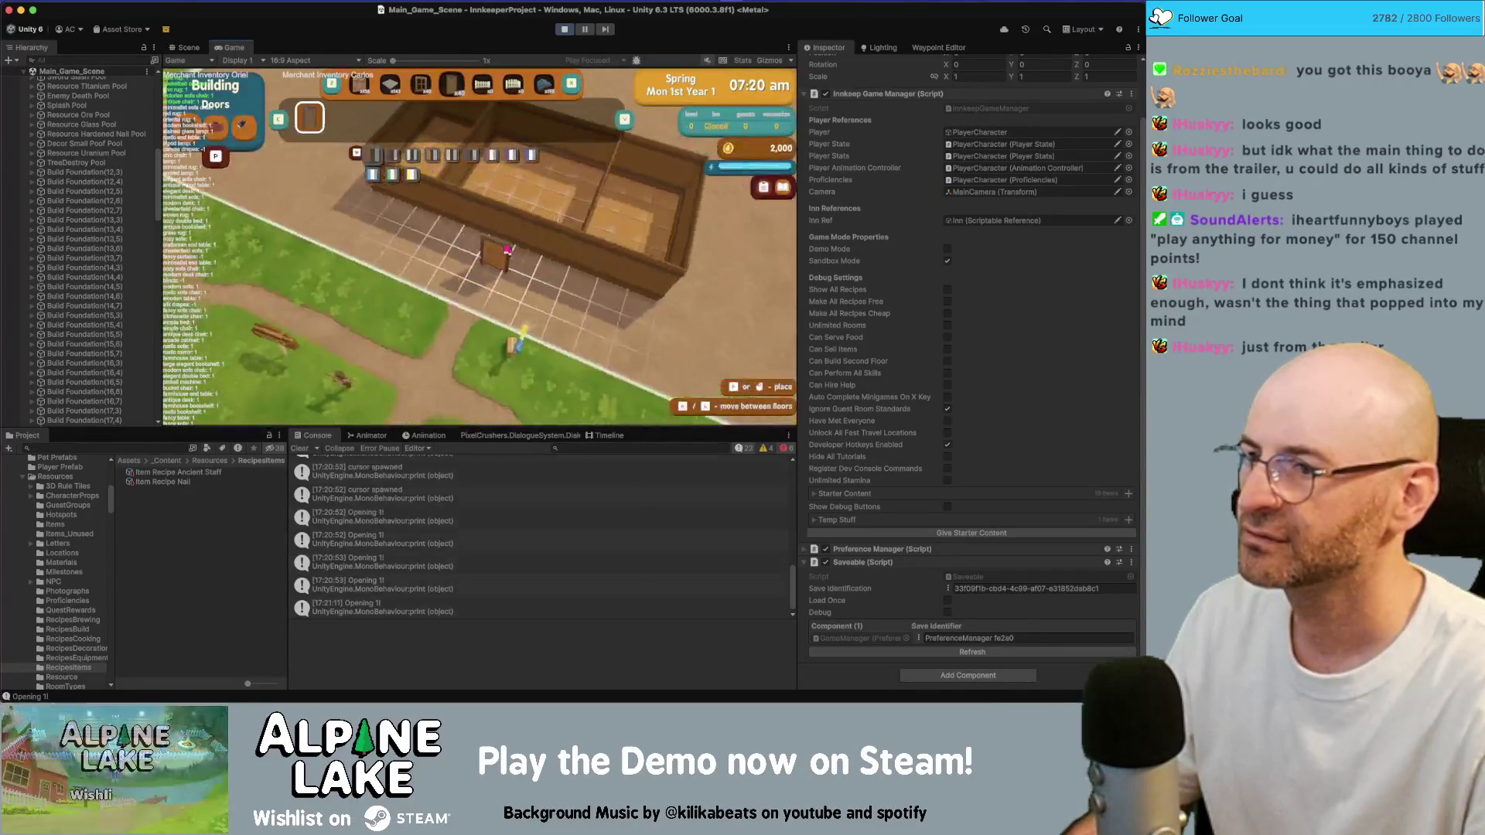
left_click(499, 238)
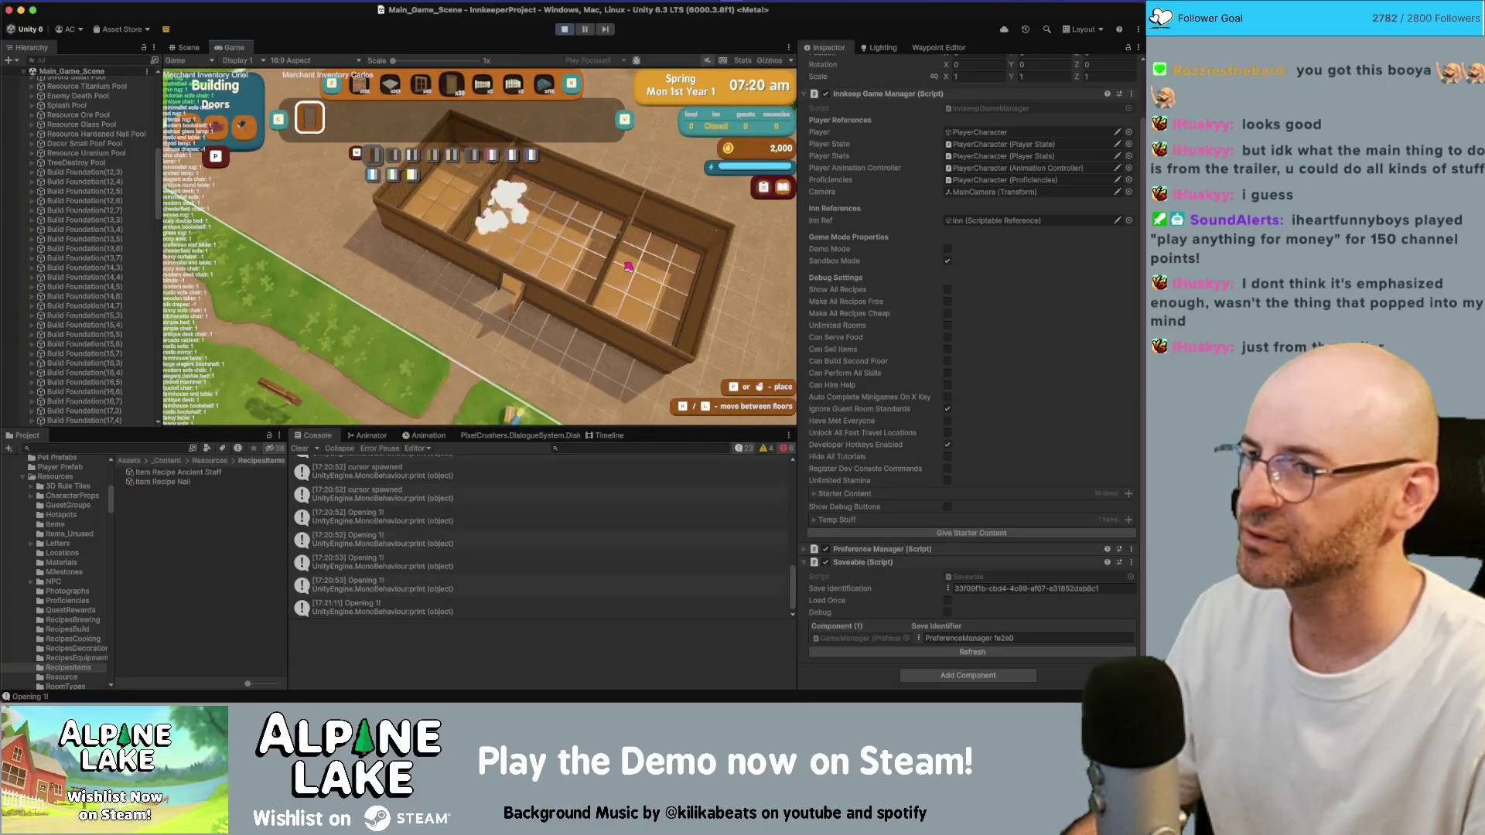
key("b")
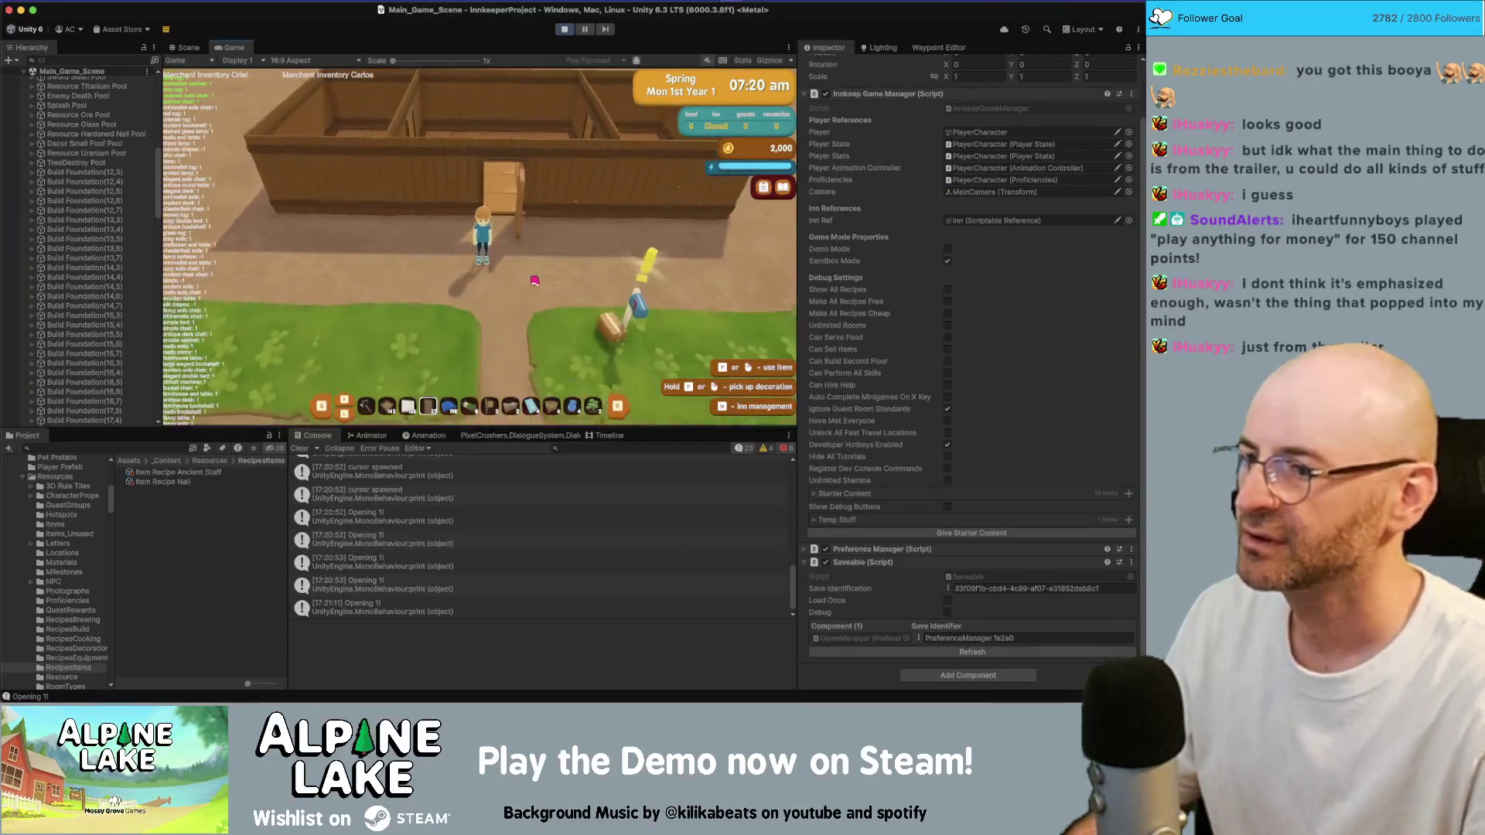
key("v")
left_click(474, 305)
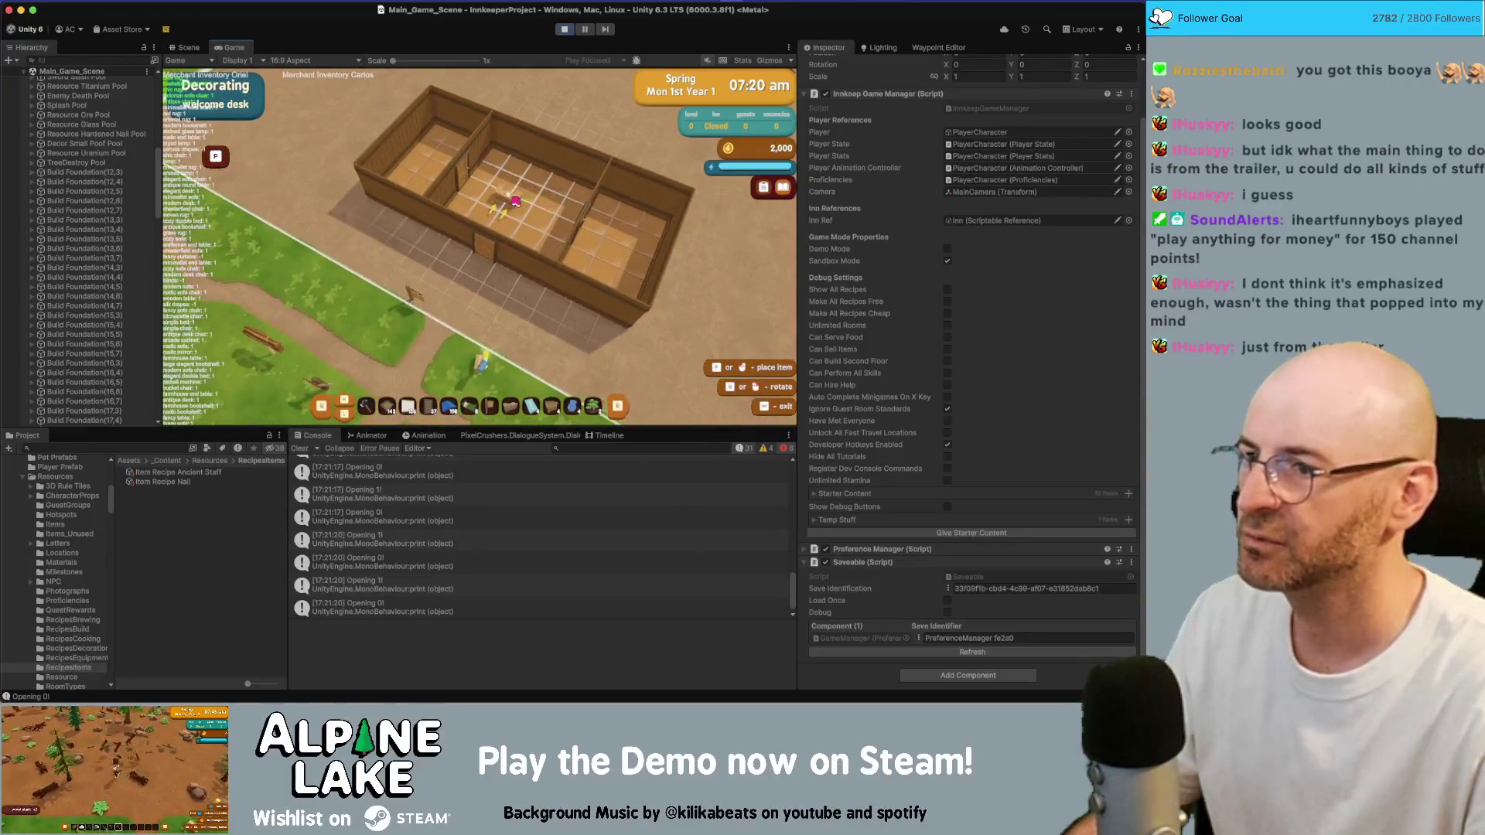
Try placing the cozy bed, then back out of decorating mode
key("Escape")
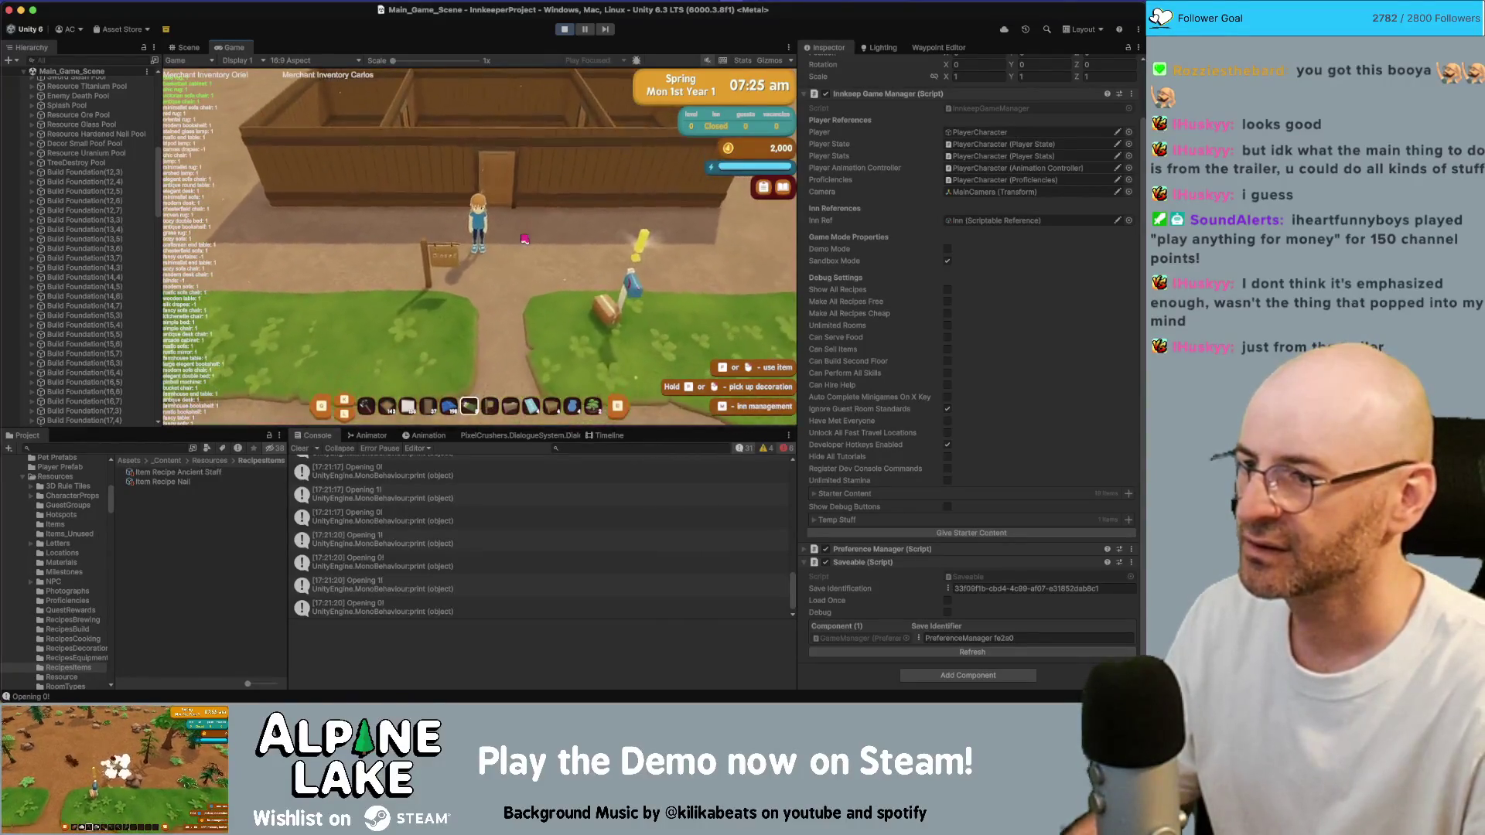
left_click(524, 239)
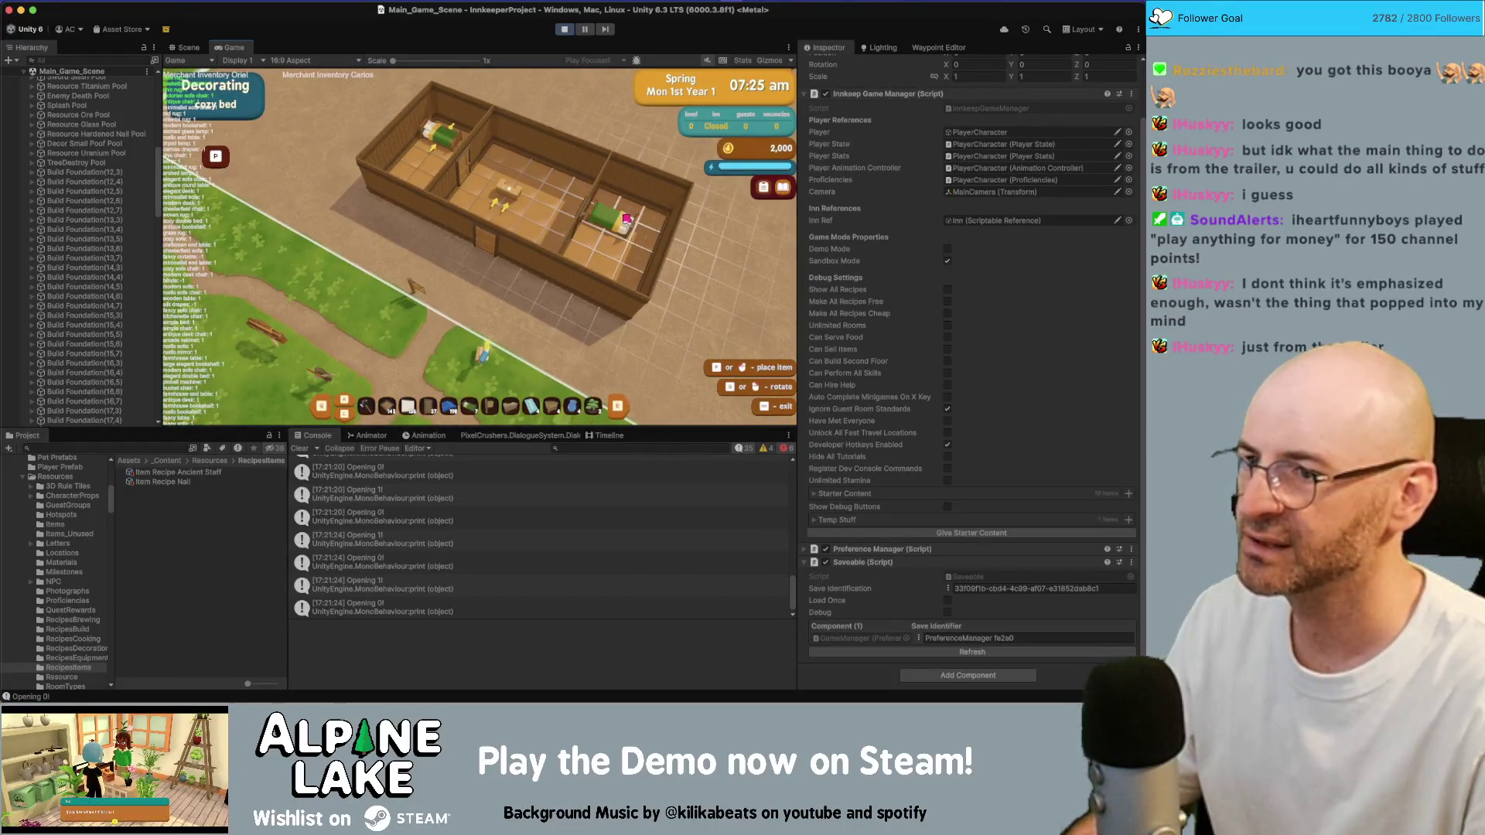
key("Escape")
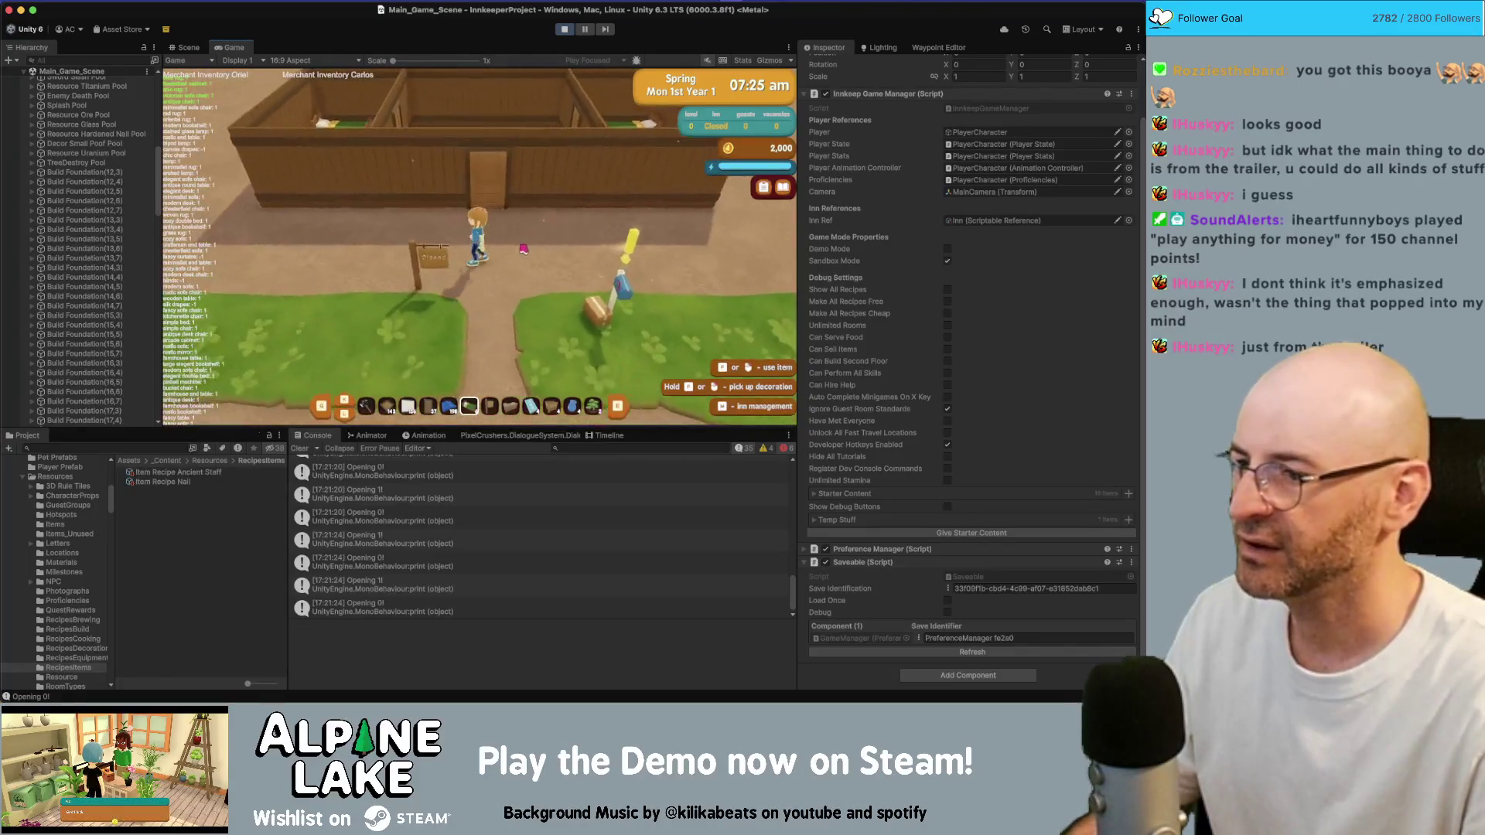
Place a window in the inn's left room
left_click(499, 252)
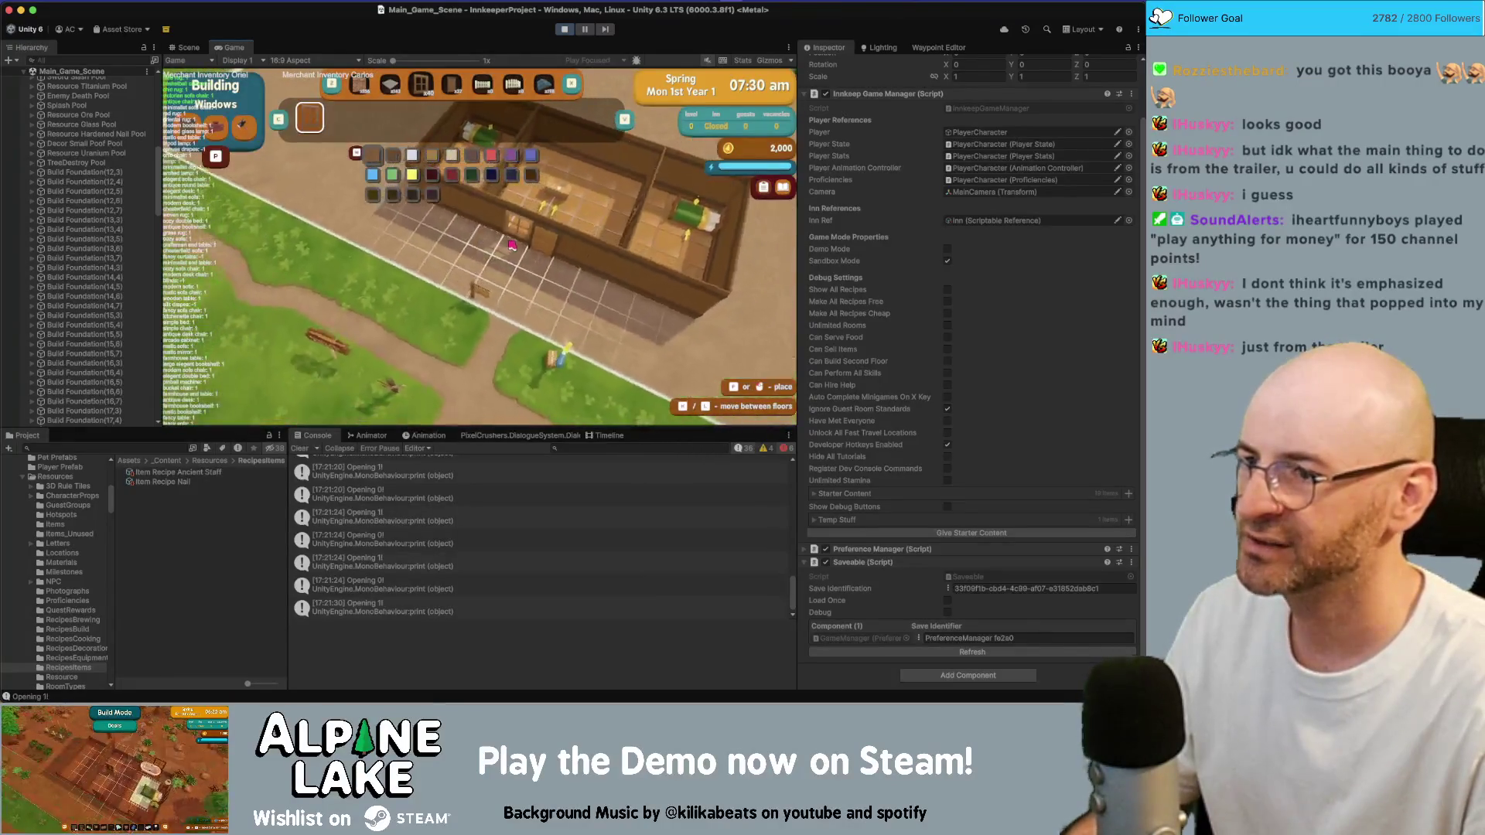
key("w")
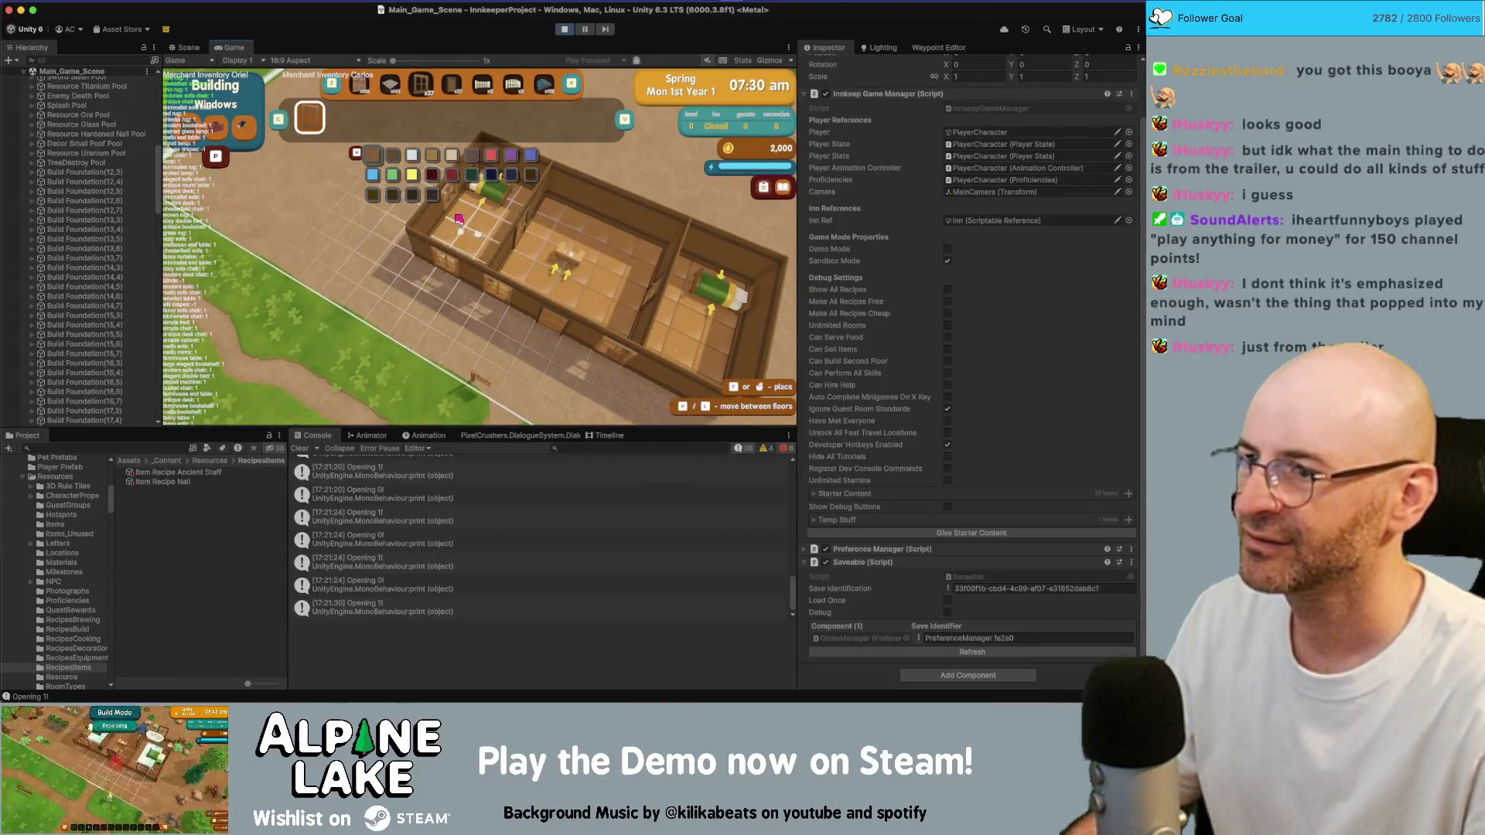
left_click(458, 220)
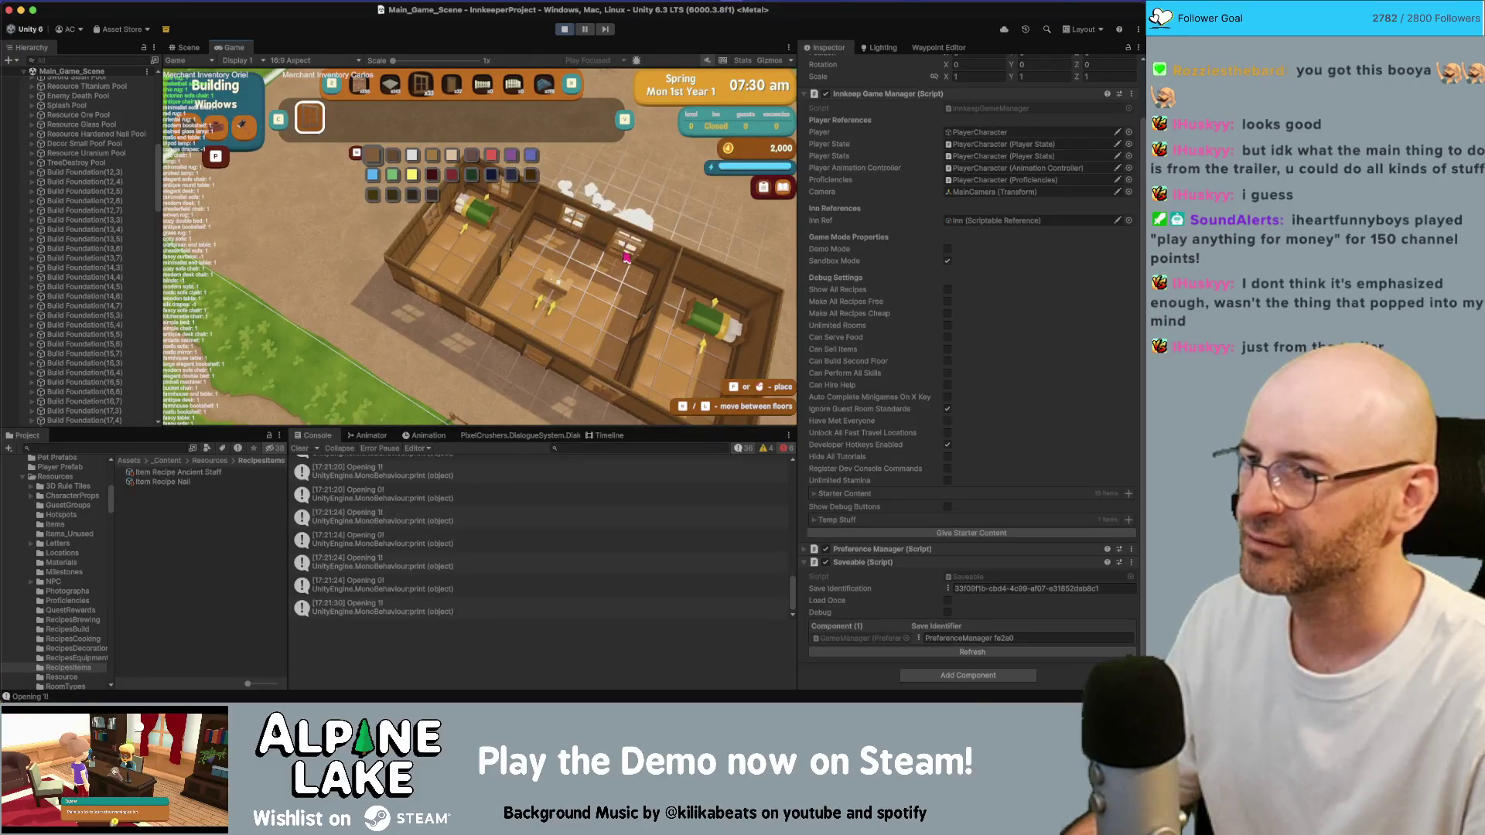
key("d")
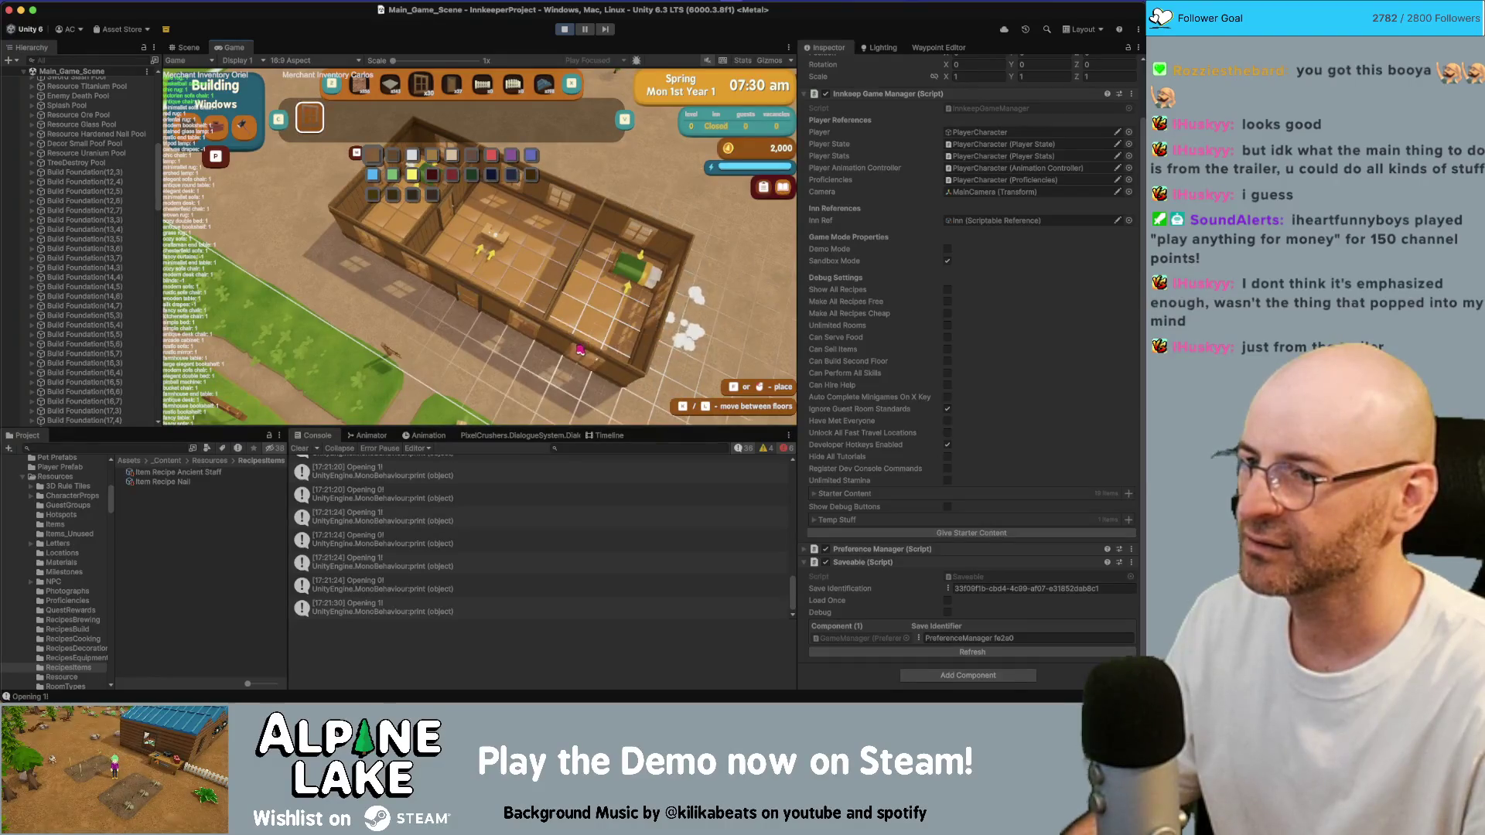
key("Escape")
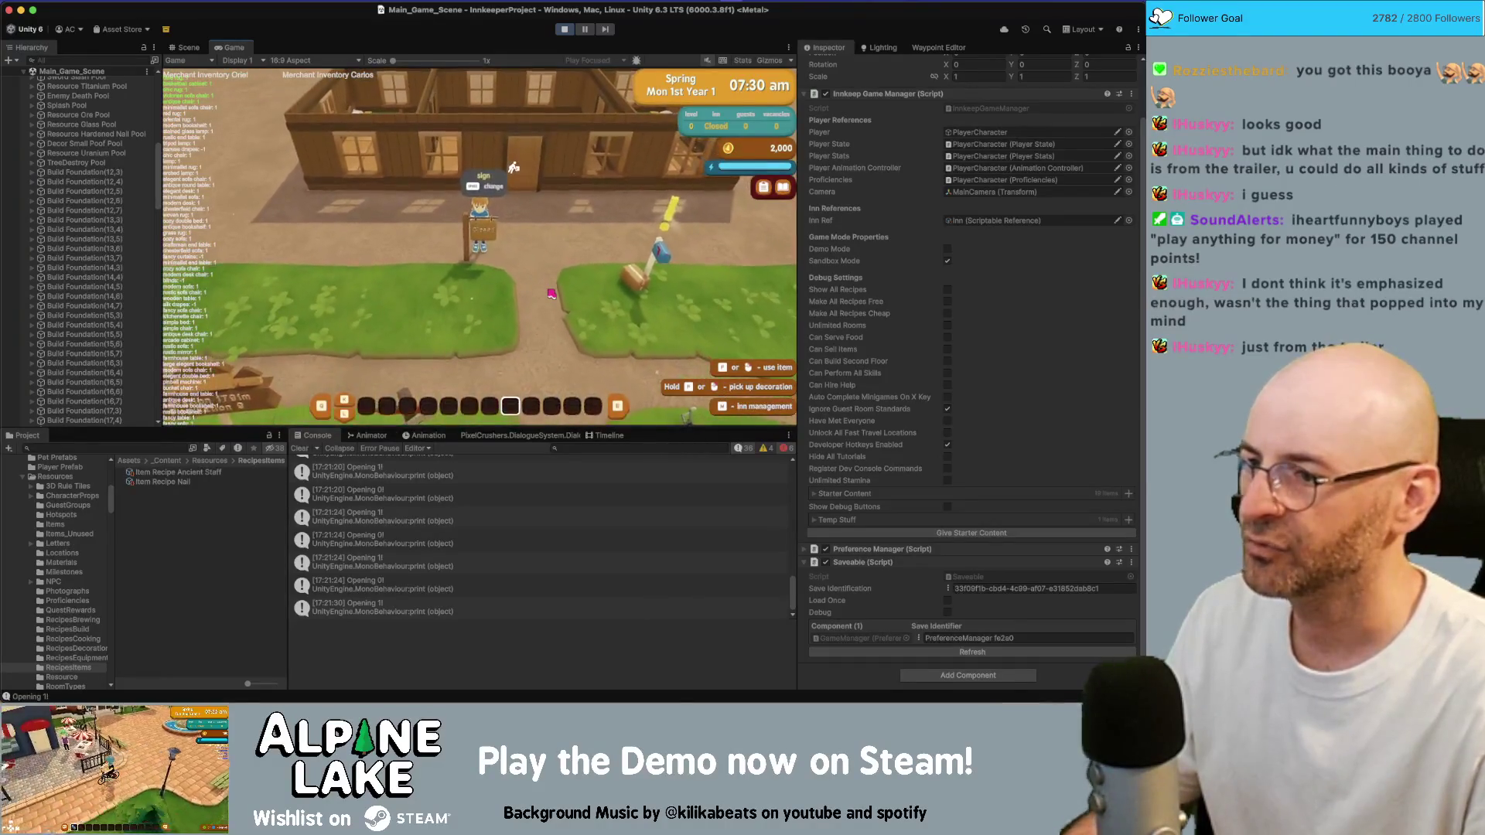
Check the inn's new blue roof in build mode, then walk into the inn's room
key("b")
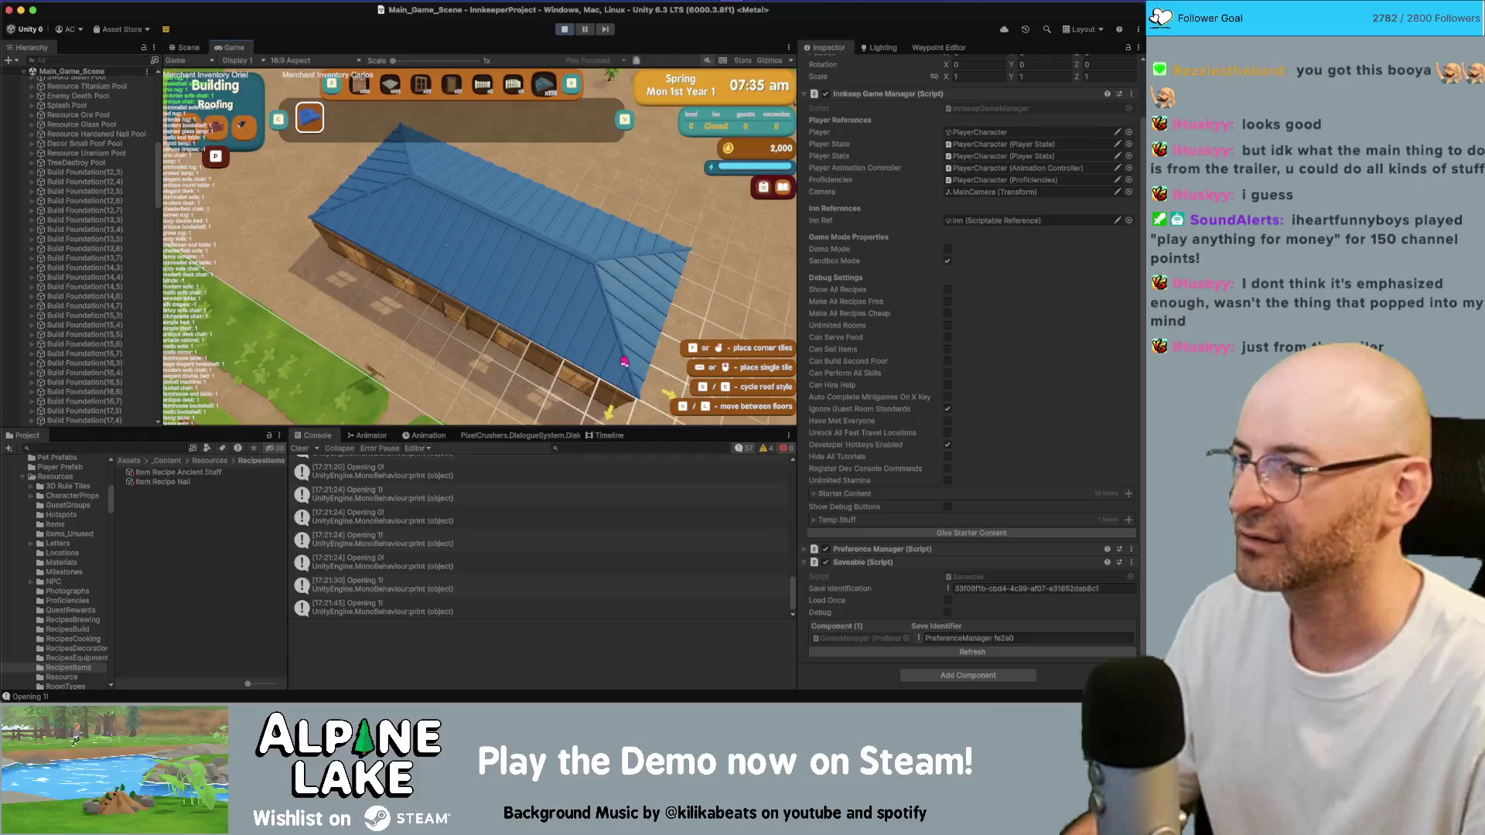
key("Escape")
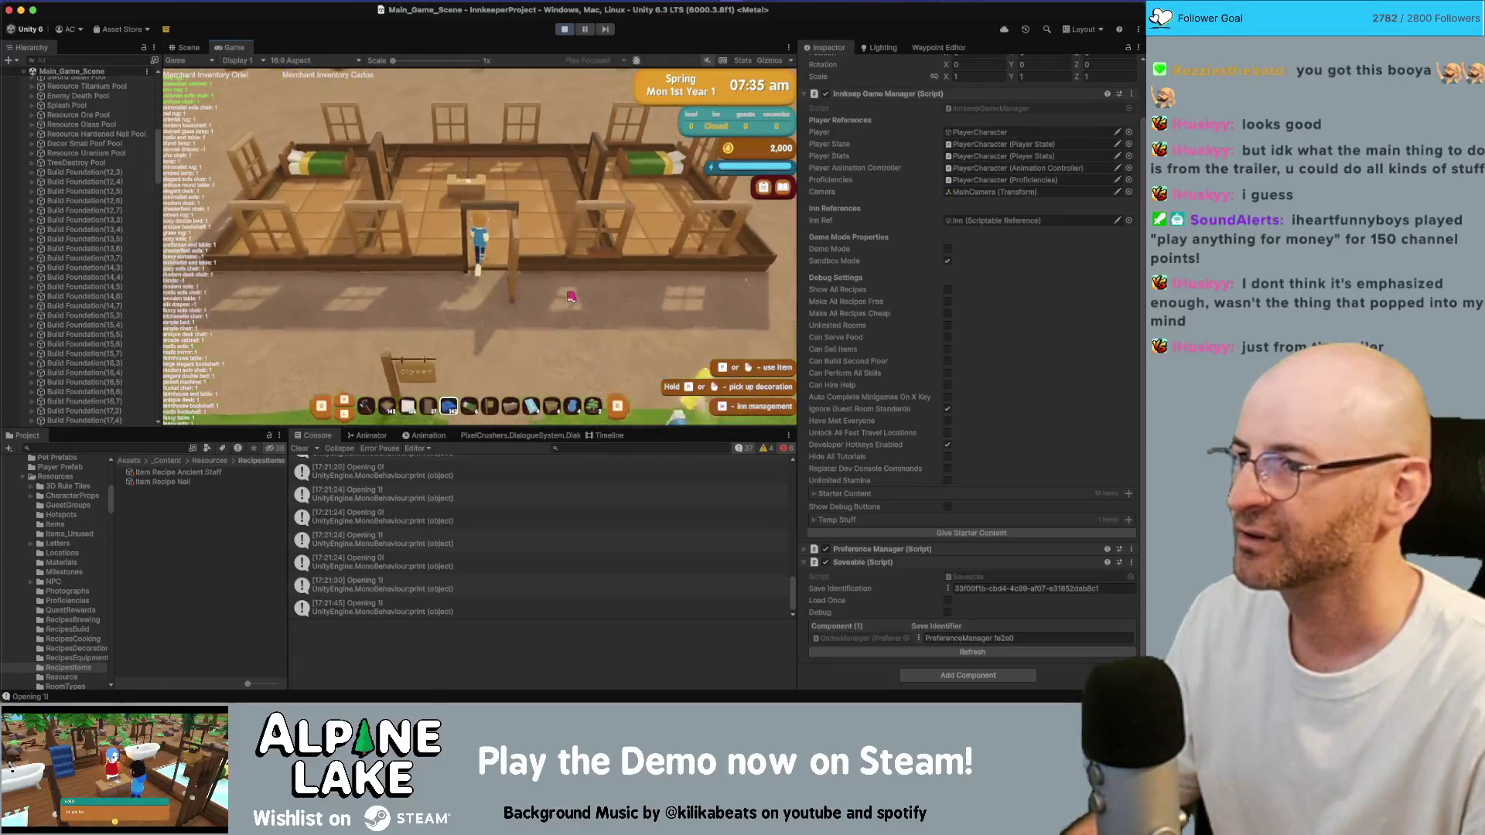
key("w")
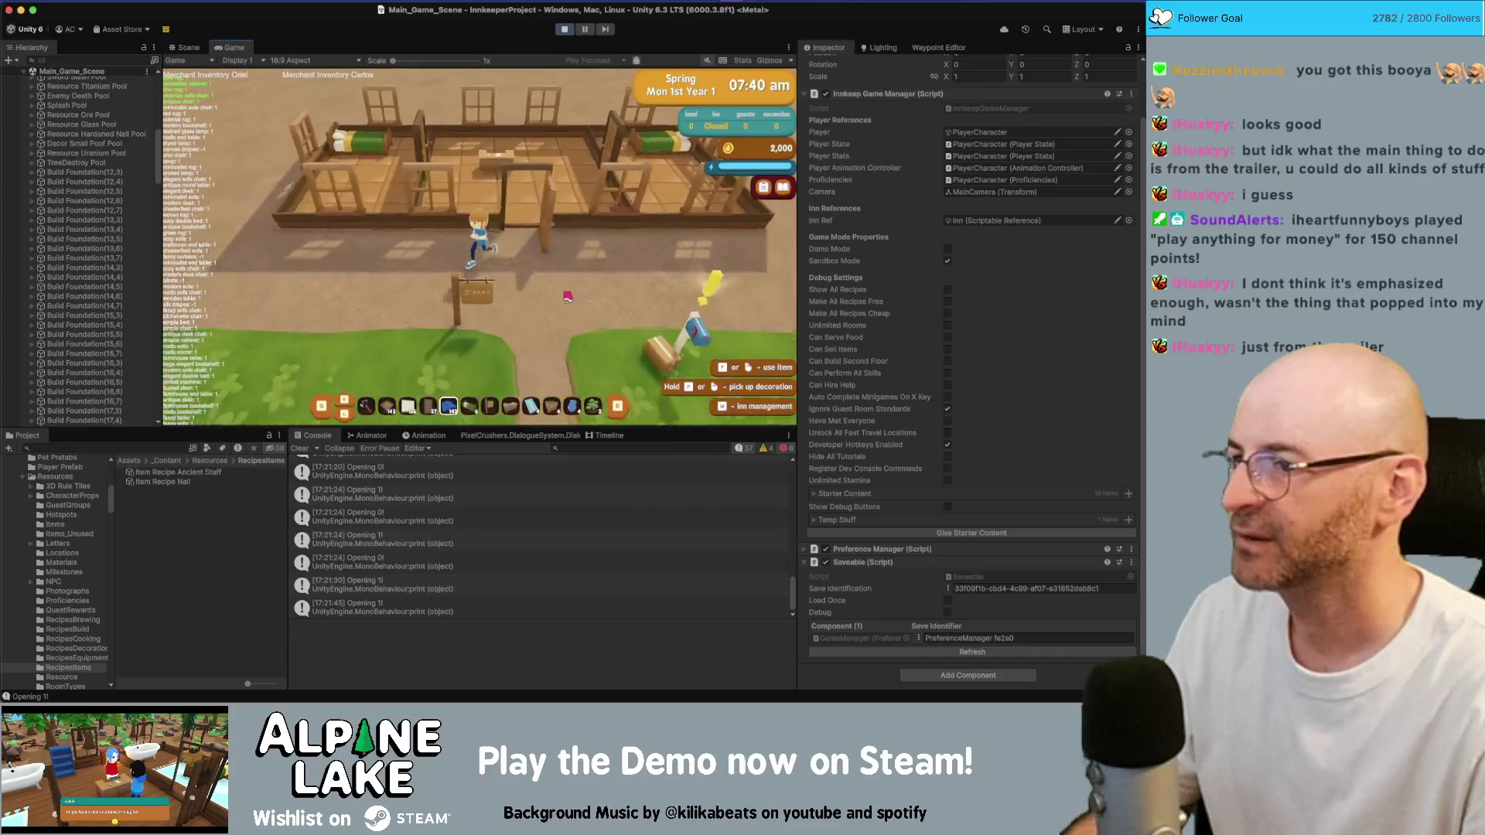
Open the inn for business and advance past the opening dialogue and day summary
key("e")
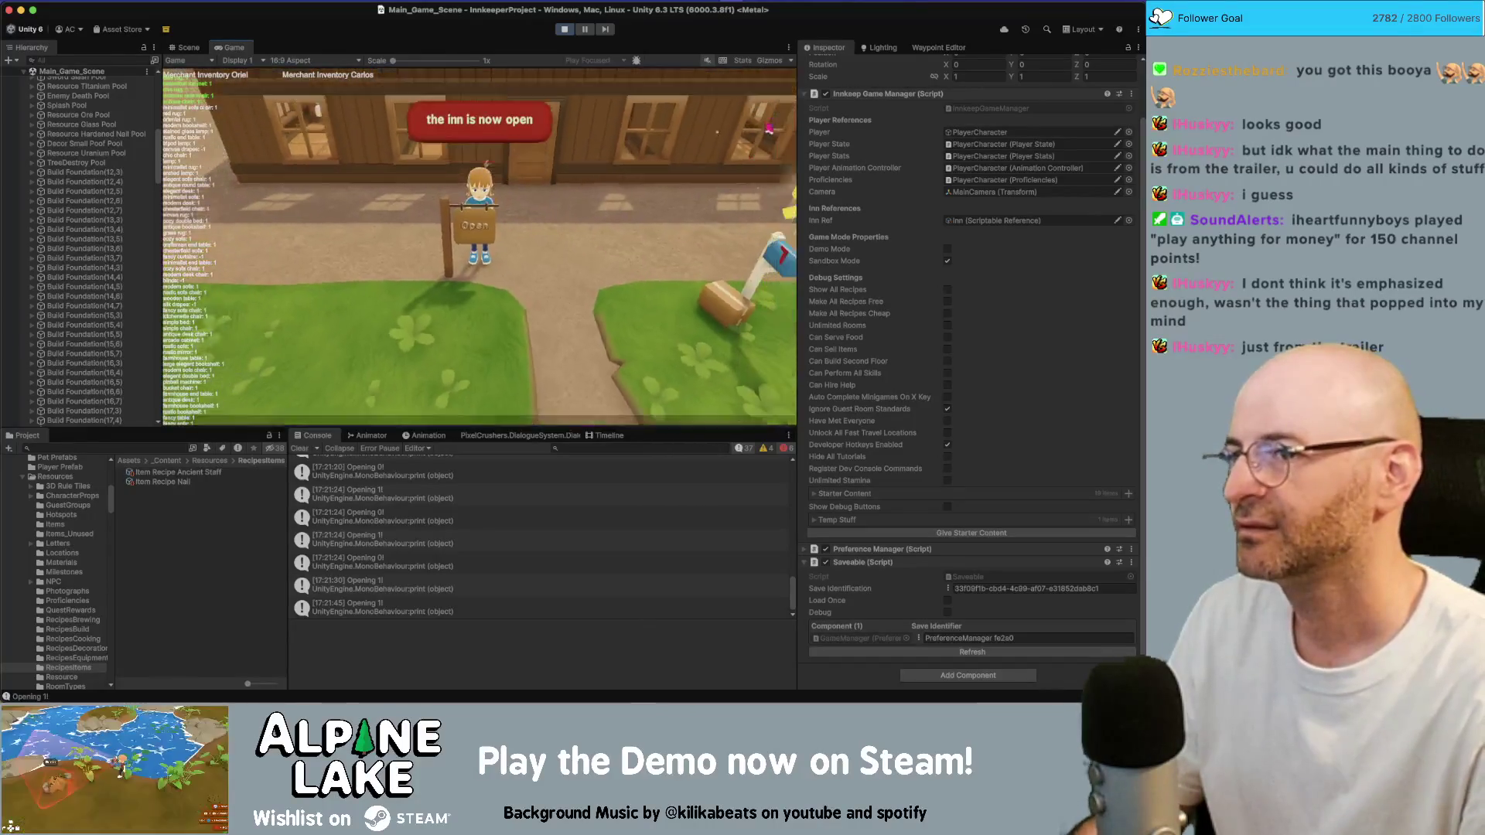
key("e")
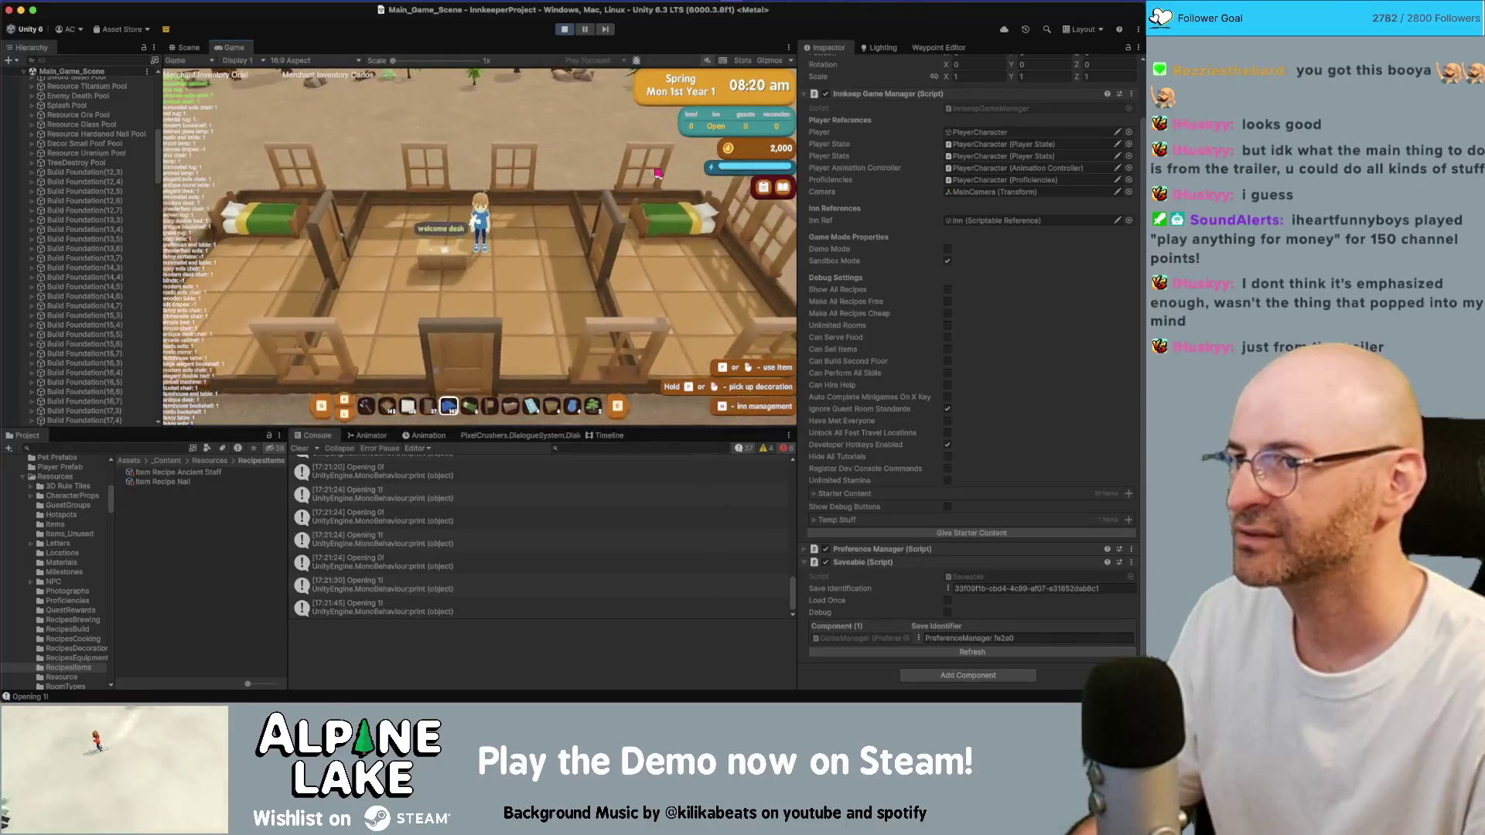
scroll(659, 173, "down", 5)
scroll(659, 173, "up", 3)
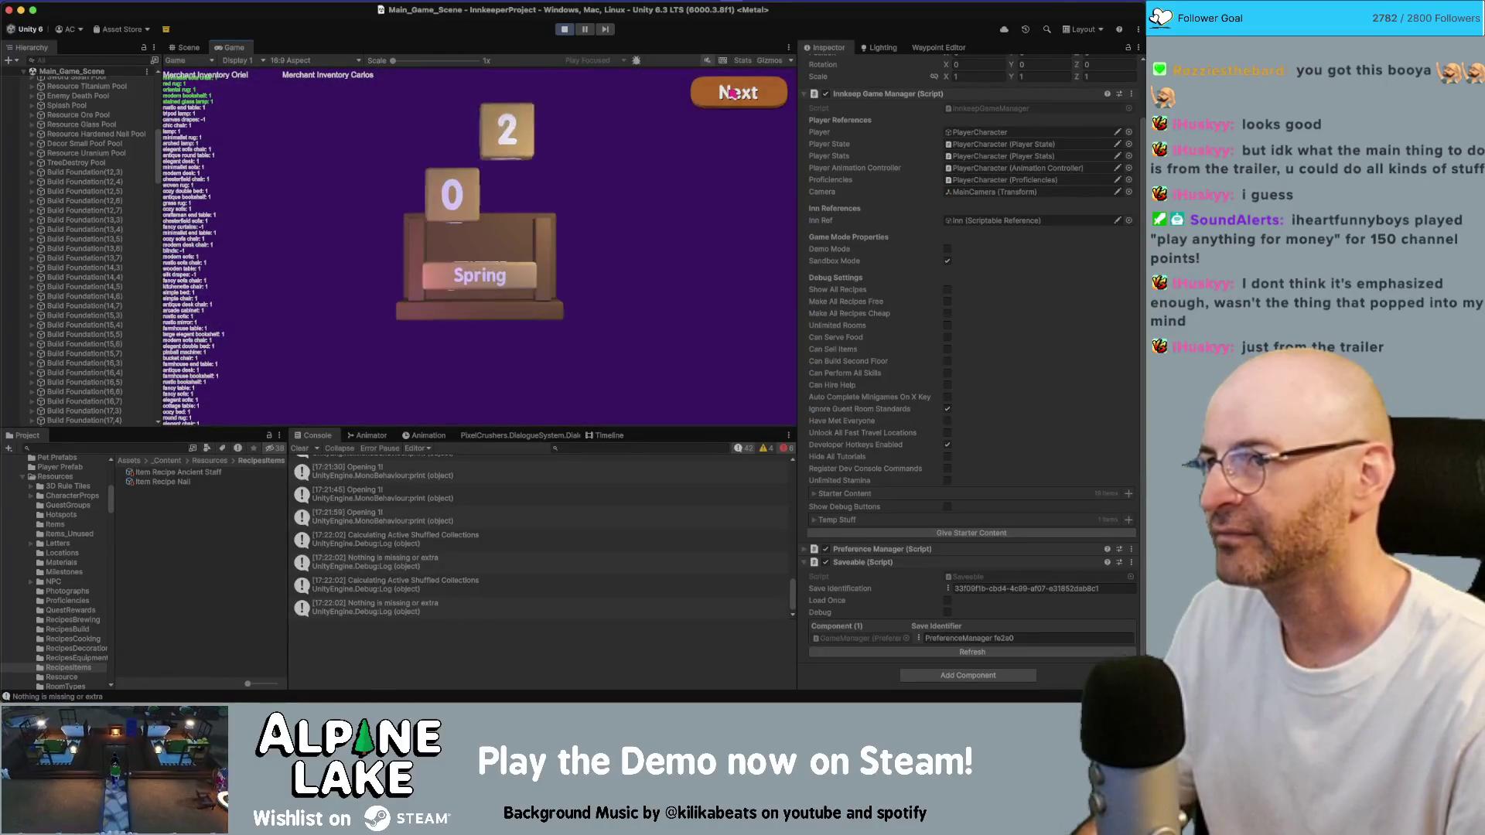
left_click(731, 92)
left_click(739, 93)
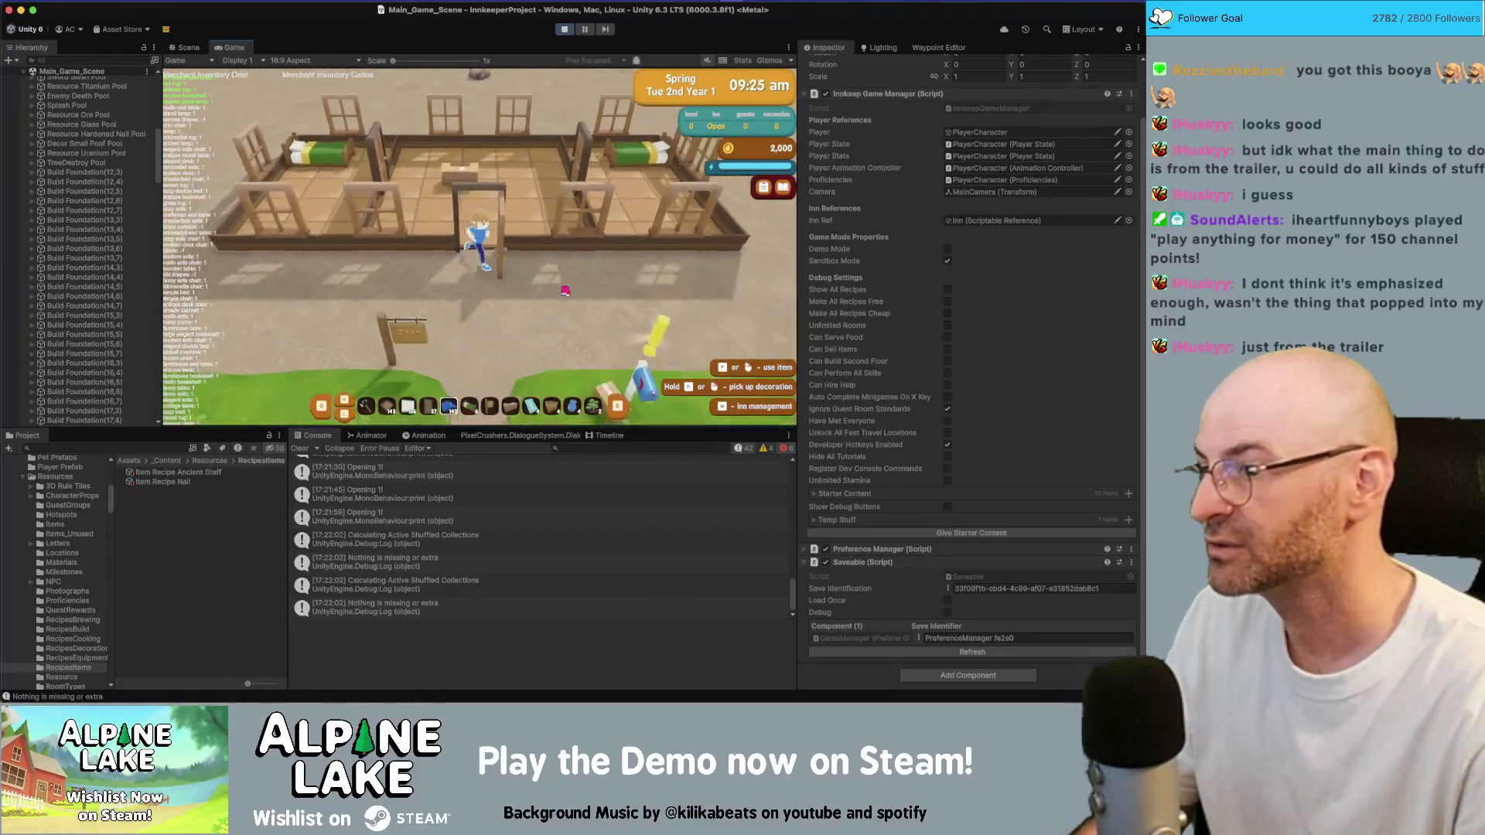
Check the quest list and walk the character around the grounds beside the inn
key("j")
key("Escape")
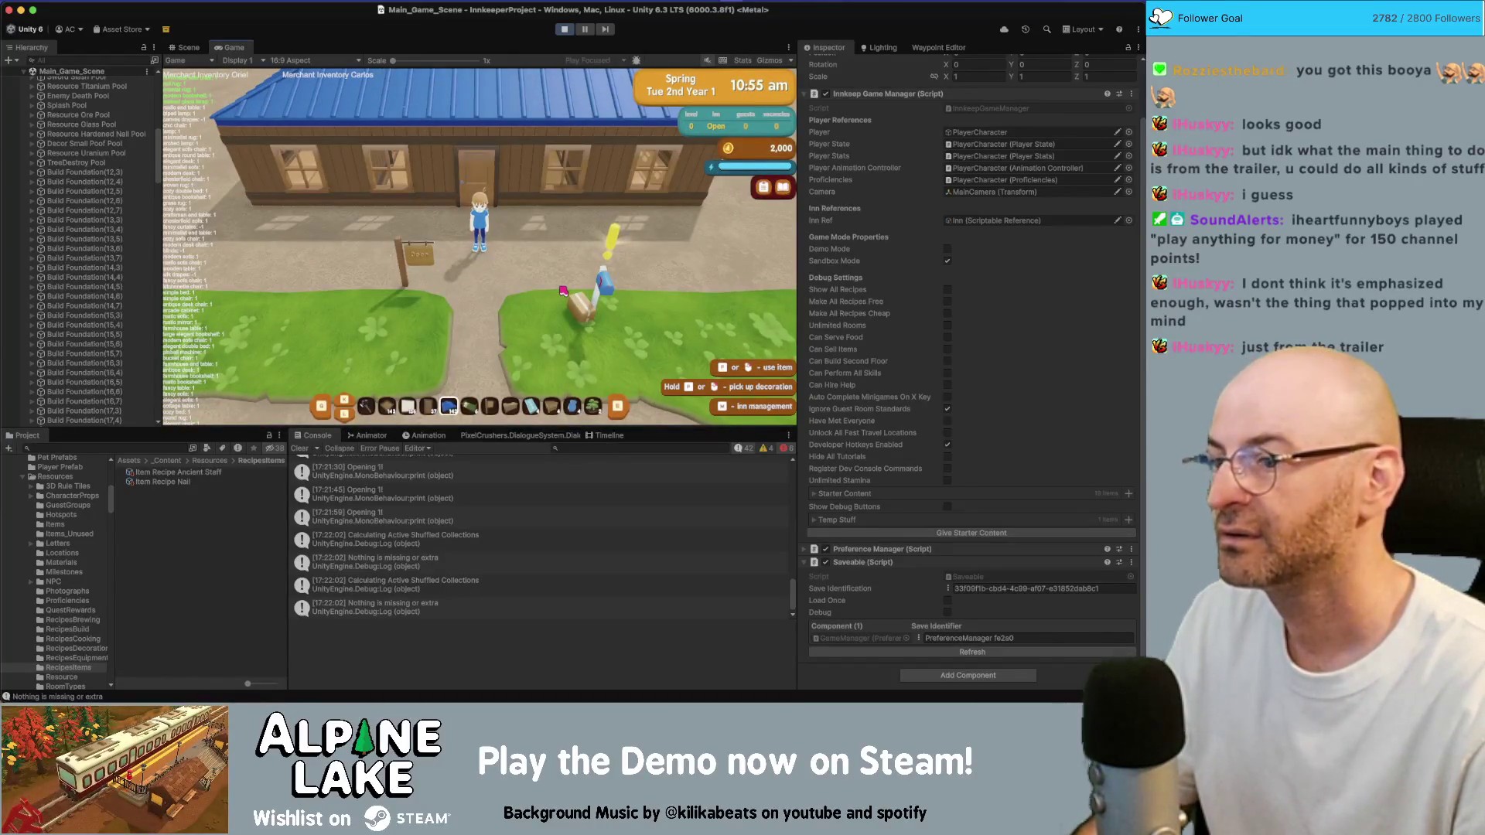
key("d")
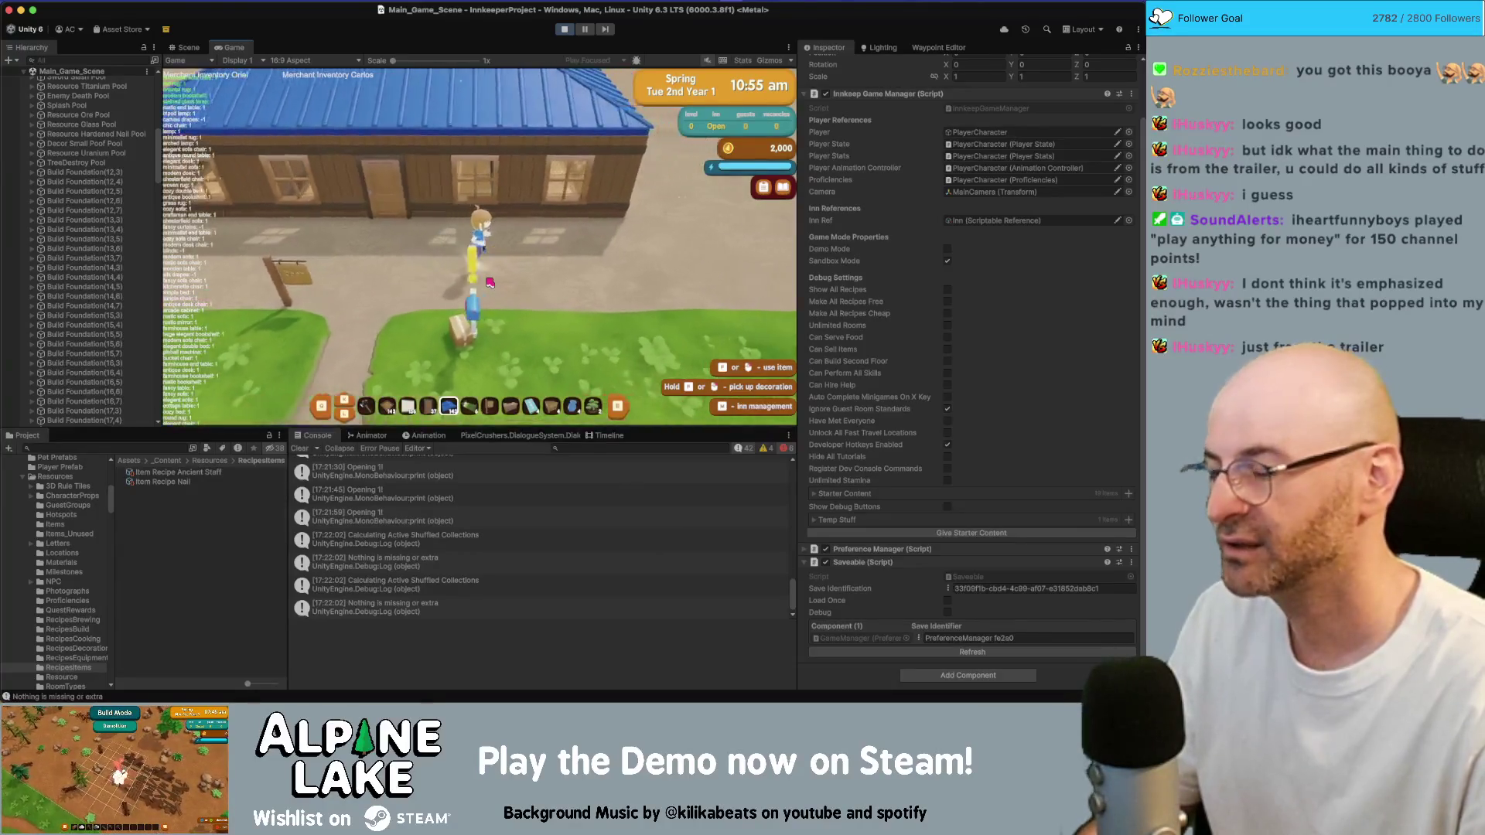
key("d")
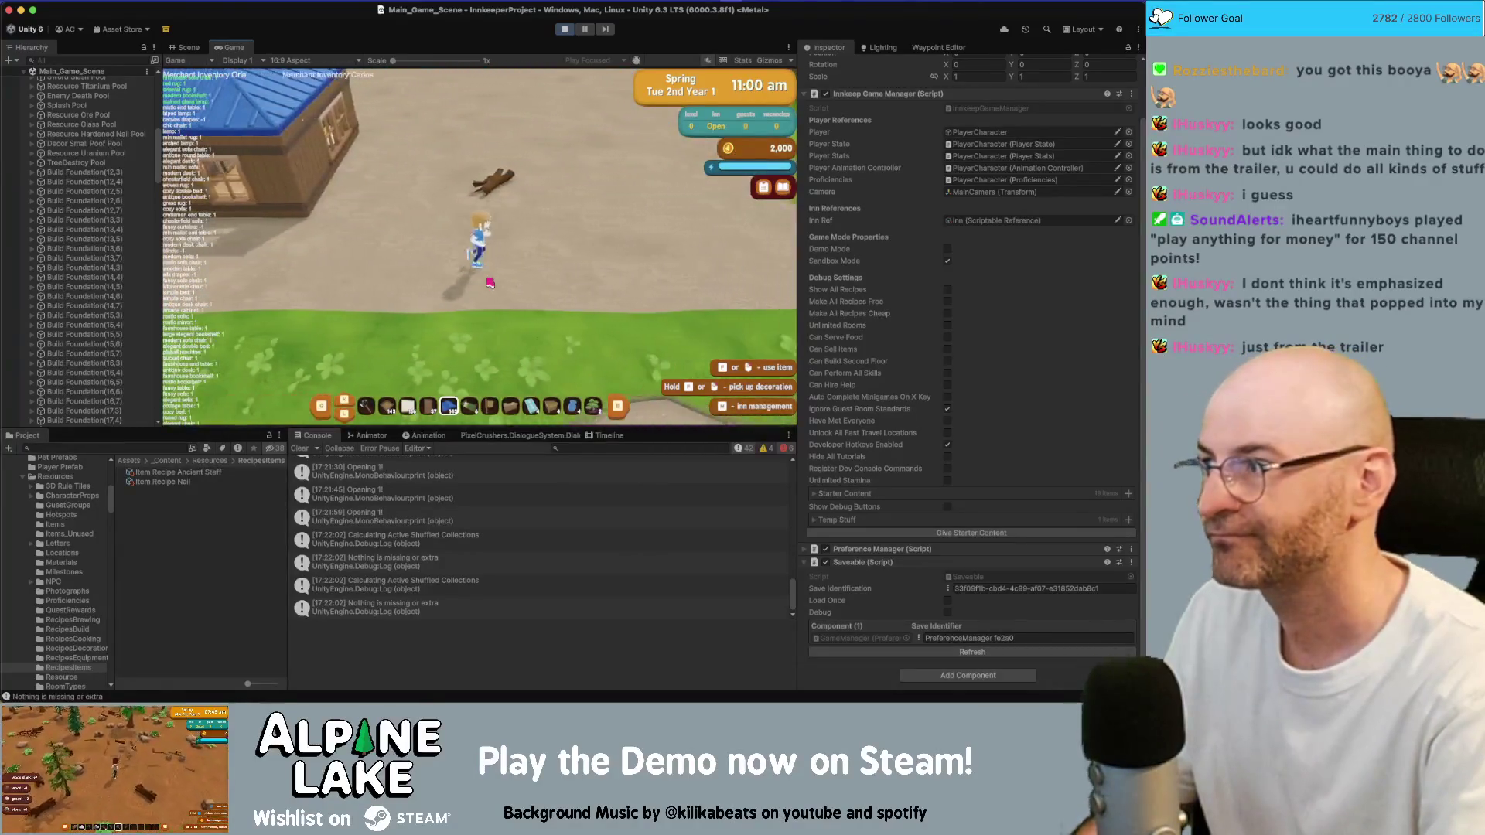
key("d")
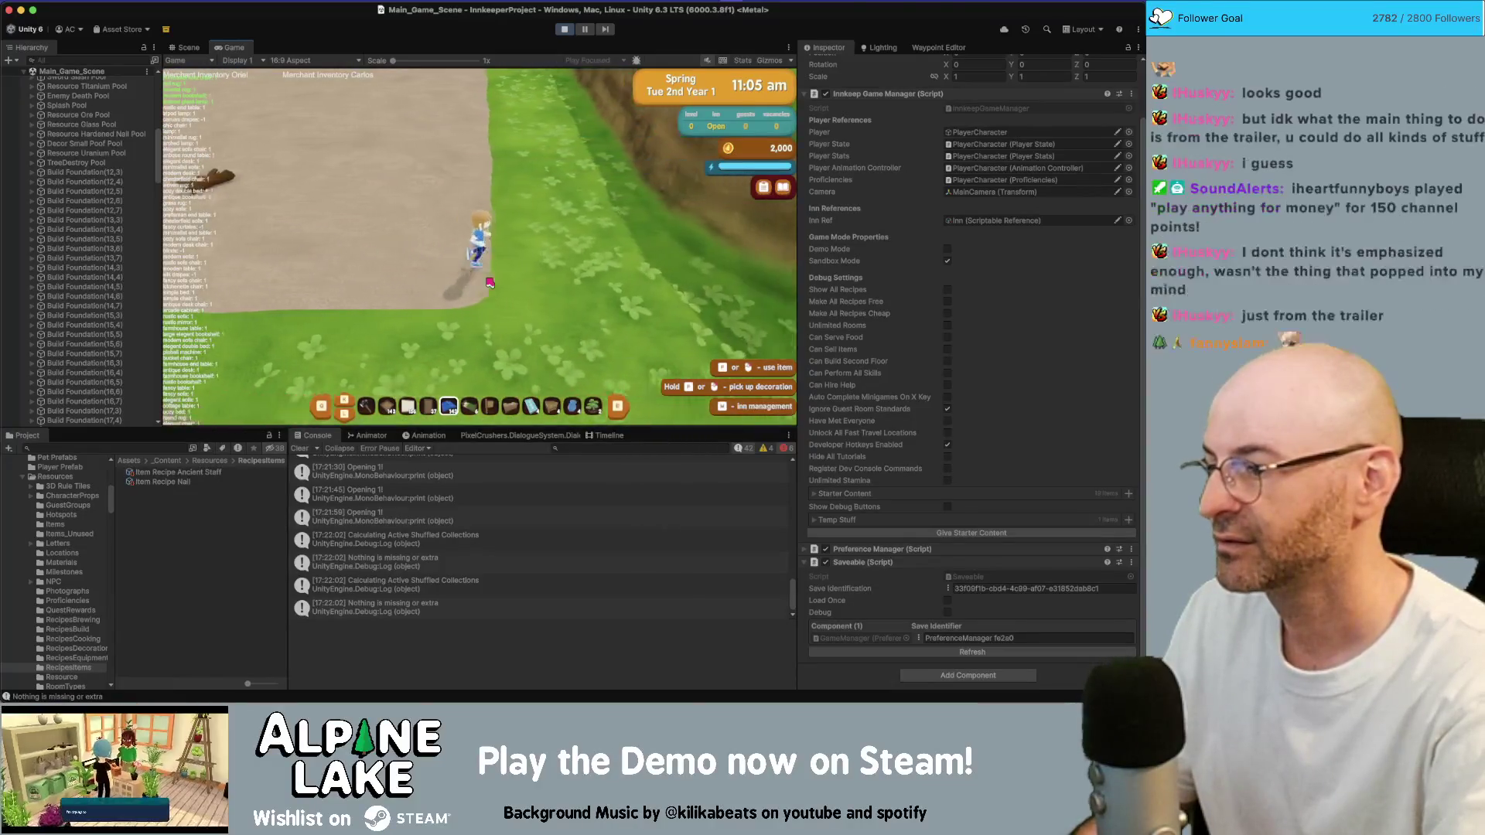
key("d")
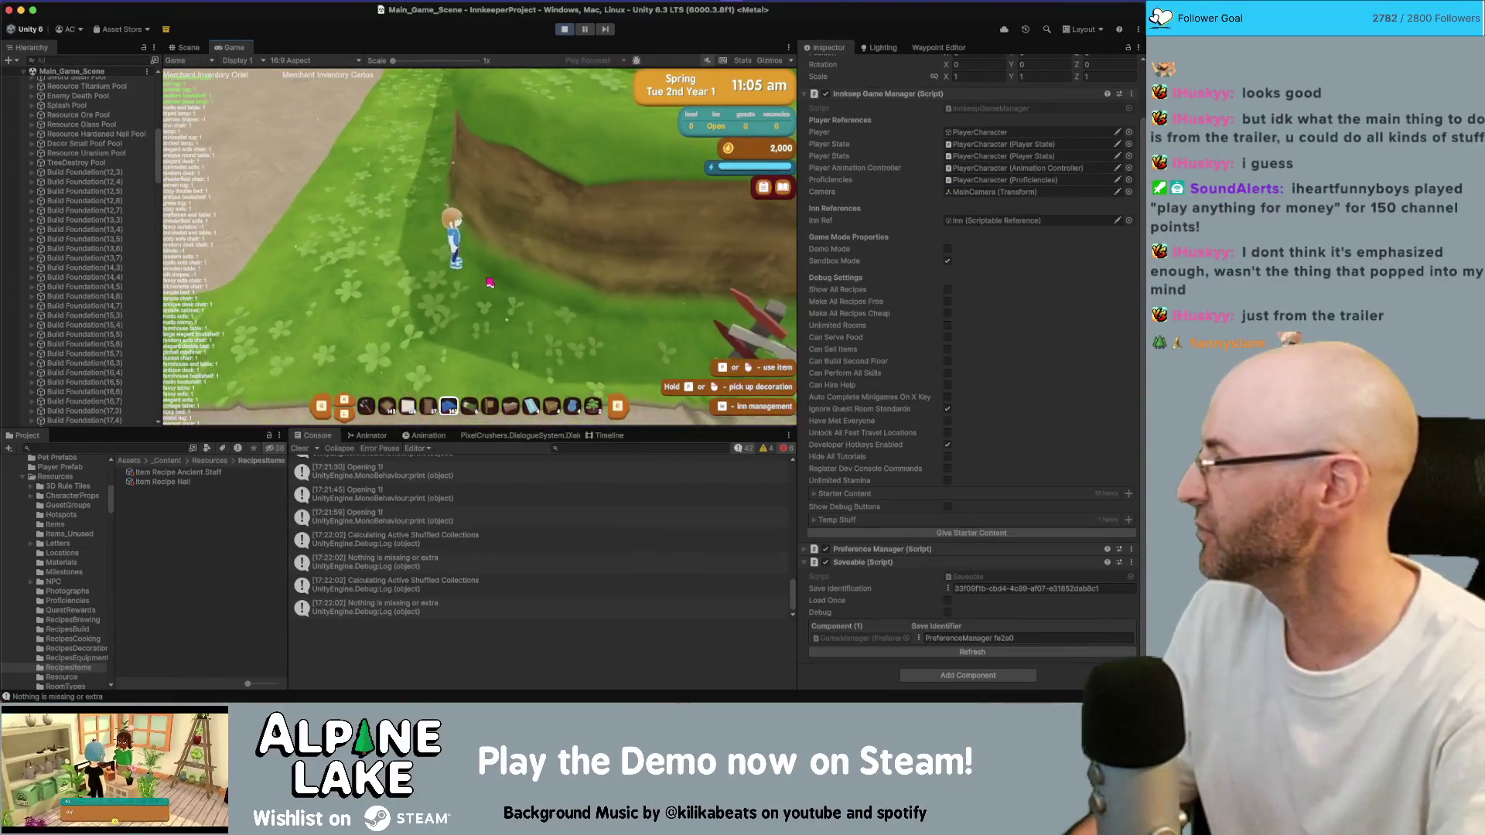
key("w")
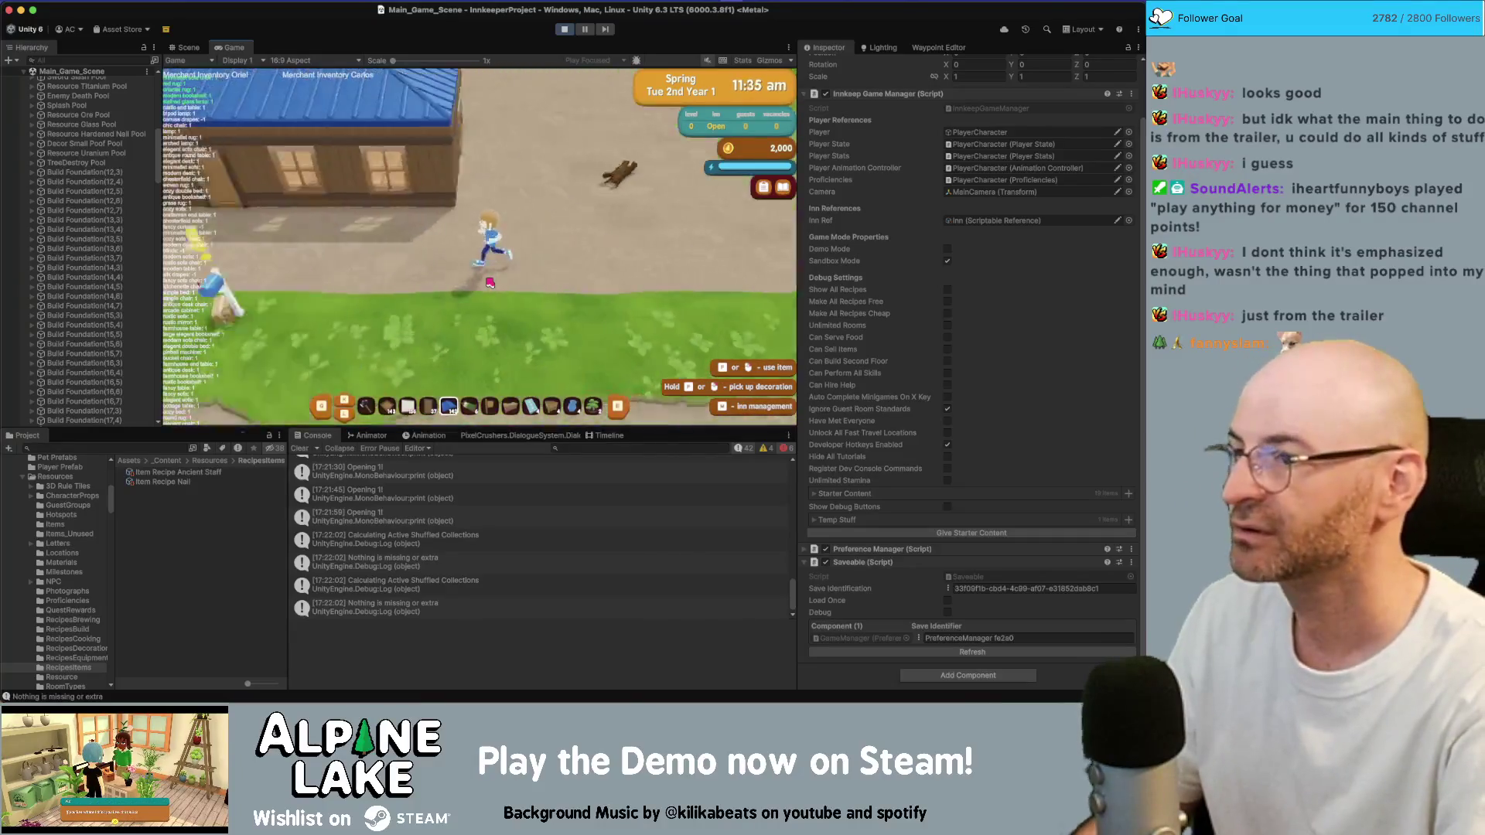
key("d")
Skip to the end of the day, dismiss the totals, and reach Wed 3rd
key("n")
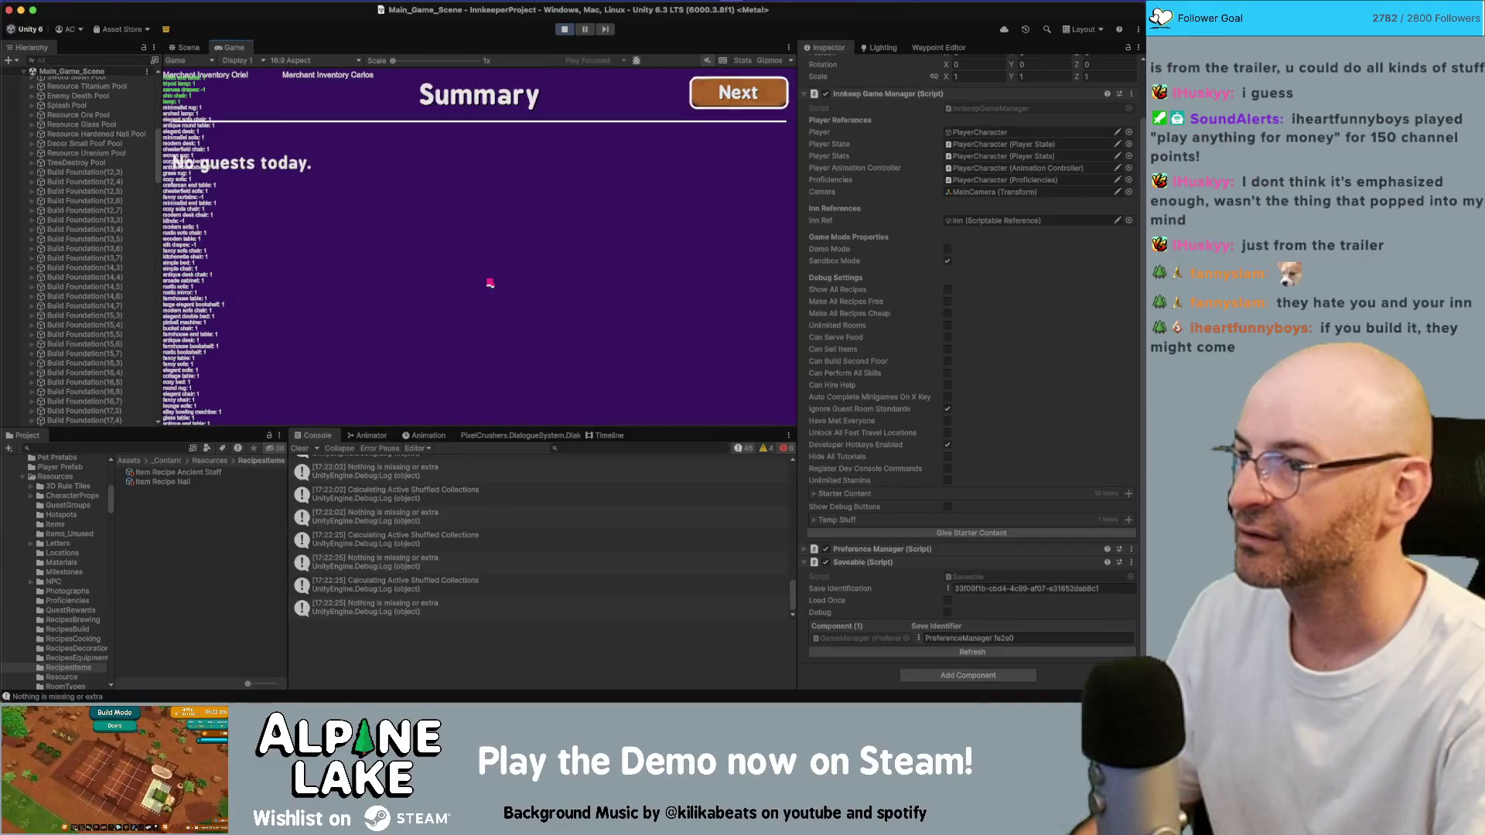
key("Return")
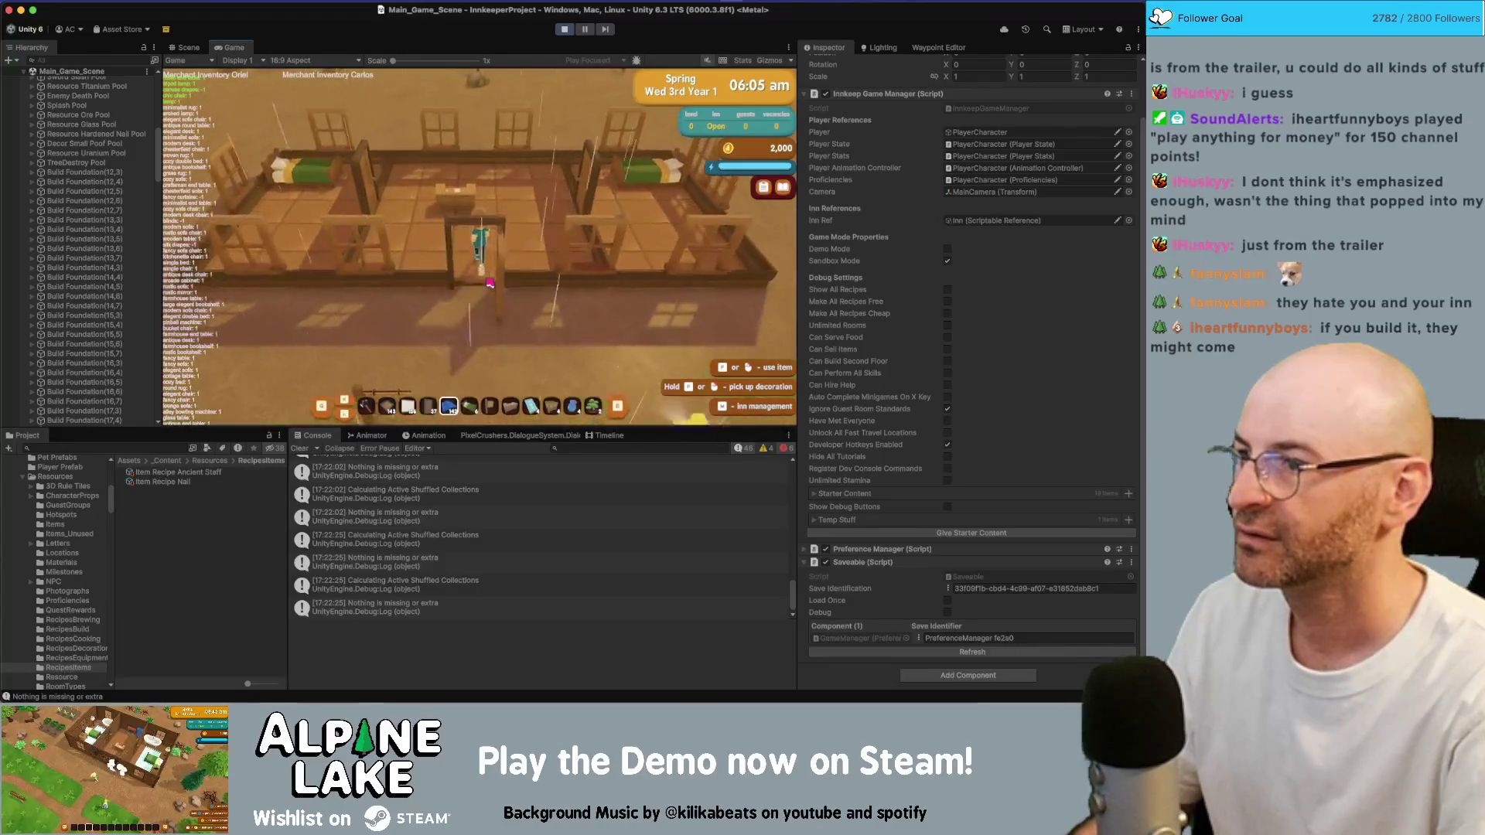
key("w")
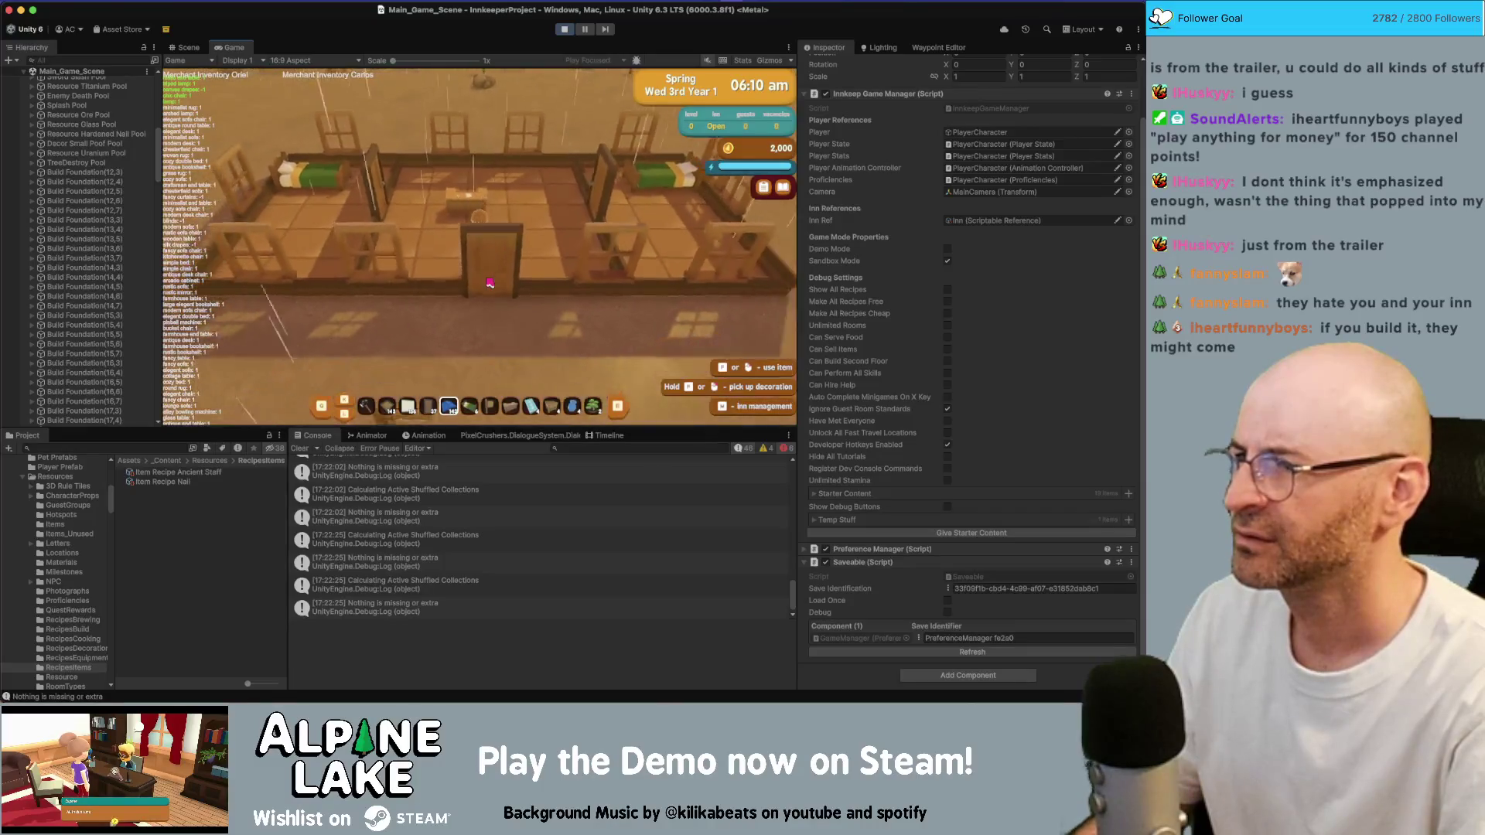
key("s")
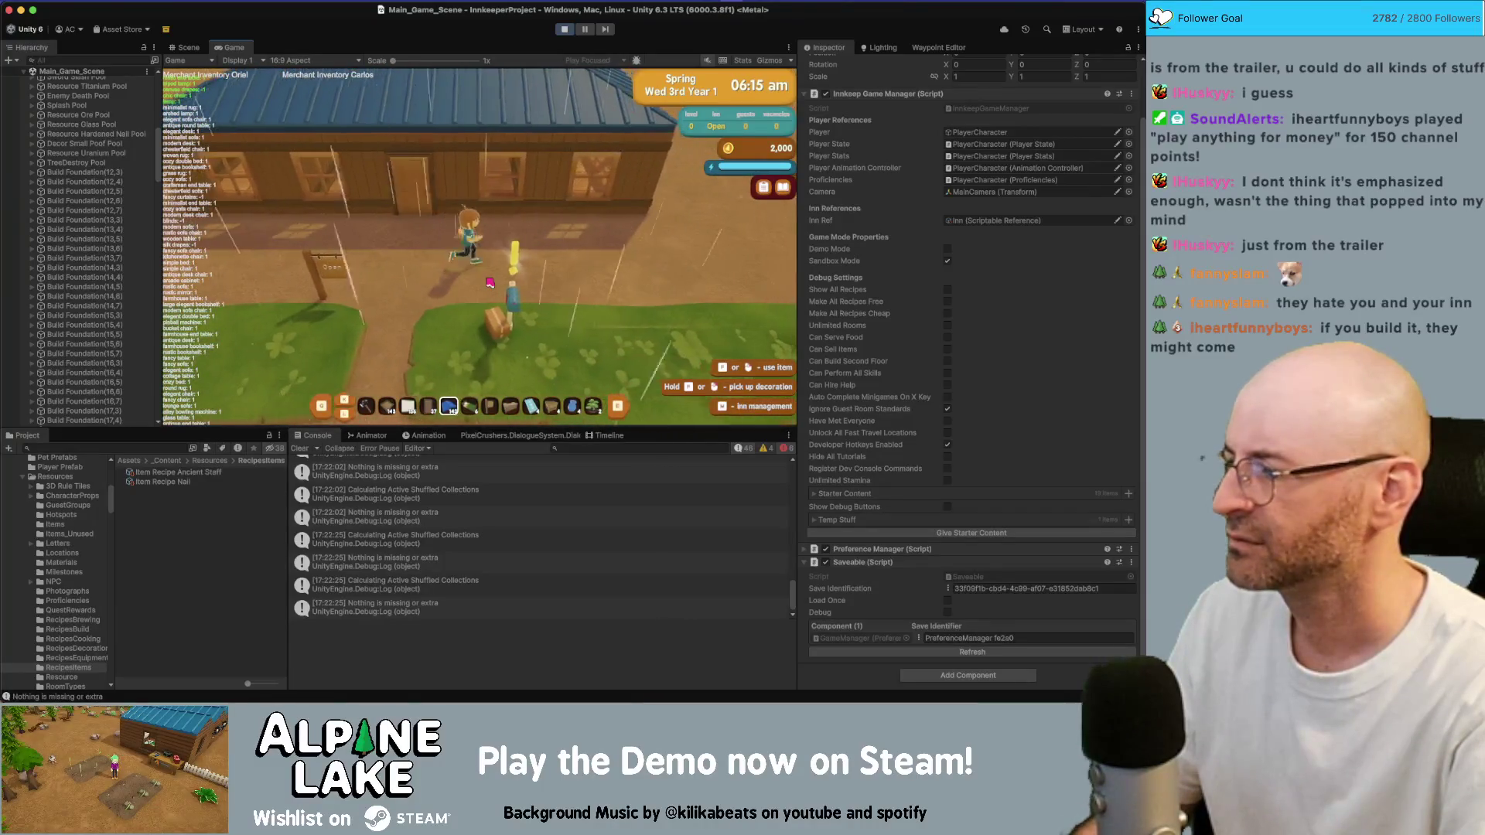
Read the housewarming letter at the mailbox and accept the new Scary Letter task
key("s")
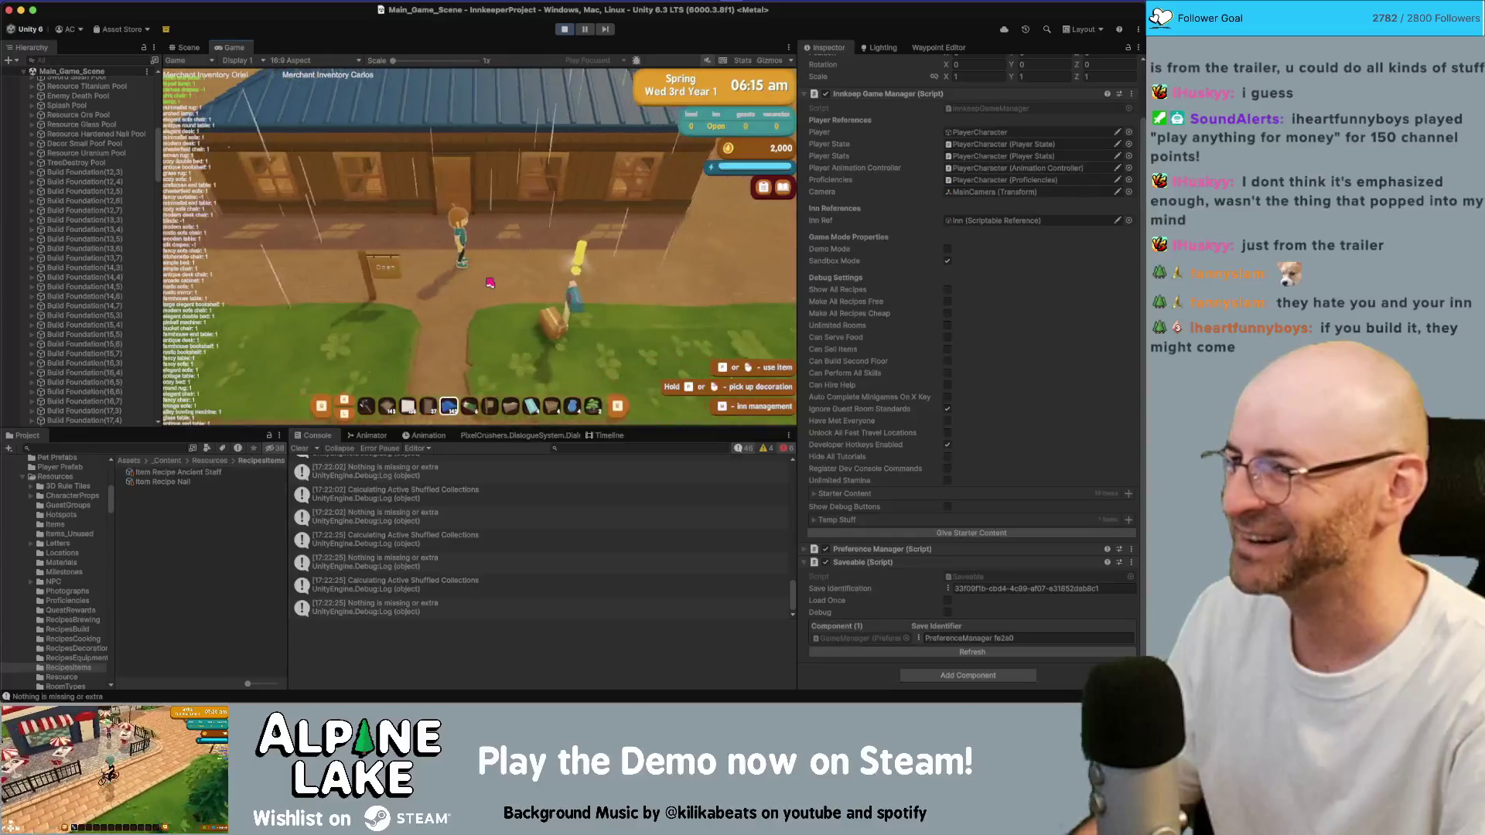
key("e")
key("e")
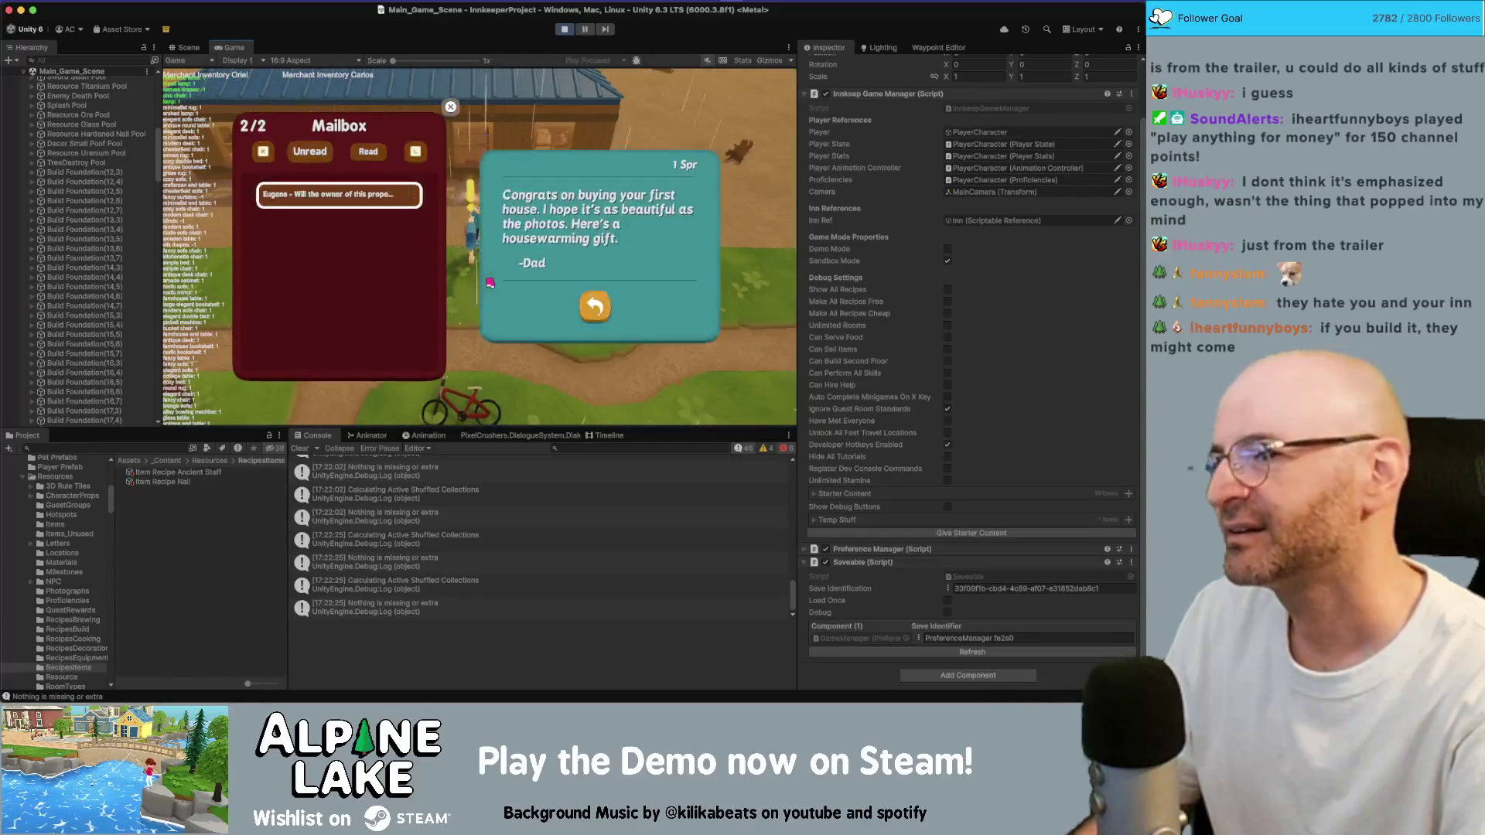
key("e")
key("Escape")
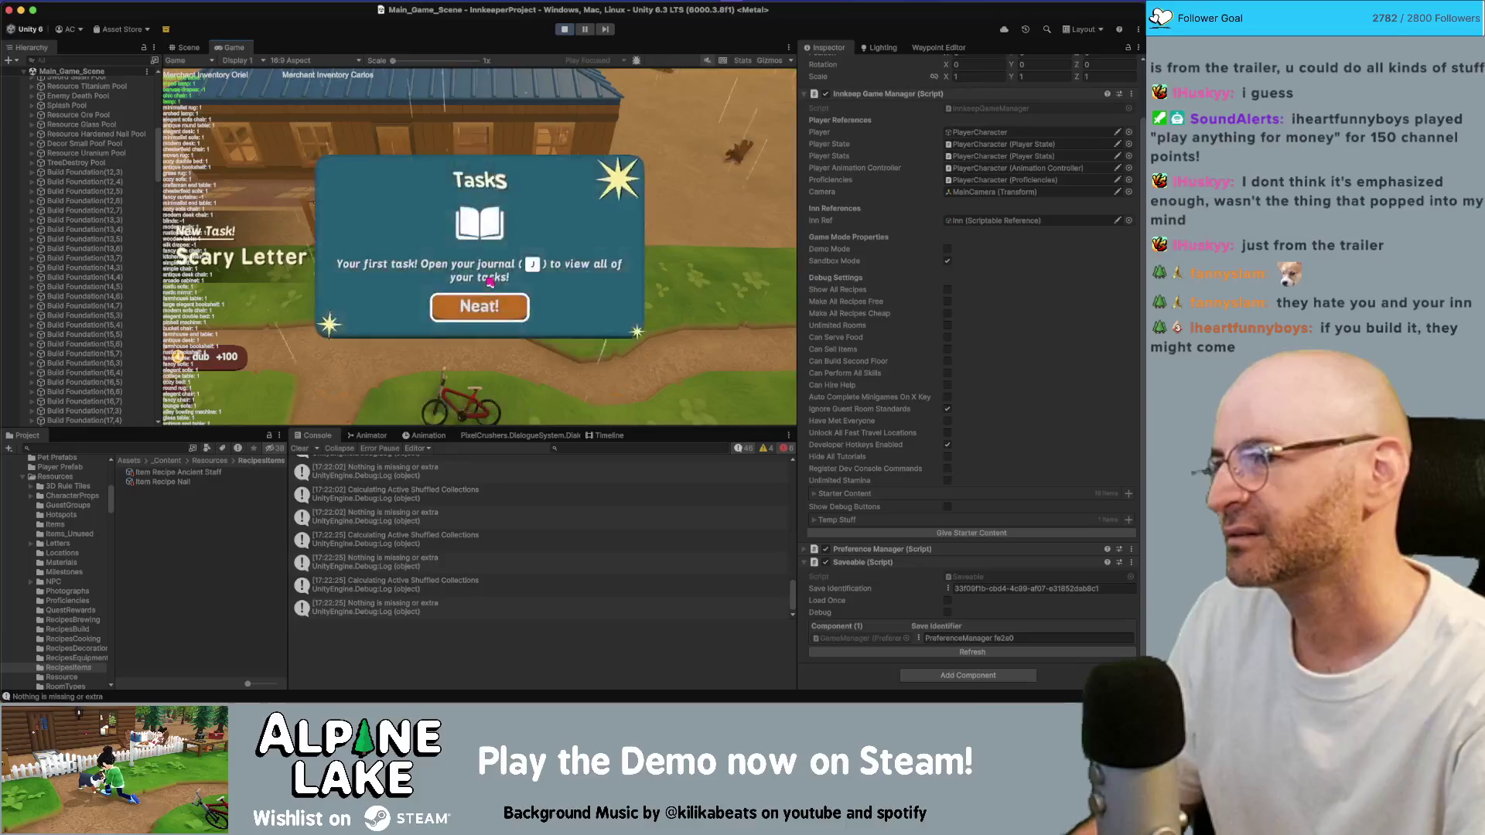
key("e")
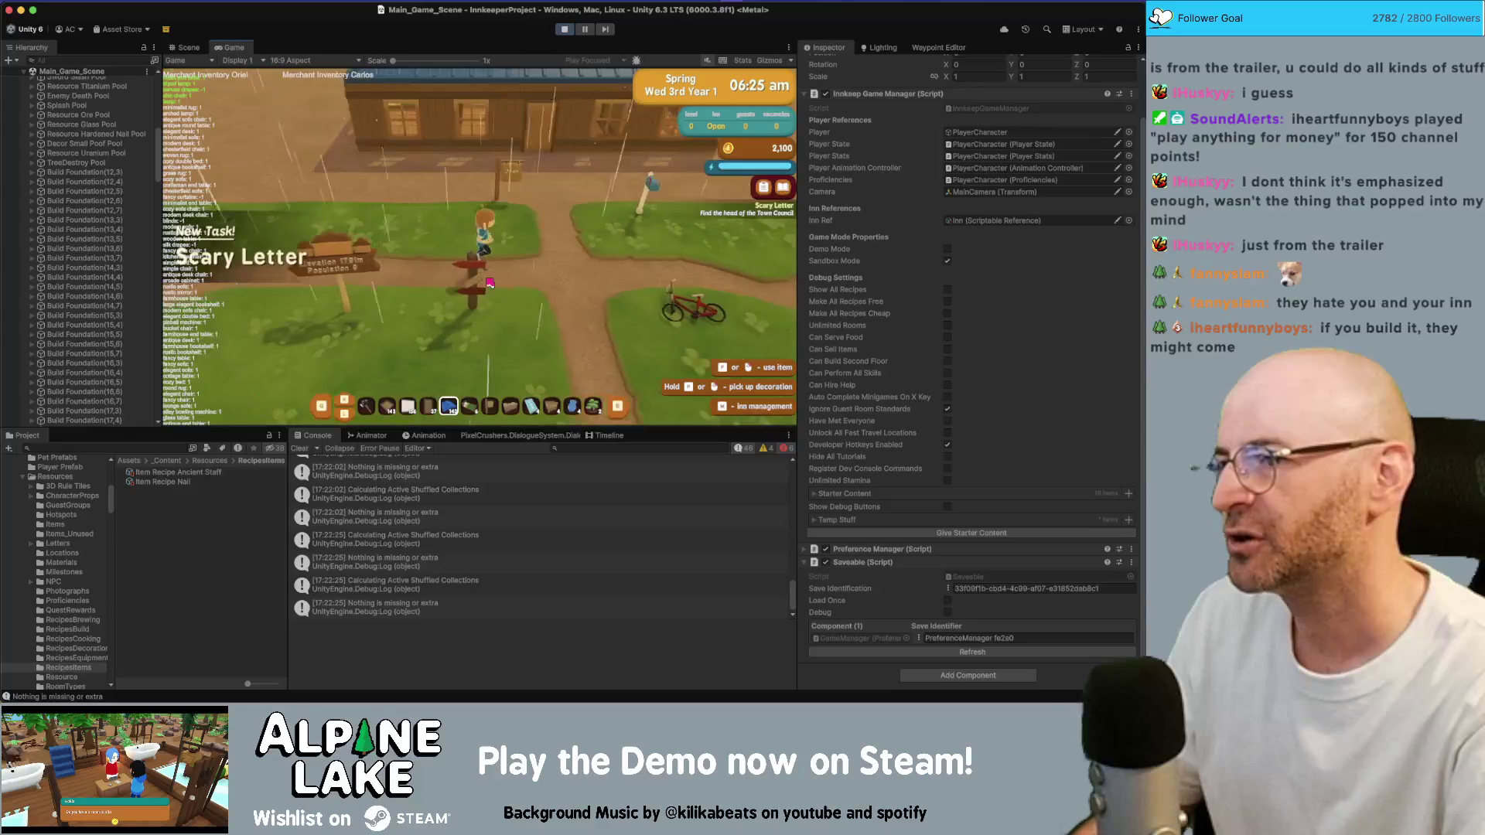
Walk left along the path and up the stairs into the Train Station
key("d")
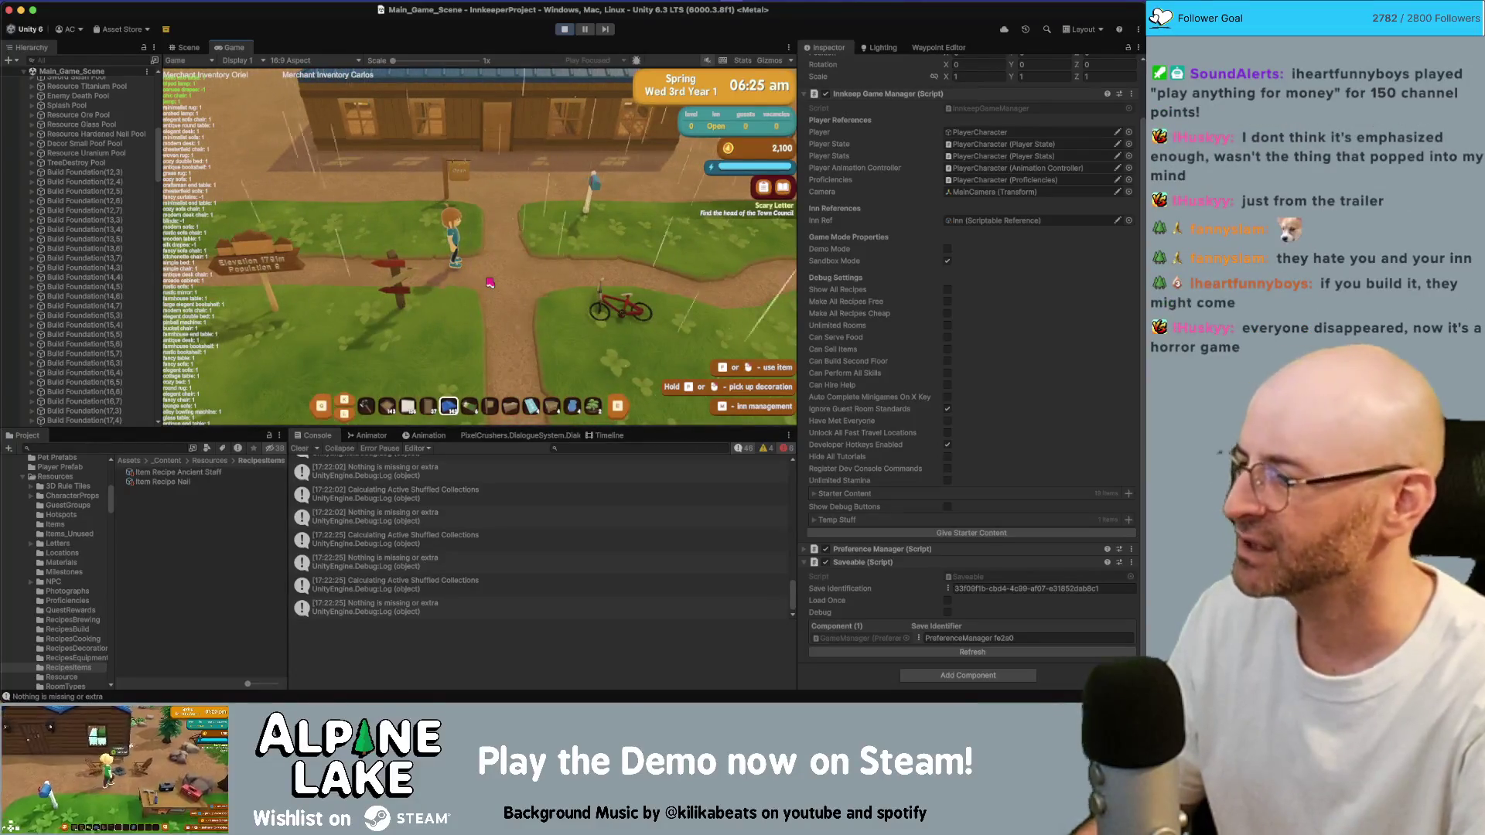
key("d")
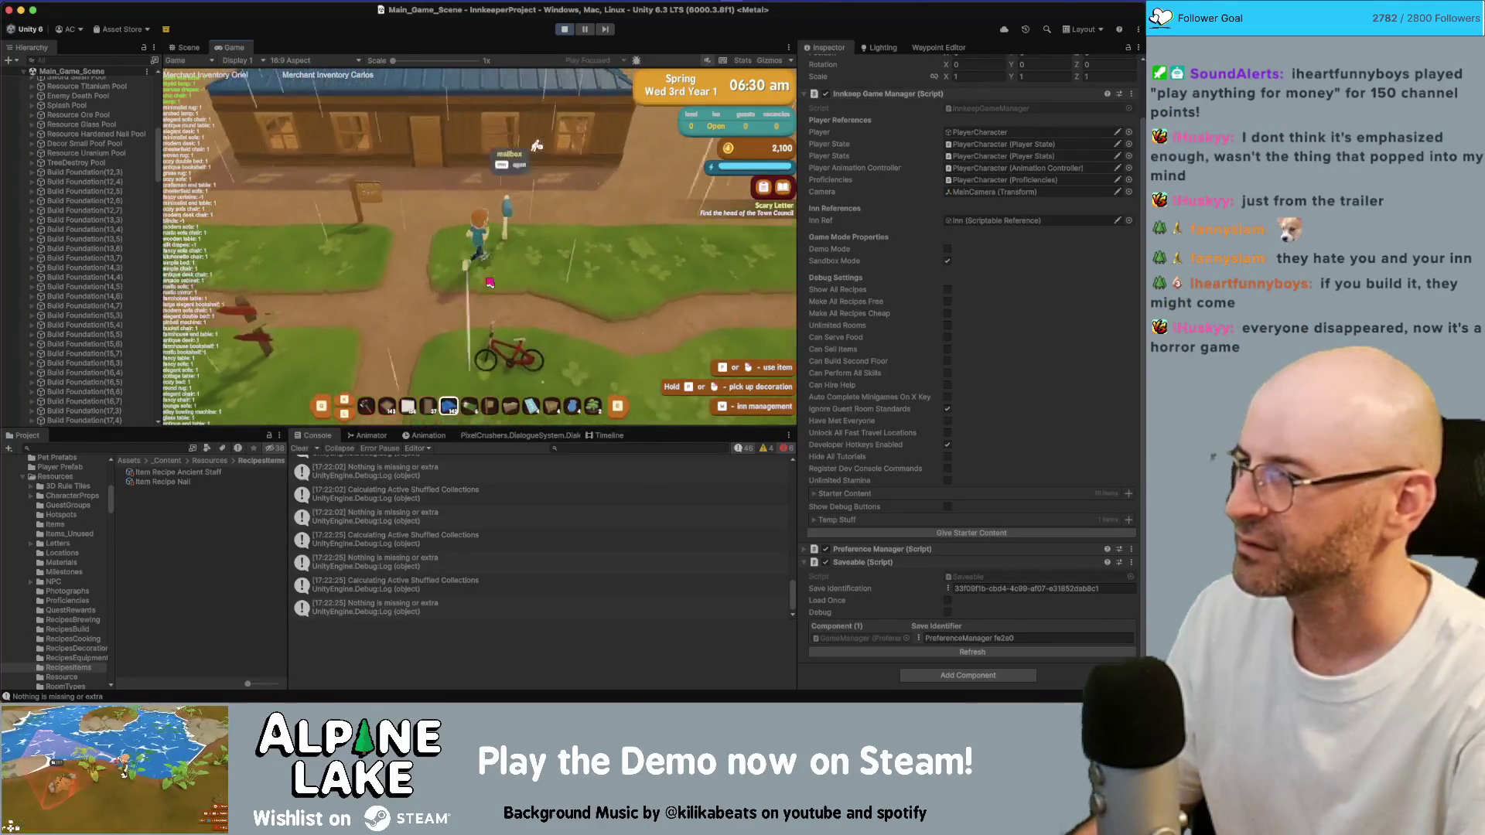
key("a")
key("a")
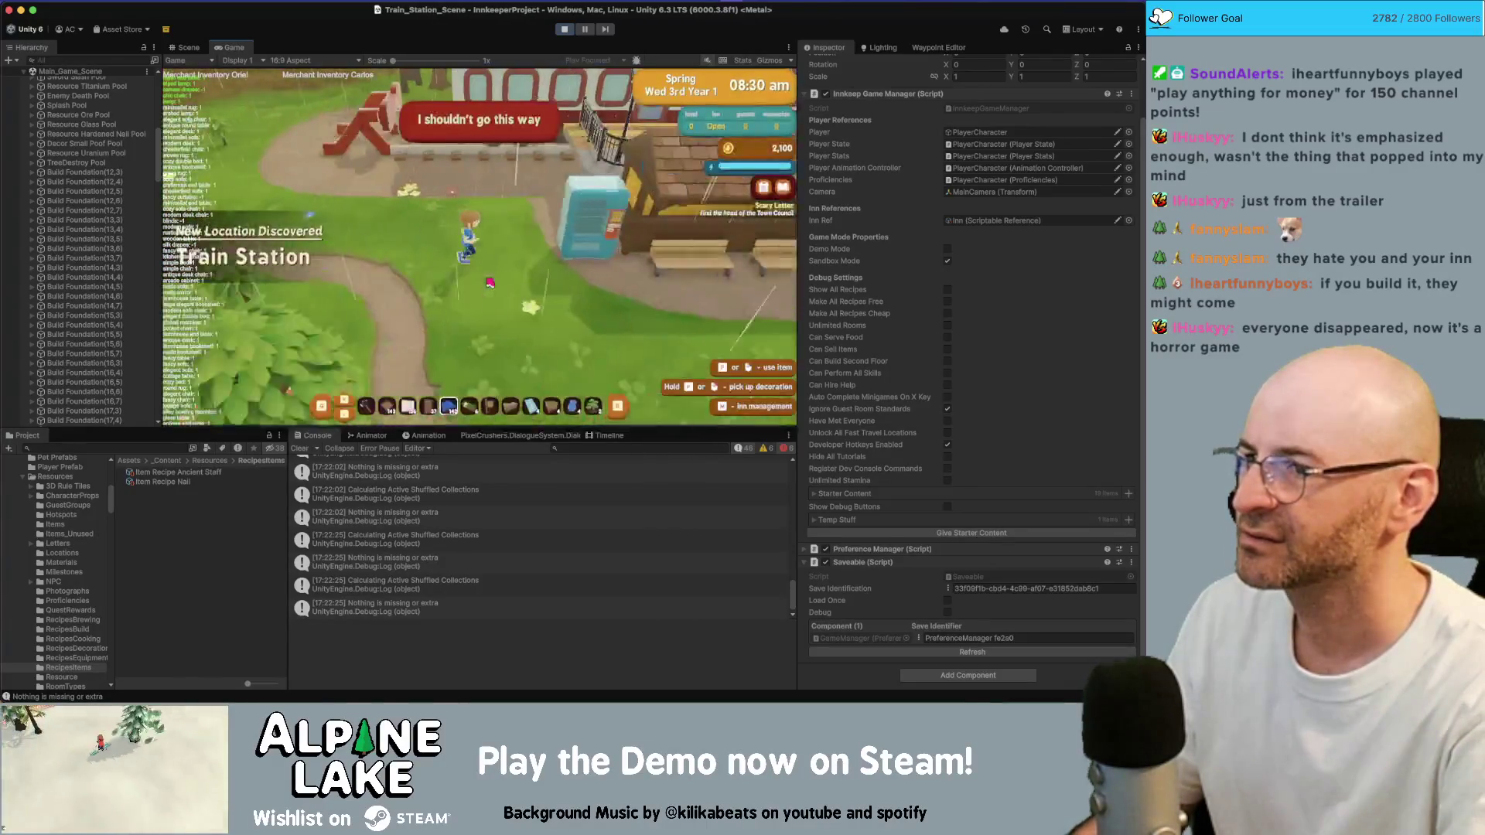
key("w")
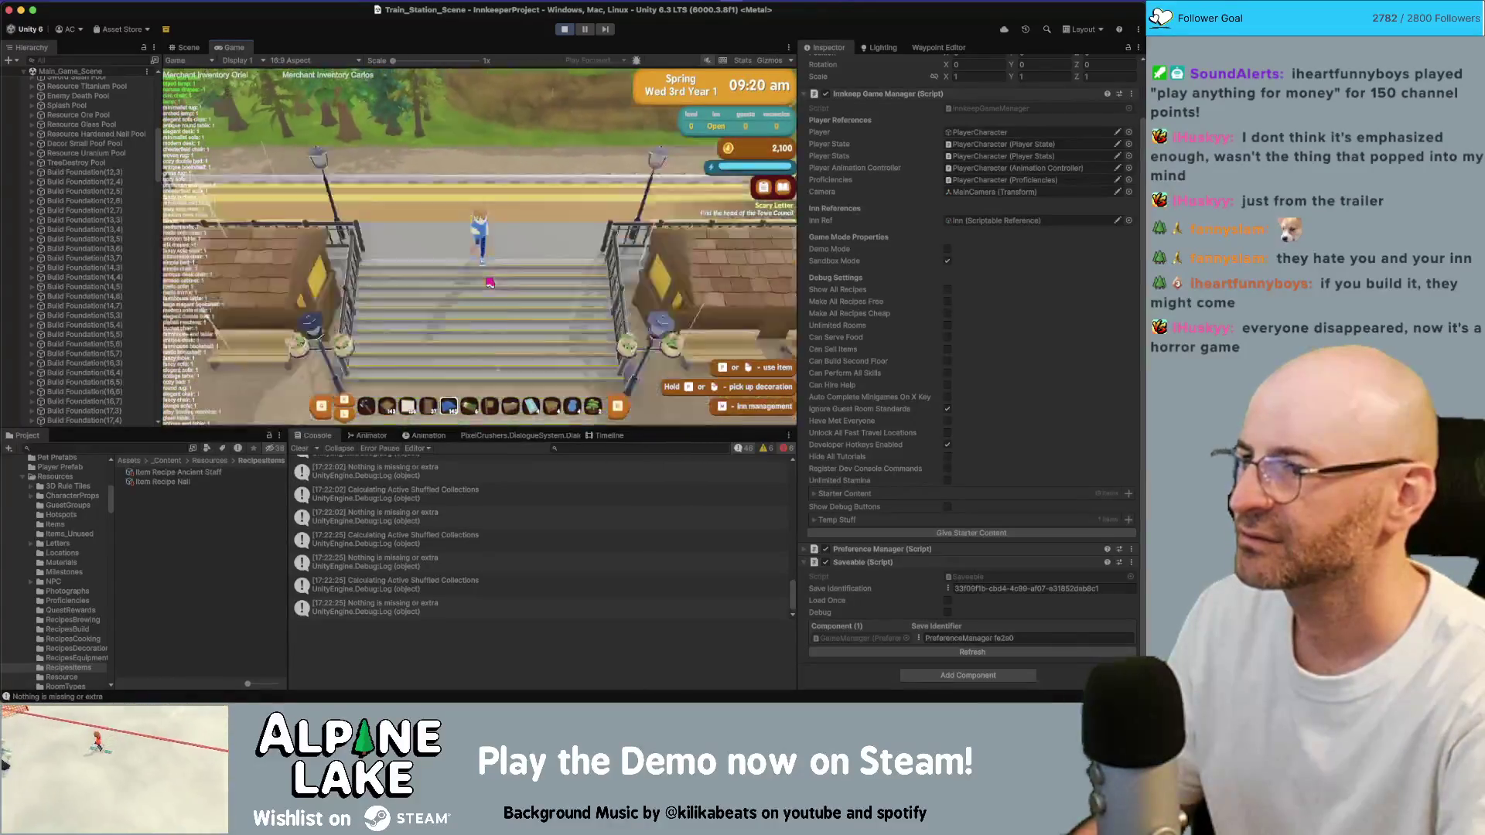